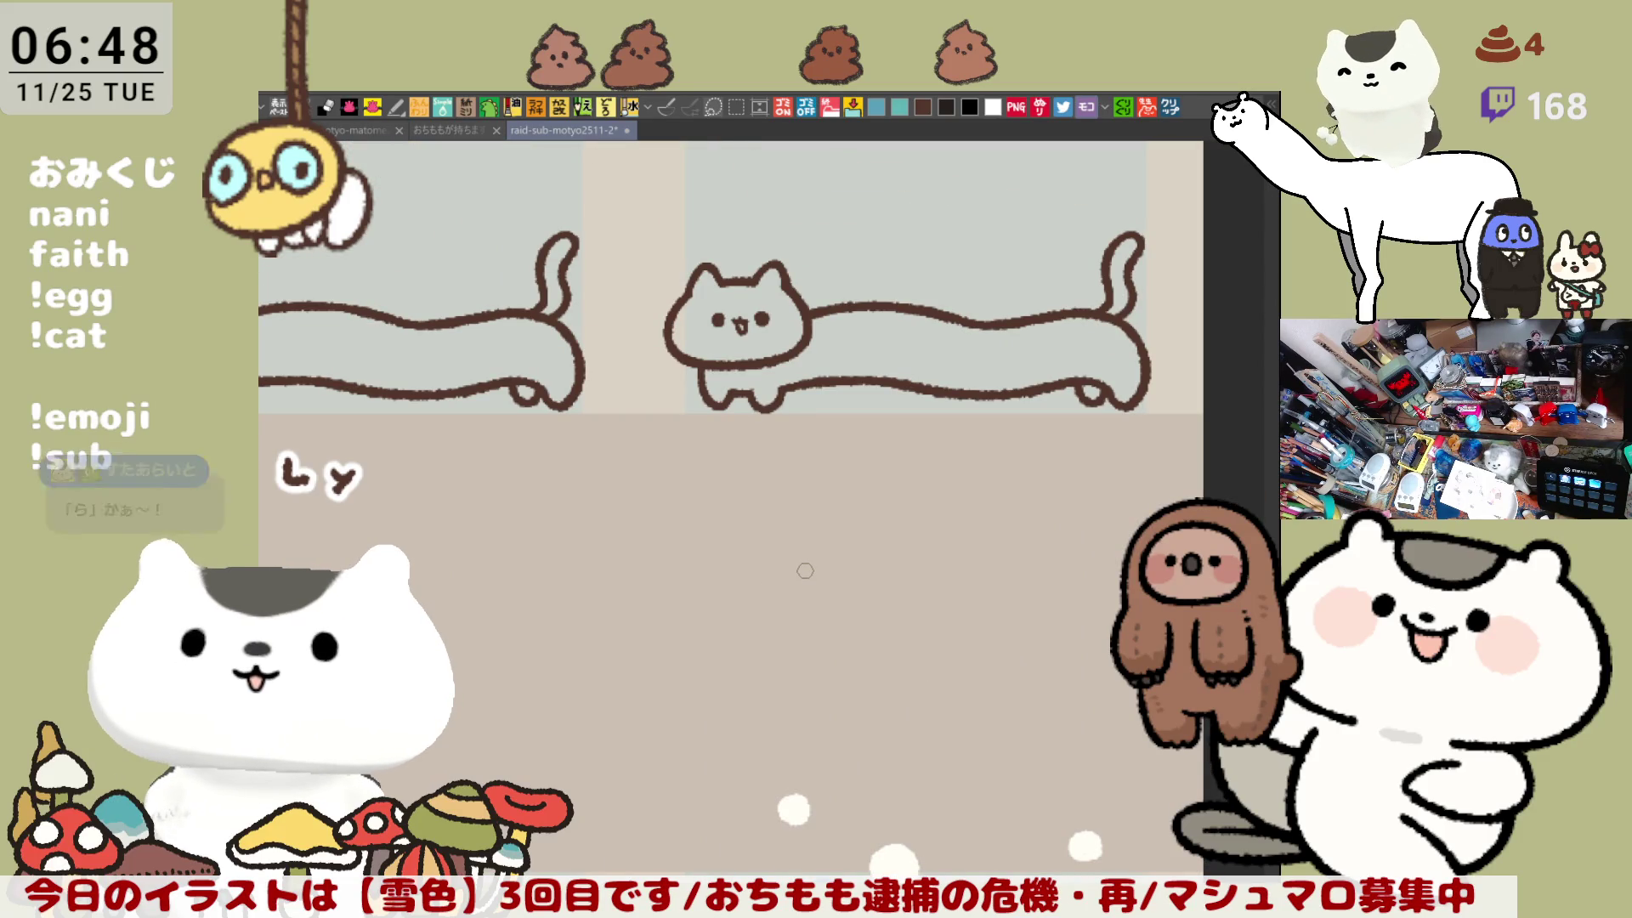
# Step: Pan across the long-cat panels and zoom onto the blank strip under the cat panel
pyautogui.moveTo(728, 593)
pyautogui.mouseDown()
pyautogui.moveTo(693, 548)
pyautogui.moveTo(569, 566)
pyautogui.mouseUp()
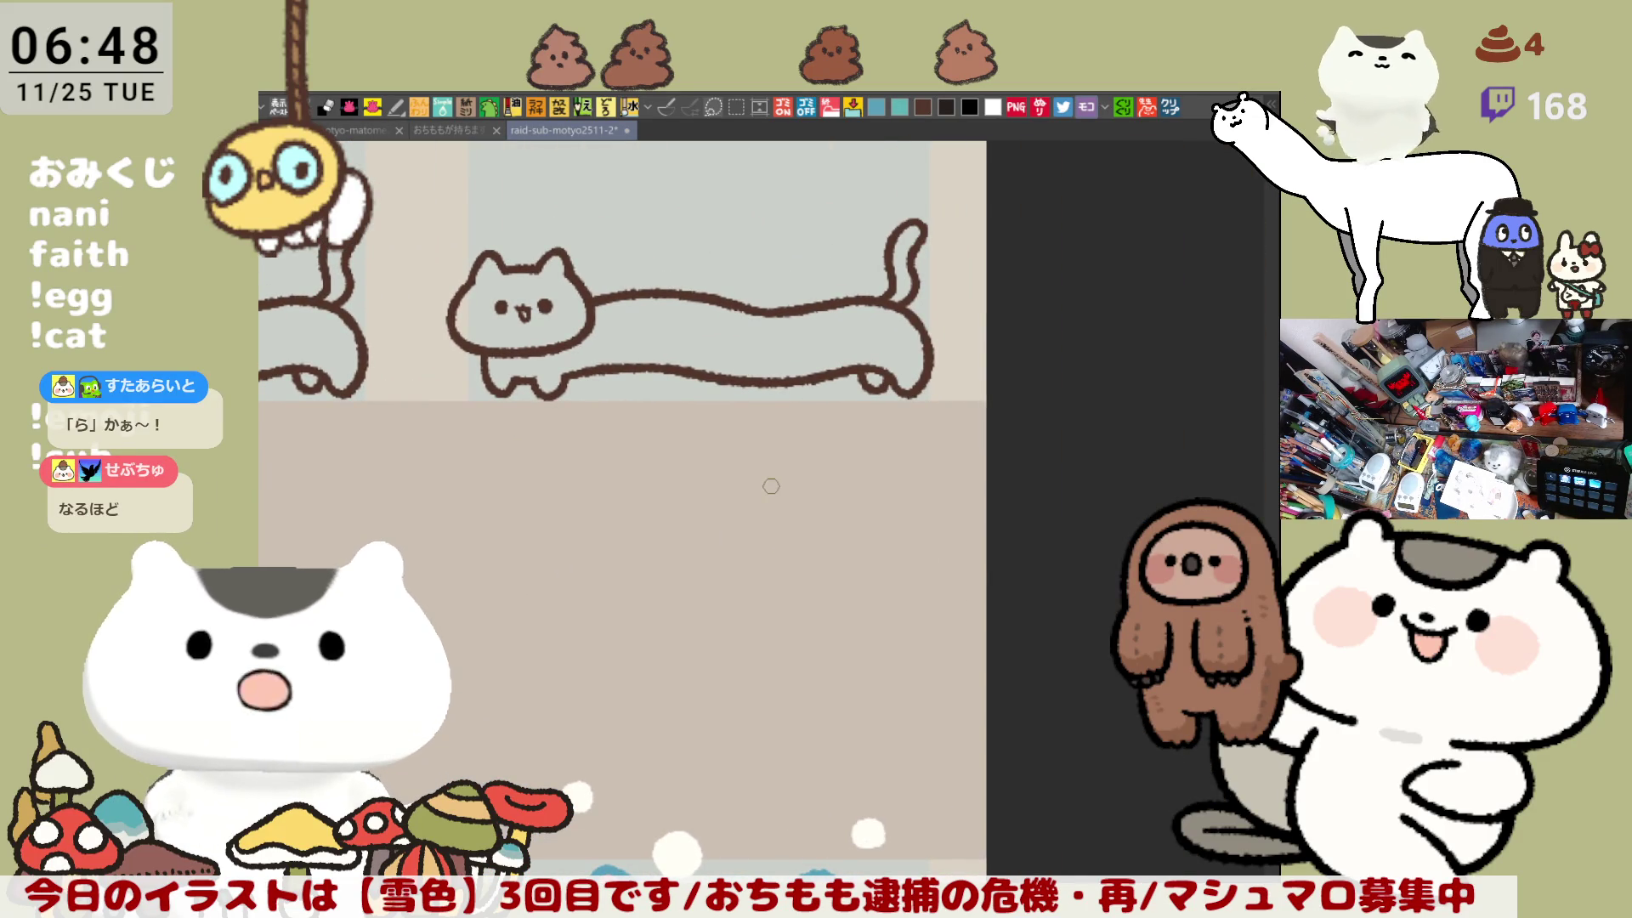
pyautogui.scroll(3, 770, 485)
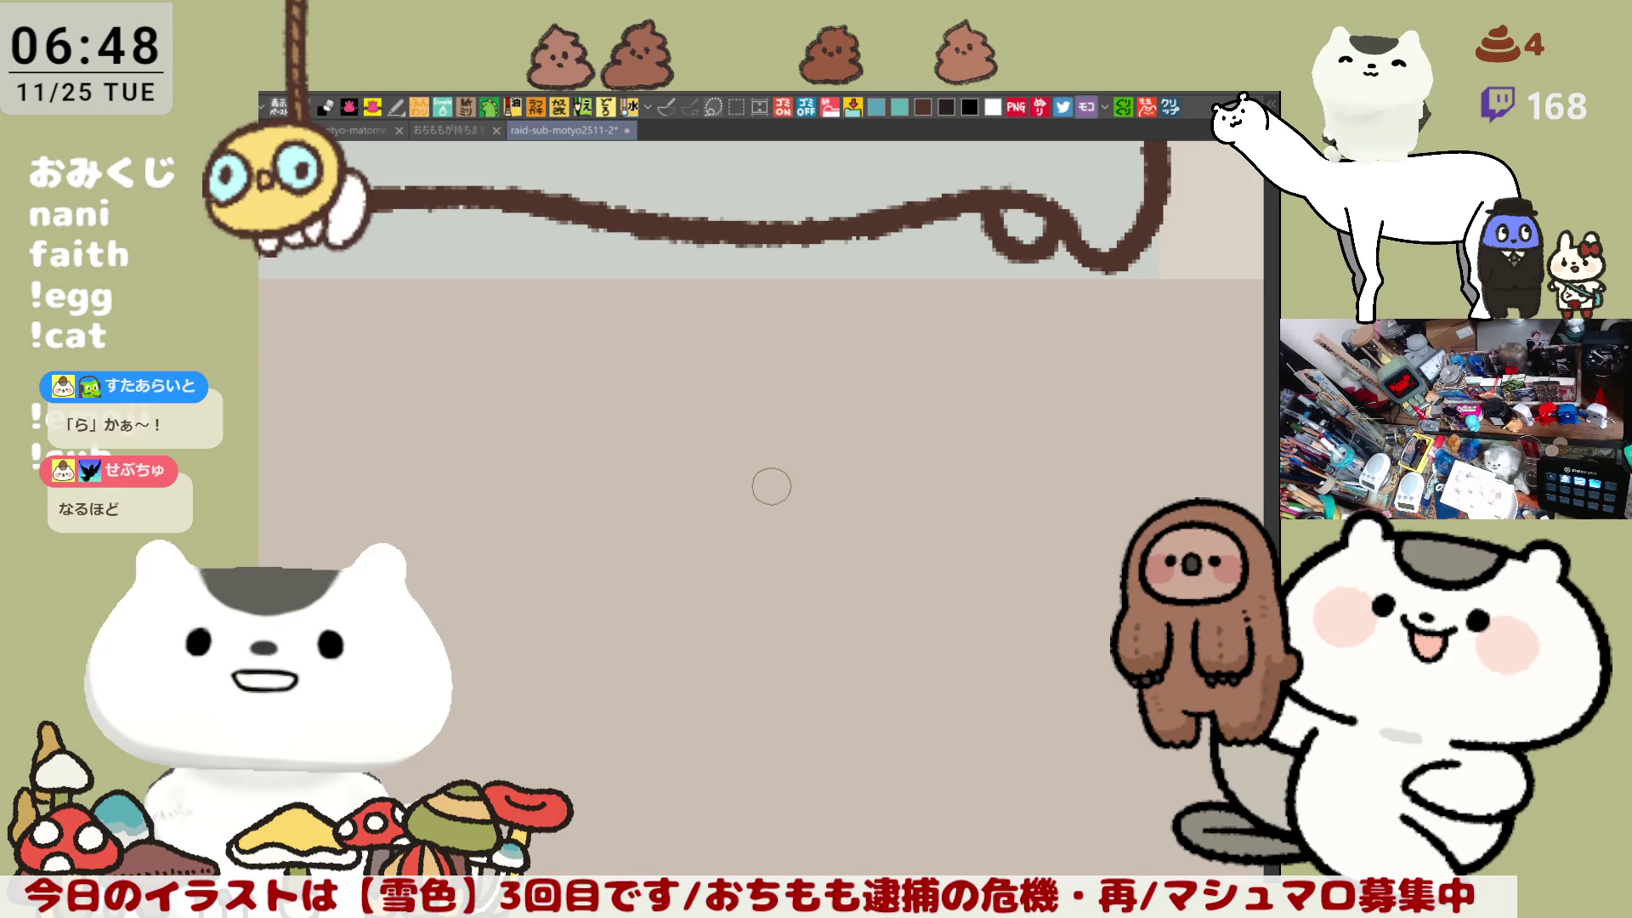
pyautogui.moveTo(676, 387); pyautogui.dragTo(950, 154)
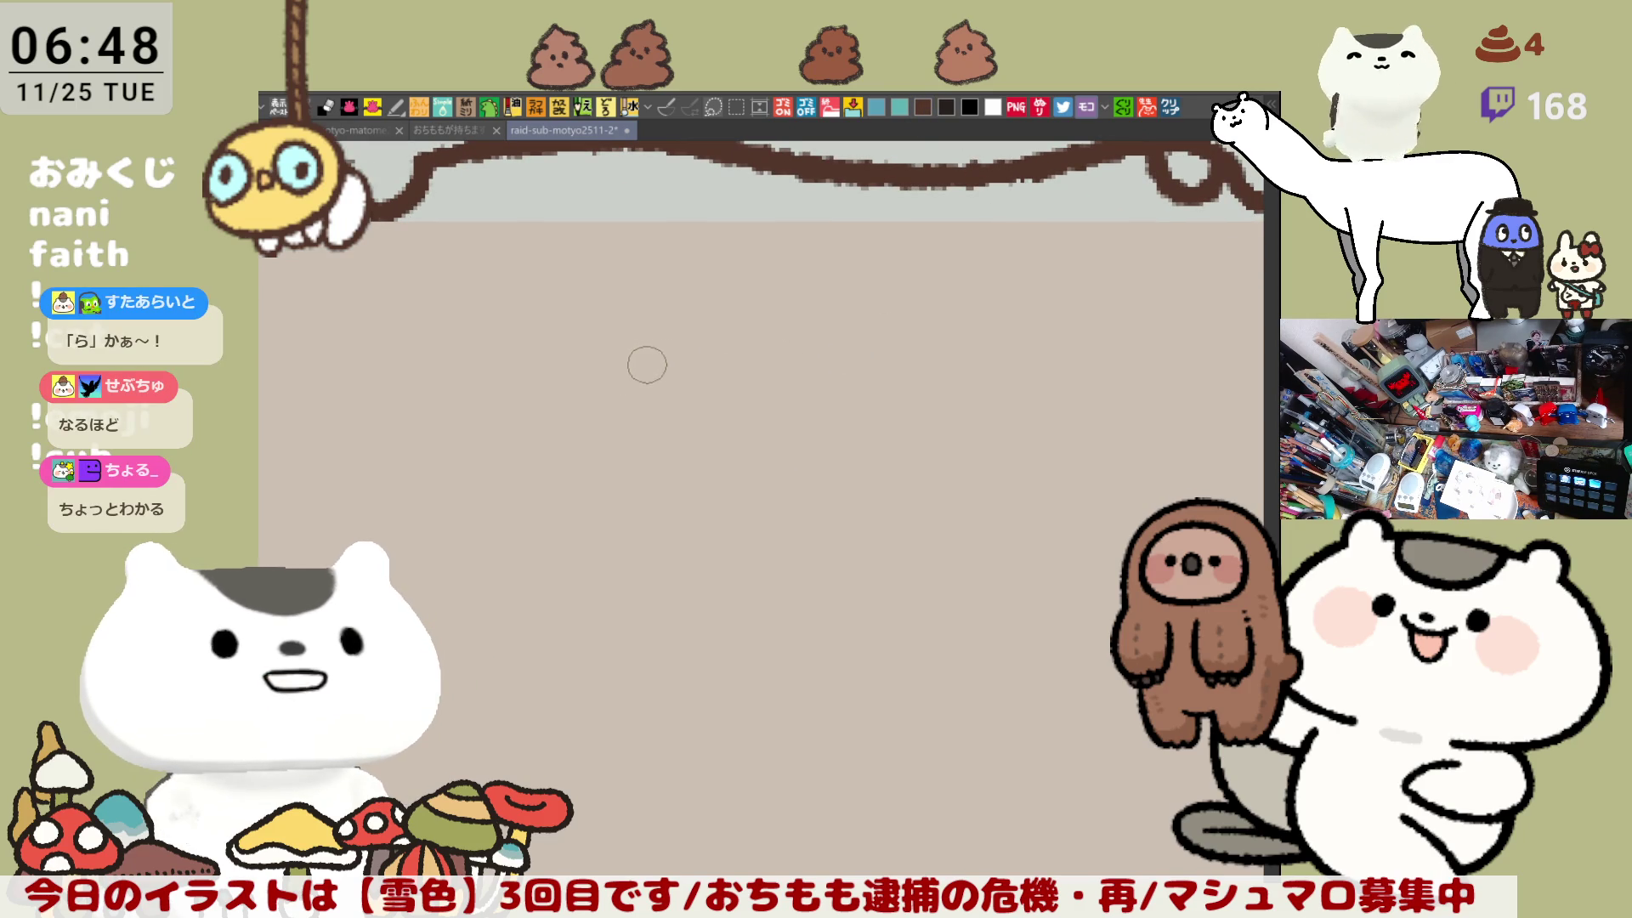
# Step: Hand-letter 'ちょうの' in brown with a white outline, redrawing the first and last characters
pyautogui.moveTo(529, 354)
pyautogui.mouseDown()
pyautogui.moveTo(590, 355)
pyautogui.moveTo(550, 374)
pyautogui.moveTo(540, 407)
pyautogui.moveTo(600, 364)
pyautogui.moveTo(550, 380)
pyautogui.moveTo(558, 420)
pyautogui.mouseUp()
pyautogui.hotkey('ctrl', 'z')
pyautogui.hotkey('ctrl', 'z')
pyautogui.hotkey('ctrl', 'z')
pyautogui.moveTo(635, 384)
pyautogui.mouseDown()
pyautogui.moveTo(646, 425)
pyautogui.moveTo(695, 387)
pyautogui.mouseUp()
pyautogui.moveTo(754, 340)
pyautogui.mouseDown()
pyautogui.moveTo(797, 342)
pyautogui.moveTo(777, 420)
pyautogui.mouseUp()
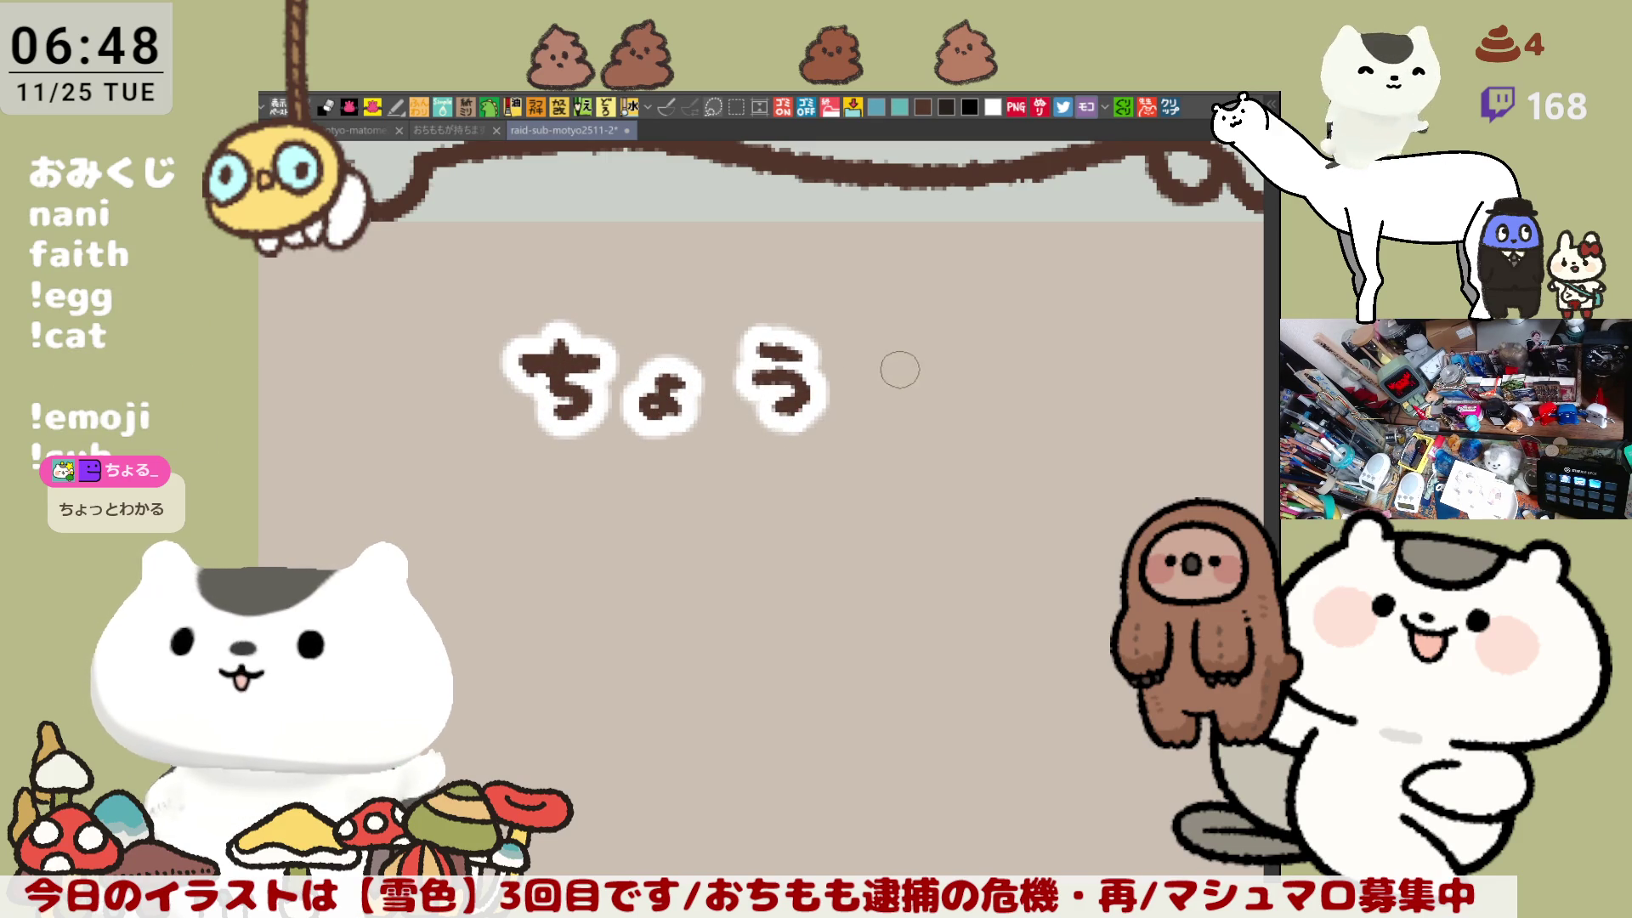
pyautogui.moveTo(897, 376); pyautogui.dragTo(938, 409)
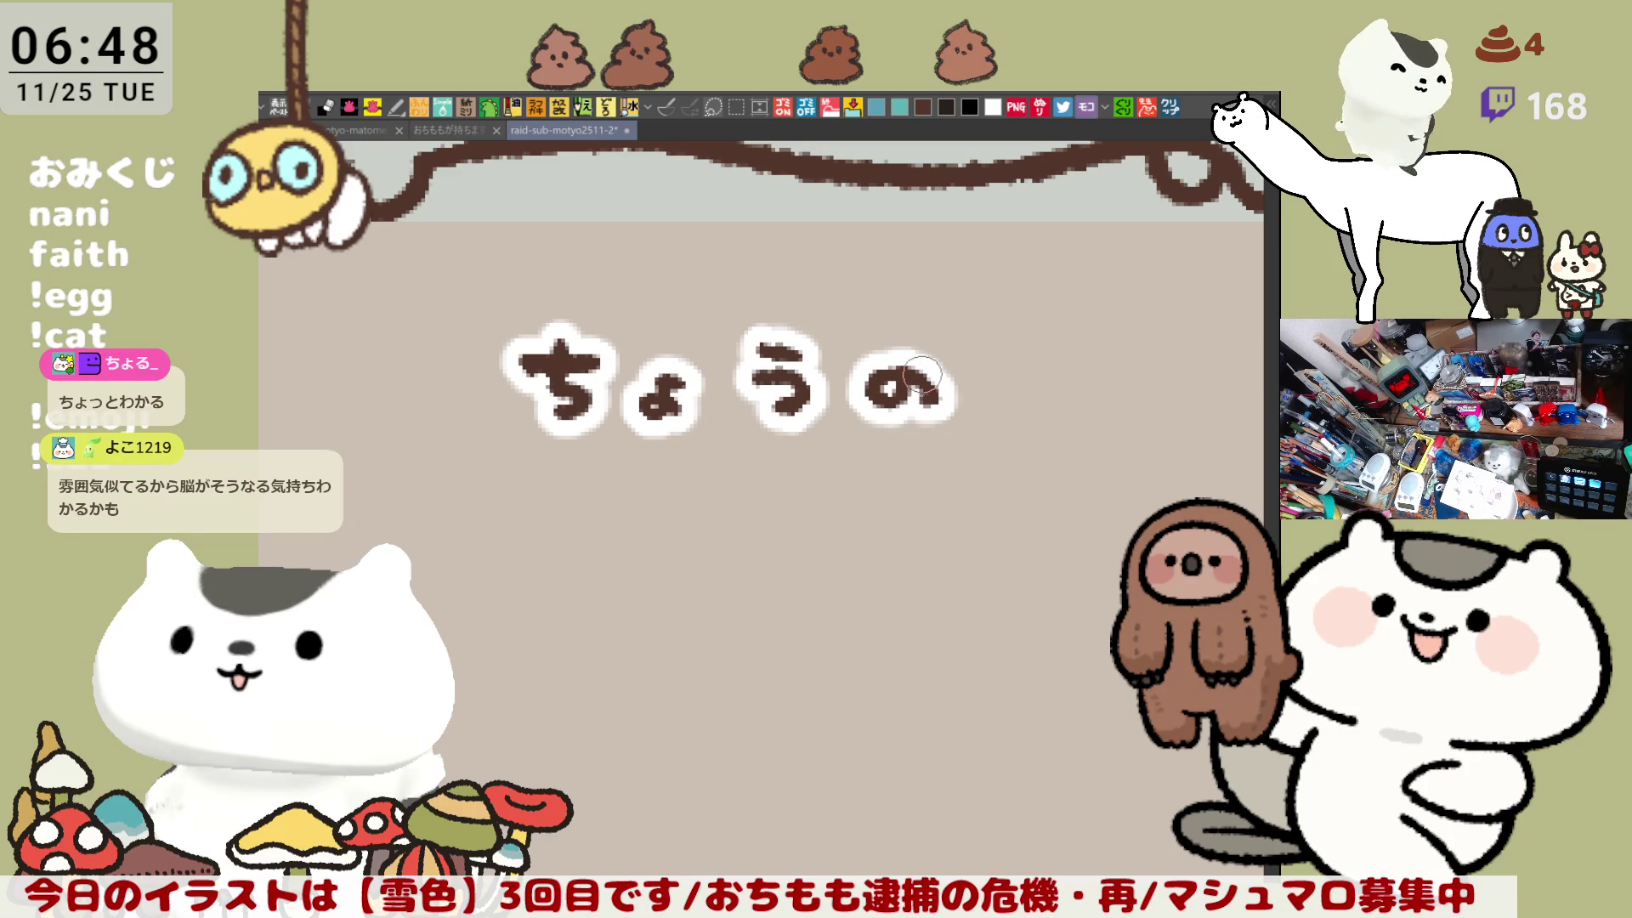
pyautogui.hotkey('ctrl', 'z')
pyautogui.moveTo(865, 374); pyautogui.dragTo(913, 412)
pyautogui.scroll(-2, 920, 372)
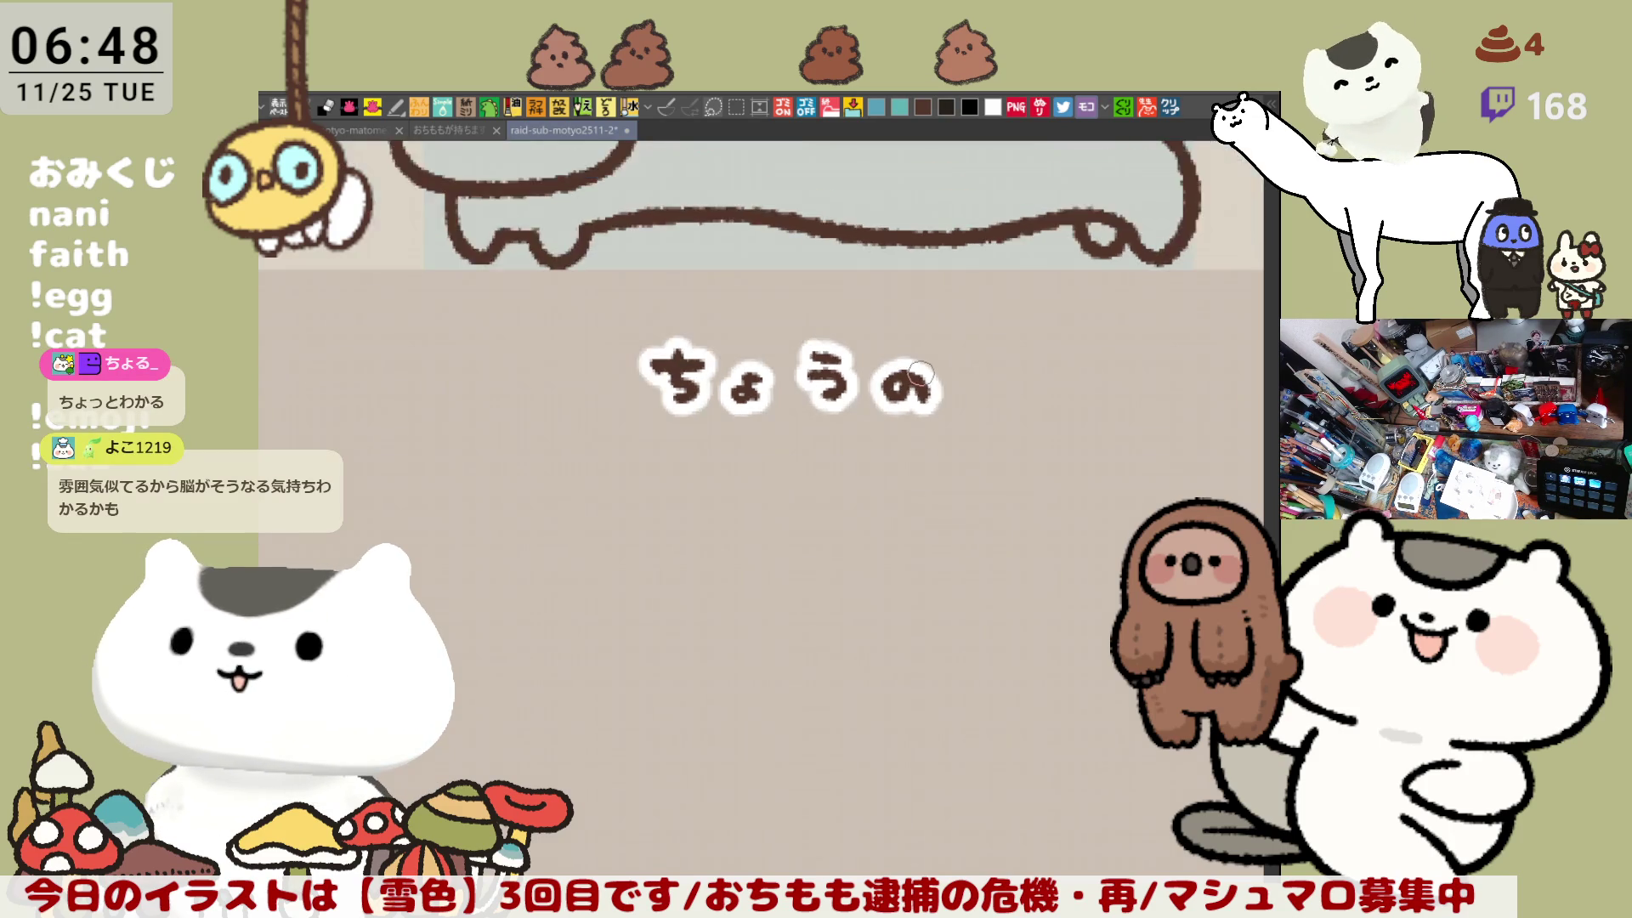
# Step: Zoom out over all five labelled cat panels, pan down the rows, then zoom into the empty lower-row slot
pyautogui.scroll(-2, 920, 373)
pyautogui.scroll(-2, 920, 372)
pyautogui.scroll(-2, 921, 372)
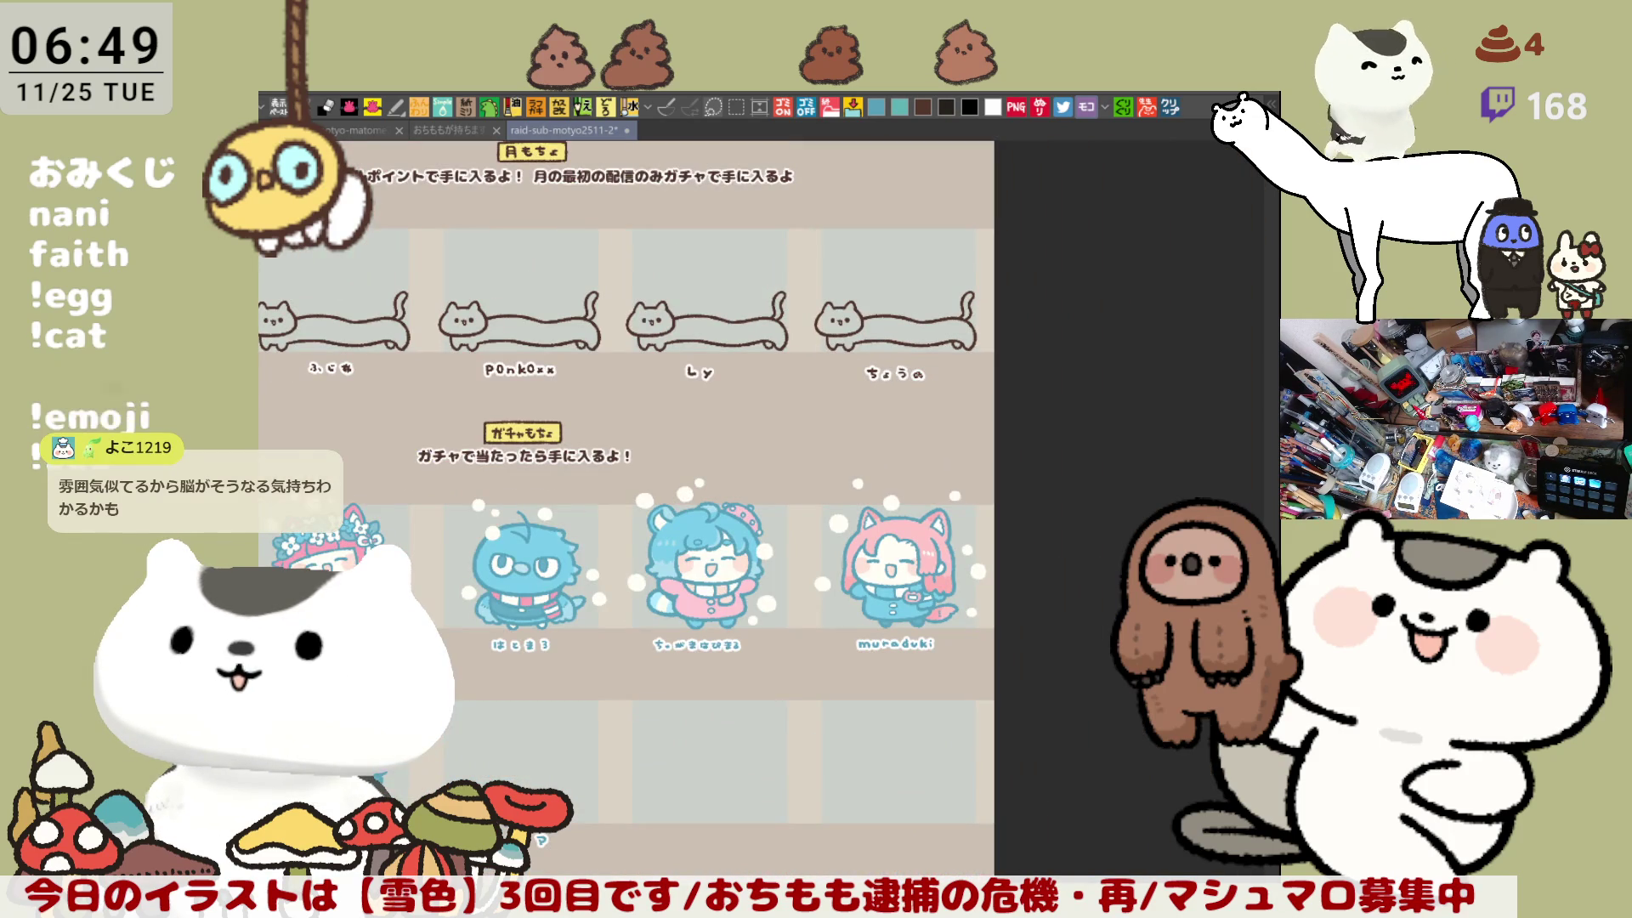
pyautogui.moveTo(897, 482); pyautogui.dragTo(1090, 350)
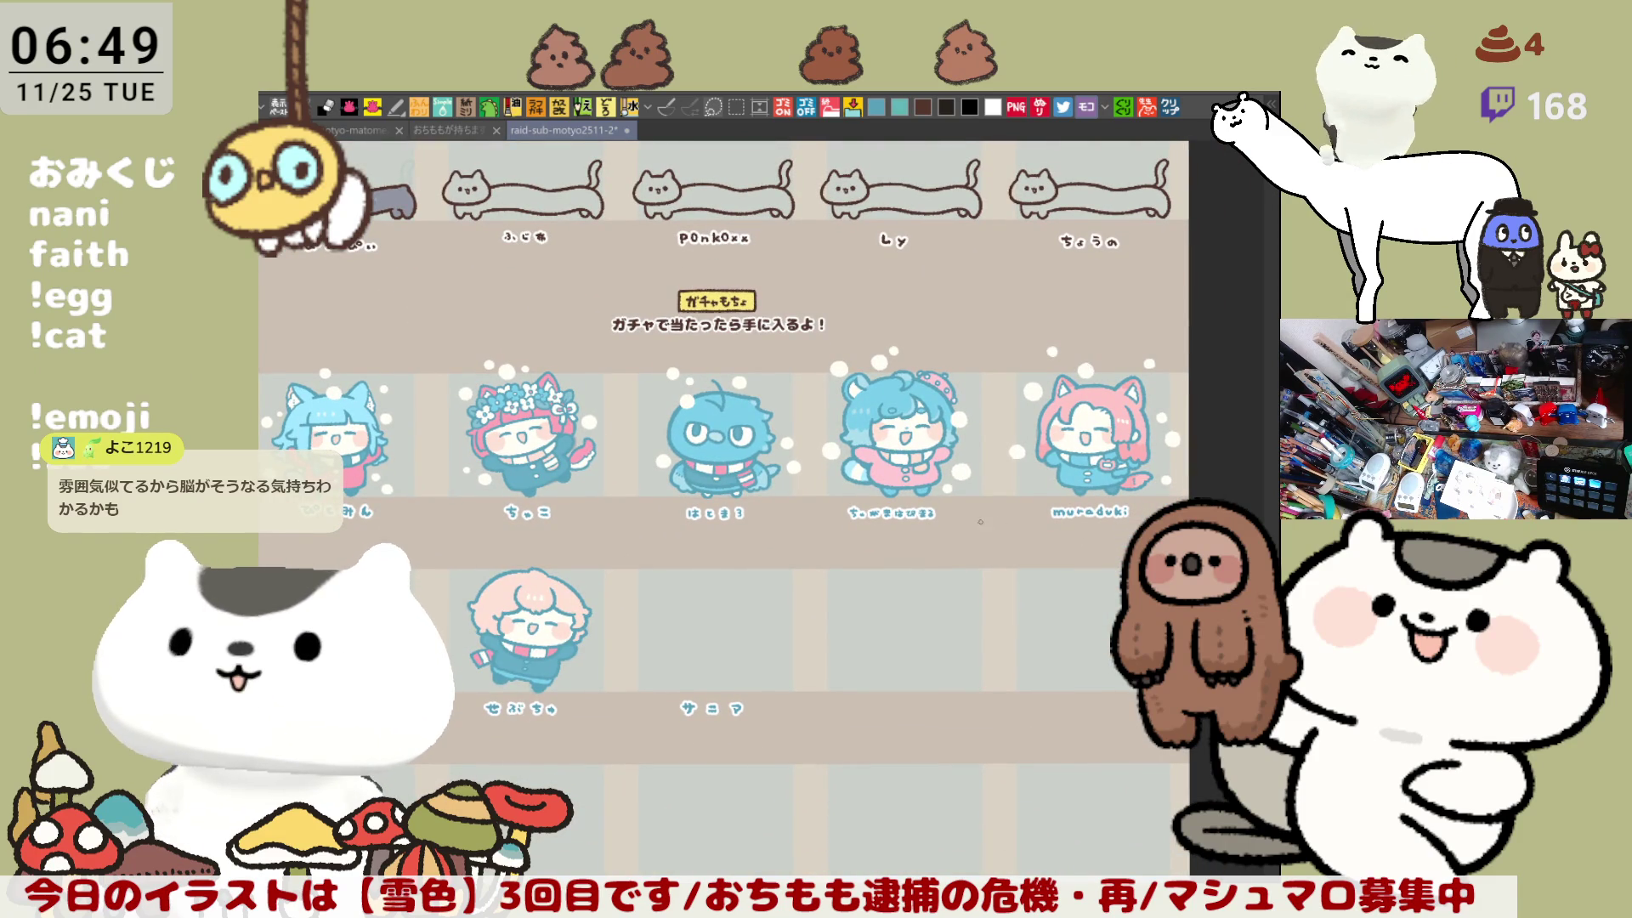
pyautogui.moveTo(980, 521); pyautogui.dragTo(1019, 600)
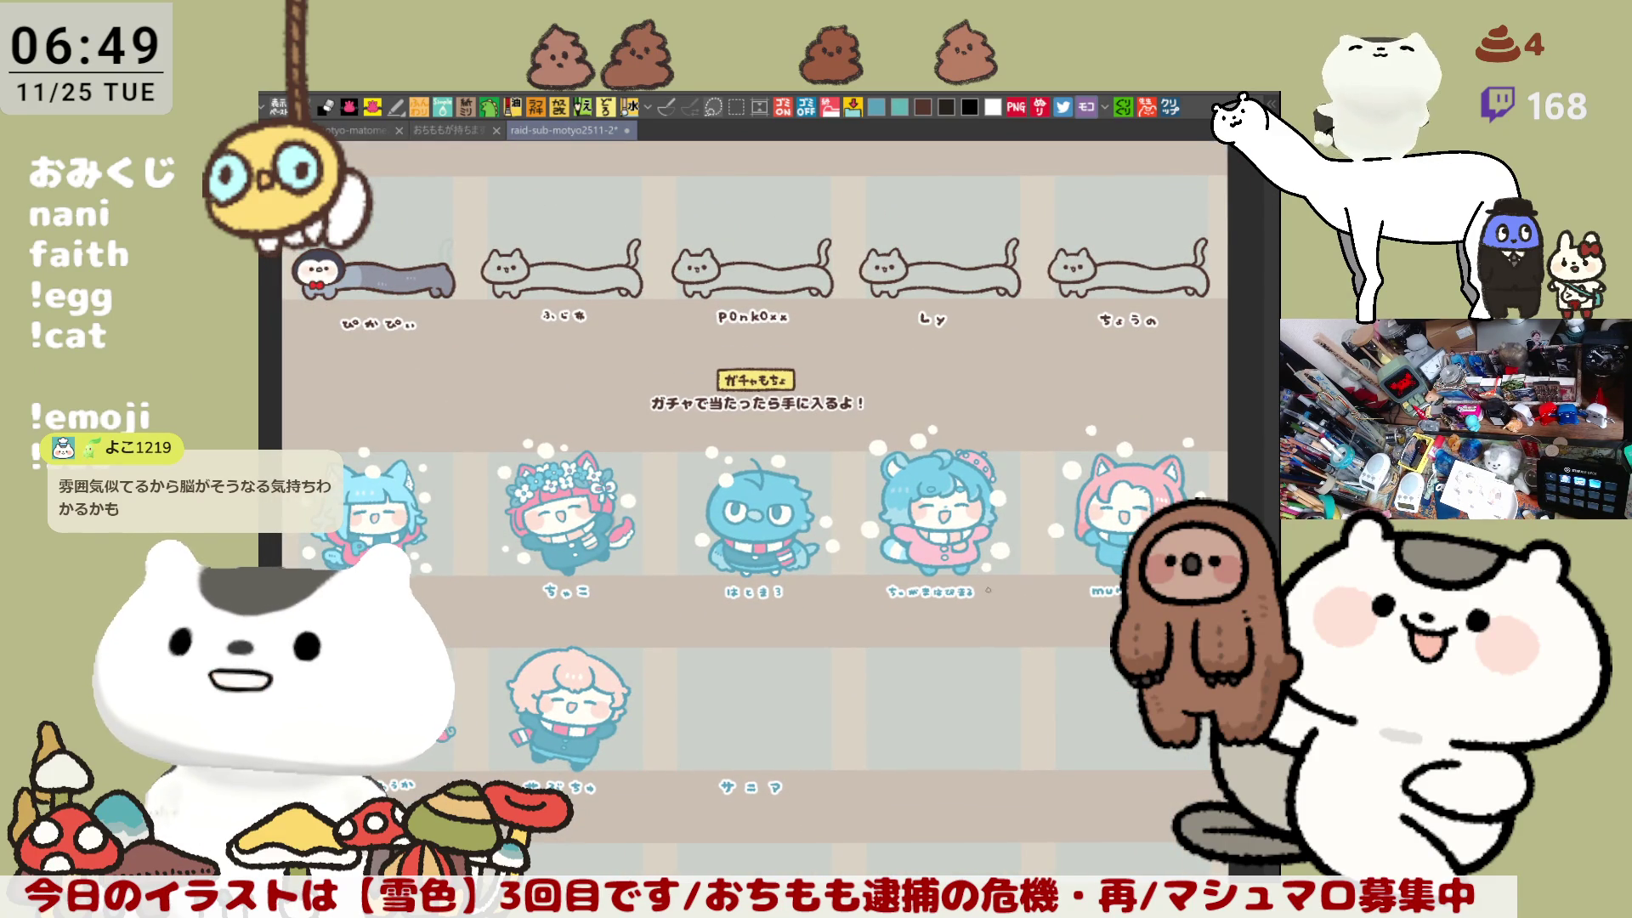
pyautogui.moveTo(988, 589); pyautogui.dragTo(1037, 395)
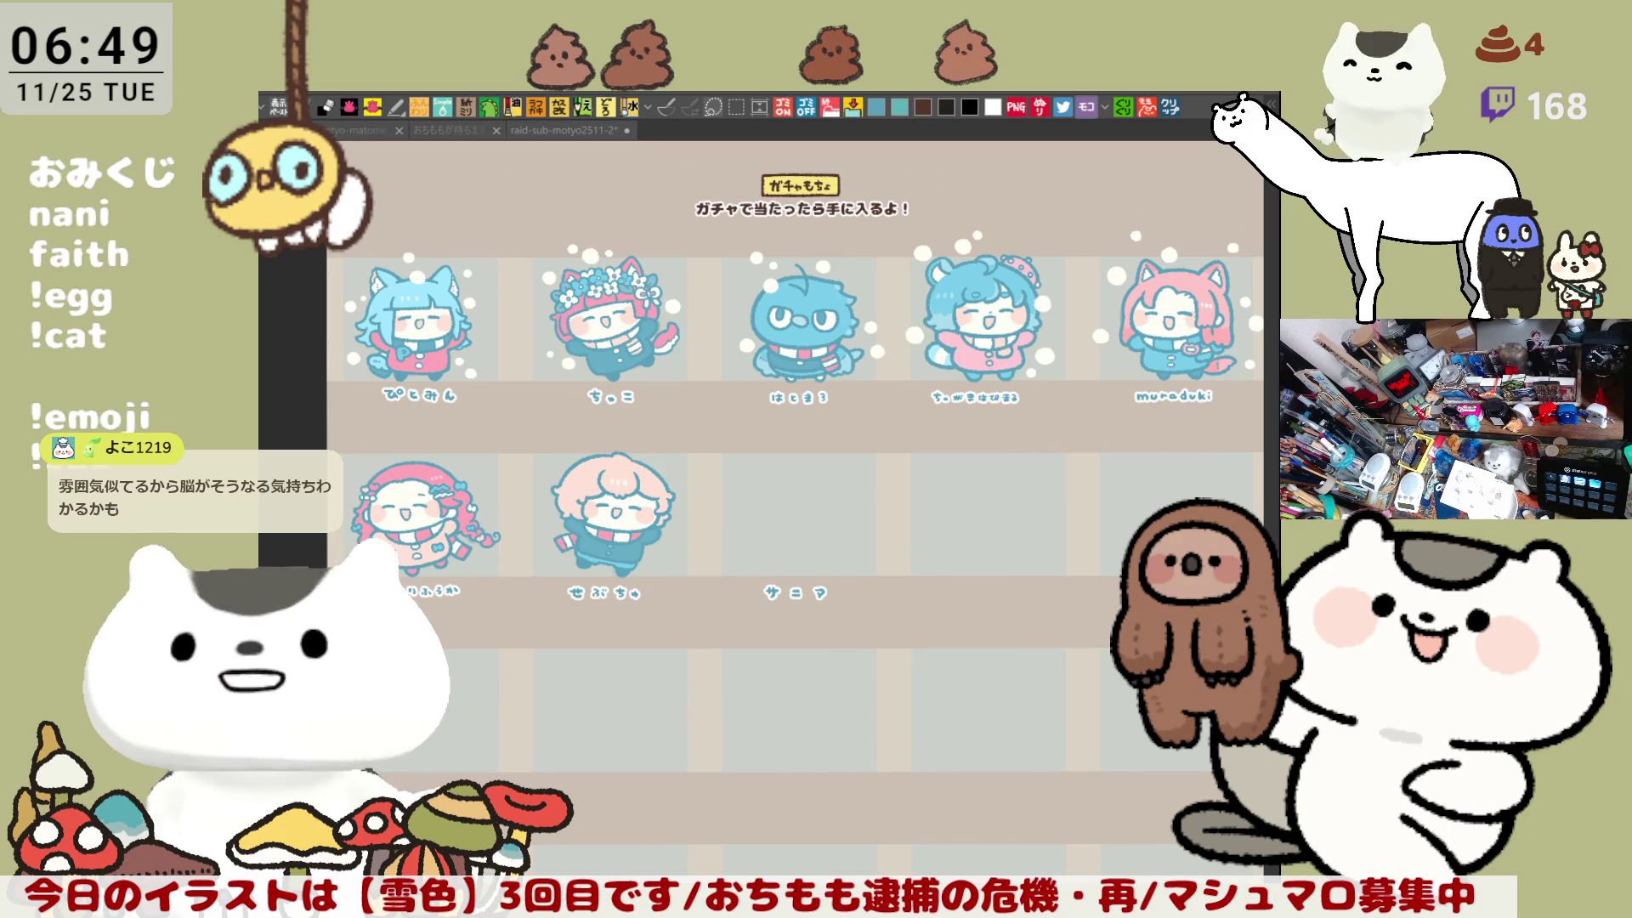
pyautogui.moveTo(1003, 552); pyautogui.dragTo(974, 533)
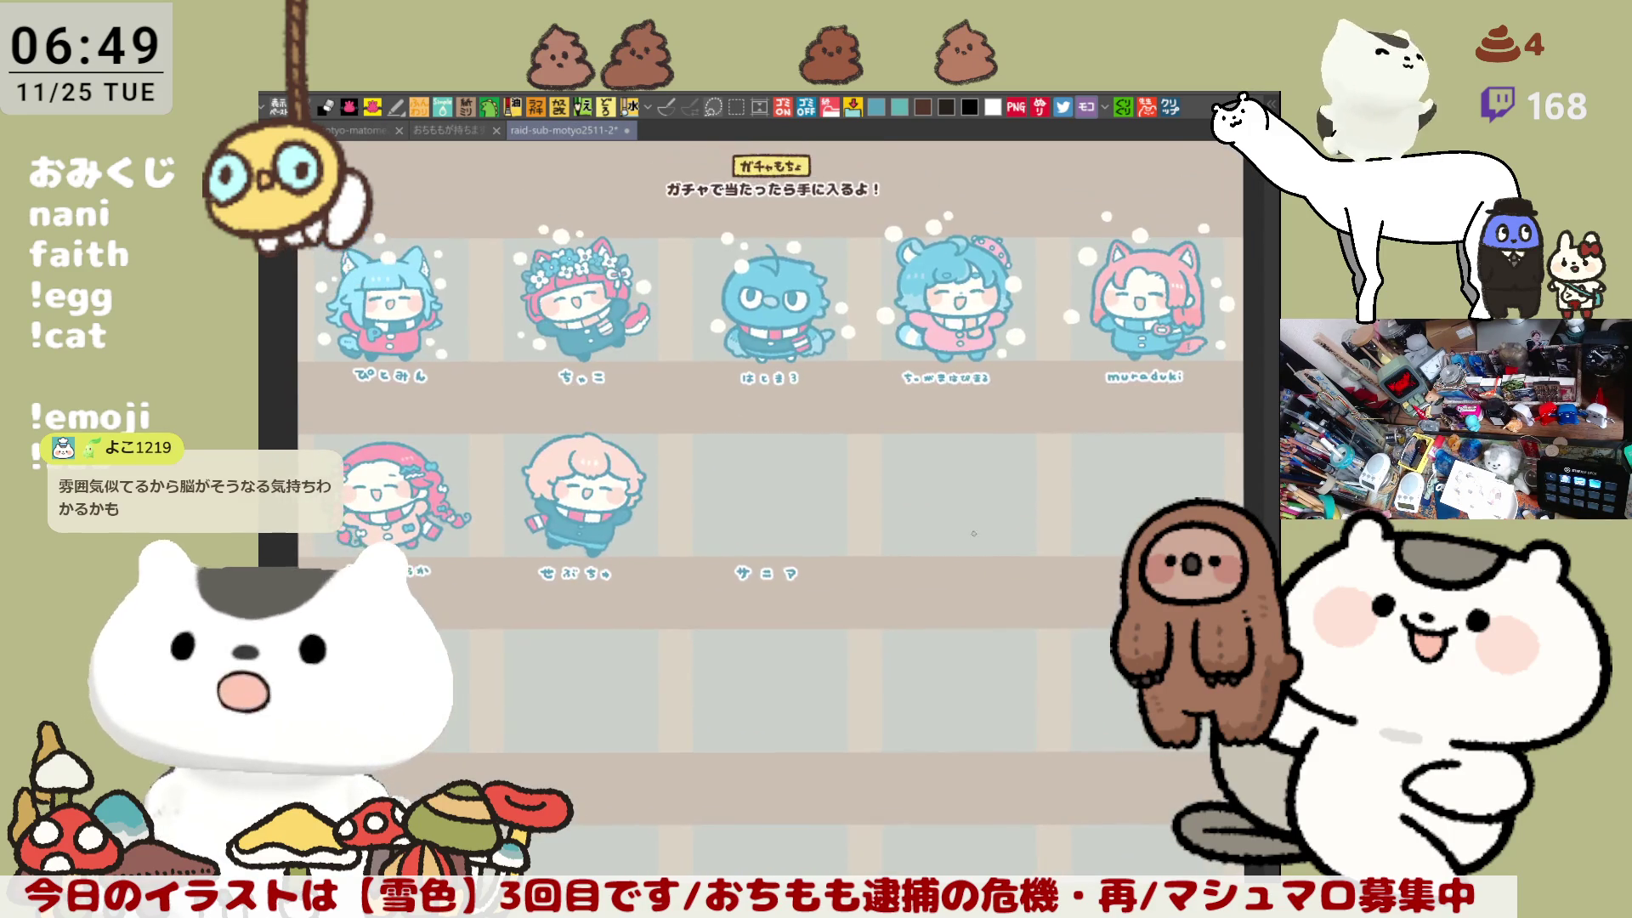
pyautogui.scroll(2, 977, 519)
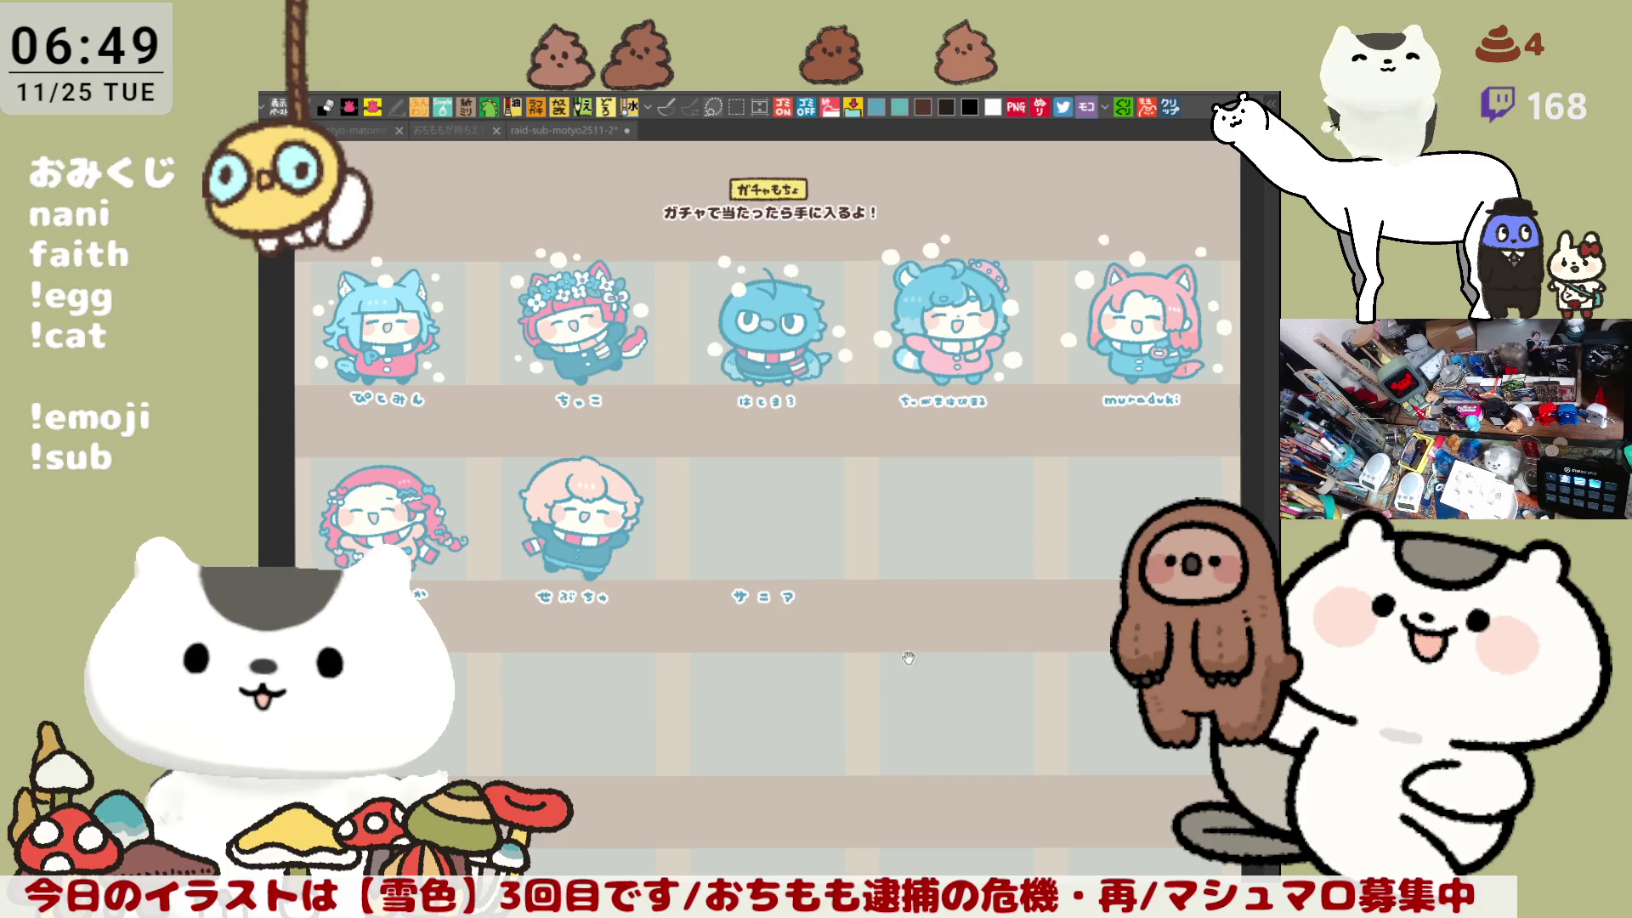
pyautogui.scroll(5, 908, 657)
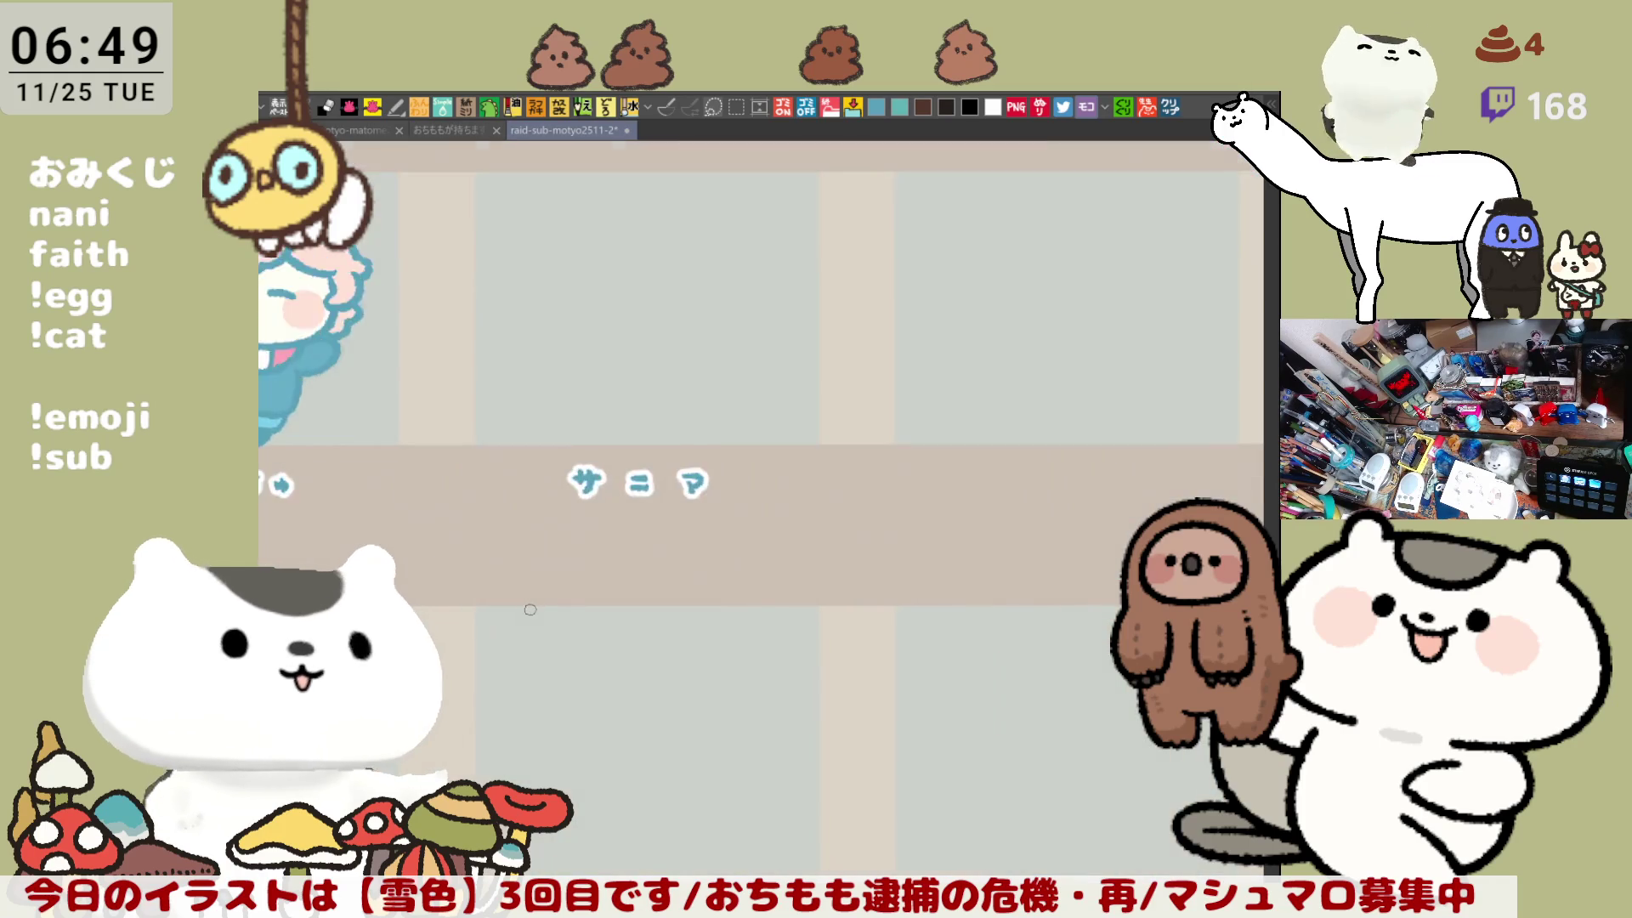
# Step: Focus the chart window and pan and zoom onto the next empty slot's blank label strip
pyautogui.scroll(3, 530, 609)
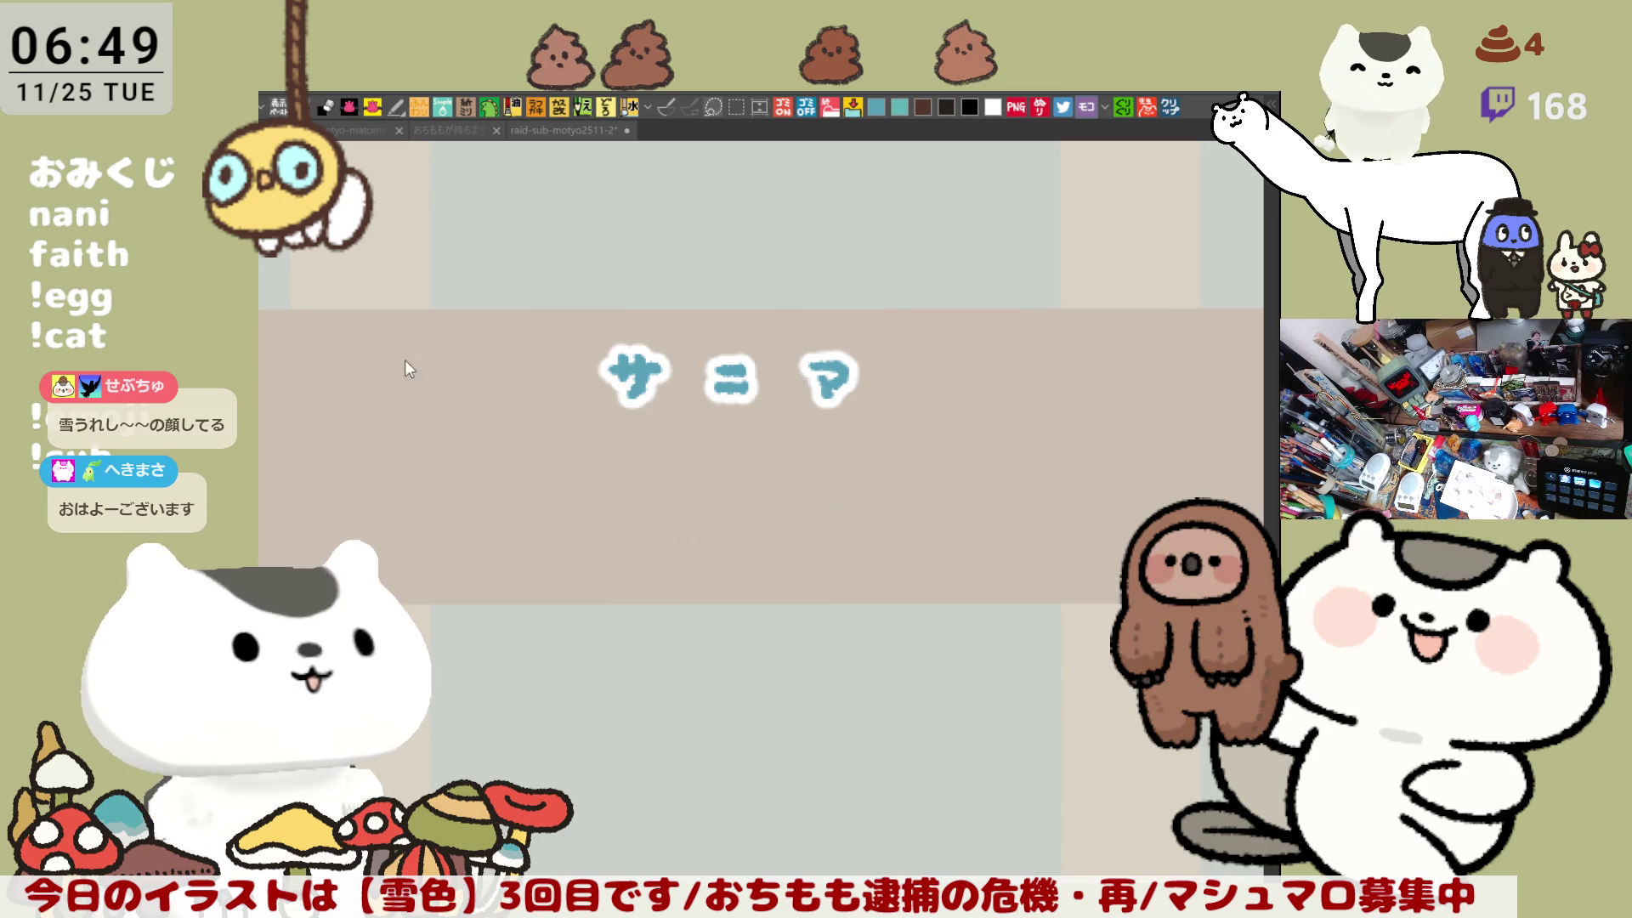
pyautogui.click(877, 448)
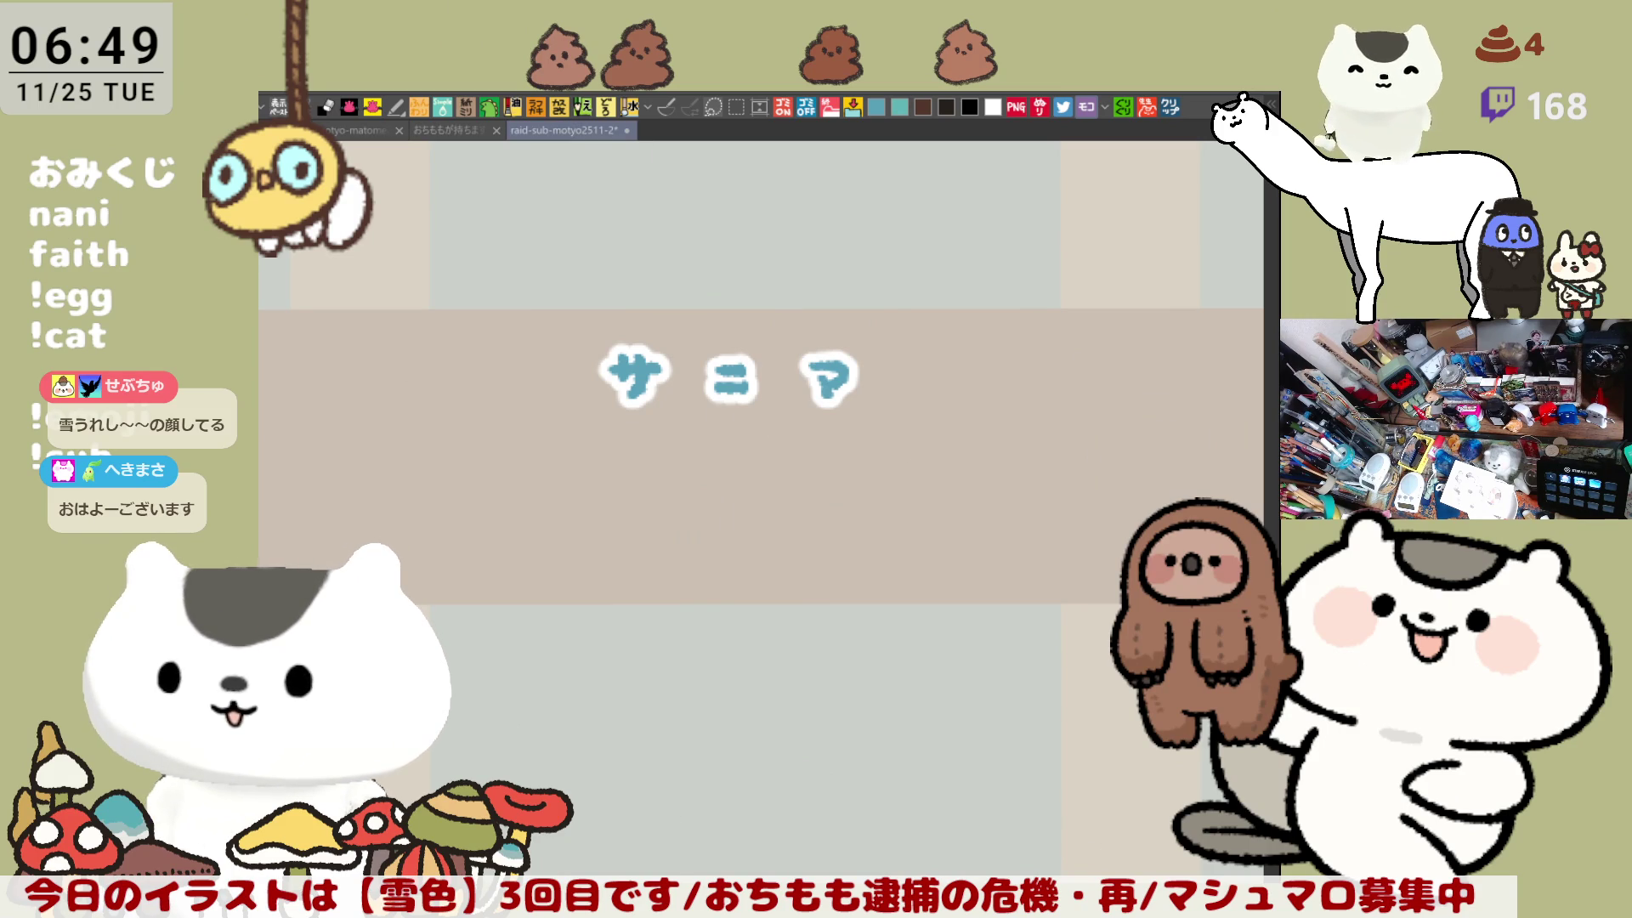
pyautogui.moveTo(867, 484); pyautogui.dragTo(877, 716)
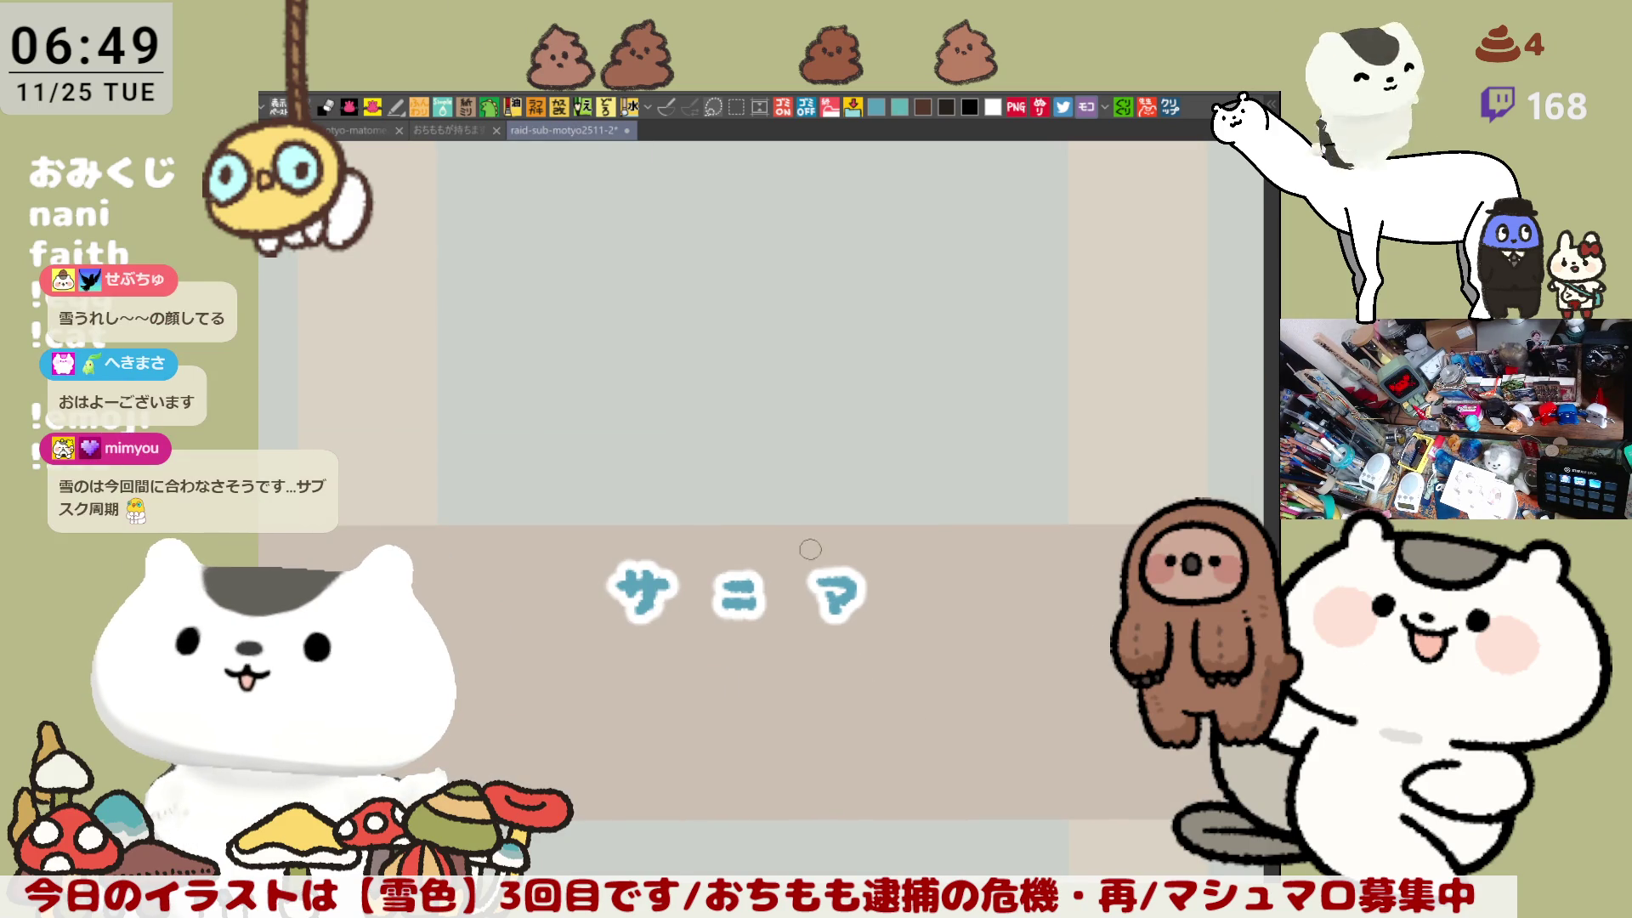
pyautogui.scroll(2, 850, 528)
pyautogui.scroll(-3, 771, 474)
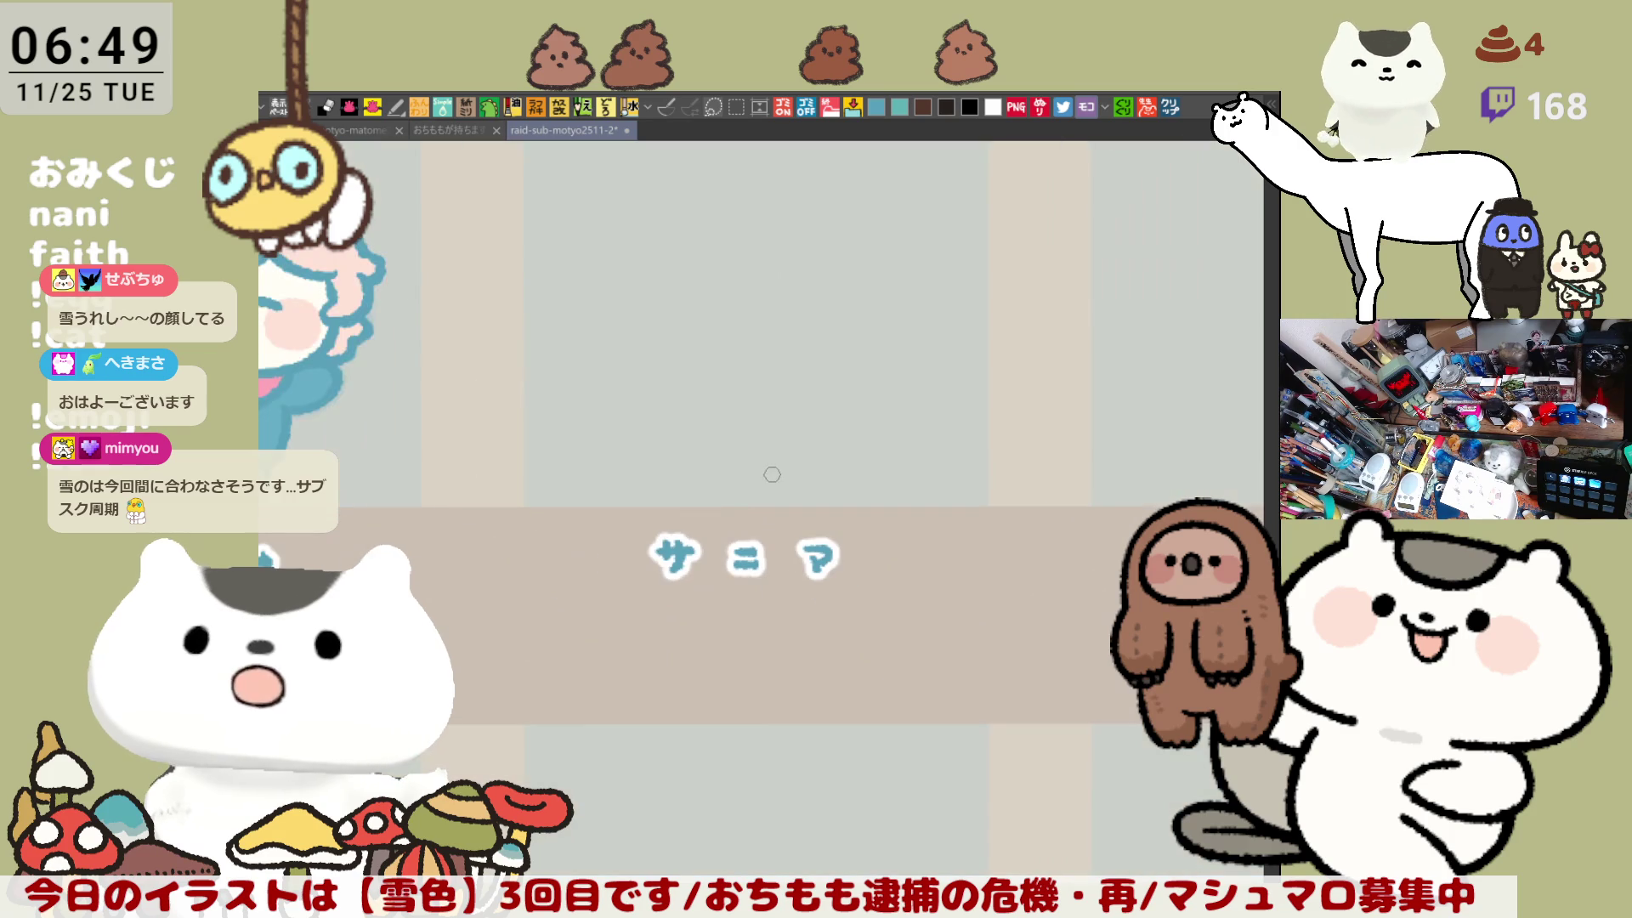
pyautogui.scroll(-2, 771, 473)
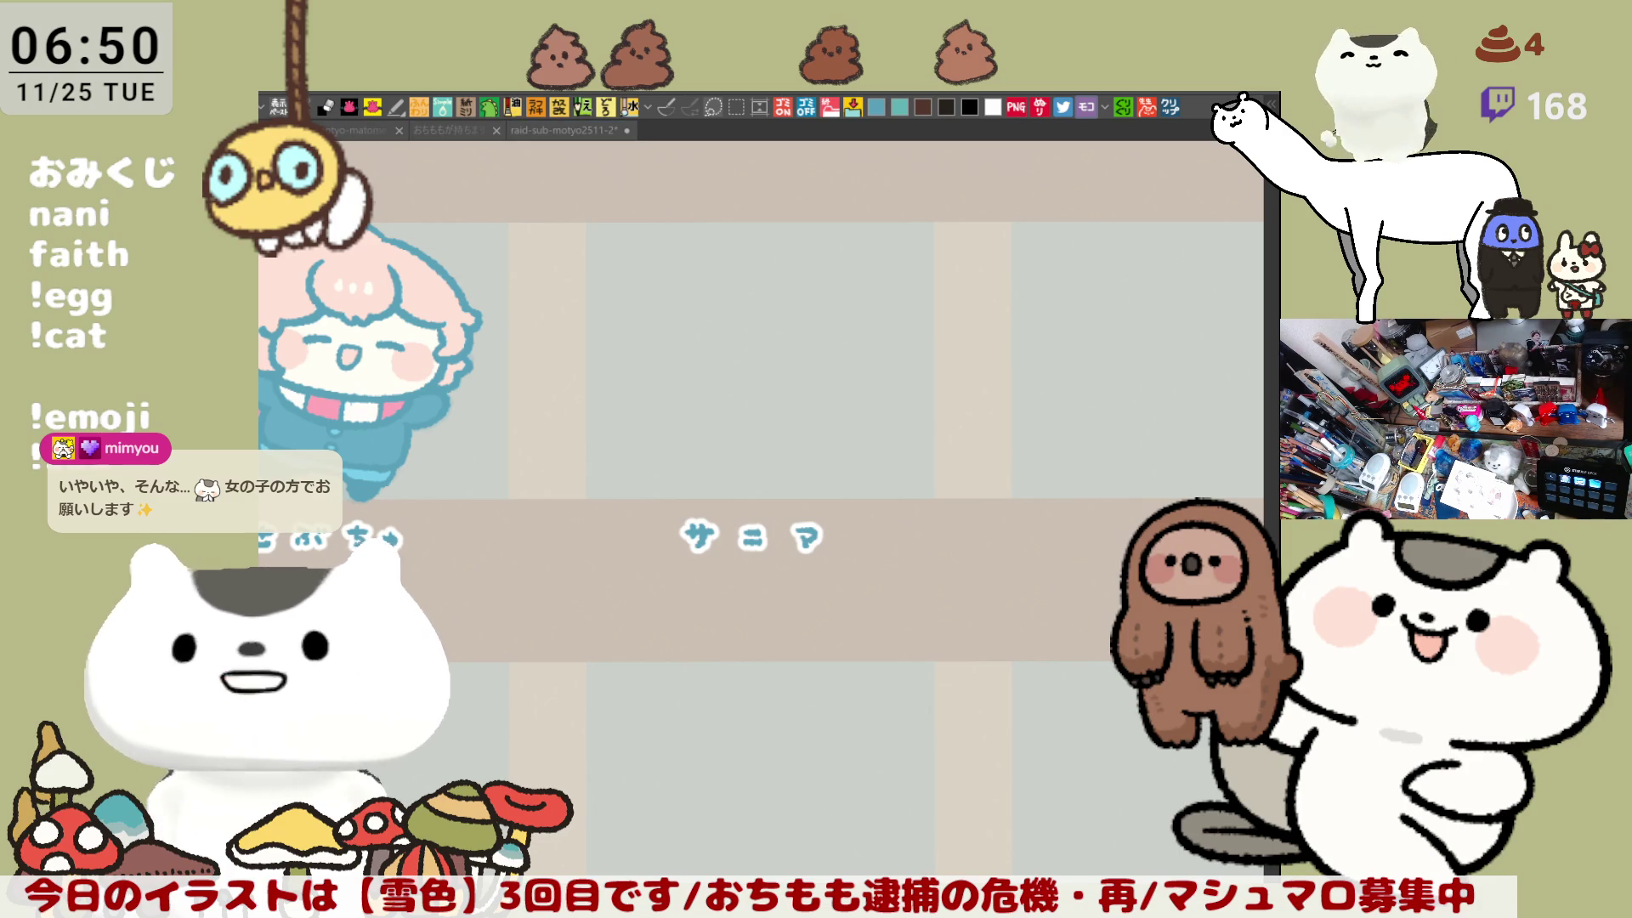
pyautogui.moveTo(1009, 545); pyautogui.dragTo(681, 622)
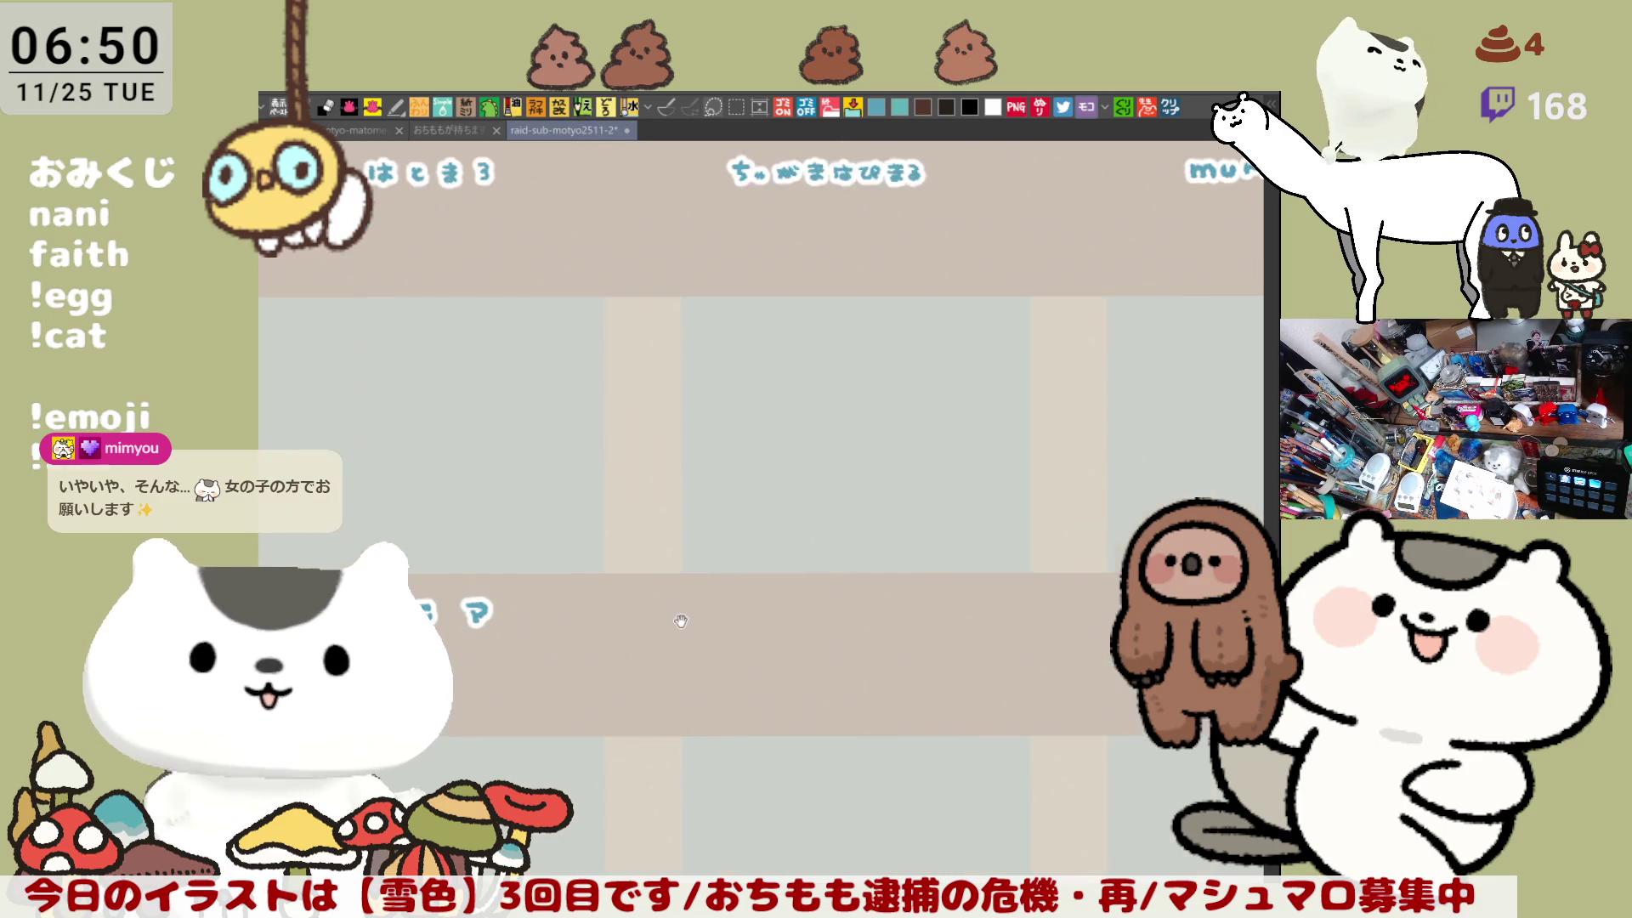
pyautogui.scroll(2, 969, 647)
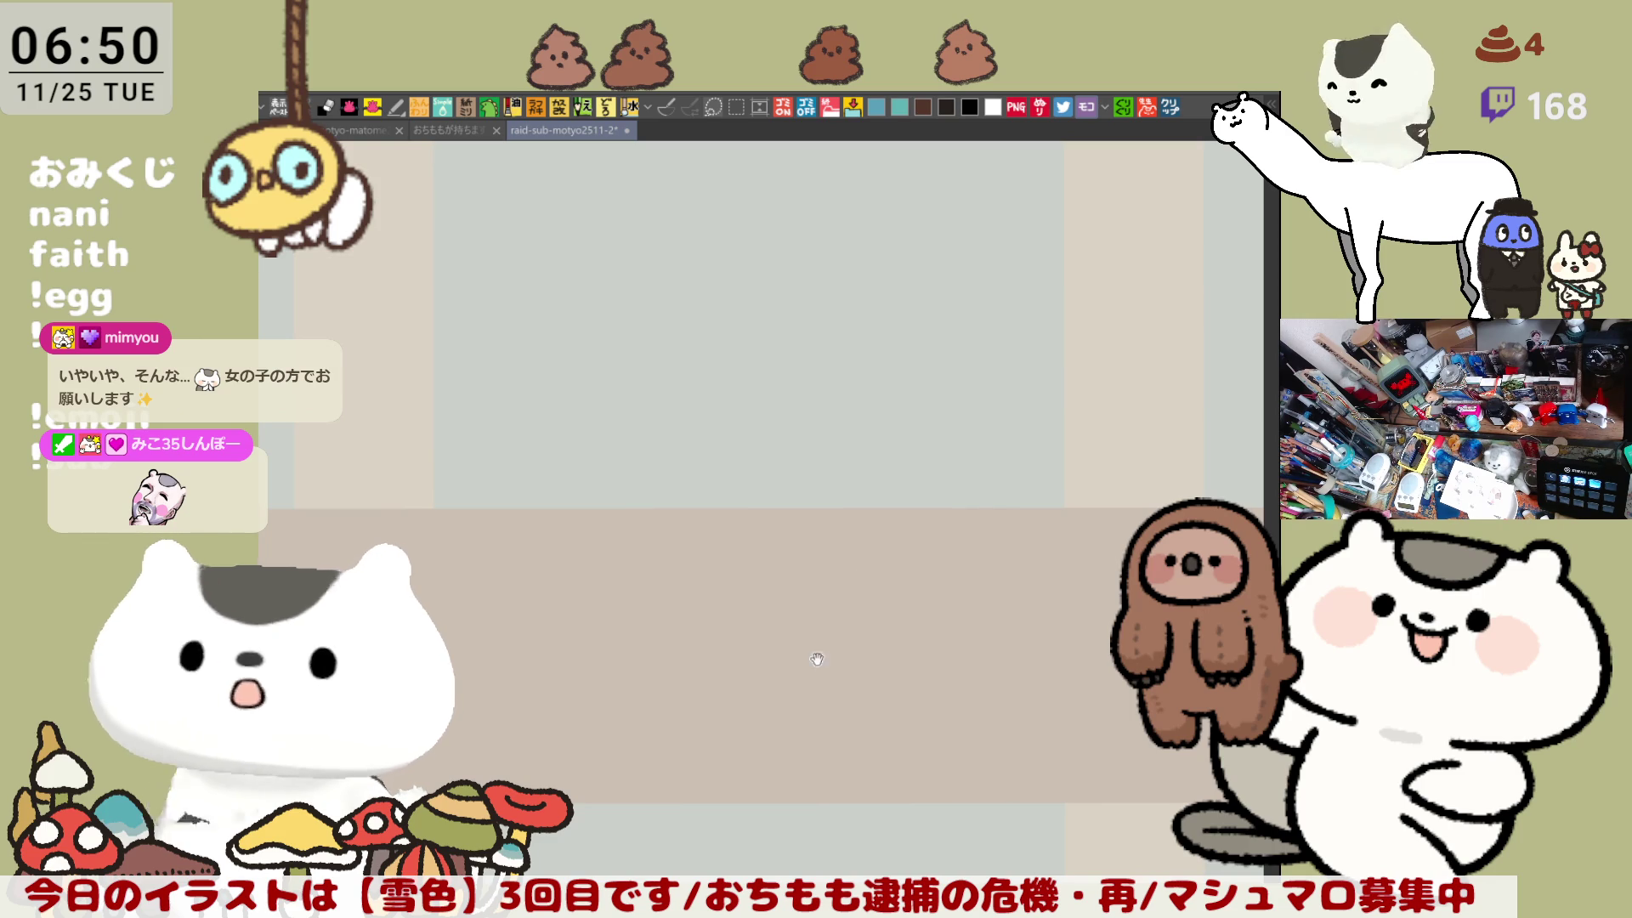
pyautogui.moveTo(788, 647); pyautogui.dragTo(836, 464)
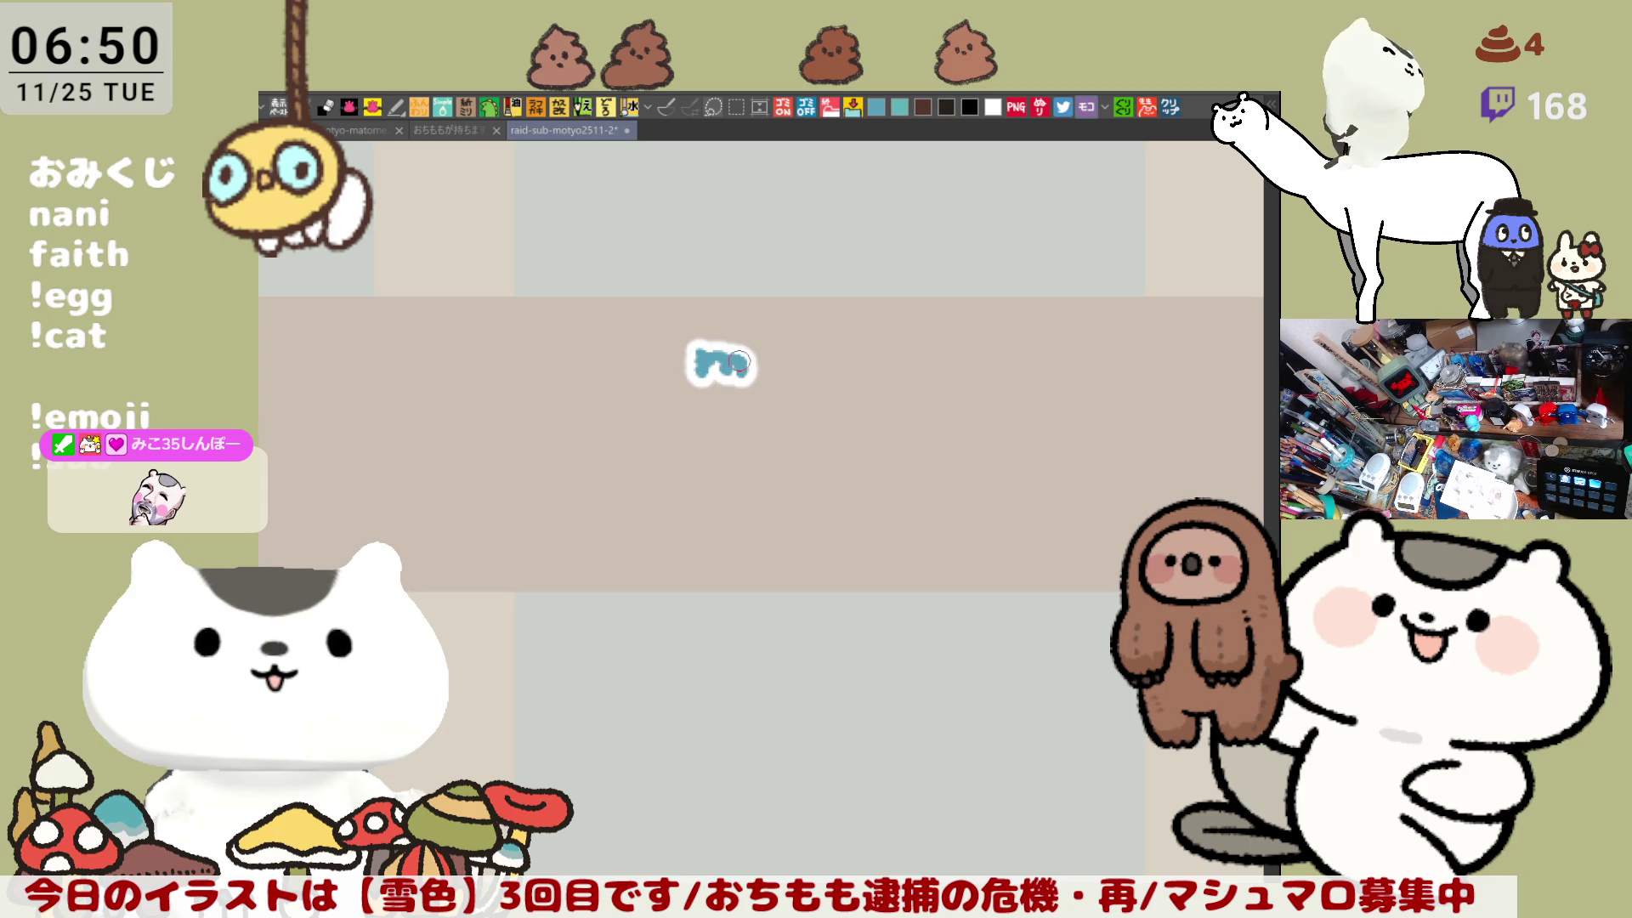
pyautogui.moveTo(651, 378); pyautogui.dragTo(709, 364)
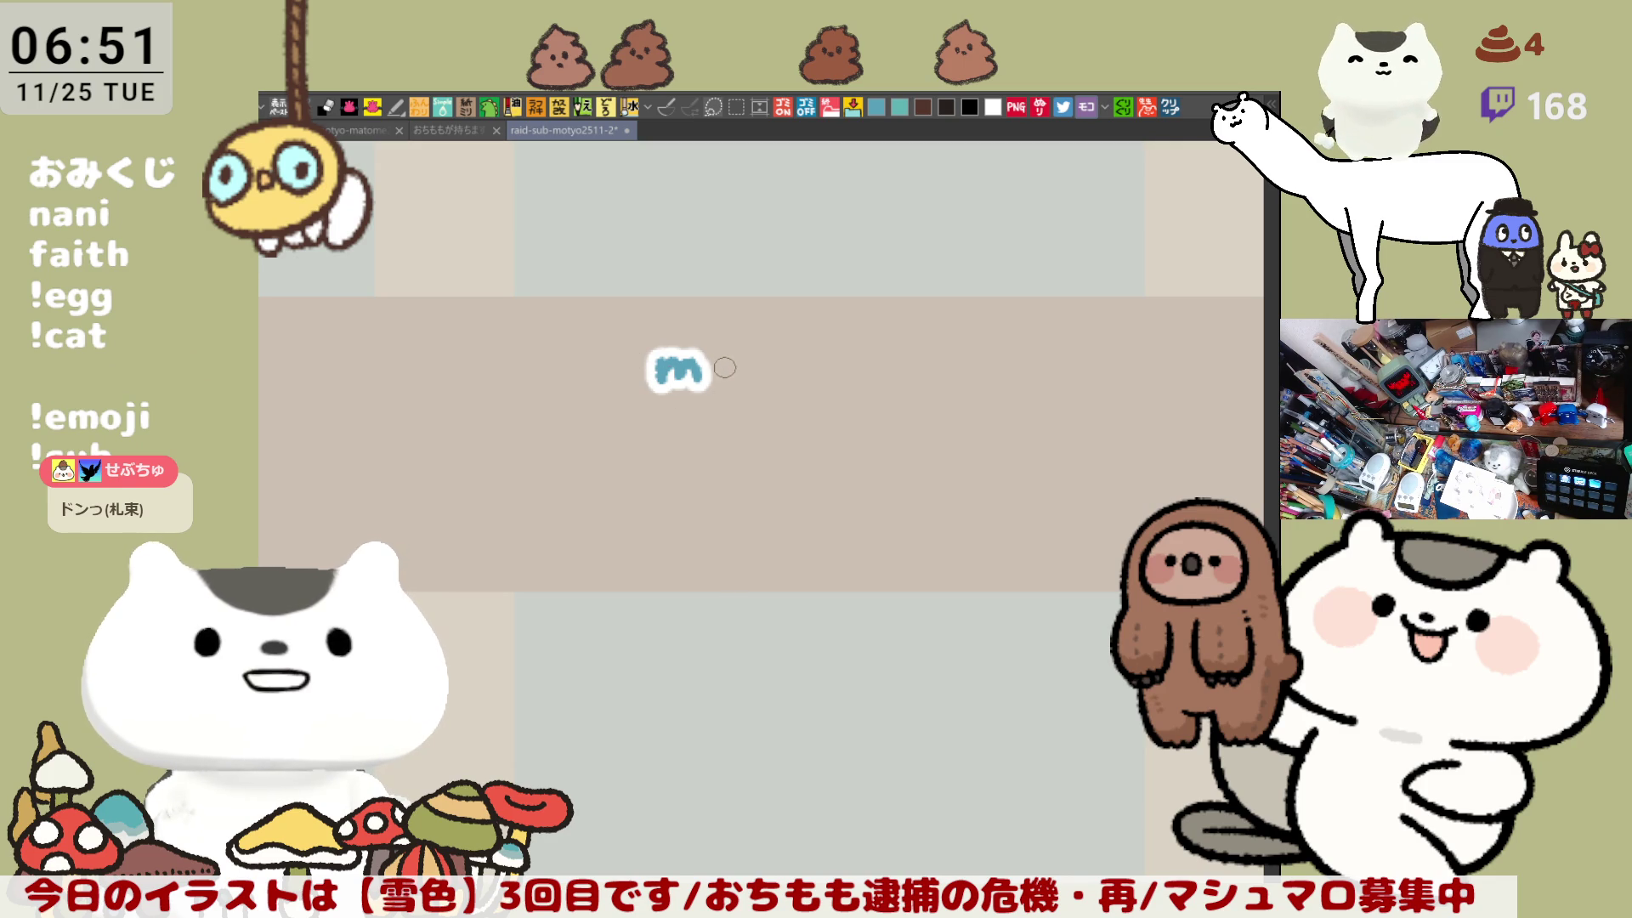
pyautogui.moveTo(731, 385)
pyautogui.mouseDown()
pyautogui.moveTo(738, 365)
pyautogui.moveTo(727, 382)
pyautogui.mouseUp()
pyautogui.hotkey('ctrl', 'z')
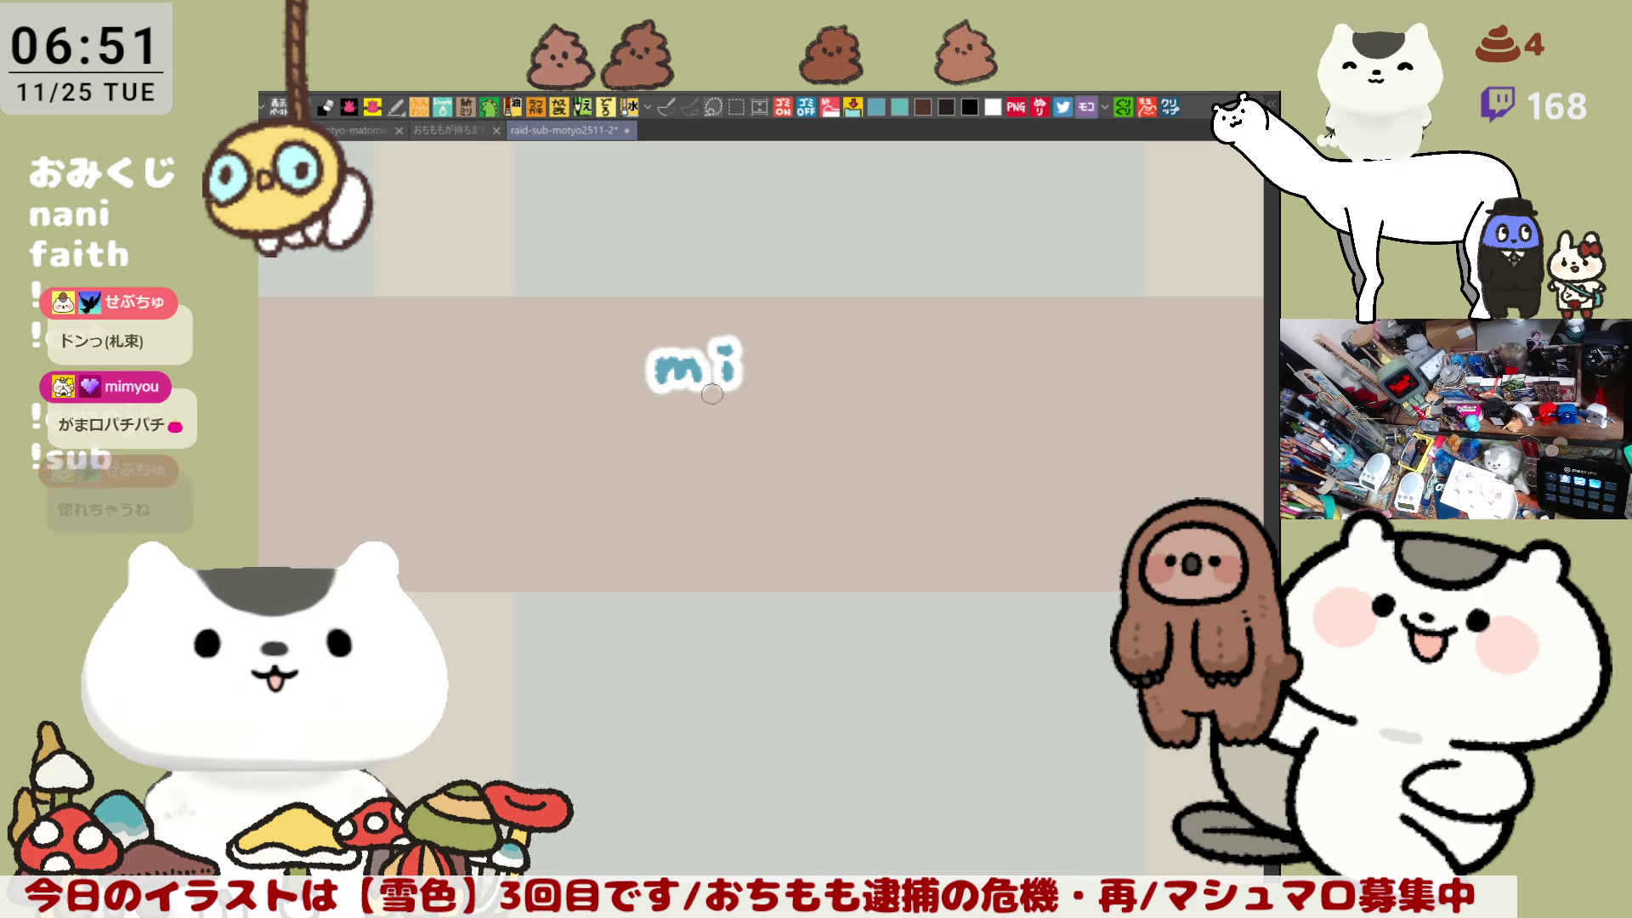
pyautogui.scroll(1, 712, 394)
pyautogui.scroll(1, 711, 393)
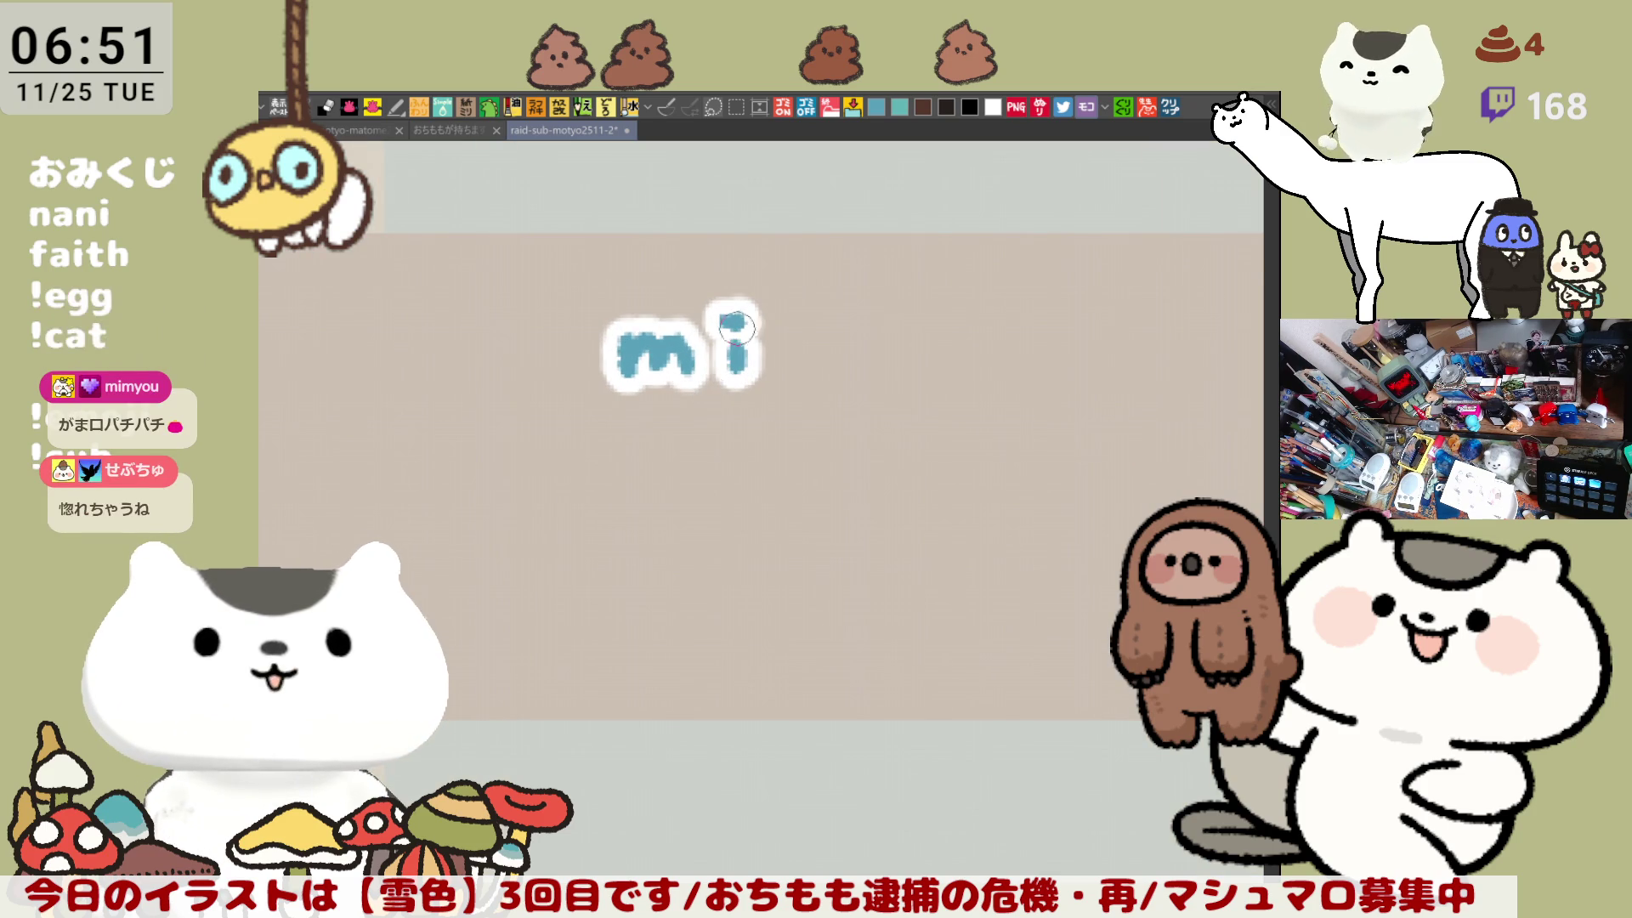
pyautogui.moveTo(785, 333); pyautogui.dragTo(841, 340)
pyautogui.hotkey('ctrl', 'z')
pyautogui.moveTo(799, 363)
pyautogui.mouseDown()
pyautogui.moveTo(891, 374)
pyautogui.moveTo(888, 397)
pyautogui.mouseUp()
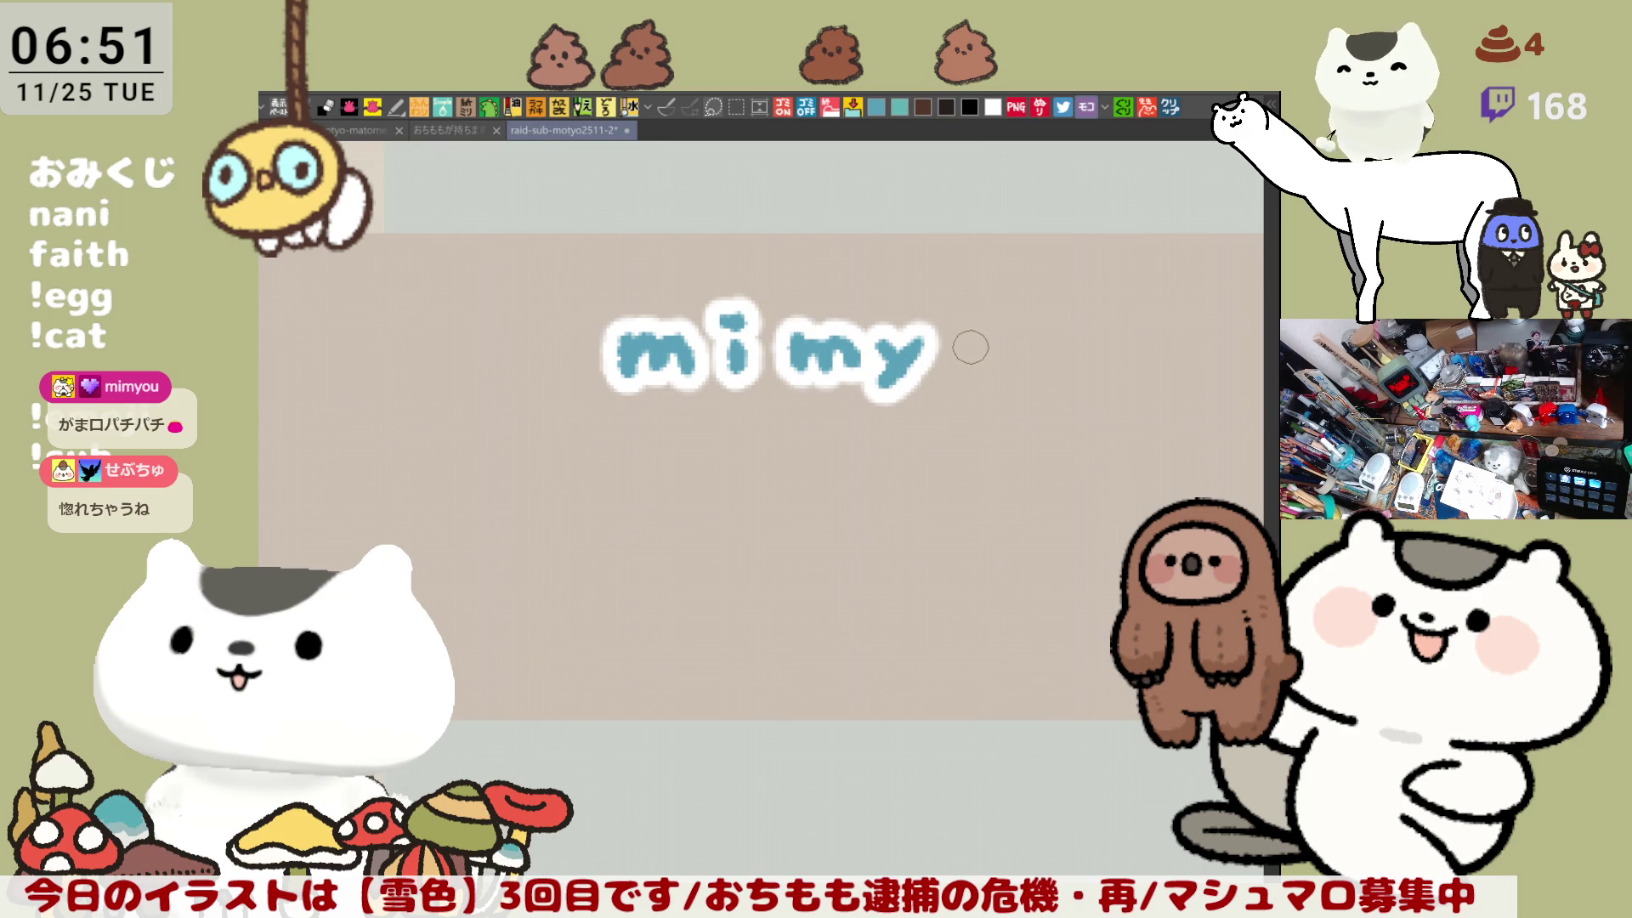
pyautogui.moveTo(971, 342)
pyautogui.mouseDown()
pyautogui.moveTo(955, 321)
pyautogui.moveTo(1051, 338)
pyautogui.mouseUp()
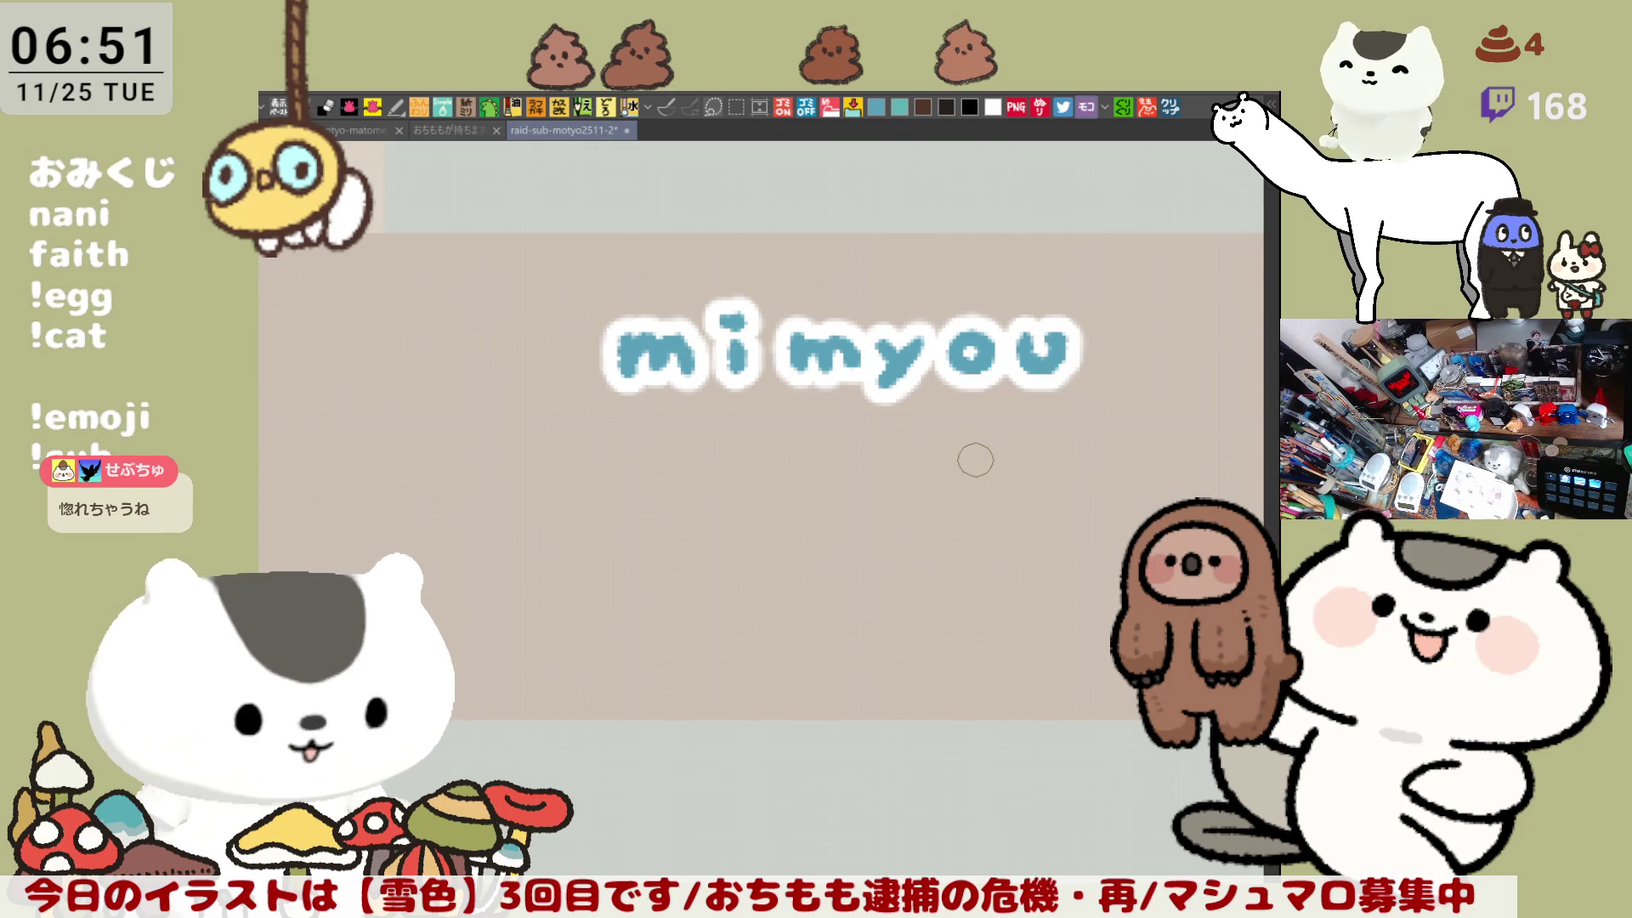
pyautogui.scroll(-3, 949, 514)
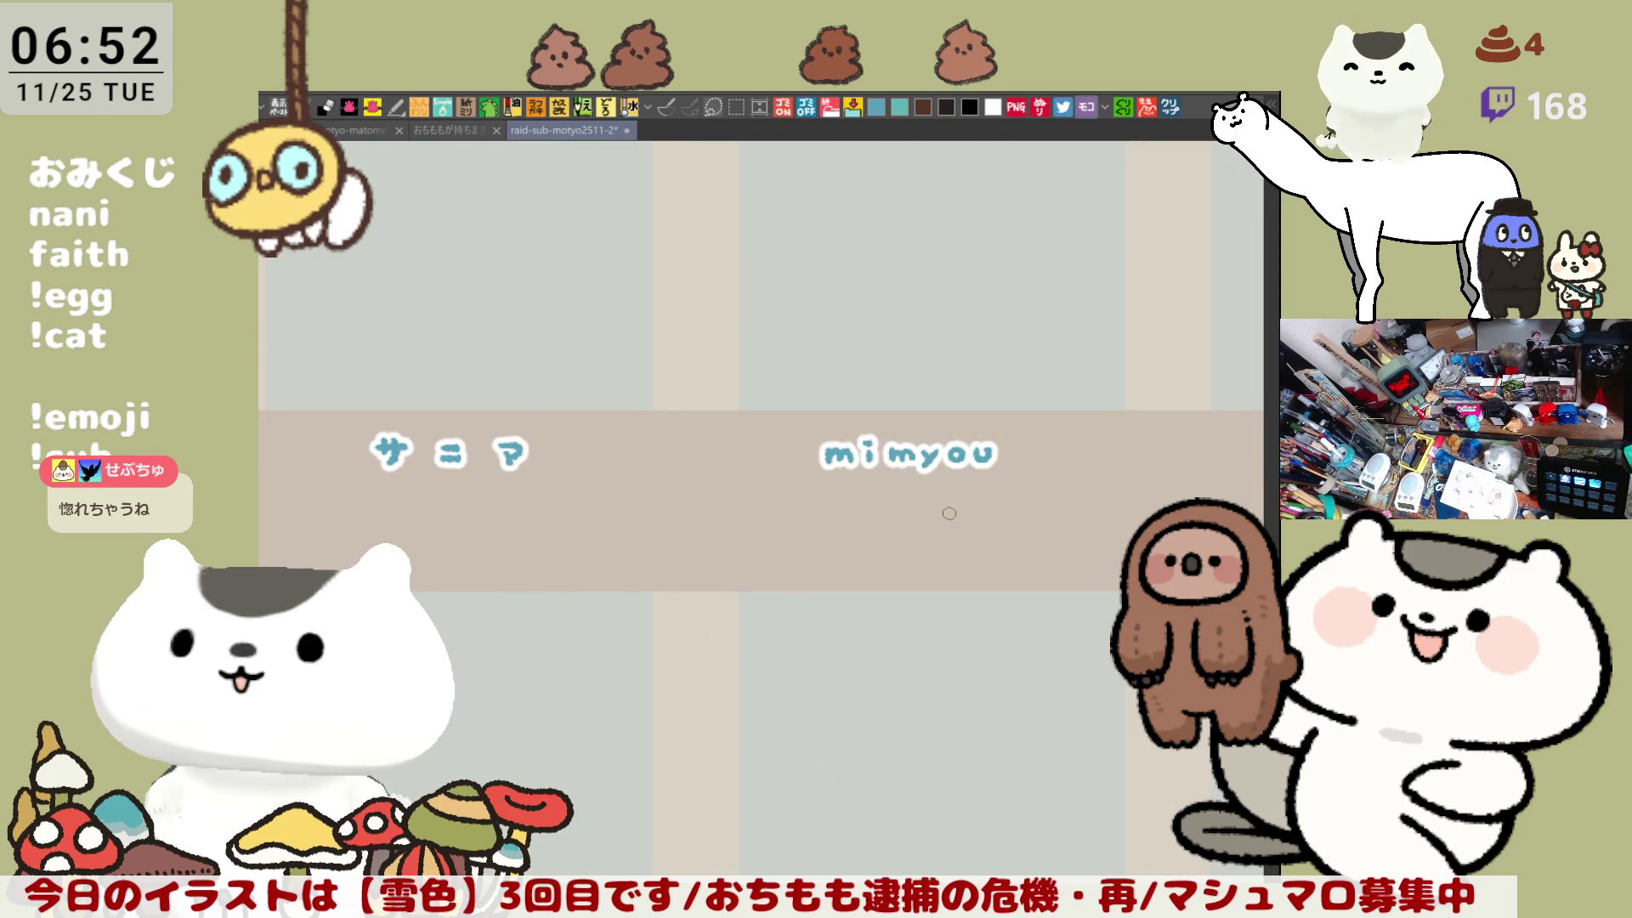
# Step: Zoom out and pan to bring the character-slot grid into view
pyautogui.scroll(2, 854, 459)
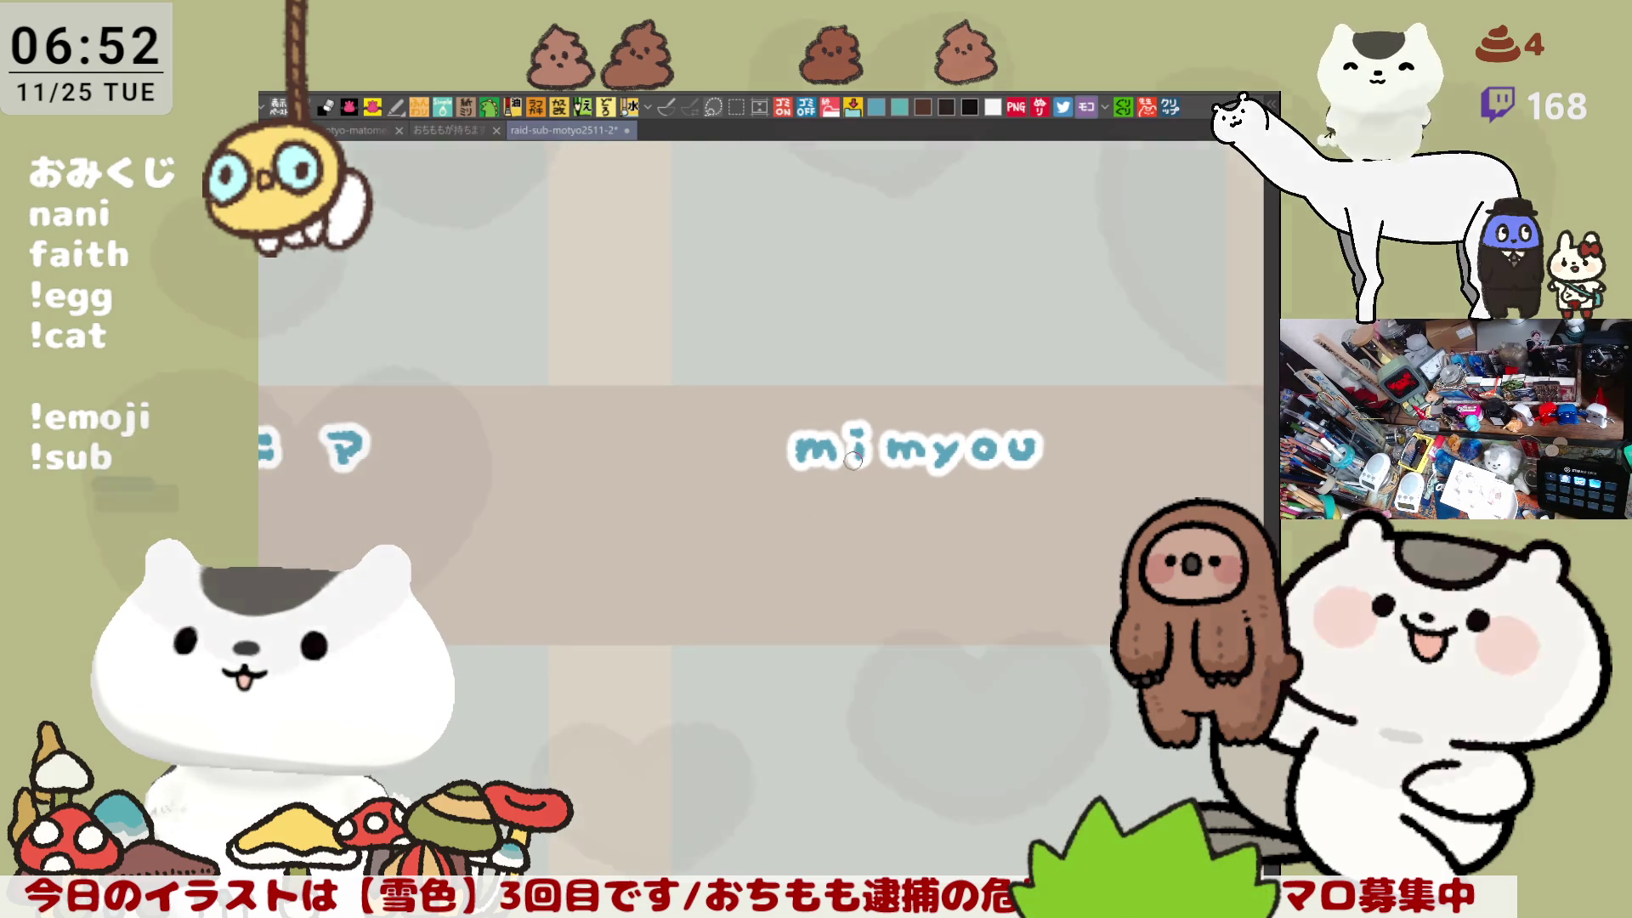
pyautogui.scroll(1, 853, 459)
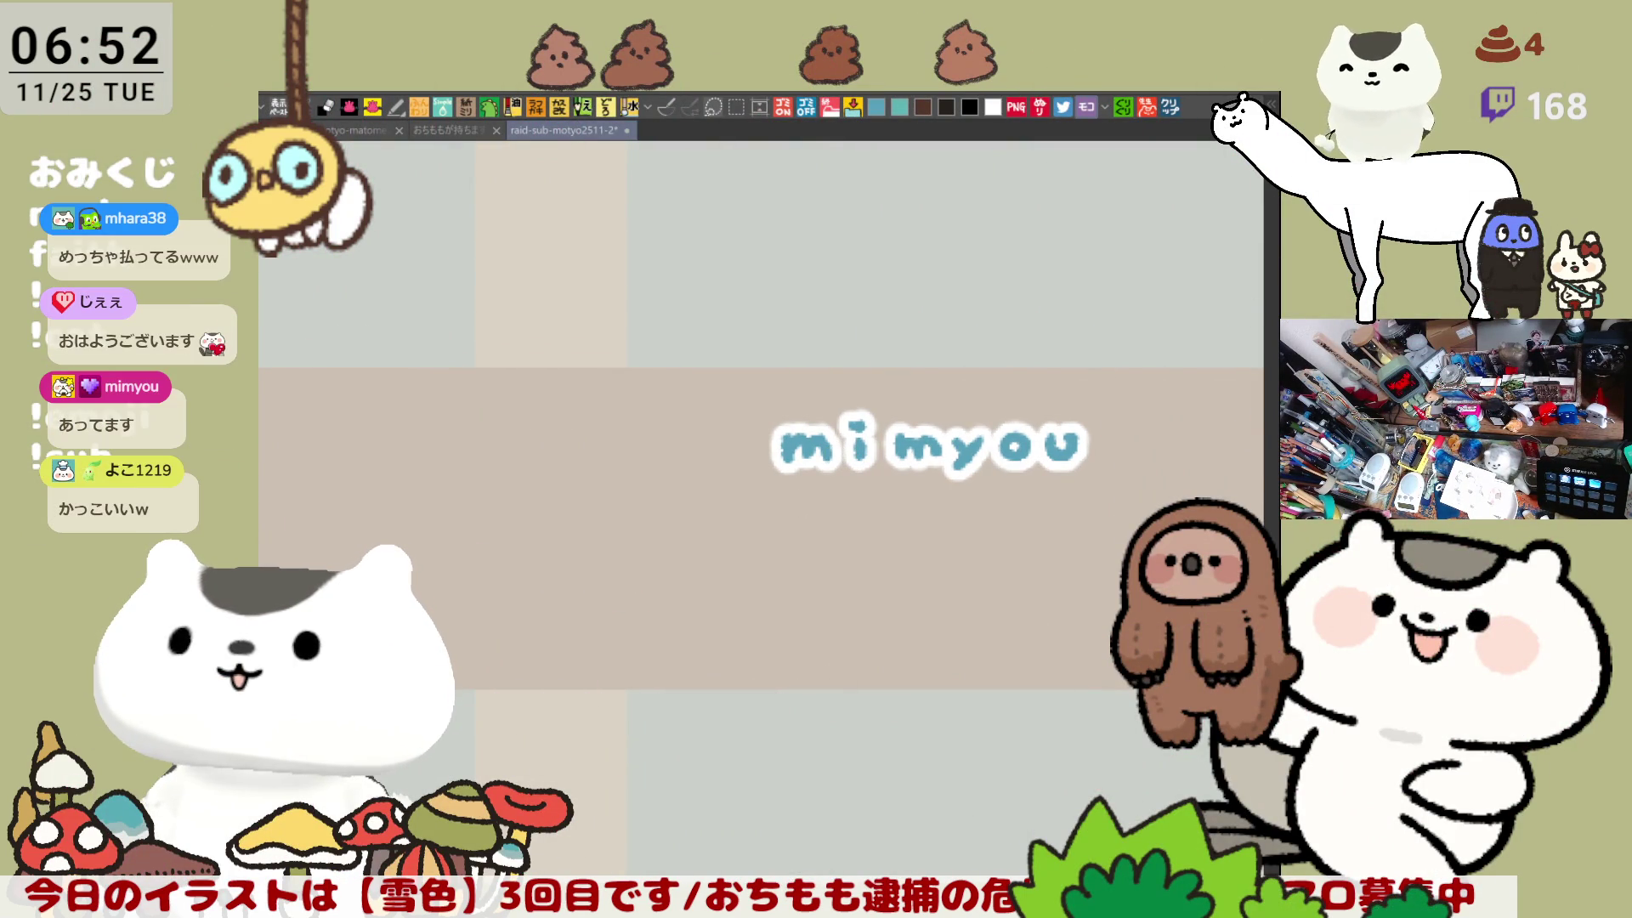
pyautogui.scroll(-1, 739, 588)
pyautogui.scroll(-1, 739, 588)
pyautogui.scroll(-1, 739, 588)
pyautogui.scroll(-1, 740, 588)
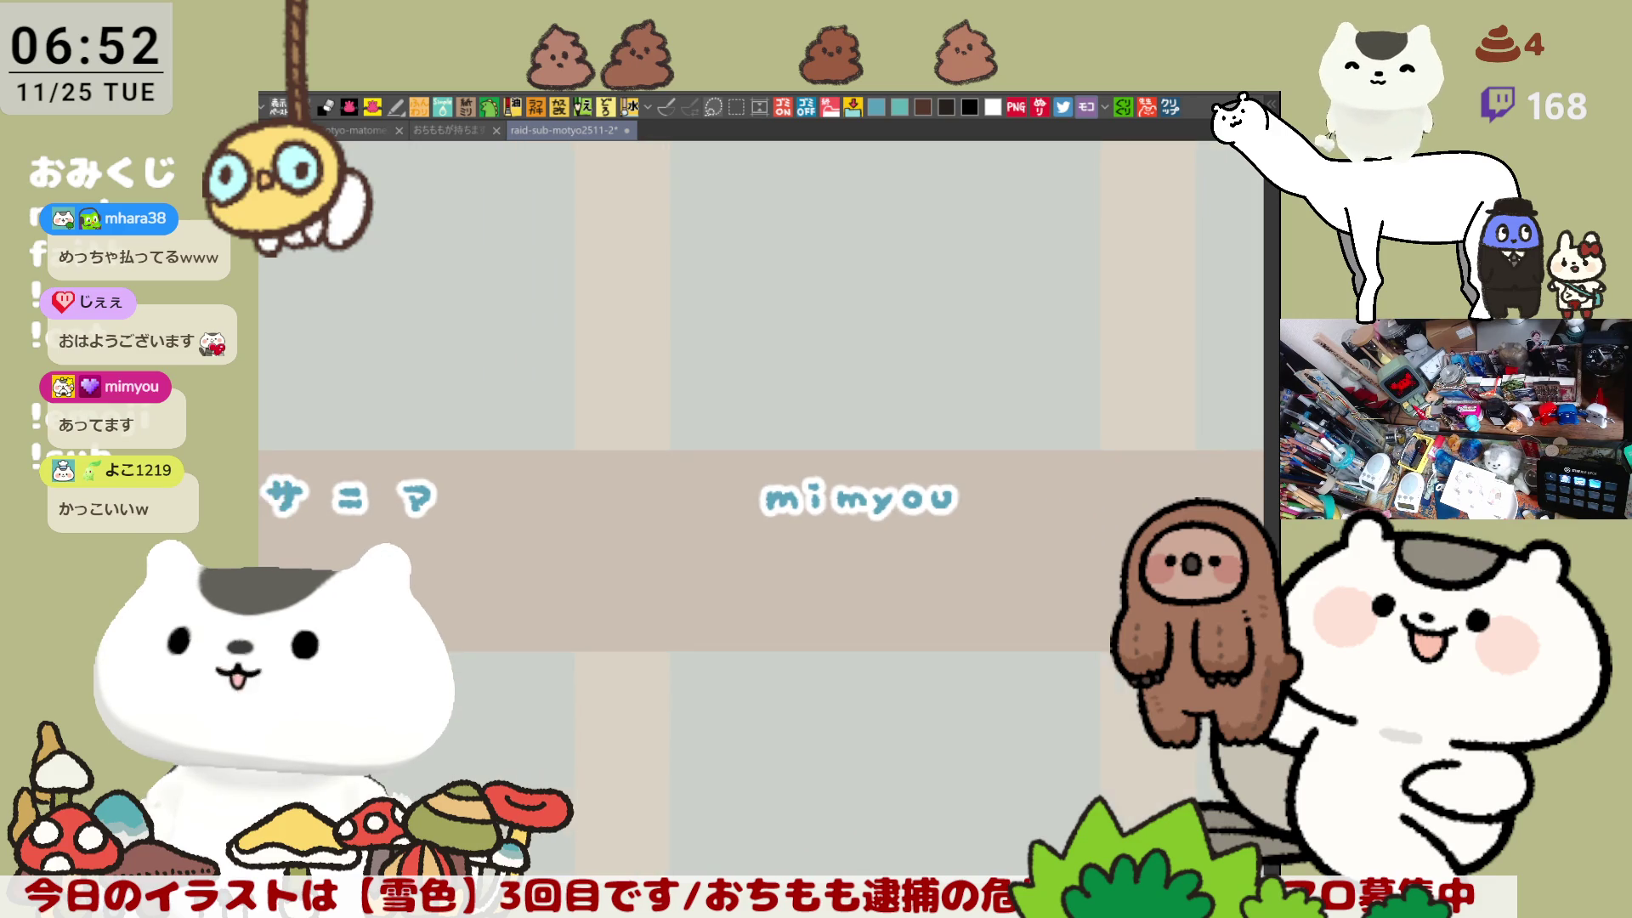
pyautogui.scroll(-1, 680, 586)
pyautogui.scroll(-2, 739, 552)
pyautogui.scroll(1, 737, 462)
pyautogui.moveTo(736, 462)
pyautogui.mouseDown()
pyautogui.moveTo(932, 499)
pyautogui.moveTo(947, 586)
pyautogui.moveTo(867, 585)
pyautogui.mouseUp()
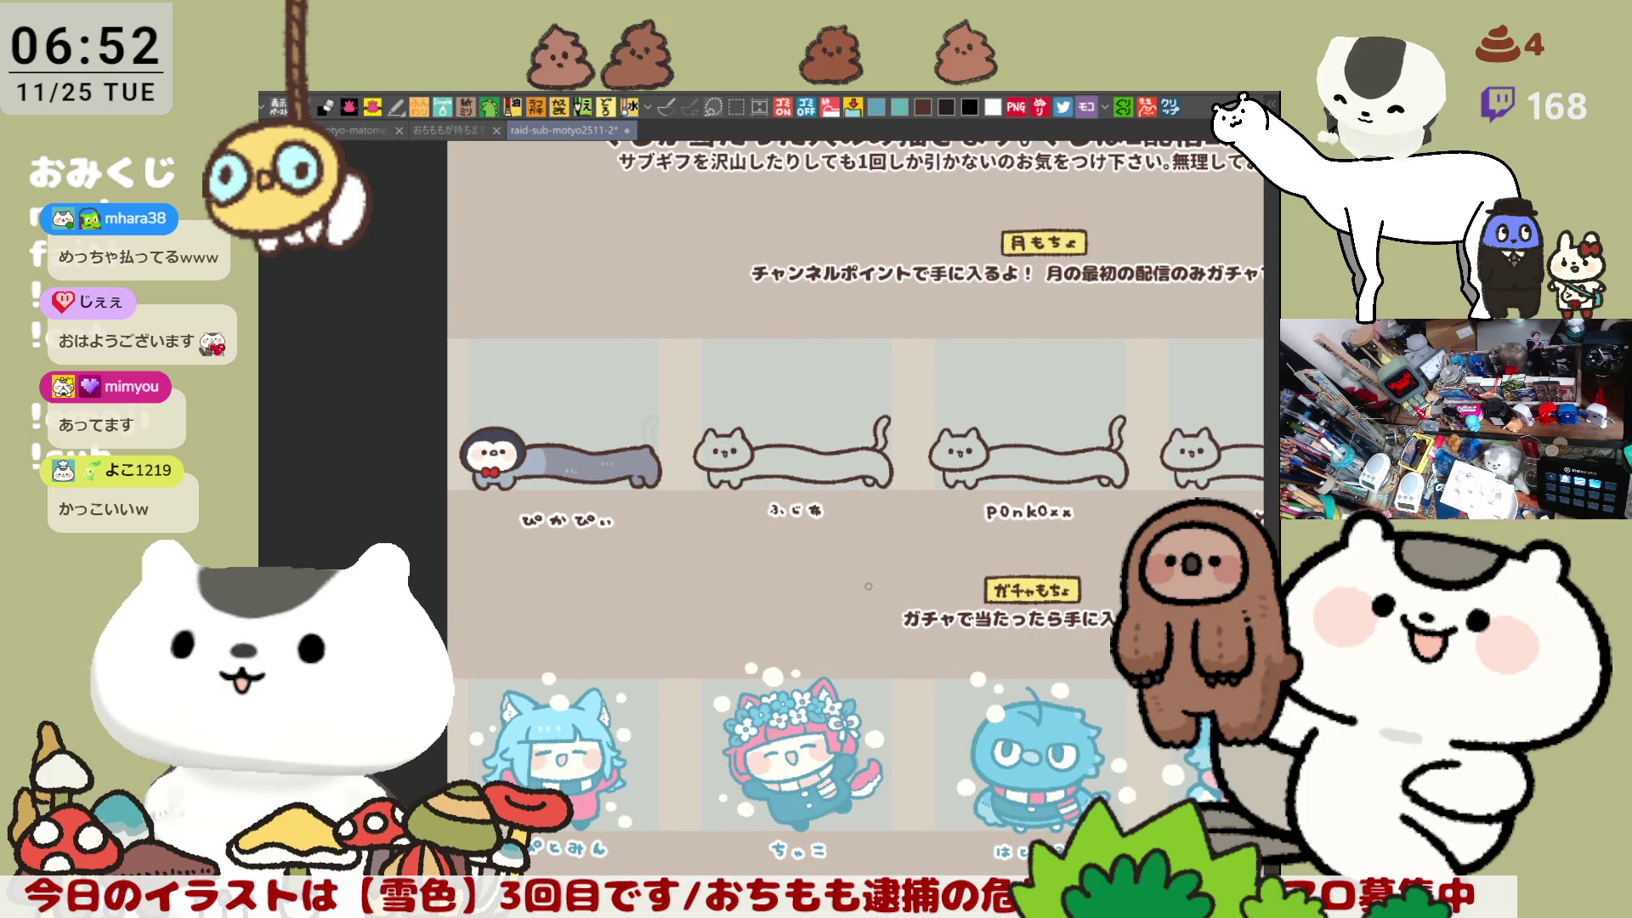
# Step: Zoom in and out over the character grid to look over the slots
pyautogui.scroll(1, 849, 571)
pyautogui.scroll(2, 816, 548)
pyautogui.scroll(2, 782, 522)
pyautogui.scroll(2, 752, 501)
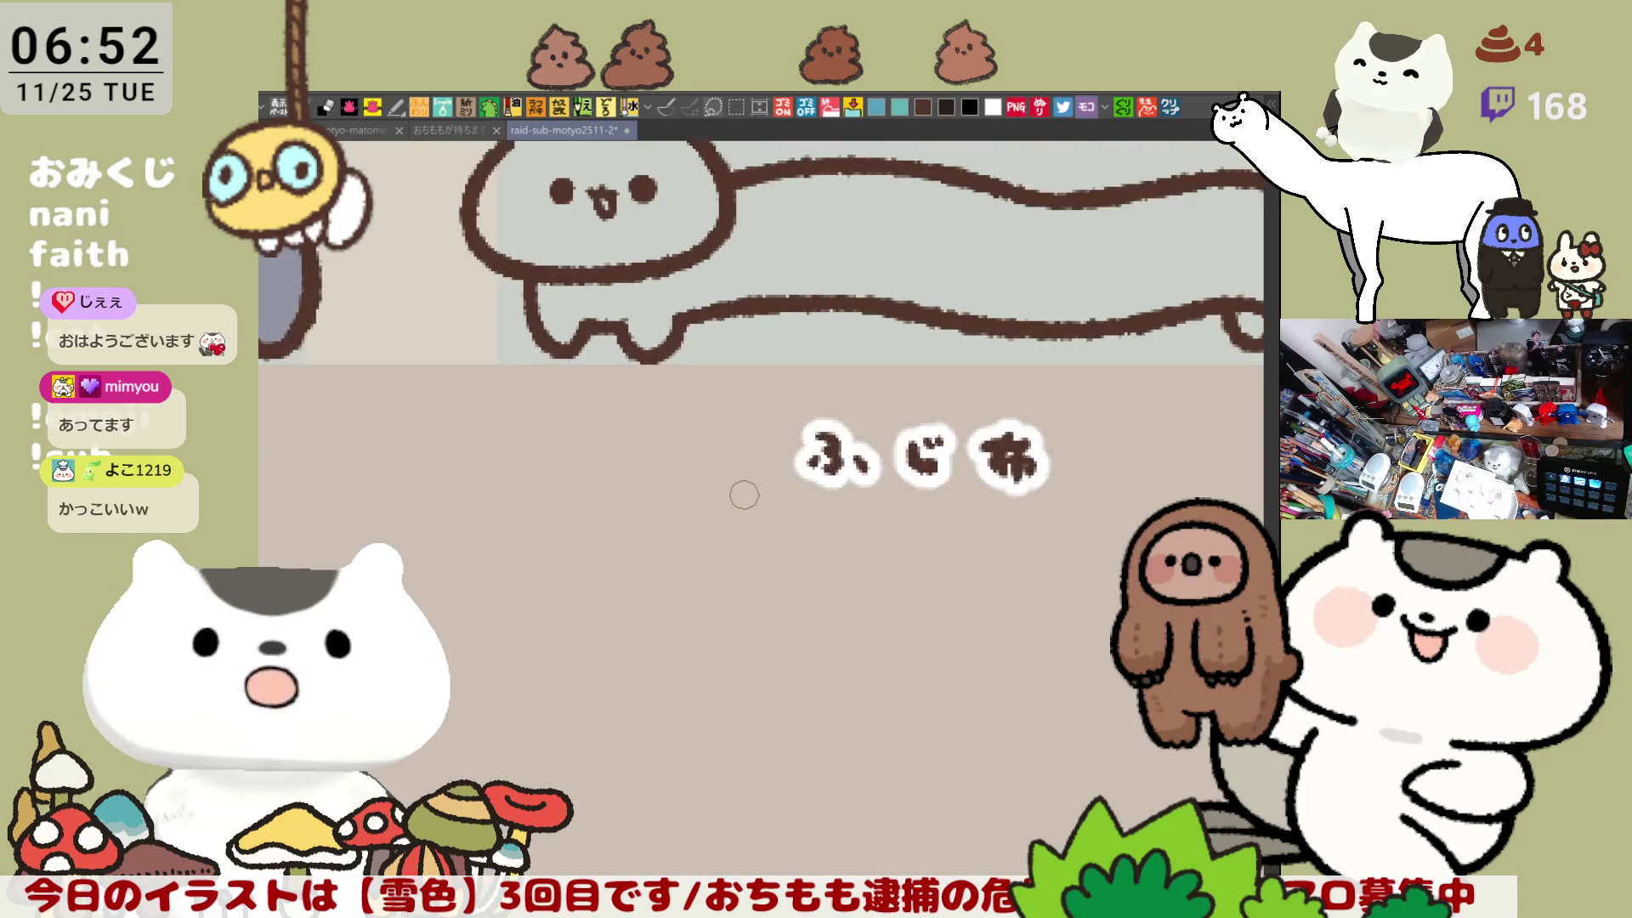
pyautogui.scroll(1, 744, 495)
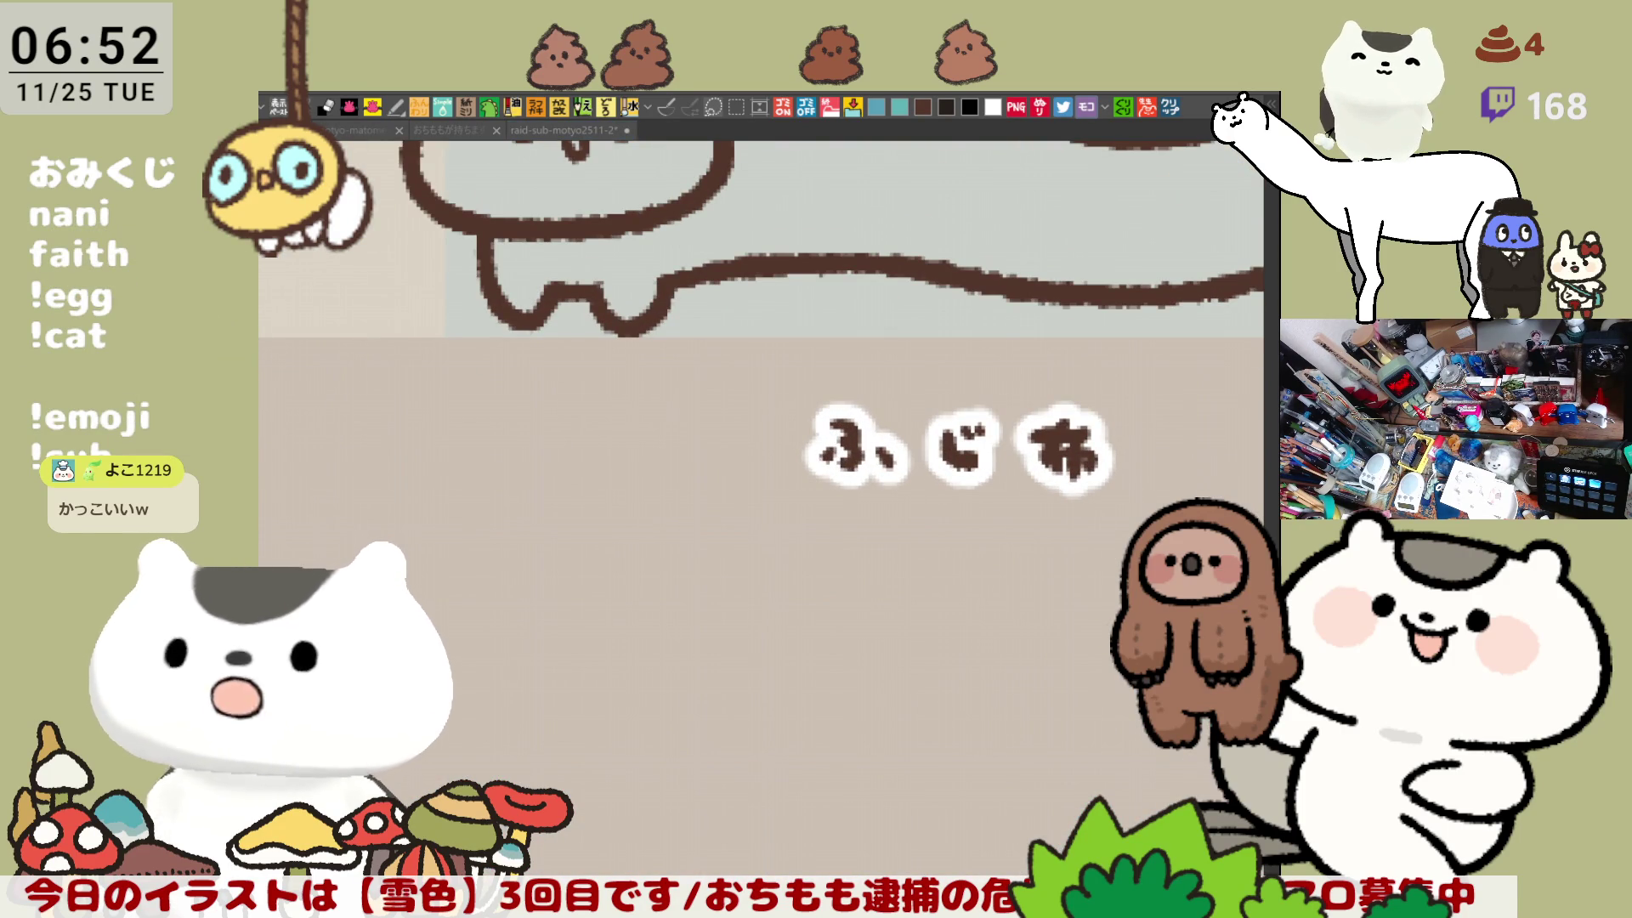
pyautogui.scroll(-3, 956, 705)
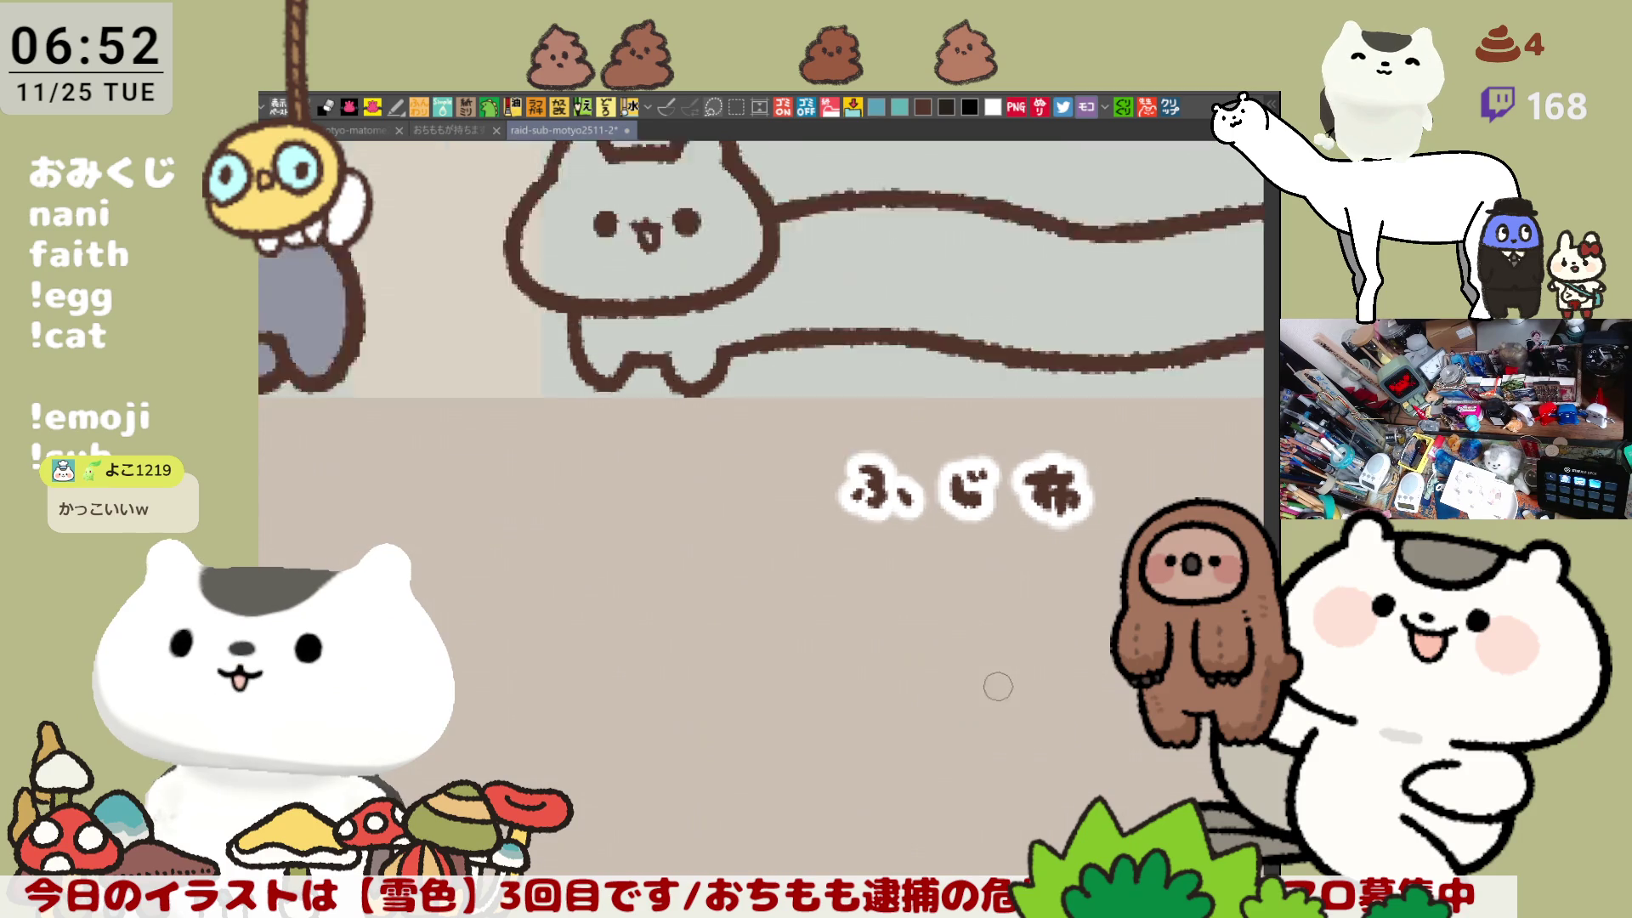
pyautogui.scroll(-2, 977, 698)
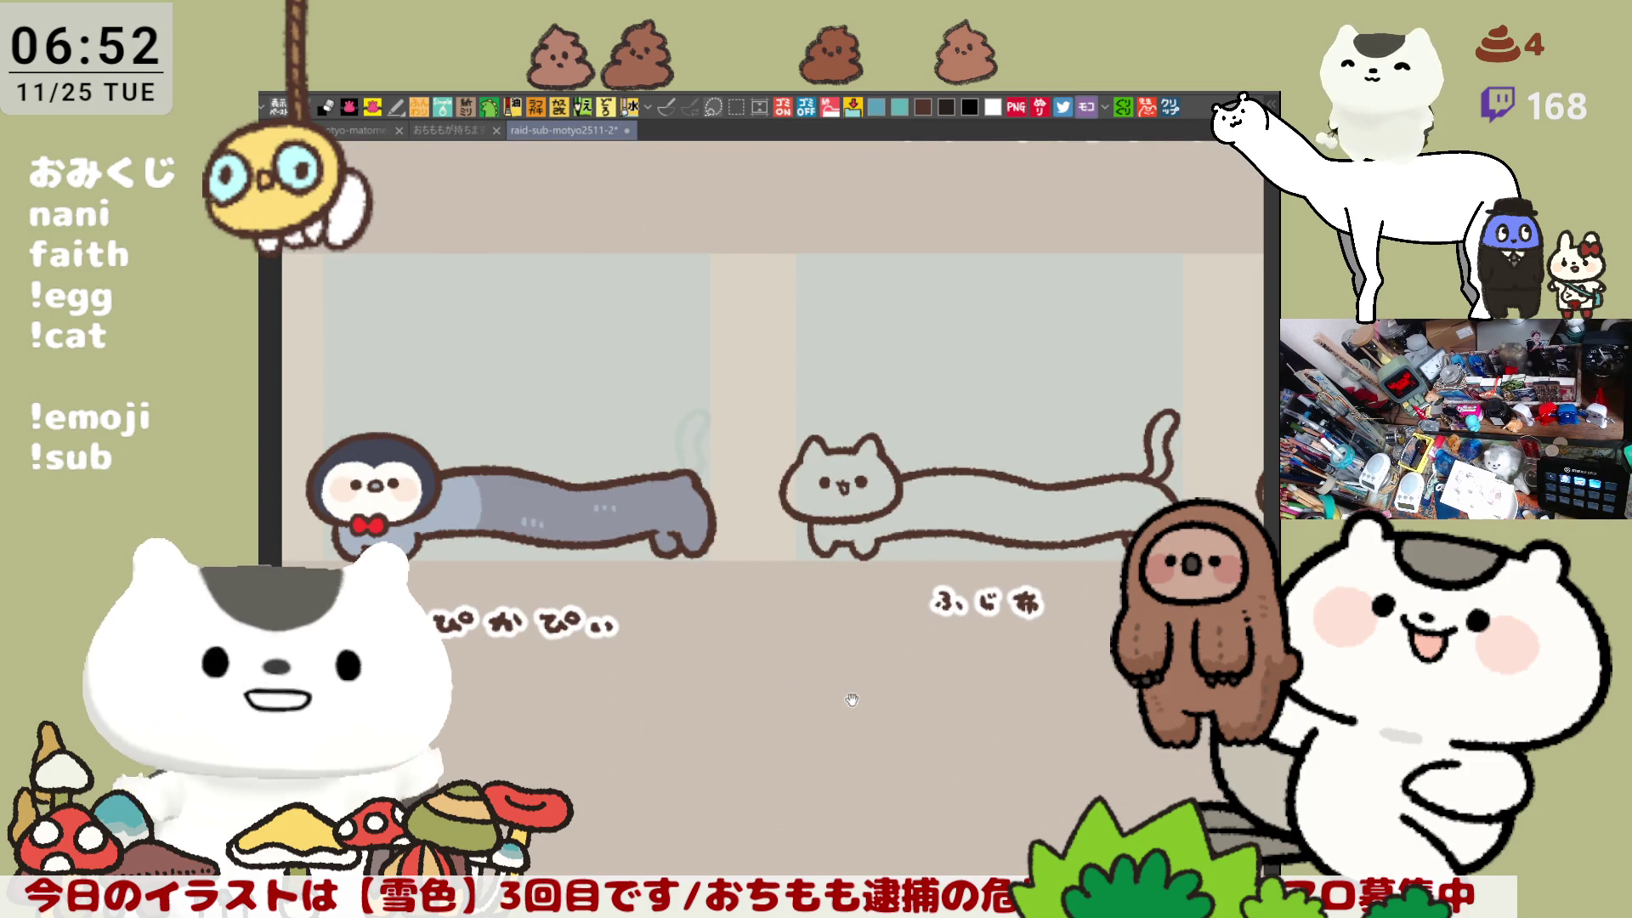
pyautogui.scroll(-5, 934, 680)
pyautogui.scroll(-5, 849, 667)
pyautogui.scroll(2, 846, 661)
pyautogui.scroll(-2, 846, 661)
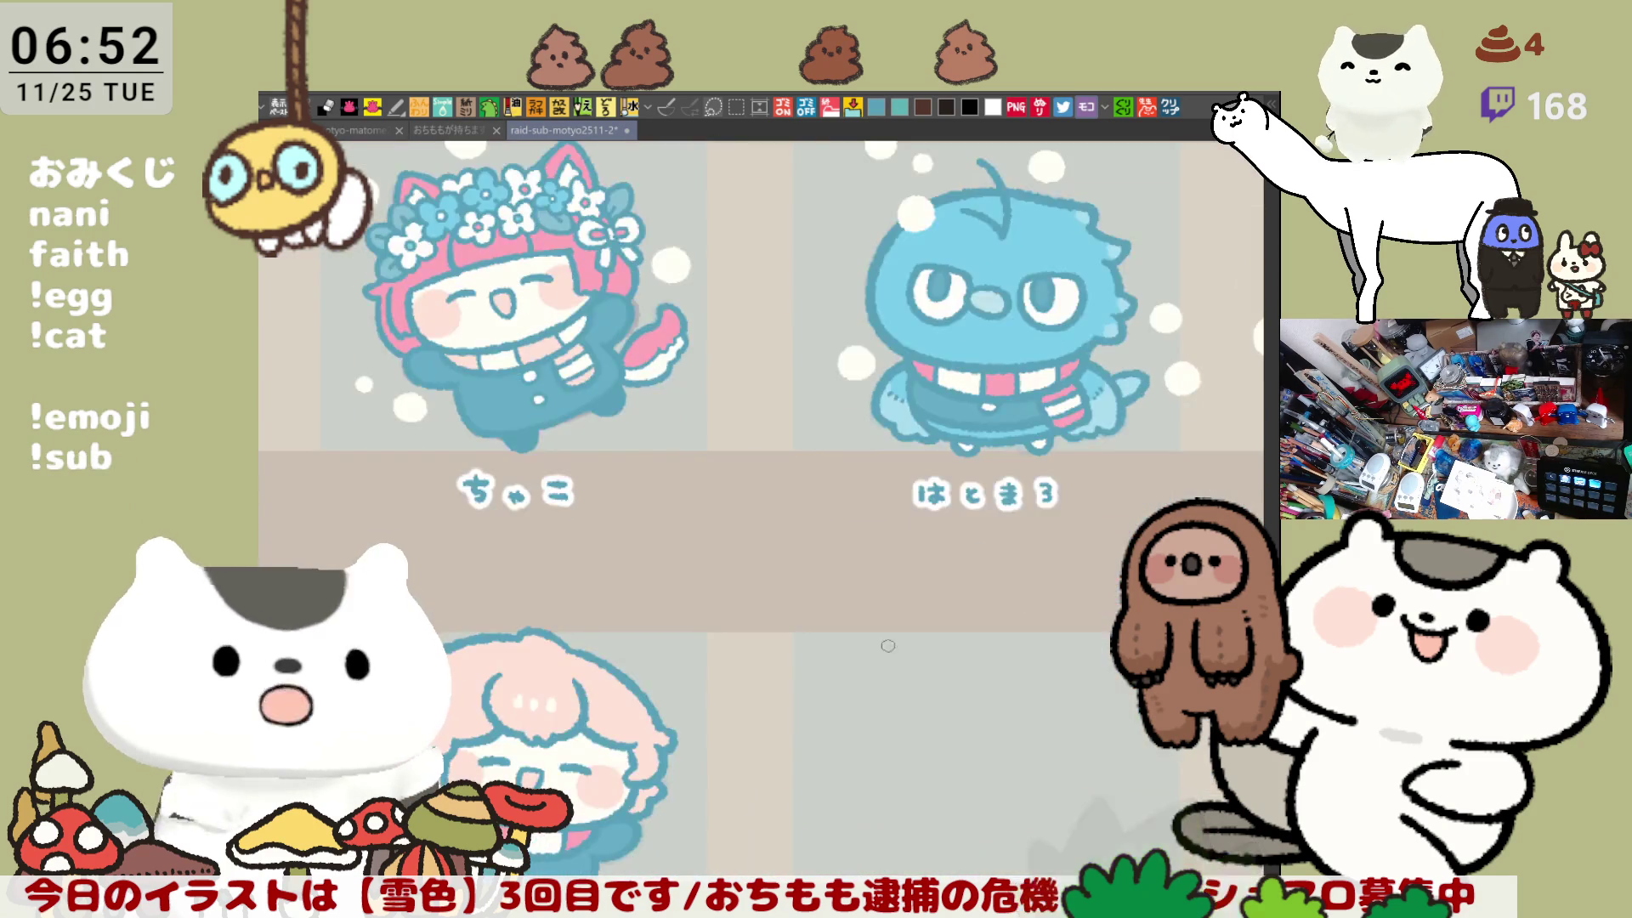
pyautogui.scroll(-3, 846, 662)
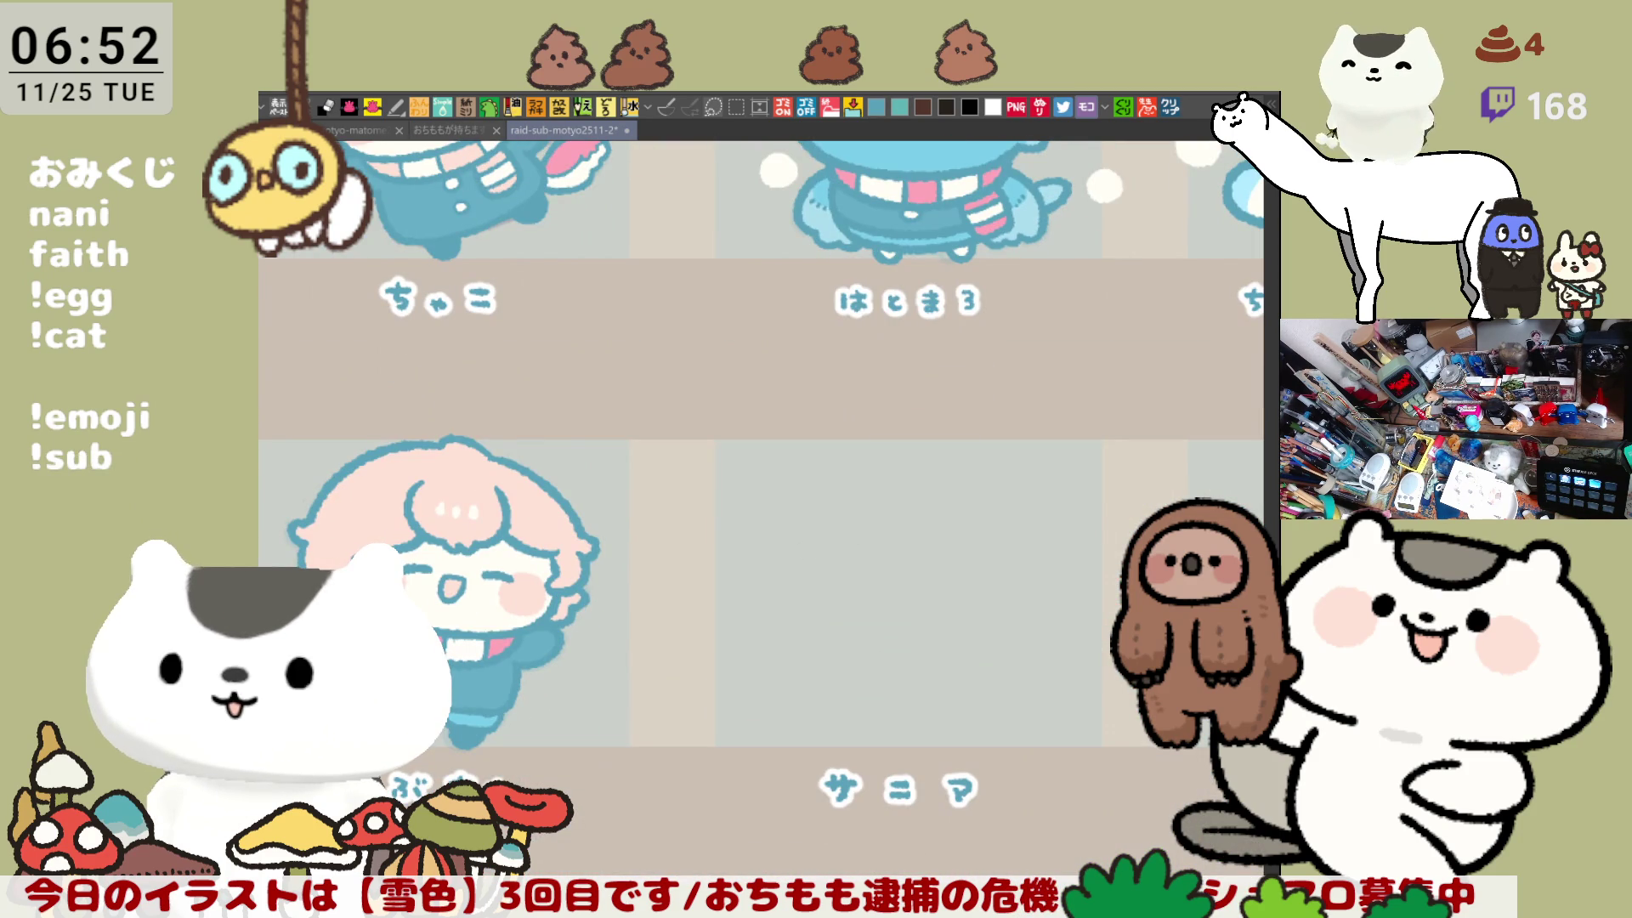
# Step: Zoom onto the empty slot above the サニア label and draw a first teal curve there
pyautogui.moveTo(1045, 776); pyautogui.dragTo(889, 722)
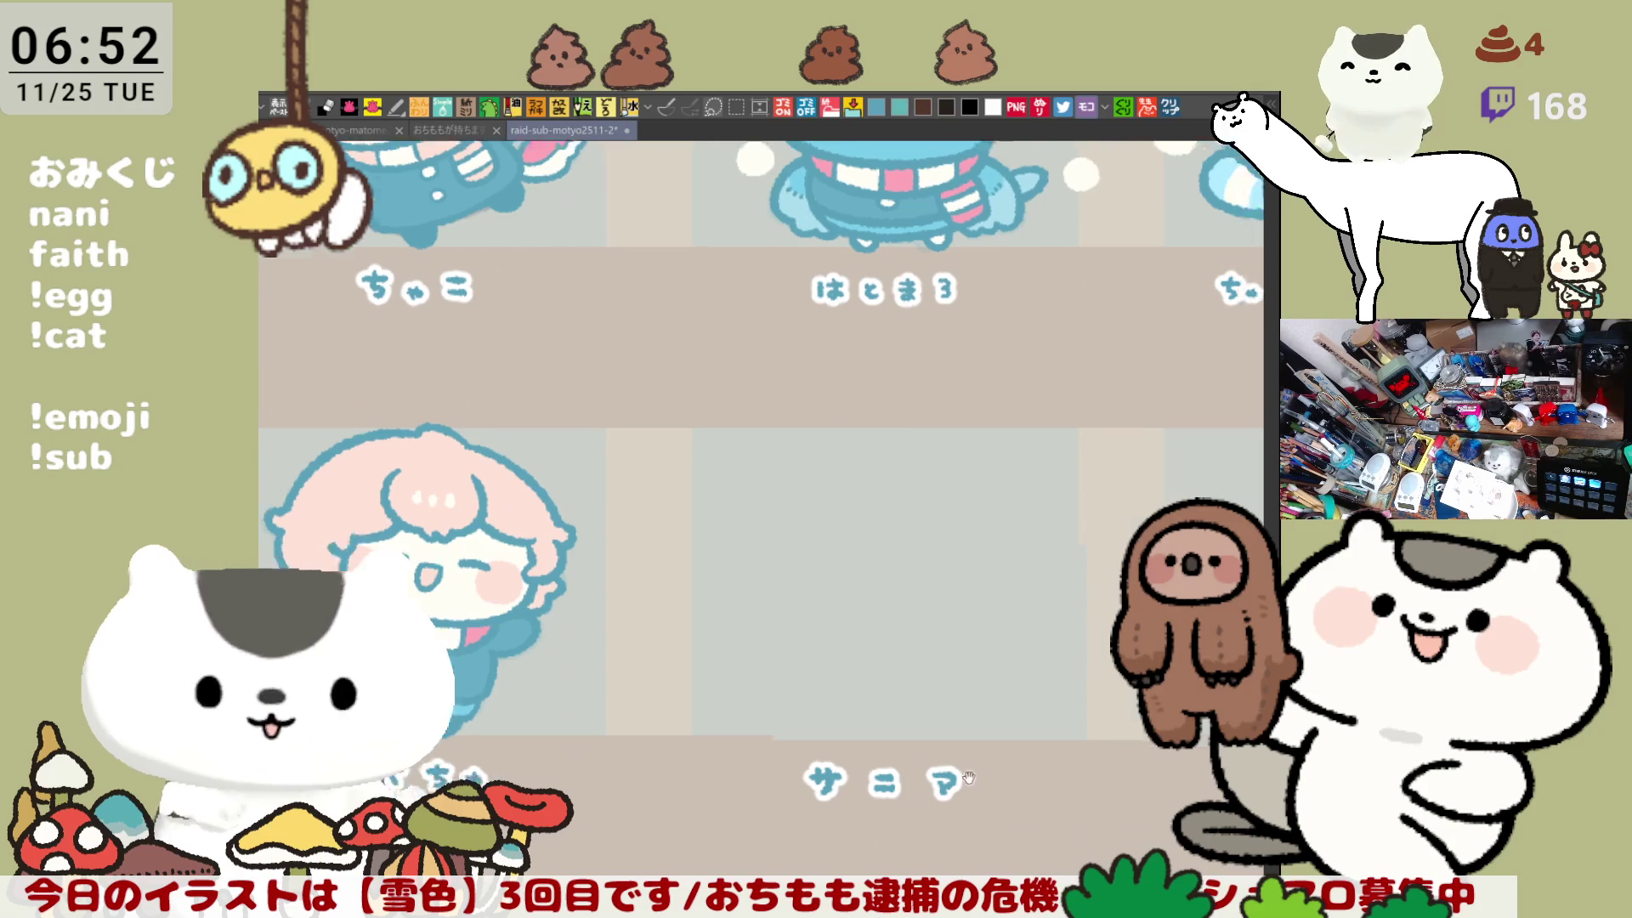
pyautogui.scroll(2, 889, 722)
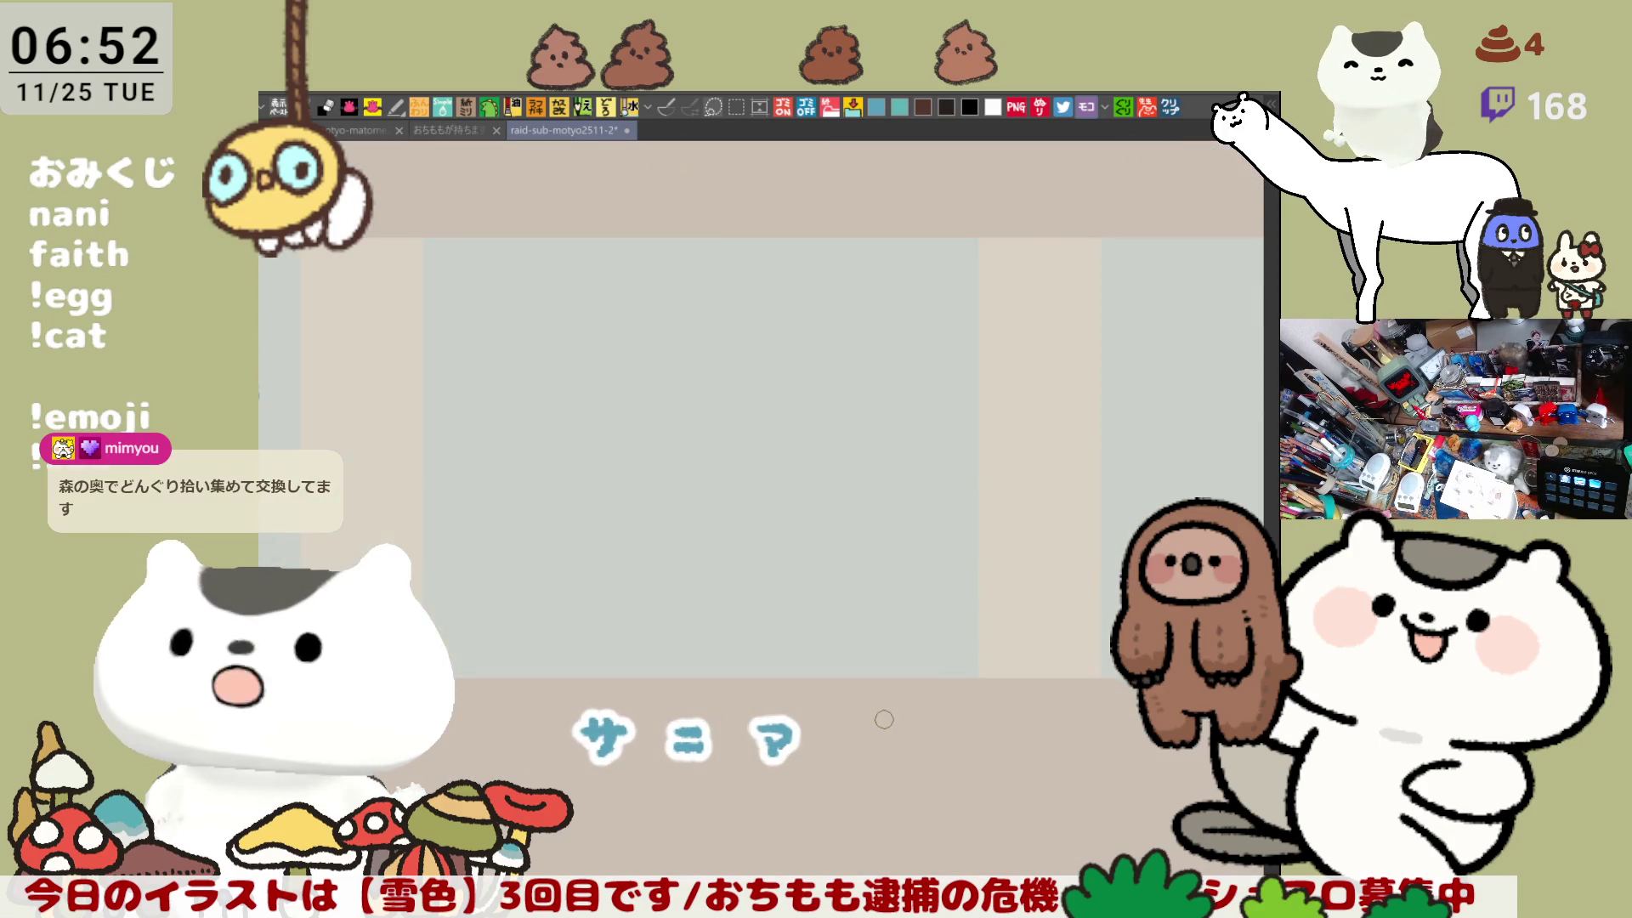
pyautogui.scroll(-1, 884, 720)
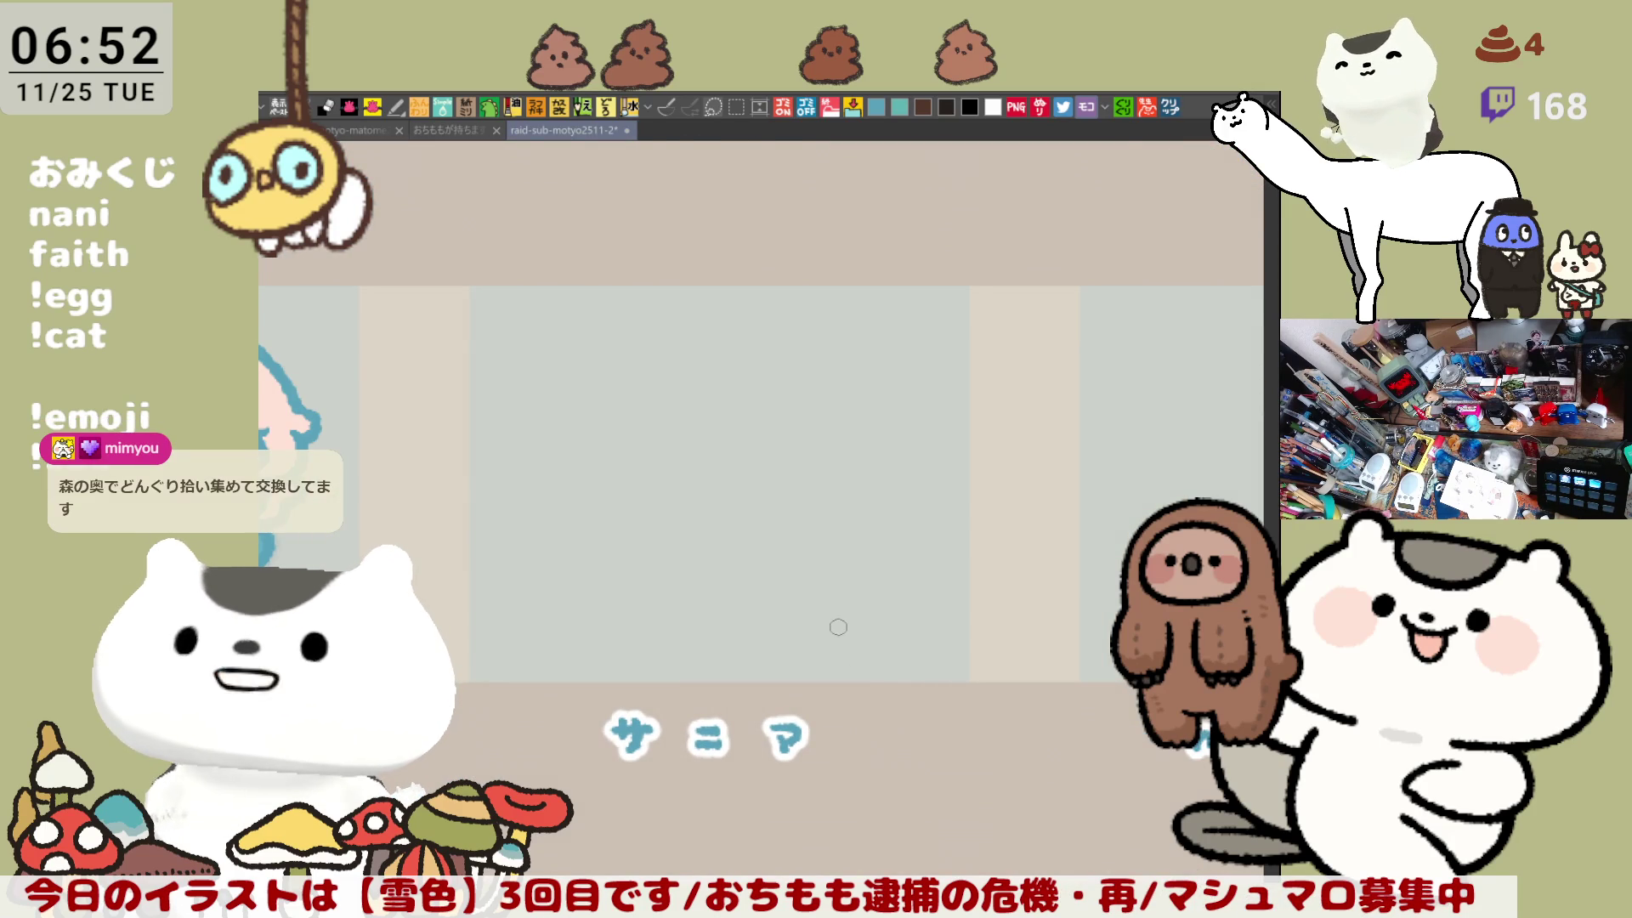
pyautogui.scroll(-1, 838, 627)
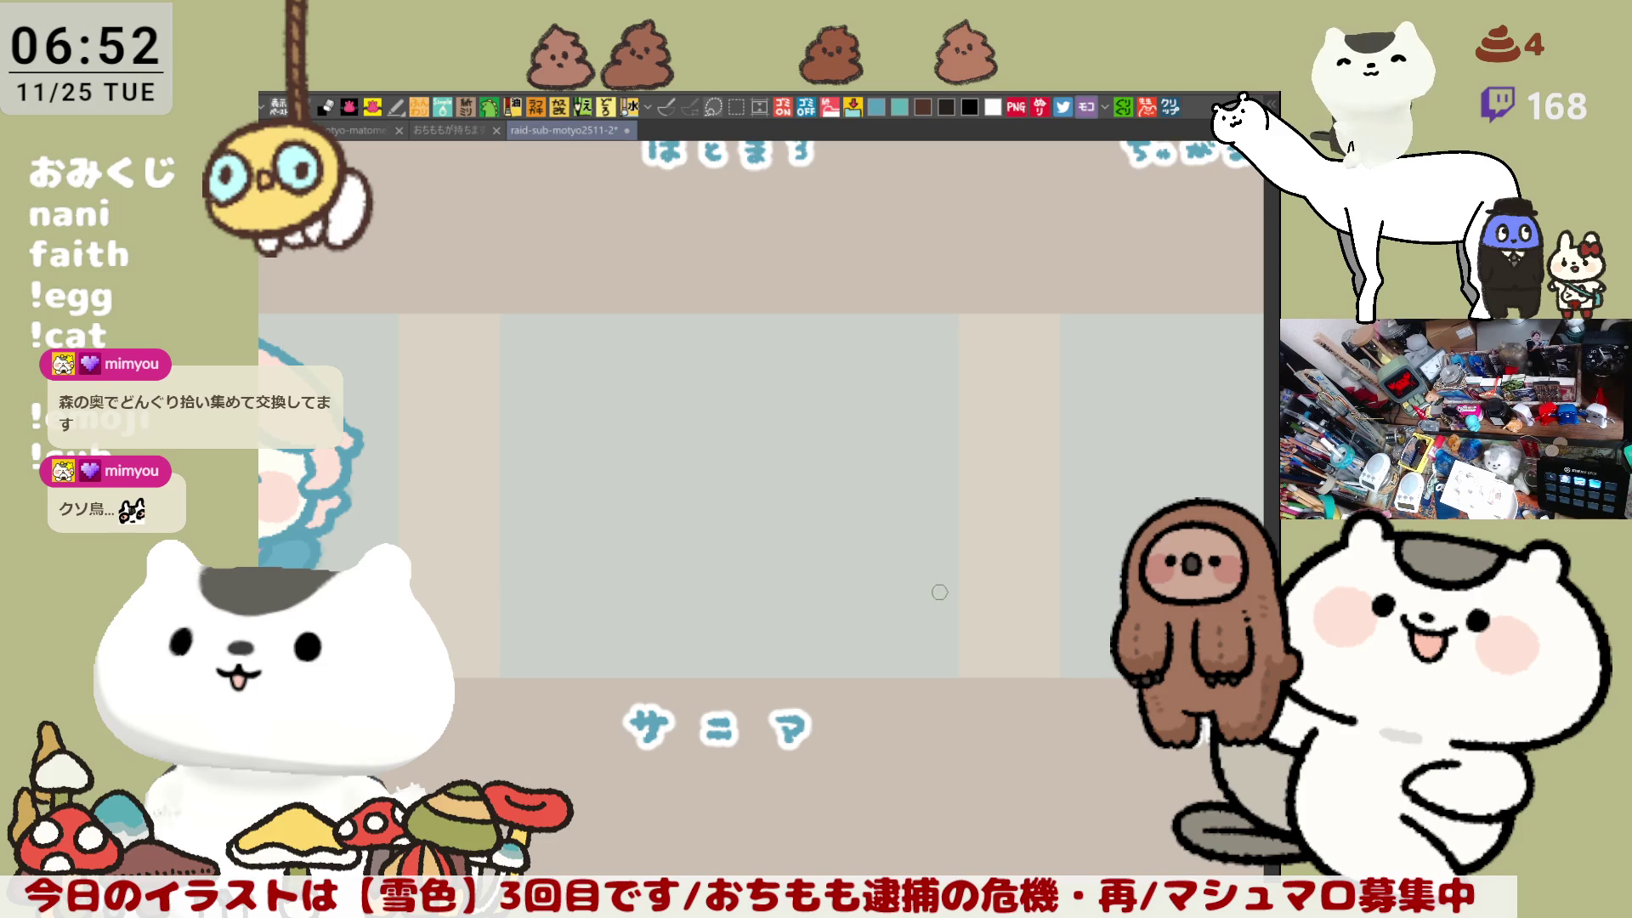
pyautogui.scroll(1, 939, 591)
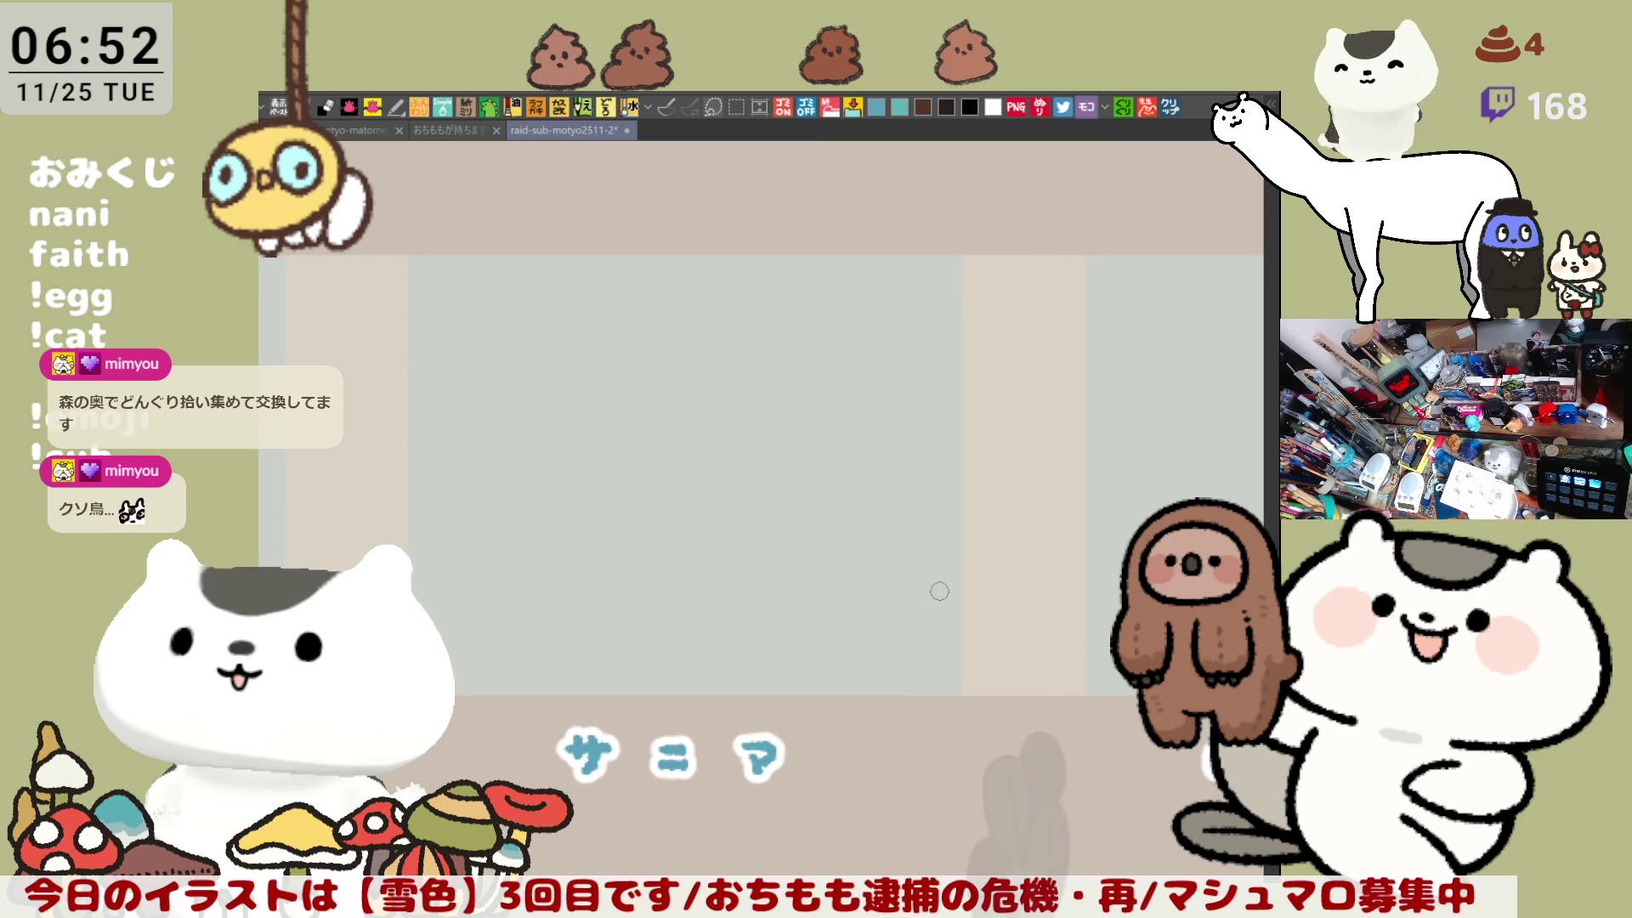
pyautogui.scroll(1, 939, 591)
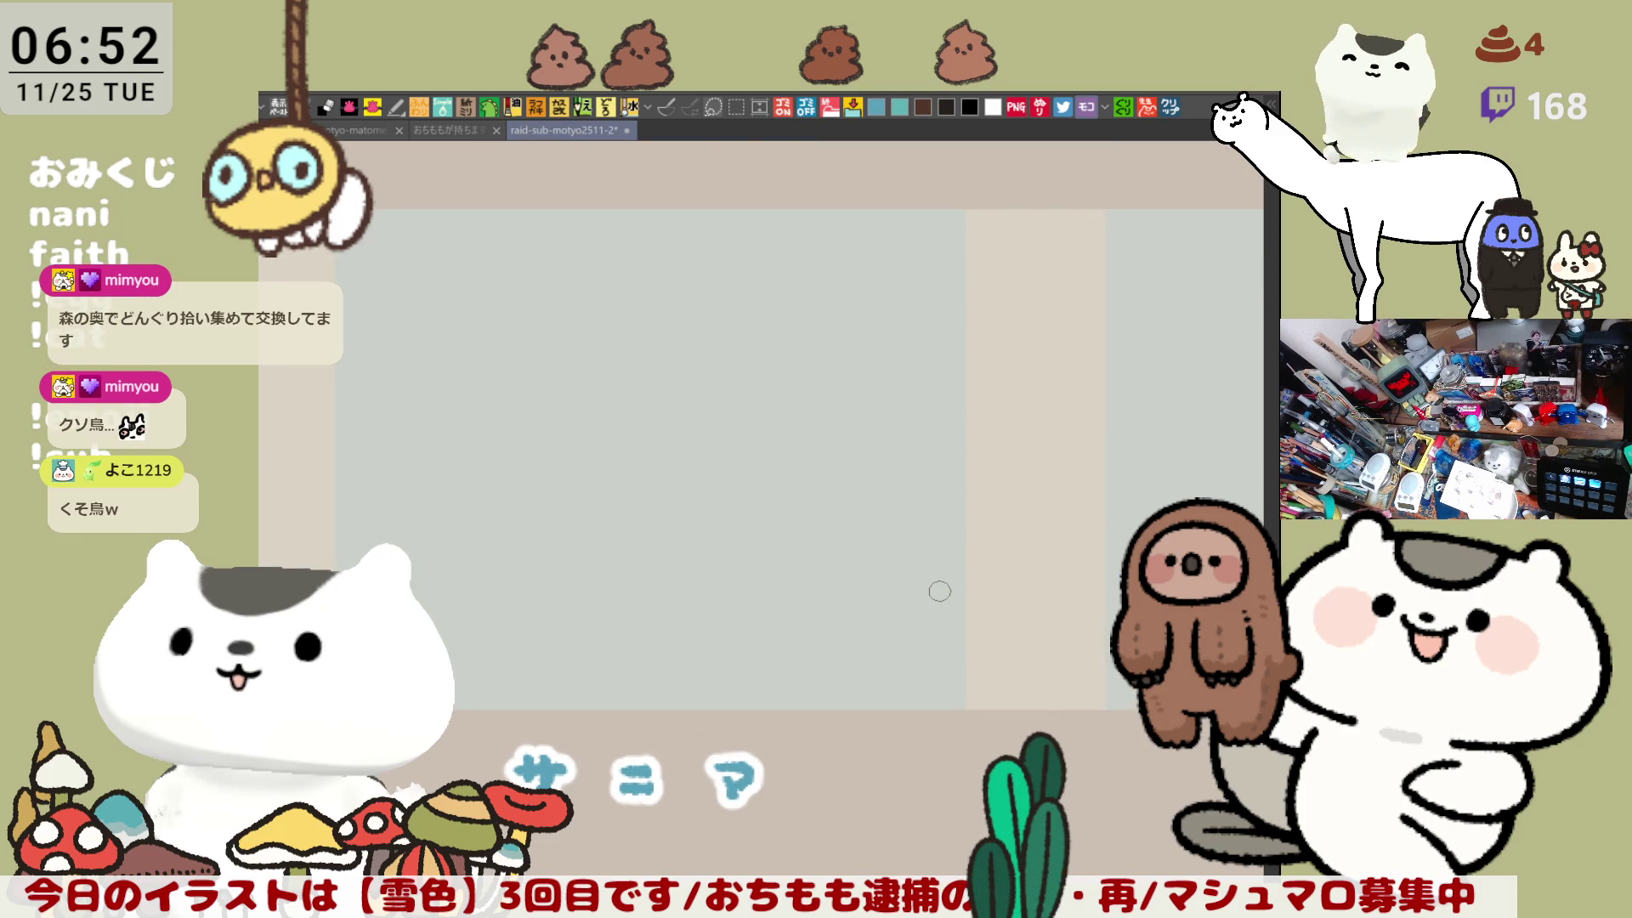
pyautogui.moveTo(586, 381)
pyautogui.mouseDown()
pyautogui.moveTo(711, 400)
pyautogui.moveTo(718, 514)
pyautogui.mouseUp()
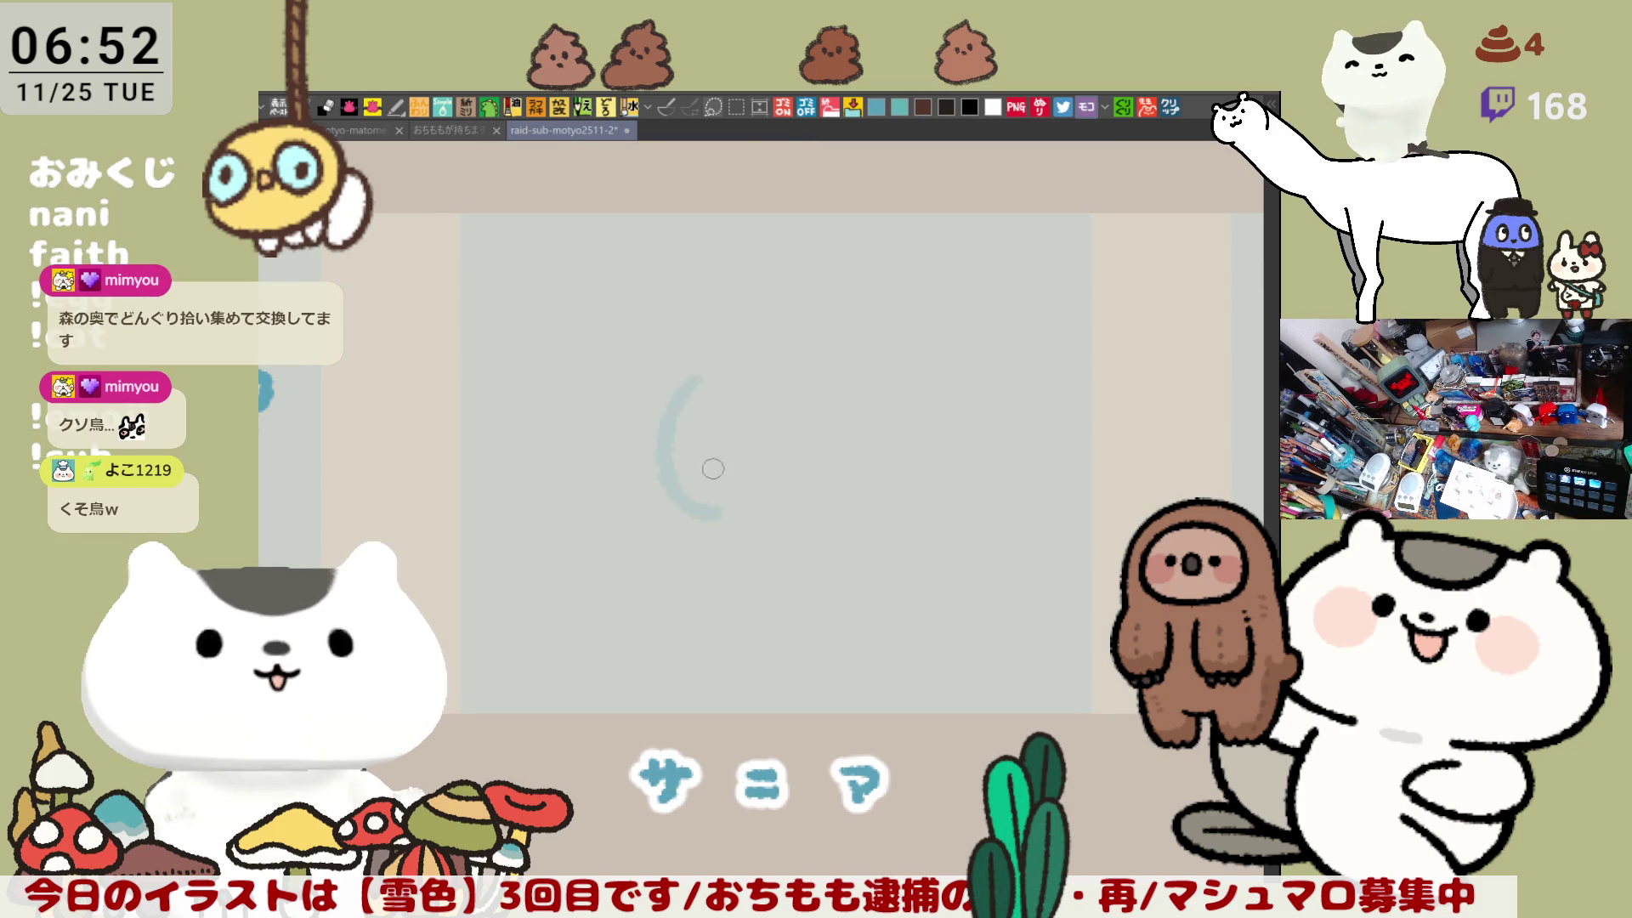
# Step: Try several light-blue arcs in the empty slot, undoing each attempt
pyautogui.hotkey('ctrl', 'z')
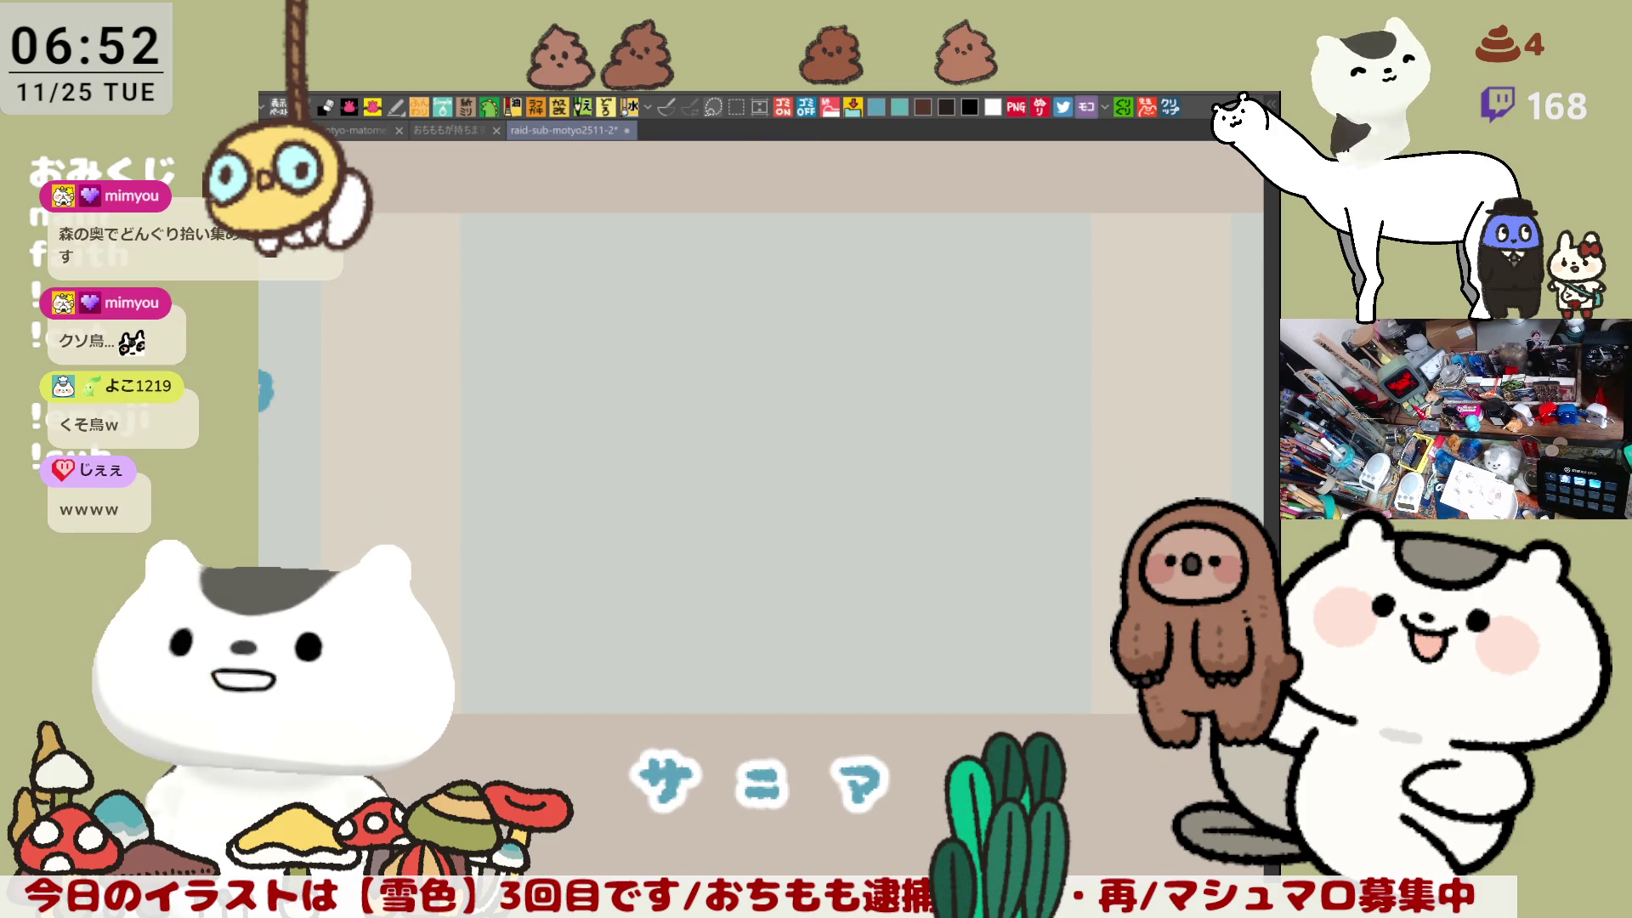
pyautogui.moveTo(689, 374); pyautogui.dragTo(719, 526)
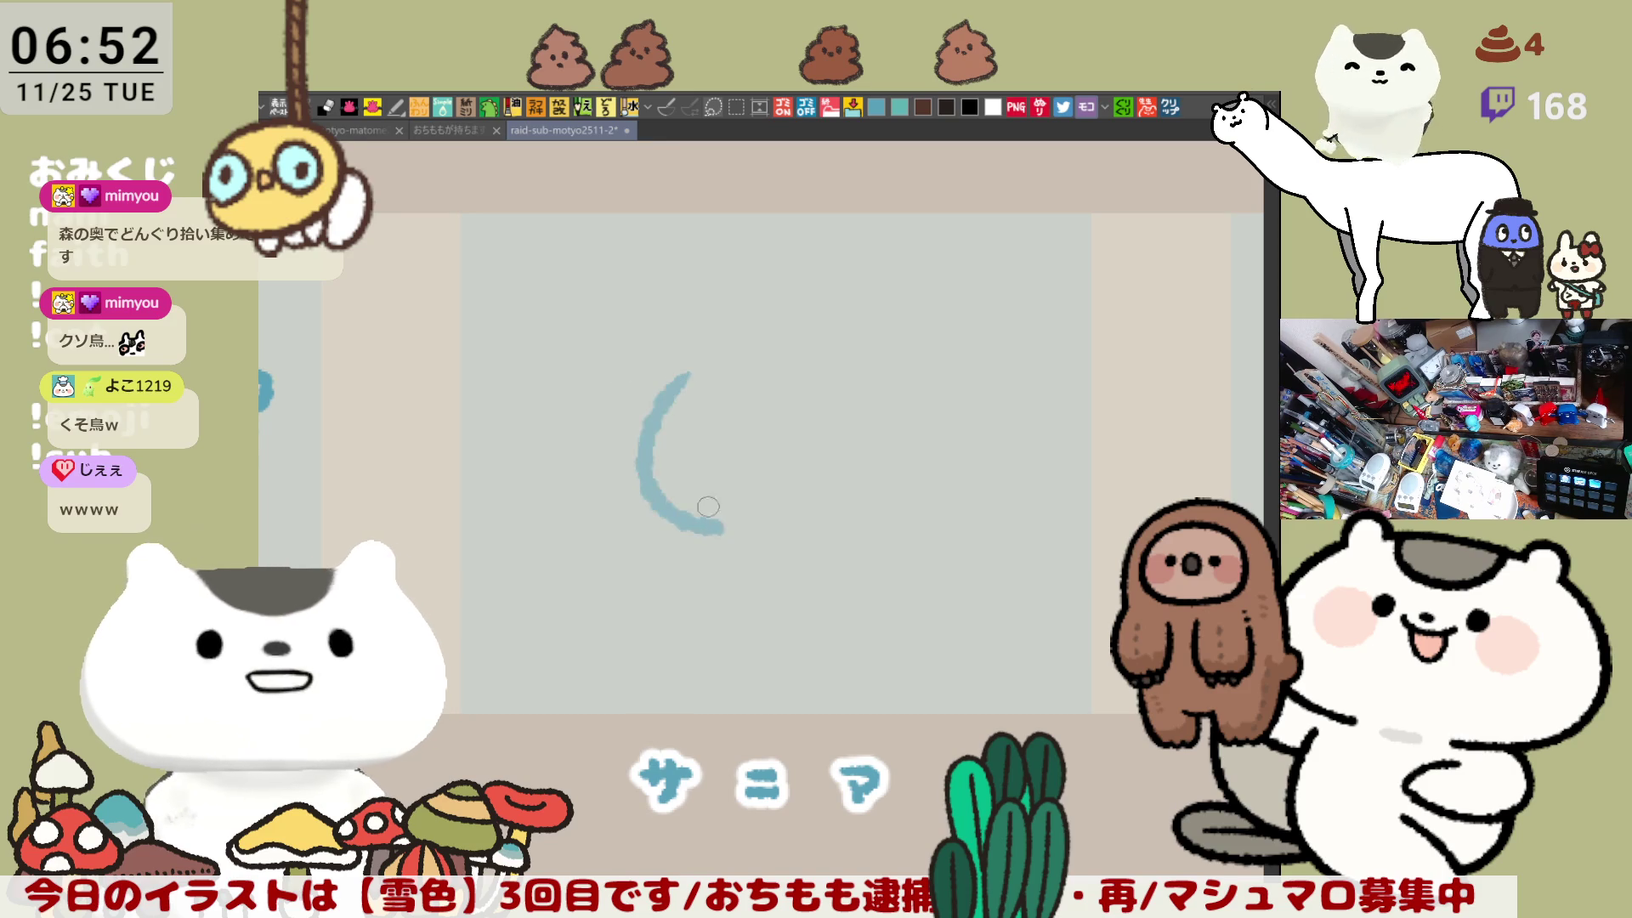
pyautogui.hotkey('ctrl', 'z')
pyautogui.moveTo(703, 354); pyautogui.dragTo(740, 534)
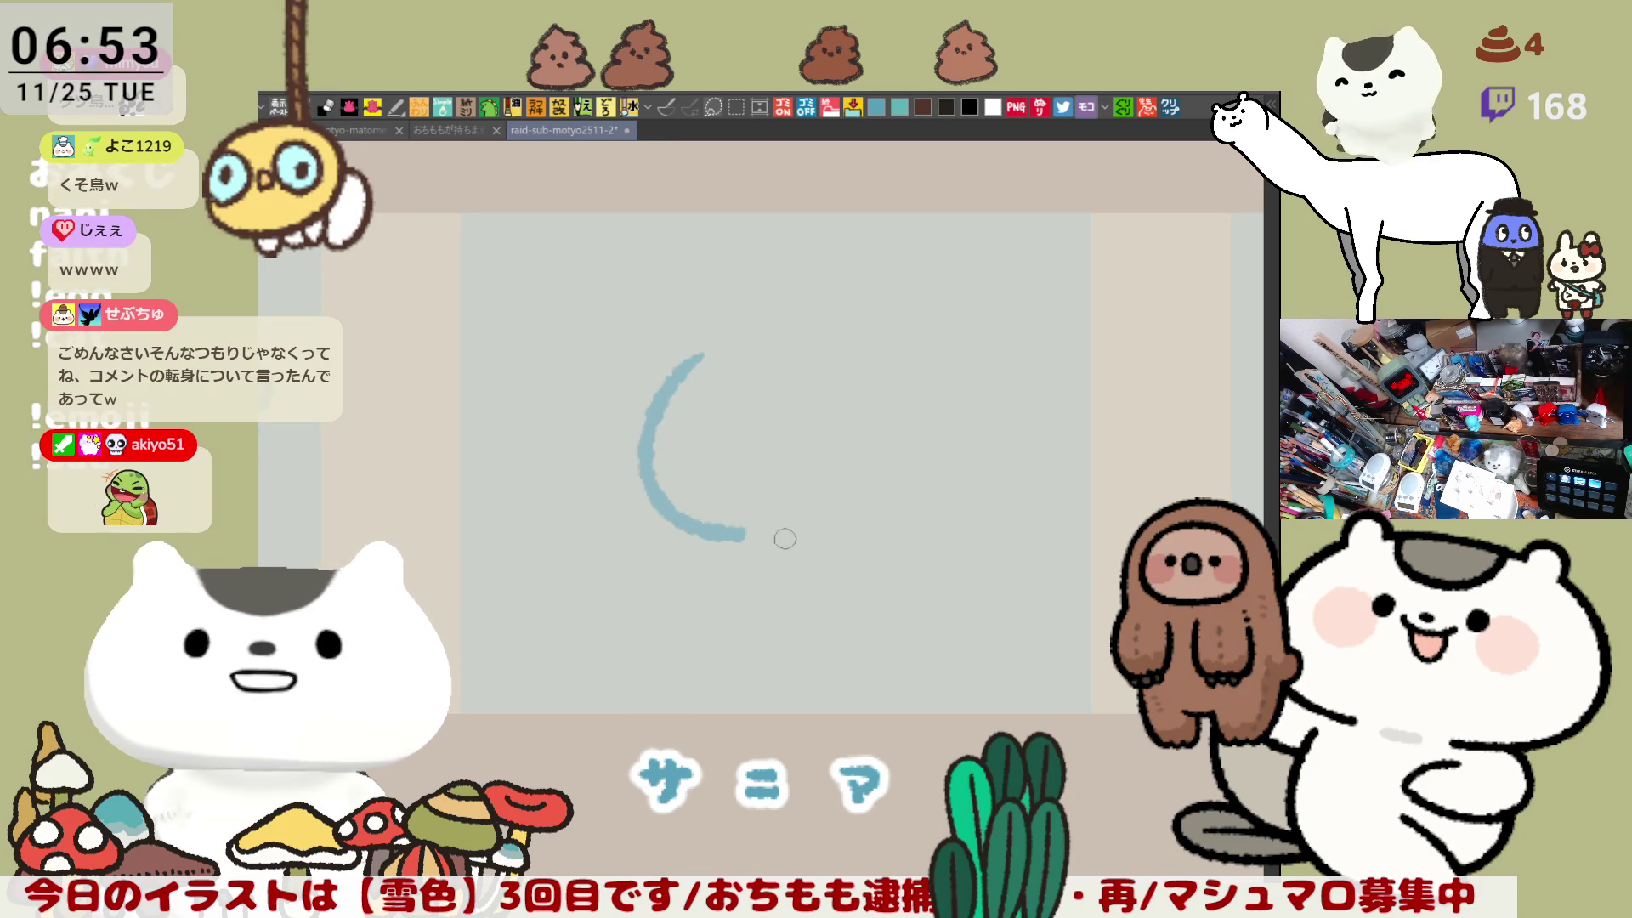
pyautogui.hotkey('ctrl', 'z')
pyautogui.moveTo(684, 355); pyautogui.dragTo(745, 525)
pyautogui.hotkey('ctrl', 'z')
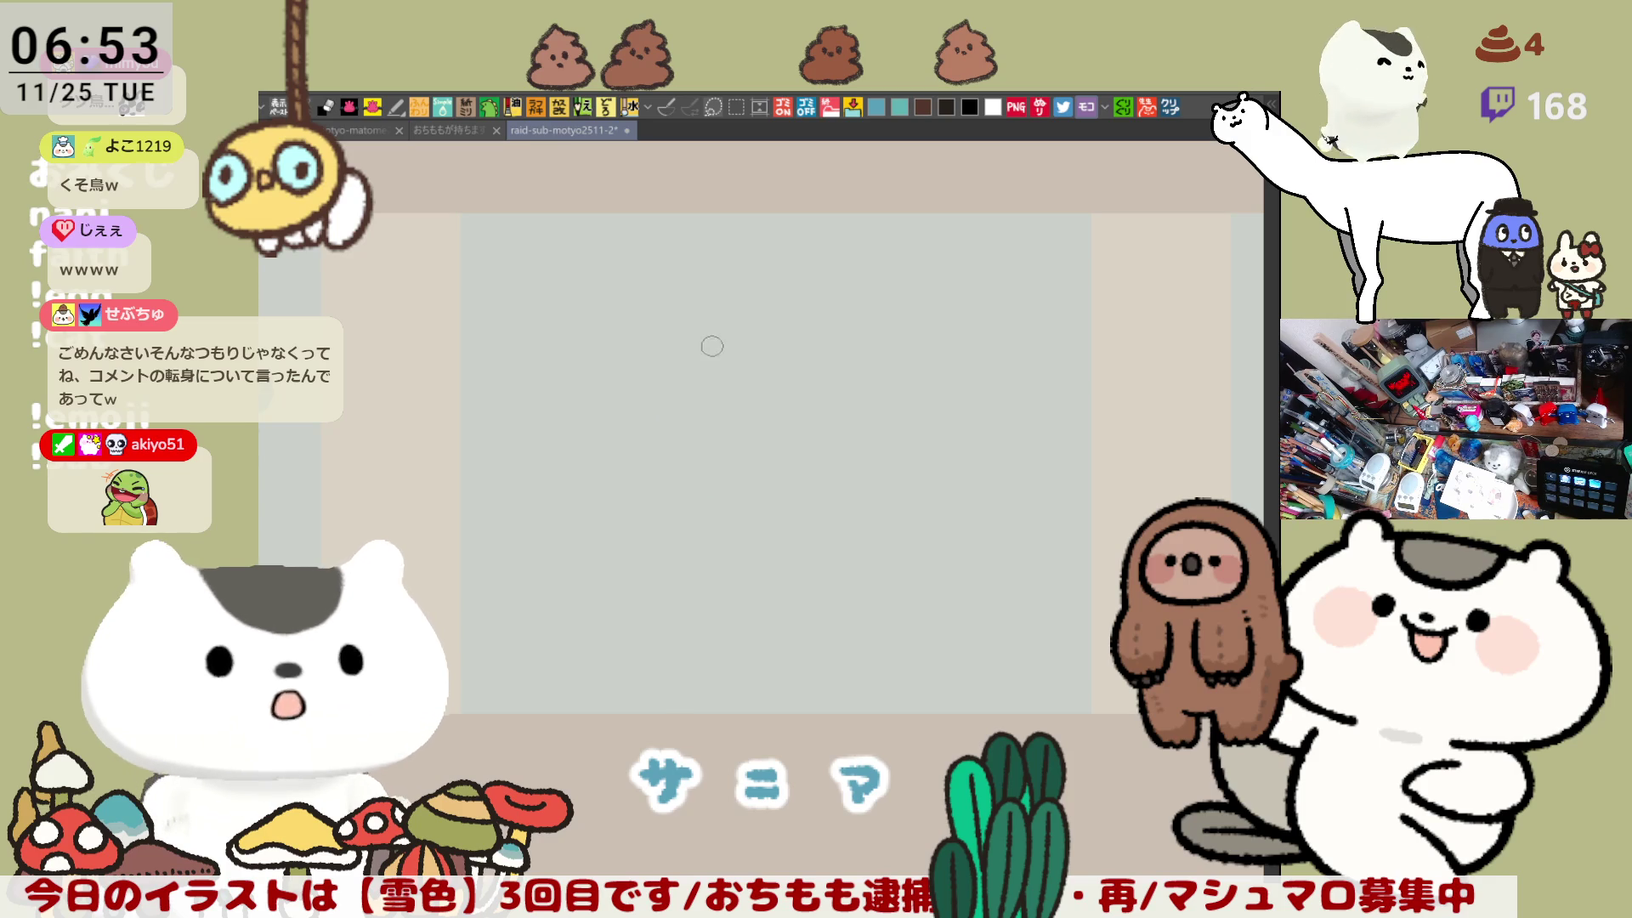
pyautogui.moveTo(710, 336); pyautogui.dragTo(701, 509)
pyautogui.hotkey('ctrl', 'z')
pyautogui.moveTo(711, 337)
pyautogui.mouseDown()
pyautogui.moveTo(651, 452)
pyautogui.moveTo(782, 529)
pyautogui.mouseUp()
pyautogui.moveTo(671, 437); pyautogui.dragTo(712, 401)
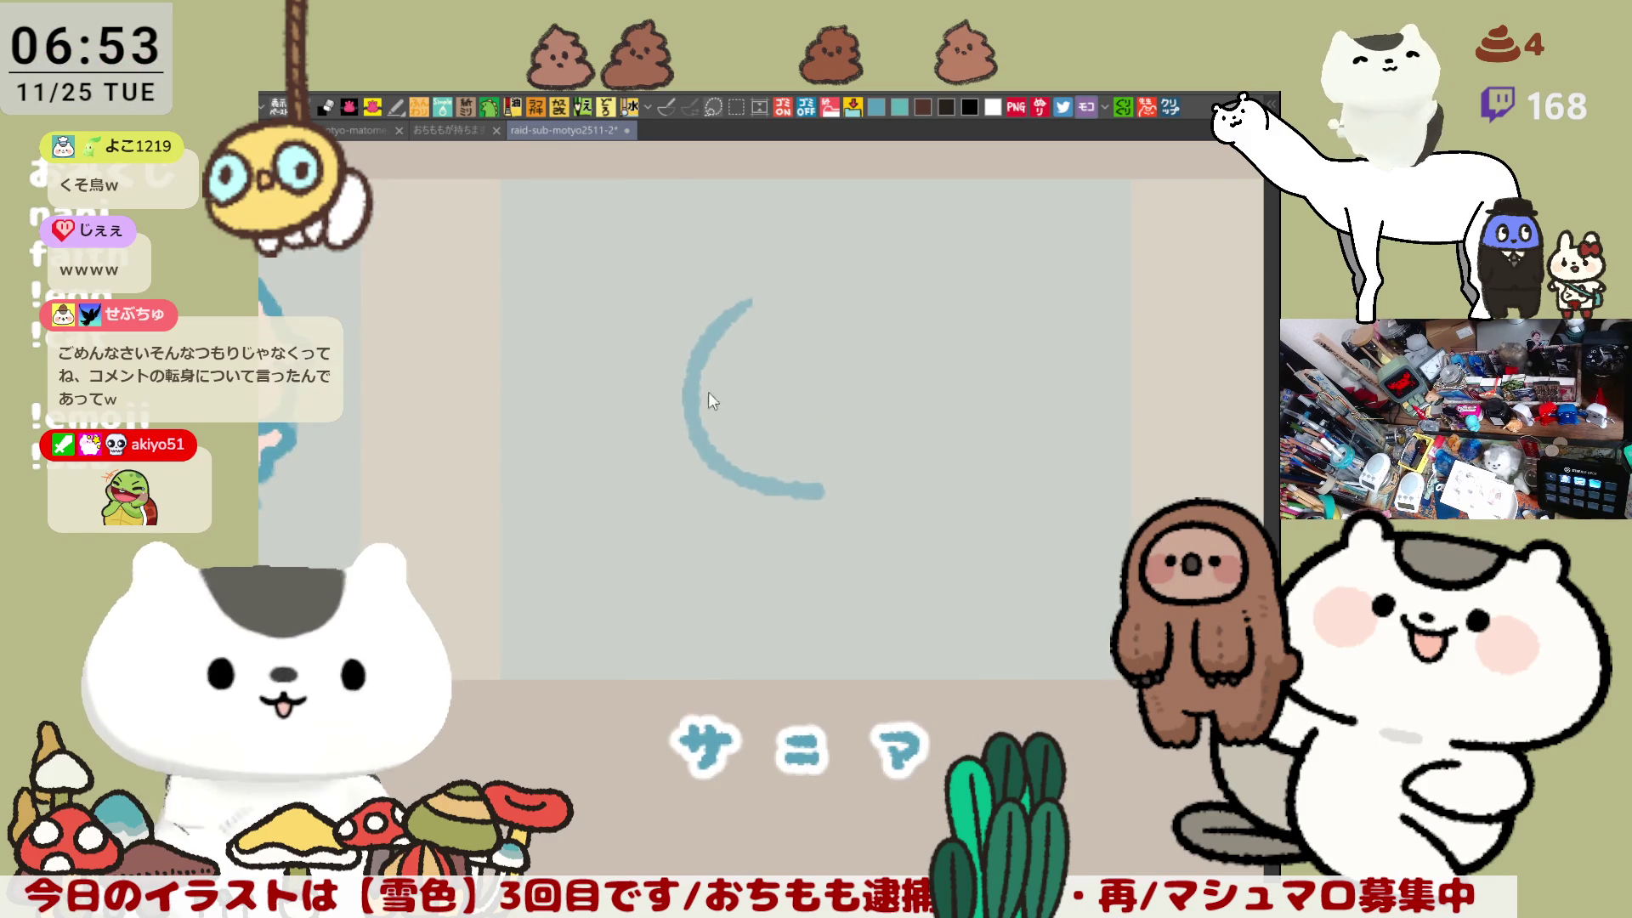
pyautogui.hotkey('ctrl', 'z')
# Step: Draw the C-curve's top stroke and bottom stroke, retrying the bottom several times
pyautogui.moveTo(740, 304); pyautogui.dragTo(799, 534)
pyautogui.hotkey('ctrl', 'z')
pyautogui.moveTo(733, 295)
pyautogui.mouseDown()
pyautogui.moveTo(665, 404)
pyautogui.moveTo(811, 506)
pyautogui.mouseUp()
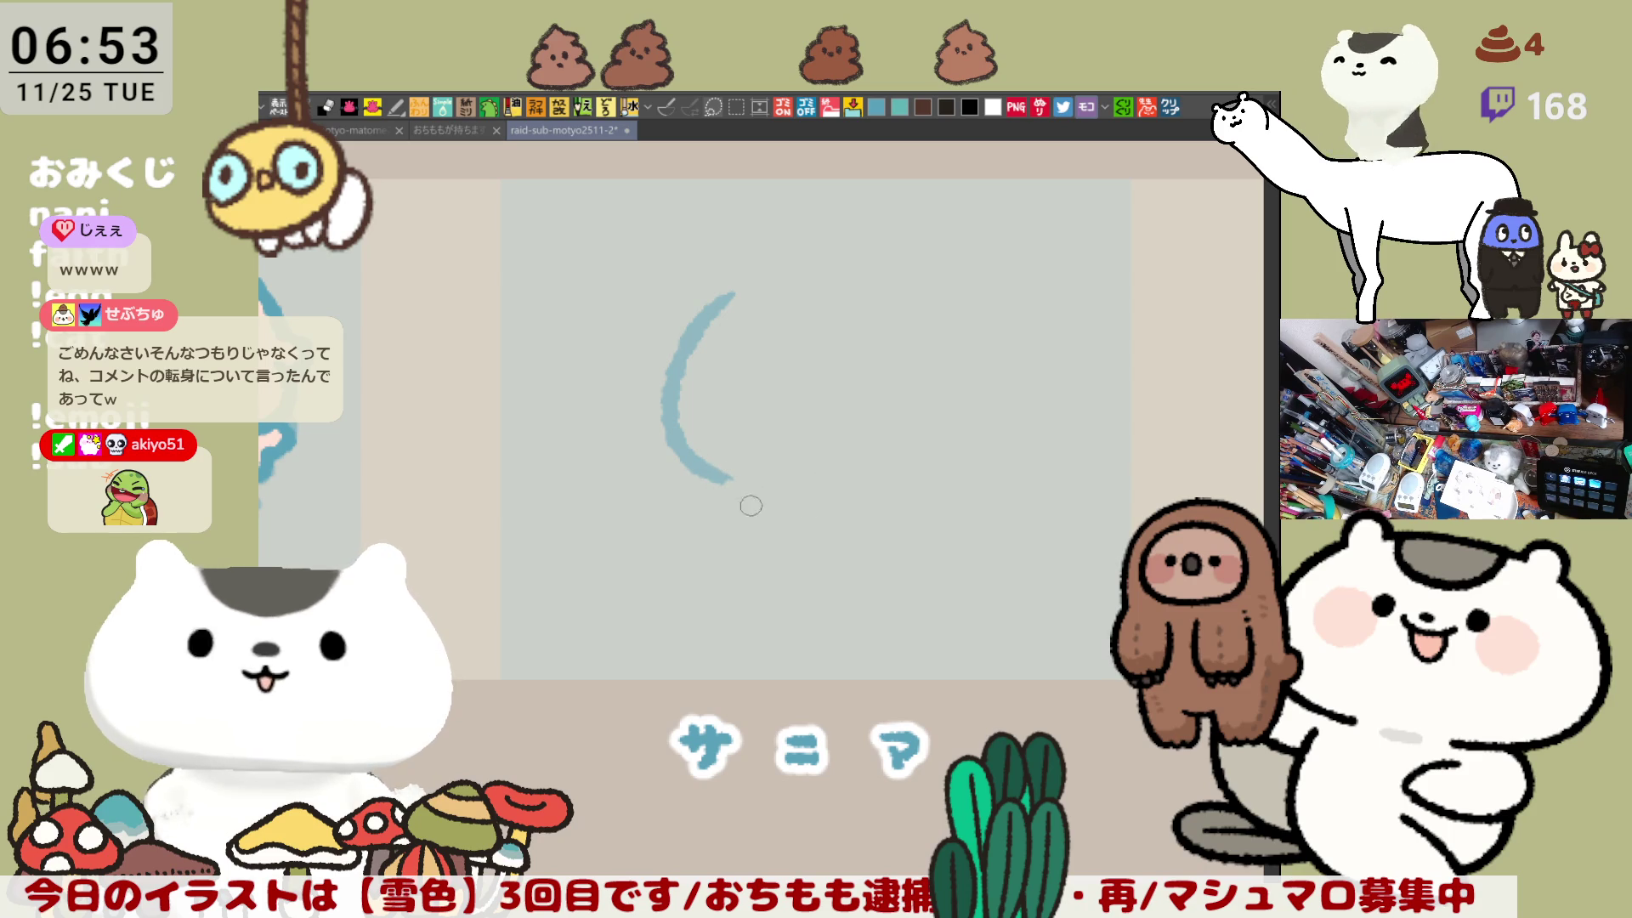
pyautogui.moveTo(692, 450); pyautogui.dragTo(845, 484)
pyautogui.hotkey('ctrl', 'z')
pyautogui.moveTo(701, 459); pyautogui.dragTo(846, 486)
pyautogui.hotkey('ctrl', 'z')
pyautogui.hotkey('ctrl', 'z')
pyautogui.moveTo(691, 412); pyautogui.dragTo(787, 493)
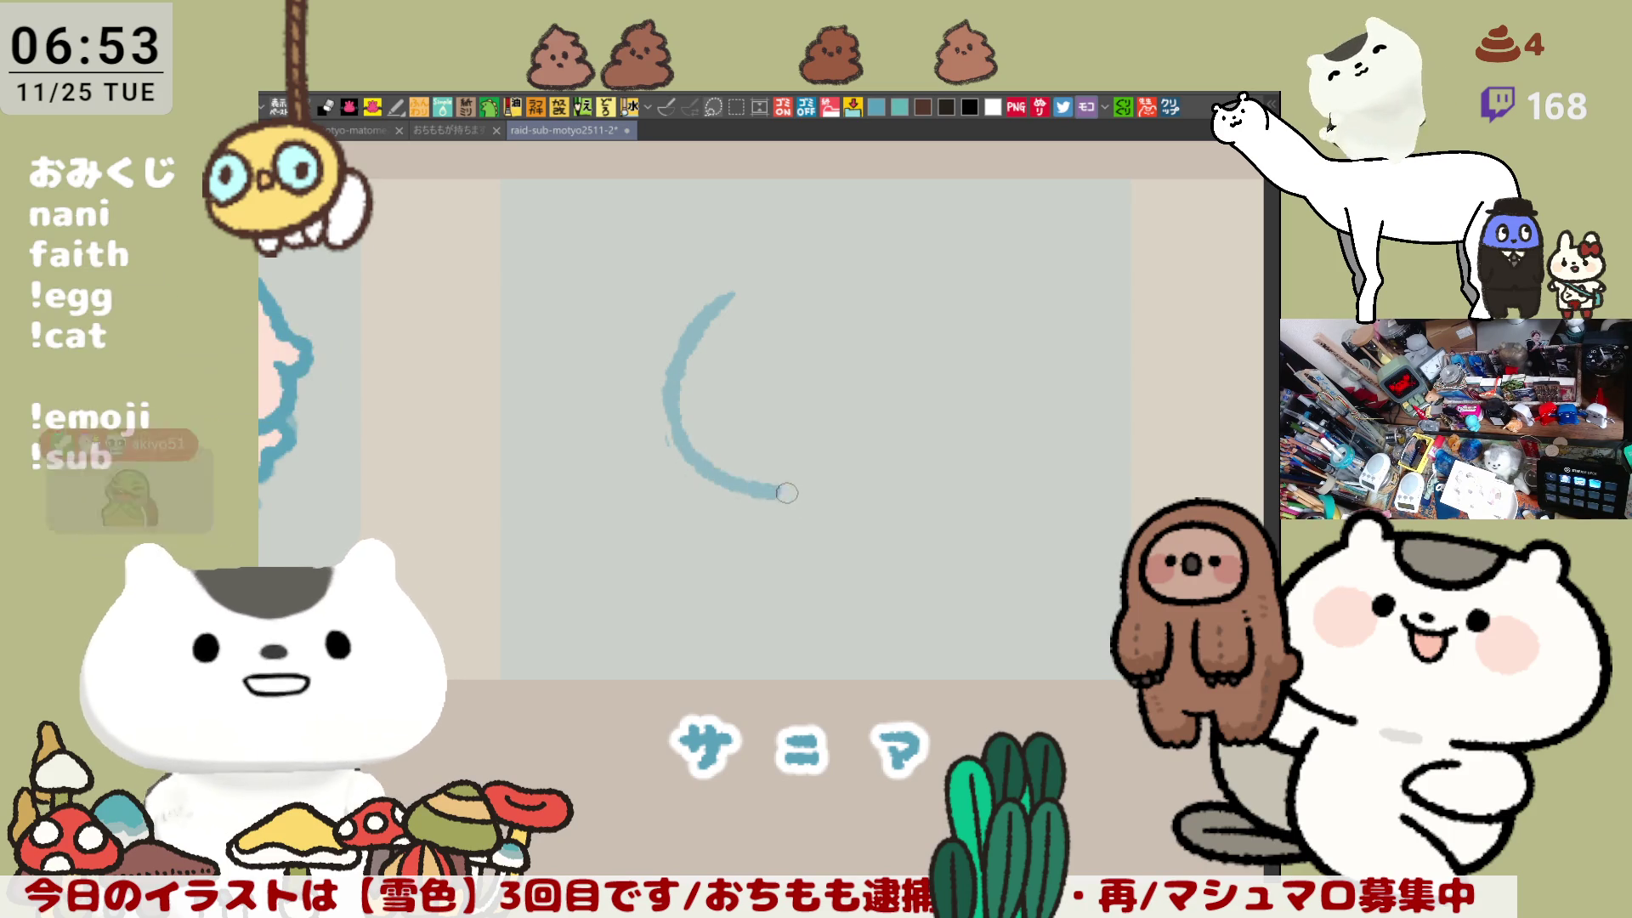
pyautogui.hotkey('ctrl', 'z')
pyautogui.moveTo(672, 387); pyautogui.dragTo(781, 481)
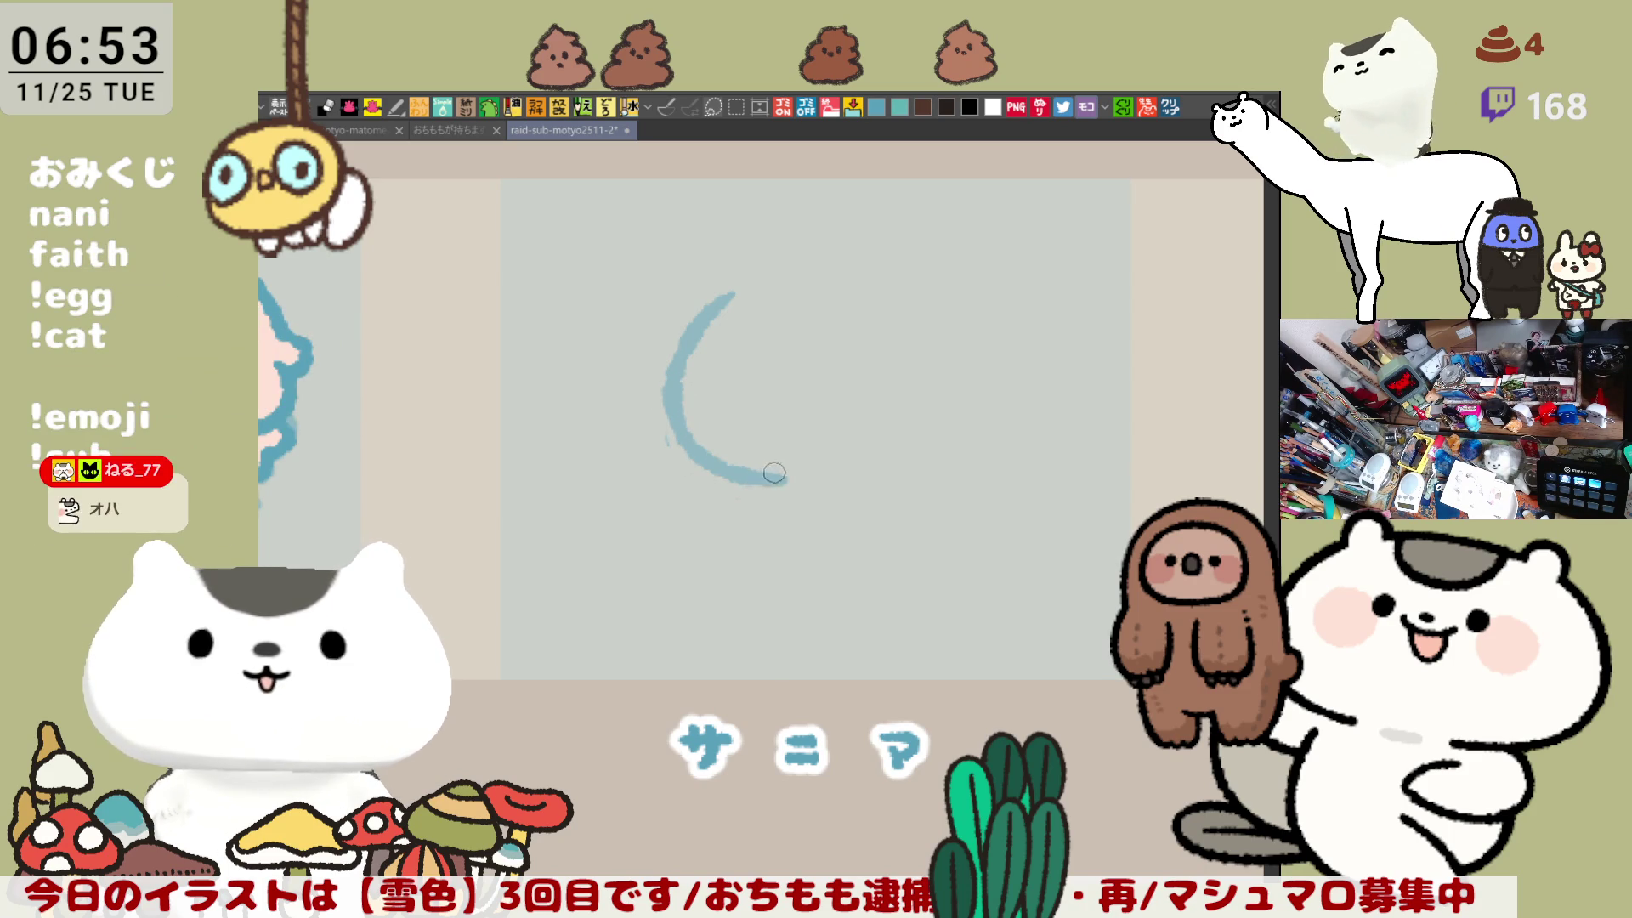
# Step: Extend the curve's bottom to the right, settling on a shorter stroke
pyautogui.moveTo(801, 484); pyautogui.dragTo(926, 462)
pyautogui.hotkey('ctrl', 'z')
pyautogui.moveTo(799, 485); pyautogui.dragTo(924, 462)
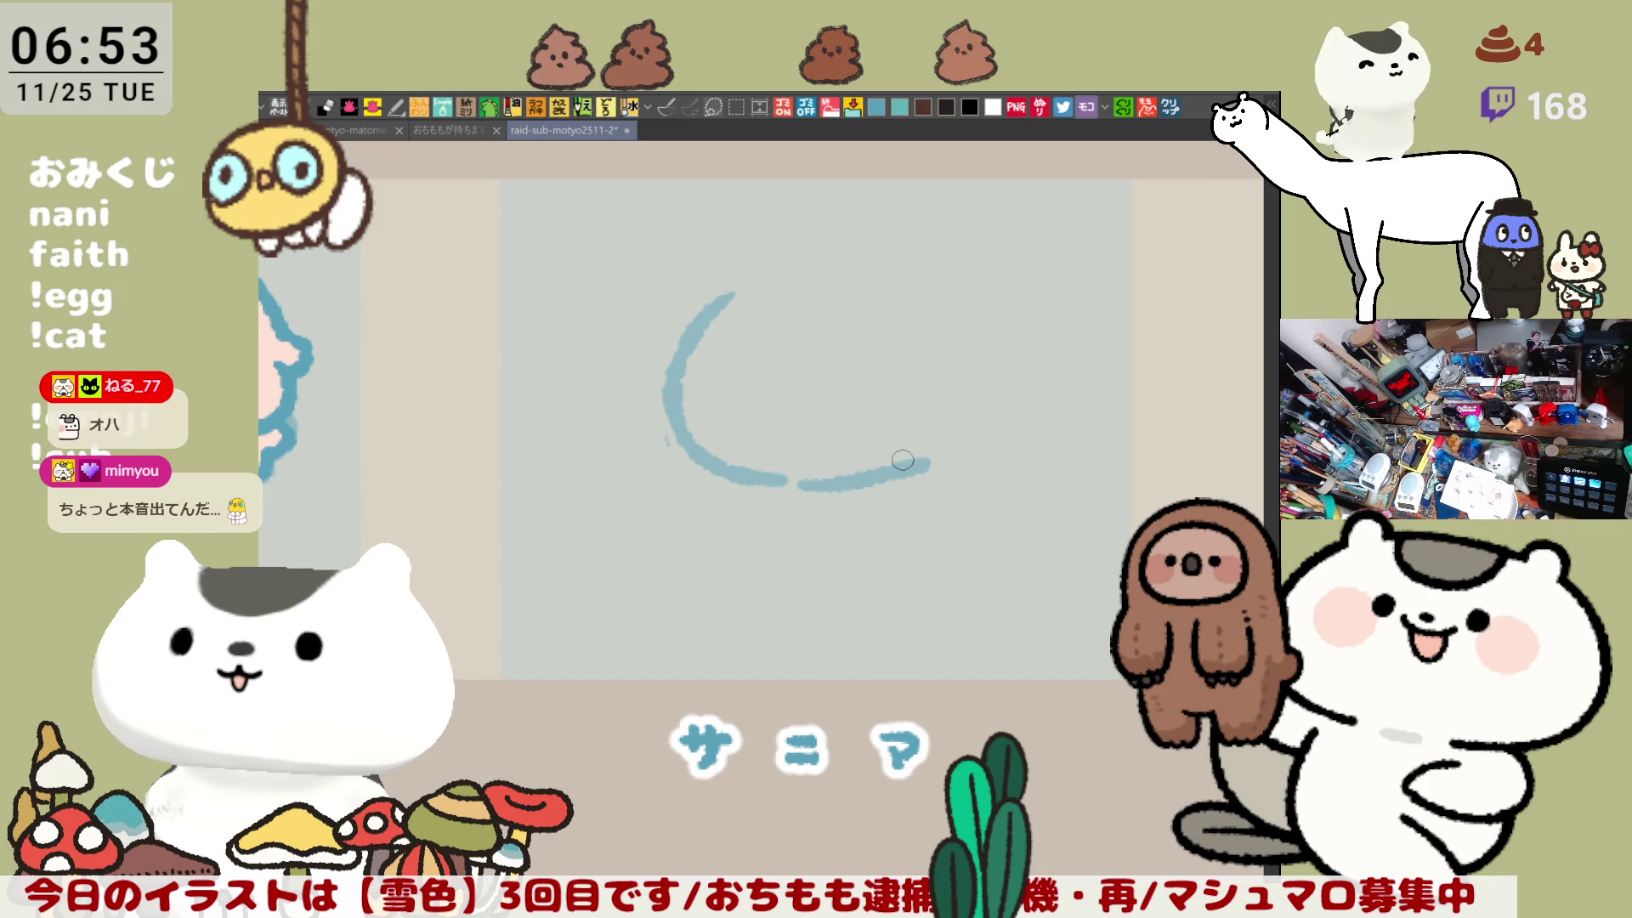
pyautogui.hotkey('ctrl', 'z')
pyautogui.moveTo(799, 483); pyautogui.dragTo(880, 468)
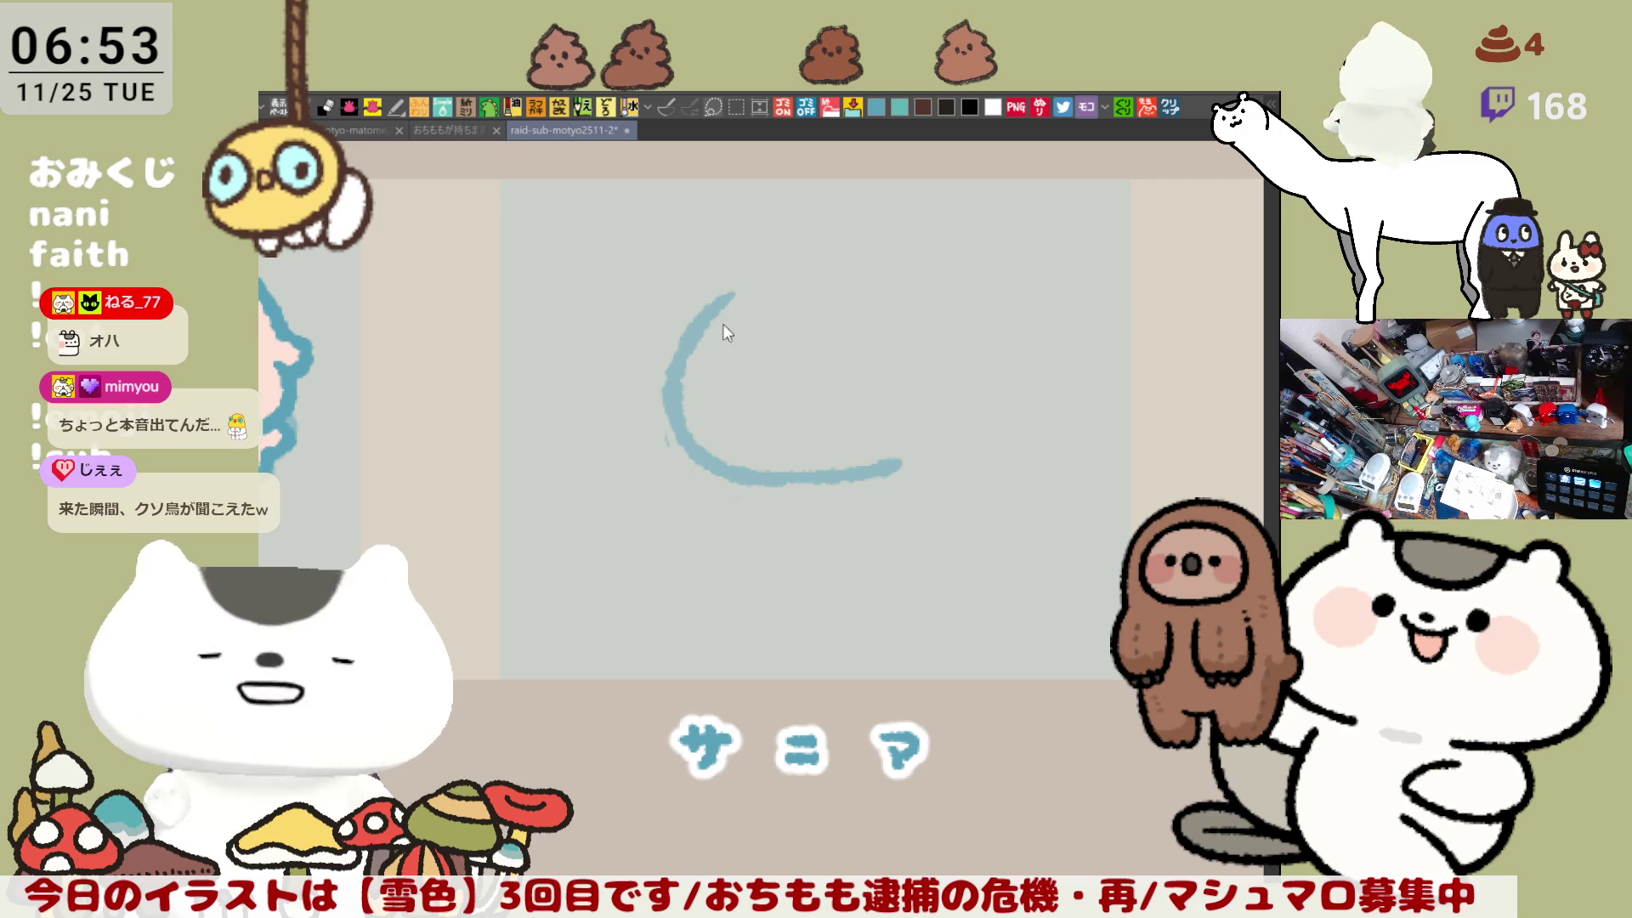
# Step: Erase the lower-left fragments and redraw the lower stroke with a rightward tail
pyautogui.moveTo(666, 378)
pyautogui.mouseDown()
pyautogui.moveTo(910, 460)
pyautogui.moveTo(765, 488)
pyautogui.mouseUp()
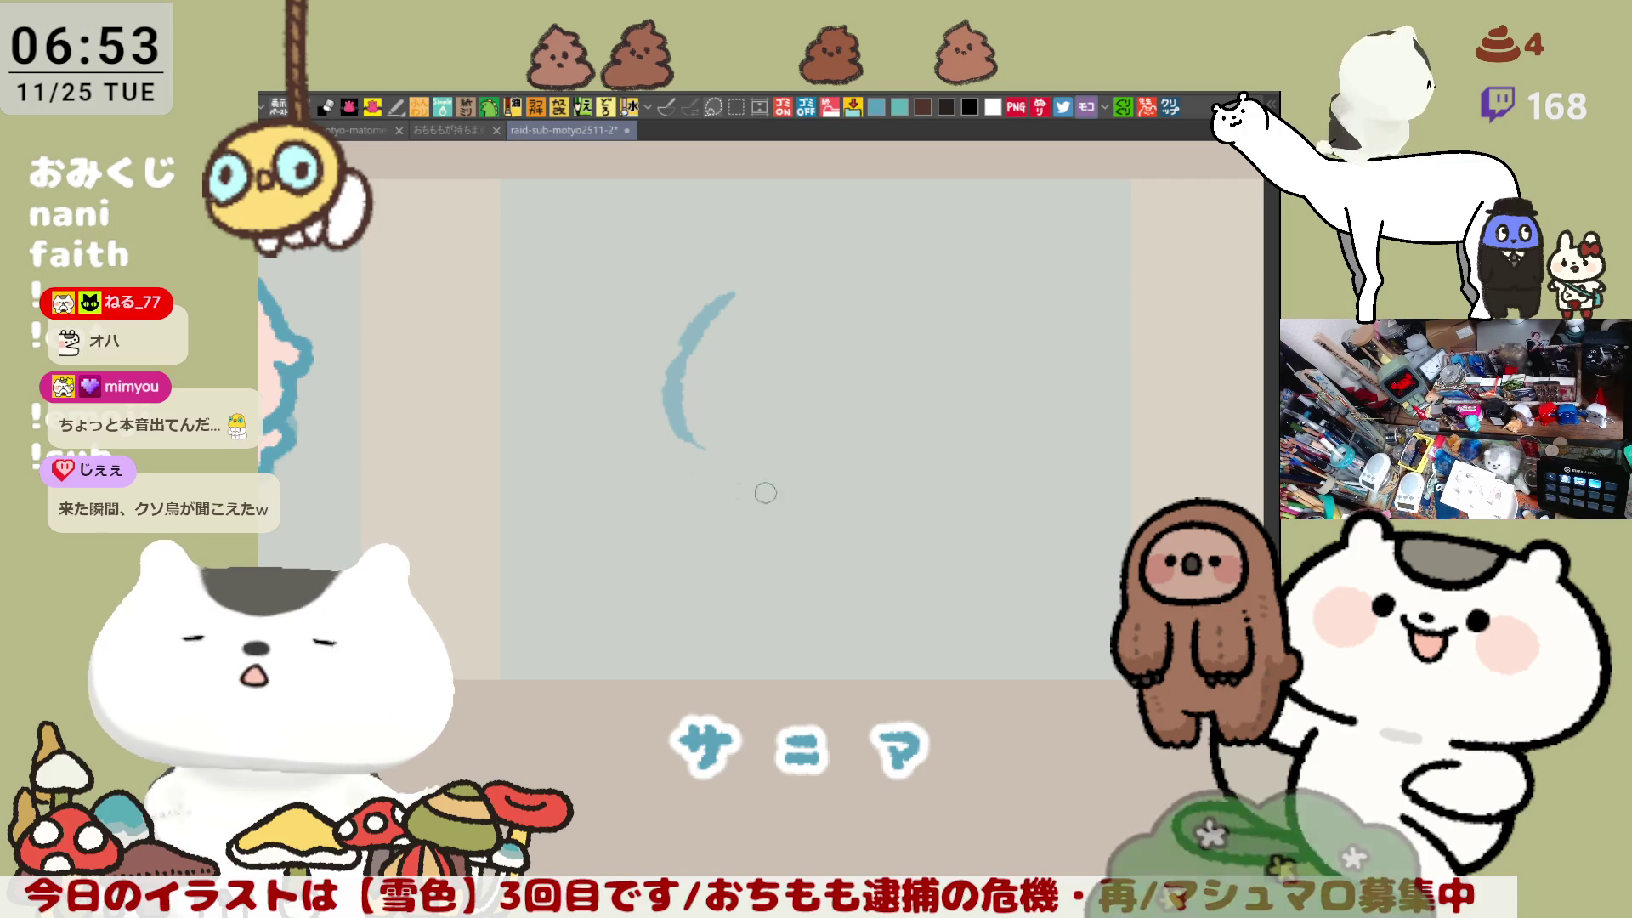
pyautogui.moveTo(680, 429); pyautogui.dragTo(790, 475)
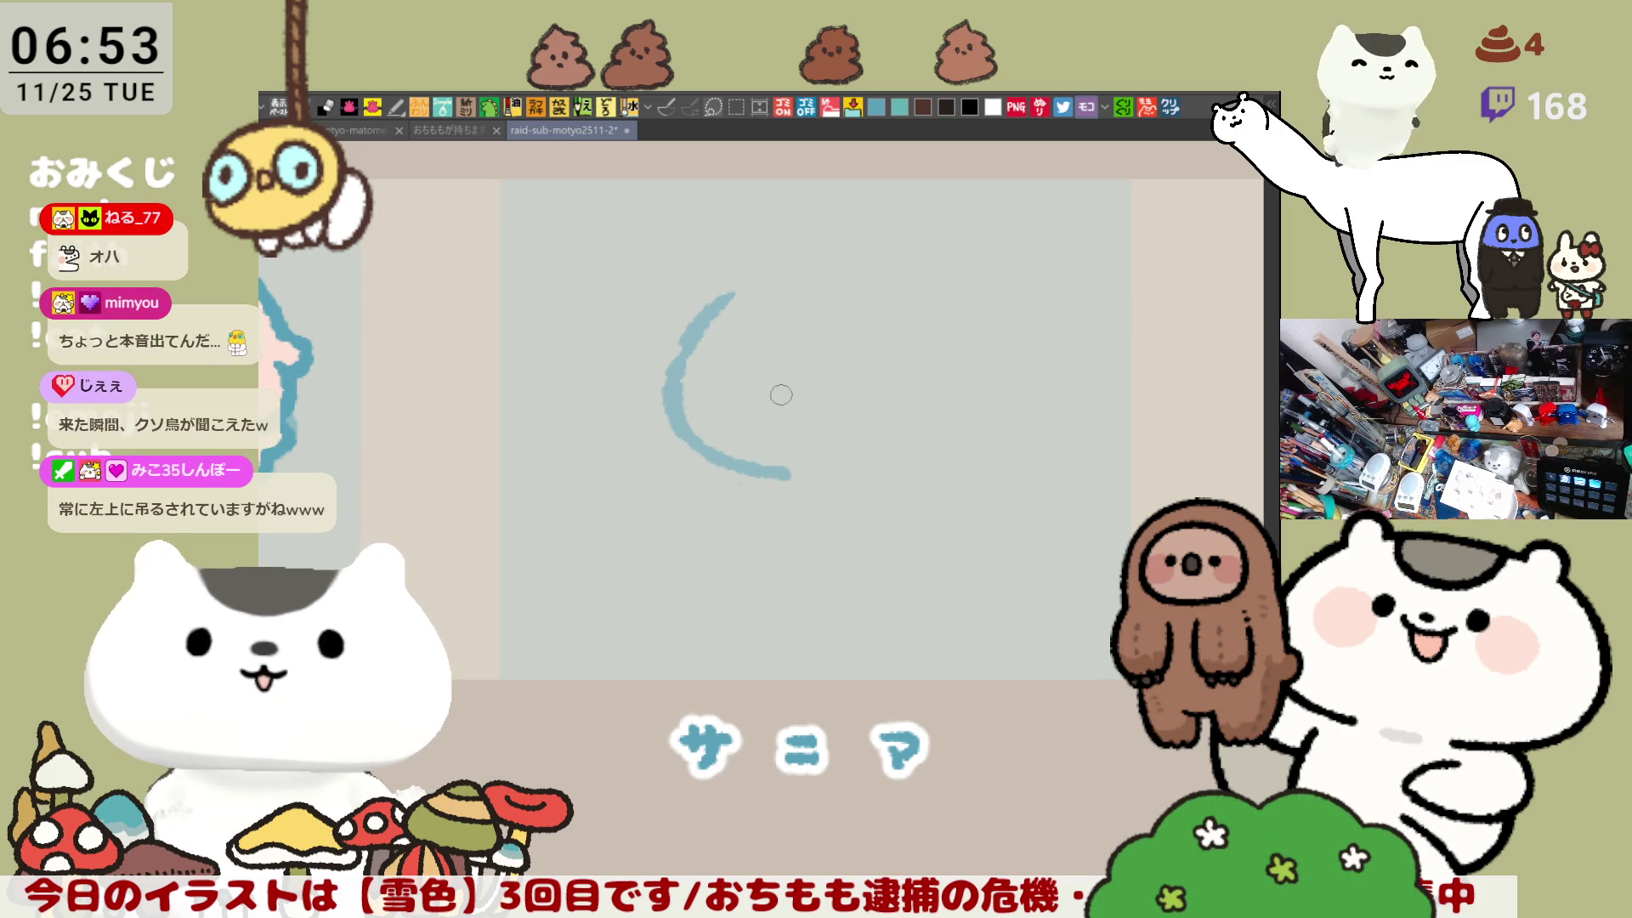
pyautogui.hotkey('ctrl', 'z')
pyautogui.moveTo(679, 429); pyautogui.dragTo(775, 467)
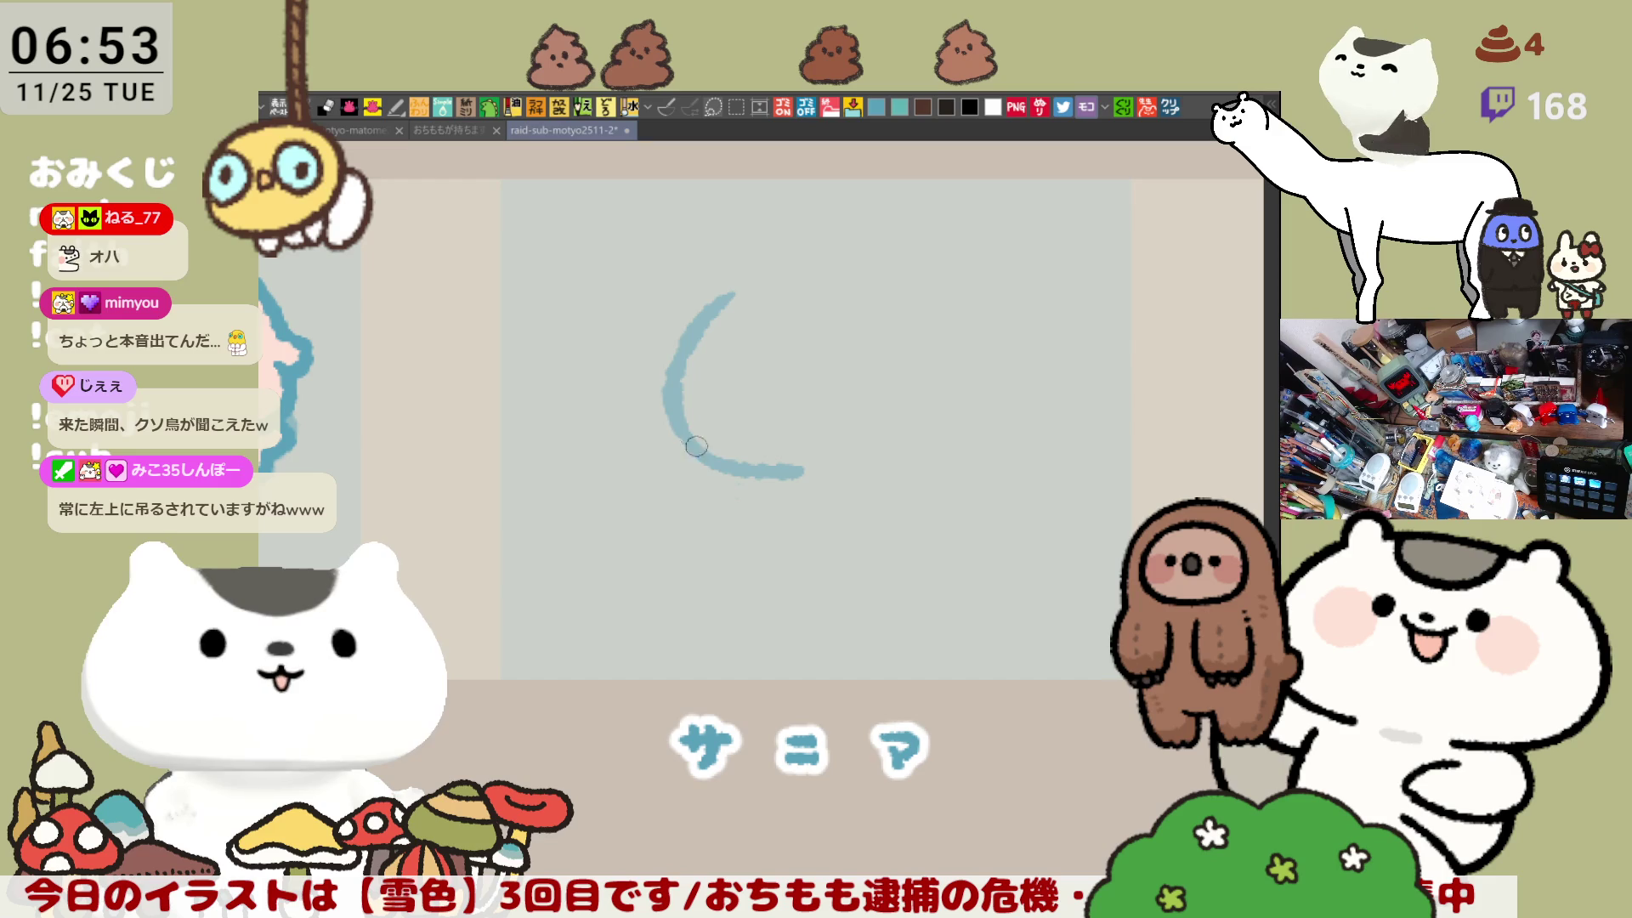
pyautogui.moveTo(765, 470); pyautogui.dragTo(884, 466)
pyautogui.hotkey('ctrl', 'z')
pyautogui.hotkey('ctrl', 'z')
pyautogui.hotkey('ctrl', 'z')
pyautogui.moveTo(756, 468); pyautogui.dragTo(884, 463)
pyautogui.hotkey('ctrl', 'z')
pyautogui.moveTo(772, 468); pyautogui.dragTo(888, 464)
# Step: Erase the leftover lower blob and draw the final C-shaped curve sweeping right
pyautogui.hotkey('ctrl', 'z')
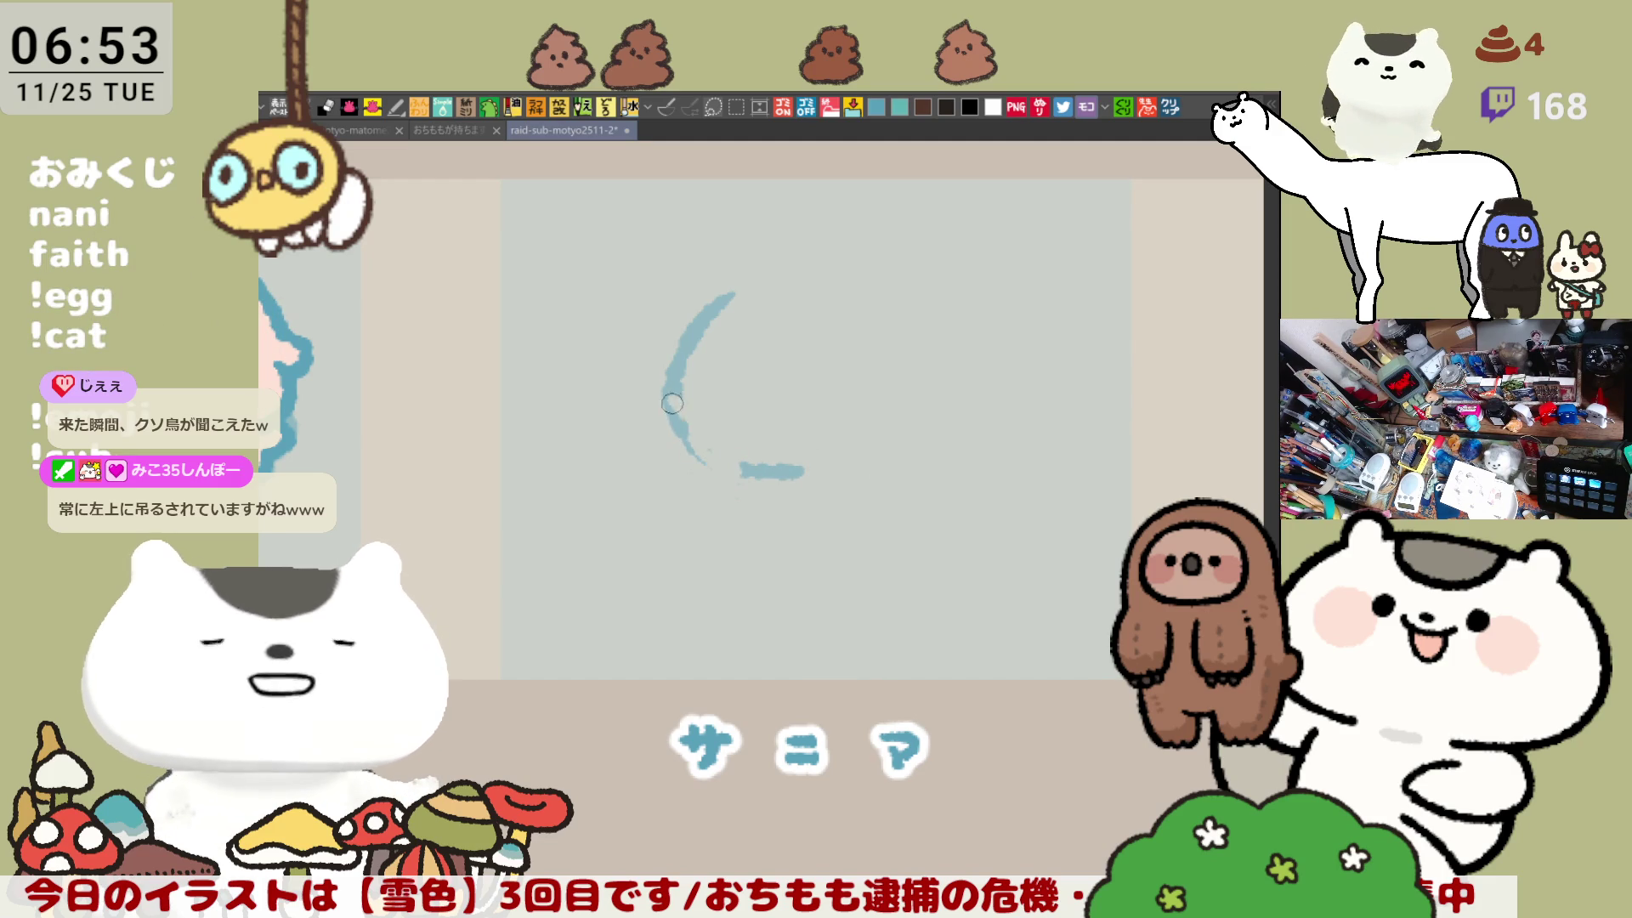
pyautogui.moveTo(735, 472); pyautogui.dragTo(683, 349)
pyautogui.moveTo(744, 470); pyautogui.dragTo(799, 470)
pyautogui.moveTo(688, 340); pyautogui.dragTo(748, 468)
pyautogui.hotkey('ctrl', 'z')
pyautogui.moveTo(678, 372)
pyautogui.mouseDown()
pyautogui.moveTo(756, 467)
pyautogui.moveTo(901, 457)
pyautogui.mouseUp()
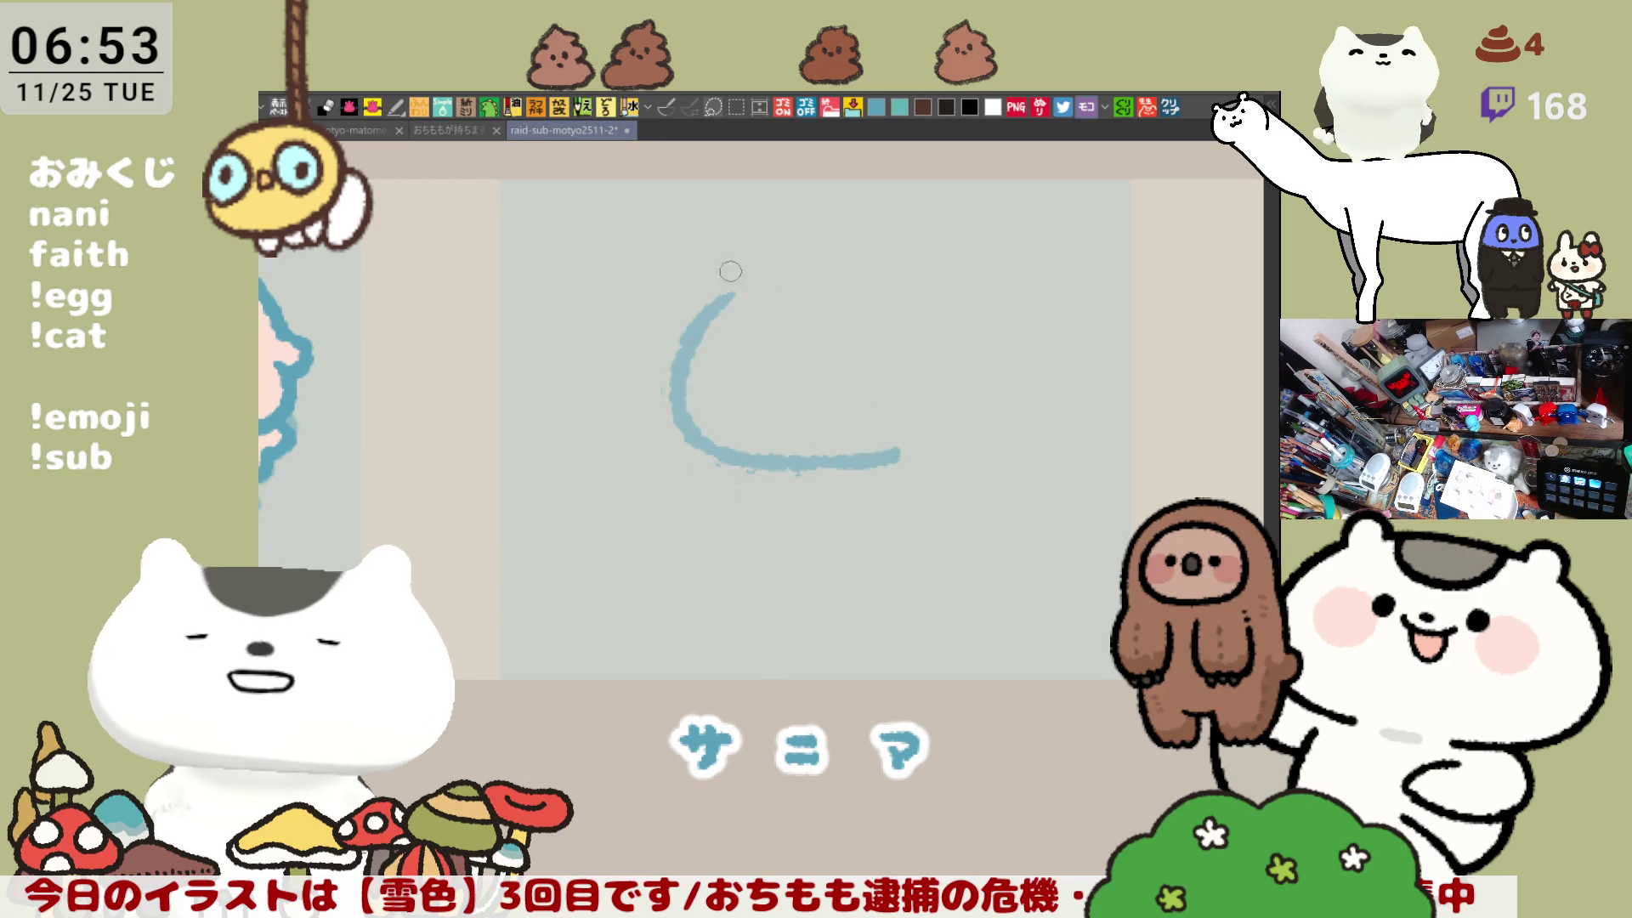
# Step: Add a small inner curve inside the C and close the right side down to the bottom line
pyautogui.moveTo(773, 295); pyautogui.dragTo(804, 373)
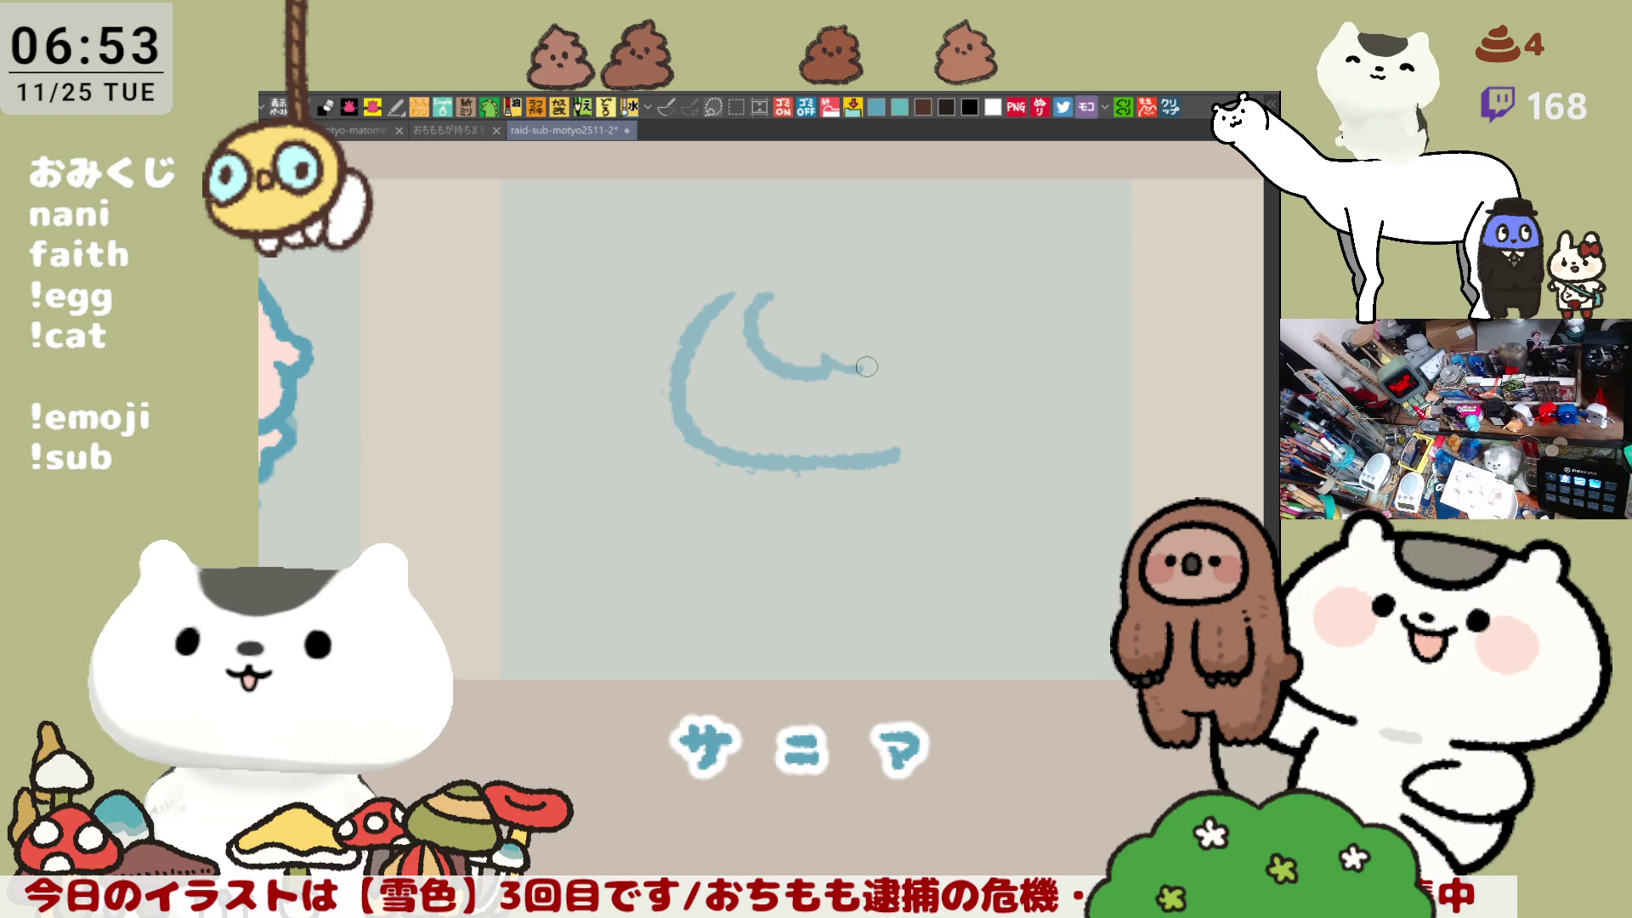
pyautogui.hotkey('ctrl', 'z')
pyautogui.moveTo(776, 287); pyautogui.dragTo(820, 359)
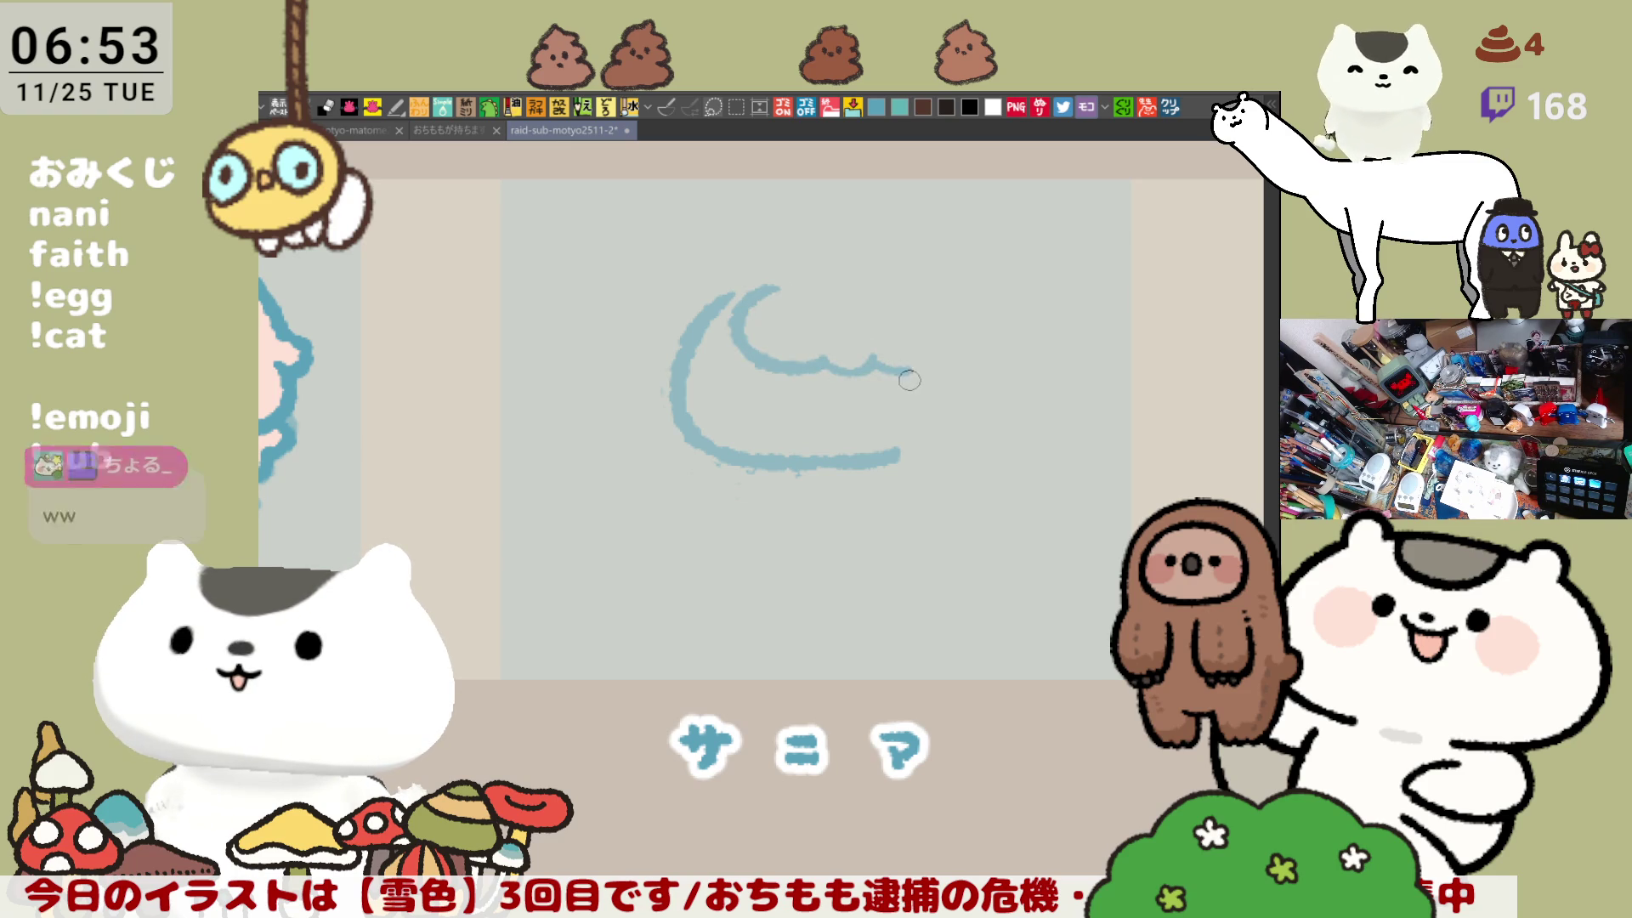
pyautogui.moveTo(906, 361); pyautogui.dragTo(902, 444)
pyautogui.hotkey('ctrl', 'z')
pyautogui.moveTo(901, 361); pyautogui.dragTo(912, 432)
pyautogui.hotkey('ctrl', 'z')
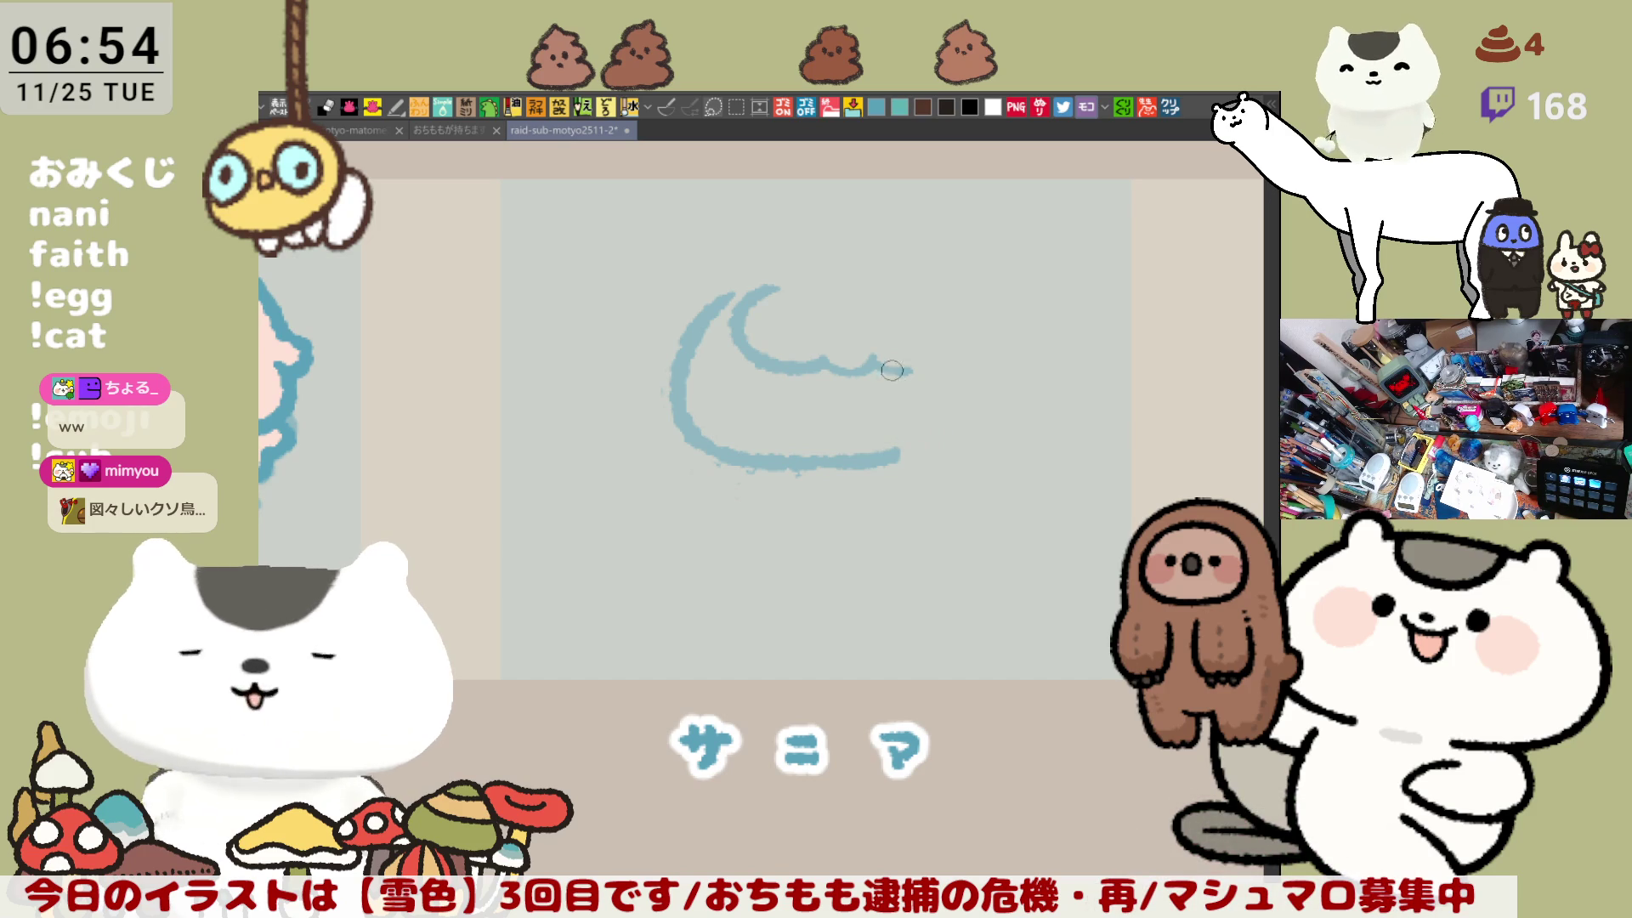
pyautogui.moveTo(906, 367); pyautogui.dragTo(888, 452)
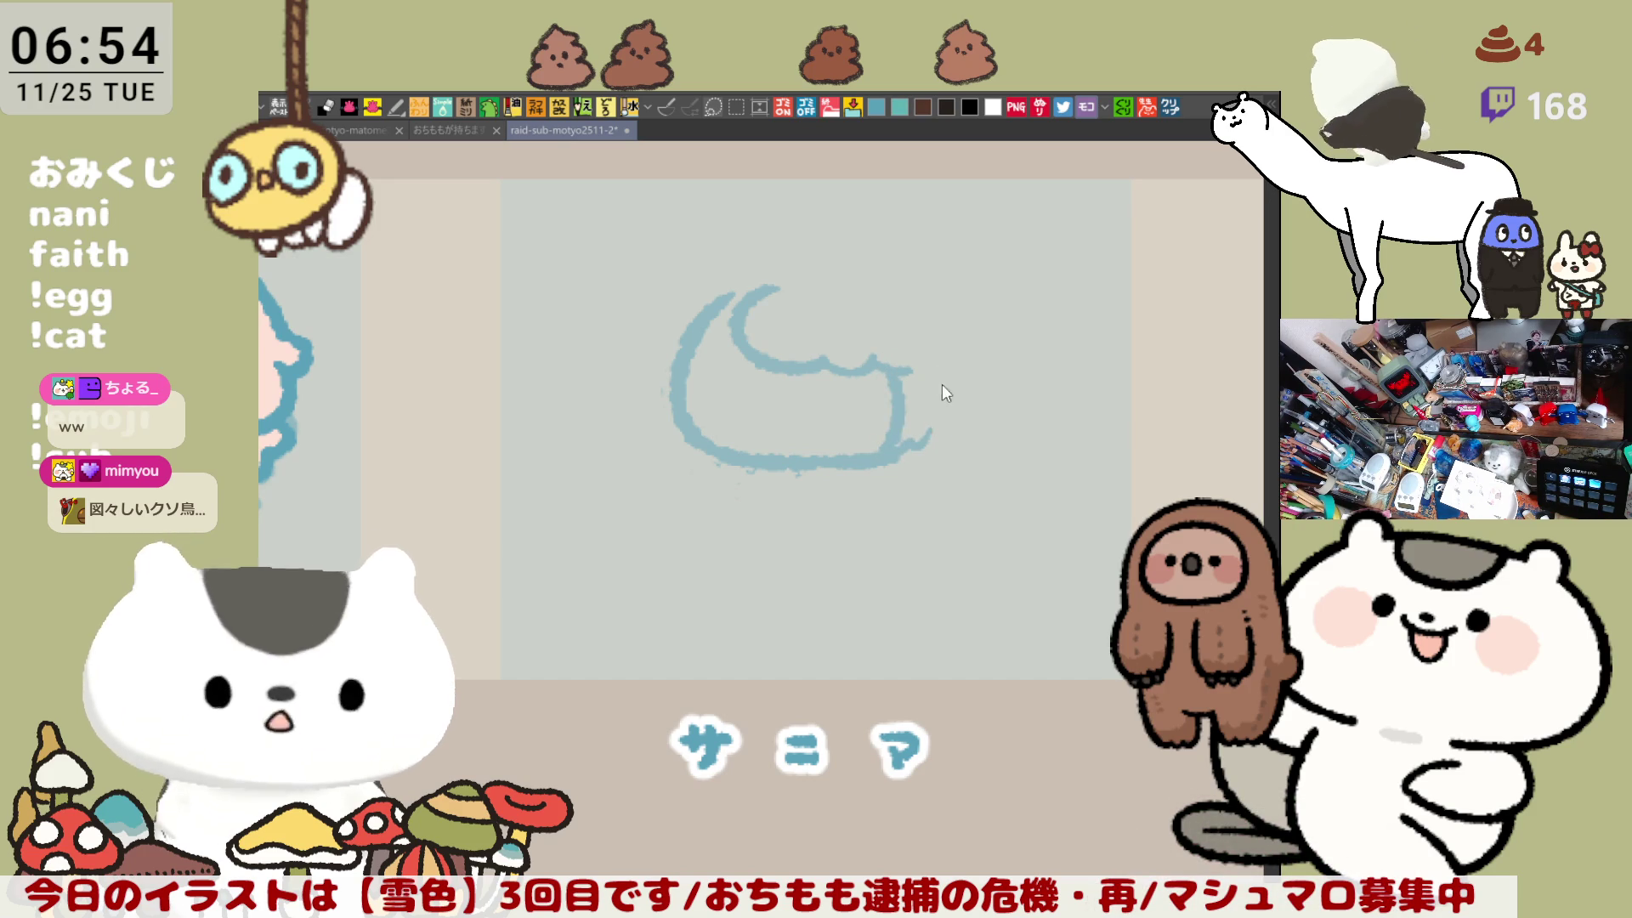
pyautogui.moveTo(941, 385); pyautogui.dragTo(886, 452)
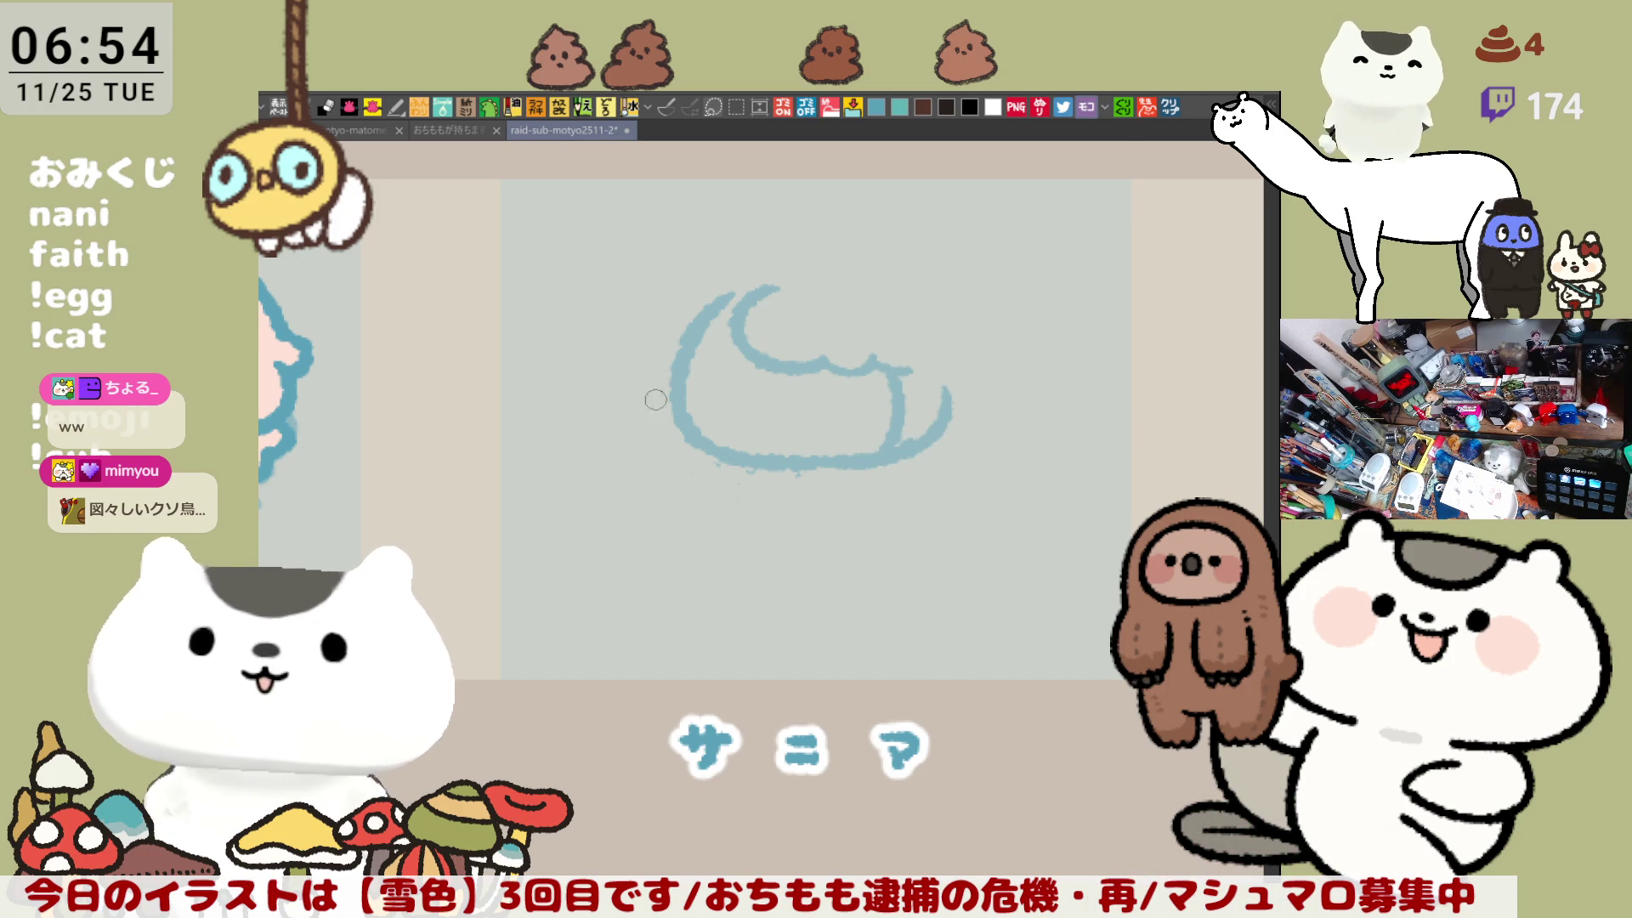
# Step: Double the left edge with outer curves on the left and upper left
pyautogui.moveTo(663, 357); pyautogui.dragTo(692, 450)
pyautogui.hotkey('ctrl', 'z')
pyautogui.moveTo(656, 364); pyautogui.dragTo(698, 454)
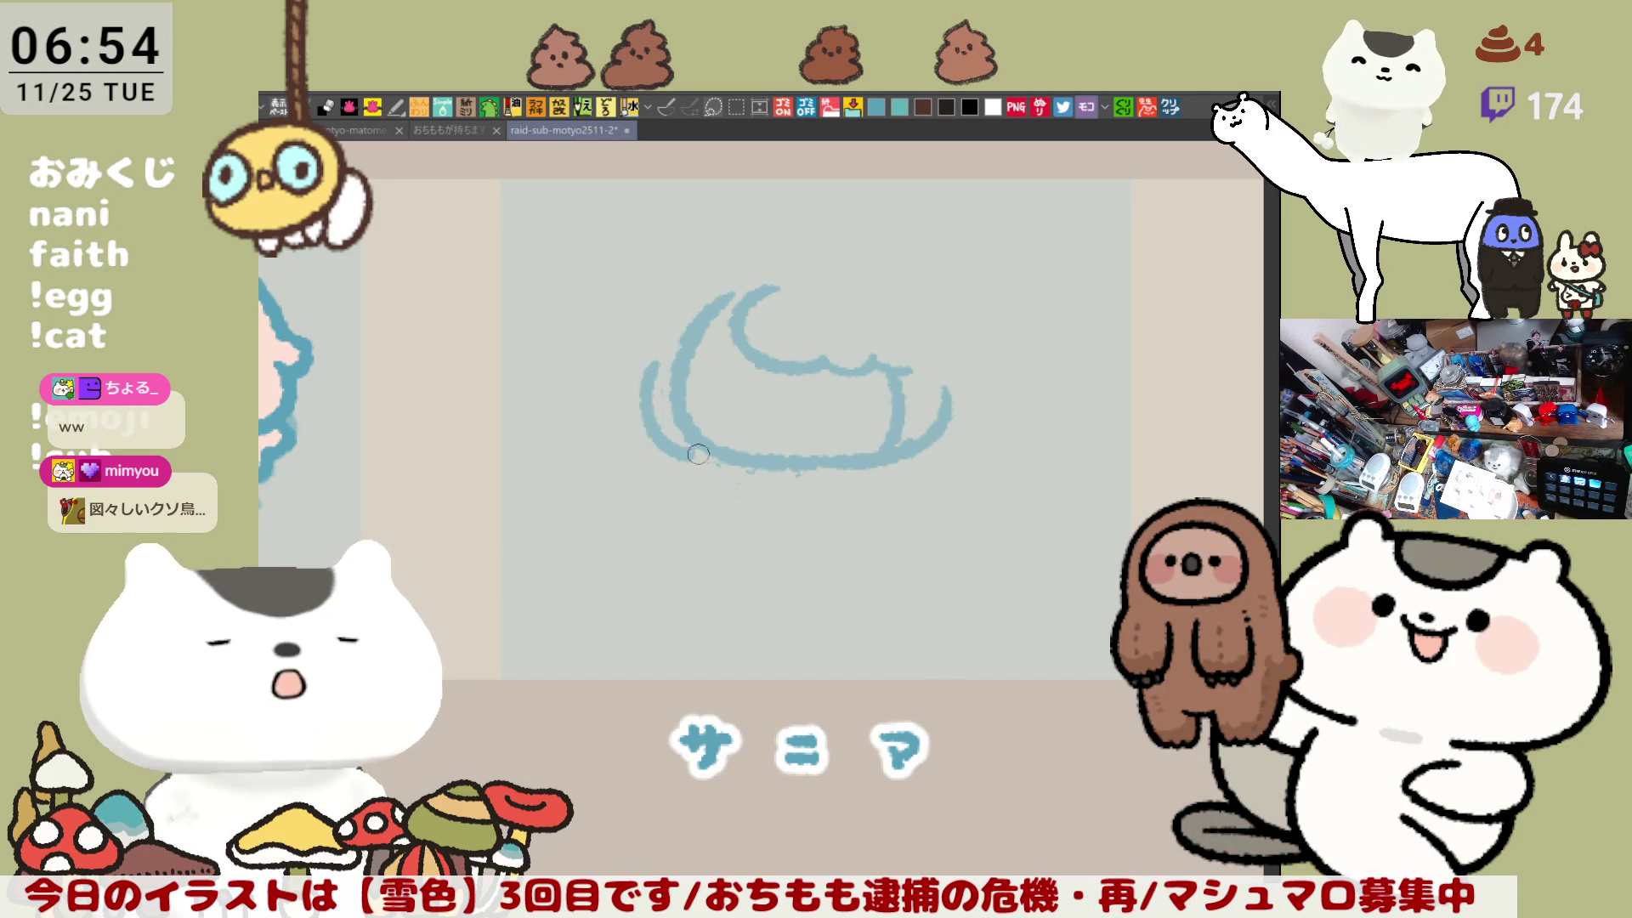
pyautogui.moveTo(706, 294); pyautogui.dragTo(659, 355)
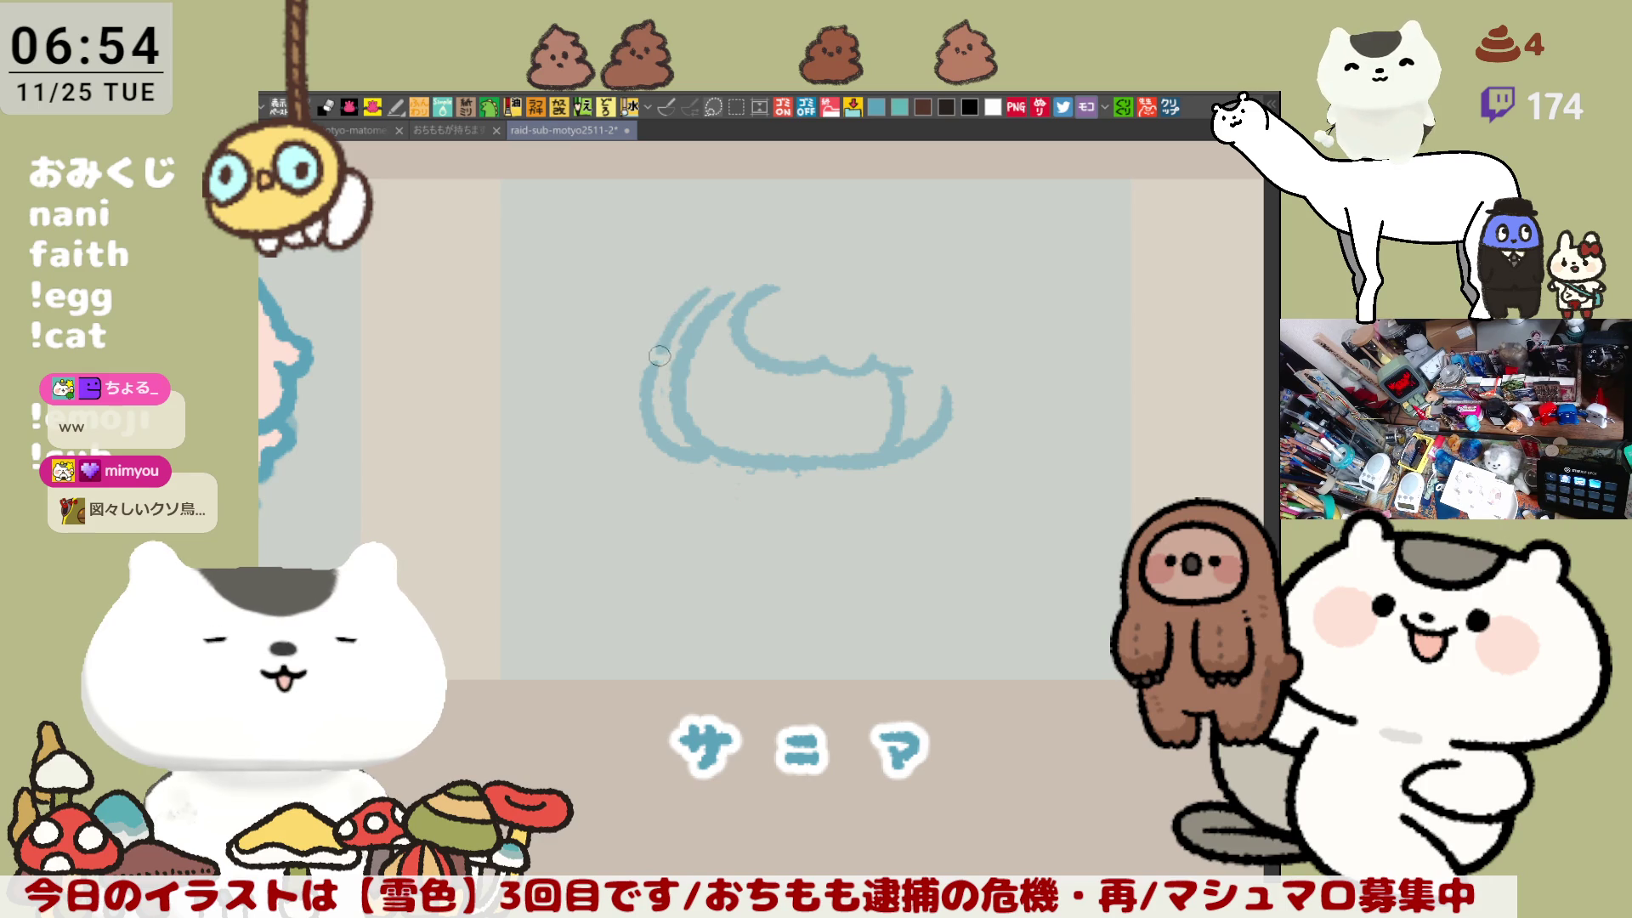
# Step: Draw a long arc over the top and down the right side, forming a dome-shaped head
pyautogui.moveTo(744, 259); pyautogui.dragTo(875, 242)
pyautogui.hotkey('ctrl', 'z')
pyautogui.moveTo(731, 267)
pyautogui.mouseDown()
pyautogui.moveTo(891, 252)
pyautogui.moveTo(981, 370)
pyautogui.mouseUp()
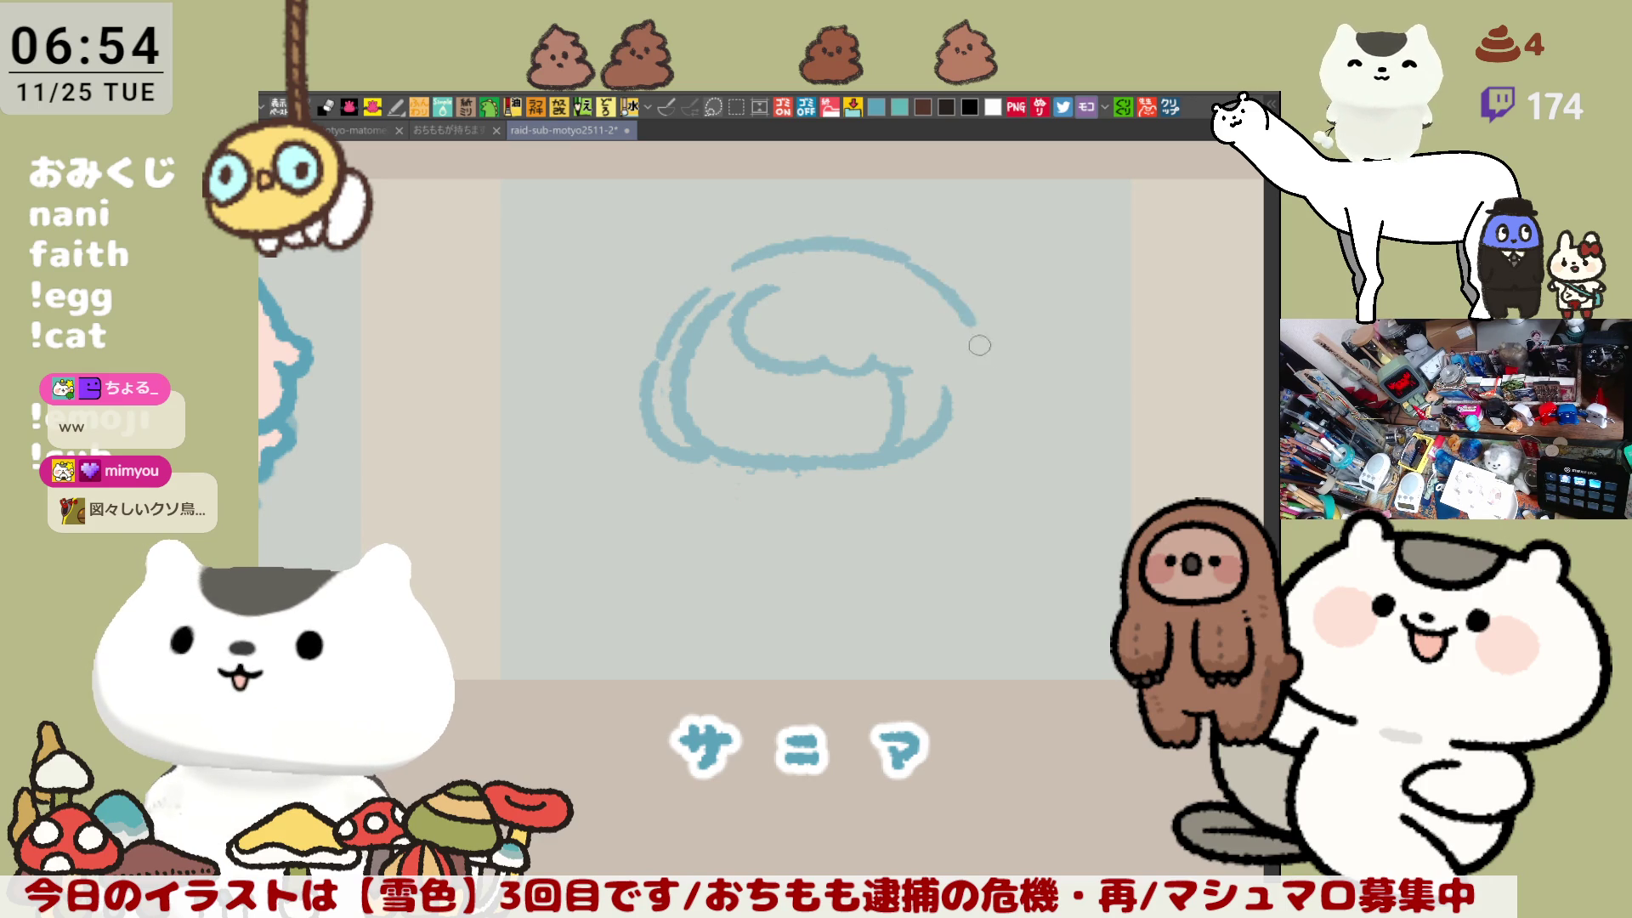
pyautogui.hotkey('ctrl', 'z')
pyautogui.moveTo(896, 270); pyautogui.dragTo(984, 405)
pyautogui.hotkey('ctrl', 'z')
pyautogui.moveTo(919, 274); pyautogui.dragTo(986, 406)
pyautogui.hotkey('ctrl', 'z')
pyautogui.moveTo(935, 277)
pyautogui.mouseDown()
pyautogui.moveTo(986, 401)
pyautogui.moveTo(932, 437)
pyautogui.mouseUp()
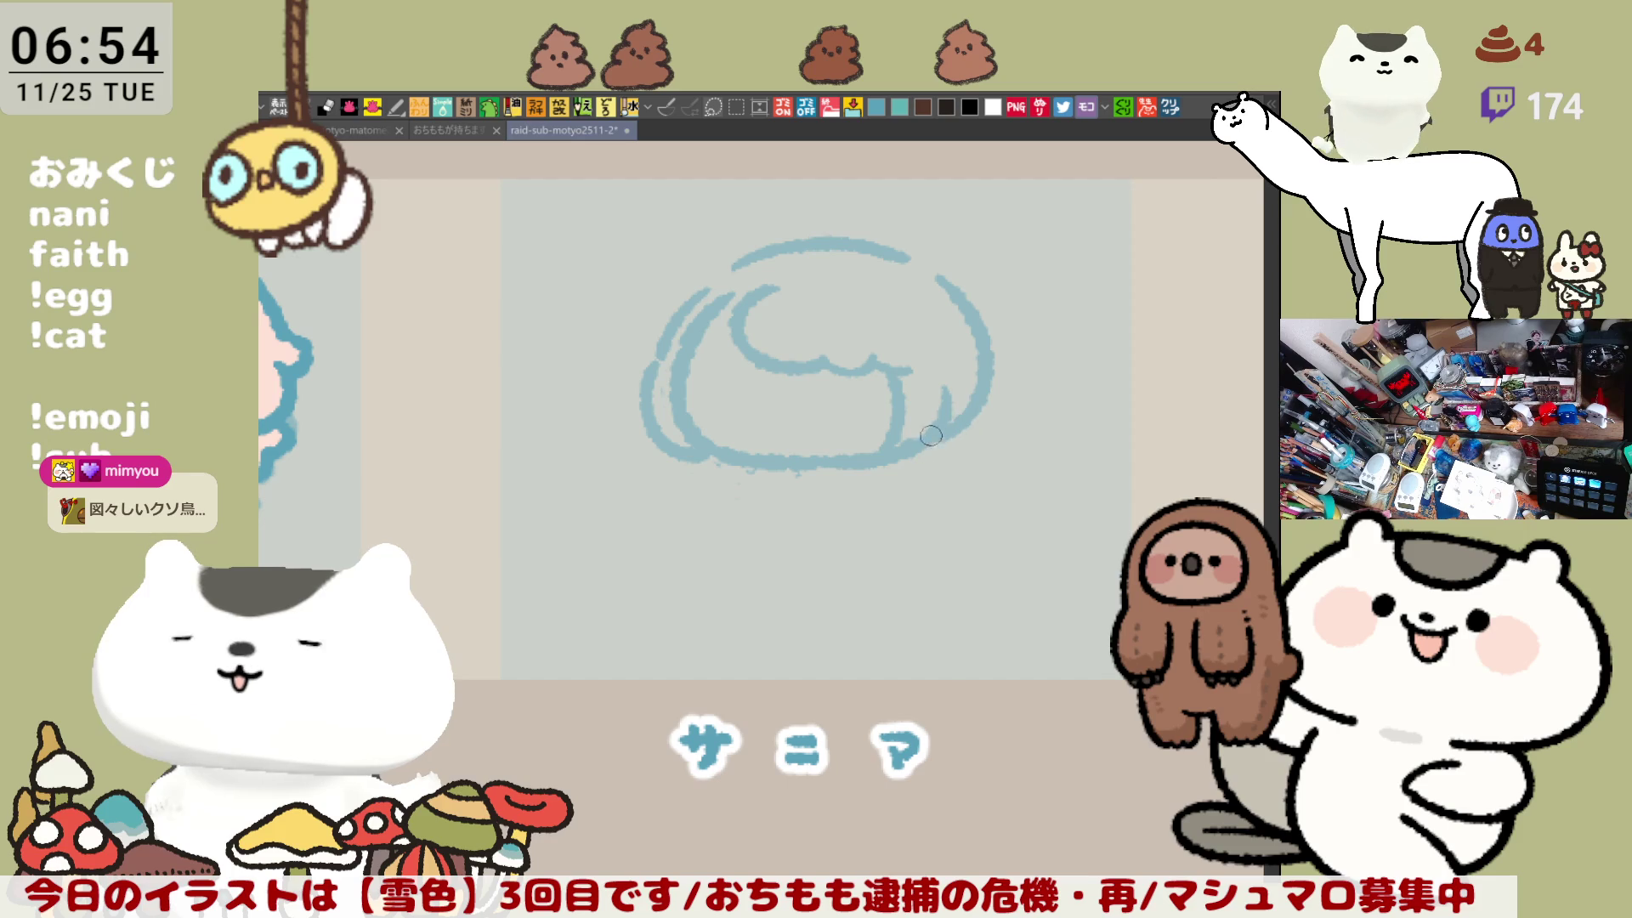
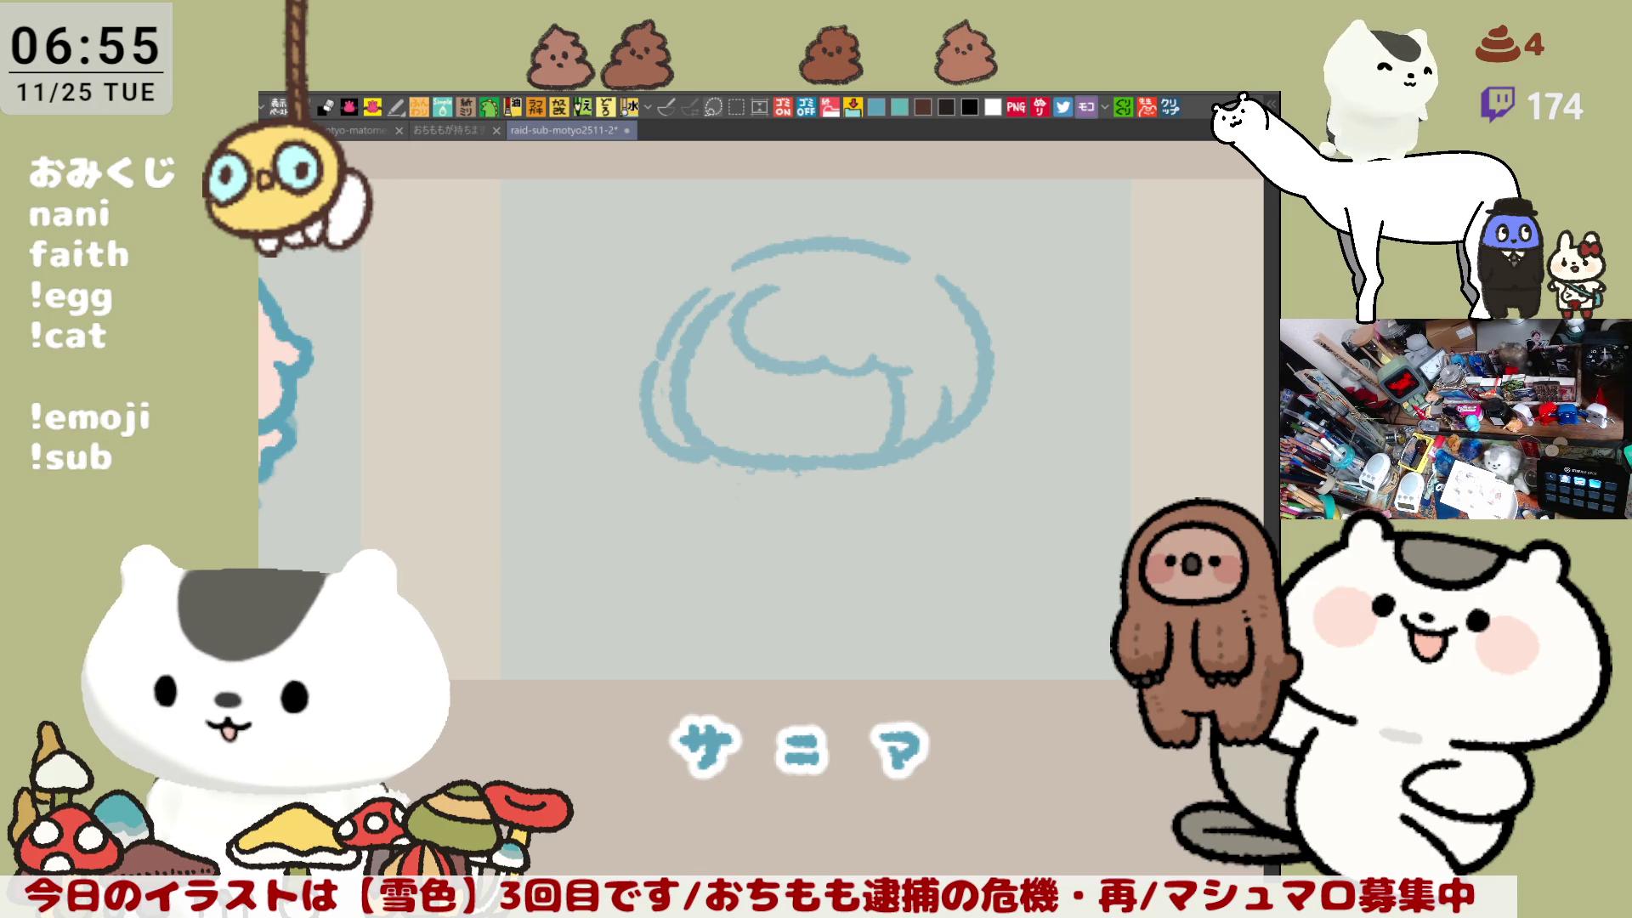
# Step: Paste the copied pork offcuts product image (643円) as a new canvas and zoom around it
pyautogui.click(1168, 109)
pyautogui.scroll(2, 709, 610)
pyautogui.scroll(1, 747, 572)
pyautogui.scroll(1, 747, 572)
pyautogui.scroll(1, 698, 575)
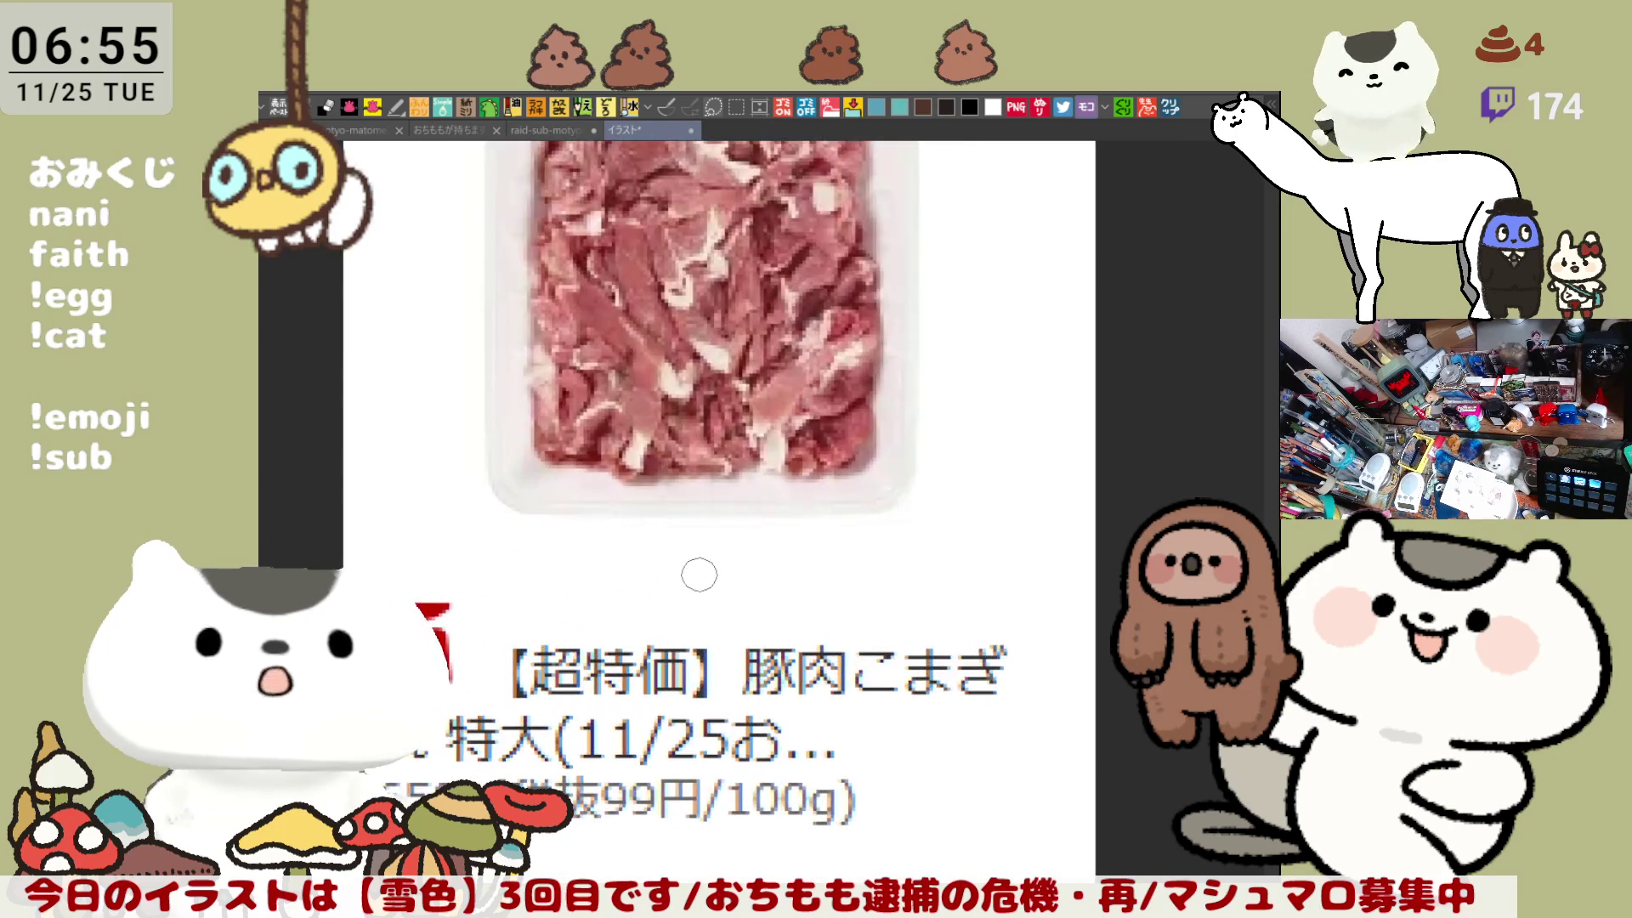
pyautogui.scroll(-1, 699, 575)
pyautogui.scroll(-1, 698, 575)
pyautogui.scroll(-1, 698, 575)
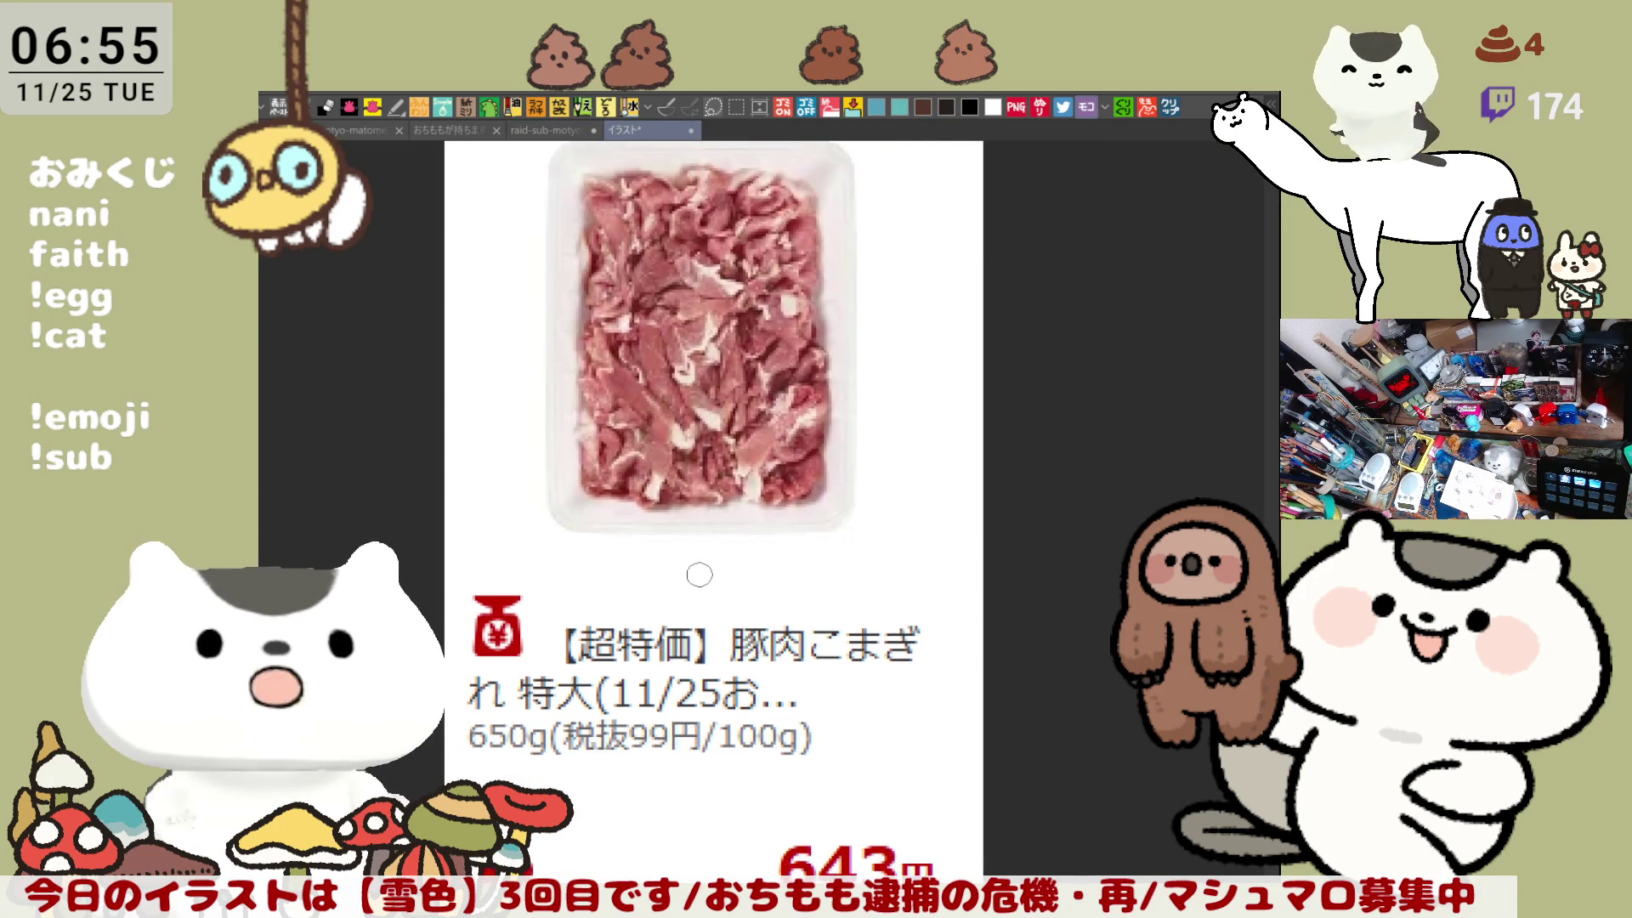
pyautogui.scroll(-1, 698, 575)
pyautogui.scroll(-1, 793, 608)
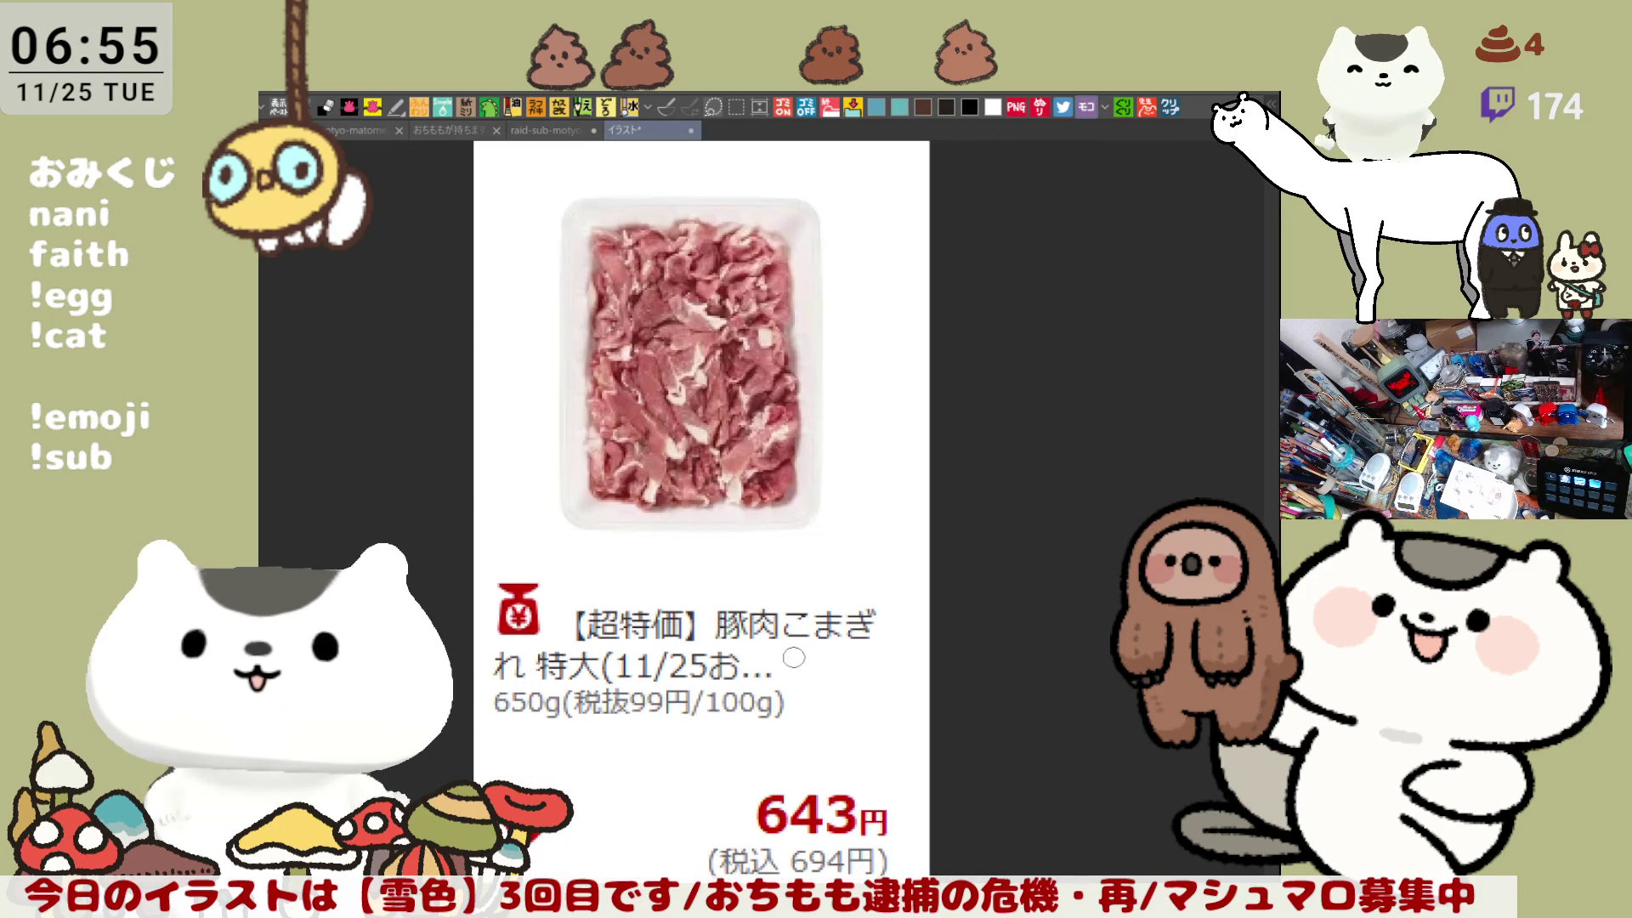
pyautogui.scroll(1, 794, 658)
pyautogui.scroll(-1, 793, 658)
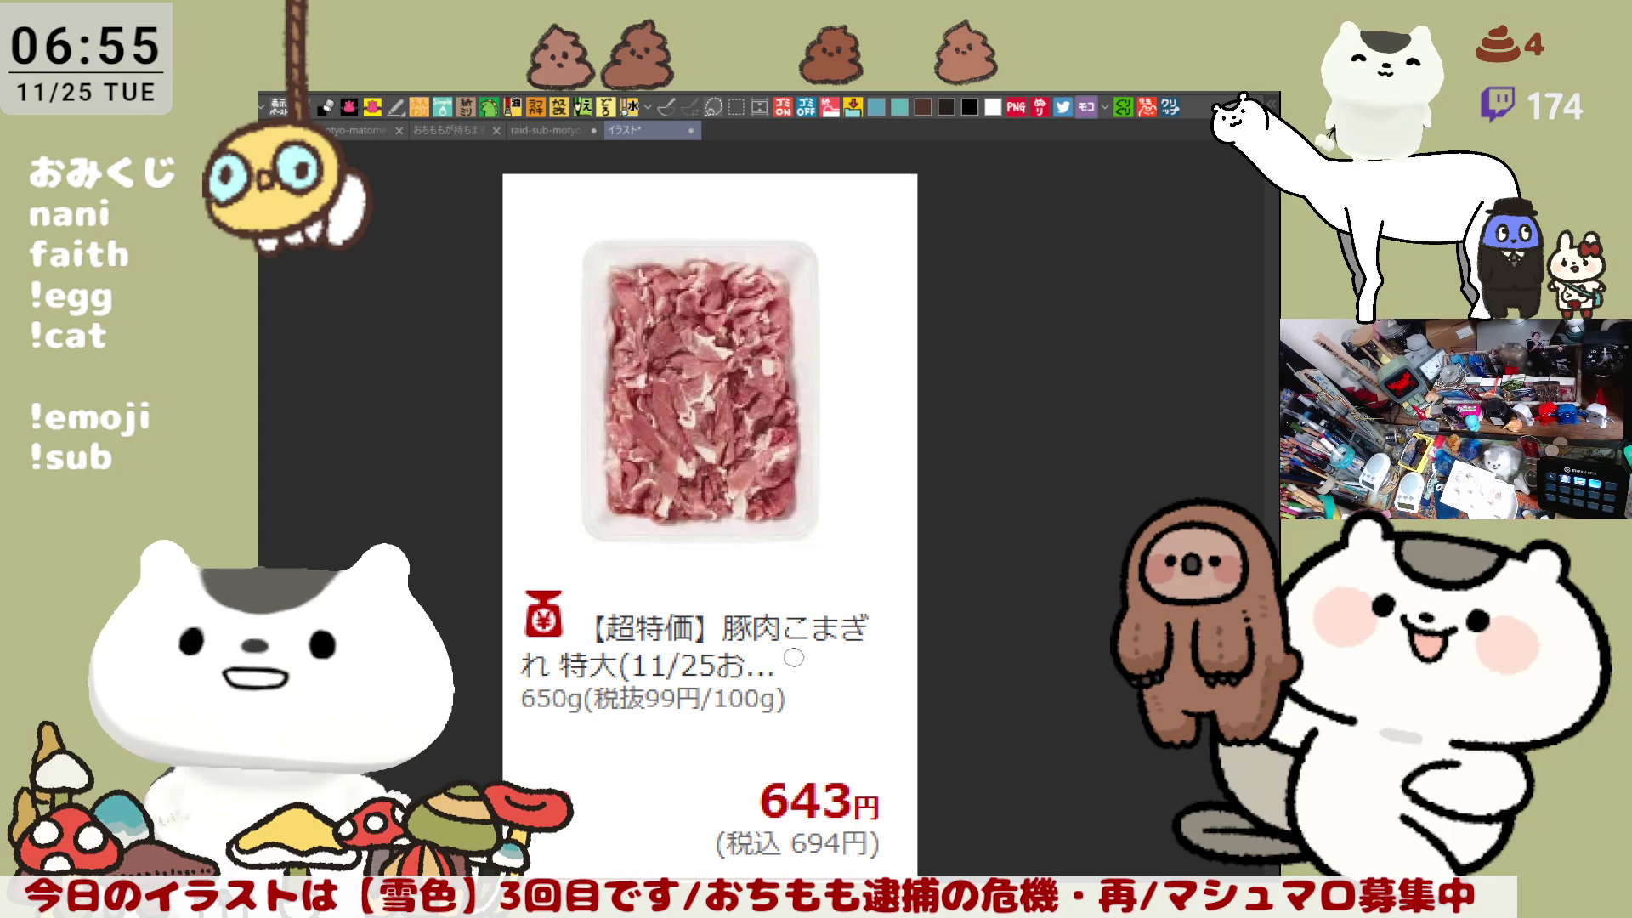
pyautogui.scroll(1, 794, 658)
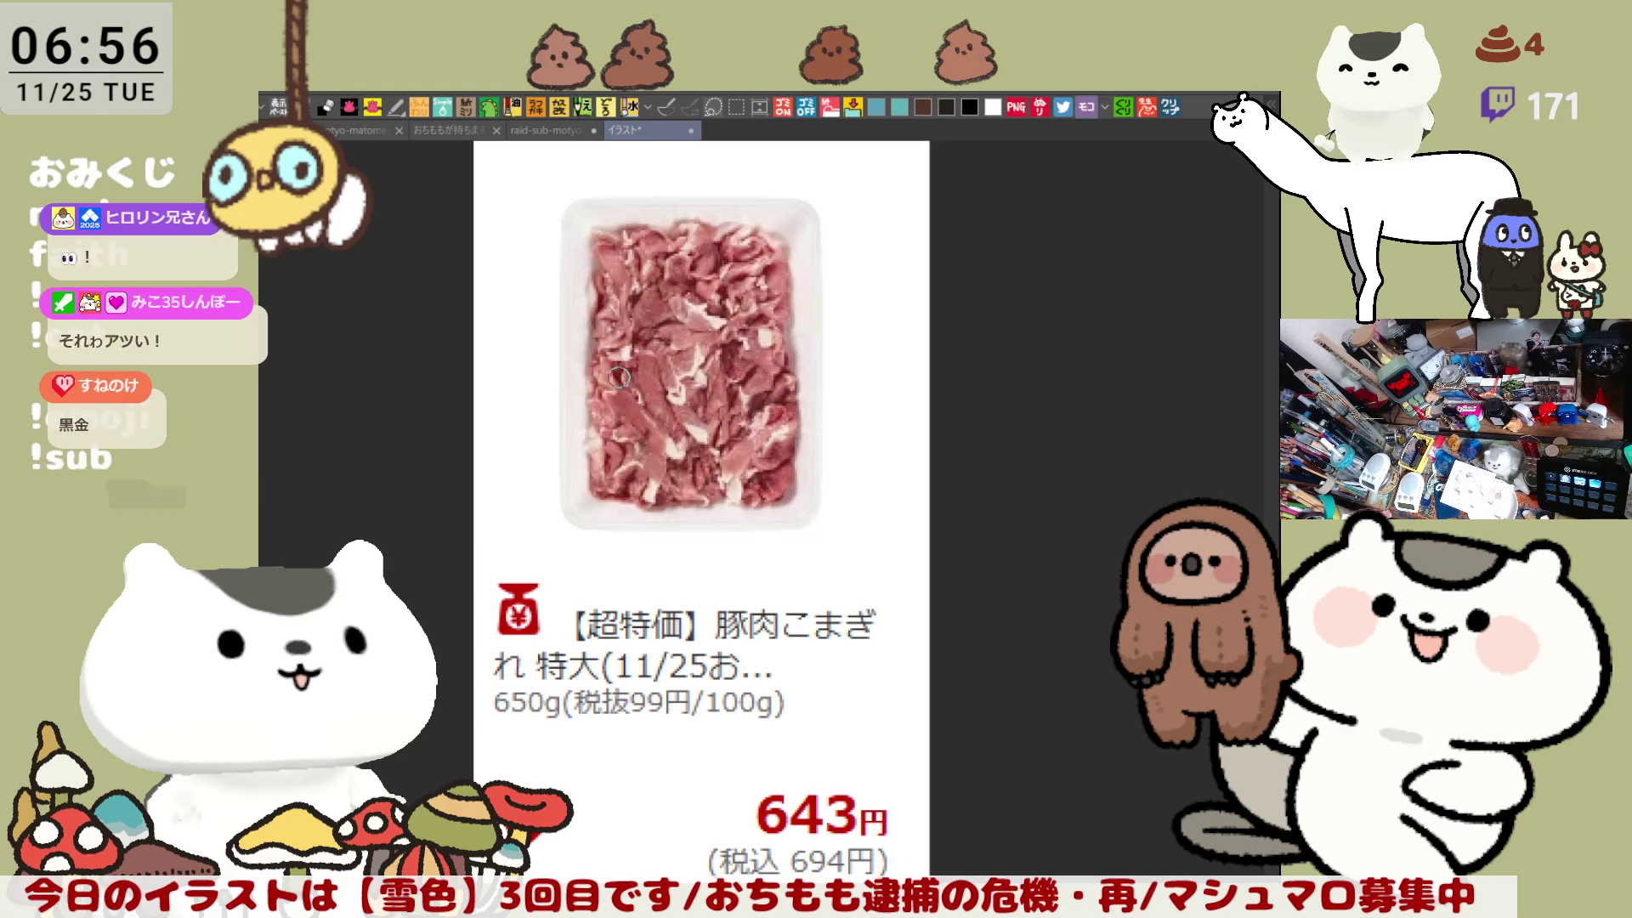
# Step: Zoom in and out again to inspect the product image, then close that canvas
pyautogui.scroll(1, 625, 476)
pyautogui.scroll(1, 599, 611)
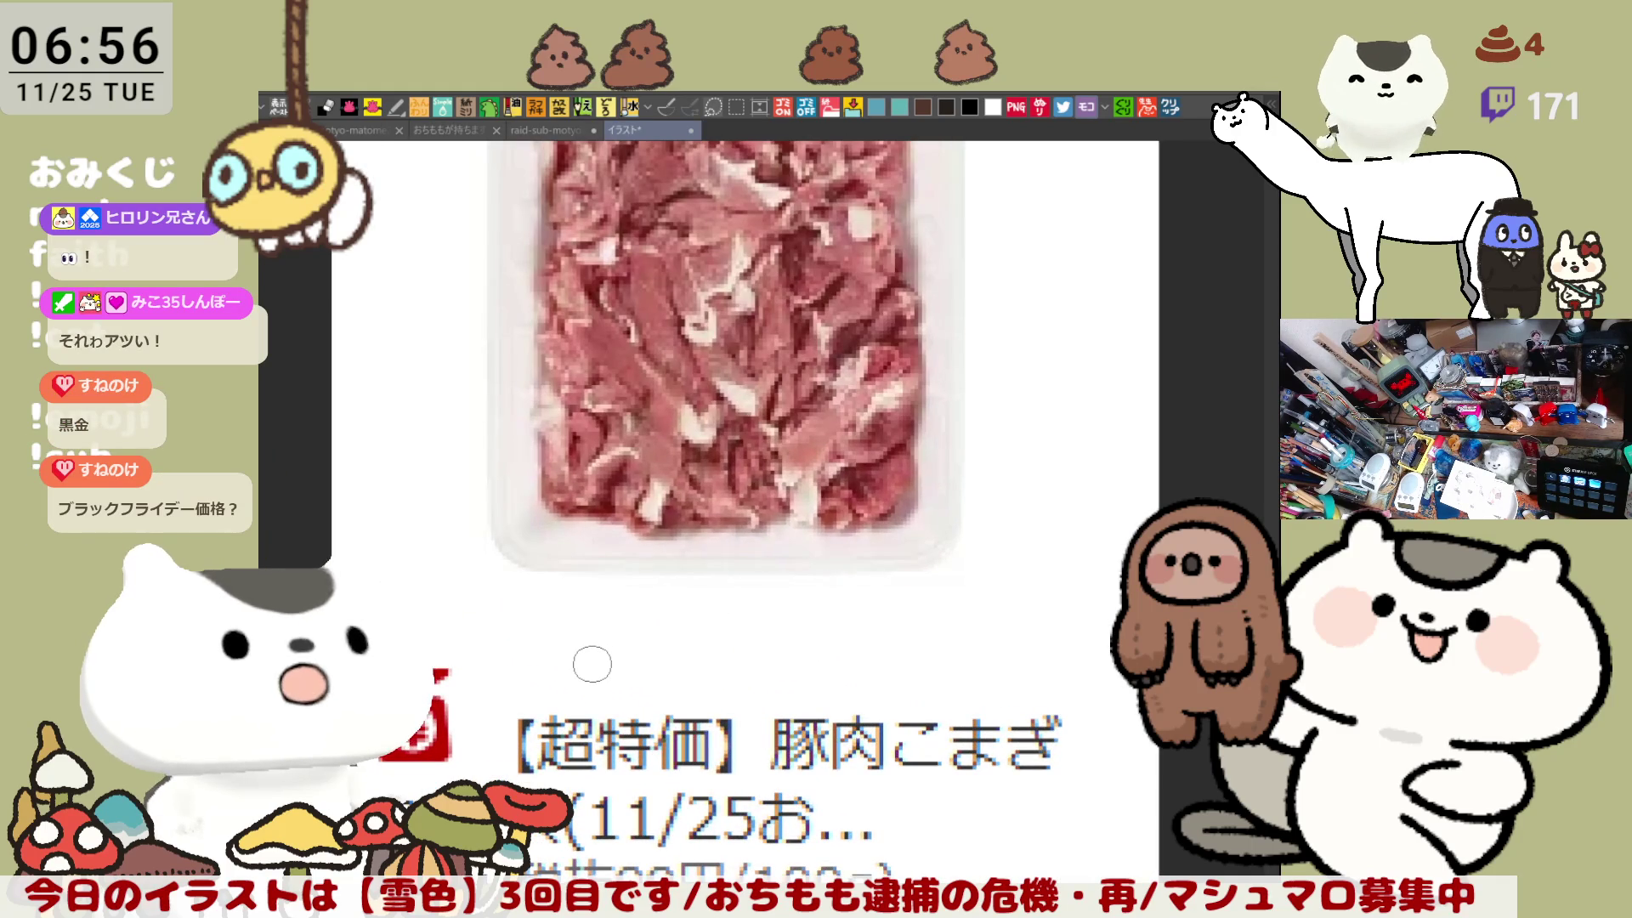
pyautogui.scroll(-1, 592, 629)
pyautogui.scroll(-1, 592, 620)
pyautogui.scroll(-1, 592, 621)
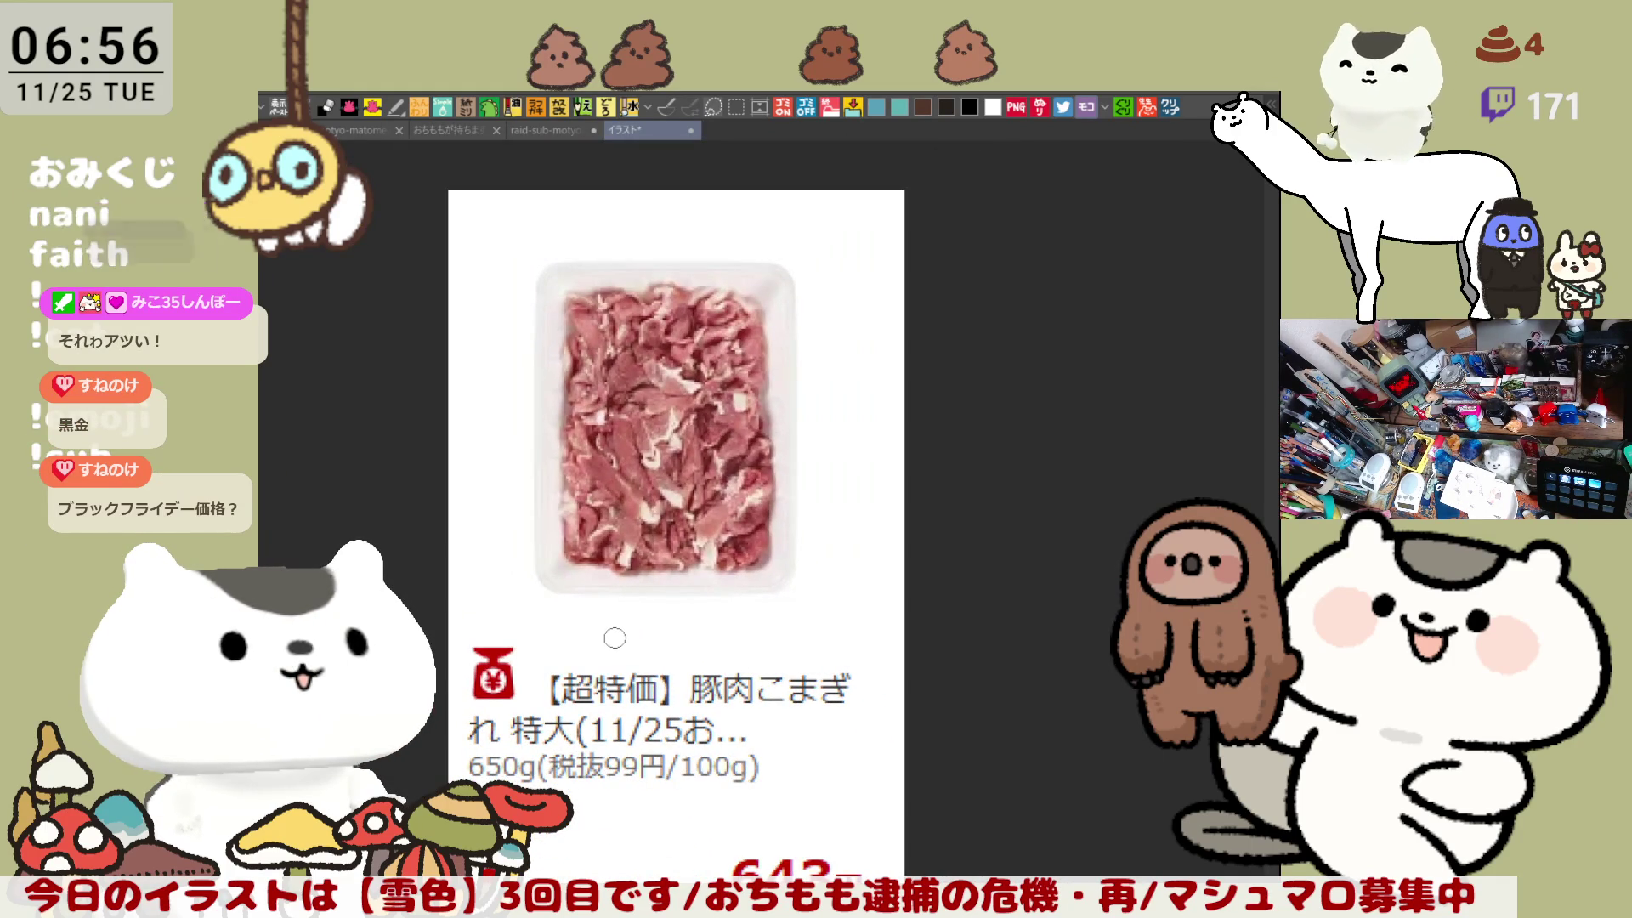
pyautogui.scroll(-1, 637, 578)
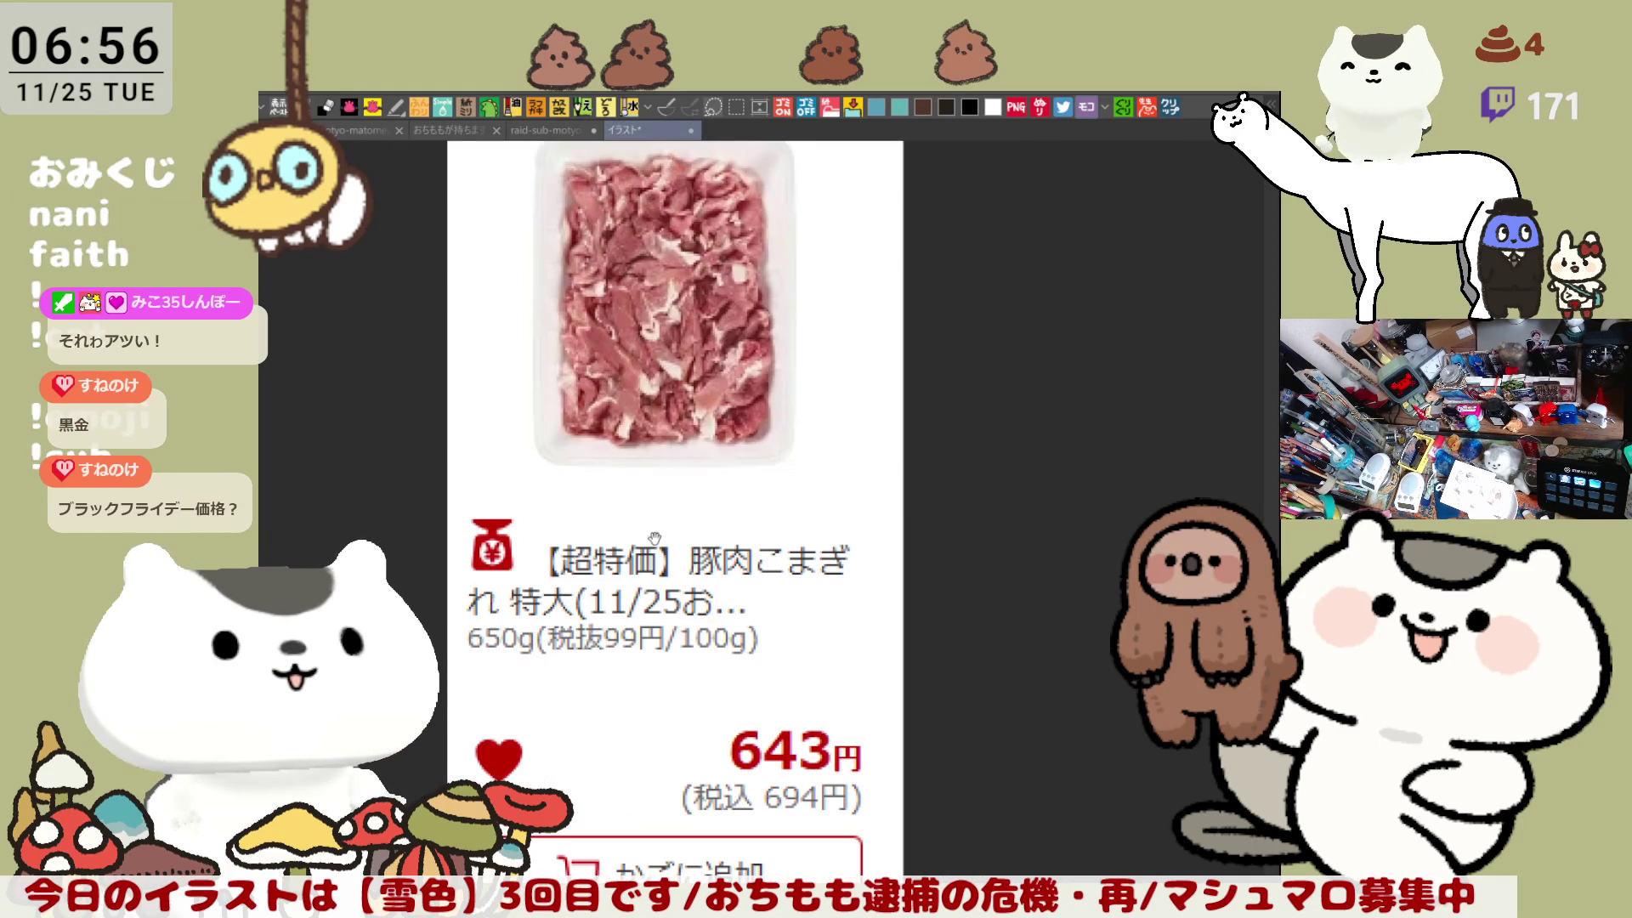
pyautogui.click(691, 132)
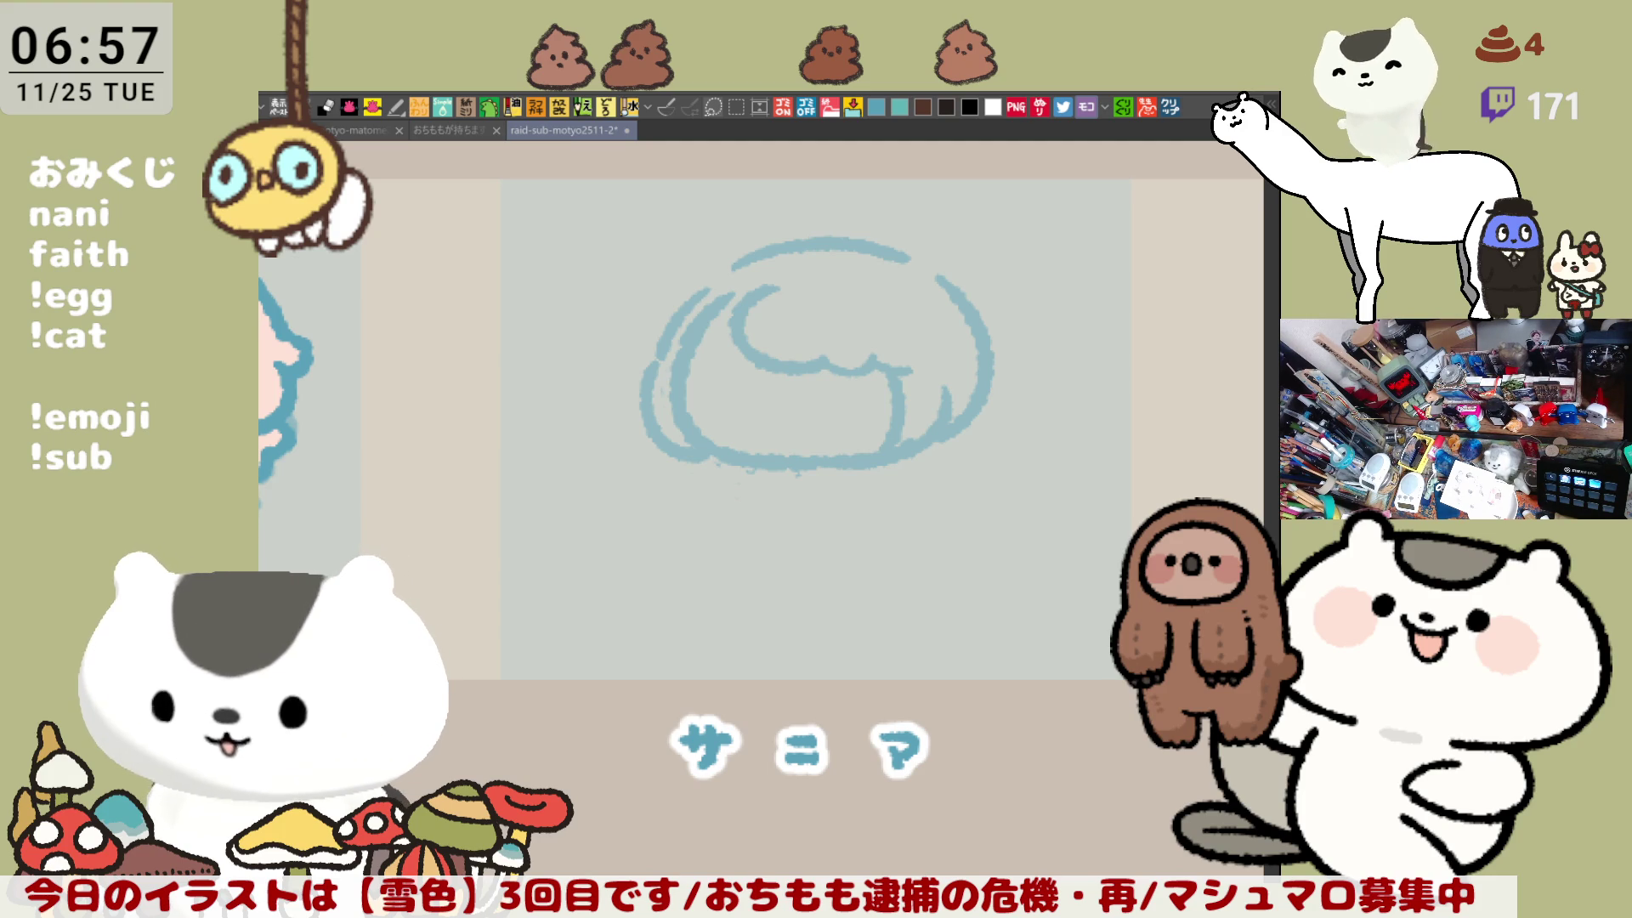
pyautogui.click(1169, 108)
pyautogui.scroll(1, 674, 687)
pyautogui.scroll(1, 680, 646)
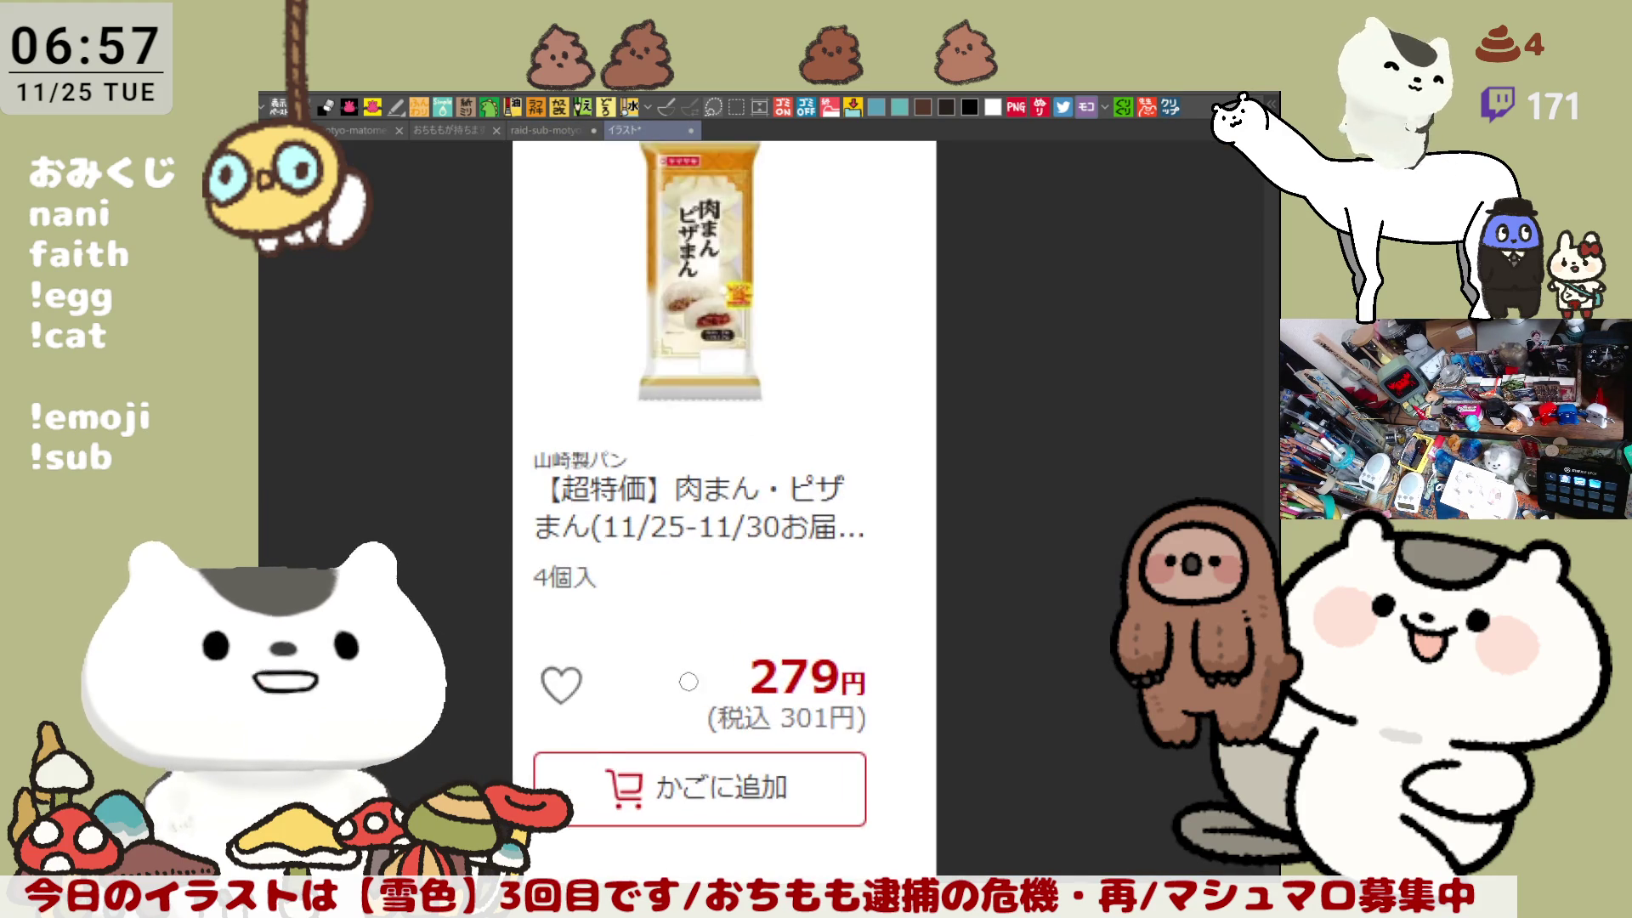
pyautogui.scroll(1, 748, 595)
pyautogui.scroll(1, 790, 554)
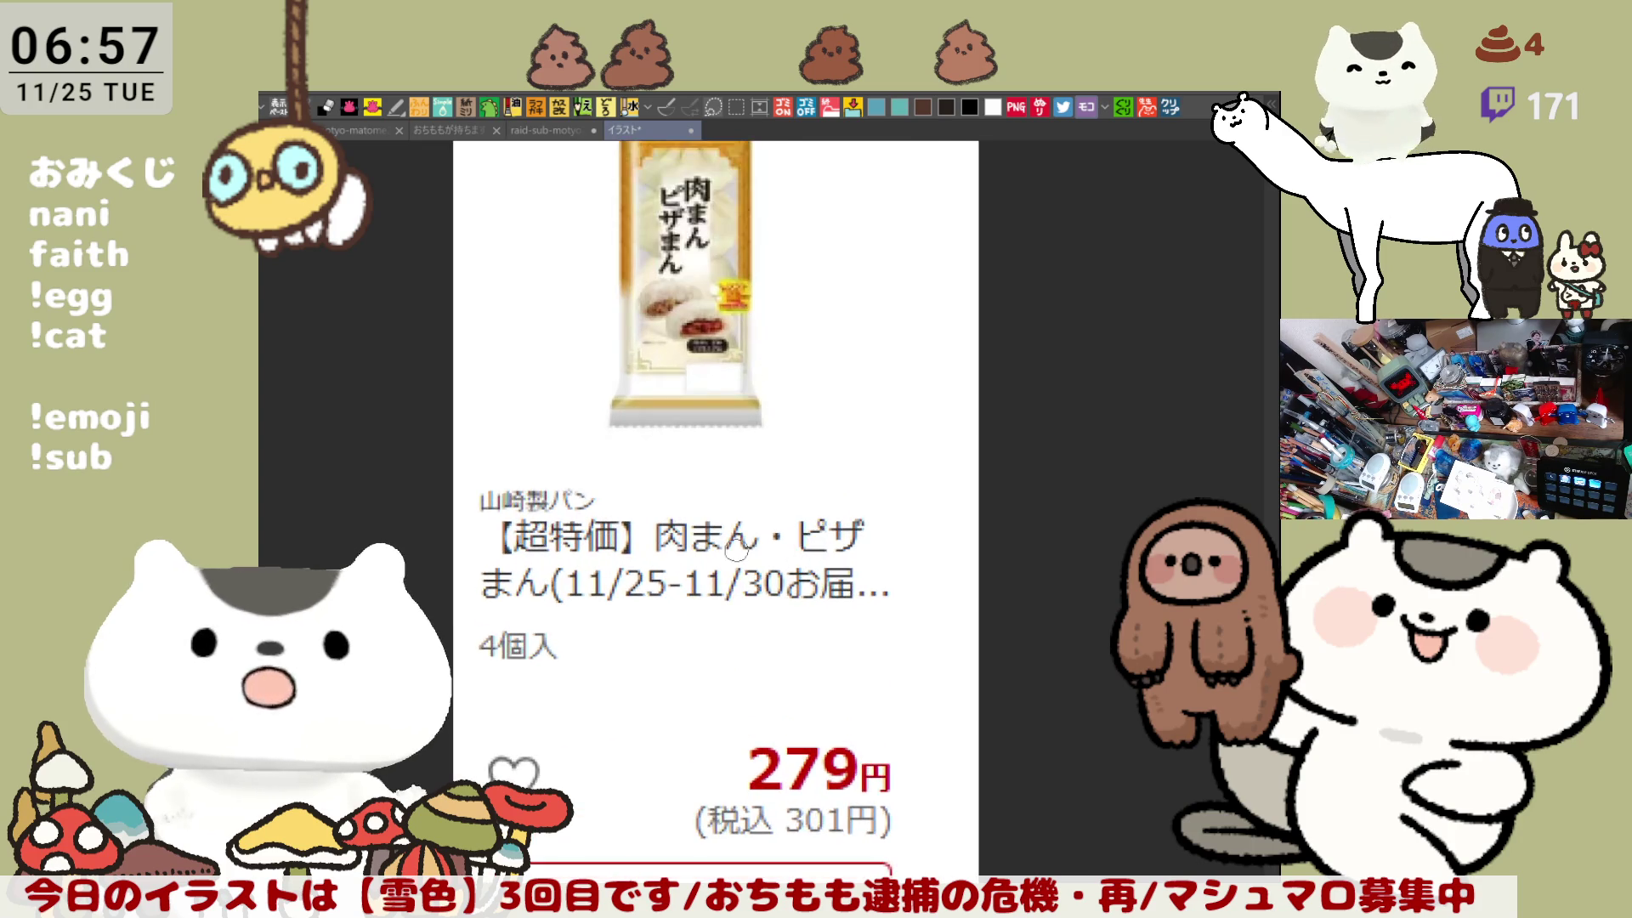
pyautogui.scroll(1, 778, 556)
pyautogui.scroll(-1, 765, 561)
pyautogui.scroll(-1, 748, 565)
pyautogui.scroll(1, 706, 527)
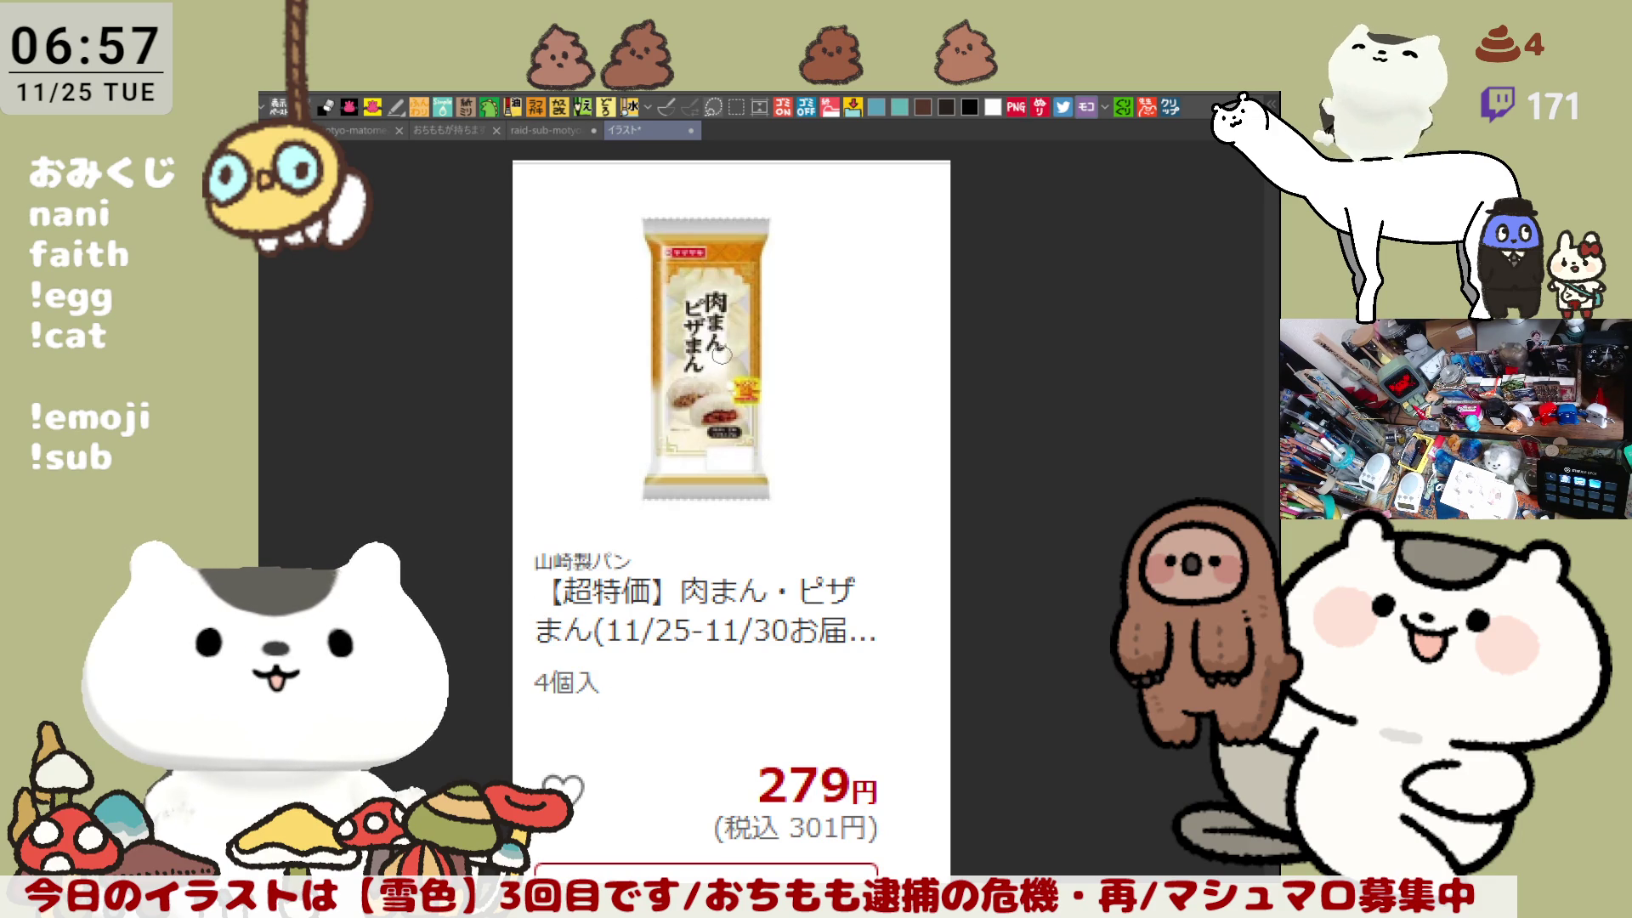
pyautogui.scroll(5, 722, 354)
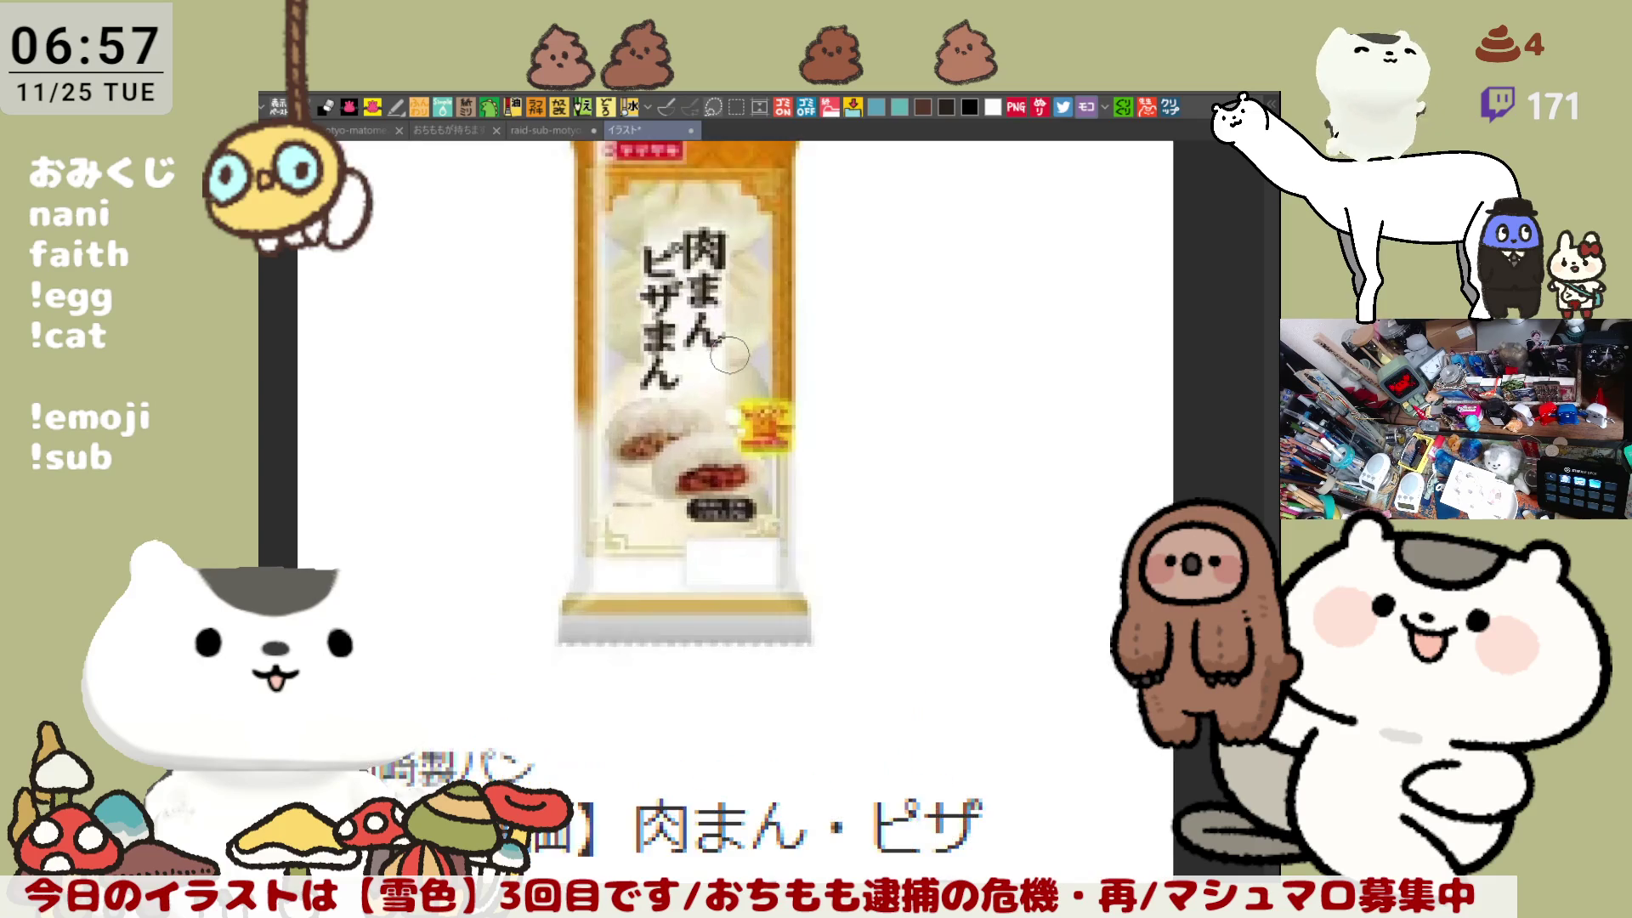
pyautogui.scroll(1, 730, 354)
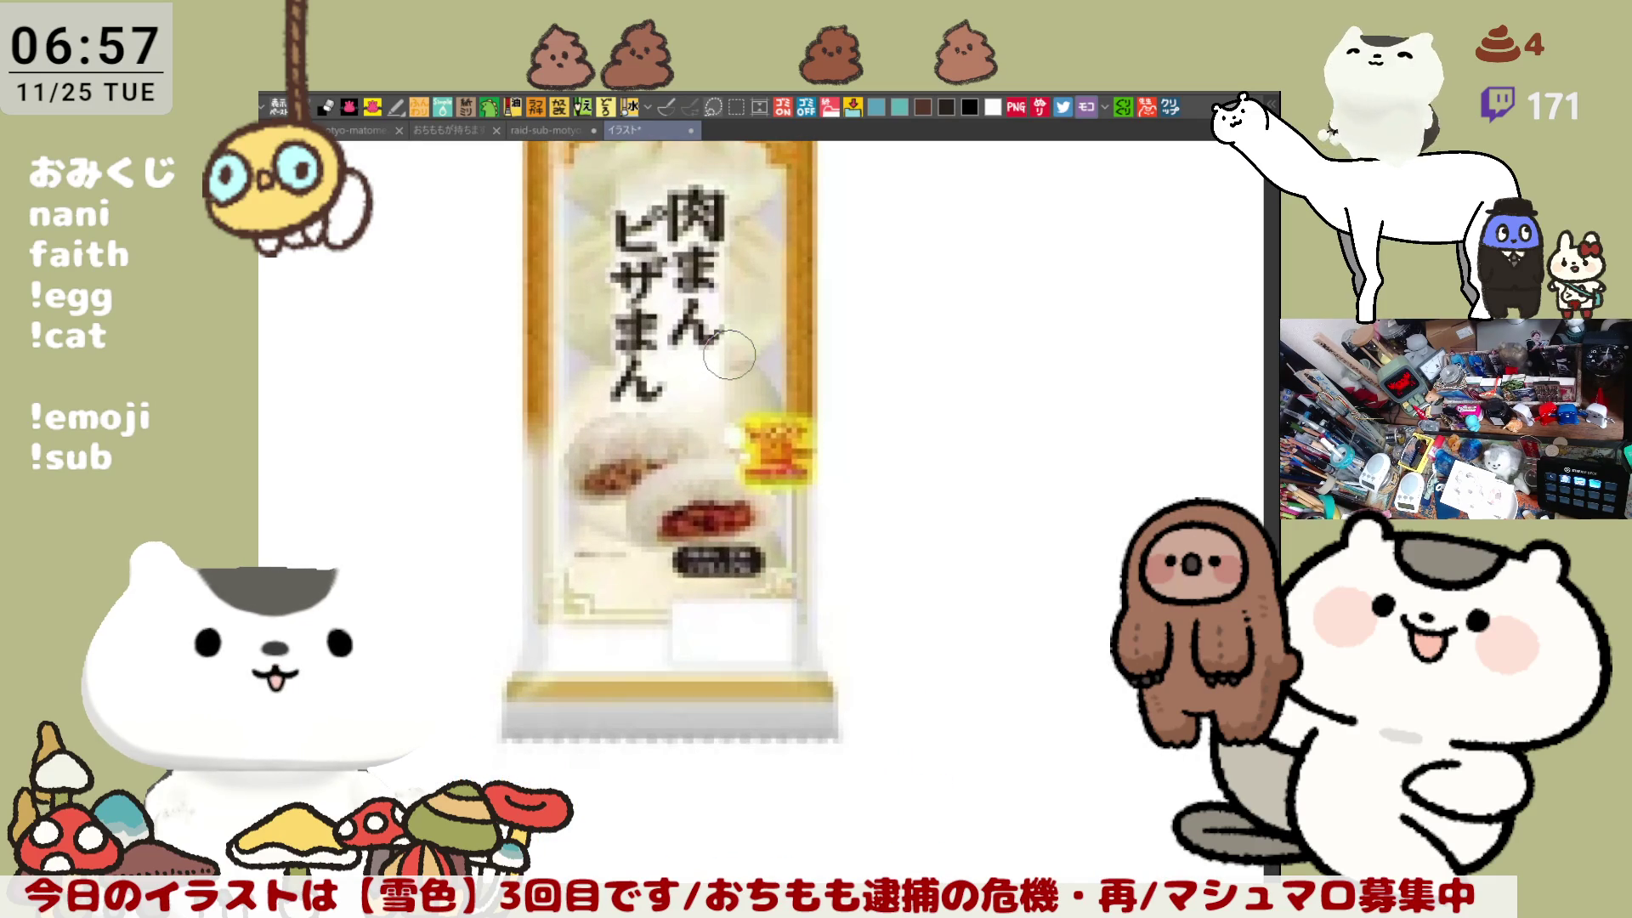
pyautogui.scroll(-2, 730, 354)
pyautogui.scroll(-2, 729, 354)
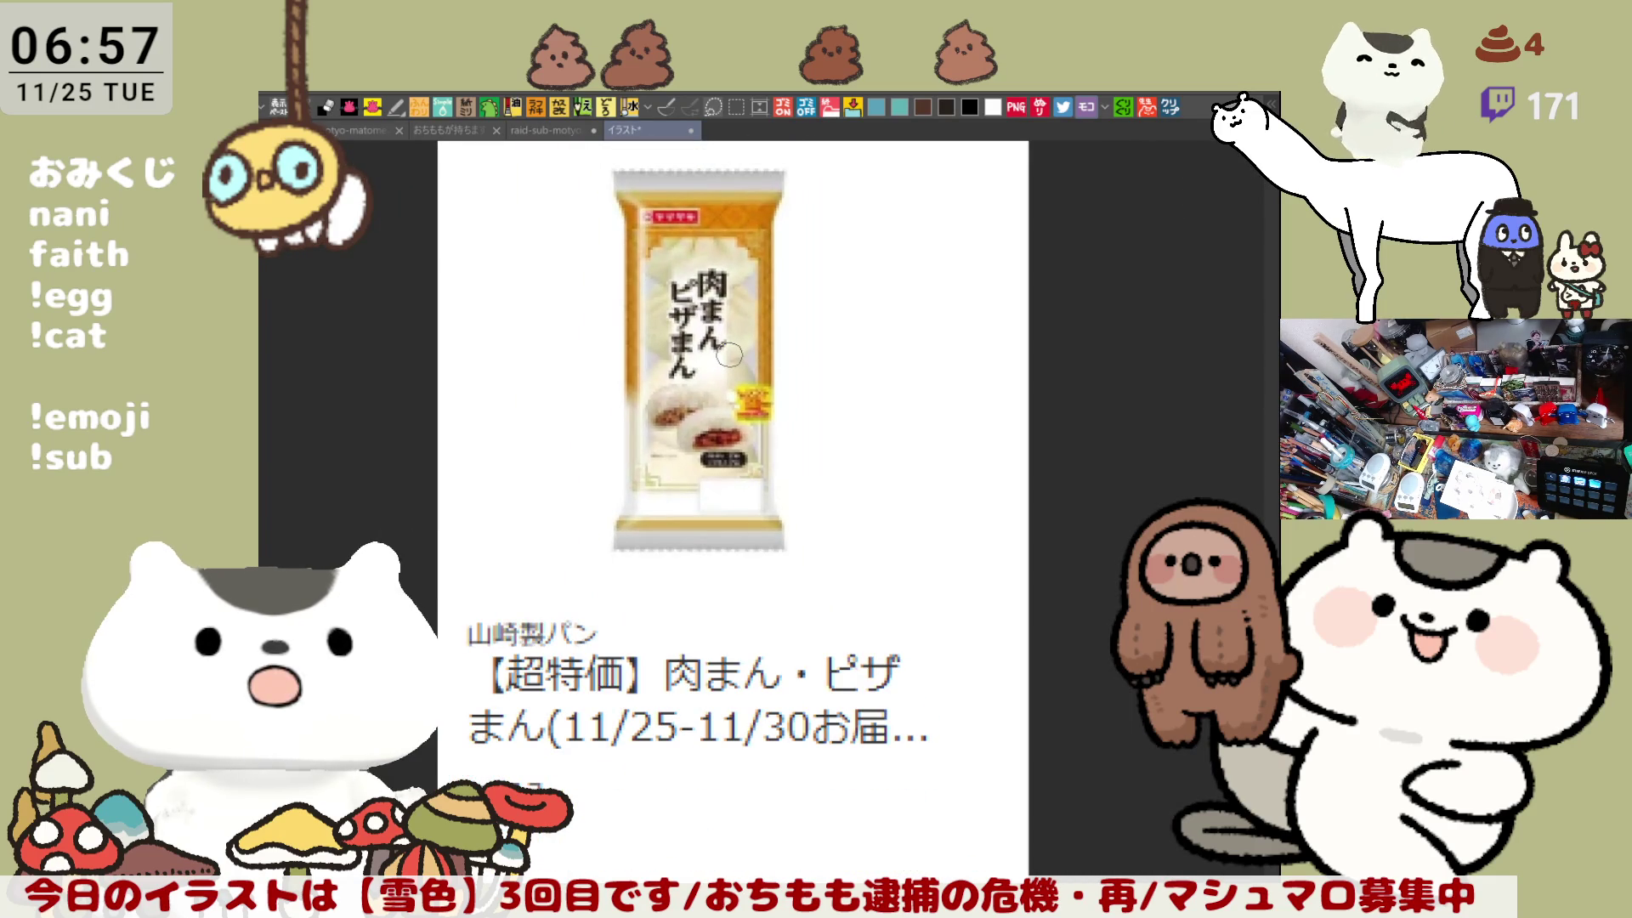
pyautogui.scroll(-1, 729, 354)
pyautogui.scroll(-1, 729, 355)
pyautogui.scroll(2, 729, 354)
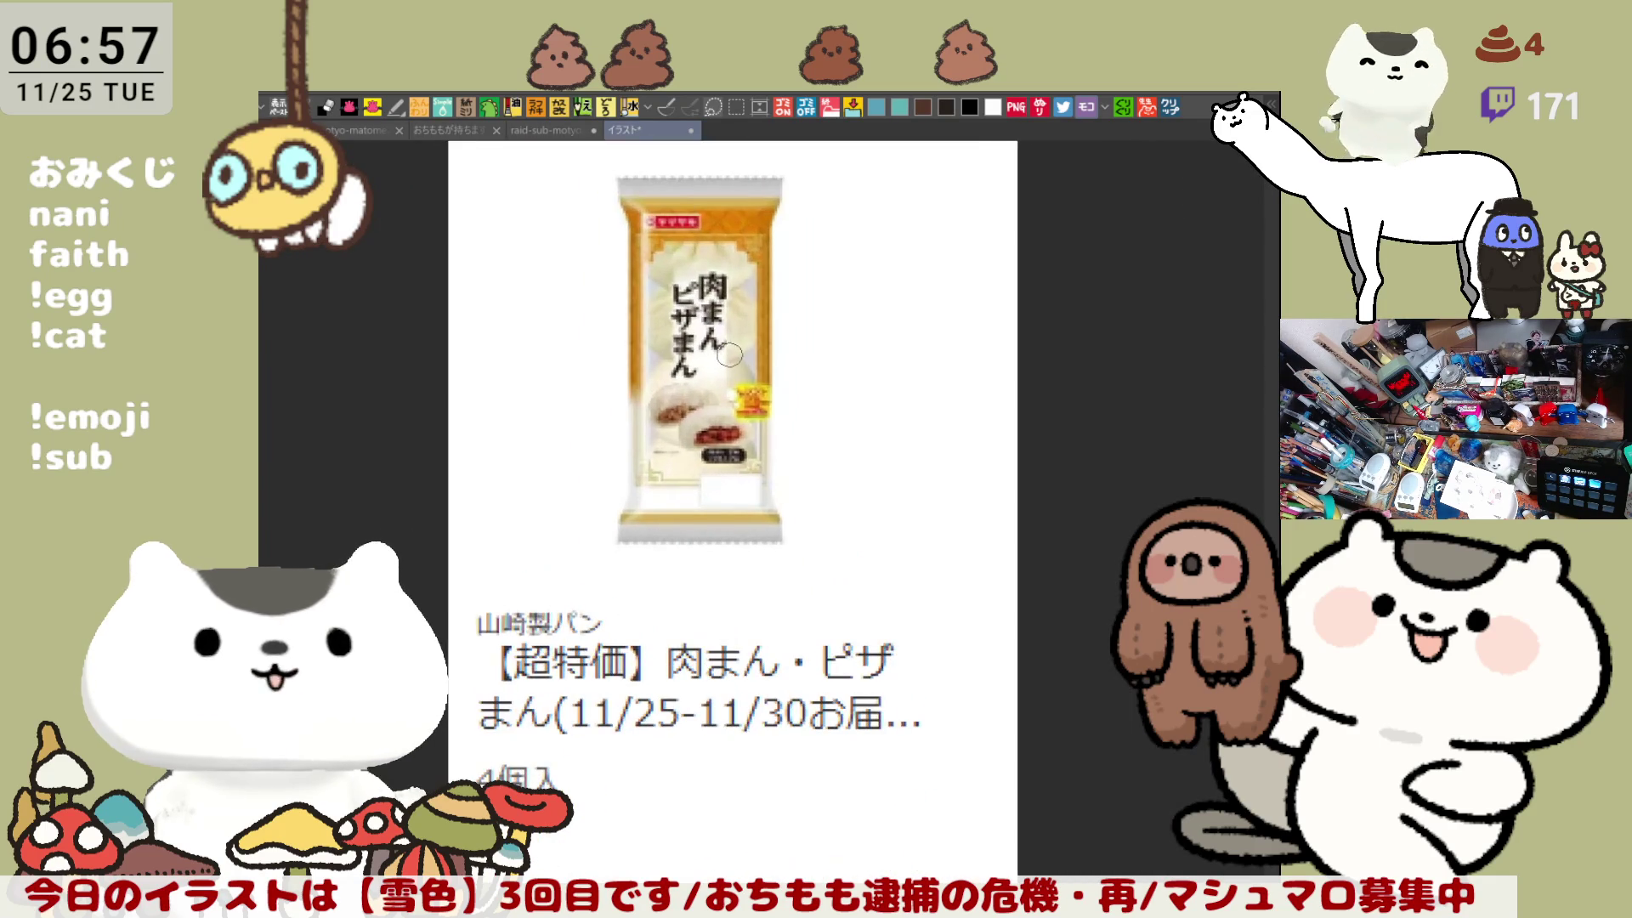
pyautogui.scroll(-1, 729, 354)
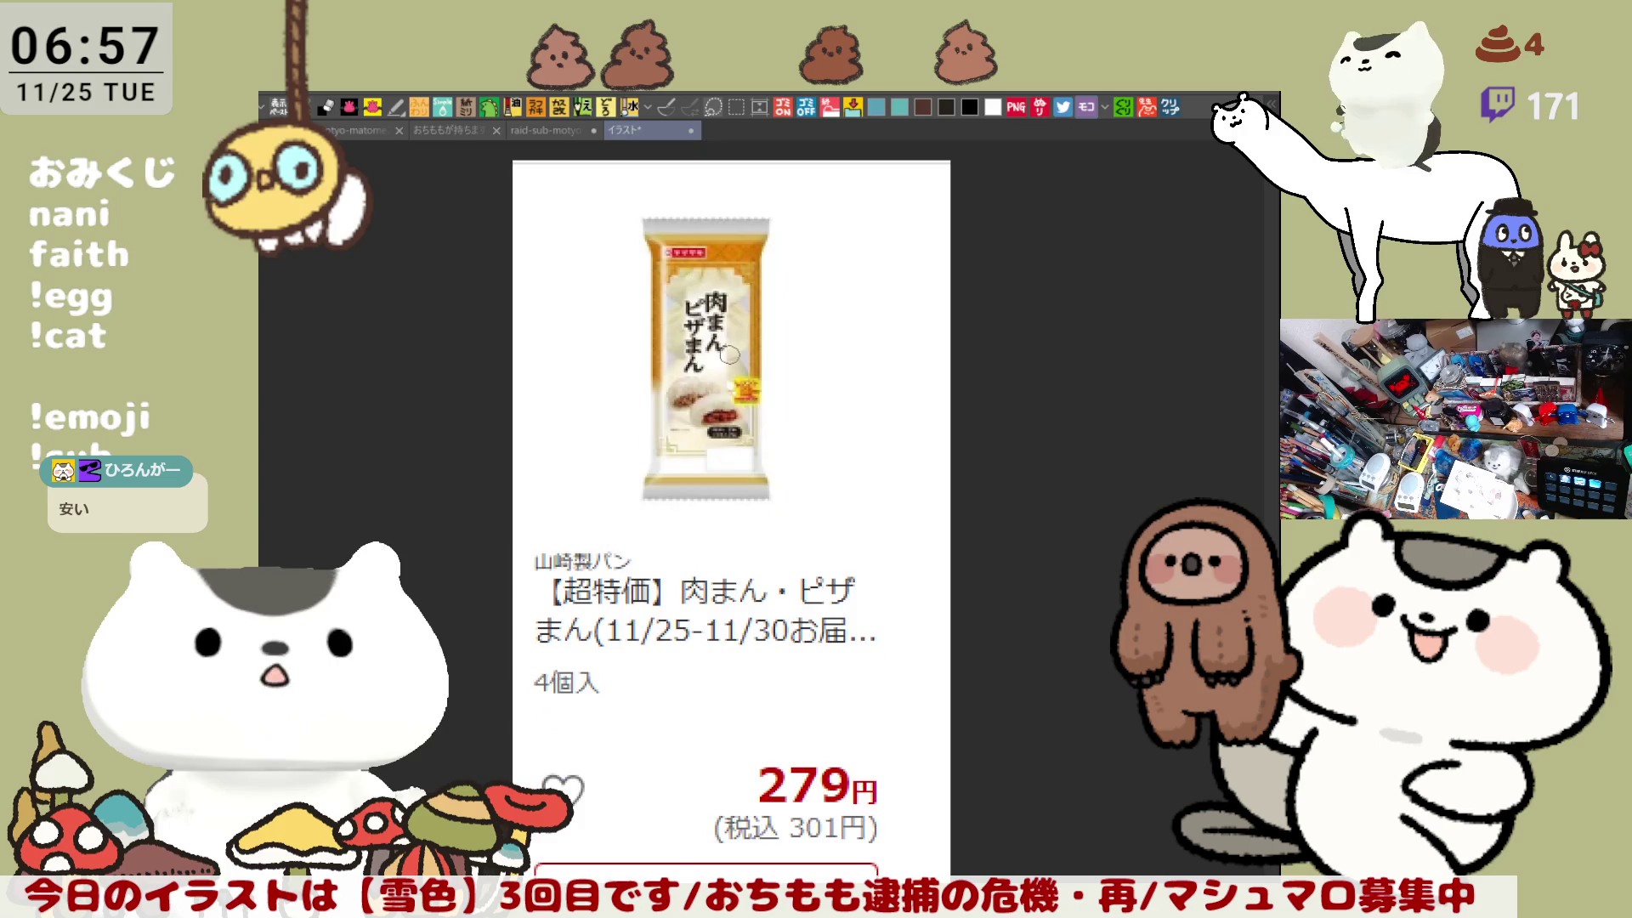
pyautogui.scroll(-1, 729, 354)
pyautogui.scroll(-1, 729, 355)
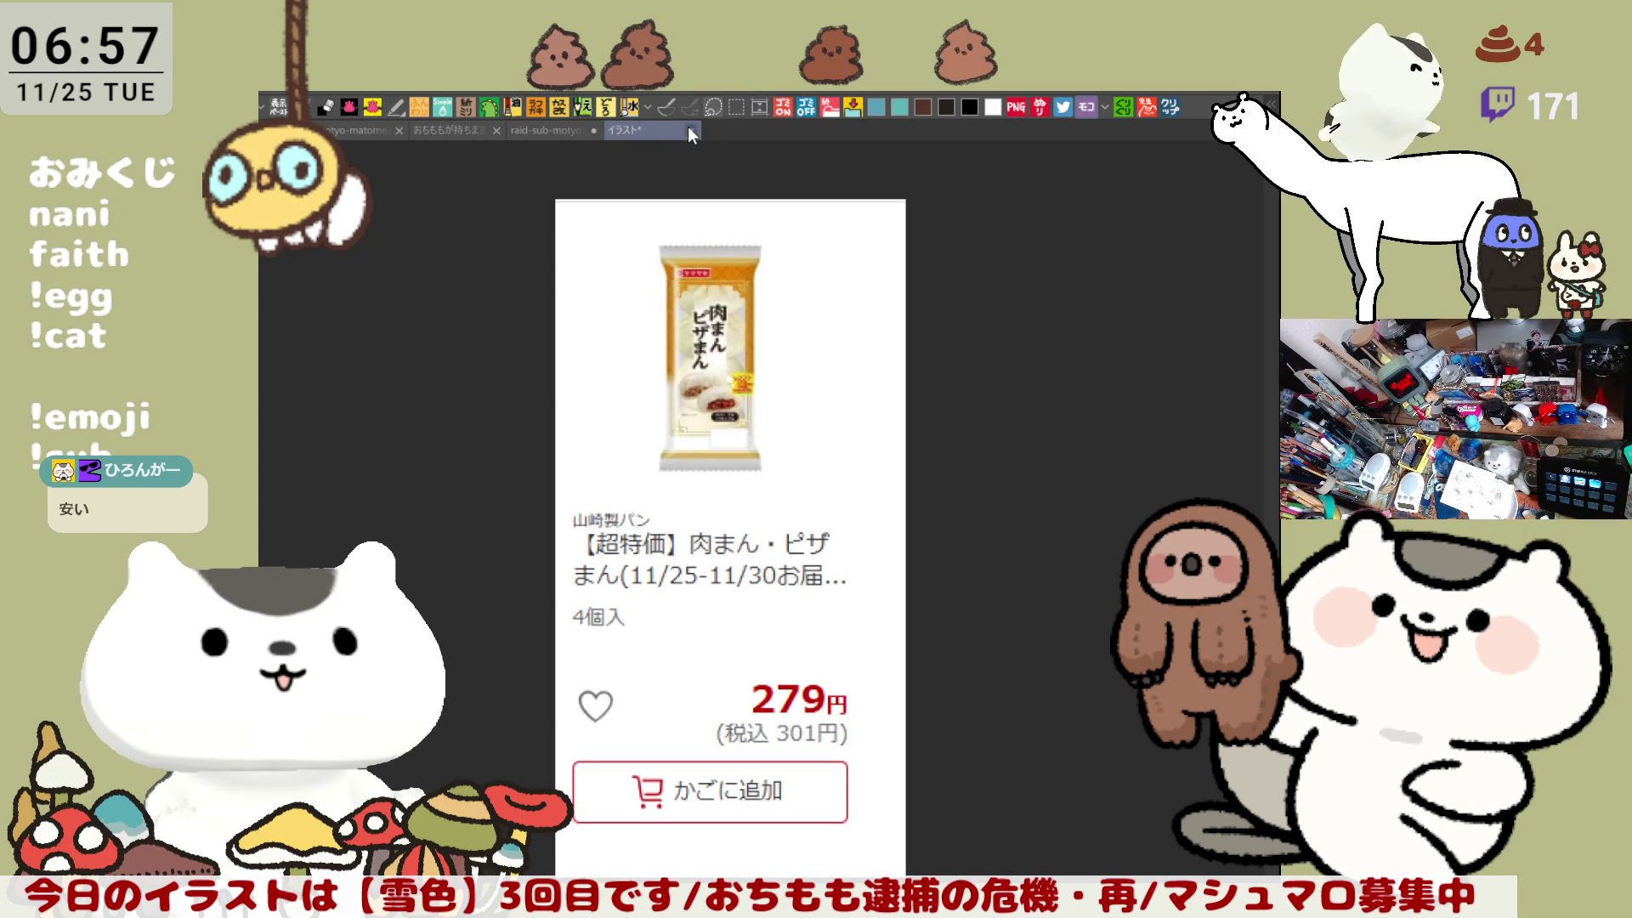
pyautogui.hotkey('ctrl', 'w')
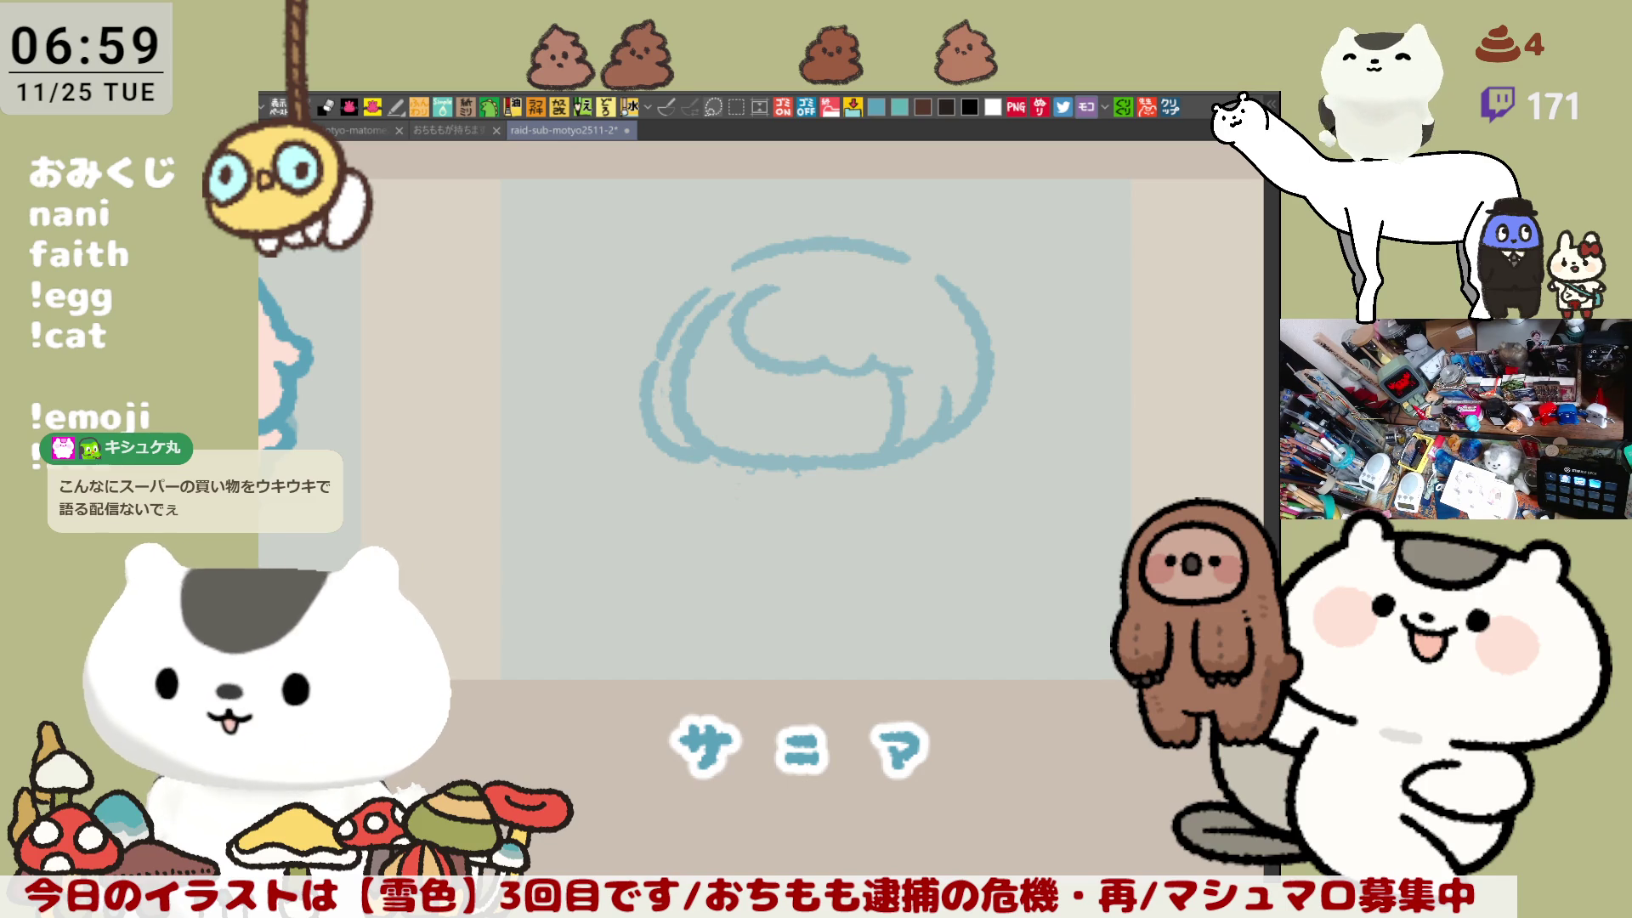
pyautogui.moveTo(830, 364)
pyautogui.mouseDown()
pyautogui.moveTo(842, 389)
pyautogui.moveTo(792, 341)
pyautogui.moveTo(689, 372)
pyautogui.mouseUp()
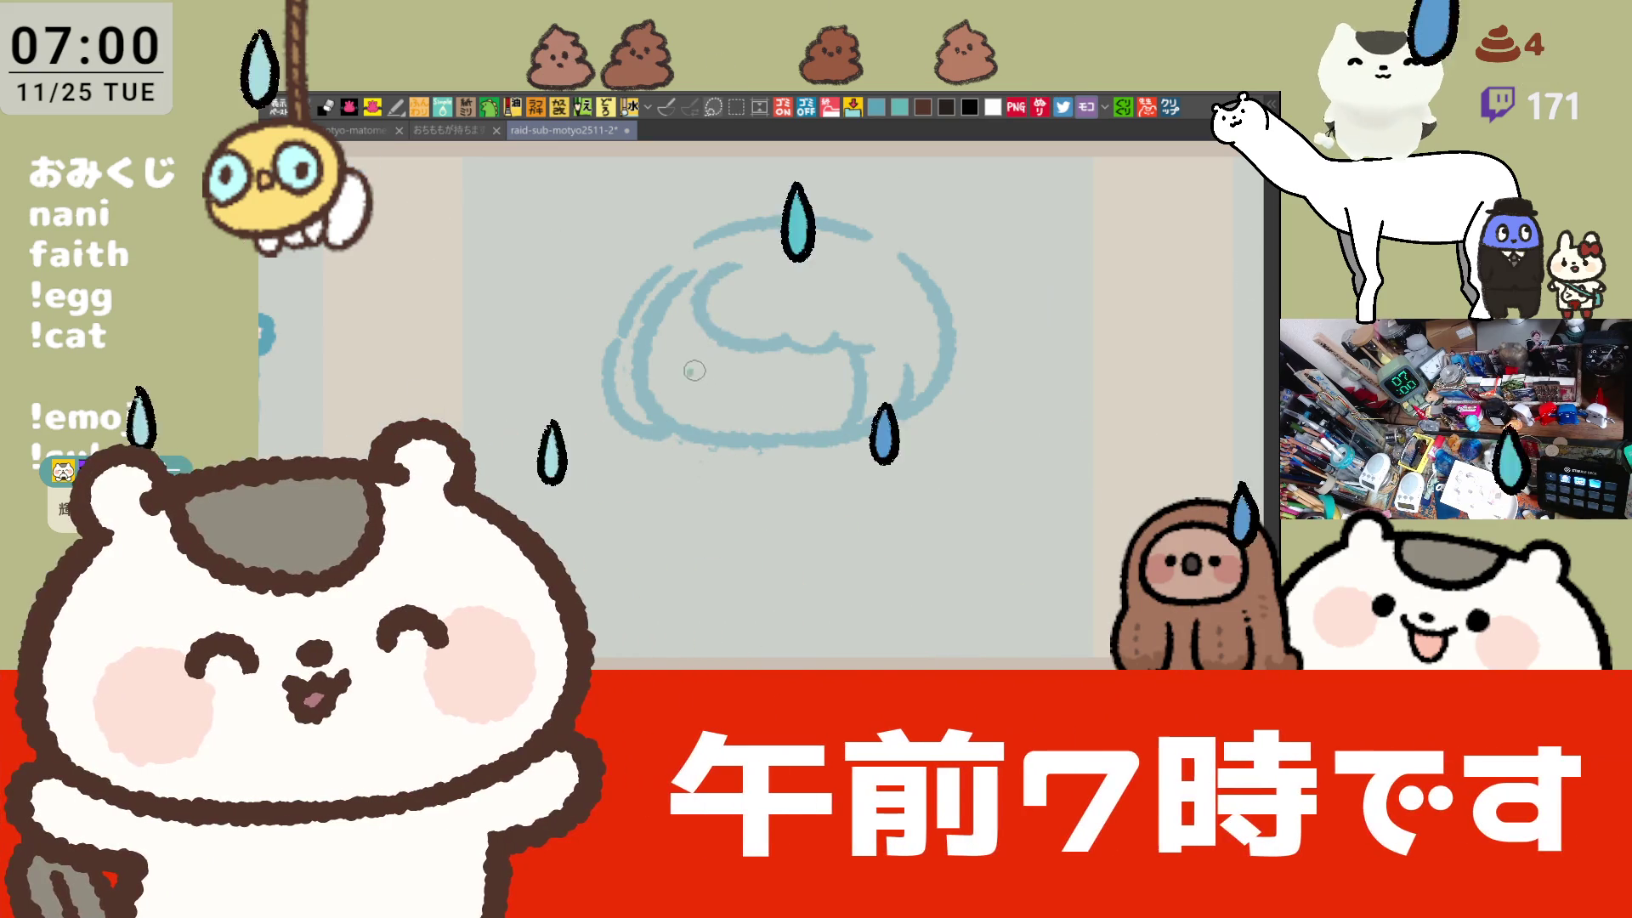
# Step: Undo the trial blue eye dashes, erase the hair's top arc and retrace it in pink
pyautogui.moveTo(692, 371); pyautogui.dragTo(837, 374)
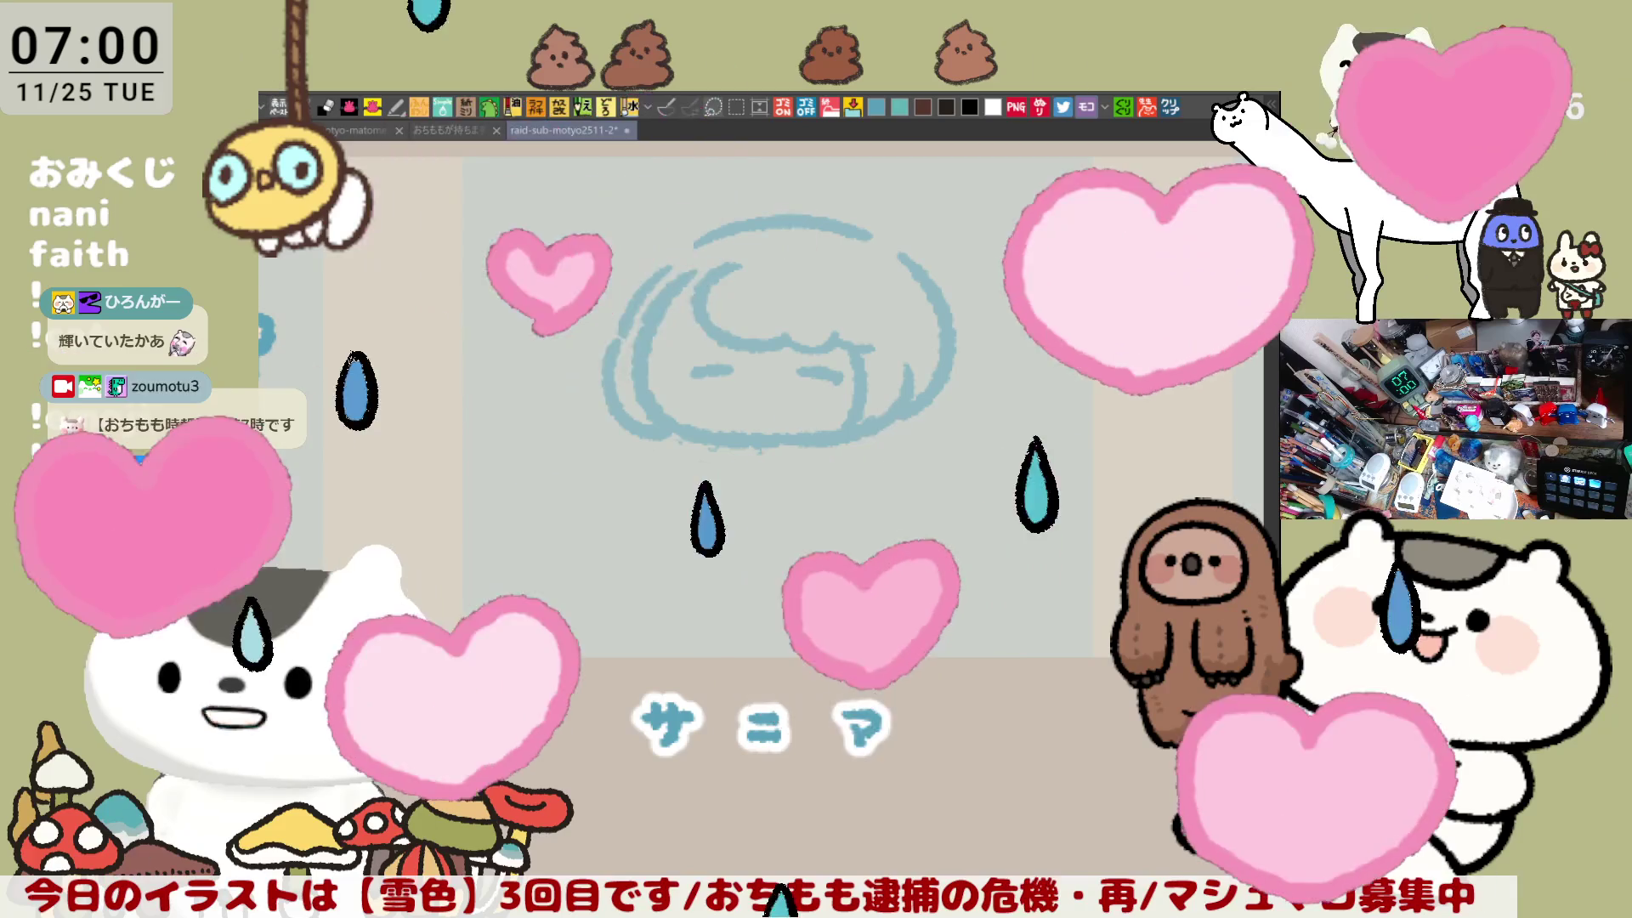
pyautogui.moveTo(773, 389)
pyautogui.mouseDown()
pyautogui.moveTo(859, 456)
pyautogui.moveTo(865, 489)
pyautogui.mouseUp()
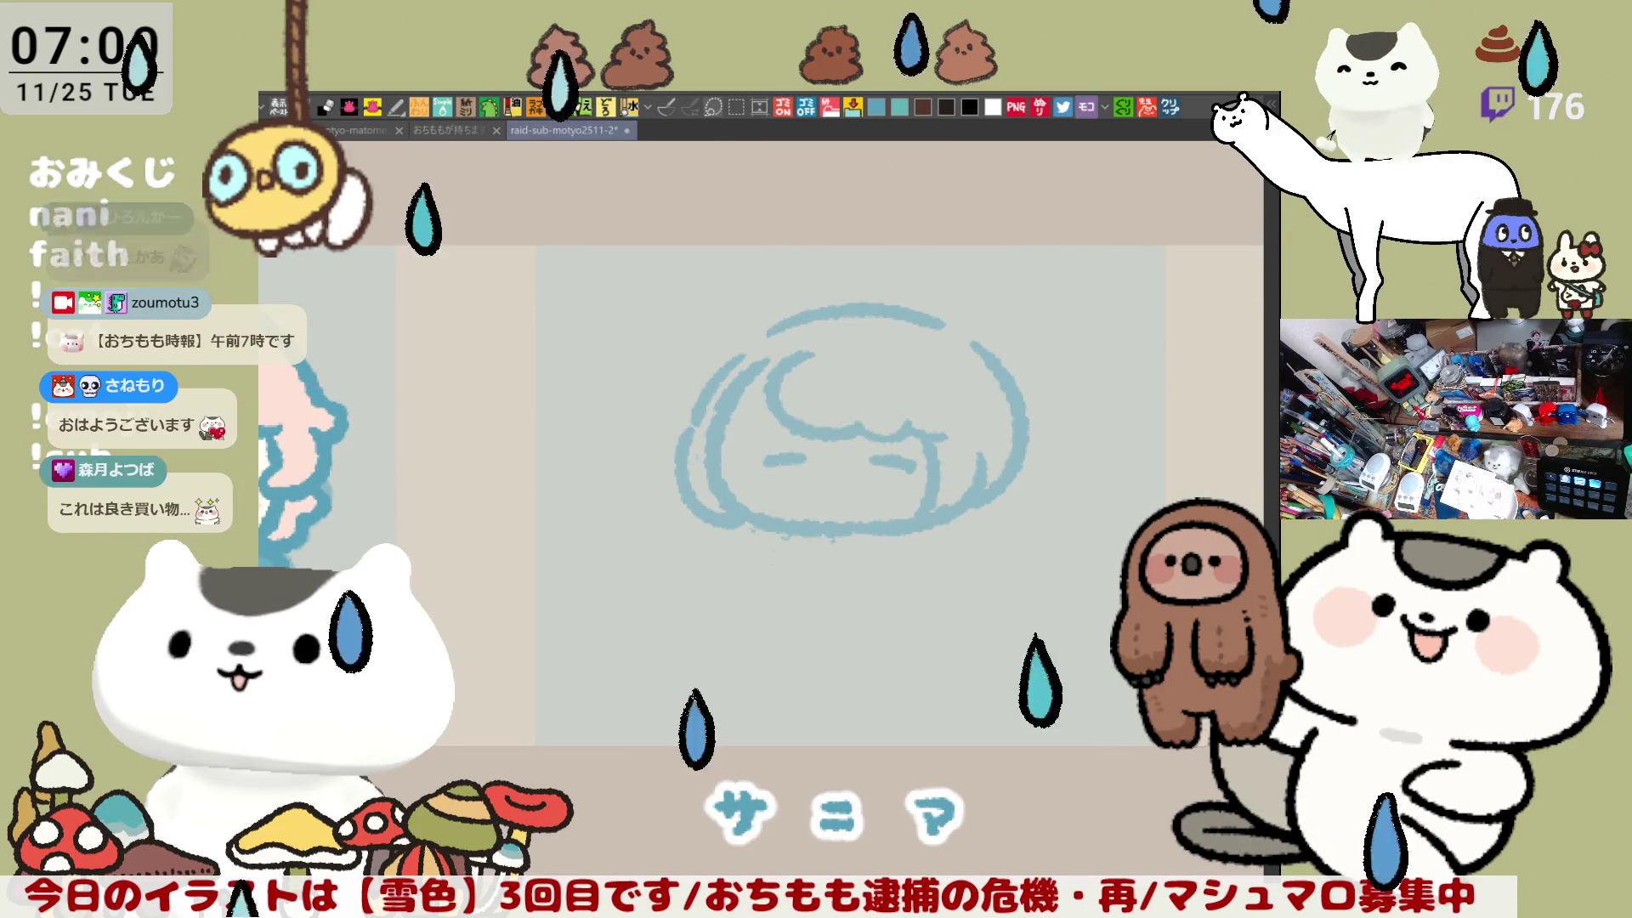
pyautogui.hotkey('ctrl', 'z')
pyautogui.hotkey('ctrl', 'z')
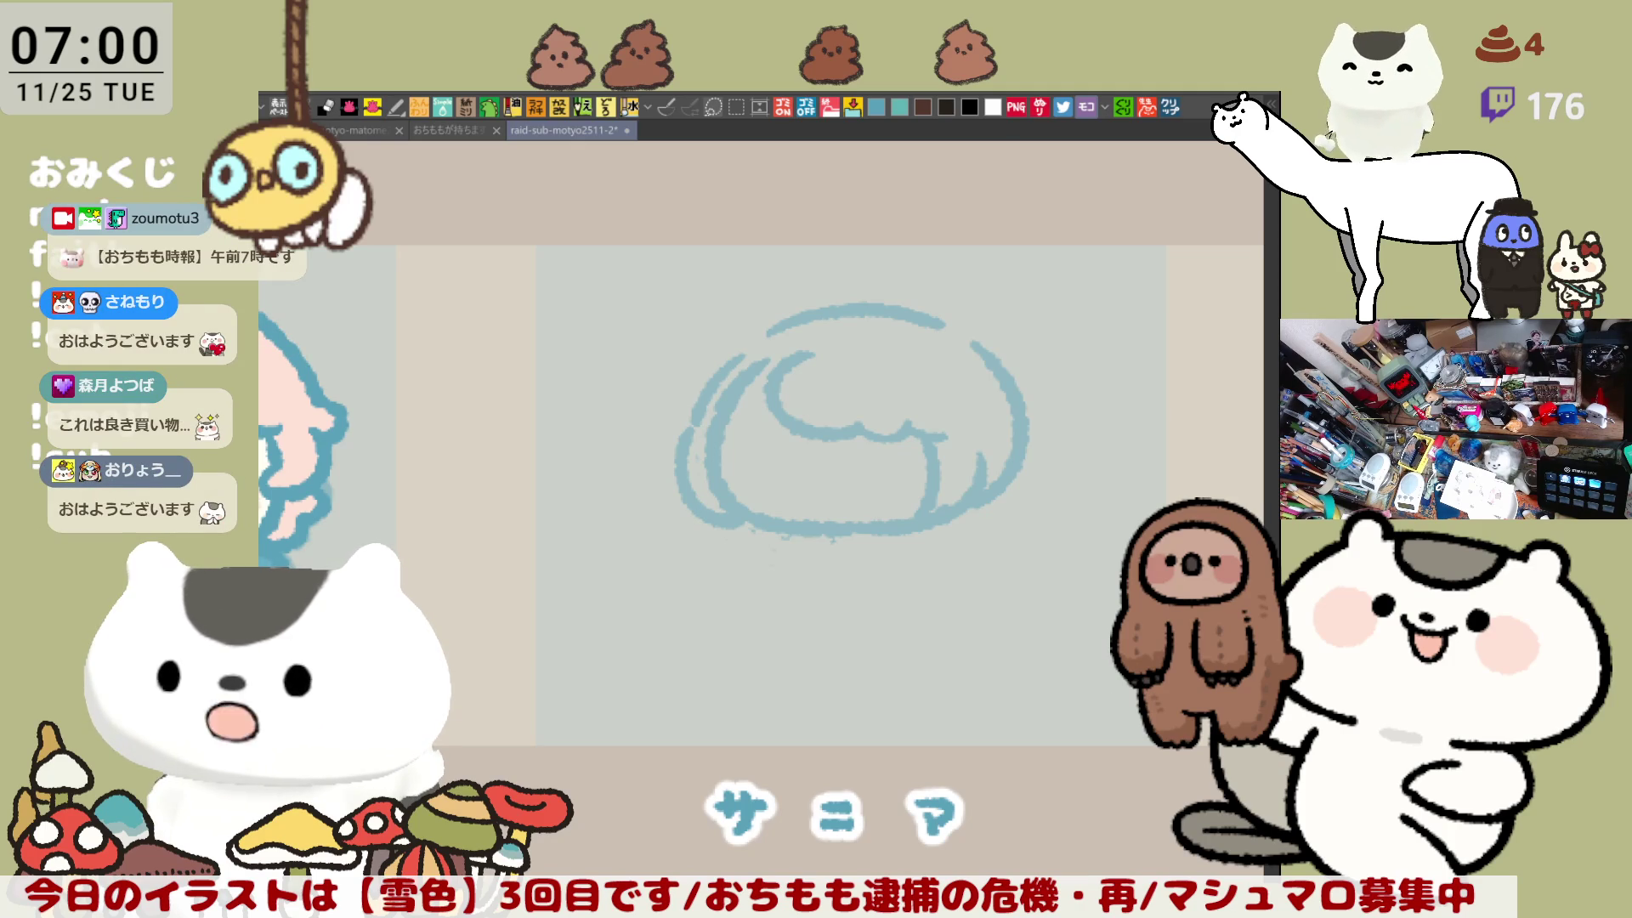
pyautogui.moveTo(896, 317)
pyautogui.mouseDown()
pyautogui.moveTo(769, 330)
pyautogui.moveTo(943, 323)
pyautogui.mouseUp()
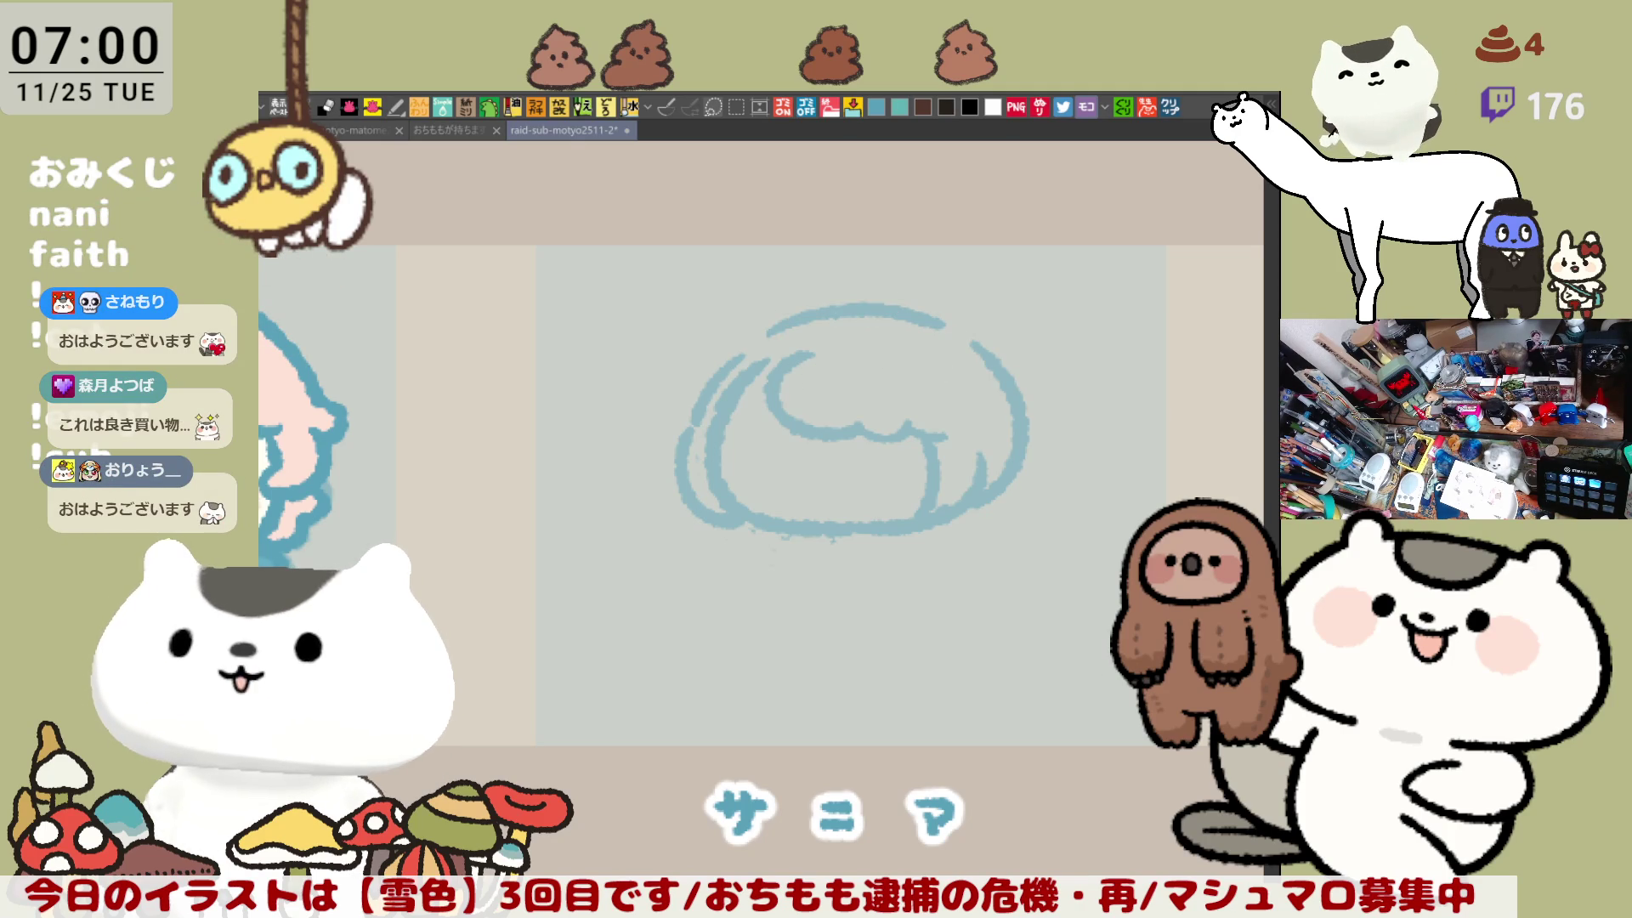
pyautogui.moveTo(741, 379); pyautogui.dragTo(939, 365)
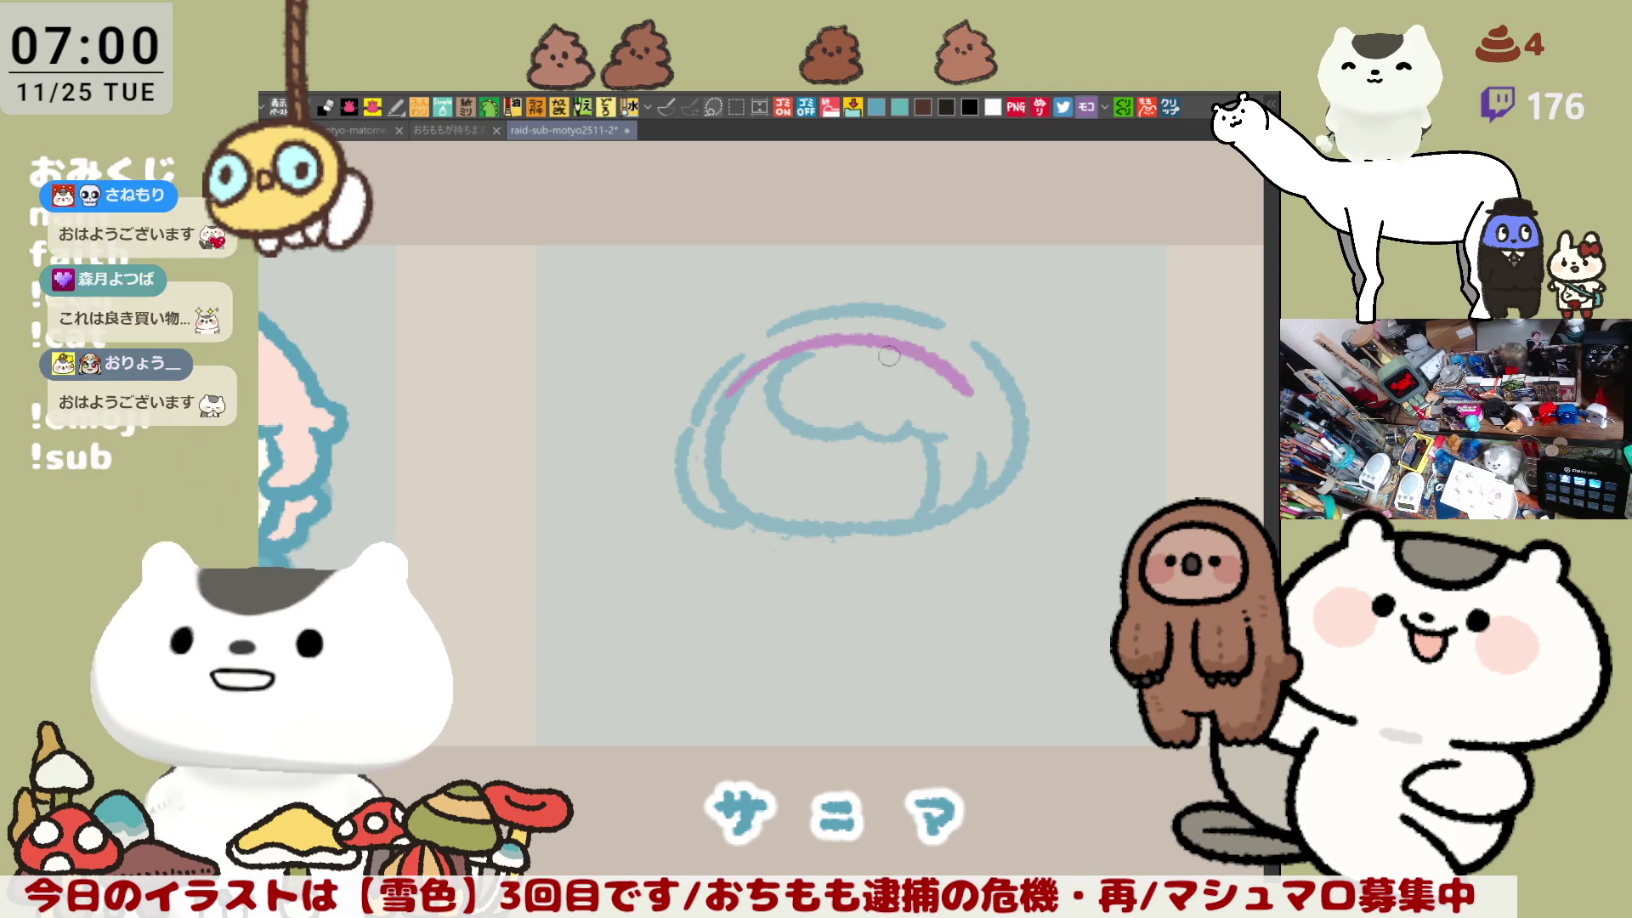
# Step: Retrace the hair's top arc and fluffy bumps in pink, continuing down the right side
pyautogui.hotkey('ctrl', 'z')
pyautogui.moveTo(744, 378)
pyautogui.mouseDown()
pyautogui.moveTo(928, 366)
pyautogui.moveTo(963, 391)
pyautogui.mouseUp()
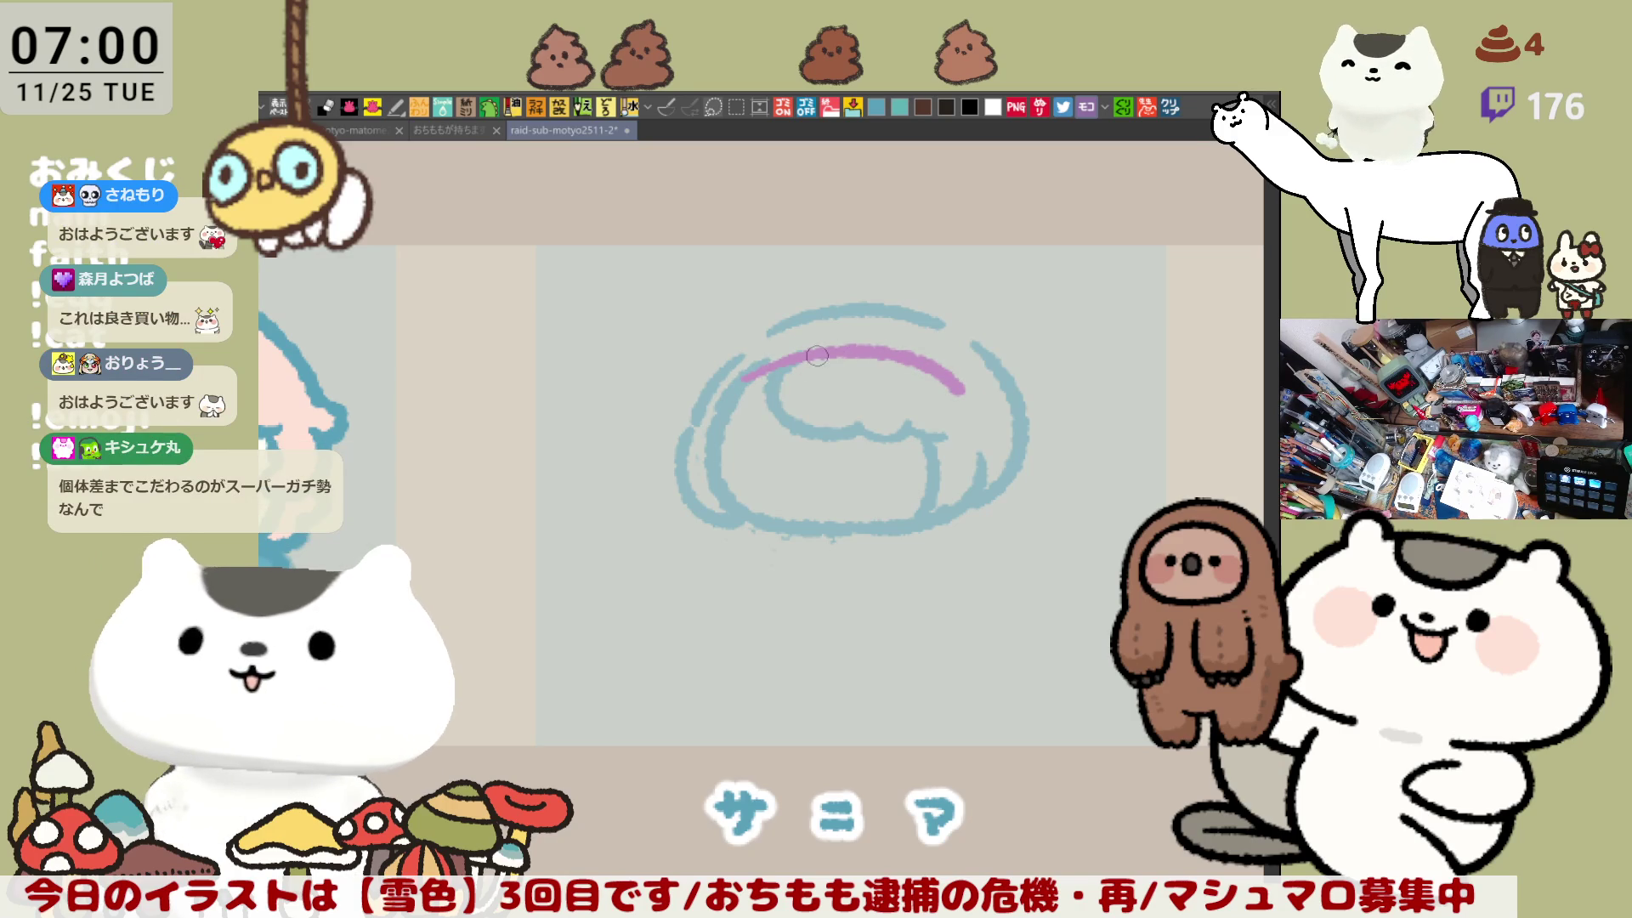
pyautogui.hotkey('ctrl', 'z')
pyautogui.moveTo(741, 379); pyautogui.dragTo(963, 391)
pyautogui.hotkey('ctrl', 'z')
pyautogui.moveTo(742, 383)
pyautogui.mouseDown()
pyautogui.moveTo(765, 365)
pyautogui.moveTo(957, 407)
pyautogui.mouseUp()
pyautogui.moveTo(752, 370); pyautogui.dragTo(906, 363)
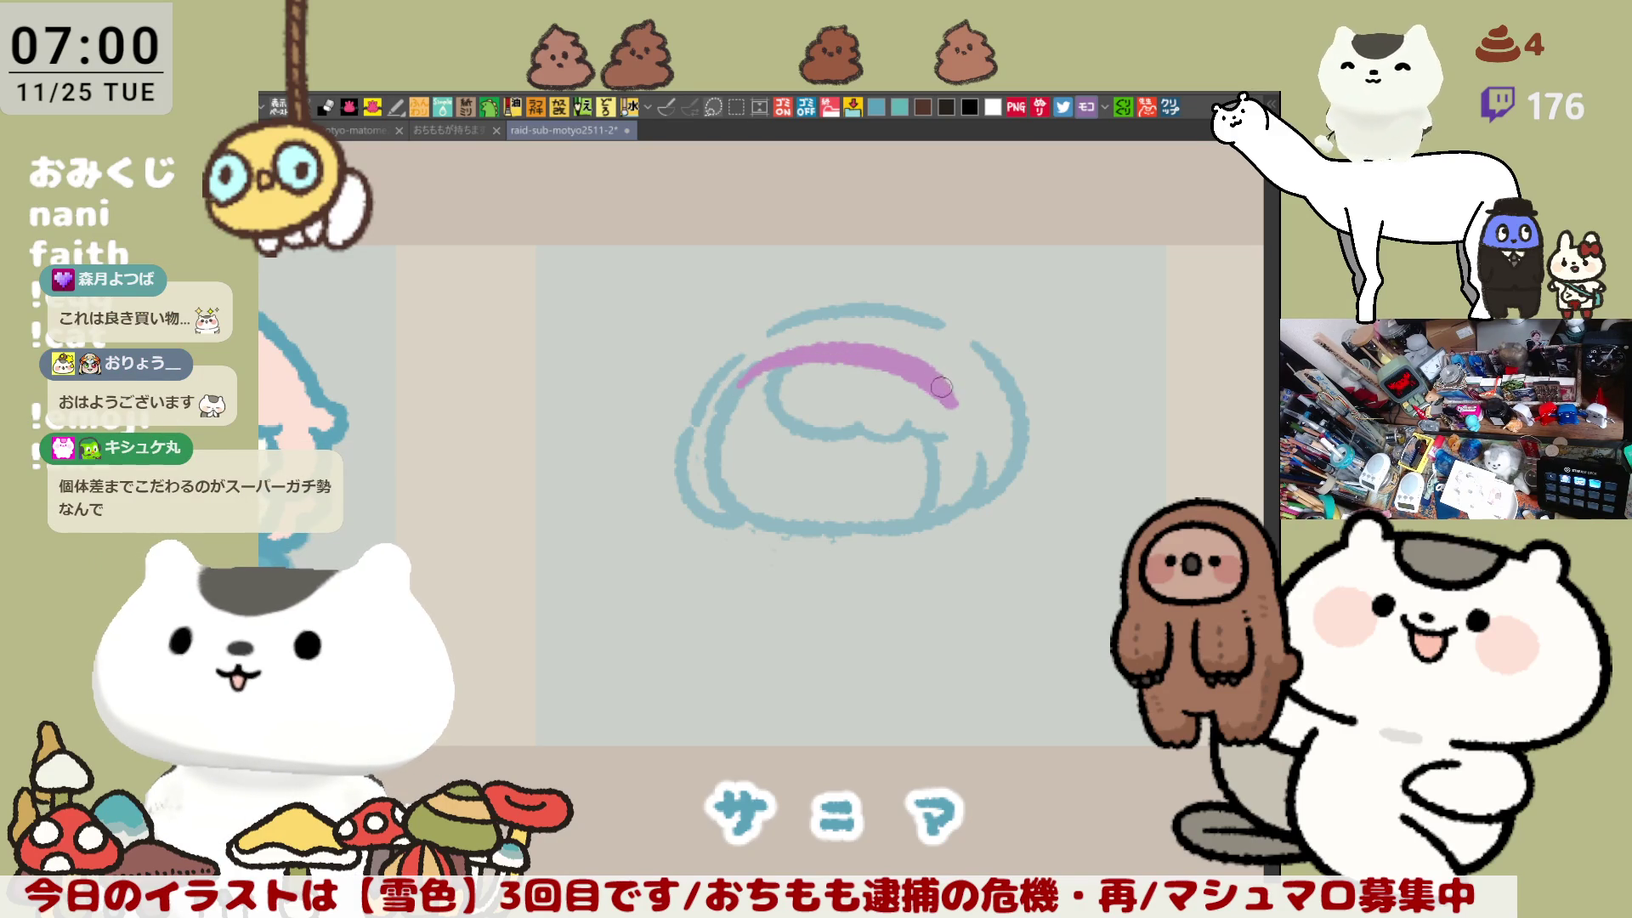
pyautogui.moveTo(728, 386)
pyautogui.mouseDown()
pyautogui.moveTo(745, 336)
pyautogui.moveTo(821, 316)
pyautogui.mouseUp()
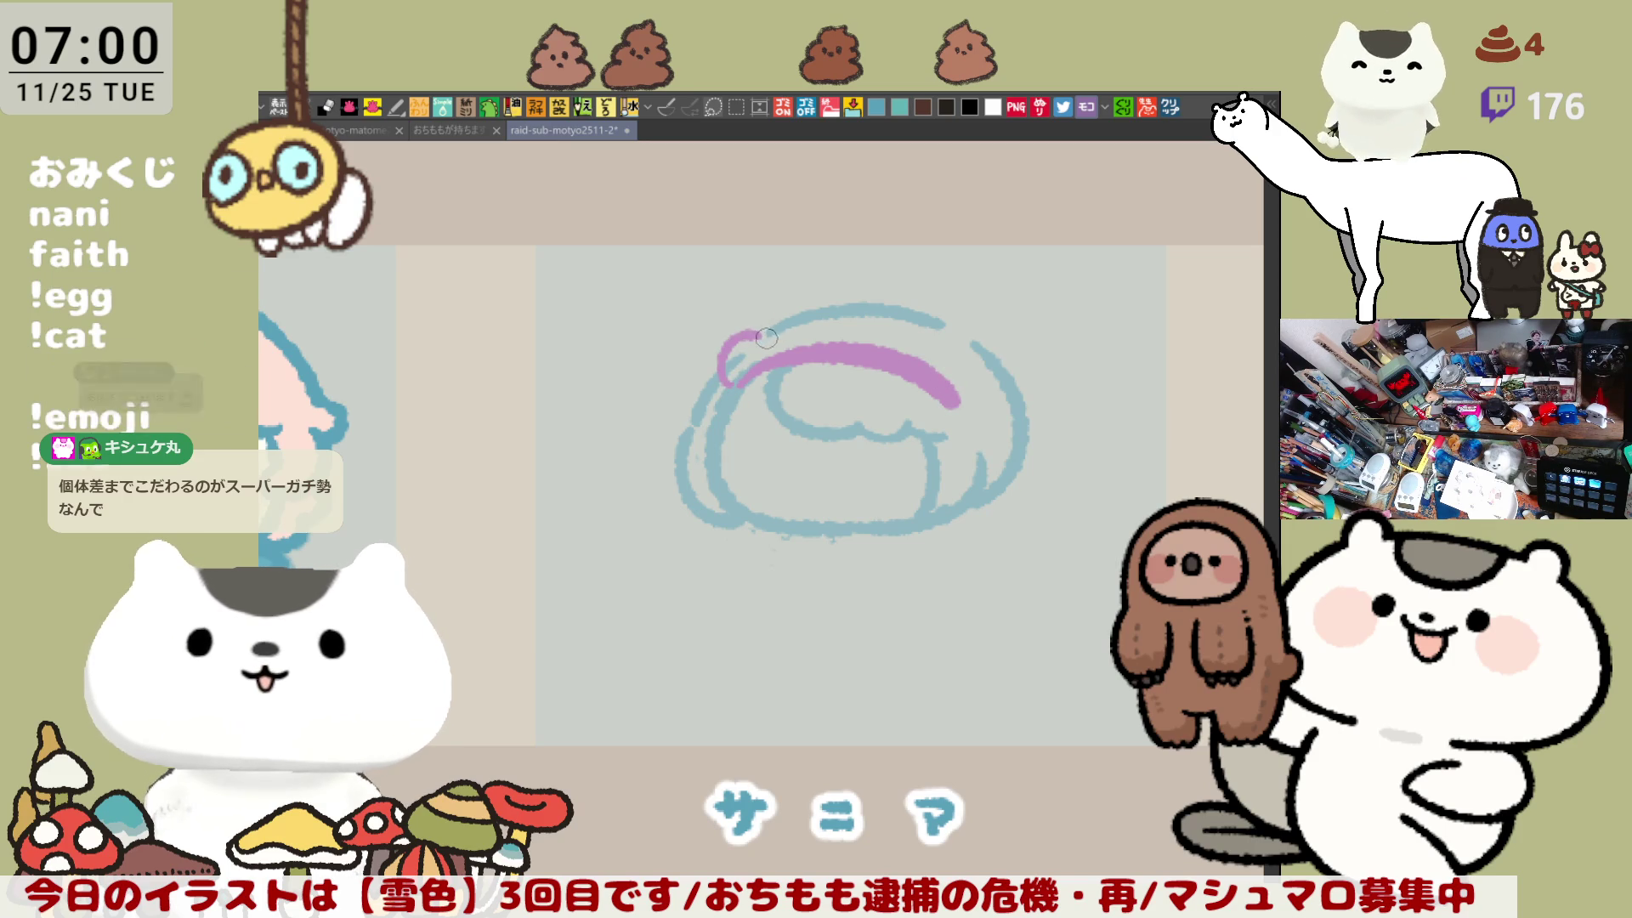
pyautogui.moveTo(820, 316); pyautogui.dragTo(881, 316)
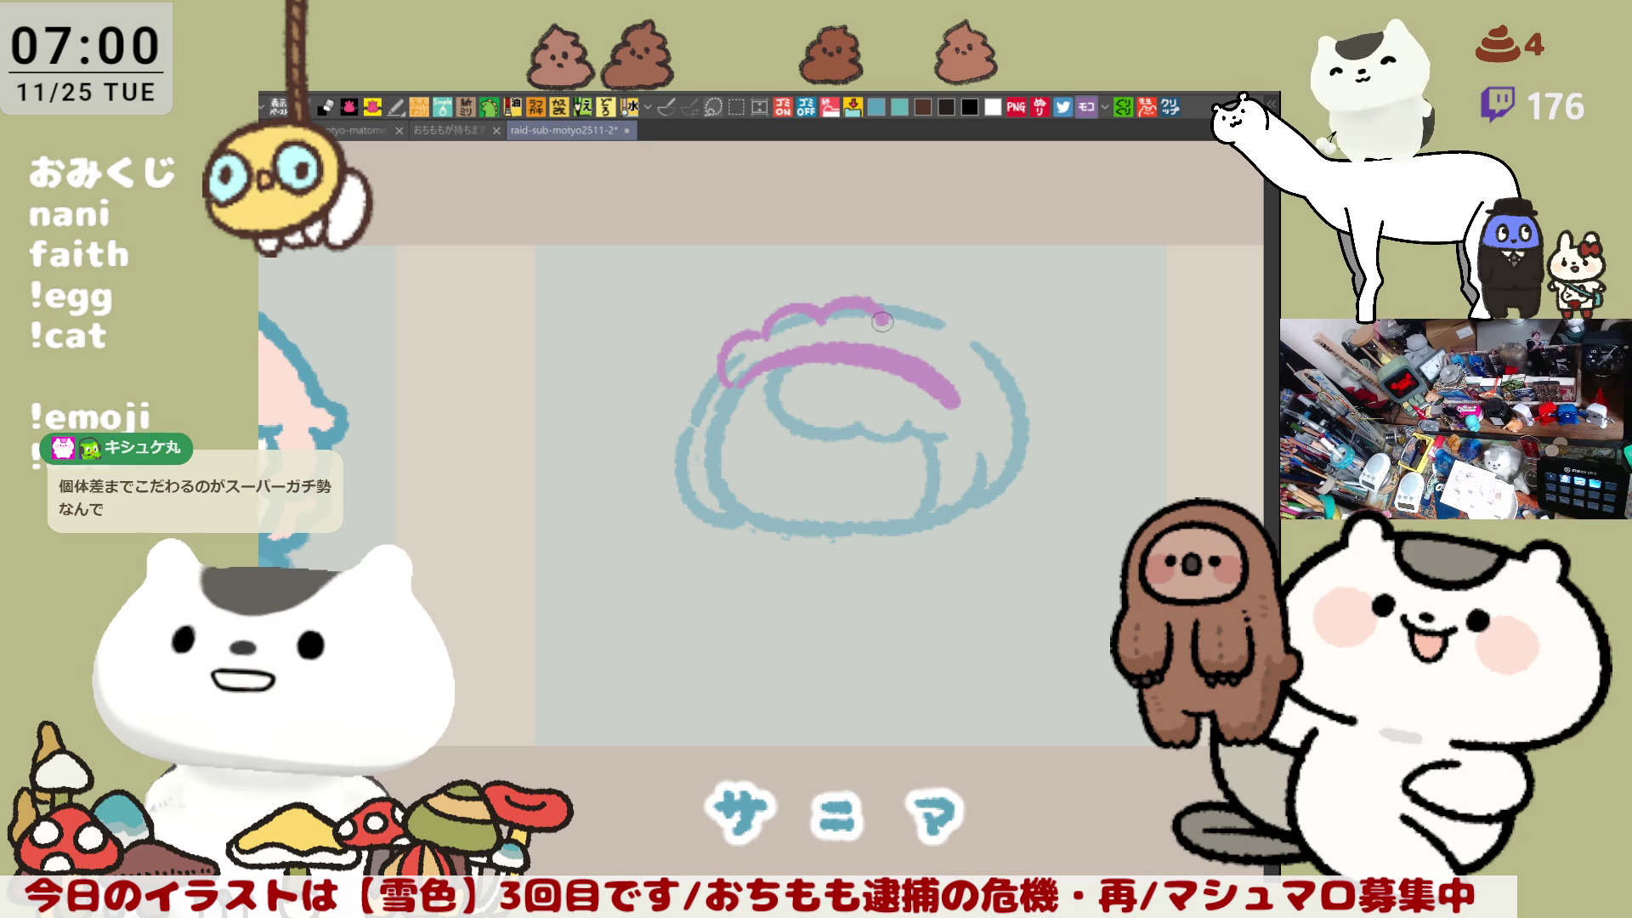
pyautogui.moveTo(882, 311); pyautogui.dragTo(936, 329)
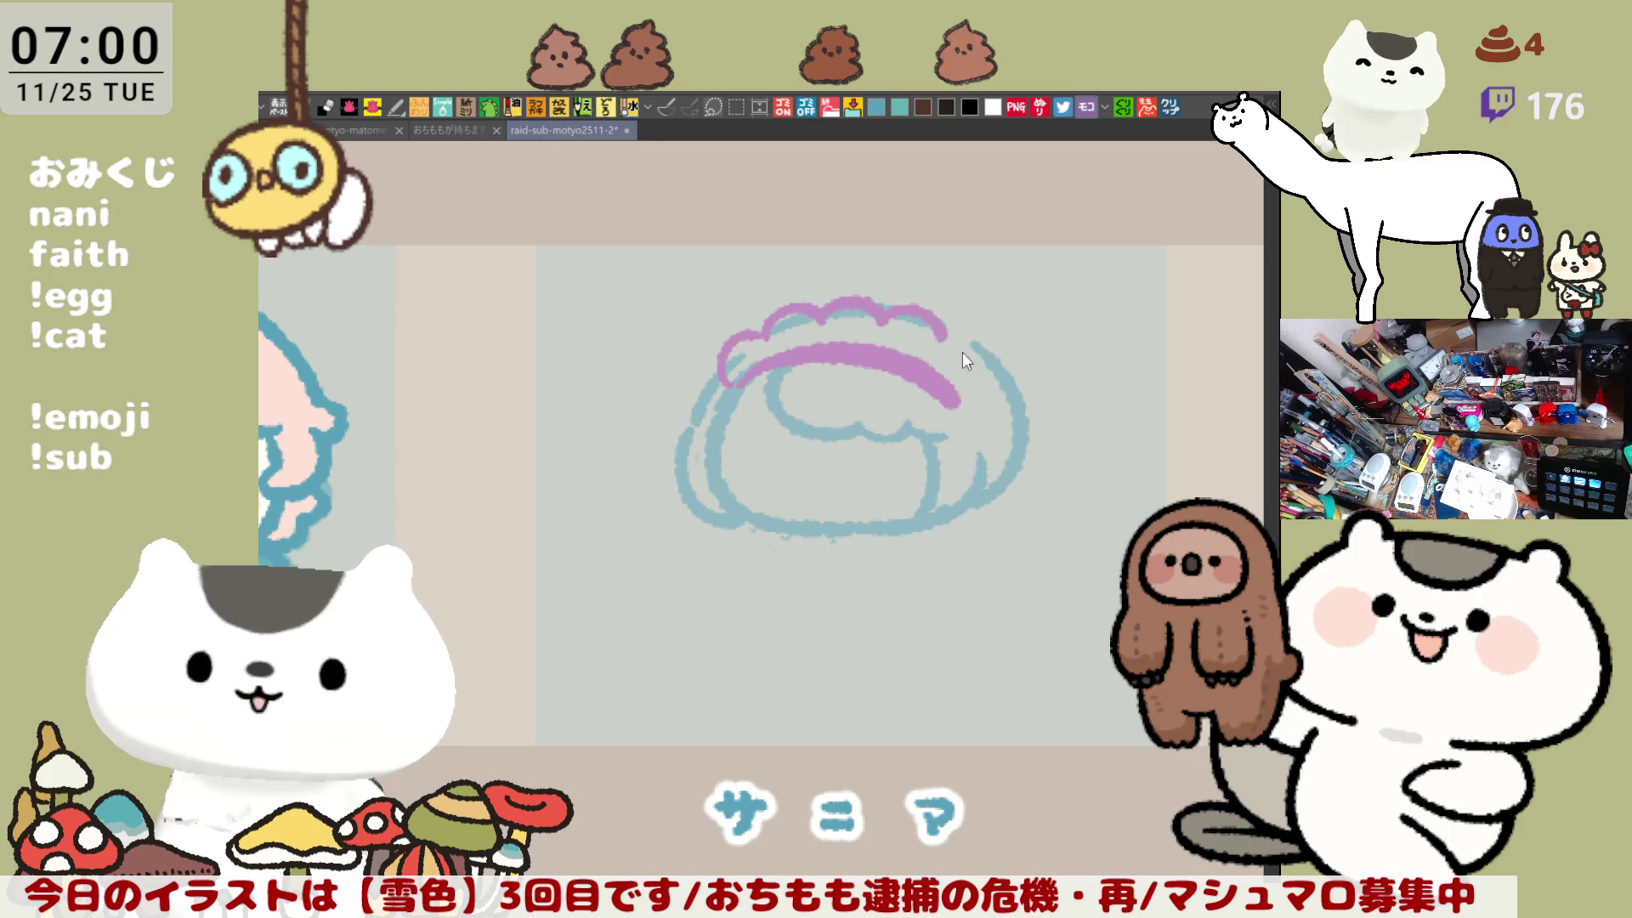
pyautogui.moveTo(949, 342)
pyautogui.mouseDown()
pyautogui.moveTo(974, 380)
pyautogui.moveTo(960, 379)
pyautogui.mouseUp()
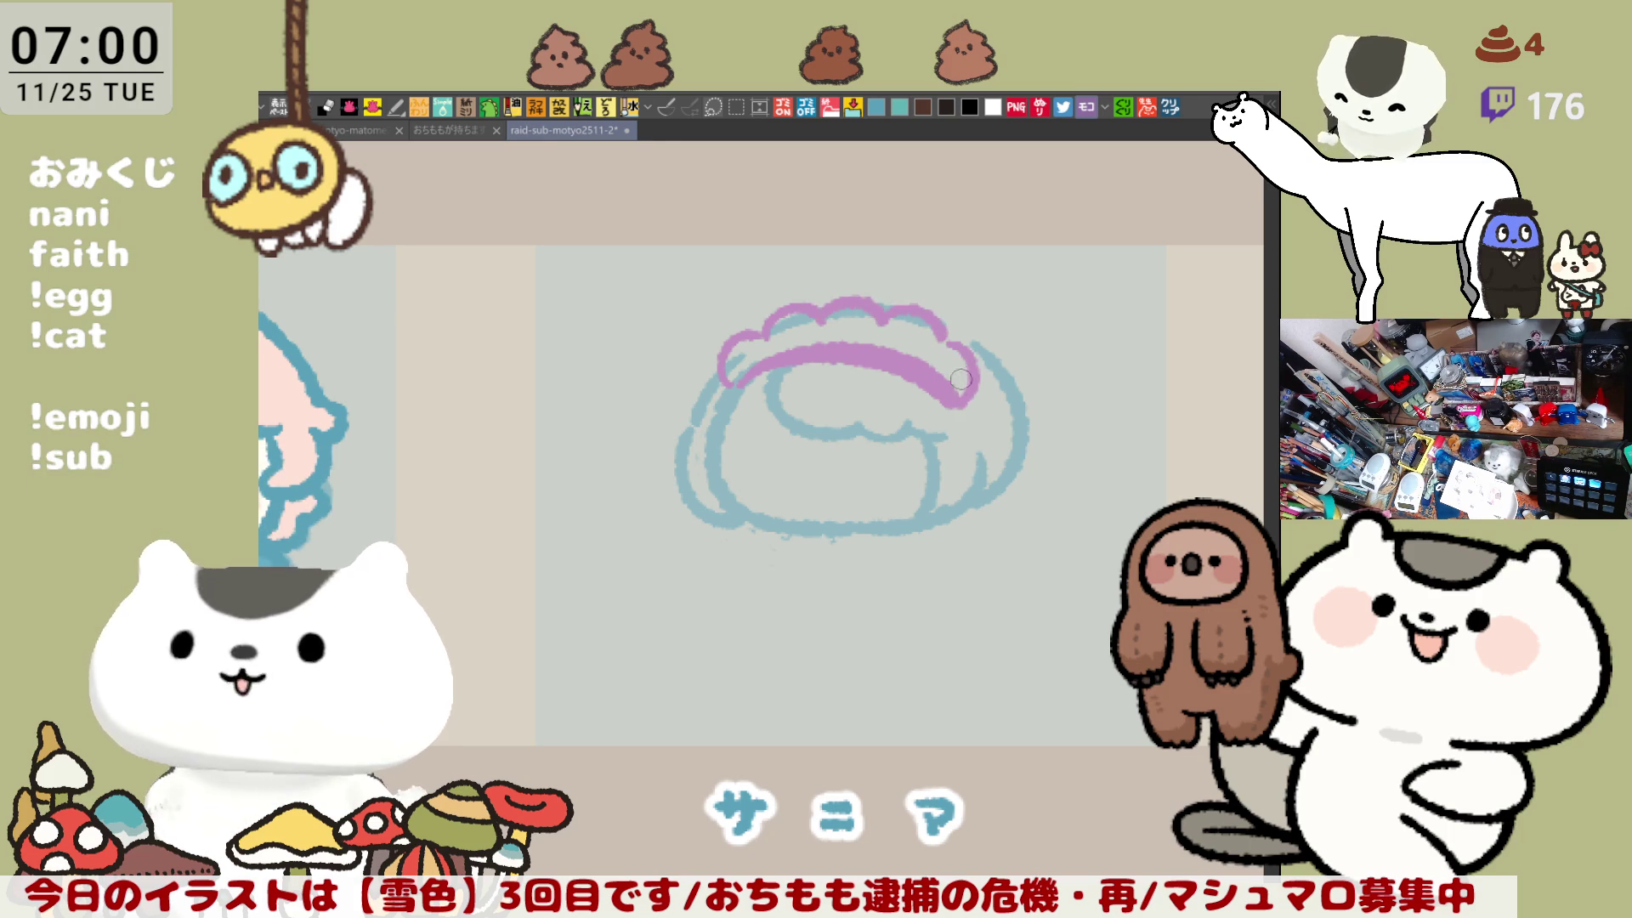
pyautogui.moveTo(727, 381); pyautogui.dragTo(776, 356)
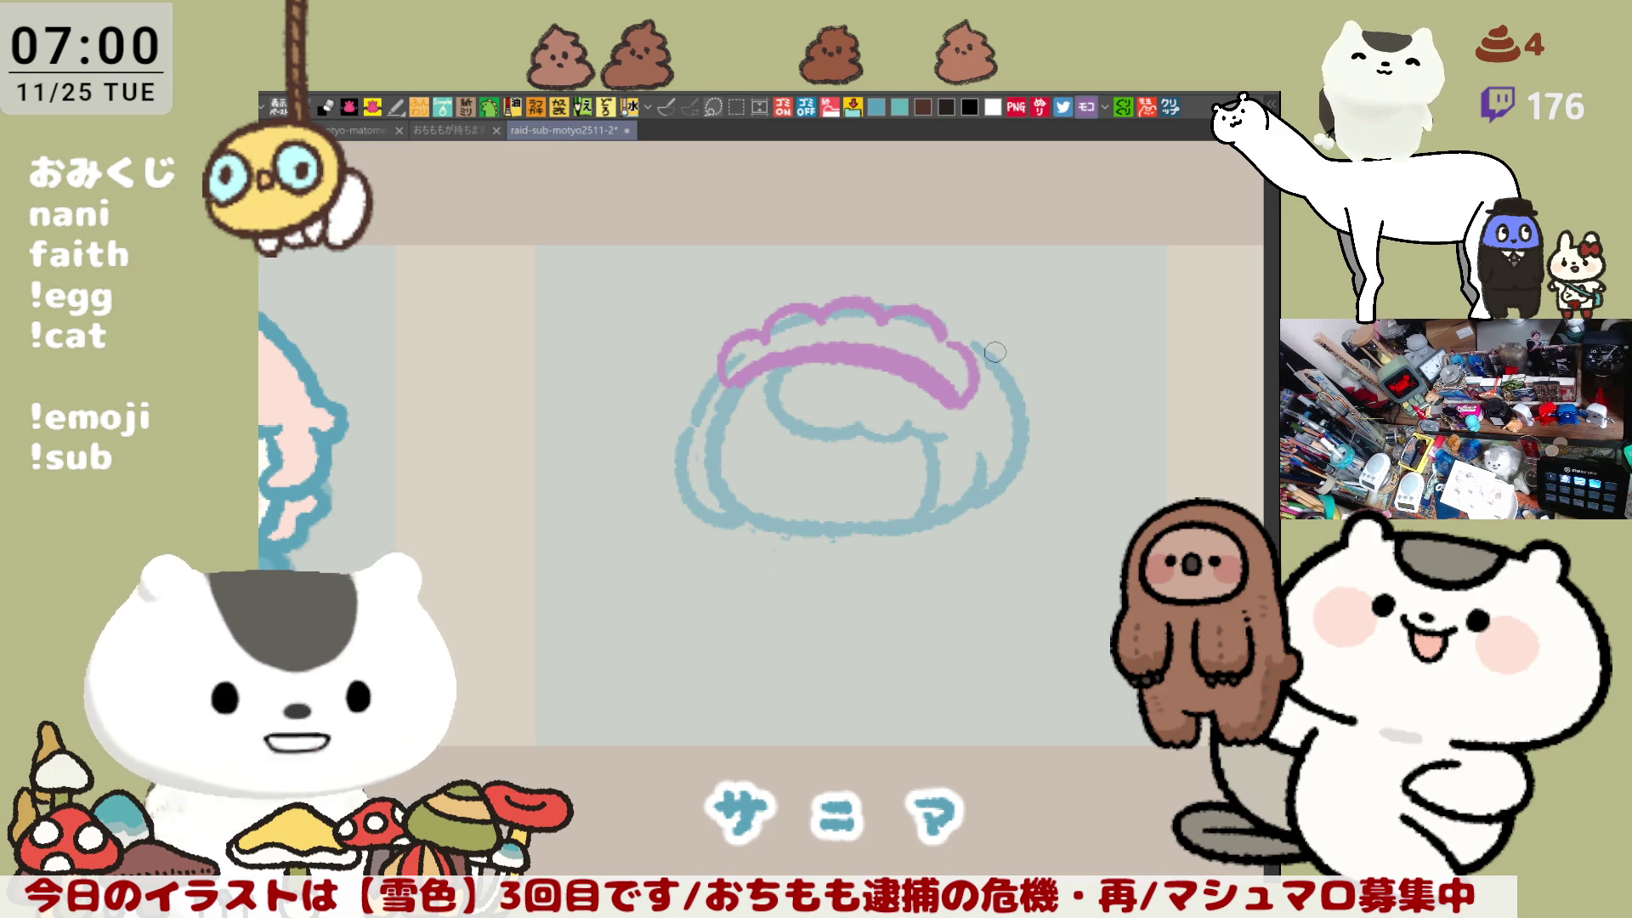
# Step: Trace the head's left edge and an inner line along its left side in pink
pyautogui.moveTo(716, 398); pyautogui.dragTo(708, 514)
pyautogui.hotkey('ctrl', 'z')
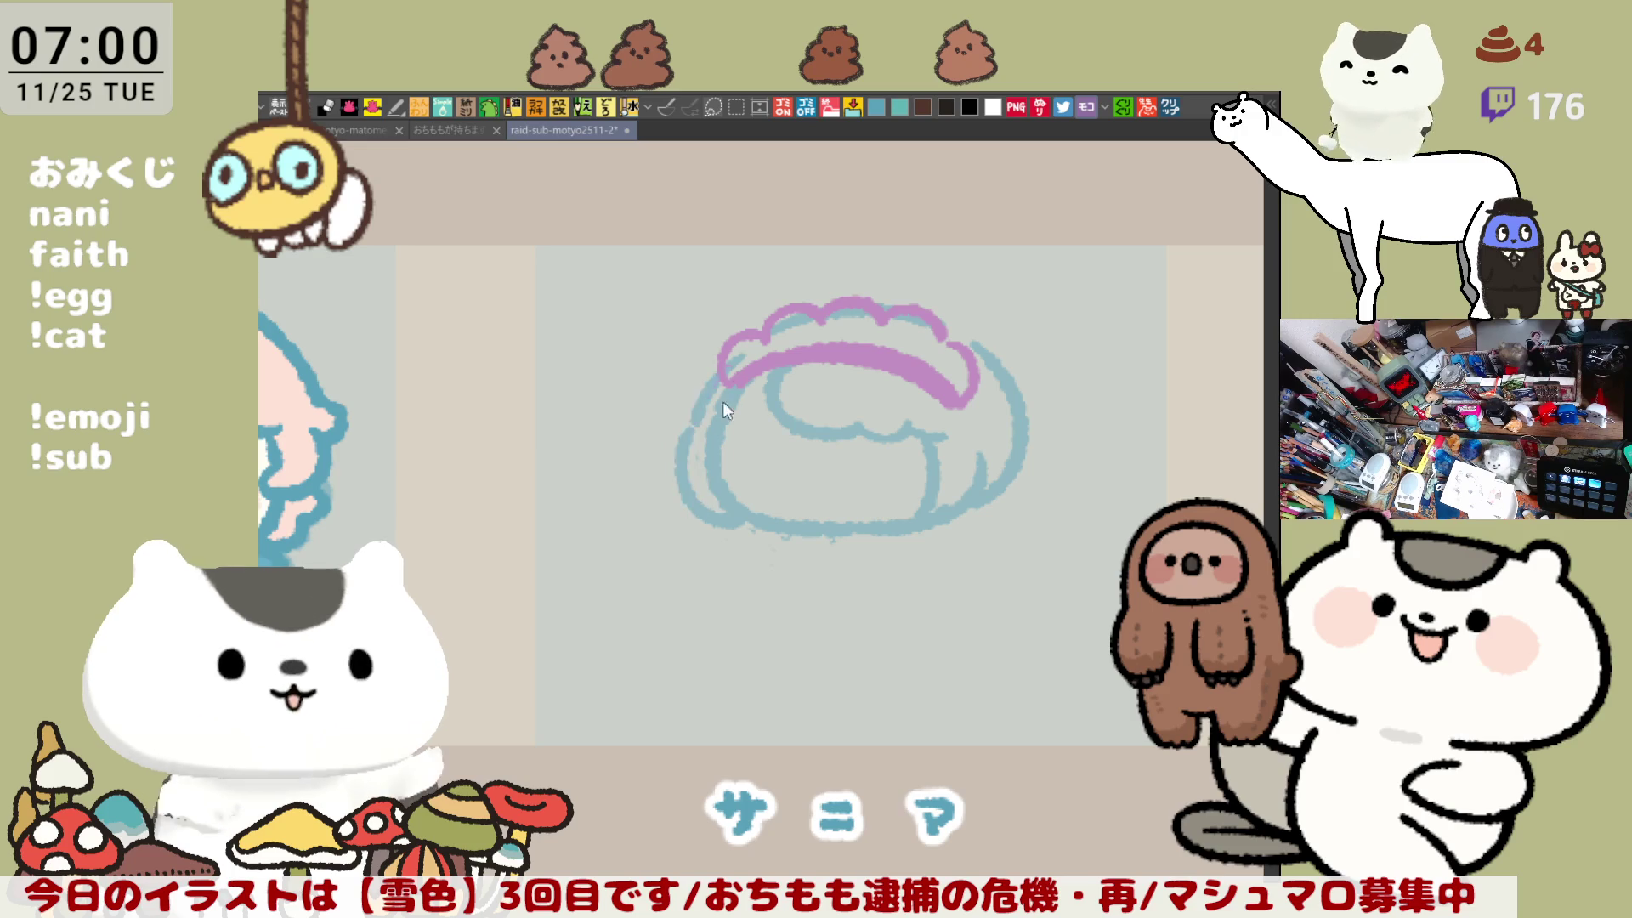
pyautogui.moveTo(718, 384); pyautogui.dragTo(710, 518)
pyautogui.hotkey('ctrl', 'z')
pyautogui.moveTo(689, 416); pyautogui.dragTo(731, 512)
pyautogui.hotkey('ctrl', 'z')
pyautogui.moveTo(687, 421); pyautogui.dragTo(721, 512)
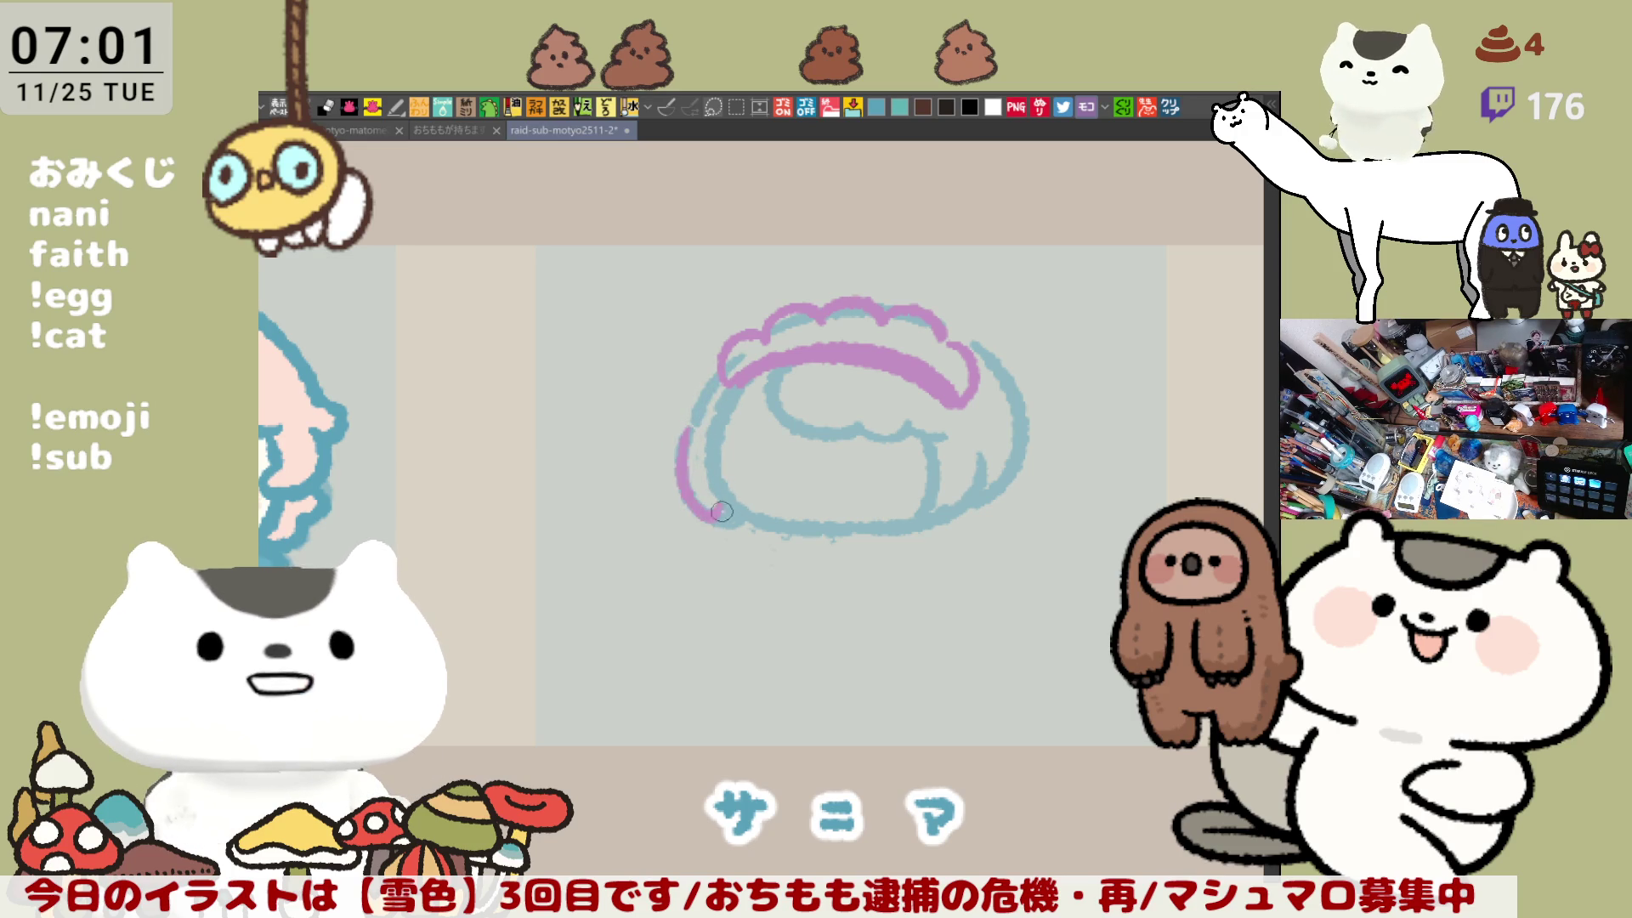
pyautogui.moveTo(732, 405); pyautogui.dragTo(769, 525)
pyautogui.hotkey('ctrl', 'z')
pyautogui.moveTo(727, 406)
pyautogui.mouseDown()
pyautogui.moveTo(766, 521)
pyautogui.moveTo(884, 532)
pyautogui.mouseUp()
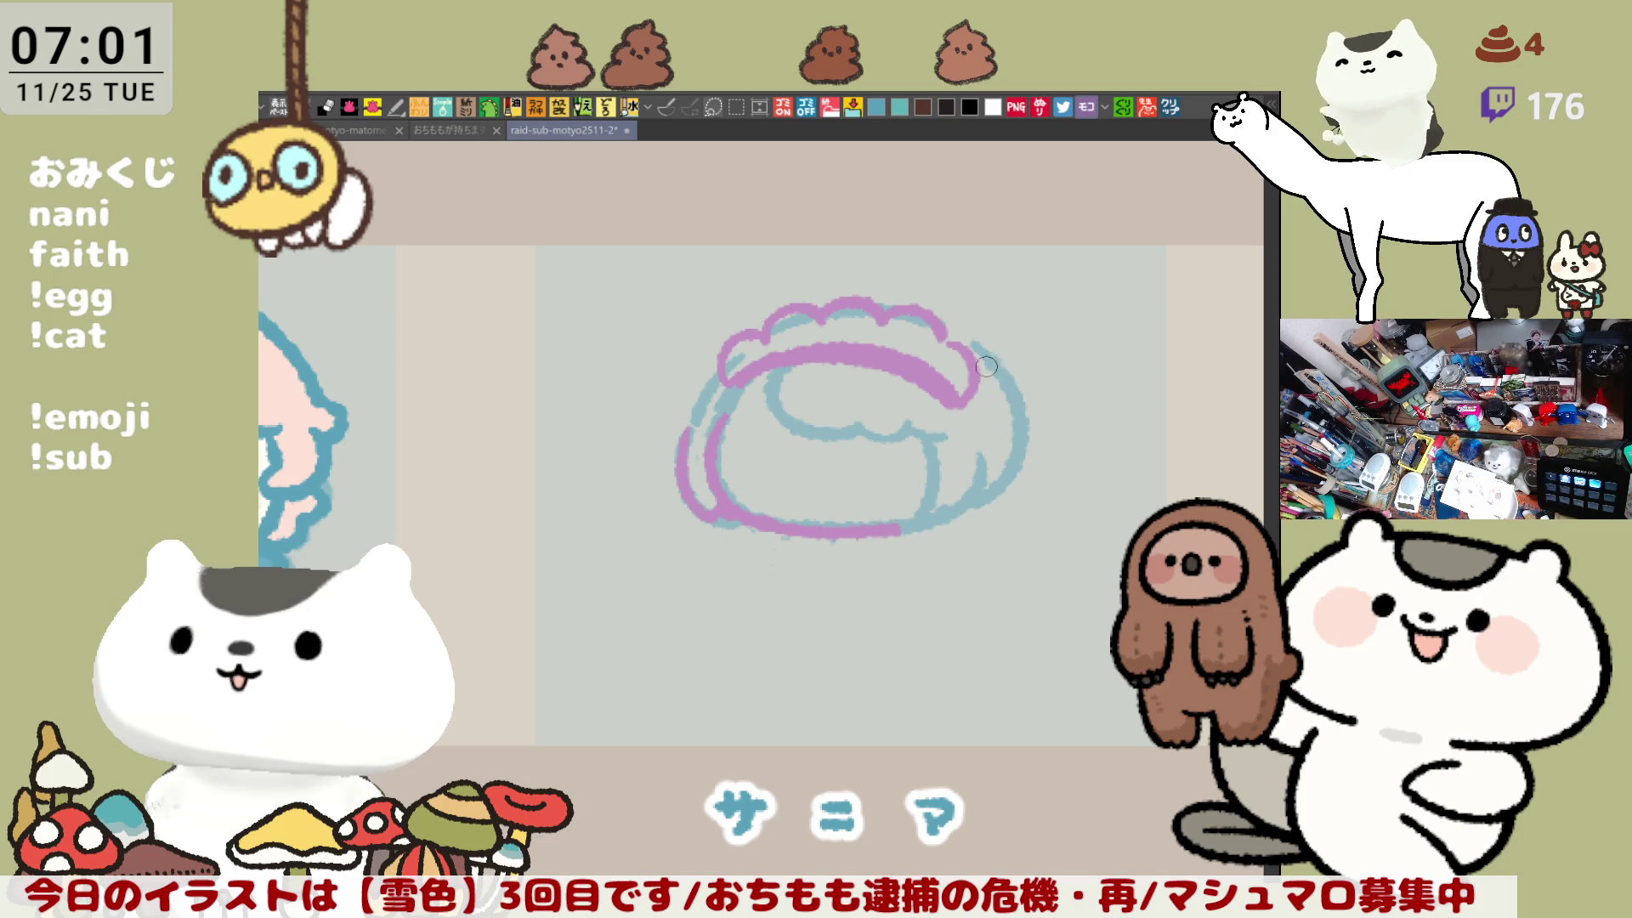
# Step: Trace the head's upper-right edge and a curved pink stroke along the outline
pyautogui.moveTo(985, 366); pyautogui.dragTo(1070, 346)
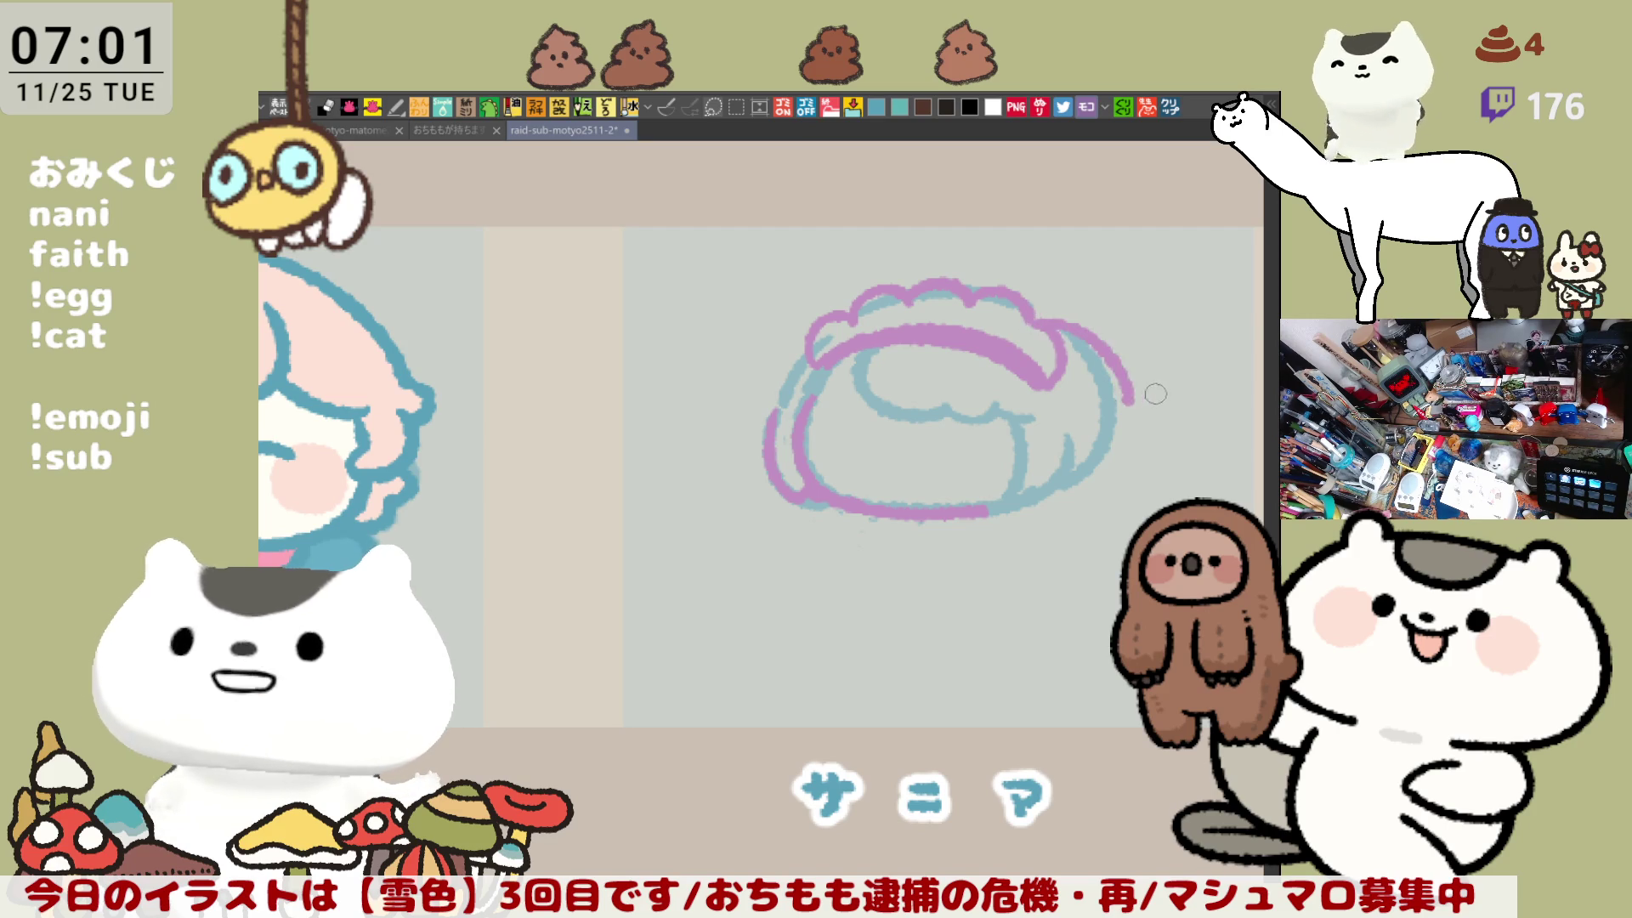
pyautogui.moveTo(1052, 325); pyautogui.dragTo(1132, 406)
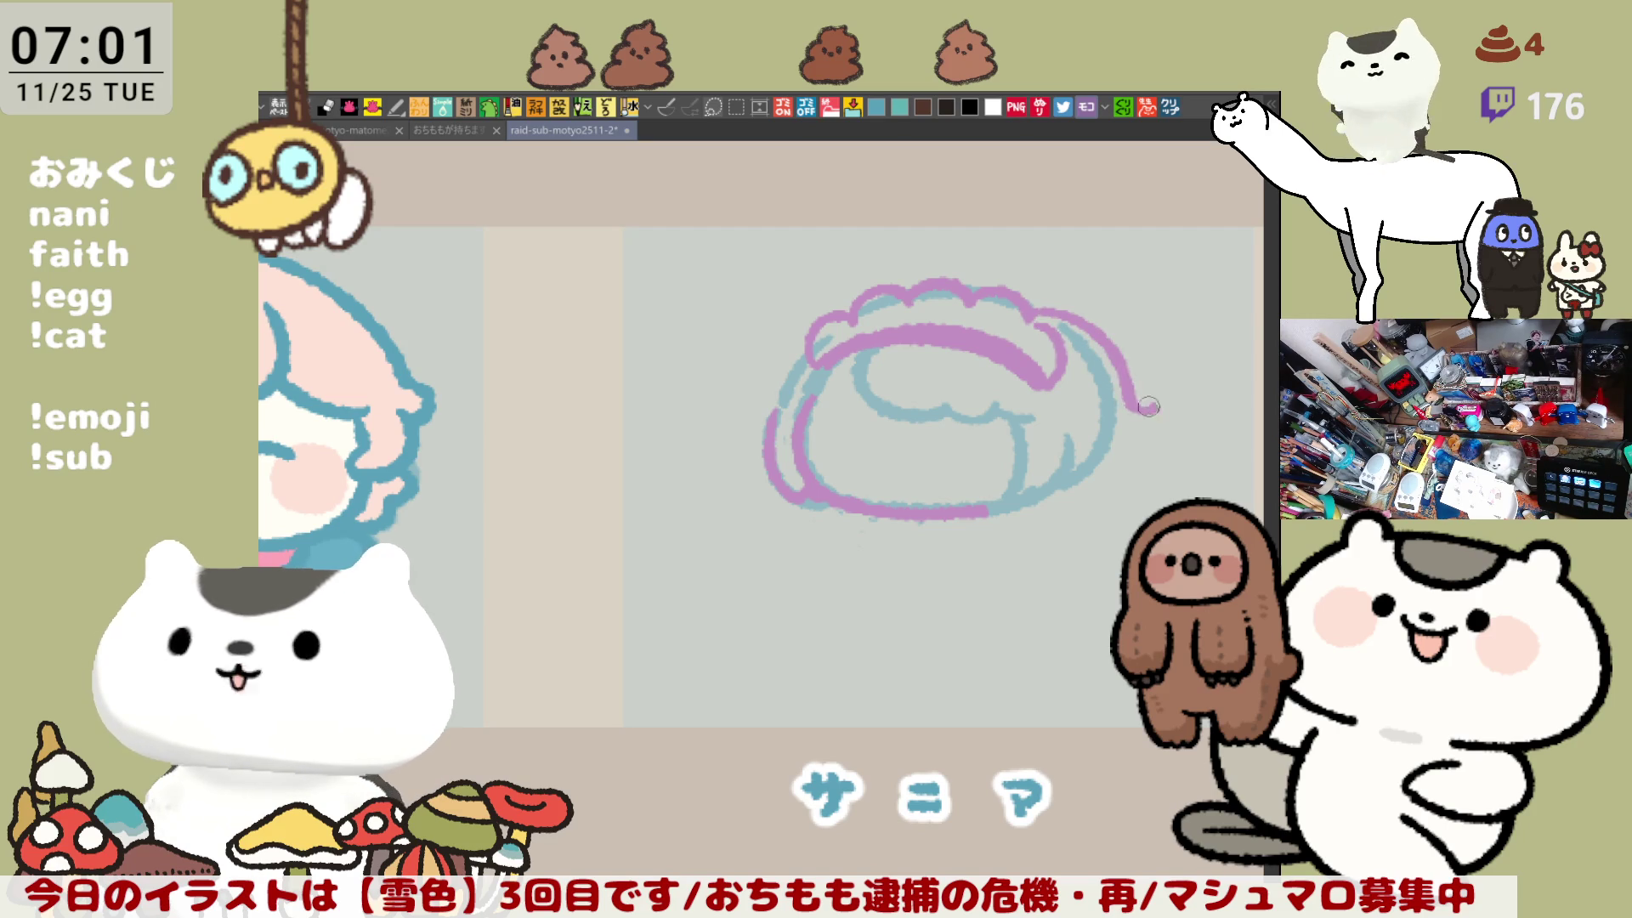
pyautogui.hotkey('ctrl', 'z')
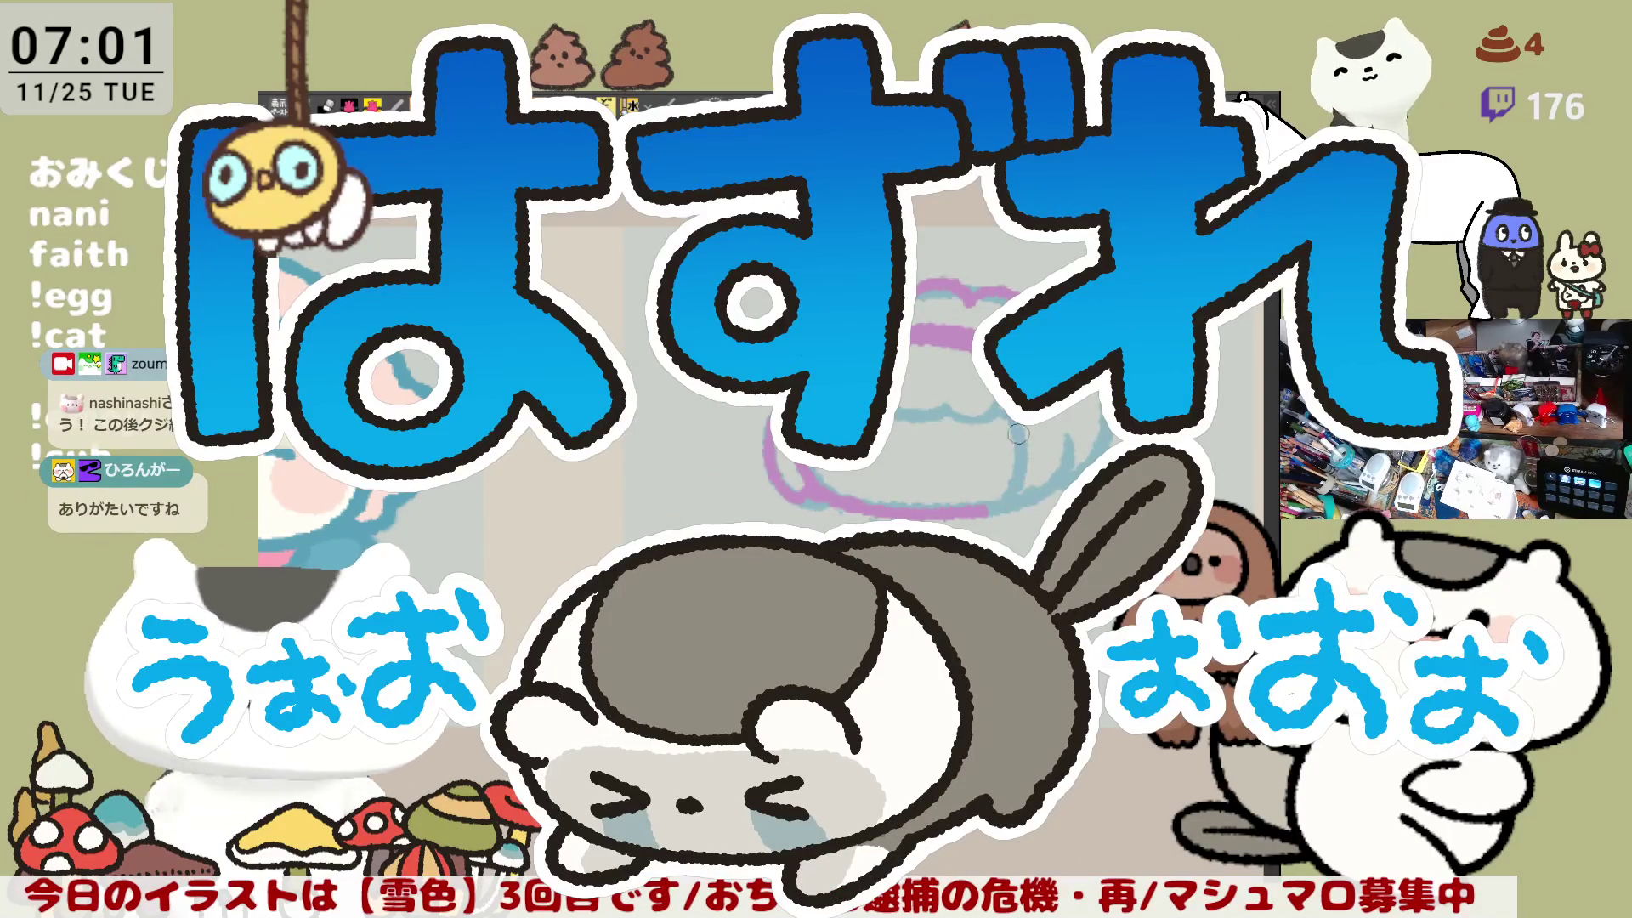
pyautogui.moveTo(1069, 447); pyautogui.dragTo(1032, 505)
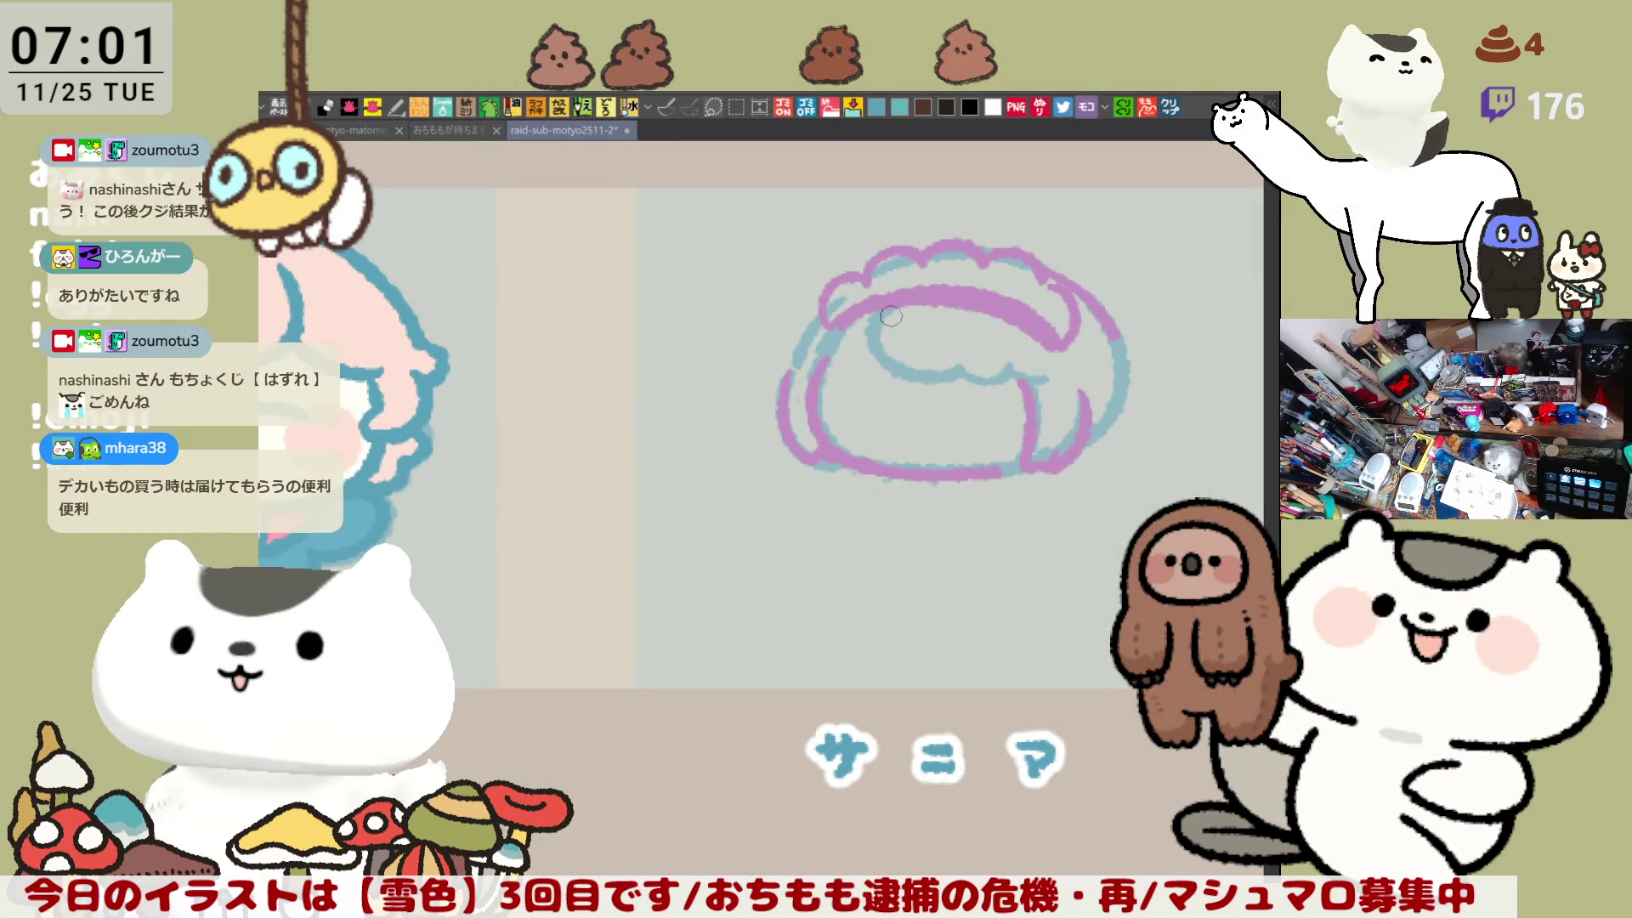
pyautogui.moveTo(890, 315)
pyautogui.mouseDown()
pyautogui.moveTo(952, 381)
pyautogui.moveTo(1049, 380)
pyautogui.moveTo(1071, 455)
pyautogui.mouseUp()
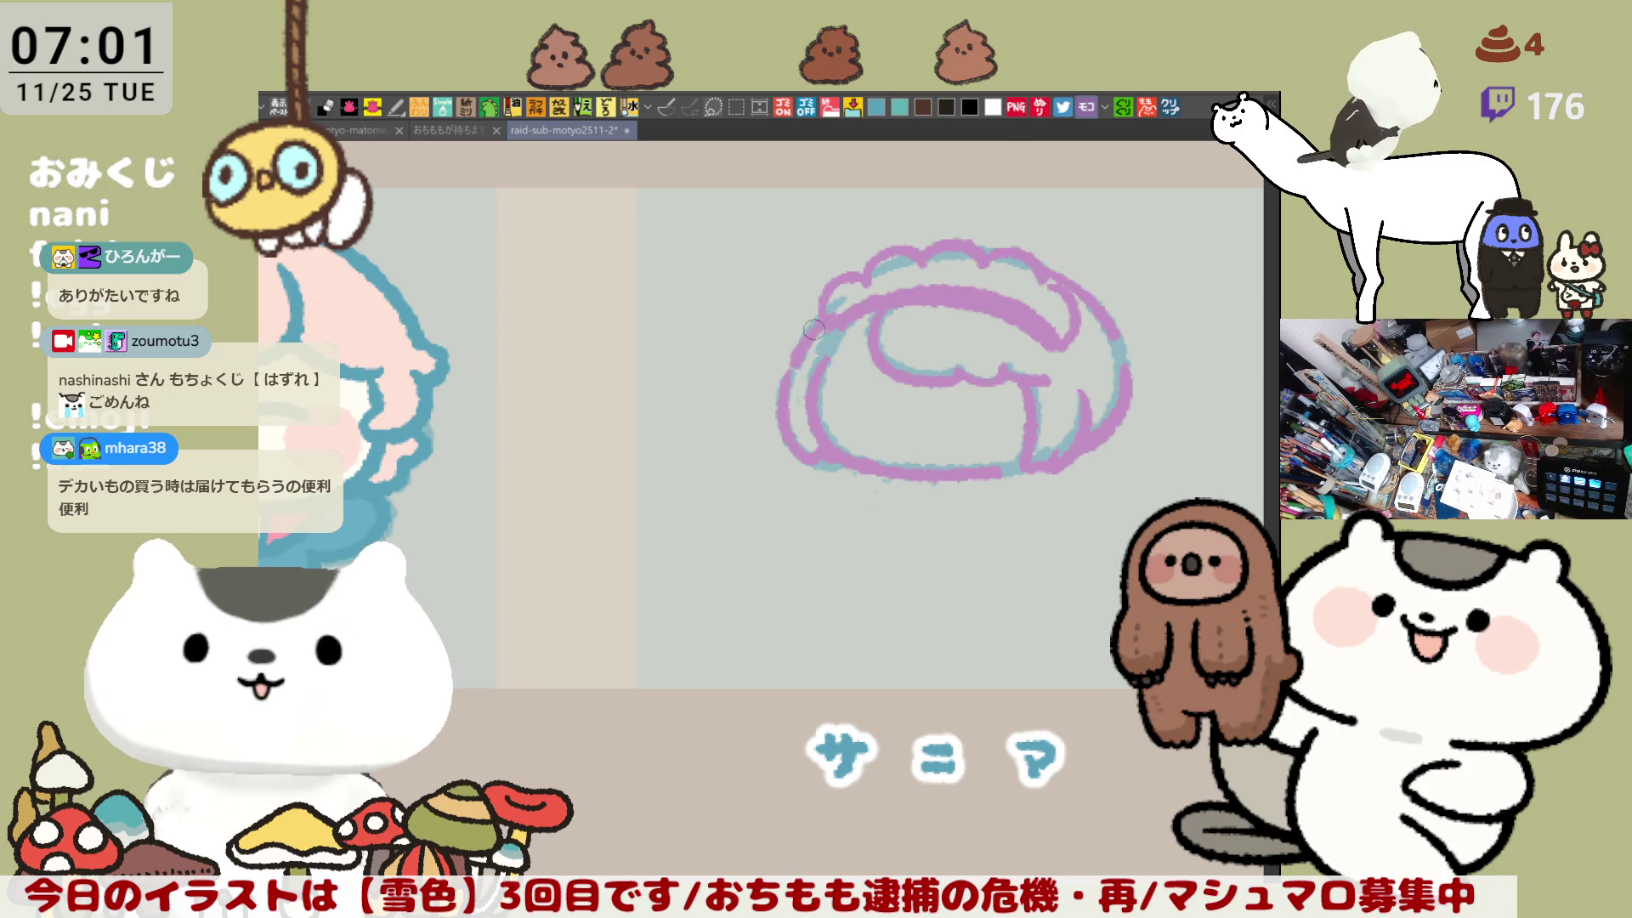
pyautogui.moveTo(926, 423); pyautogui.dragTo(873, 350)
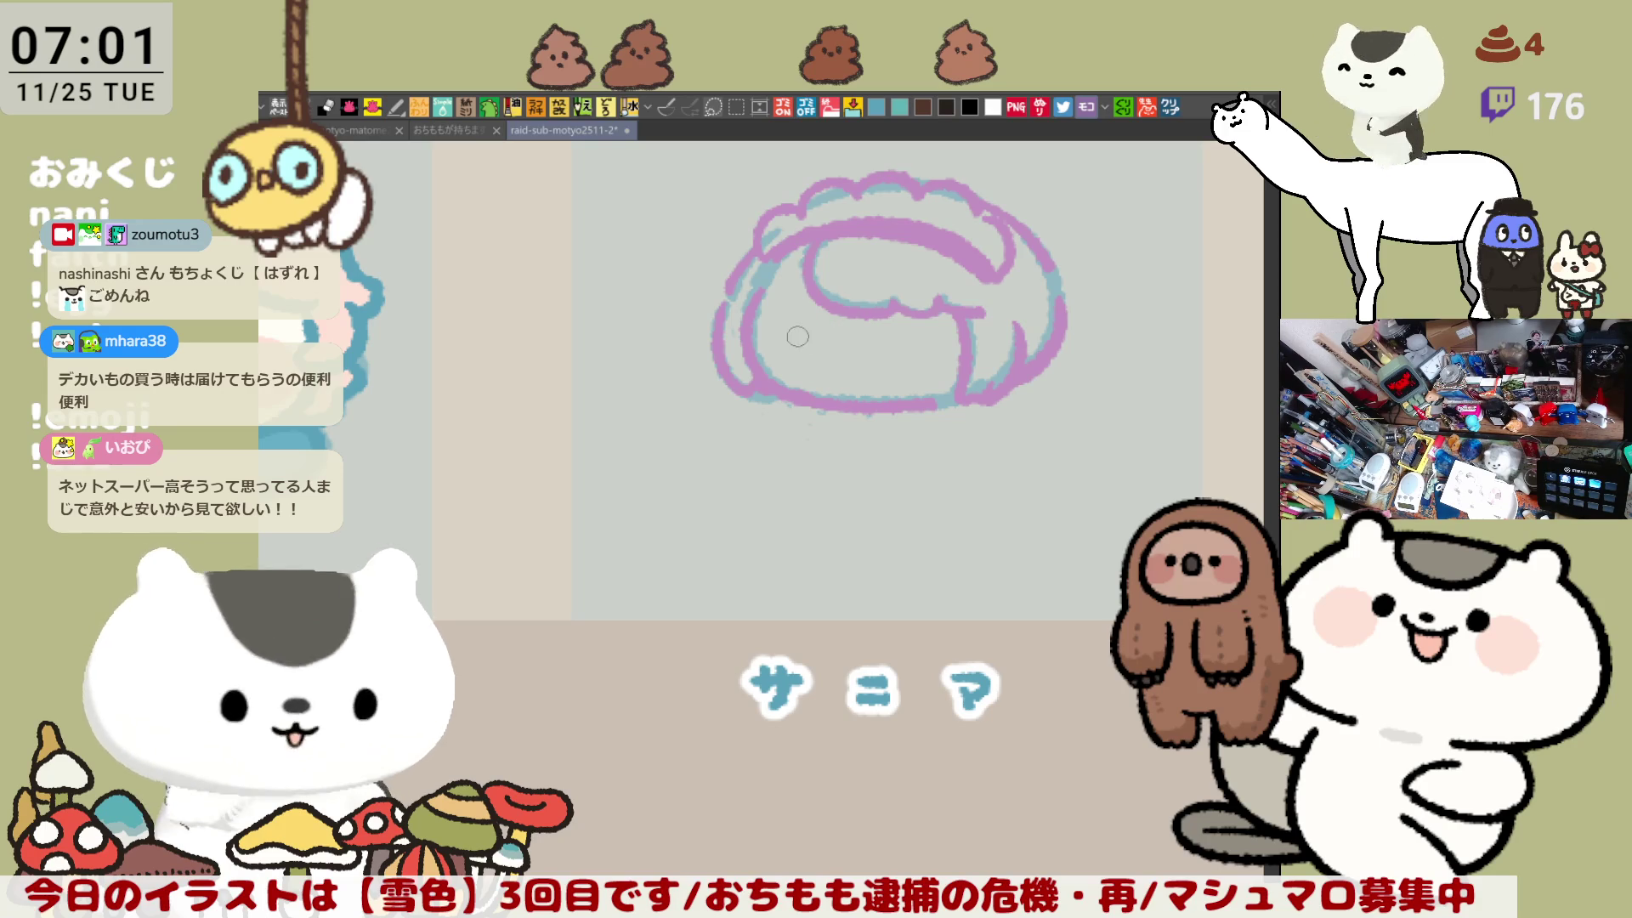
# Step: Draw the left and right closed eye lines, retrying the left eye
pyautogui.hotkey('ctrl', 'z')
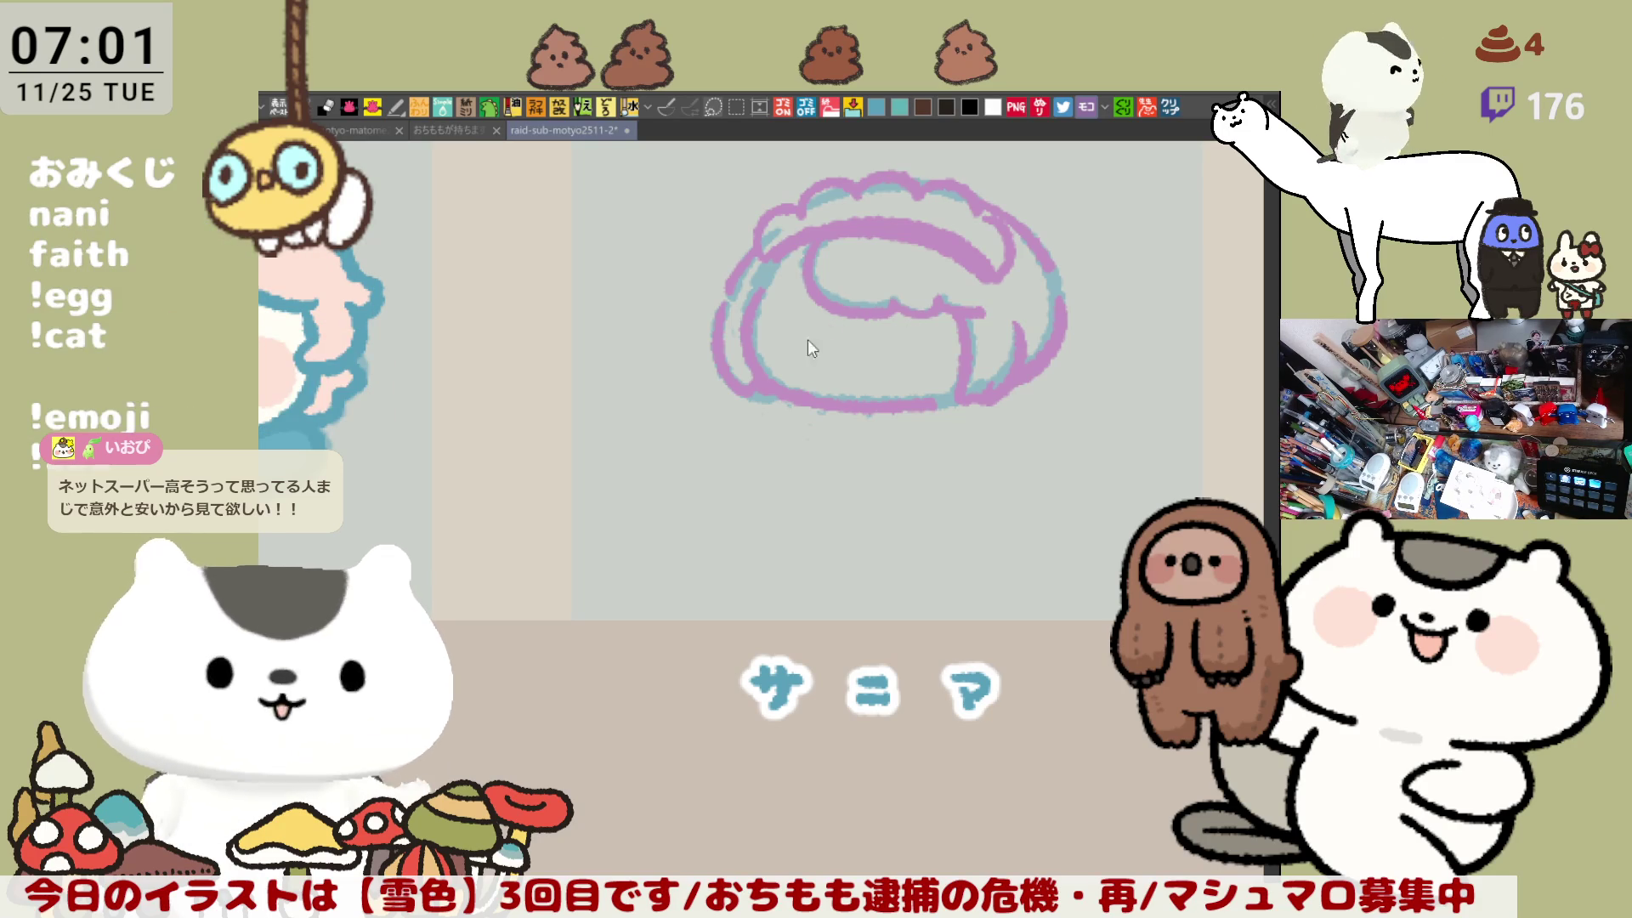
pyautogui.hotkey('ctrl', 'z')
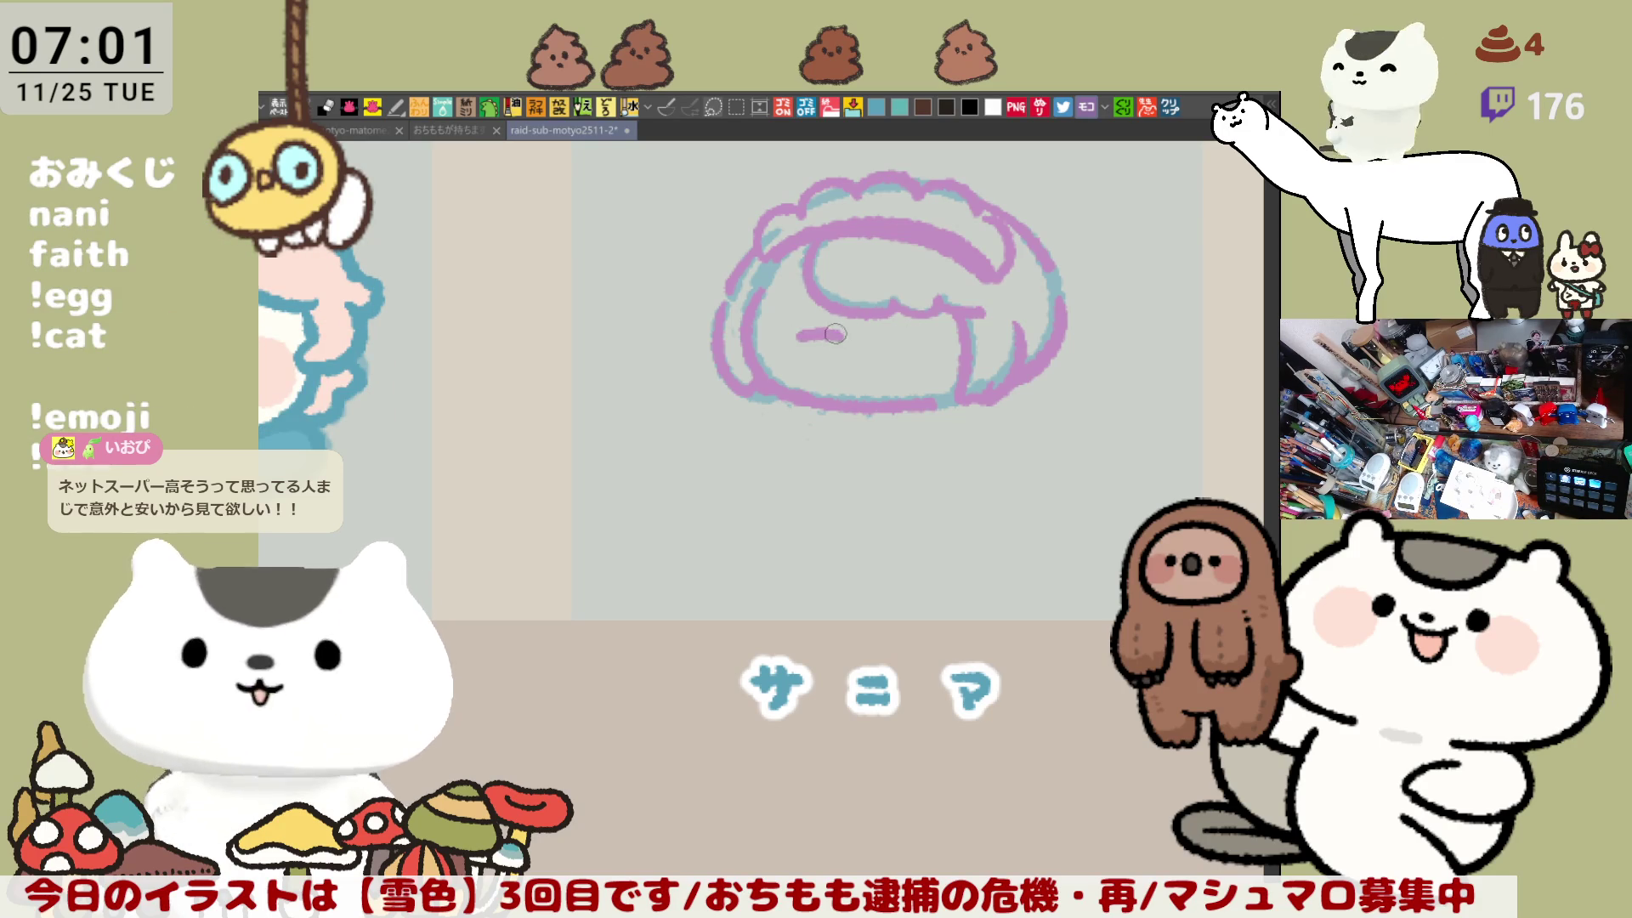
pyautogui.hotkey('ctrl', 'z')
pyautogui.moveTo(796, 335); pyautogui.dragTo(831, 332)
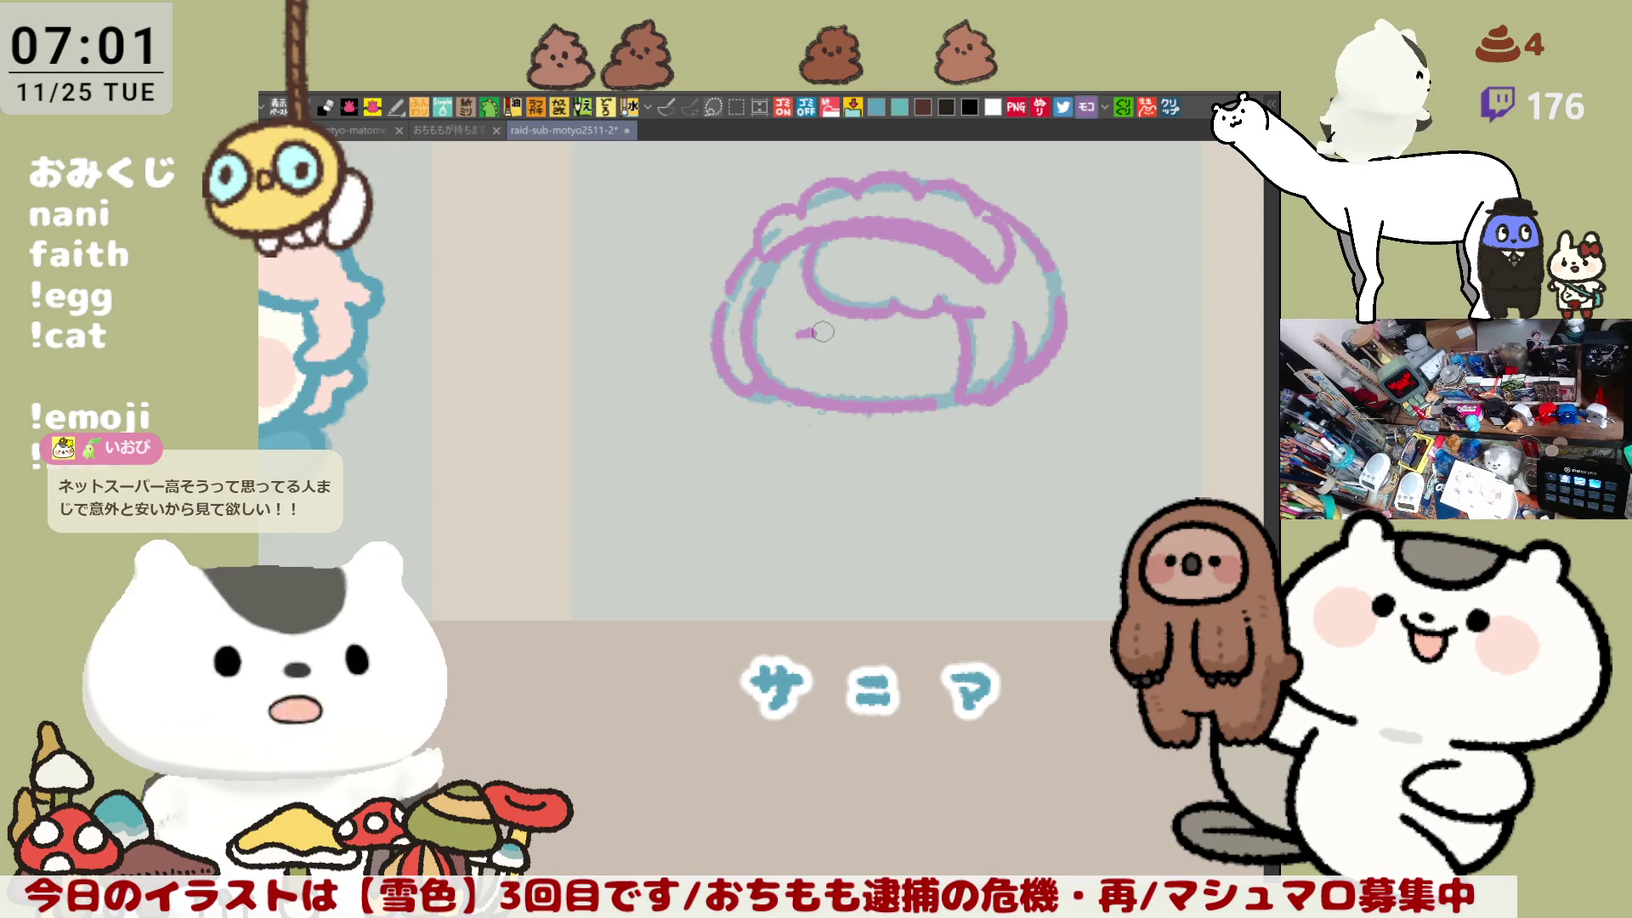
pyautogui.hotkey('ctrl', 'z')
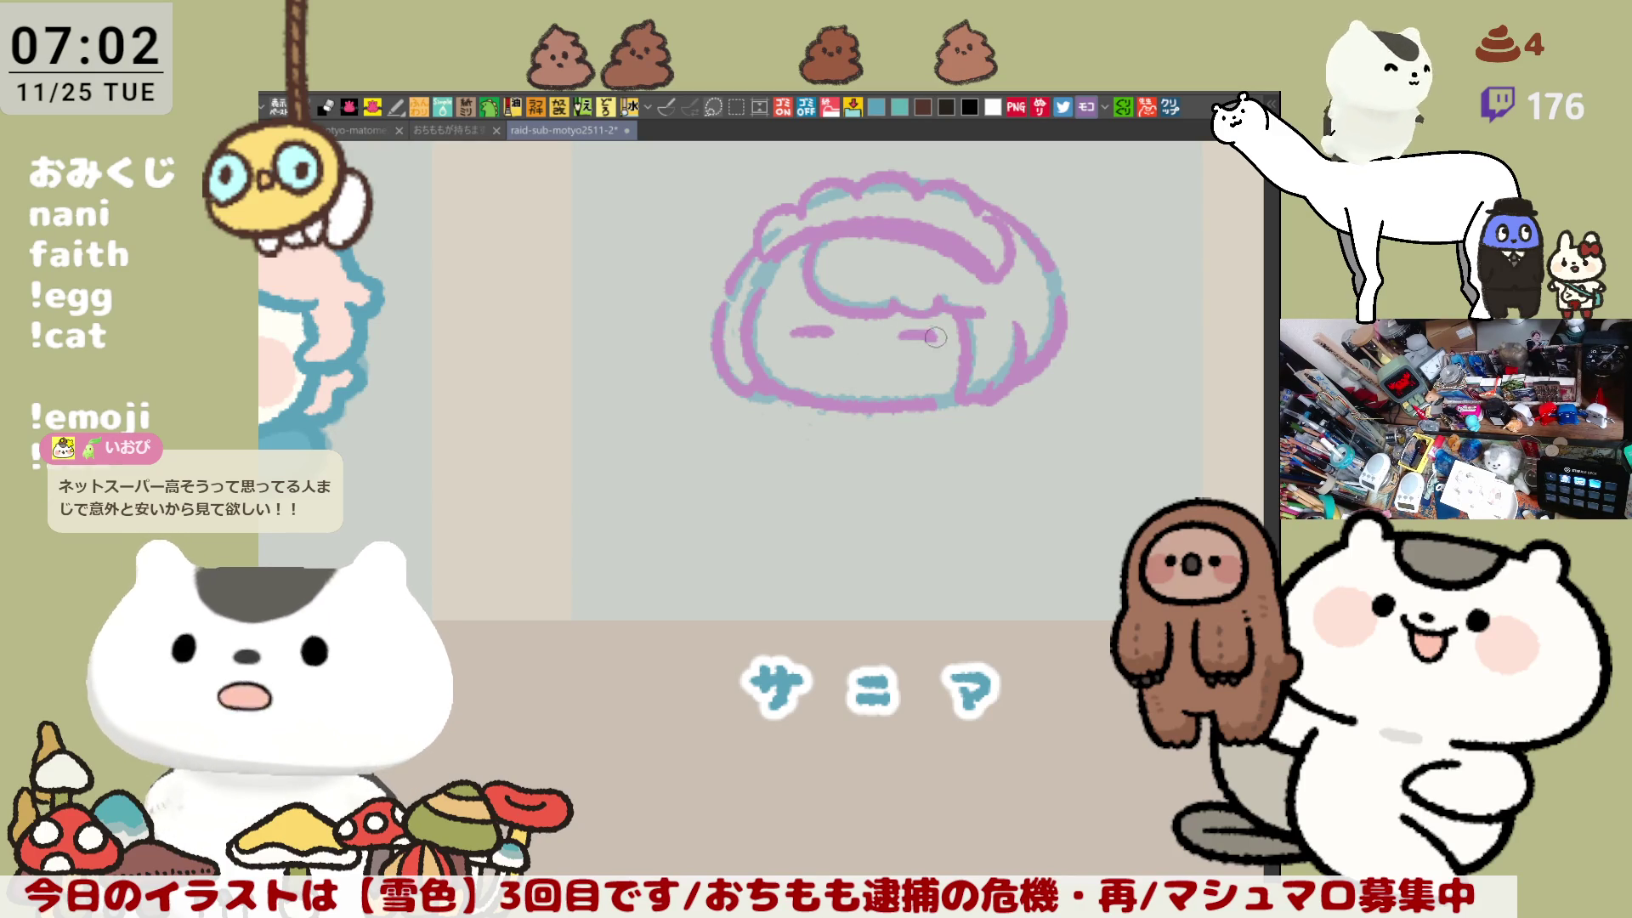
pyautogui.moveTo(900, 335); pyautogui.dragTo(984, 314)
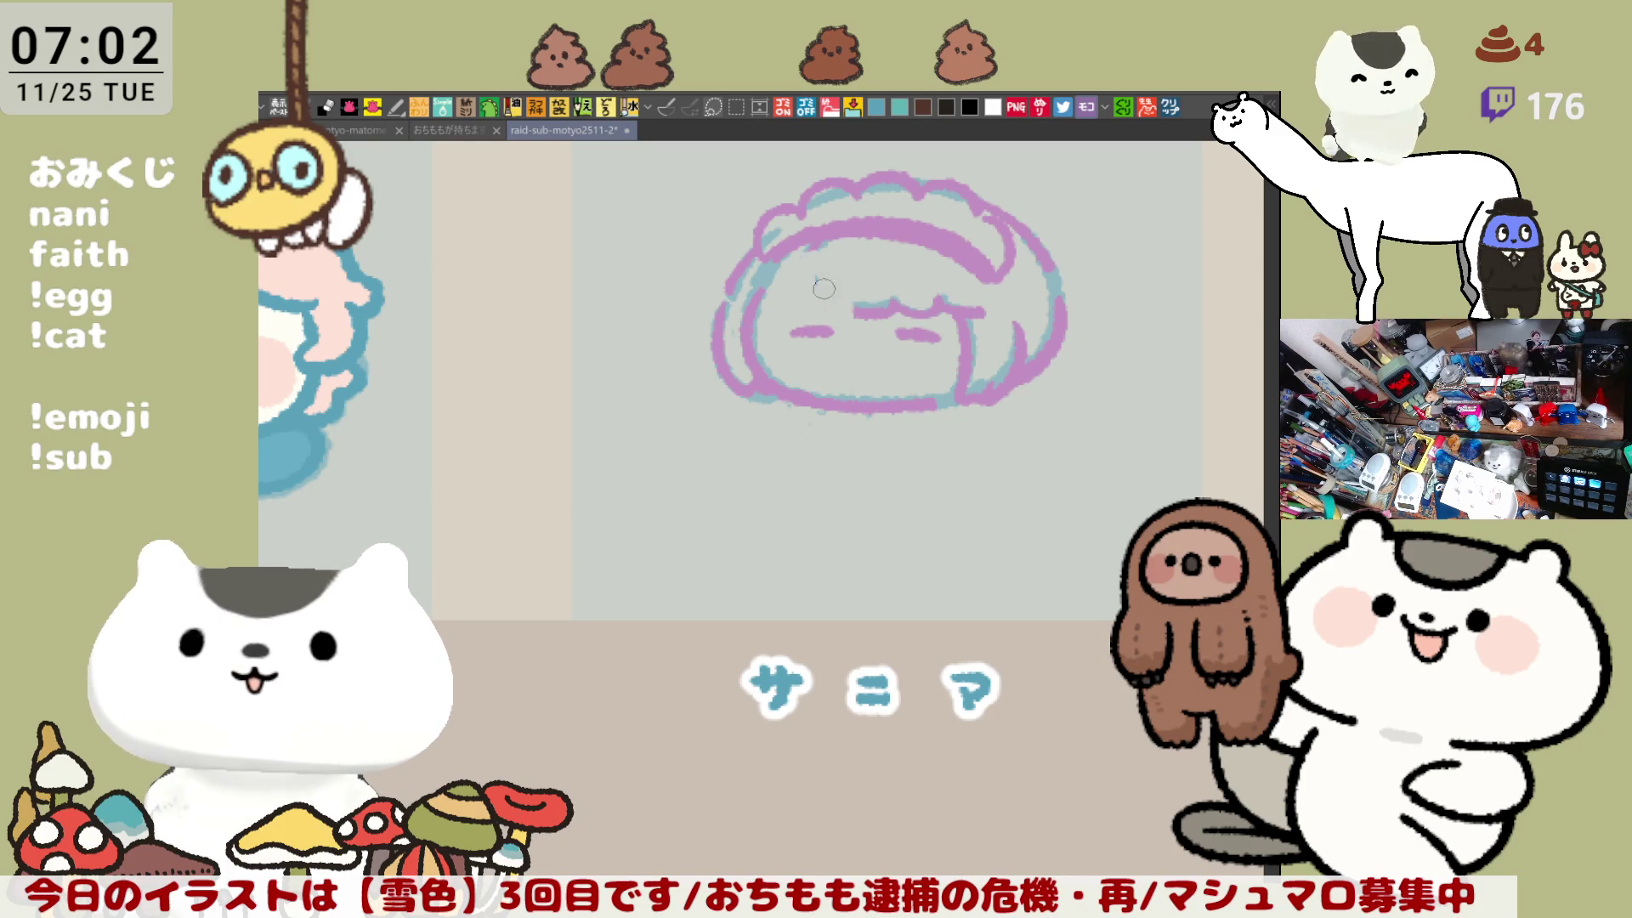
pyautogui.hotkey('ctrl', 'z')
# Step: Draw the curled bangs across the forehead and a small open mouth below the eyes
pyautogui.moveTo(841, 234); pyautogui.dragTo(868, 297)
pyautogui.hotkey('ctrl', 'z')
pyautogui.moveTo(837, 228); pyautogui.dragTo(879, 302)
pyautogui.hotkey('ctrl', 'z')
pyautogui.moveTo(807, 258); pyautogui.dragTo(986, 305)
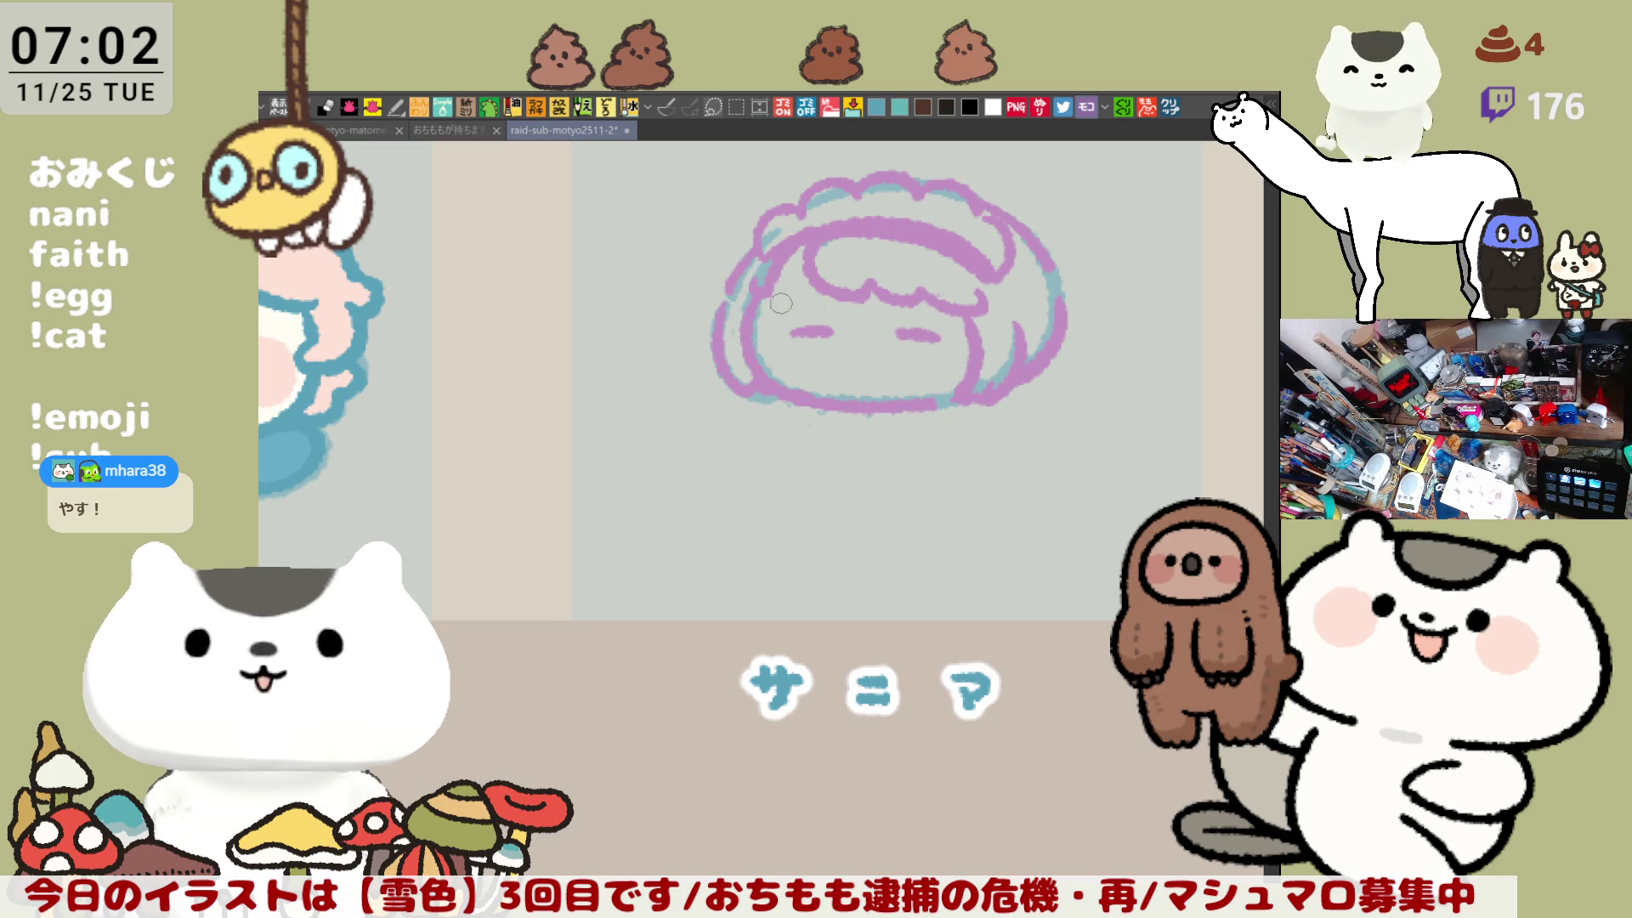
pyautogui.hscroll(2, 781, 303)
pyautogui.moveTo(808, 331); pyautogui.dragTo(813, 334)
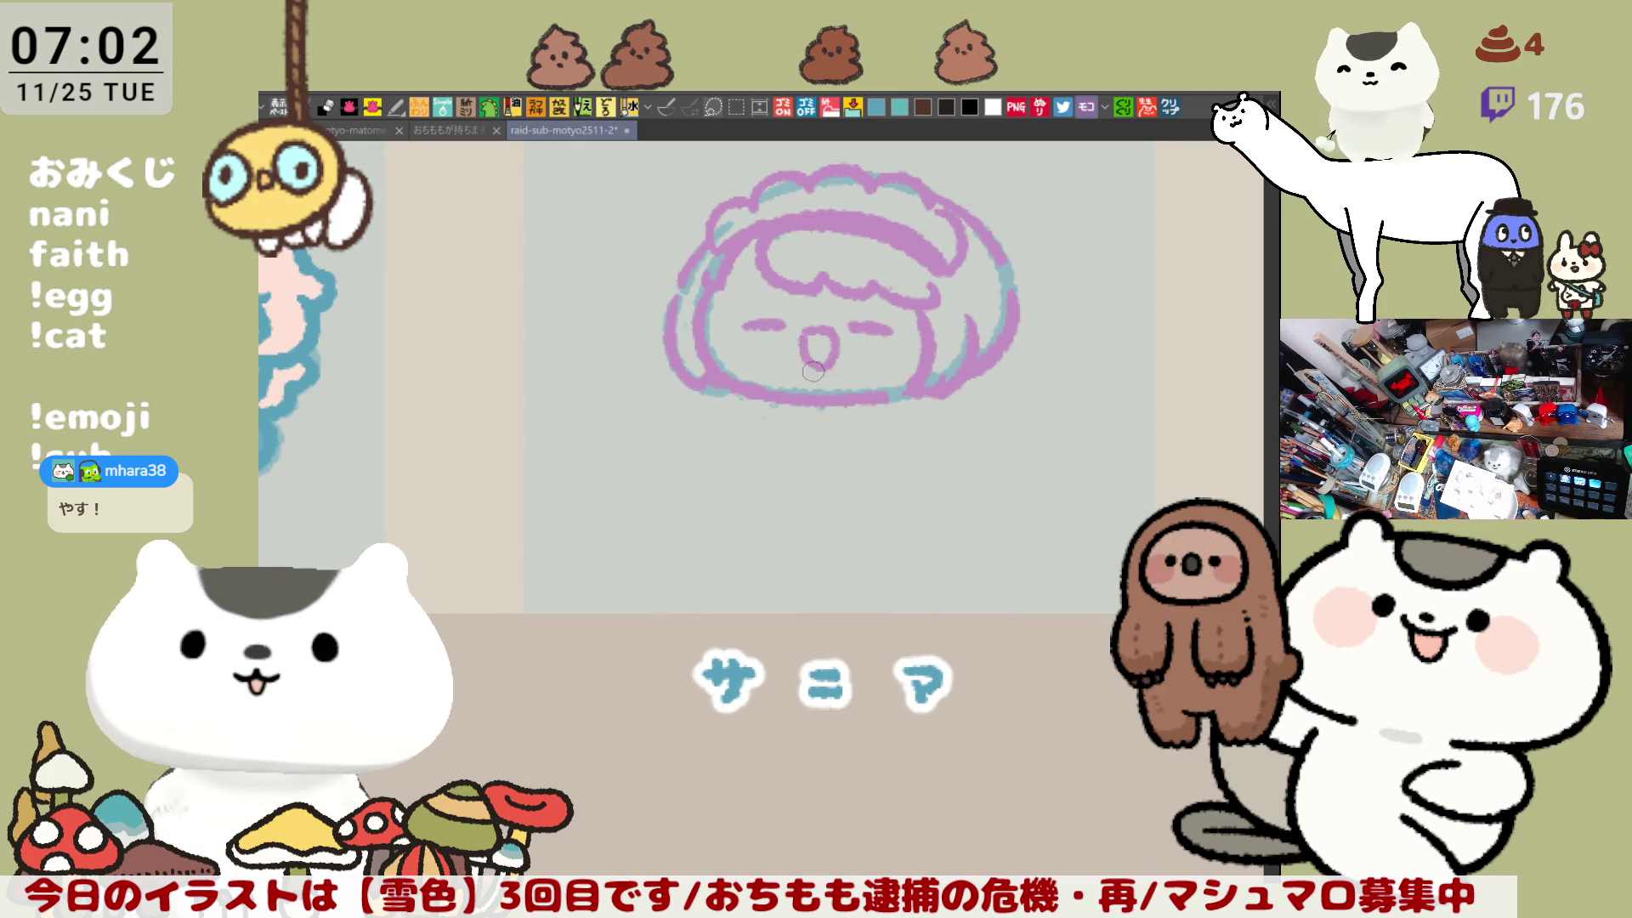
pyautogui.scroll(-1, 814, 371)
pyautogui.hscroll(1, 820, 366)
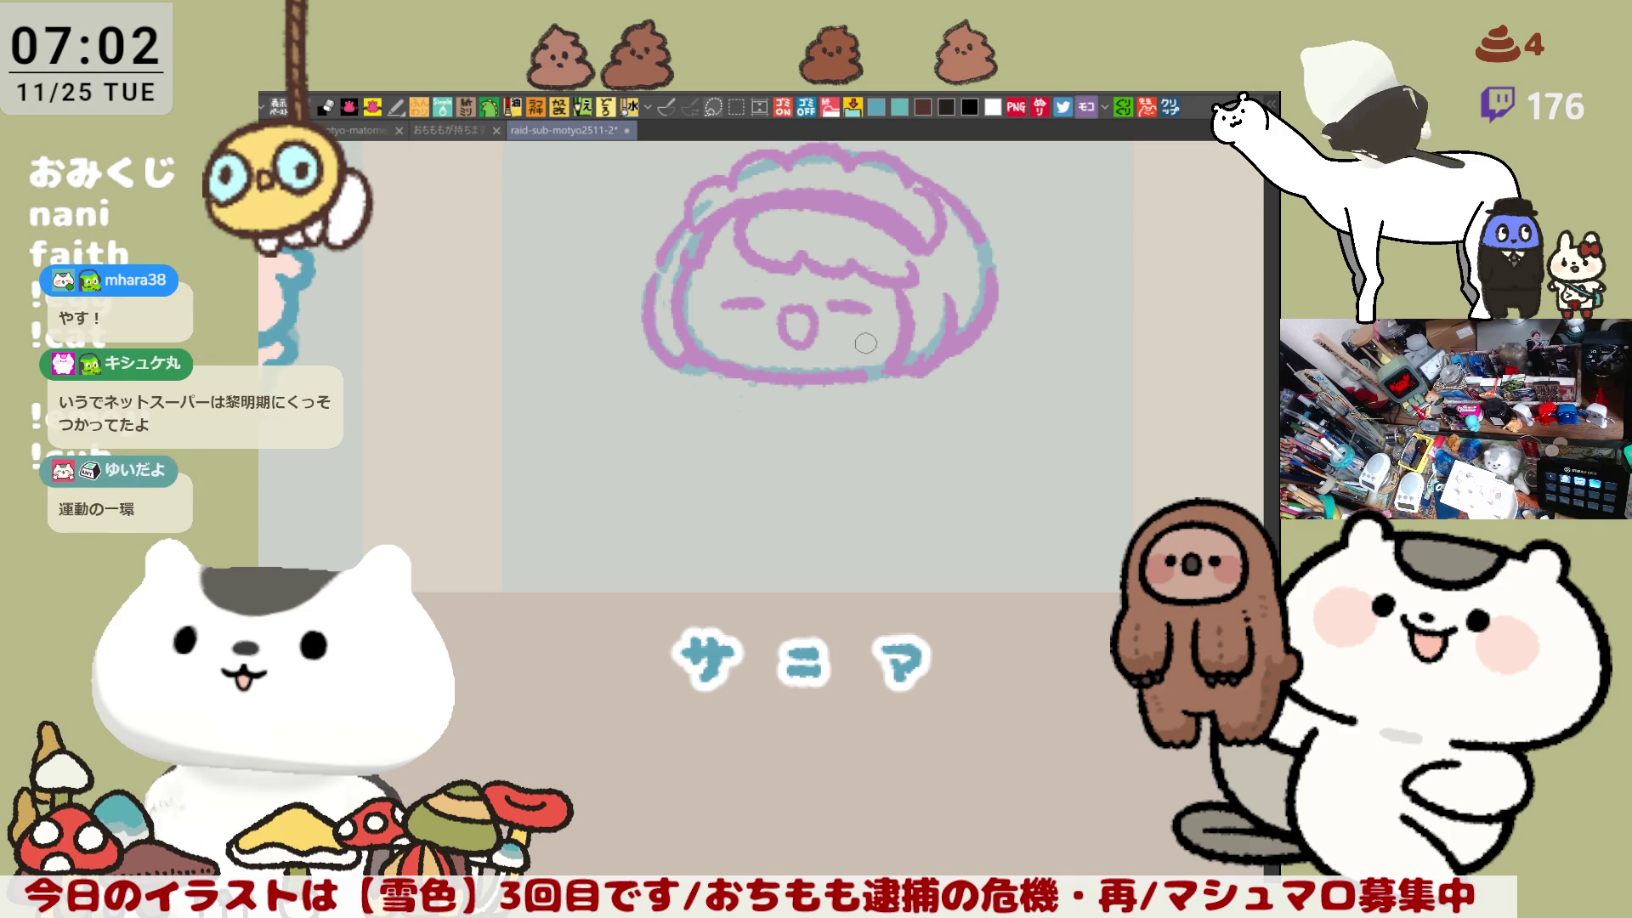
# Step: Extend the hair outline to the right and curve it down the head's right side
pyautogui.moveTo(1031, 320); pyautogui.dragTo(1005, 360)
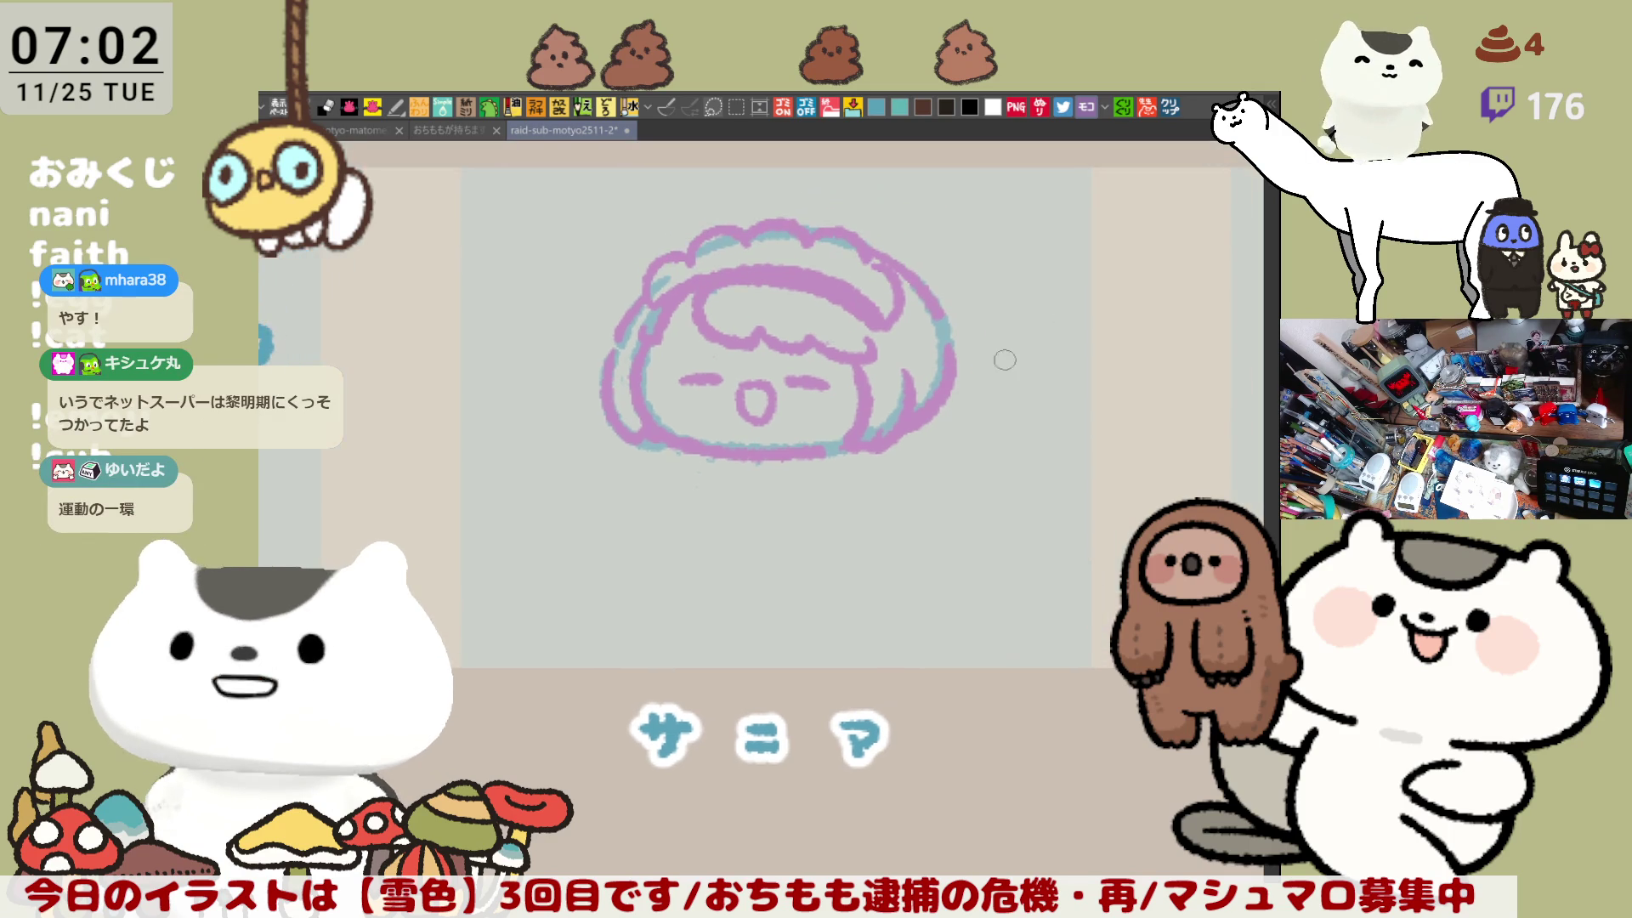
pyautogui.moveTo(938, 304); pyautogui.dragTo(983, 311)
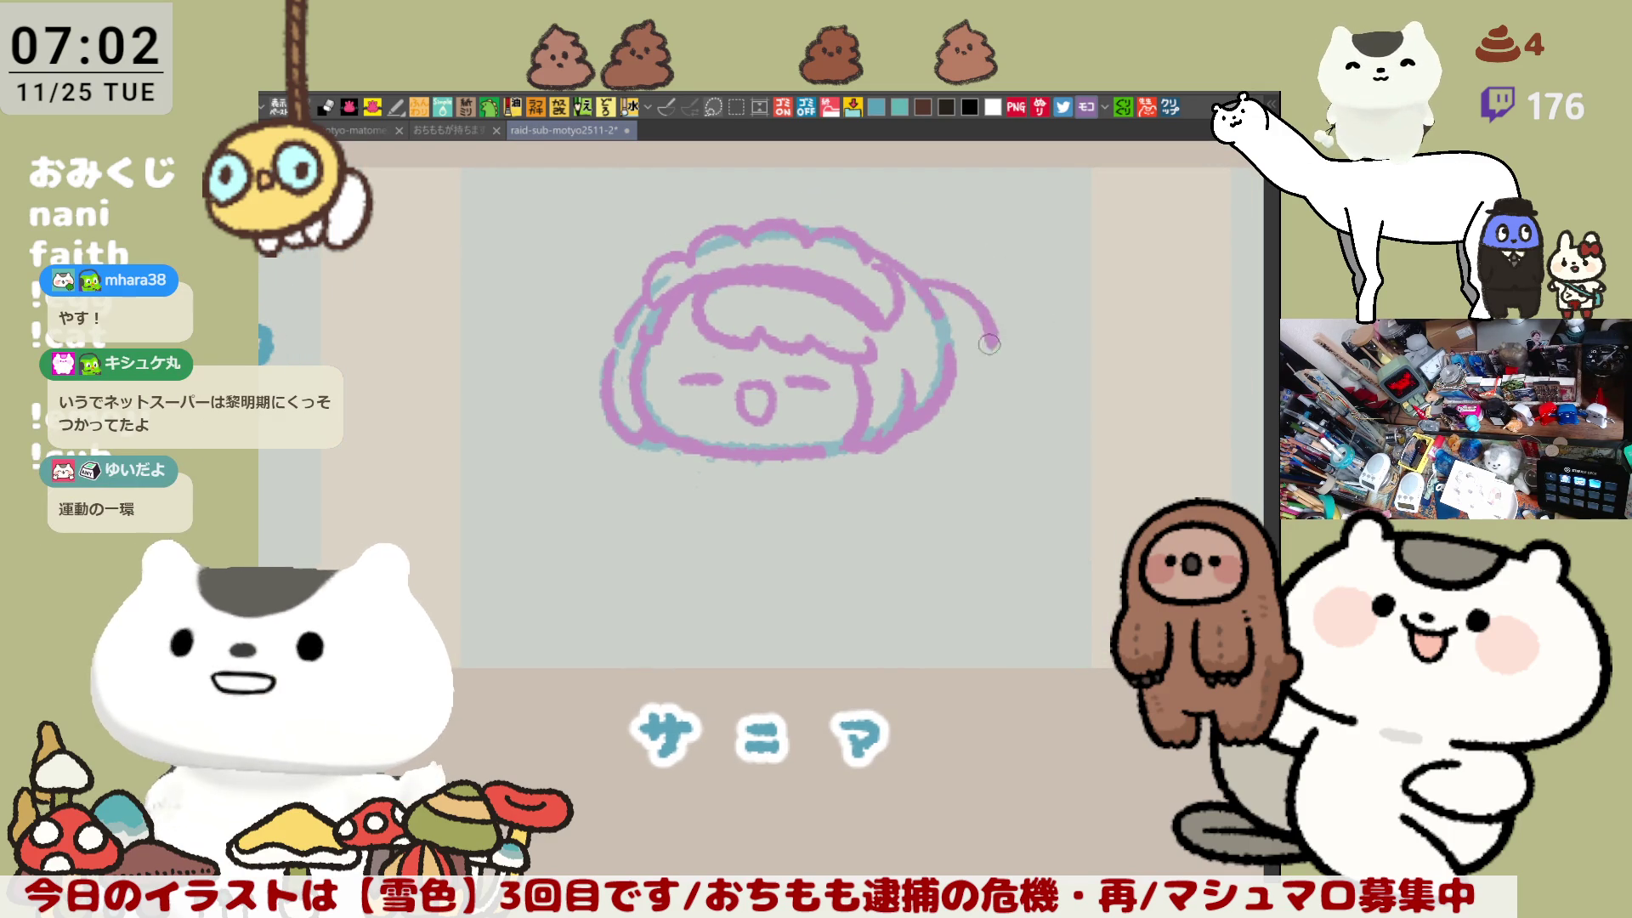
pyautogui.moveTo(926, 280); pyautogui.dragTo(988, 349)
pyautogui.hotkey('ctrl', 'z')
pyautogui.moveTo(917, 279)
pyautogui.mouseDown()
pyautogui.moveTo(977, 315)
pyautogui.moveTo(986, 345)
pyautogui.mouseUp()
pyautogui.hotkey('ctrl', 'z')
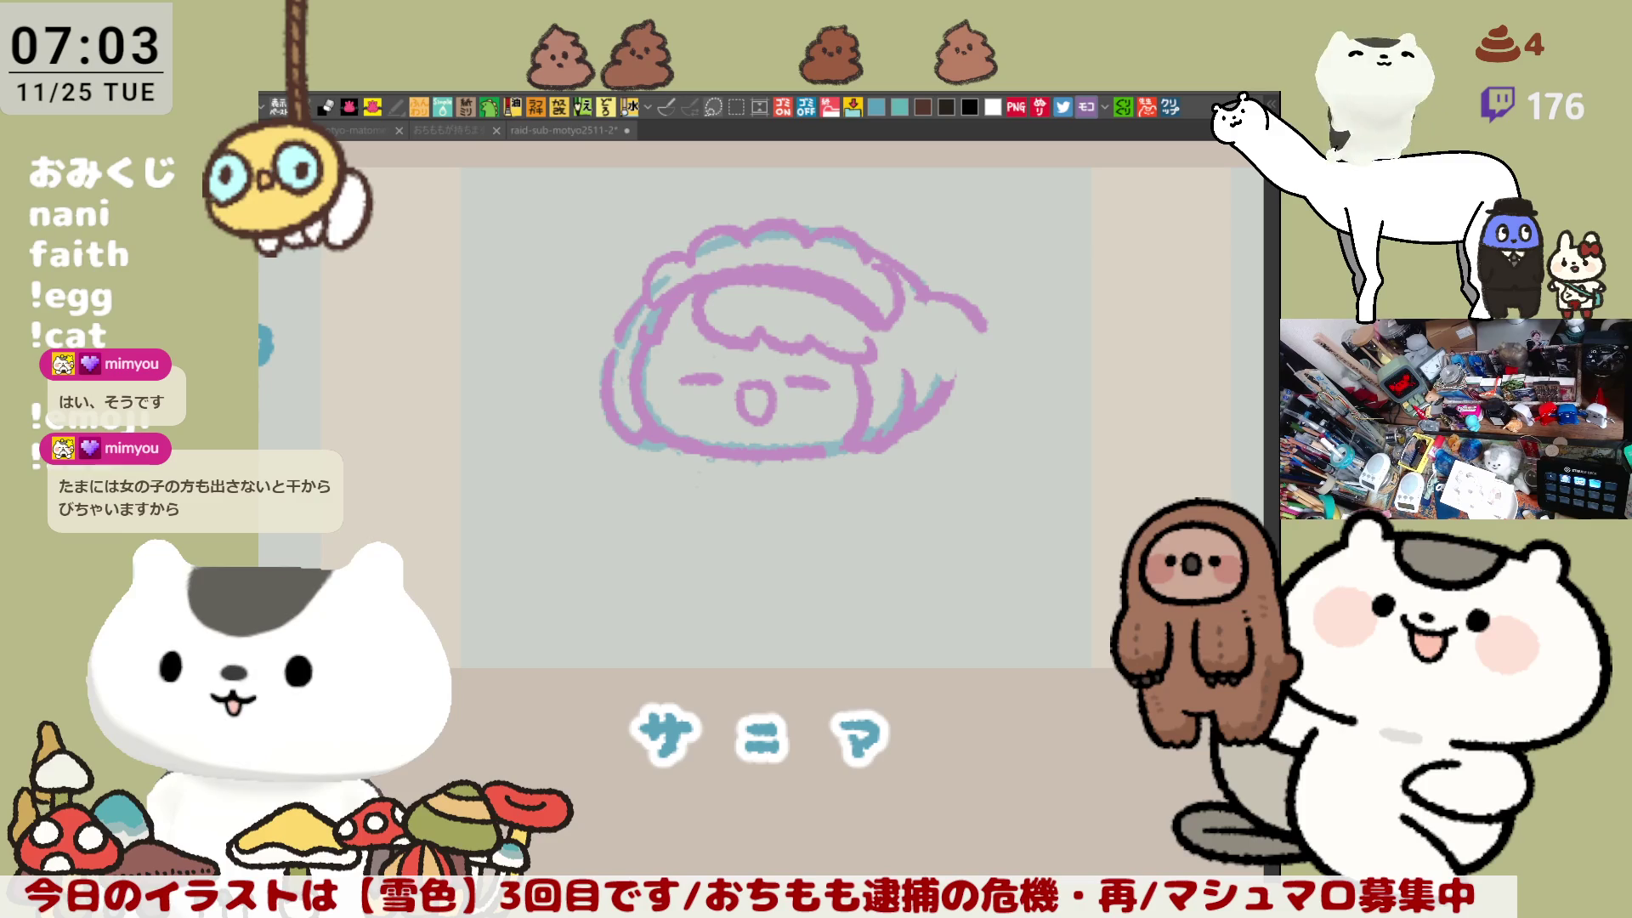
# Step: Erase stray pink marks right of the face and try a red arc on the head's right edge
pyautogui.moveTo(954, 558)
pyautogui.mouseDown()
pyautogui.moveTo(1056, 568)
pyautogui.moveTo(861, 530)
pyautogui.mouseUp()
pyautogui.moveTo(1029, 348)
pyautogui.mouseDown()
pyautogui.moveTo(1064, 390)
pyautogui.moveTo(1010, 458)
pyautogui.mouseUp()
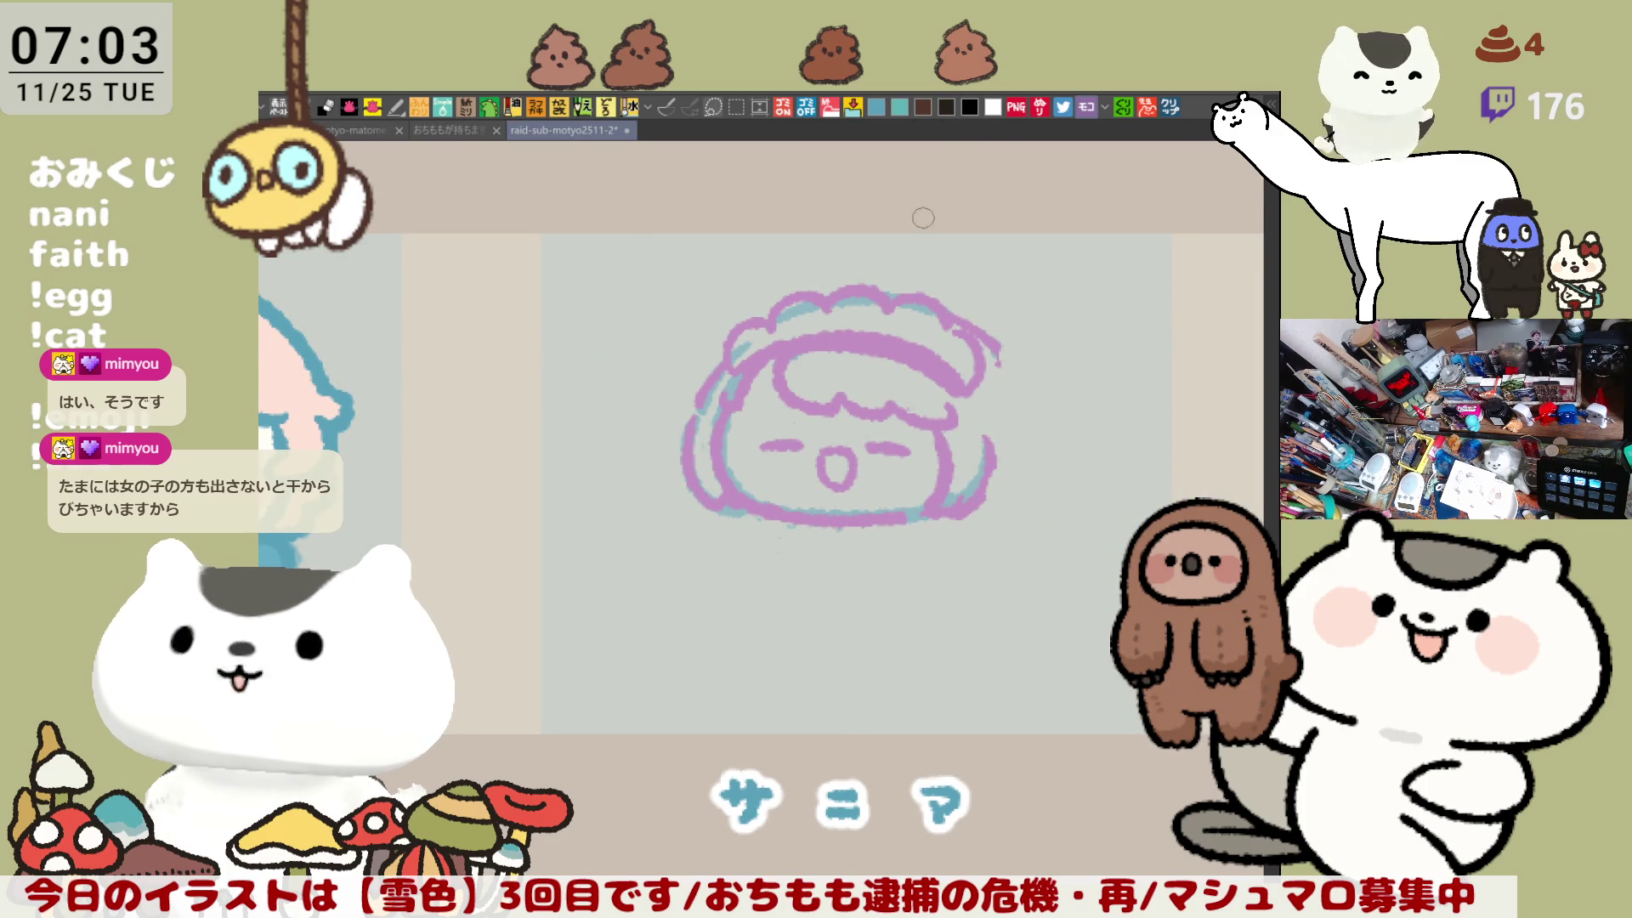
pyautogui.moveTo(975, 326); pyautogui.dragTo(997, 466)
pyautogui.hotkey('ctrl', 'z')
pyautogui.moveTo(976, 324)
pyautogui.mouseDown()
pyautogui.moveTo(1013, 480)
pyautogui.moveTo(973, 510)
pyautogui.moveTo(979, 392)
pyautogui.mouseUp()
pyautogui.hotkey('ctrl', 'z')
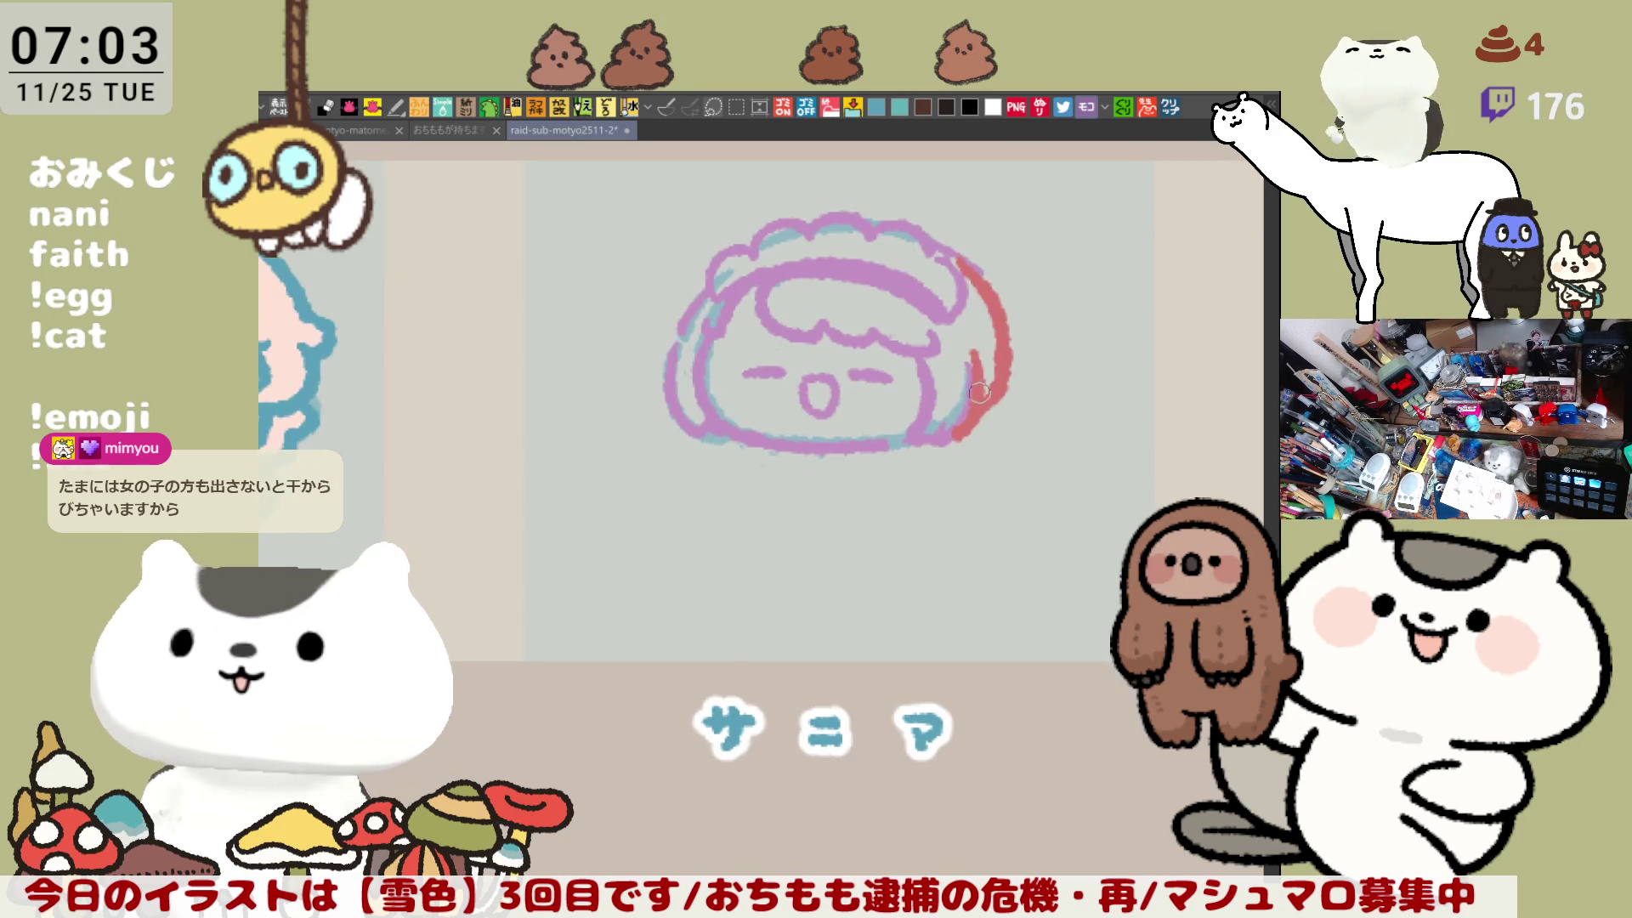
# Step: Trace the head's left edge, upper-left outline and inner hair curve in red
pyautogui.moveTo(674, 340); pyautogui.dragTo(679, 416)
pyautogui.hotkey('ctrl', 'z')
pyautogui.moveTo(678, 334); pyautogui.dragTo(679, 425)
pyautogui.hotkey('ctrl', 'z')
pyautogui.moveTo(686, 326); pyautogui.dragTo(690, 432)
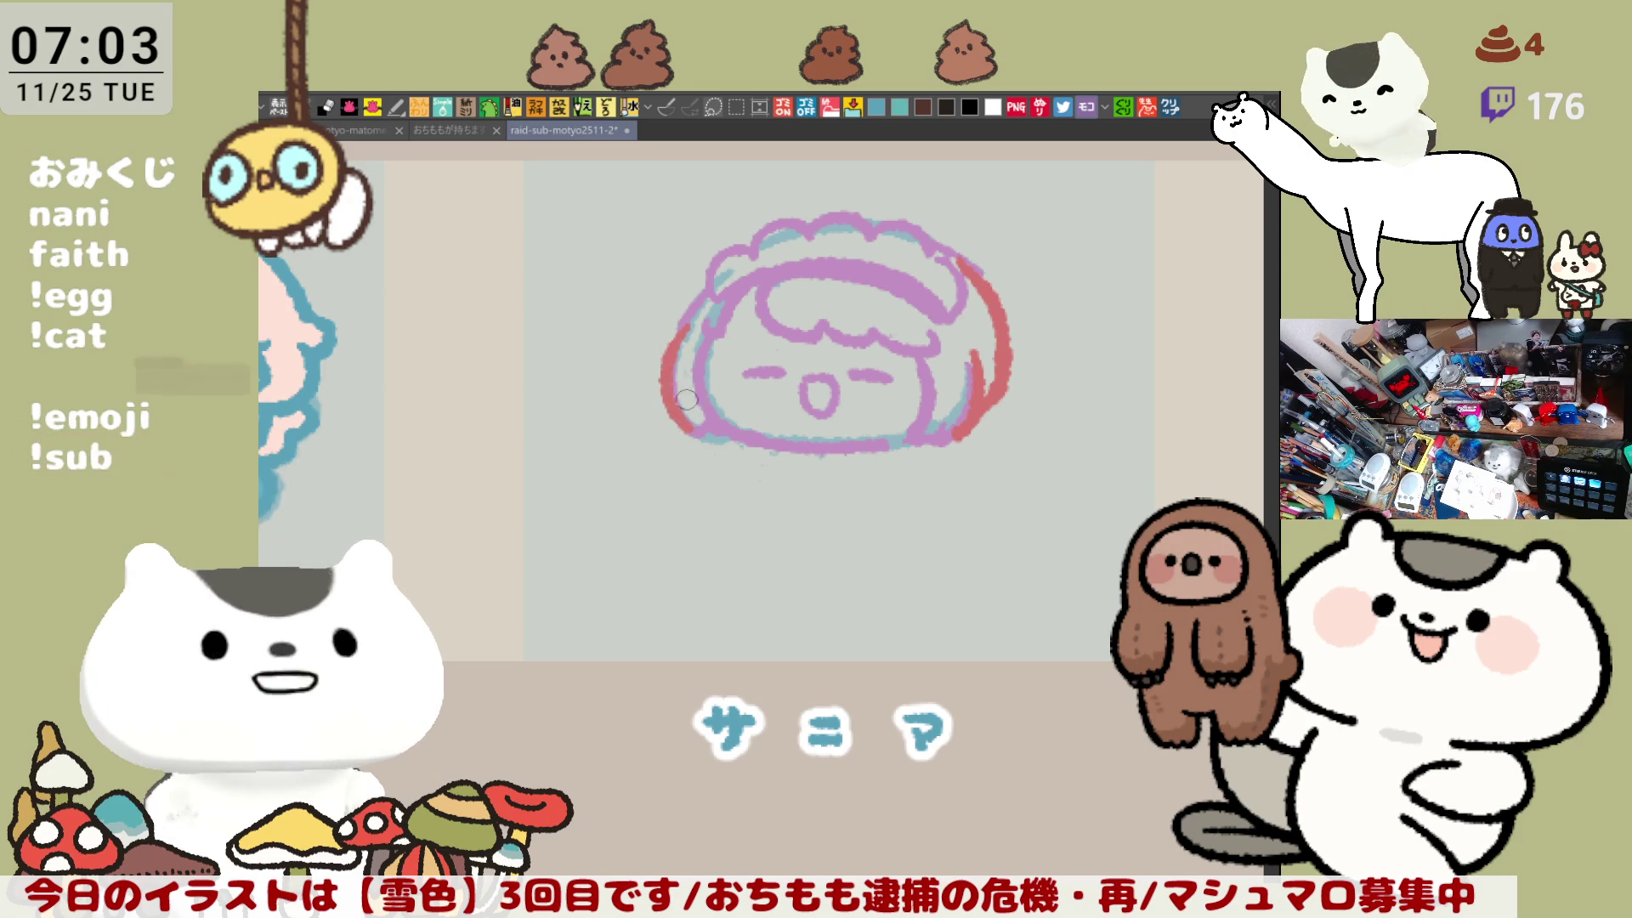
pyautogui.moveTo(710, 280)
pyautogui.mouseDown()
pyautogui.moveTo(694, 317)
pyautogui.moveTo(716, 261)
pyautogui.moveTo(926, 272)
pyautogui.moveTo(770, 284)
pyautogui.moveTo(769, 349)
pyautogui.mouseUp()
pyautogui.hotkey('ctrl', 'z')
pyautogui.hotkey('ctrl', 'z')
pyautogui.moveTo(707, 280); pyautogui.dragTo(758, 346)
pyautogui.hotkey('ctrl', 'z')
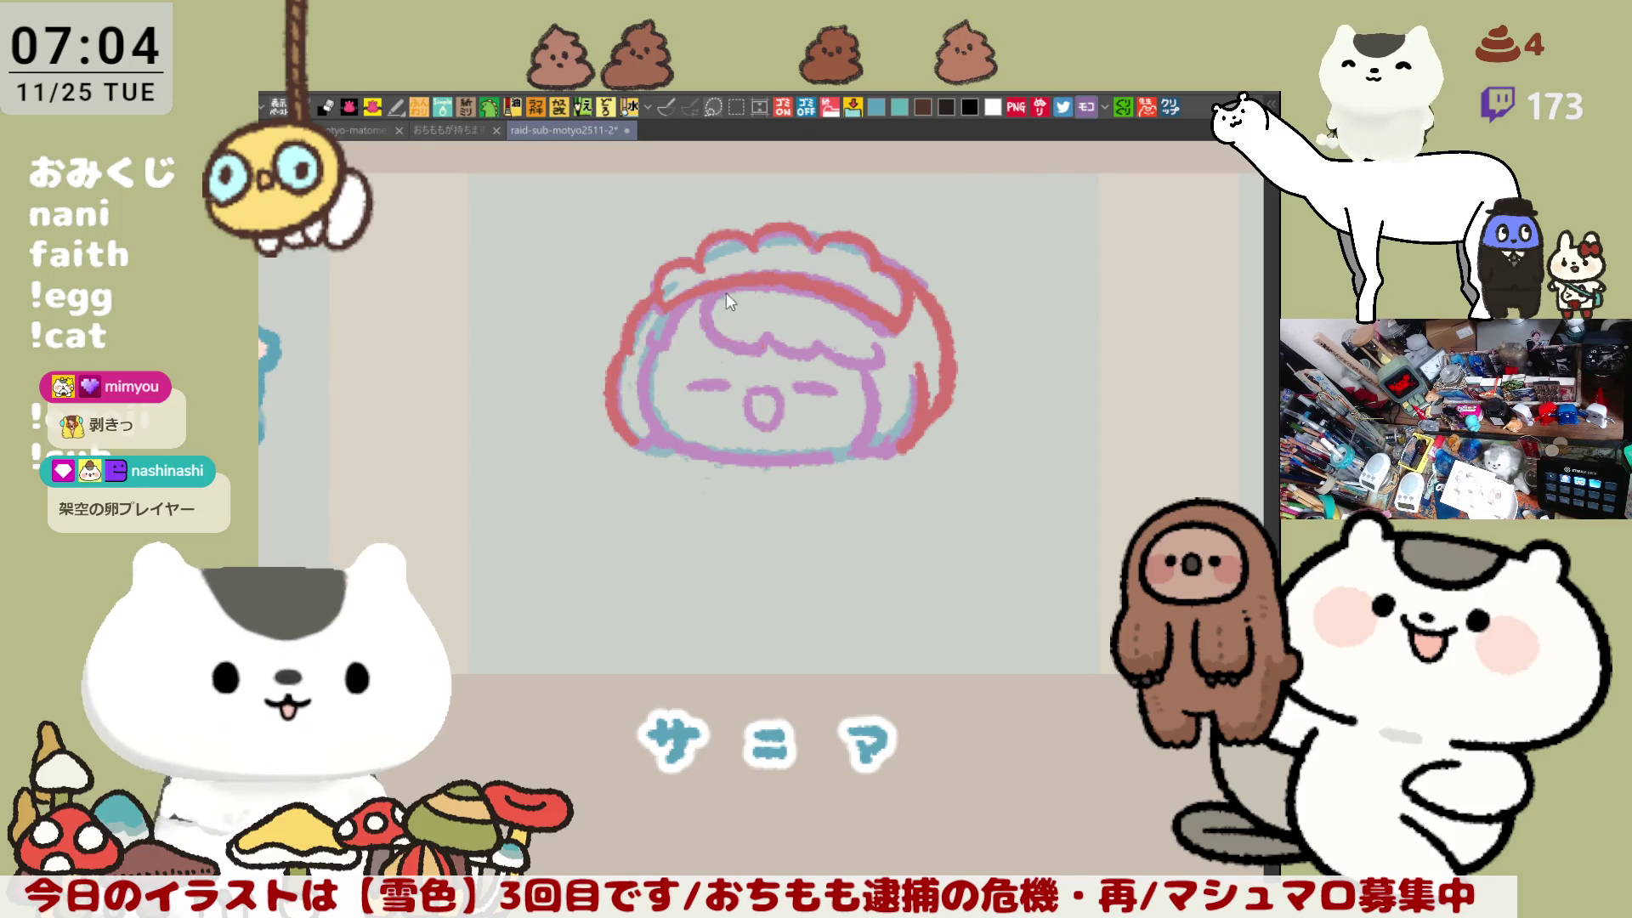
pyautogui.moveTo(707, 287)
pyautogui.mouseDown()
pyautogui.moveTo(765, 338)
pyautogui.moveTo(879, 357)
pyautogui.mouseUp()
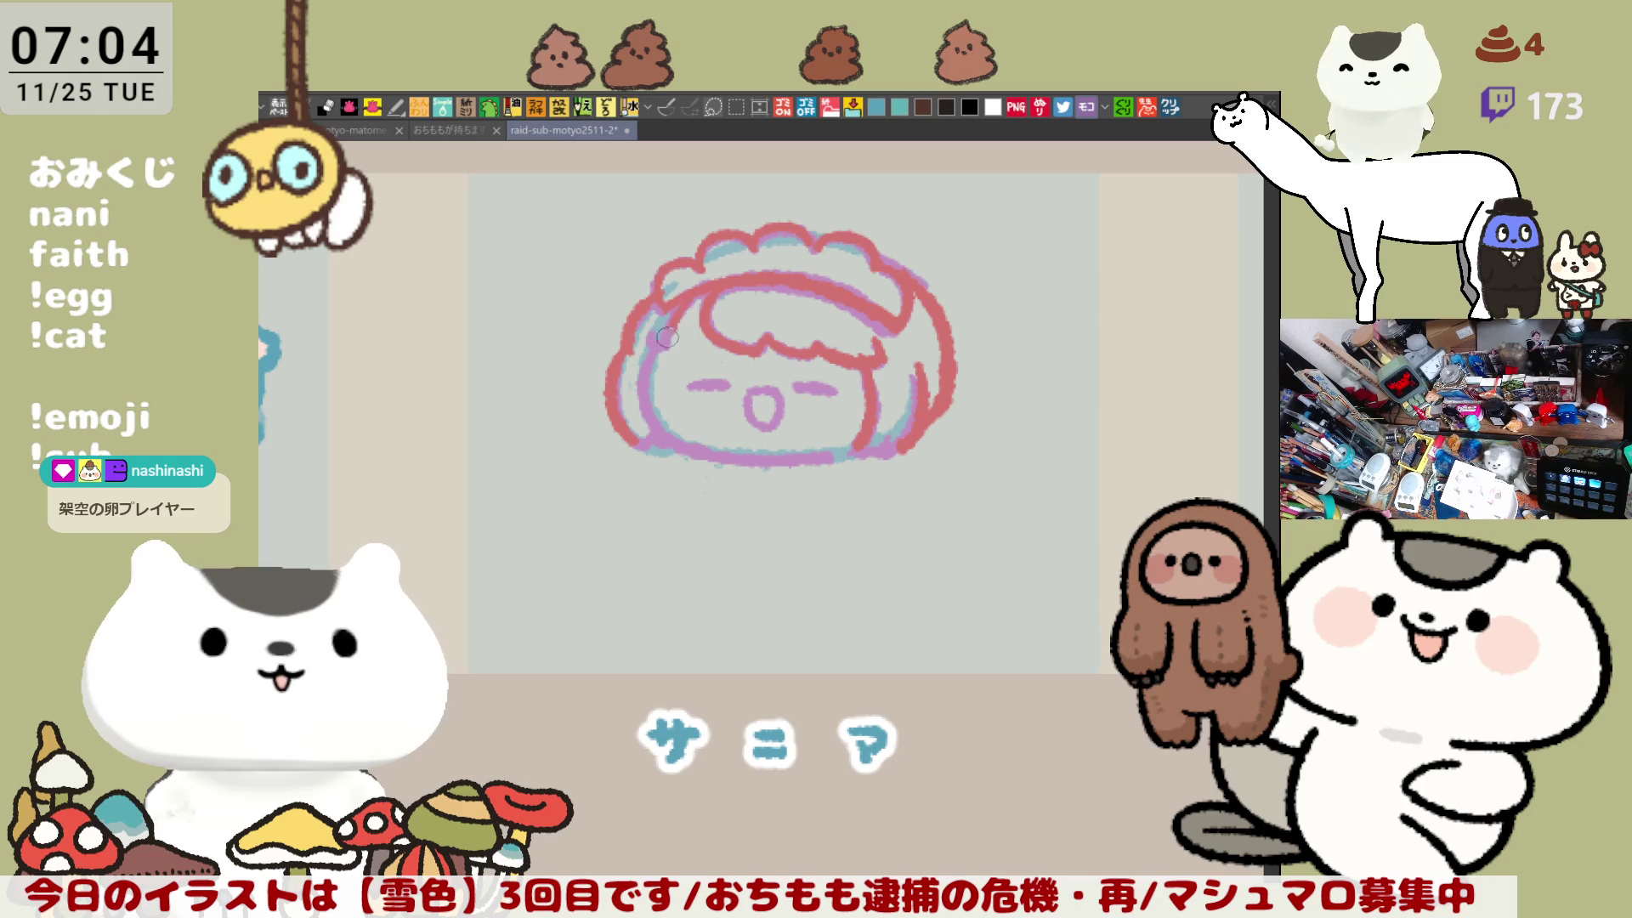
# Step: Add a left inner hair line and red tufts flaring out at the upper right and upper left
pyautogui.moveTo(643, 372); pyautogui.dragTo(667, 437)
pyautogui.hotkey('ctrl', 'z')
pyautogui.moveTo(643, 340); pyautogui.dragTo(688, 447)
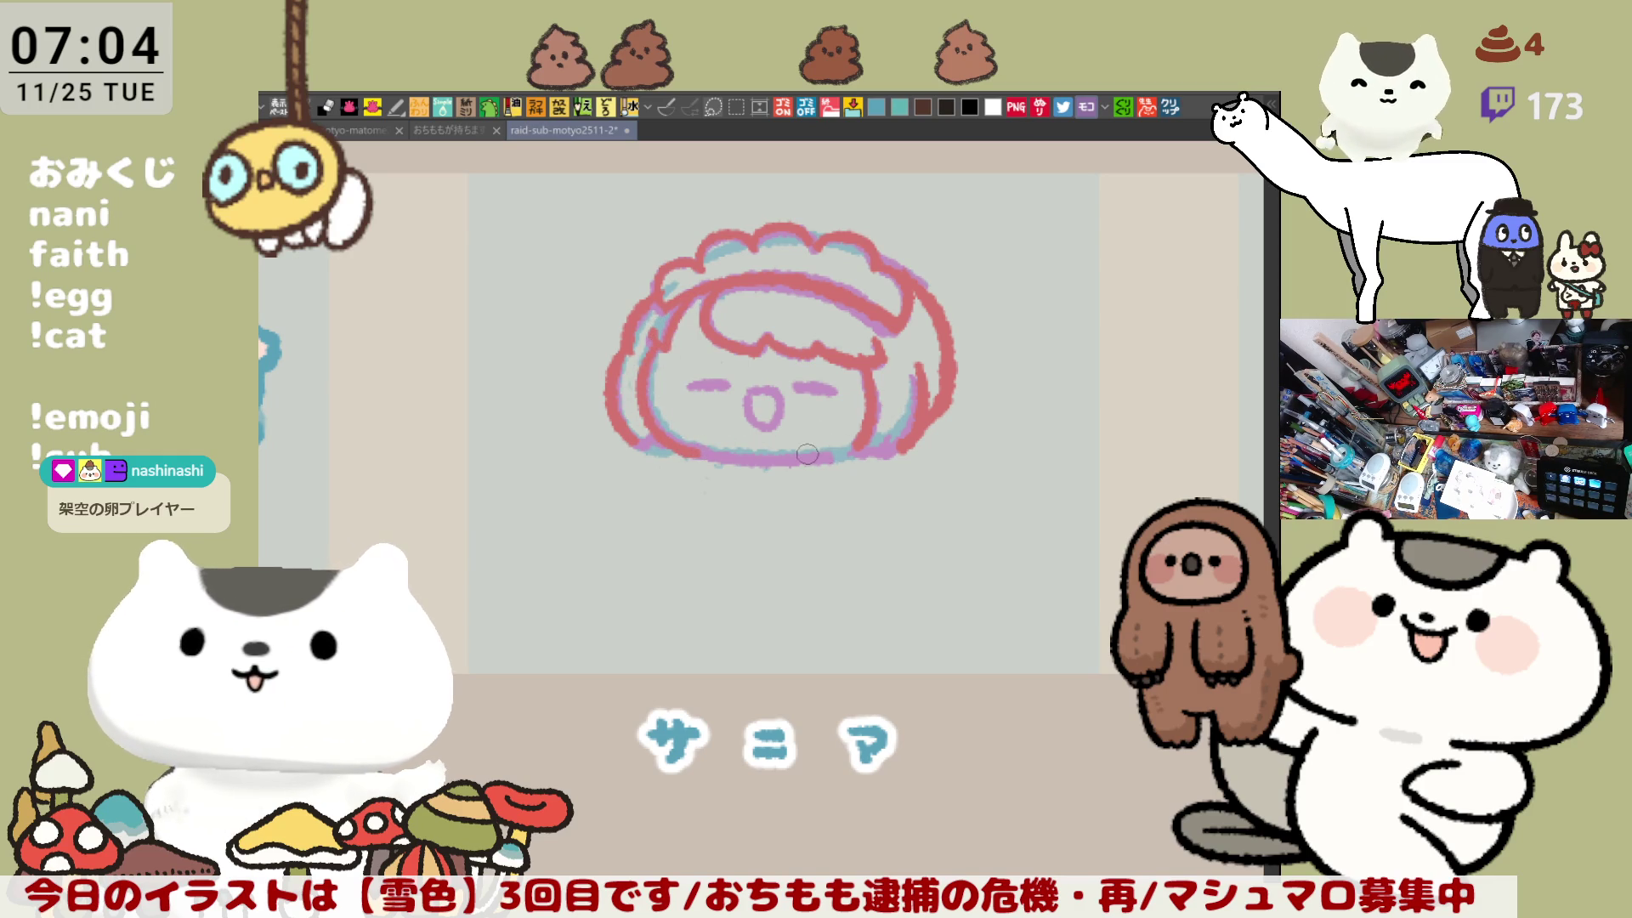
pyautogui.scroll(-2, 951, 257)
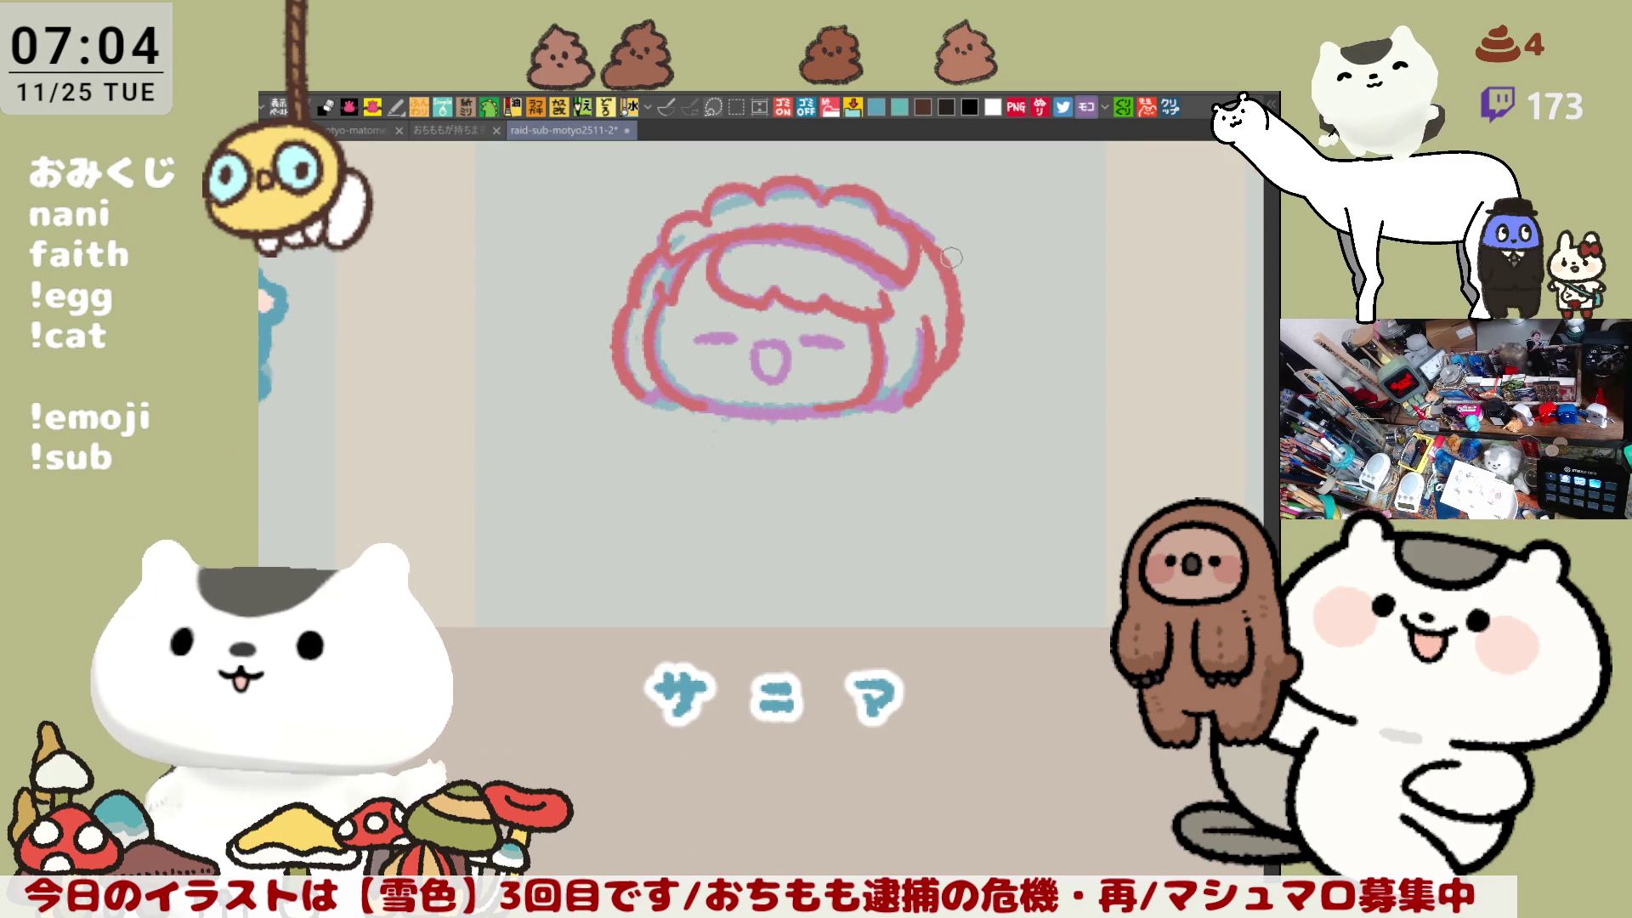
pyautogui.hotkey('ctrl', 'z')
pyautogui.moveTo(943, 255)
pyautogui.mouseDown()
pyautogui.moveTo(1001, 274)
pyautogui.moveTo(972, 310)
pyautogui.mouseUp()
pyautogui.moveTo(653, 259)
pyautogui.mouseDown()
pyautogui.moveTo(591, 269)
pyautogui.moveTo(607, 293)
pyautogui.mouseUp()
pyautogui.hotkey('ctrl', 'z')
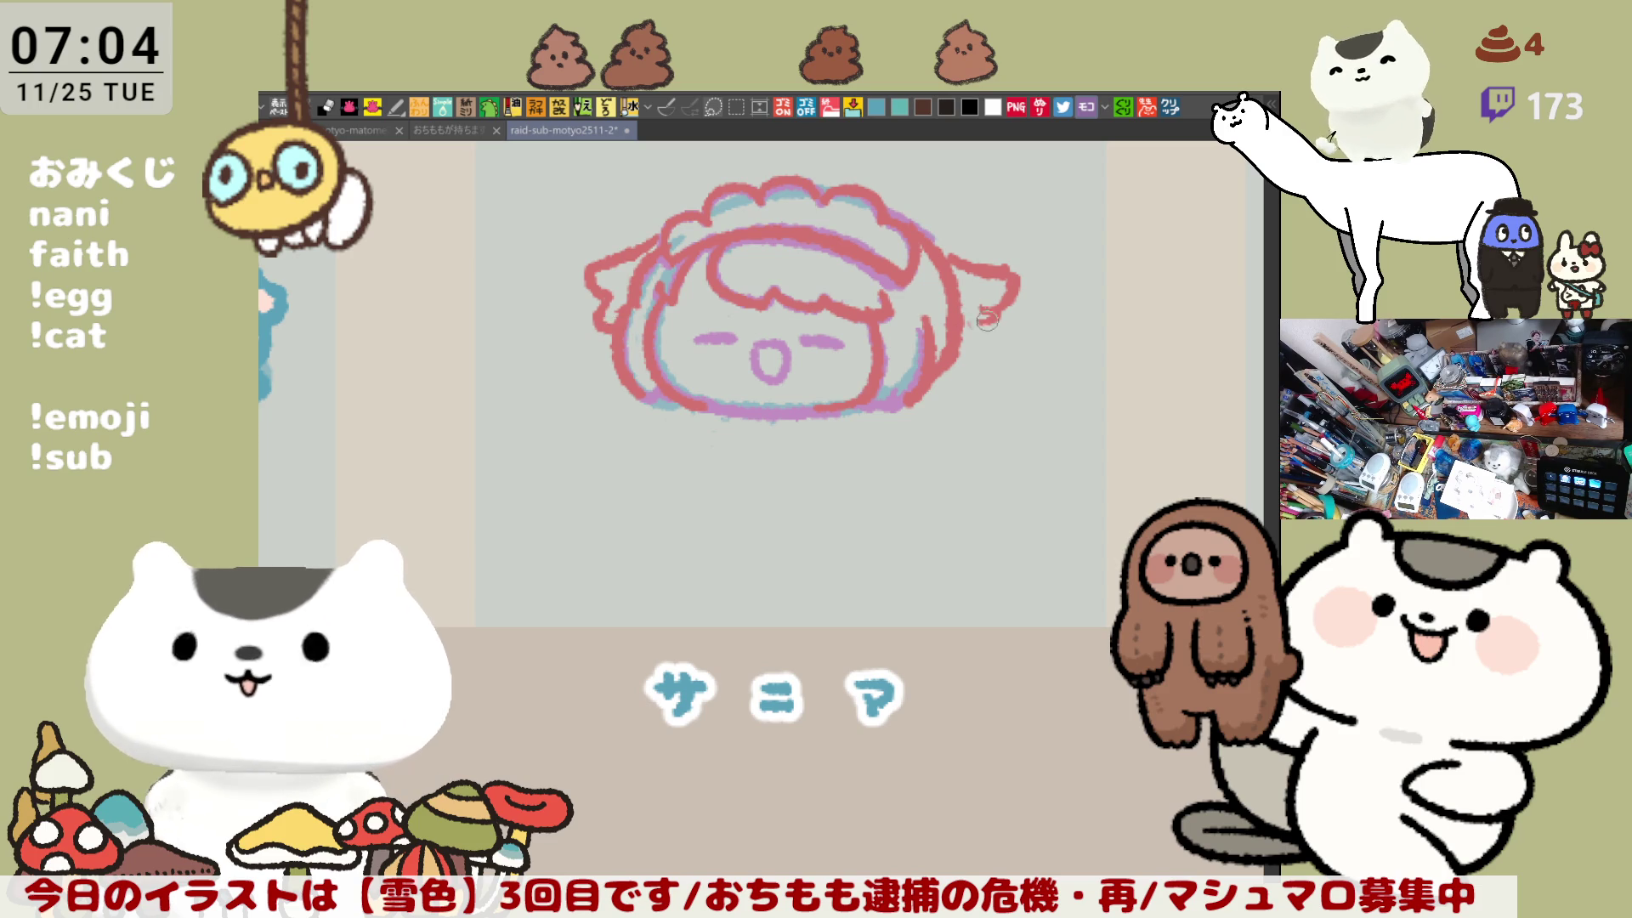
# Step: Draw a curve under the face, a short line below it, and a blue arc under the head's left side
pyautogui.moveTo(941, 387); pyautogui.dragTo(1006, 434)
pyautogui.moveTo(1019, 329)
pyautogui.mouseDown()
pyautogui.moveTo(986, 309)
pyautogui.moveTo(994, 325)
pyautogui.mouseUp()
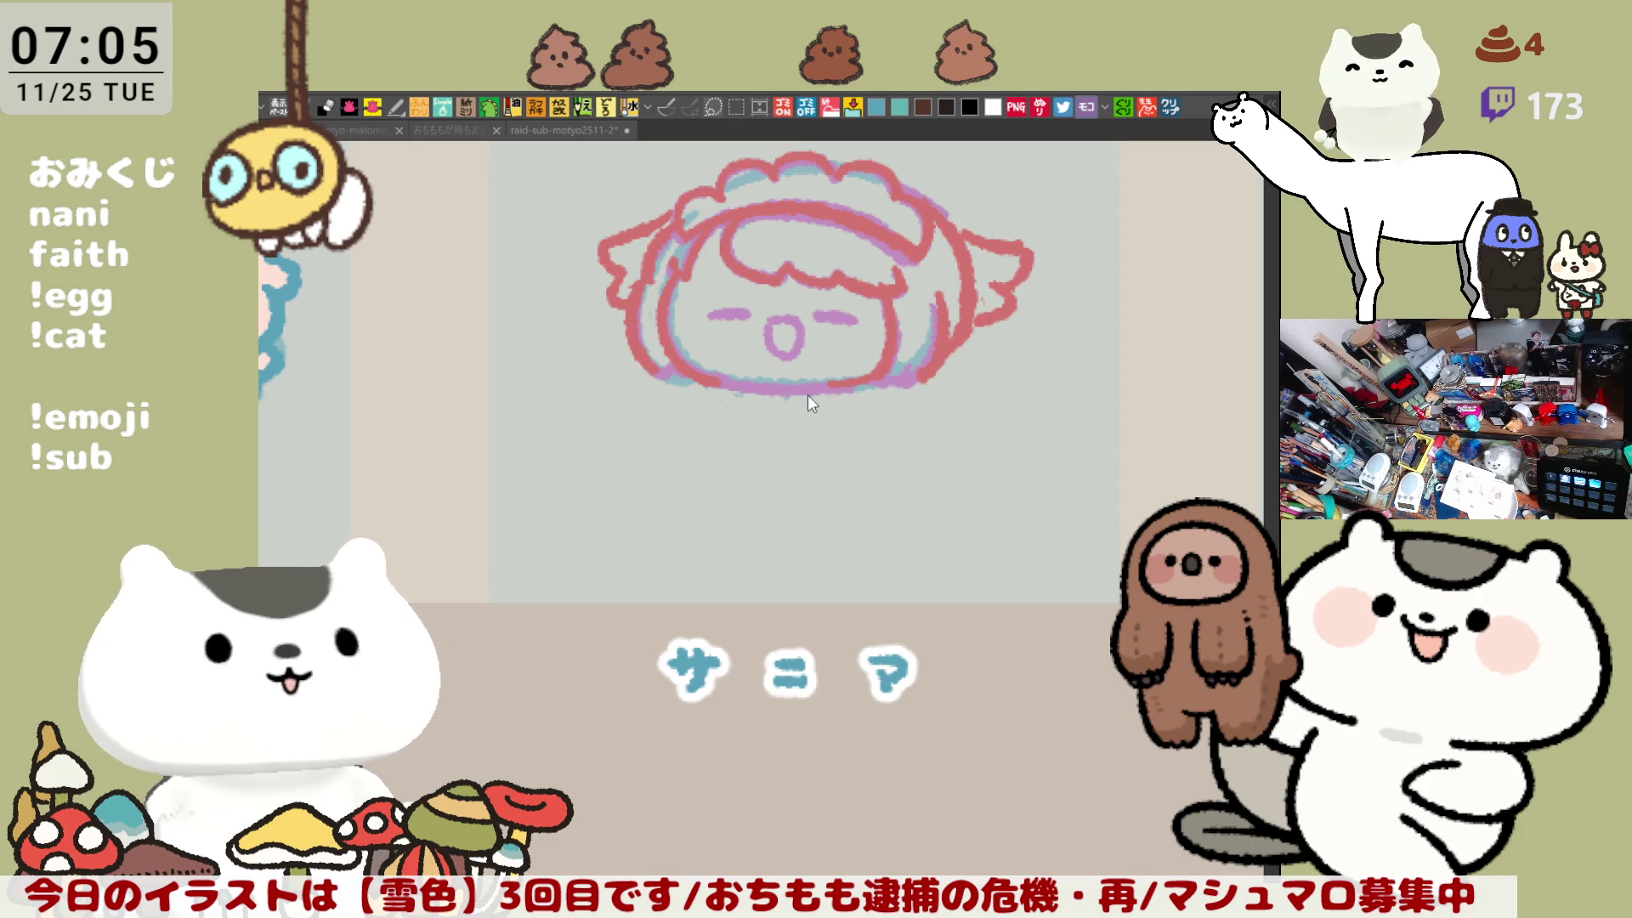
pyautogui.click(769, 400)
pyautogui.moveTo(701, 386); pyautogui.dragTo(854, 399)
pyautogui.hotkey('ctrl', 'z')
pyautogui.moveTo(699, 391); pyautogui.dragTo(880, 399)
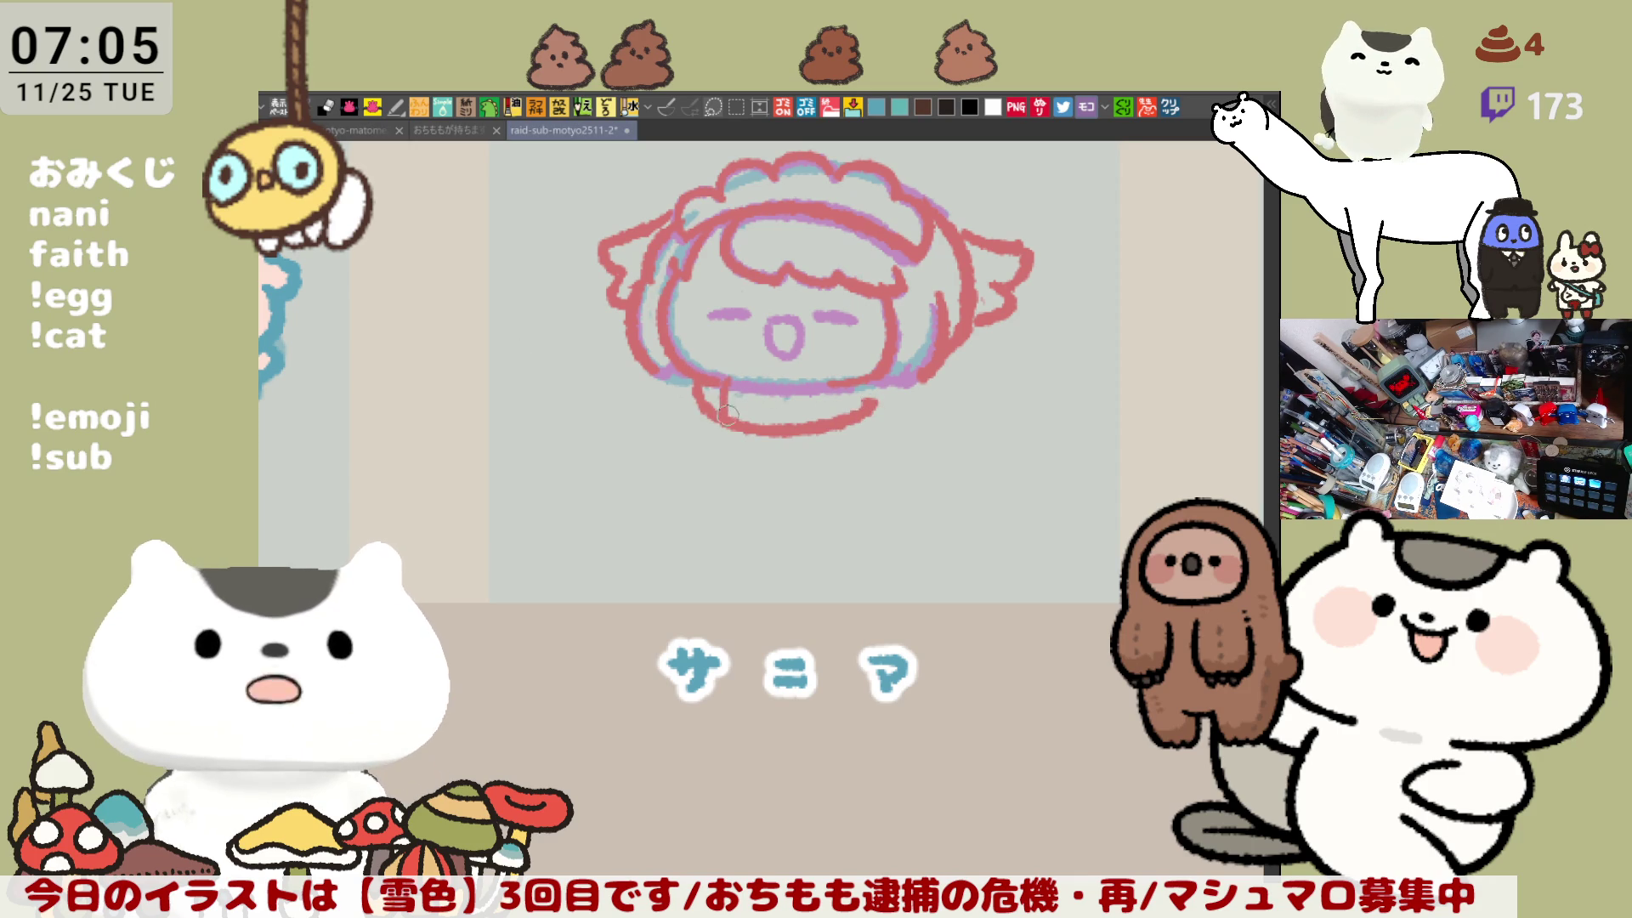
pyautogui.moveTo(773, 388); pyautogui.dragTo(770, 425)
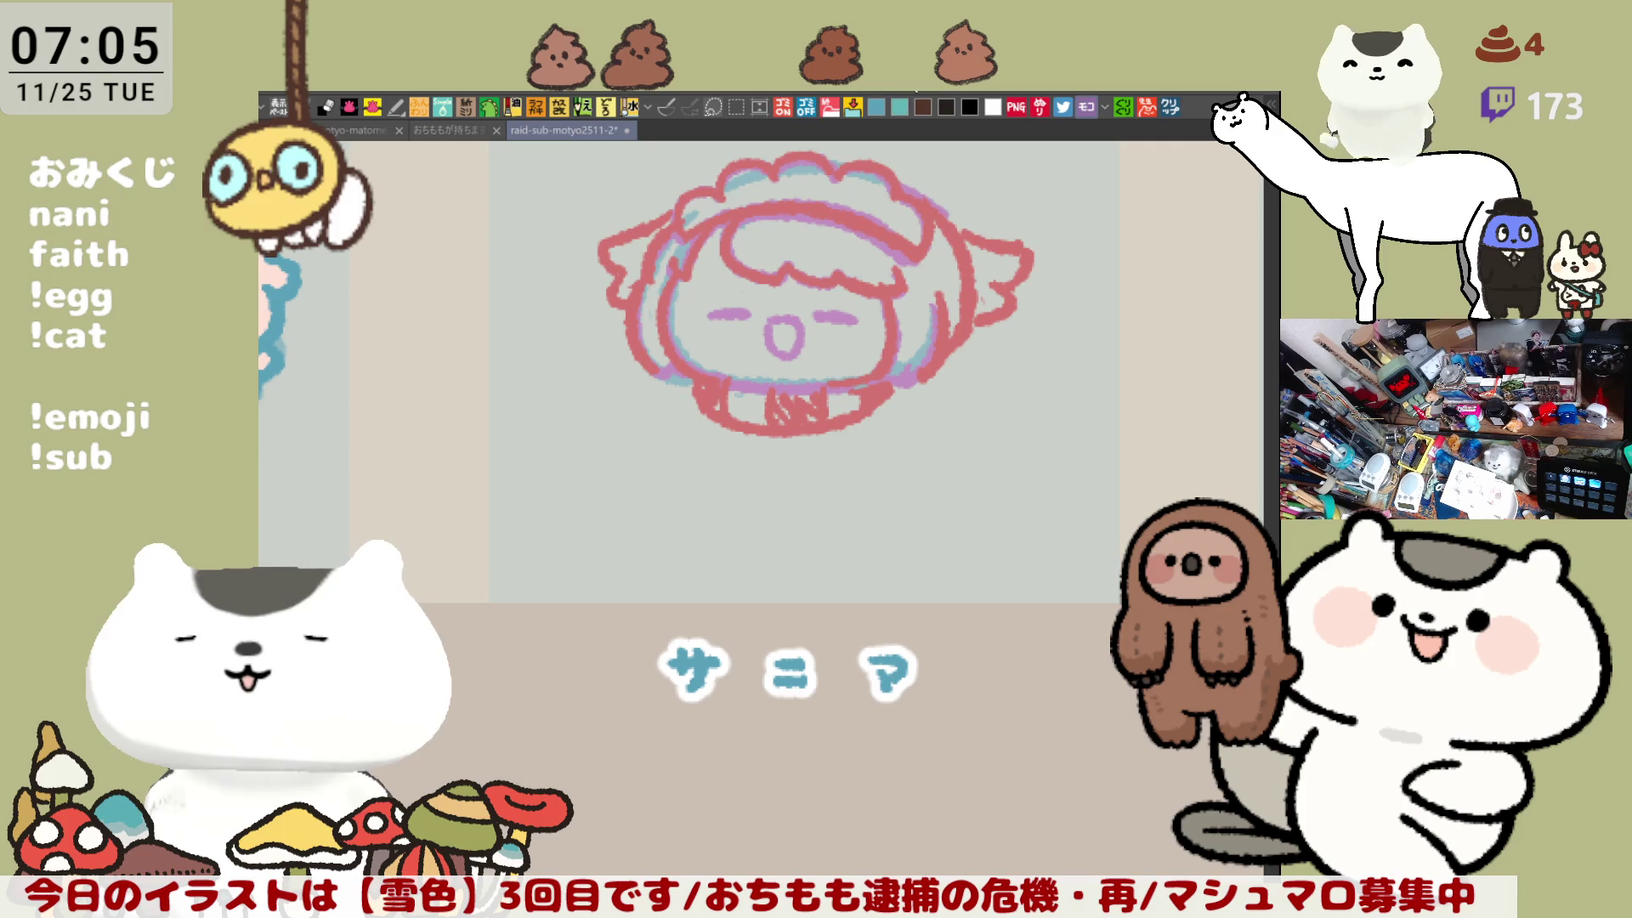
pyautogui.moveTo(688, 378)
pyautogui.mouseDown()
pyautogui.moveTo(684, 425)
pyautogui.moveTo(664, 417)
pyautogui.moveTo(676, 362)
pyautogui.moveTo(649, 395)
pyautogui.mouseUp()
pyautogui.hotkey('ctrl', 'z')
pyautogui.hotkey('ctrl', 'z')
pyautogui.hotkey('ctrl', 'z')
pyautogui.hotkey('ctrl', 'z')
pyautogui.hotkey('ctrl', 'z')
pyautogui.hotkey('ctrl', 'z')
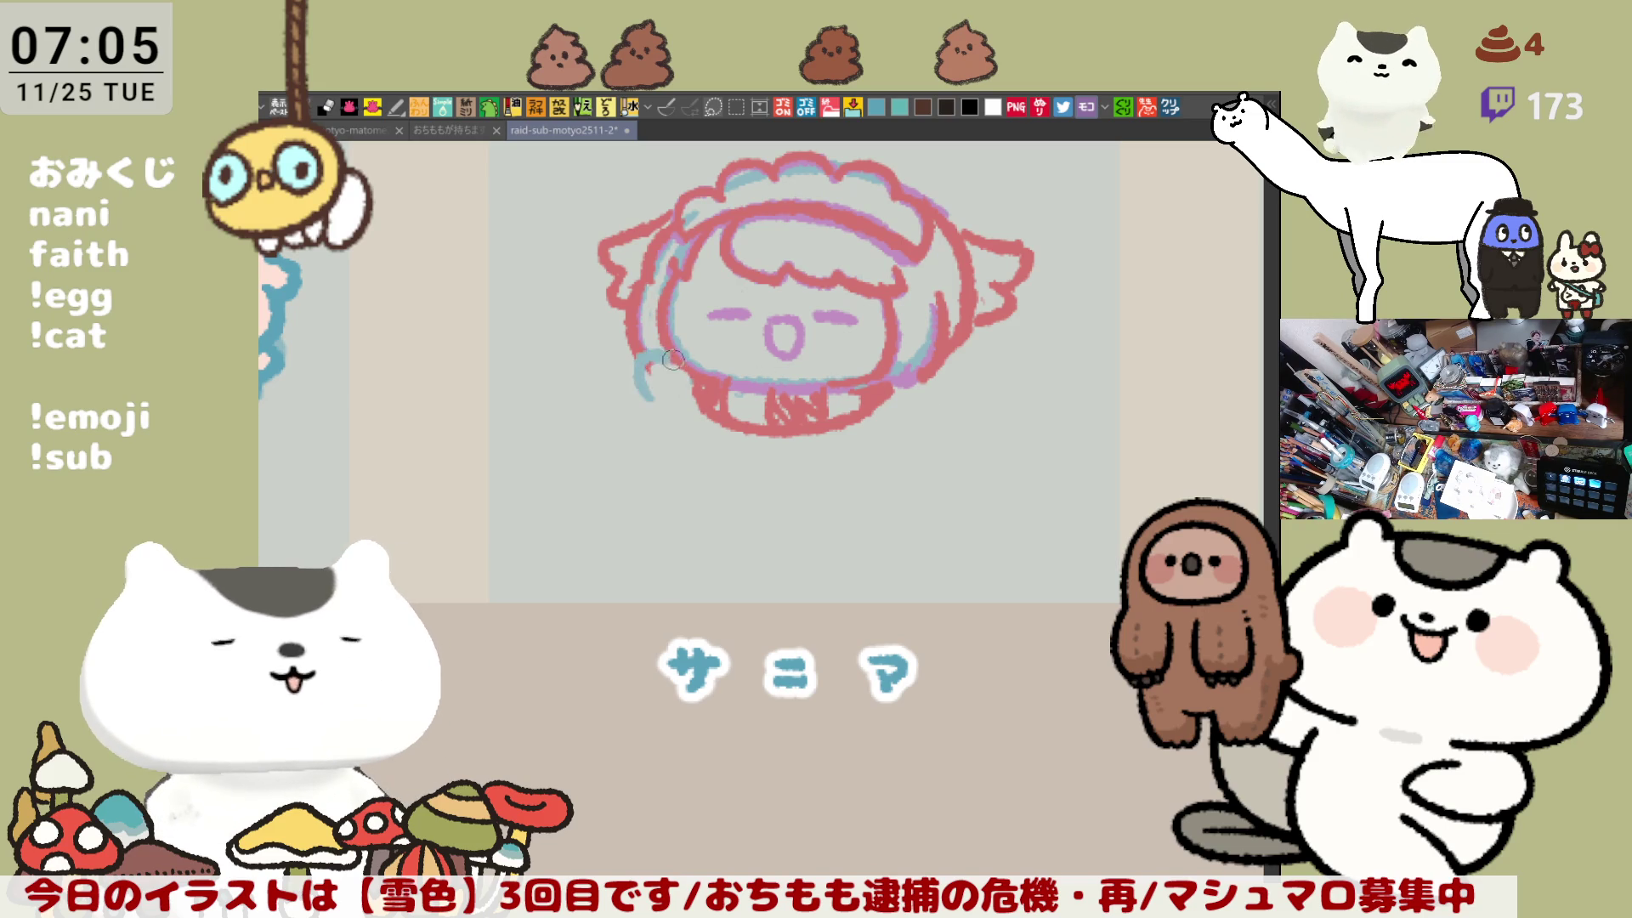
pyautogui.moveTo(676, 360); pyautogui.dragTo(668, 410)
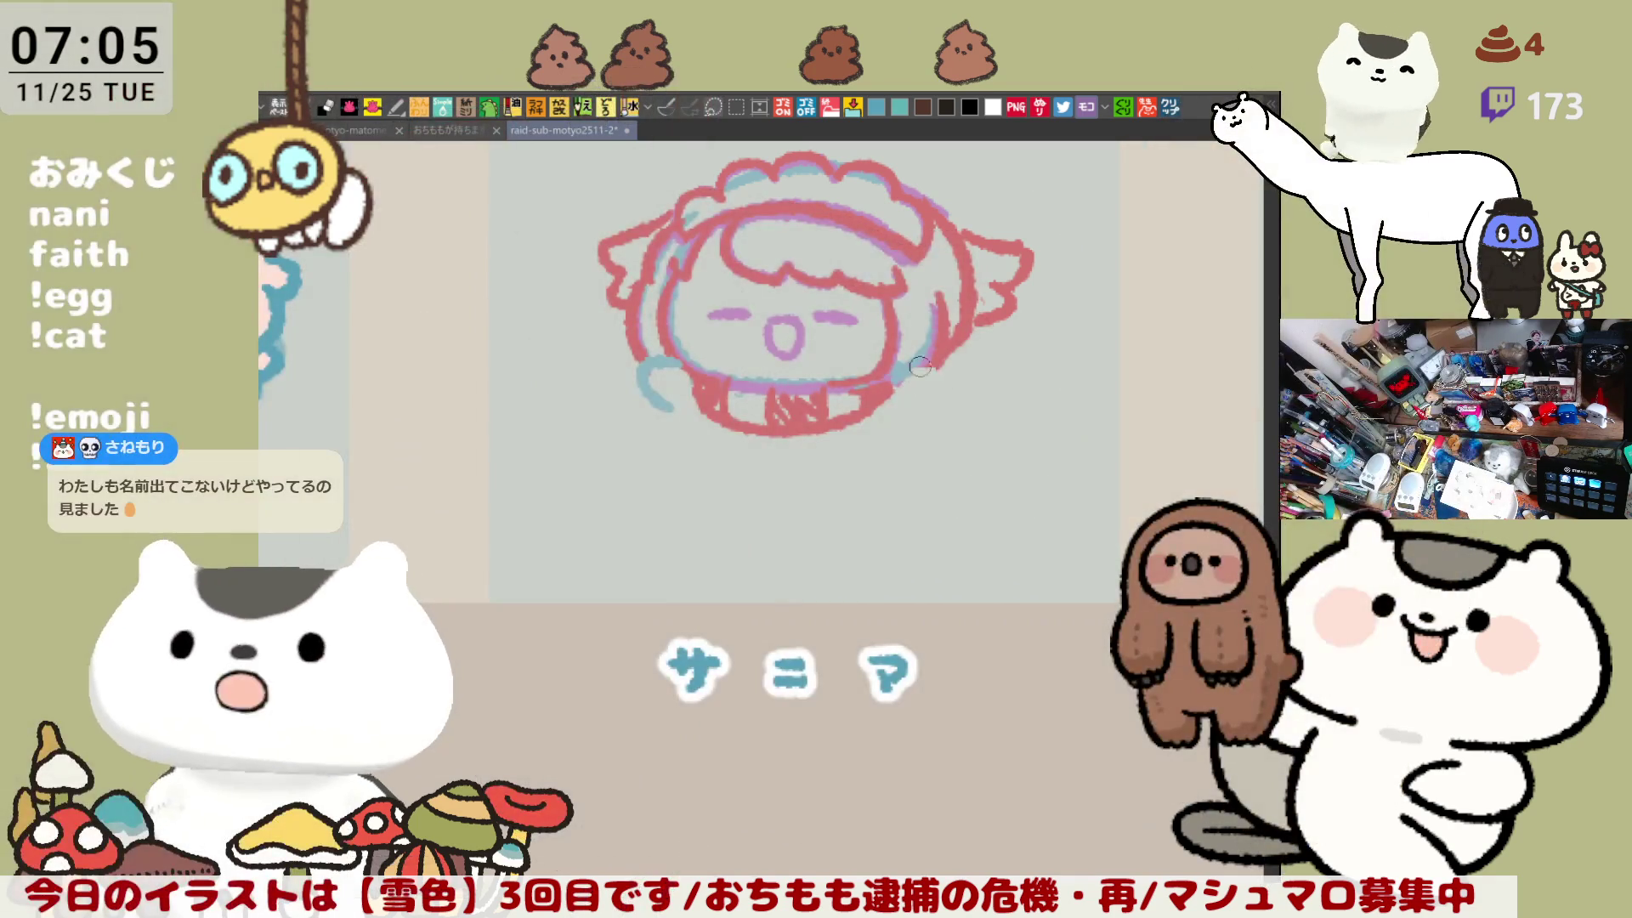
# Step: Draw blue arm arcs at the face's right side and lower left
pyautogui.moveTo(919, 366); pyautogui.dragTo(932, 412)
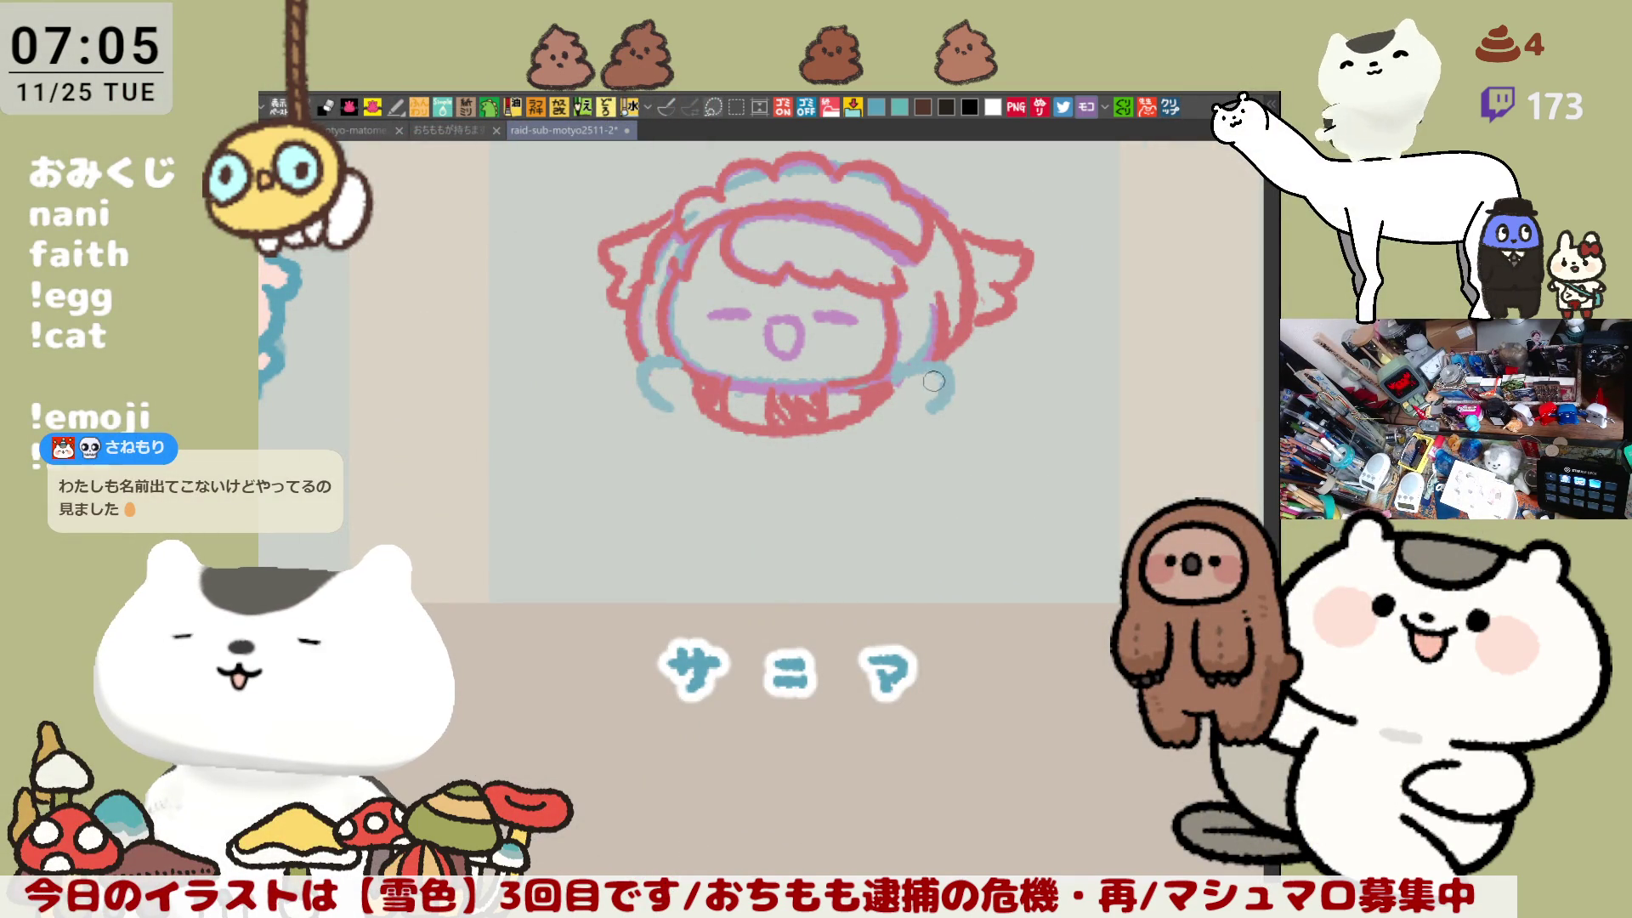
pyautogui.moveTo(933, 381); pyautogui.dragTo(929, 405)
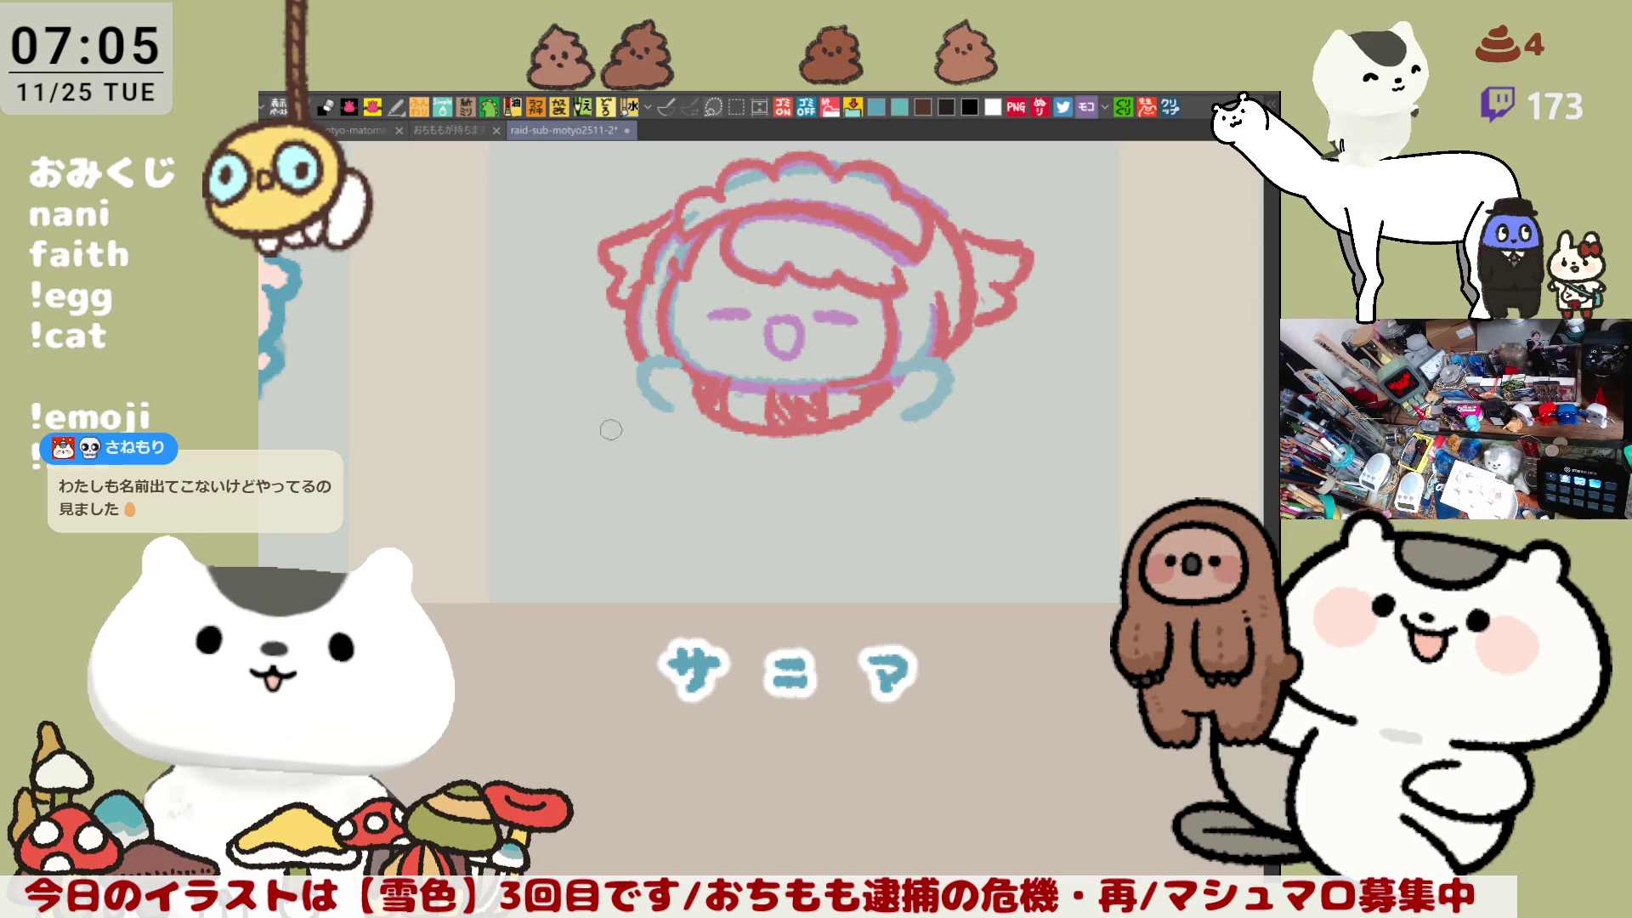
pyautogui.moveTo(659, 393); pyautogui.dragTo(682, 420)
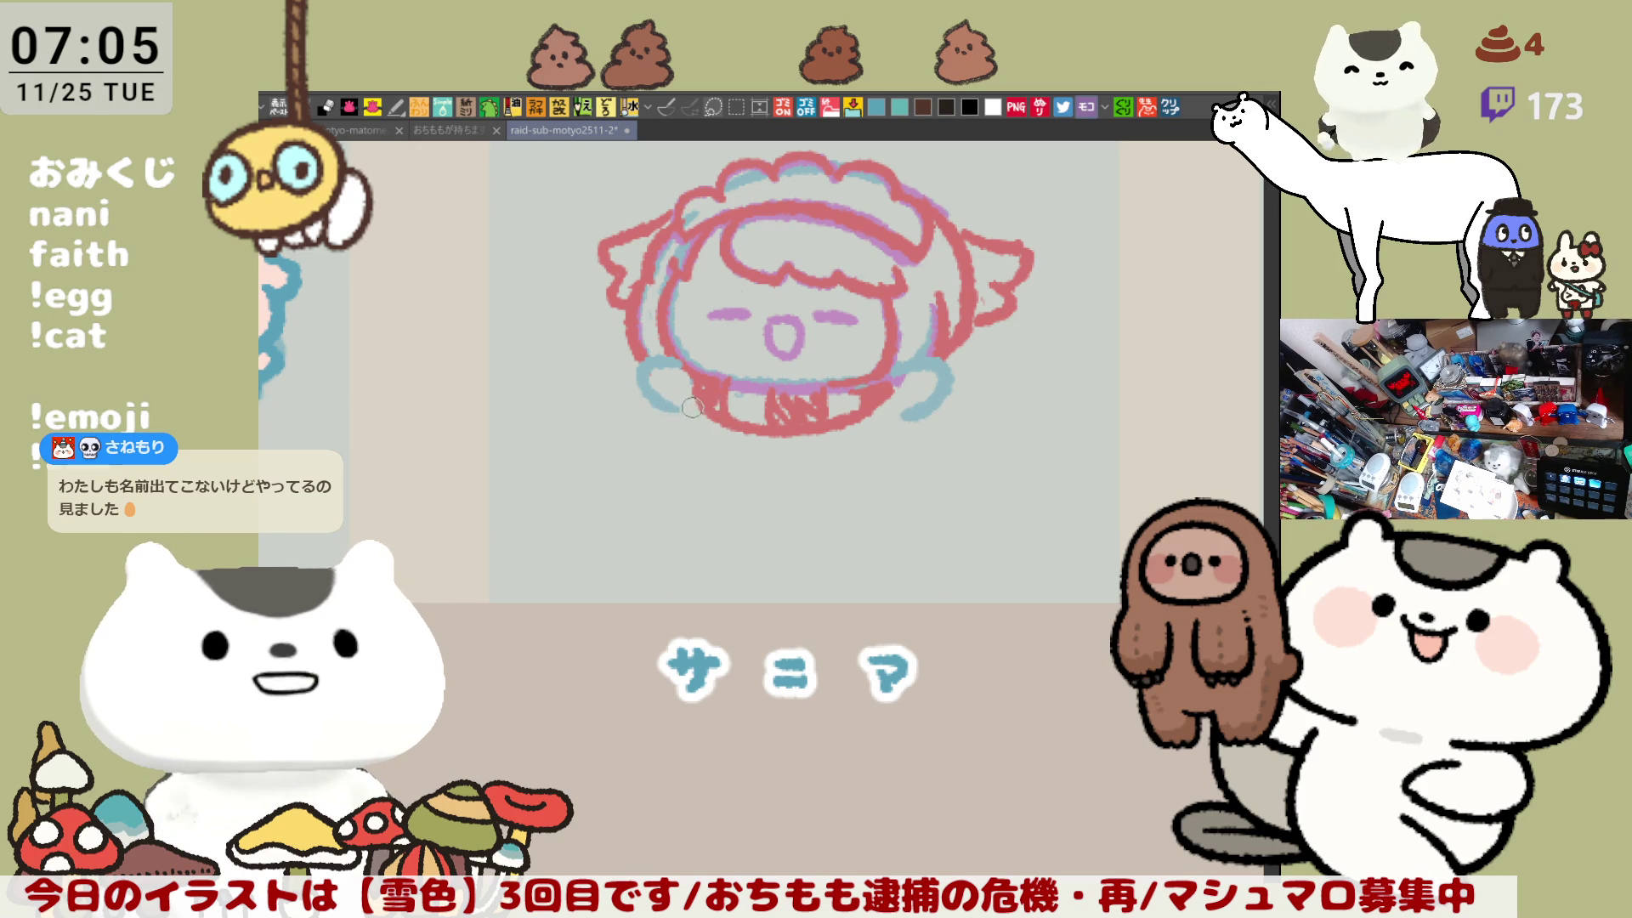
pyautogui.hotkey('ctrl', 'z')
# Step: Try several blue body lines down from the left arm arc, undoing each attempt
pyautogui.moveTo(684, 405); pyautogui.dragTo(766, 488)
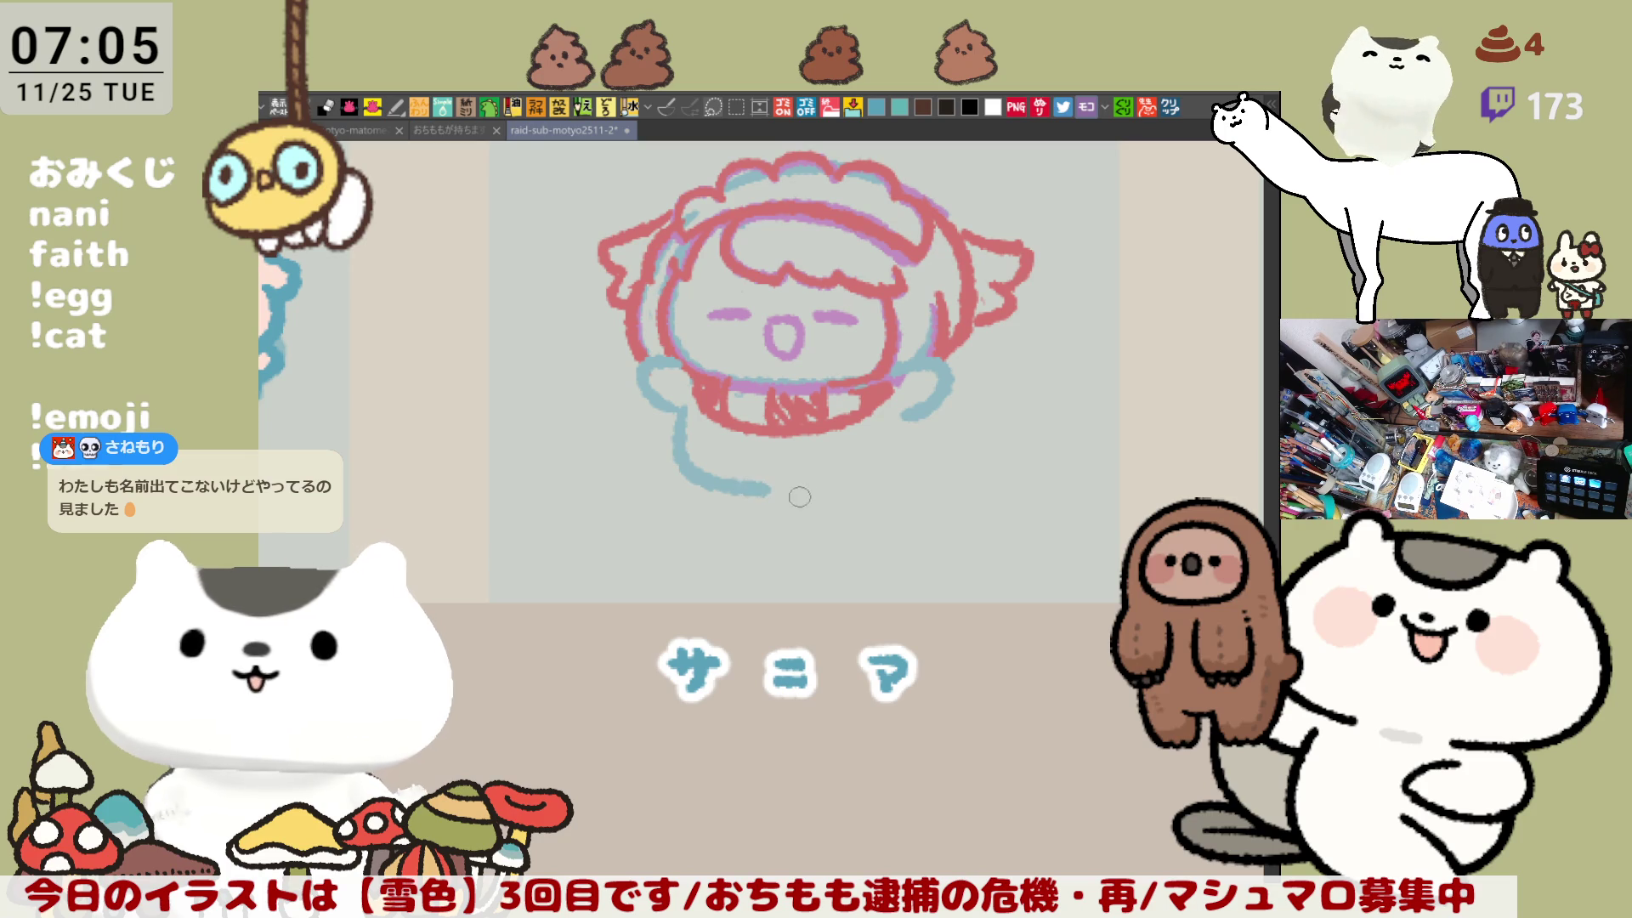
pyautogui.hotkey('ctrl', 'z')
pyautogui.moveTo(680, 399); pyautogui.dragTo(774, 508)
pyautogui.hotkey('ctrl', 'z')
pyautogui.moveTo(685, 407); pyautogui.dragTo(828, 497)
pyautogui.hotkey('ctrl', 'z')
pyautogui.moveTo(690, 404)
pyautogui.mouseDown()
pyautogui.moveTo(699, 473)
pyautogui.moveTo(807, 487)
pyautogui.moveTo(878, 474)
pyautogui.moveTo(899, 437)
pyautogui.mouseUp()
pyautogui.hotkey('ctrl', 'z')
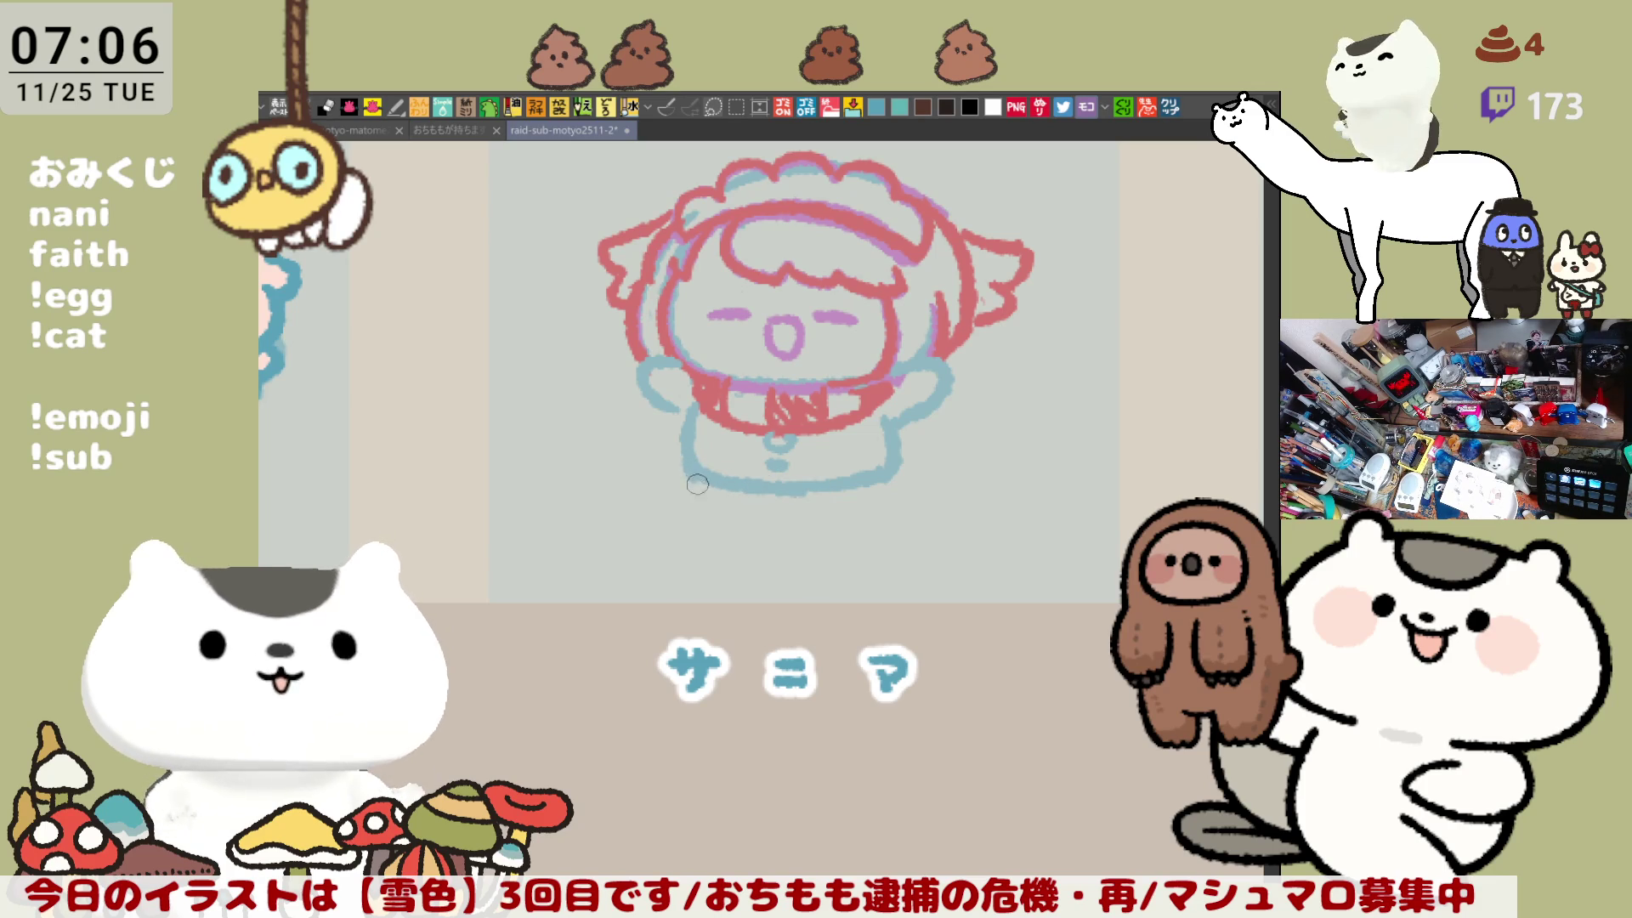
# Step: Trace the body's left side and bottom and the two small feet in blue
pyautogui.moveTo(701, 449); pyautogui.dragTo(879, 484)
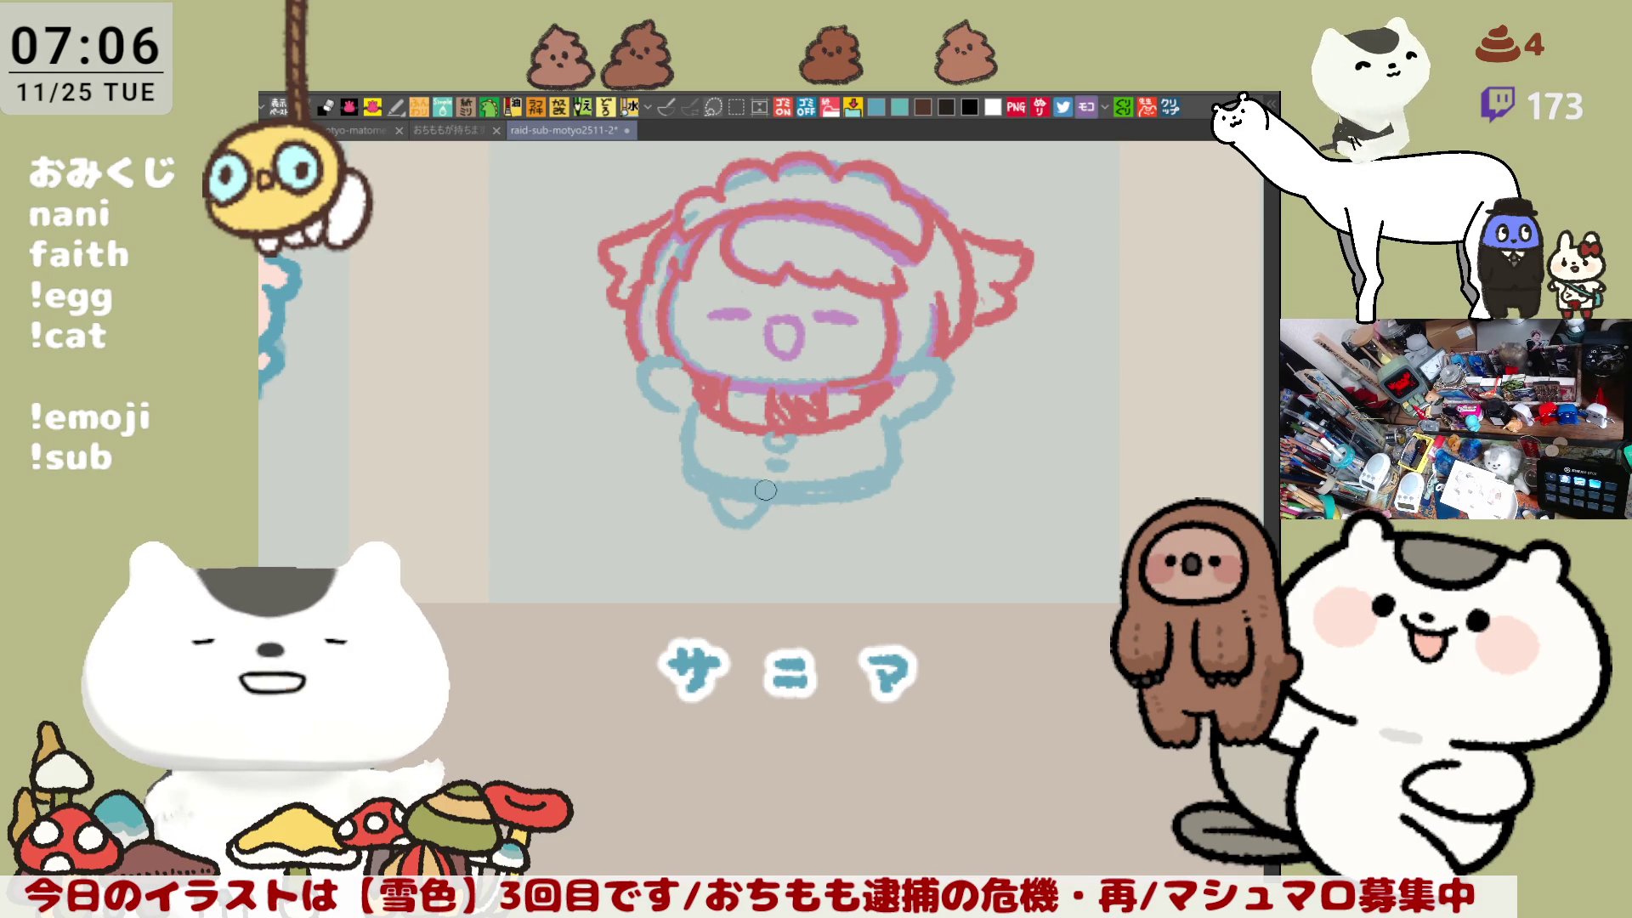
pyautogui.moveTo(709, 493)
pyautogui.mouseDown()
pyautogui.moveTo(766, 508)
pyautogui.moveTo(857, 494)
pyautogui.mouseUp()
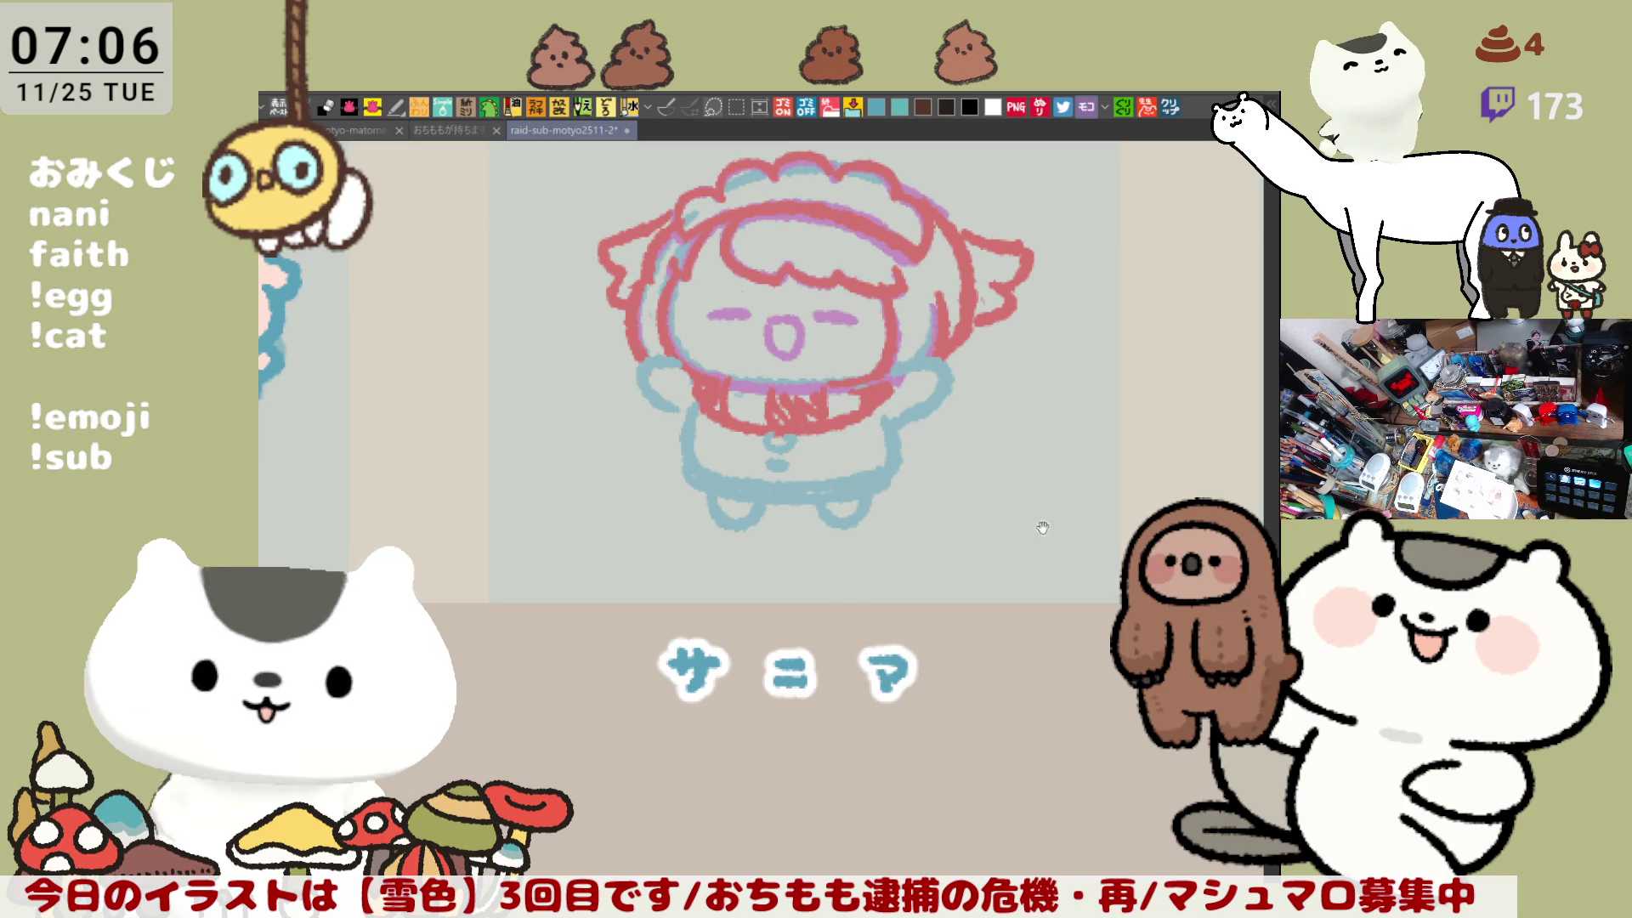
pyautogui.moveTo(987, 387); pyautogui.dragTo(856, 368)
pyautogui.moveTo(840, 302); pyautogui.dragTo(909, 425)
pyautogui.hotkey('ctrl', 'z')
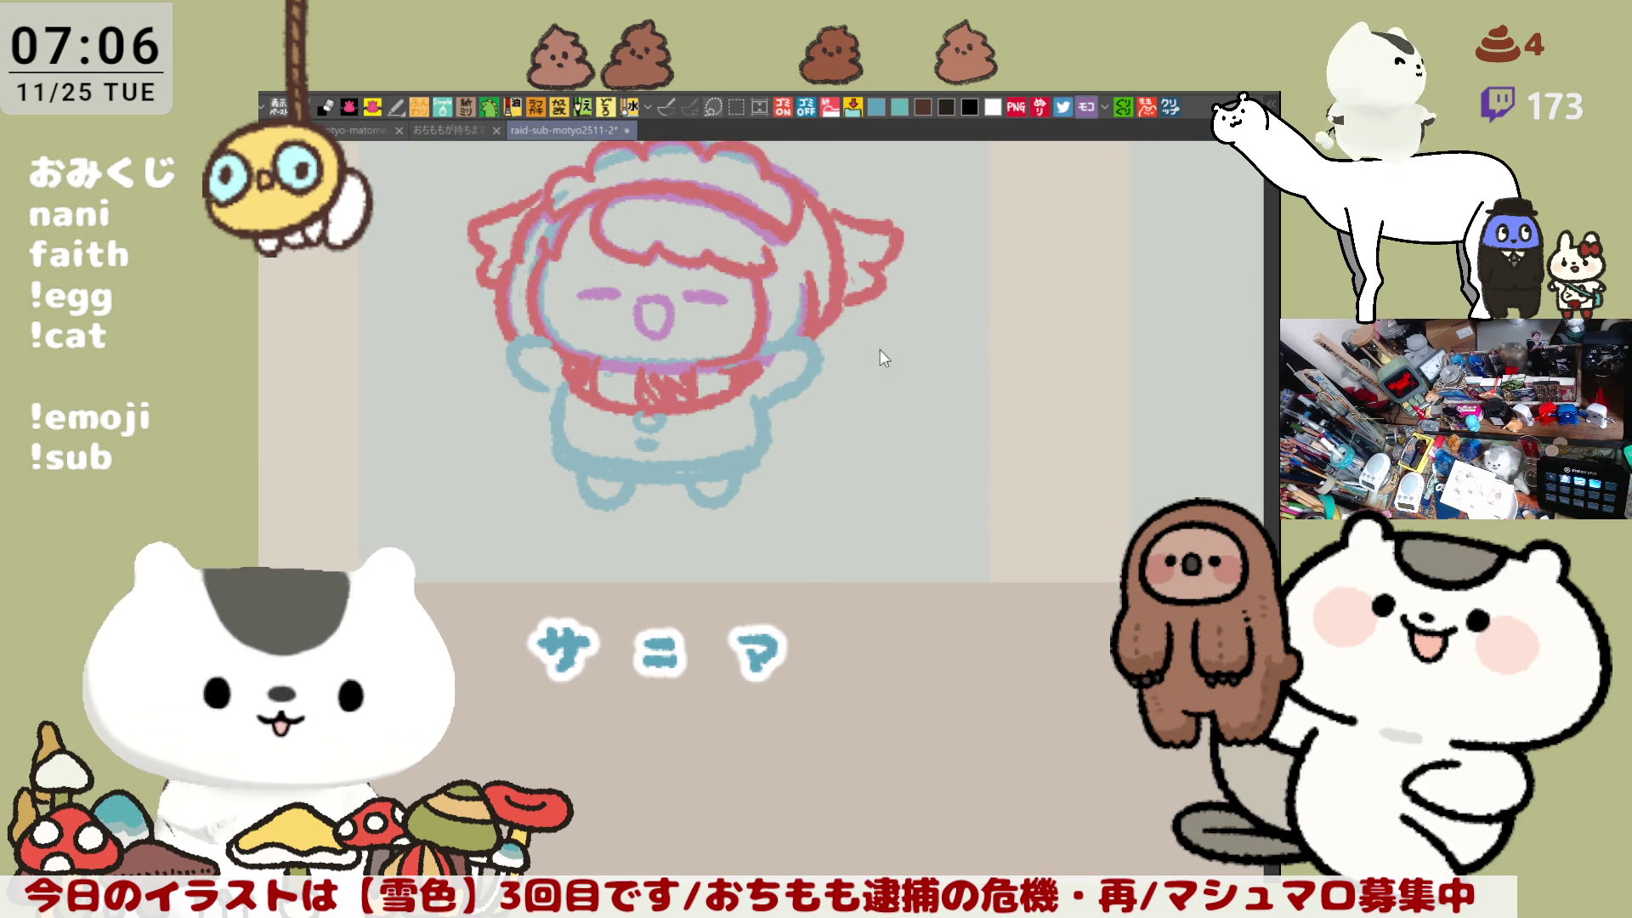
# Step: Draw the pink hair strand hanging down the right side of the head, redoing attempts
pyautogui.moveTo(849, 306); pyautogui.dragTo(919, 459)
pyautogui.hotkey('ctrl', 'z')
pyautogui.moveTo(848, 303); pyautogui.dragTo(896, 438)
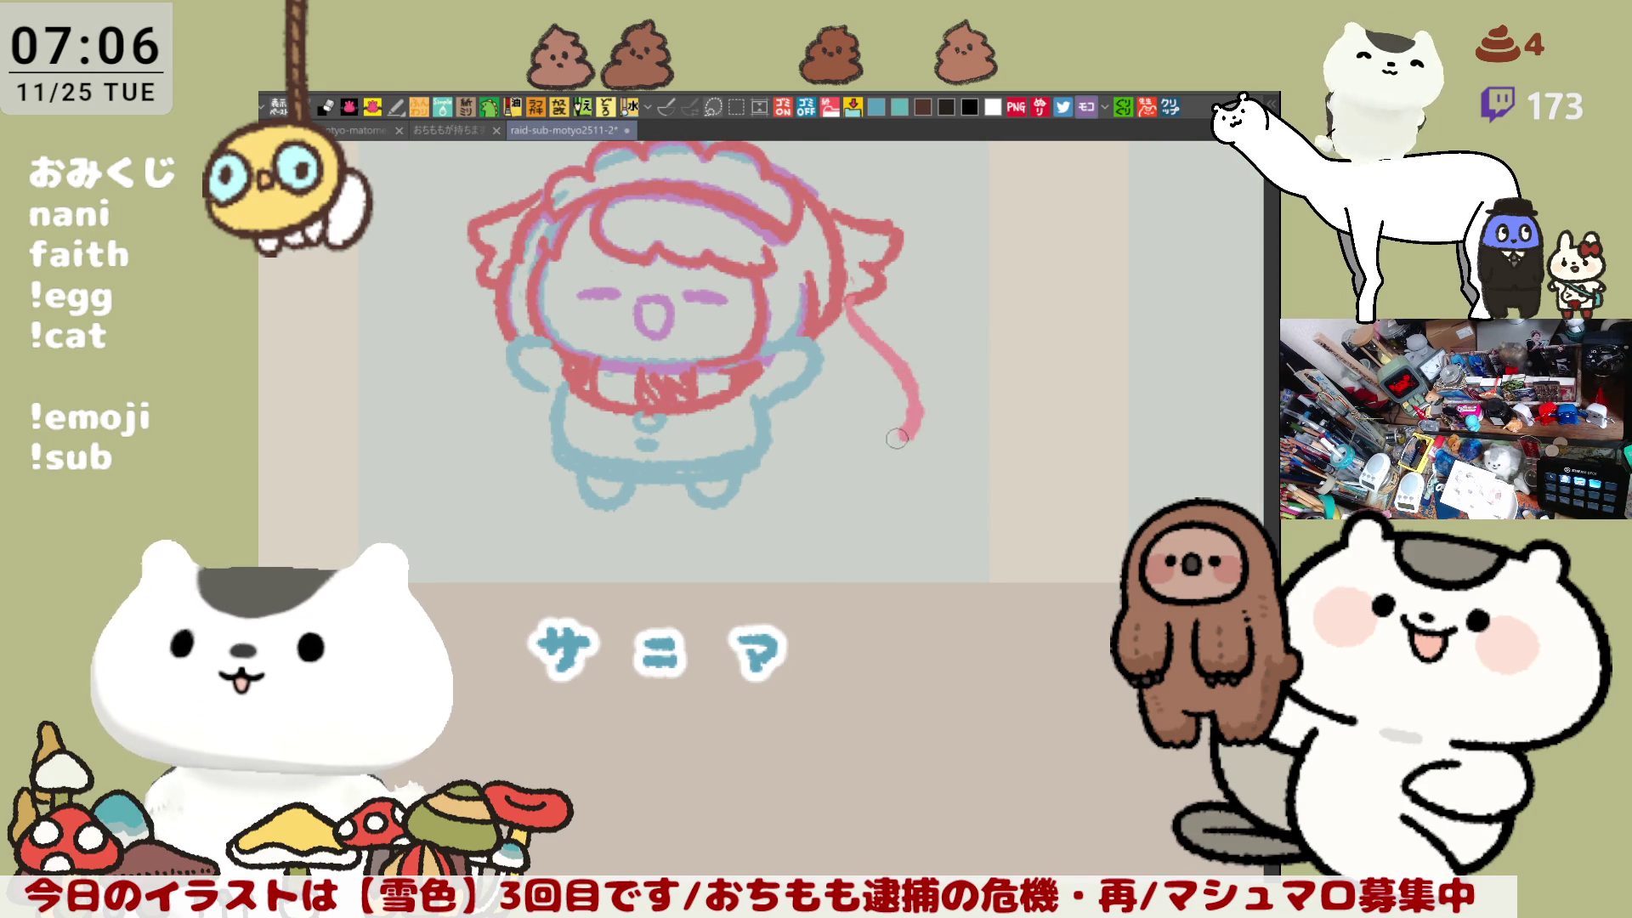
pyautogui.moveTo(805, 367); pyautogui.dragTo(854, 446)
pyautogui.hotkey('ctrl', 'z')
pyautogui.moveTo(807, 364)
pyautogui.mouseDown()
pyautogui.moveTo(849, 412)
pyautogui.moveTo(833, 412)
pyautogui.moveTo(901, 451)
pyautogui.mouseUp()
pyautogui.hotkey('ctrl', 'z')
pyautogui.hotkey('ctrl', 'z')
pyautogui.moveTo(803, 375); pyautogui.dragTo(901, 446)
# Step: Draw the long pink hair strand curving down the left side of the face
pyautogui.hotkey('ctrl', 'z')
pyautogui.moveTo(850, 305)
pyautogui.mouseDown()
pyautogui.moveTo(887, 392)
pyautogui.moveTo(879, 463)
pyautogui.mouseUp()
pyautogui.moveTo(796, 392)
pyautogui.mouseDown()
pyautogui.moveTo(825, 444)
pyautogui.moveTo(969, 493)
pyautogui.mouseUp()
pyautogui.moveTo(610, 308); pyautogui.dragTo(576, 410)
pyautogui.hotkey('ctrl', 'z')
pyautogui.moveTo(609, 331)
pyautogui.mouseDown()
pyautogui.moveTo(569, 395)
pyautogui.moveTo(578, 470)
pyautogui.mouseUp()
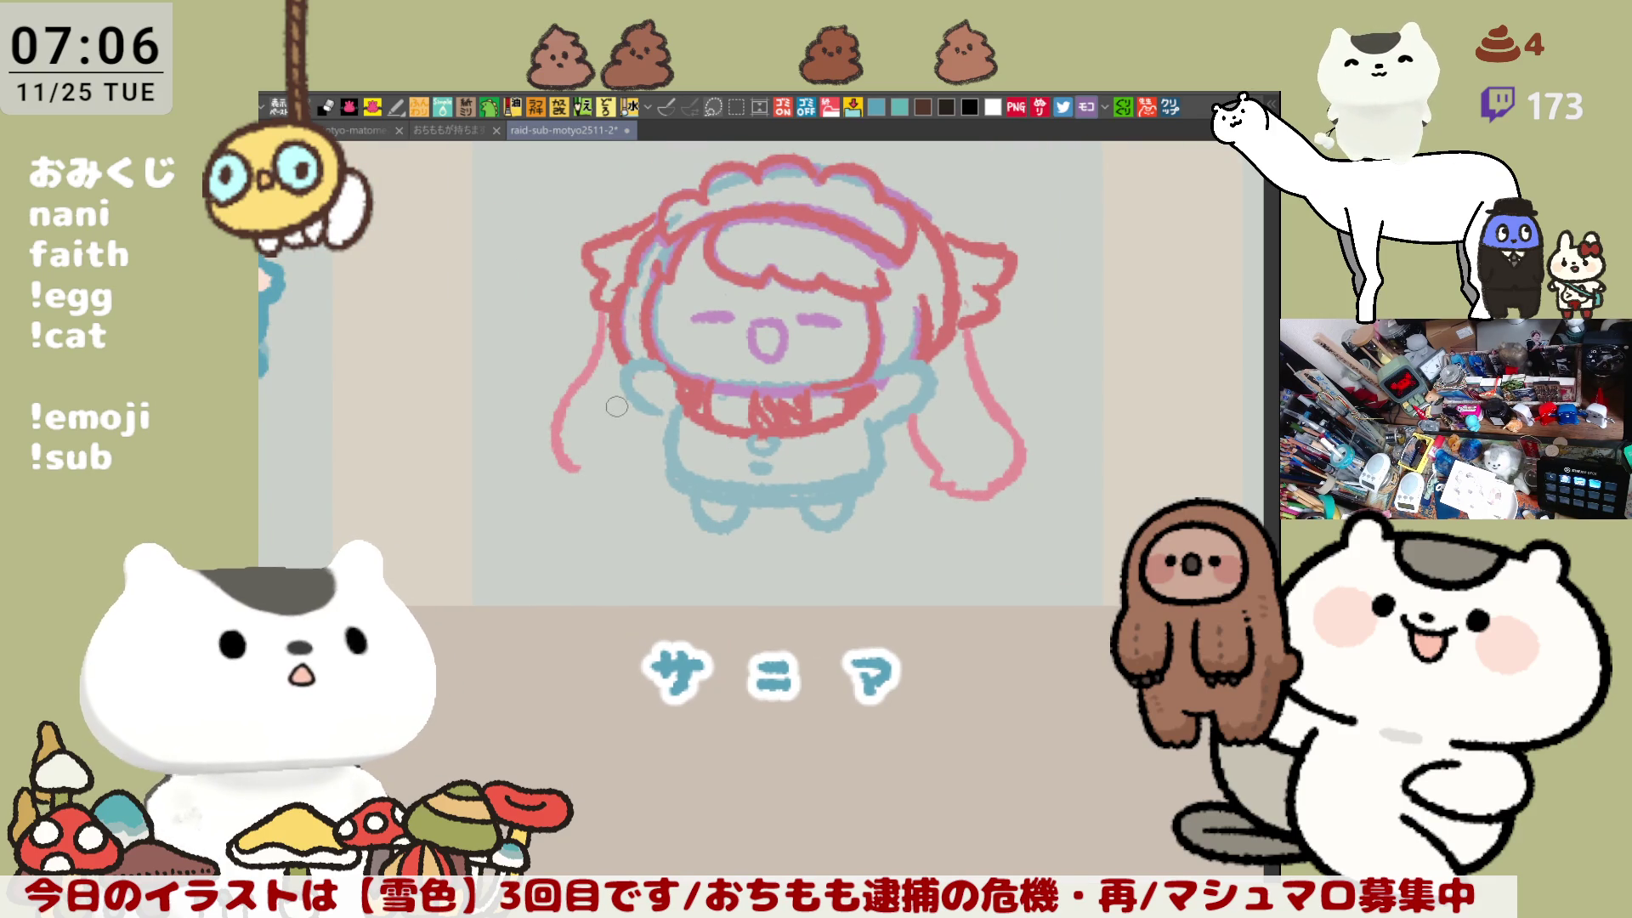
pyautogui.hotkey('ctrl', 'z')
pyautogui.hotkey('ctrl', 'z')
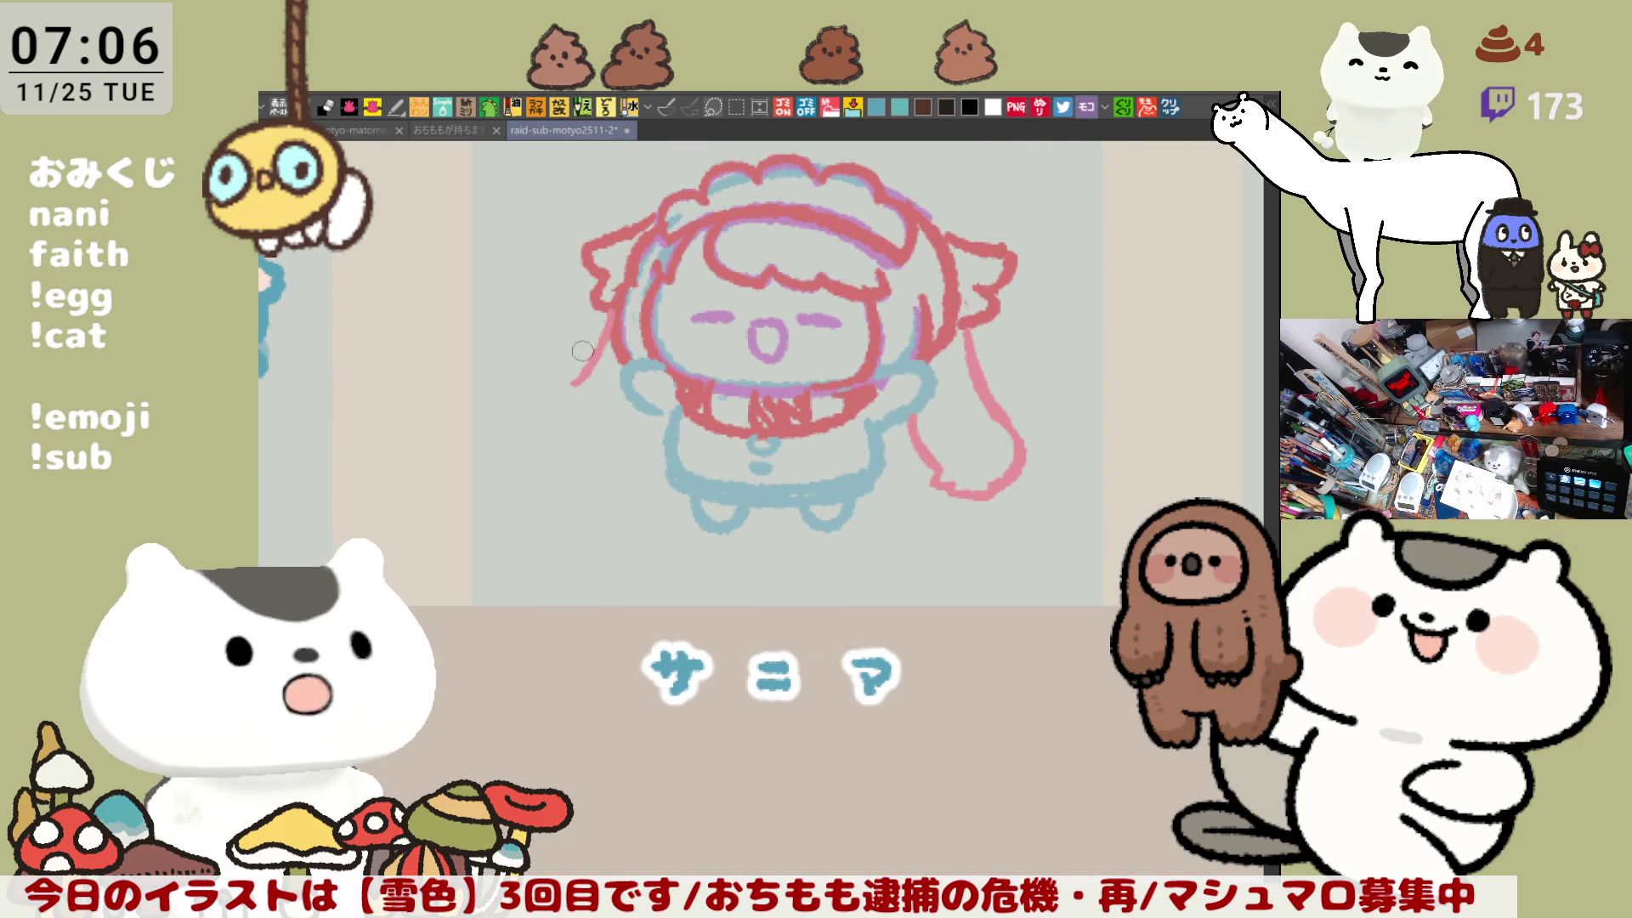
pyautogui.moveTo(608, 325); pyautogui.dragTo(543, 497)
pyautogui.hotkey('ctrl', 'z')
pyautogui.hotkey('ctrl', 'z')
pyautogui.moveTo(584, 376); pyautogui.dragTo(595, 491)
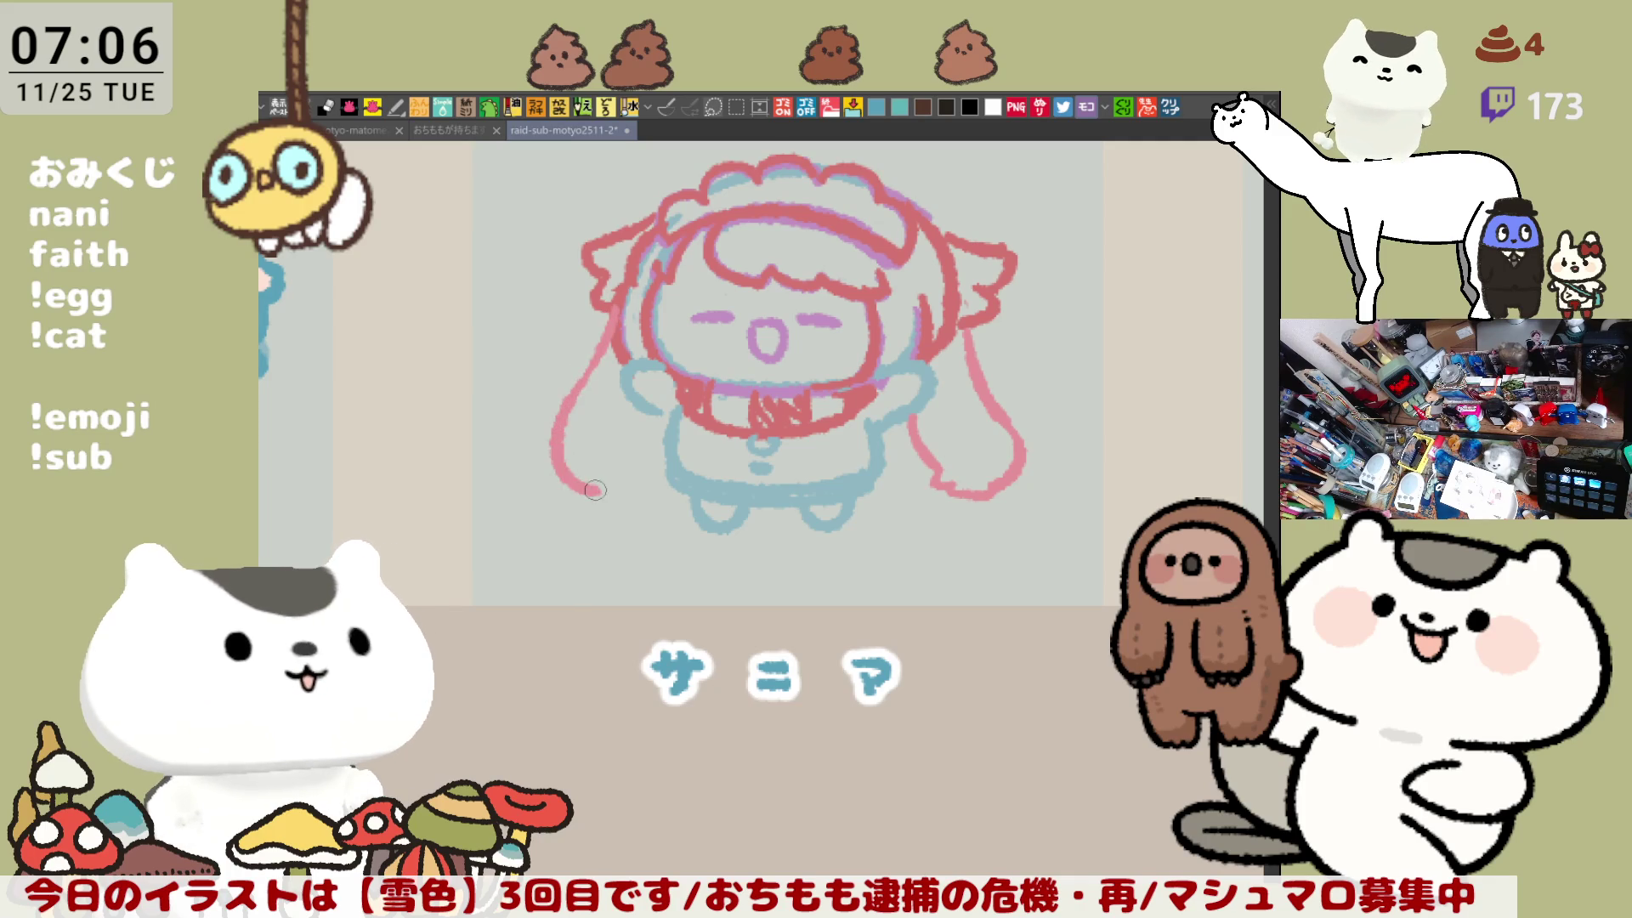
pyautogui.moveTo(649, 423); pyautogui.dragTo(649, 473)
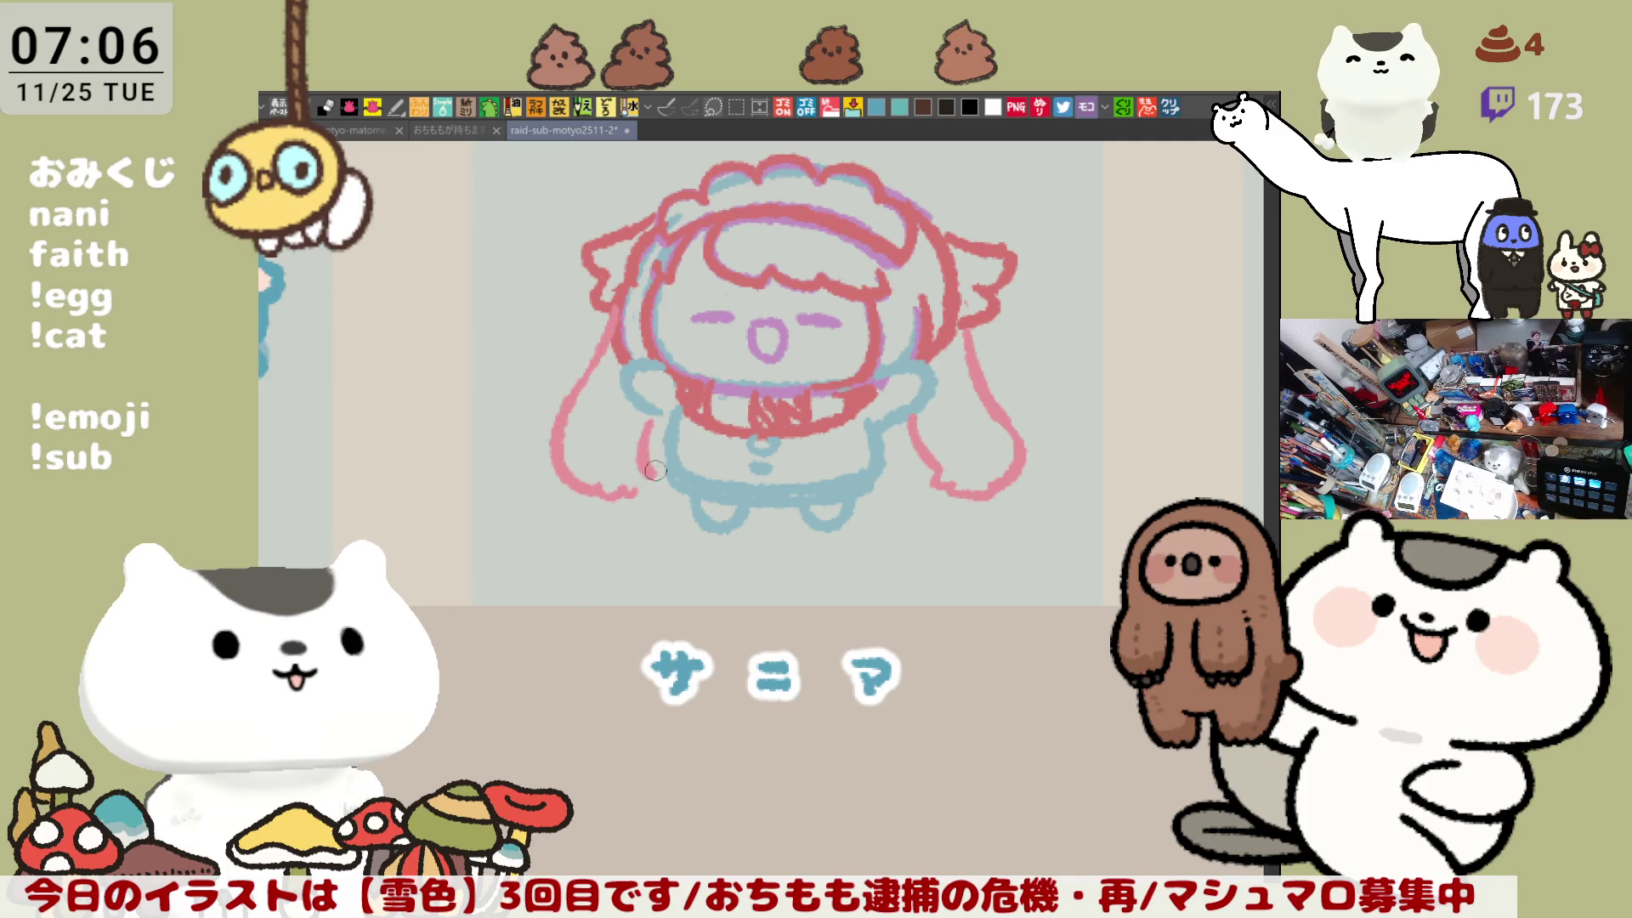
pyautogui.hotkey('ctrl', 'z')
pyautogui.hotkey('ctrl', 'z')
pyautogui.moveTo(584, 376); pyautogui.dragTo(633, 498)
pyautogui.hotkey('ctrl', 'z')
pyautogui.moveTo(582, 395)
pyautogui.mouseDown()
pyautogui.moveTo(565, 468)
pyautogui.moveTo(614, 473)
pyautogui.mouseUp()
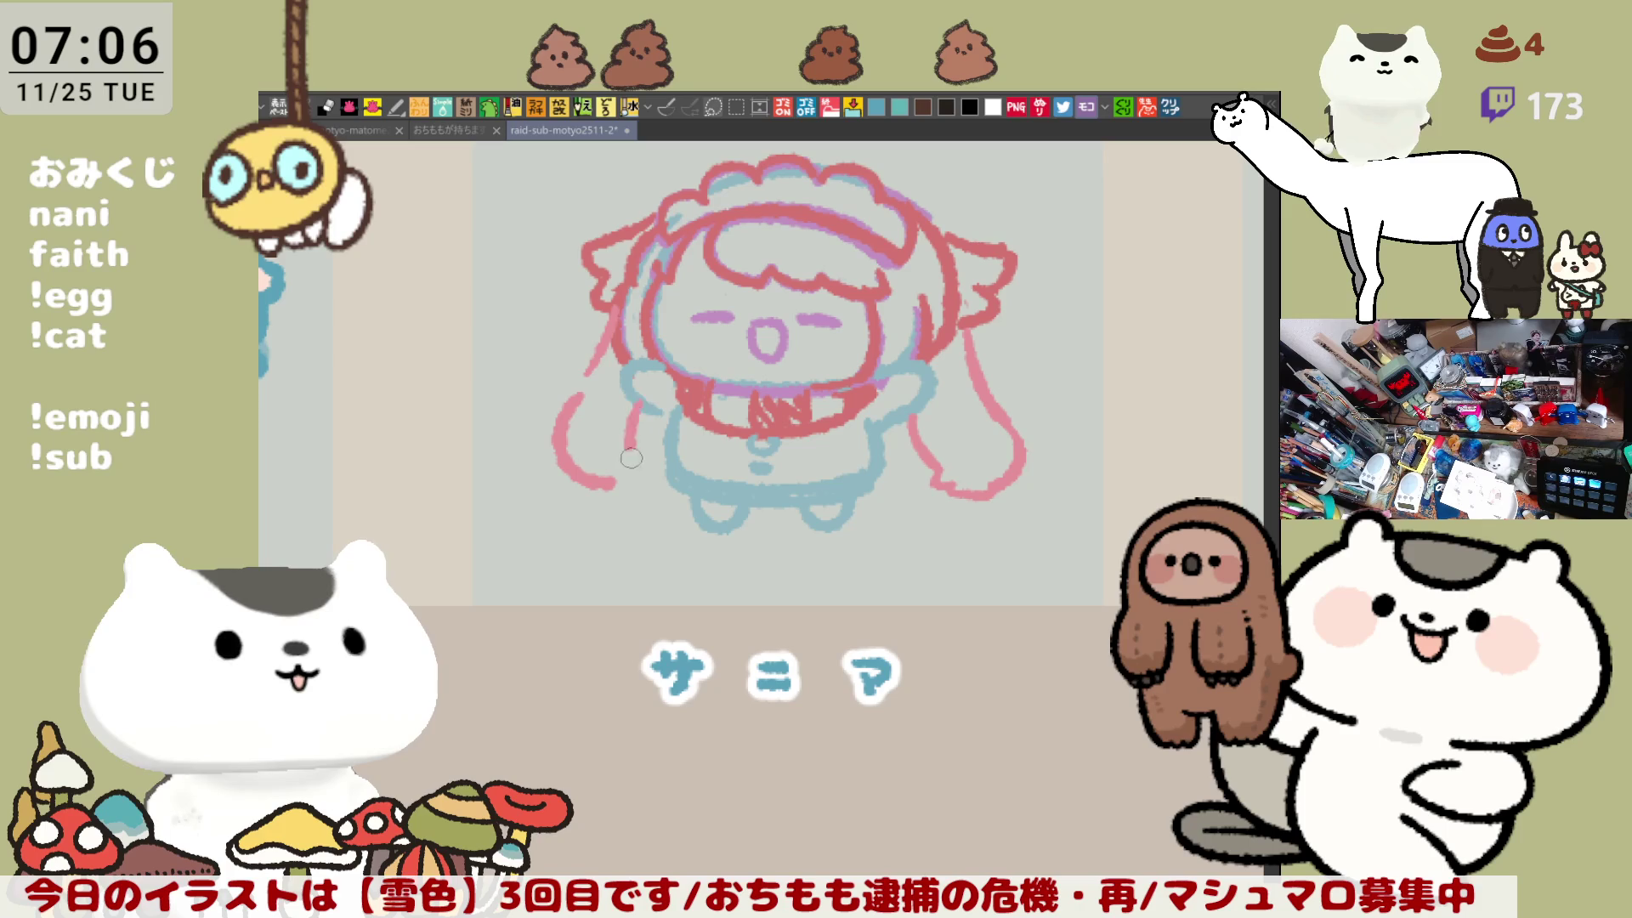
pyautogui.hotkey('ctrl', 'z')
pyautogui.moveTo(637, 399)
pyautogui.mouseDown()
pyautogui.moveTo(633, 464)
pyautogui.moveTo(645, 457)
pyautogui.mouseUp()
pyautogui.hotkey('ctrl', 'z')
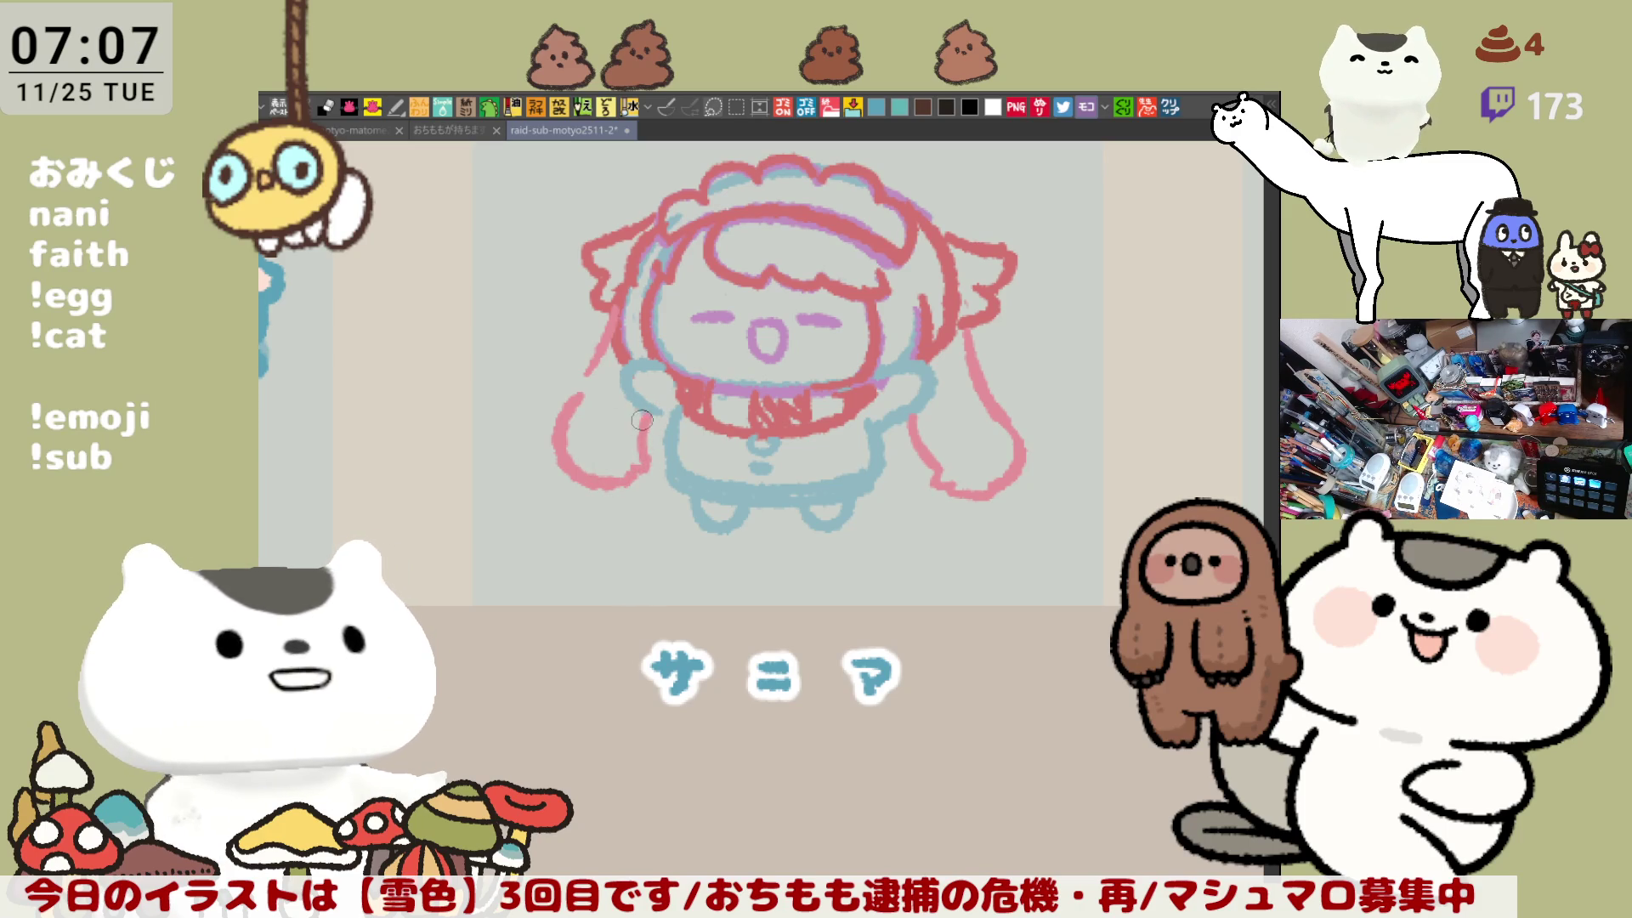
# Step: Outline the left arm with a pink stroke after several retries
pyautogui.moveTo(631, 361); pyautogui.dragTo(659, 434)
pyautogui.hotkey('ctrl', 'z')
pyautogui.moveTo(646, 367); pyautogui.dragTo(676, 429)
pyautogui.hotkey('ctrl', 'z')
pyautogui.moveTo(661, 368); pyautogui.dragTo(676, 425)
pyautogui.hotkey('ctrl', 'z')
pyautogui.moveTo(633, 365); pyautogui.dragTo(668, 413)
pyautogui.hotkey('ctrl', 'z')
pyautogui.moveTo(637, 348); pyautogui.dragTo(672, 423)
pyautogui.hotkey('ctrl', 'z')
pyautogui.moveTo(618, 358); pyautogui.dragTo(669, 422)
pyautogui.hotkey('ctrl', 'z')
pyautogui.moveTo(625, 361); pyautogui.dragTo(666, 414)
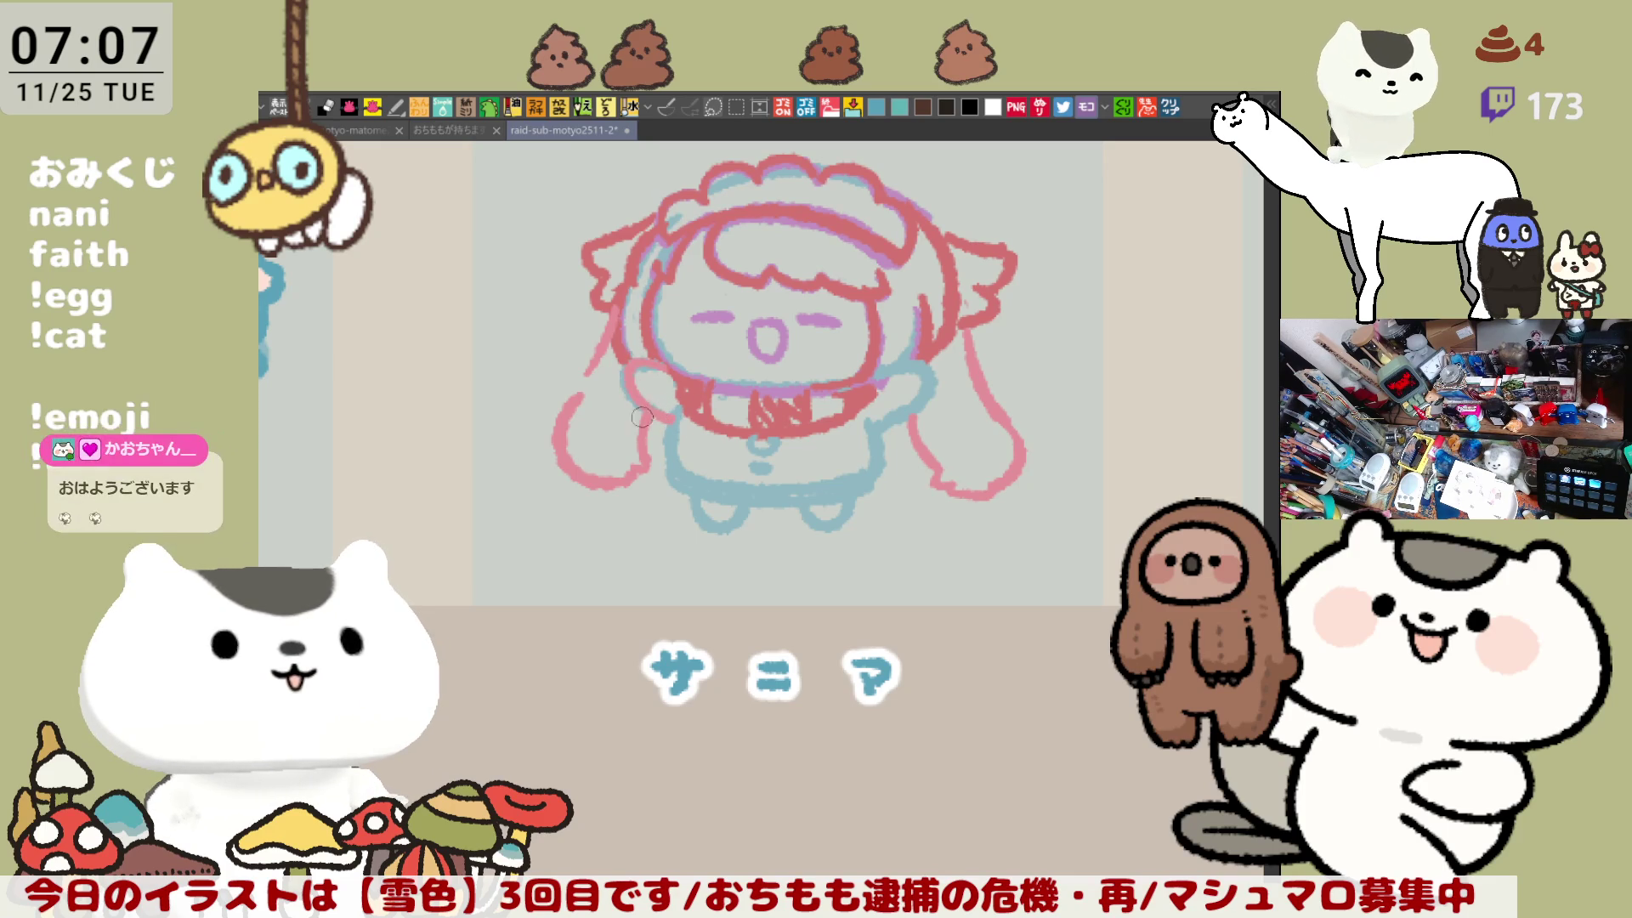
# Step: Draw a pink stroke along the right arm
pyautogui.moveTo(920, 358); pyautogui.dragTo(888, 429)
pyautogui.hotkey('ctrl', 'z')
pyautogui.moveTo(931, 366); pyautogui.dragTo(899, 422)
pyautogui.hotkey('ctrl', 'z')
pyautogui.moveTo(930, 367); pyautogui.dragTo(874, 435)
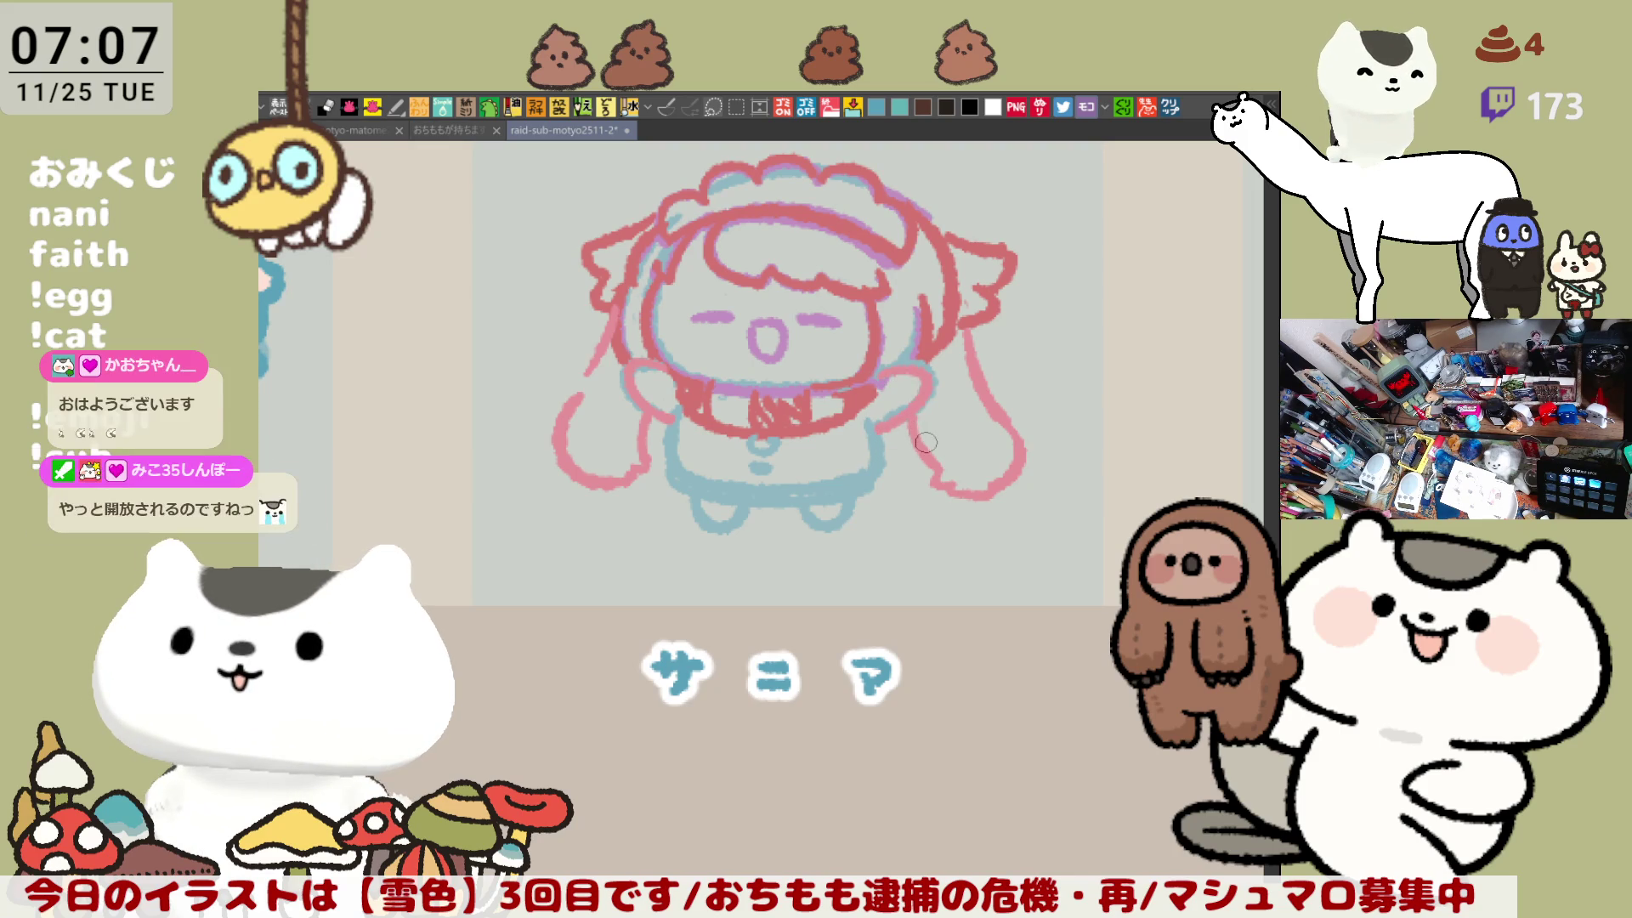
pyautogui.hotkey('ctrl', 'z')
pyautogui.moveTo(930, 365); pyautogui.dragTo(874, 432)
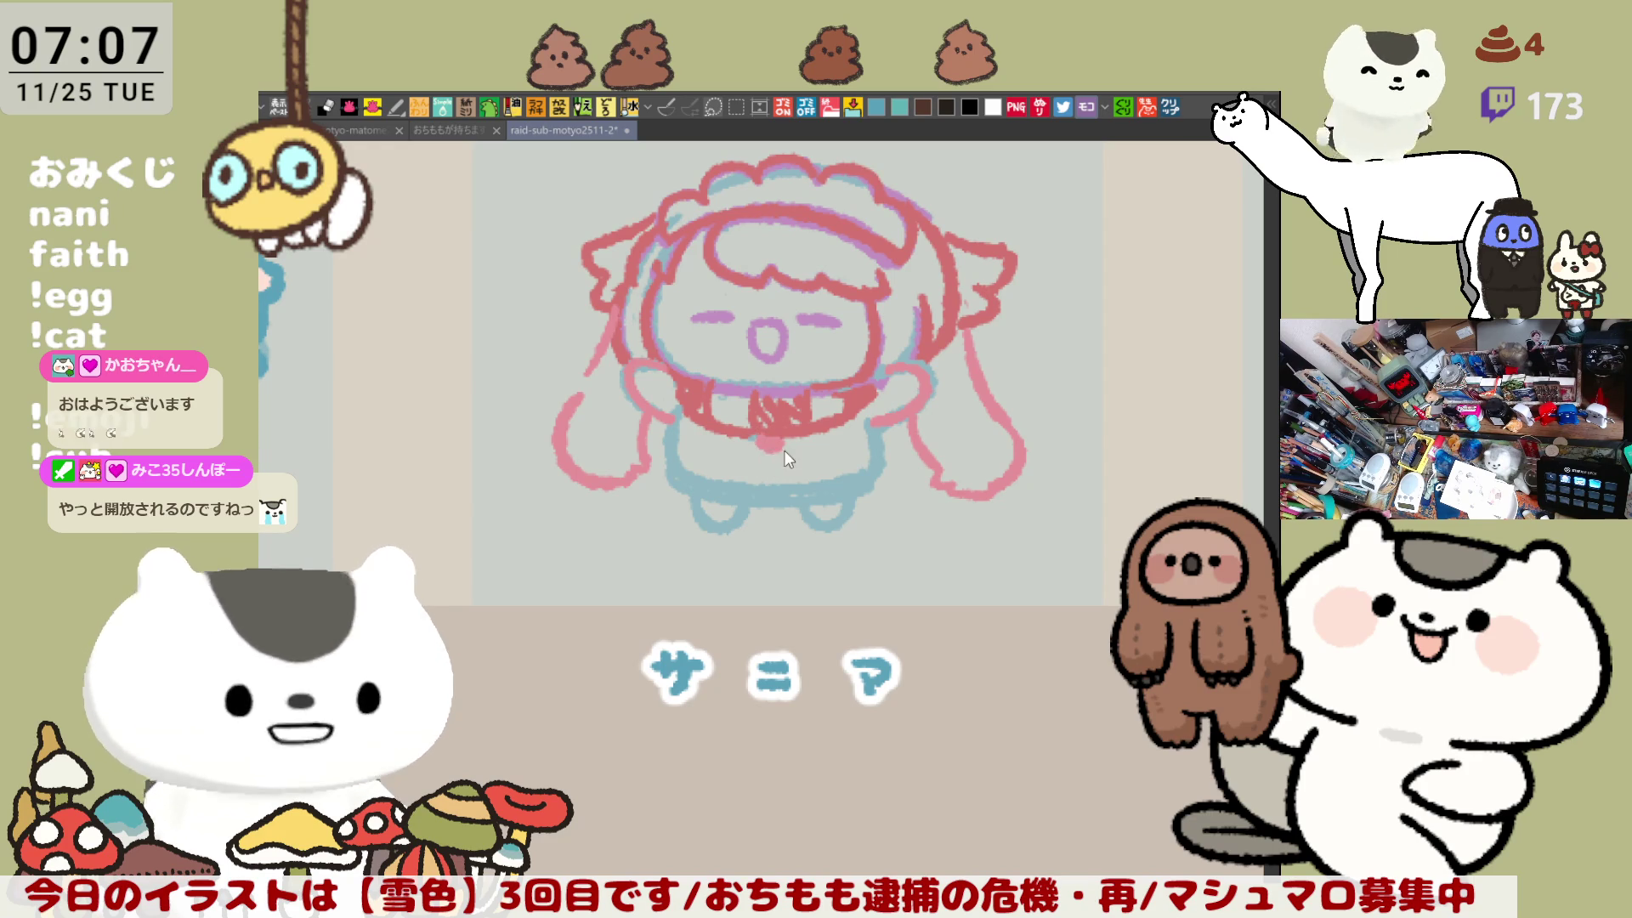
# Step: Dot two pink buttons on the chest below the bow
pyautogui.click(767, 466)
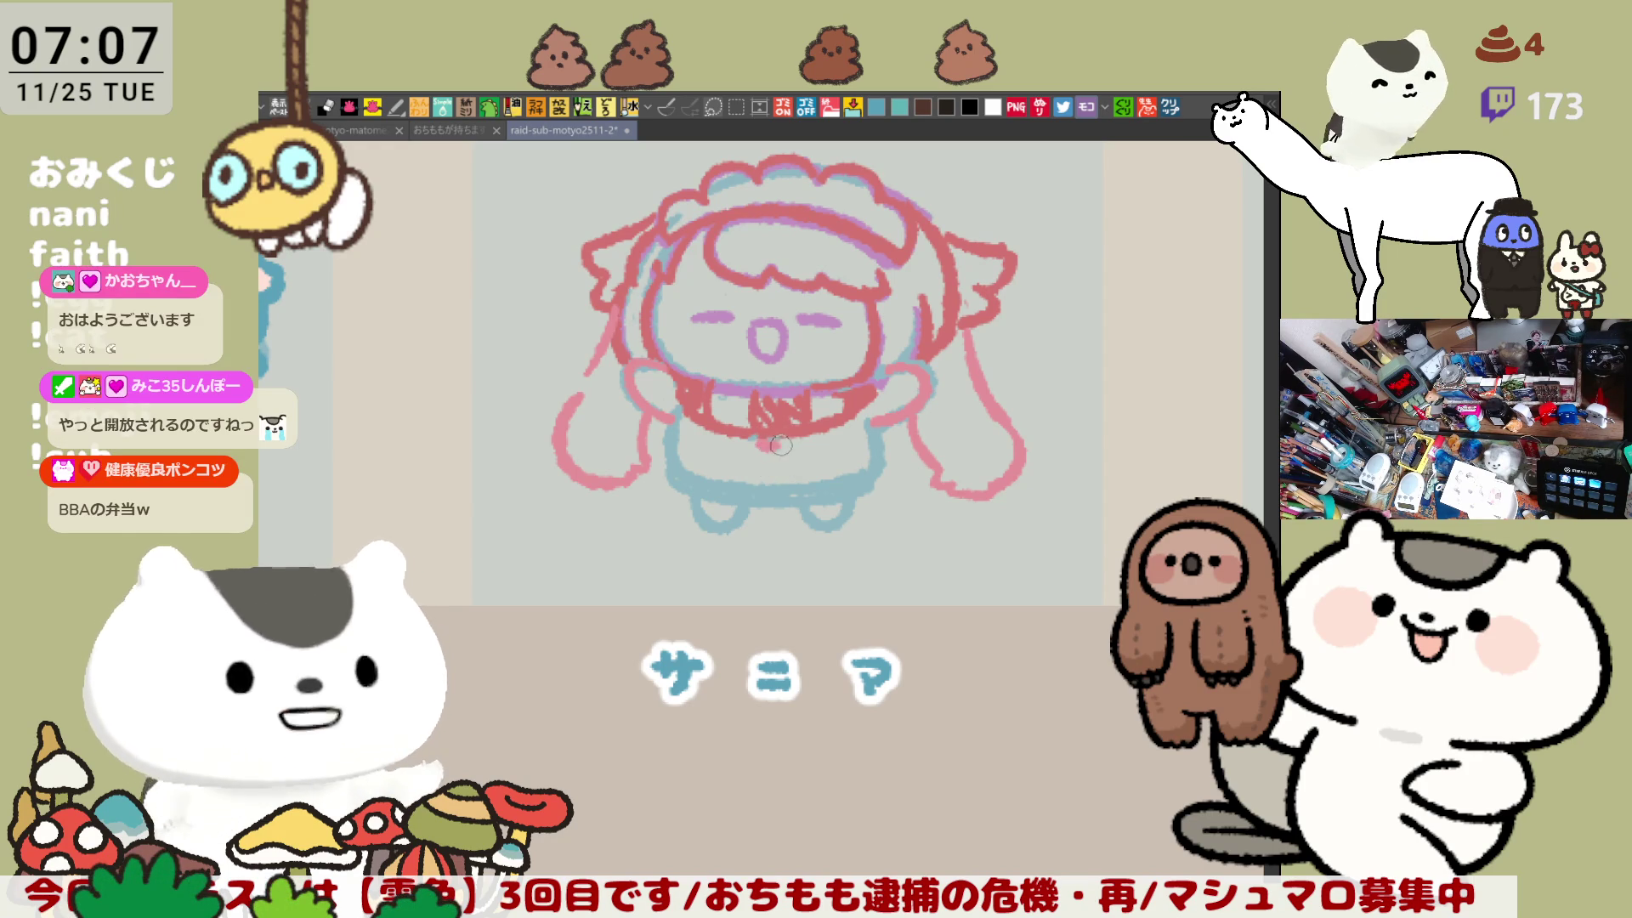
pyautogui.click(773, 463)
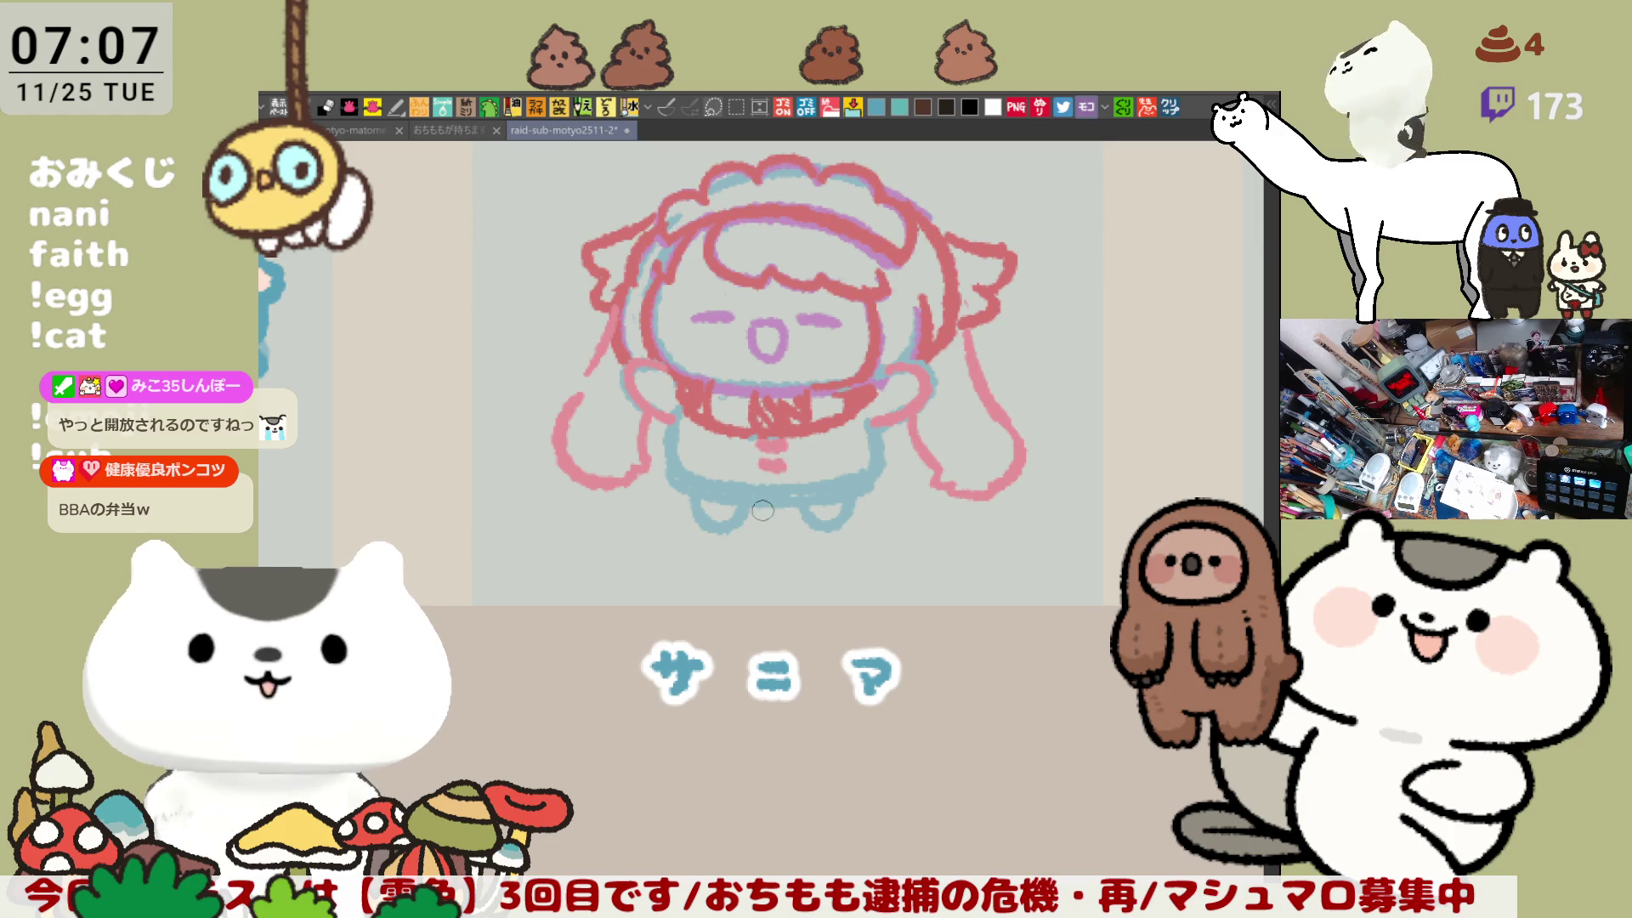
pyautogui.moveTo(762, 512); pyautogui.dragTo(723, 491)
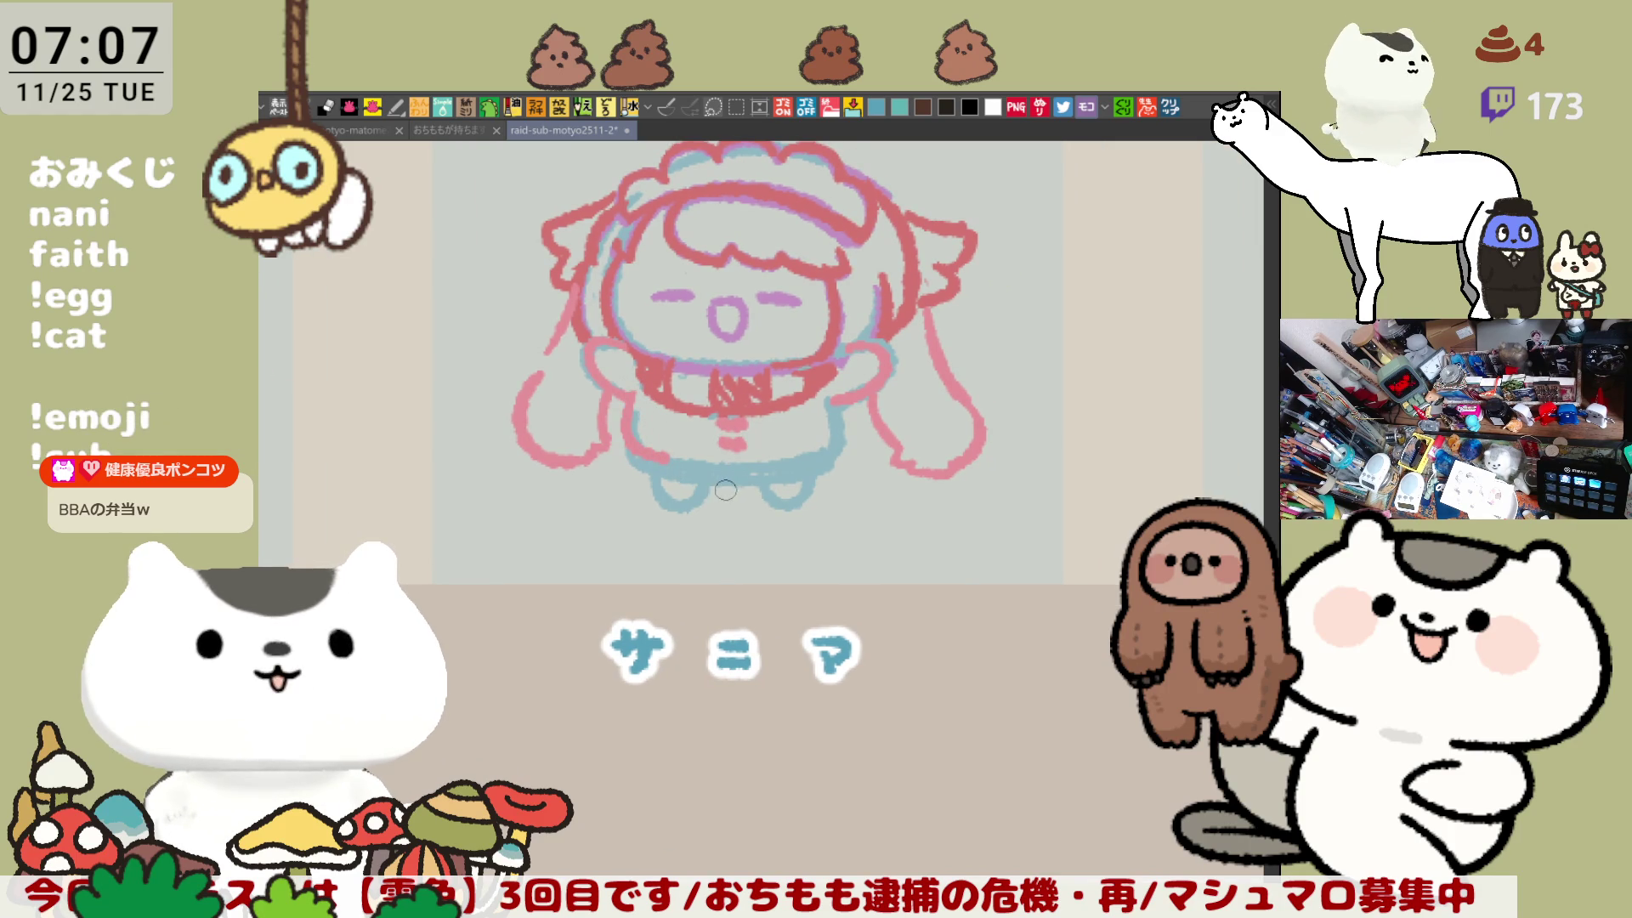
# Step: Draw the pink dress hem line and fill both feet solid pink
pyautogui.moveTo(660, 456); pyautogui.dragTo(816, 459)
pyautogui.hotkey('ctrl', 'z')
pyautogui.moveTo(655, 458); pyautogui.dragTo(821, 455)
pyautogui.hotkey('ctrl', 'z')
pyautogui.moveTo(660, 459); pyautogui.dragTo(818, 455)
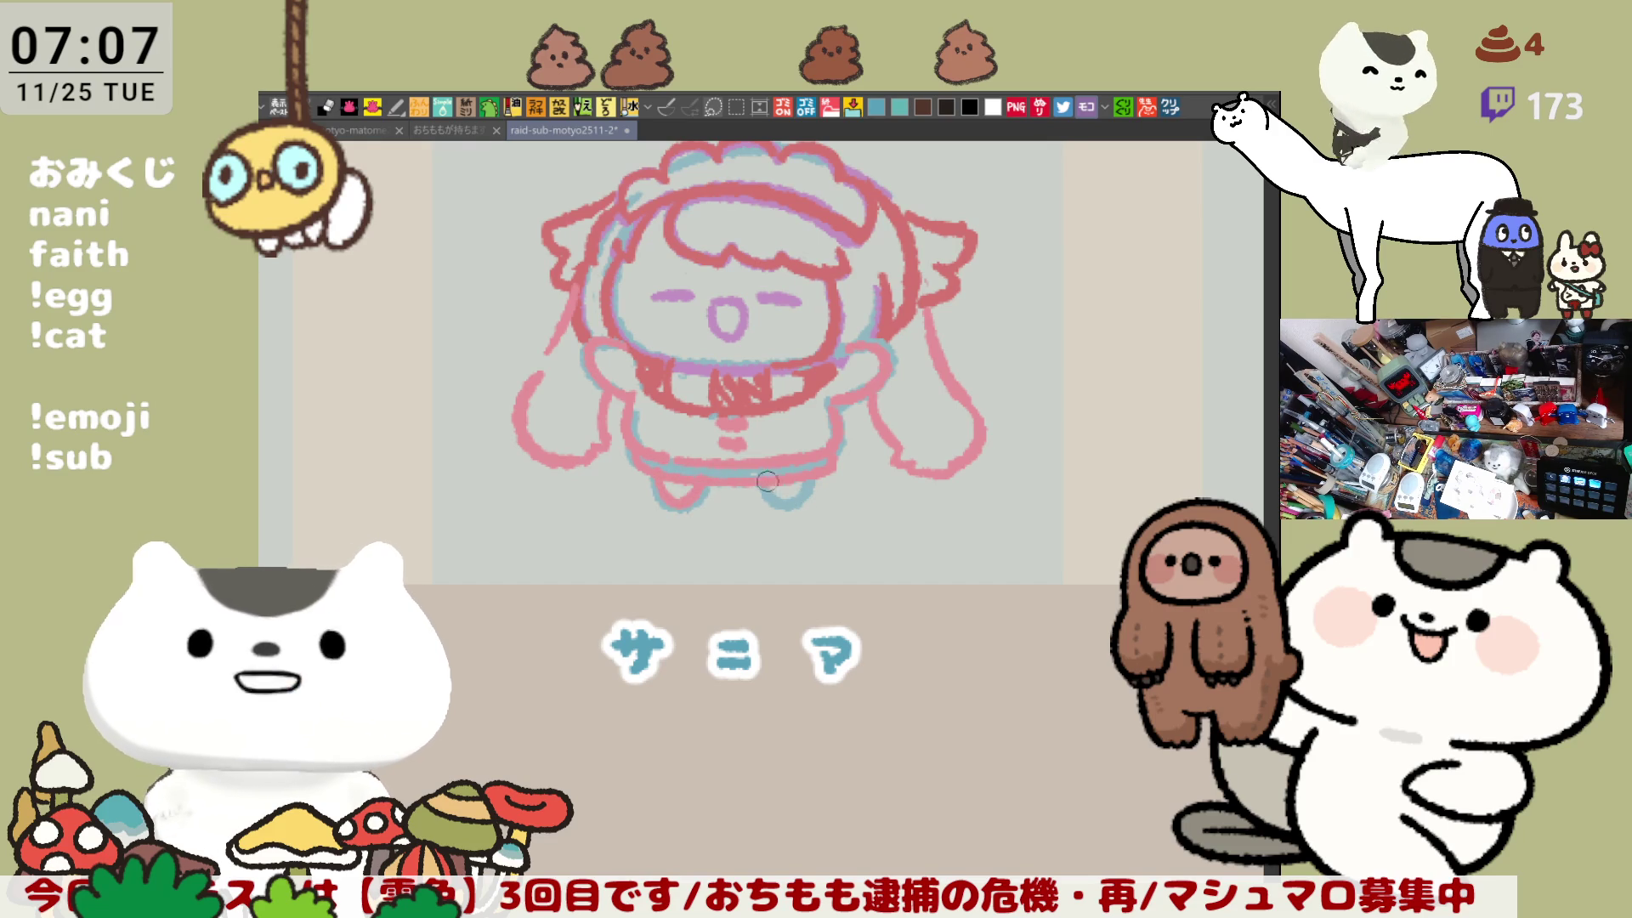
pyautogui.hotkey('ctrl', 'z')
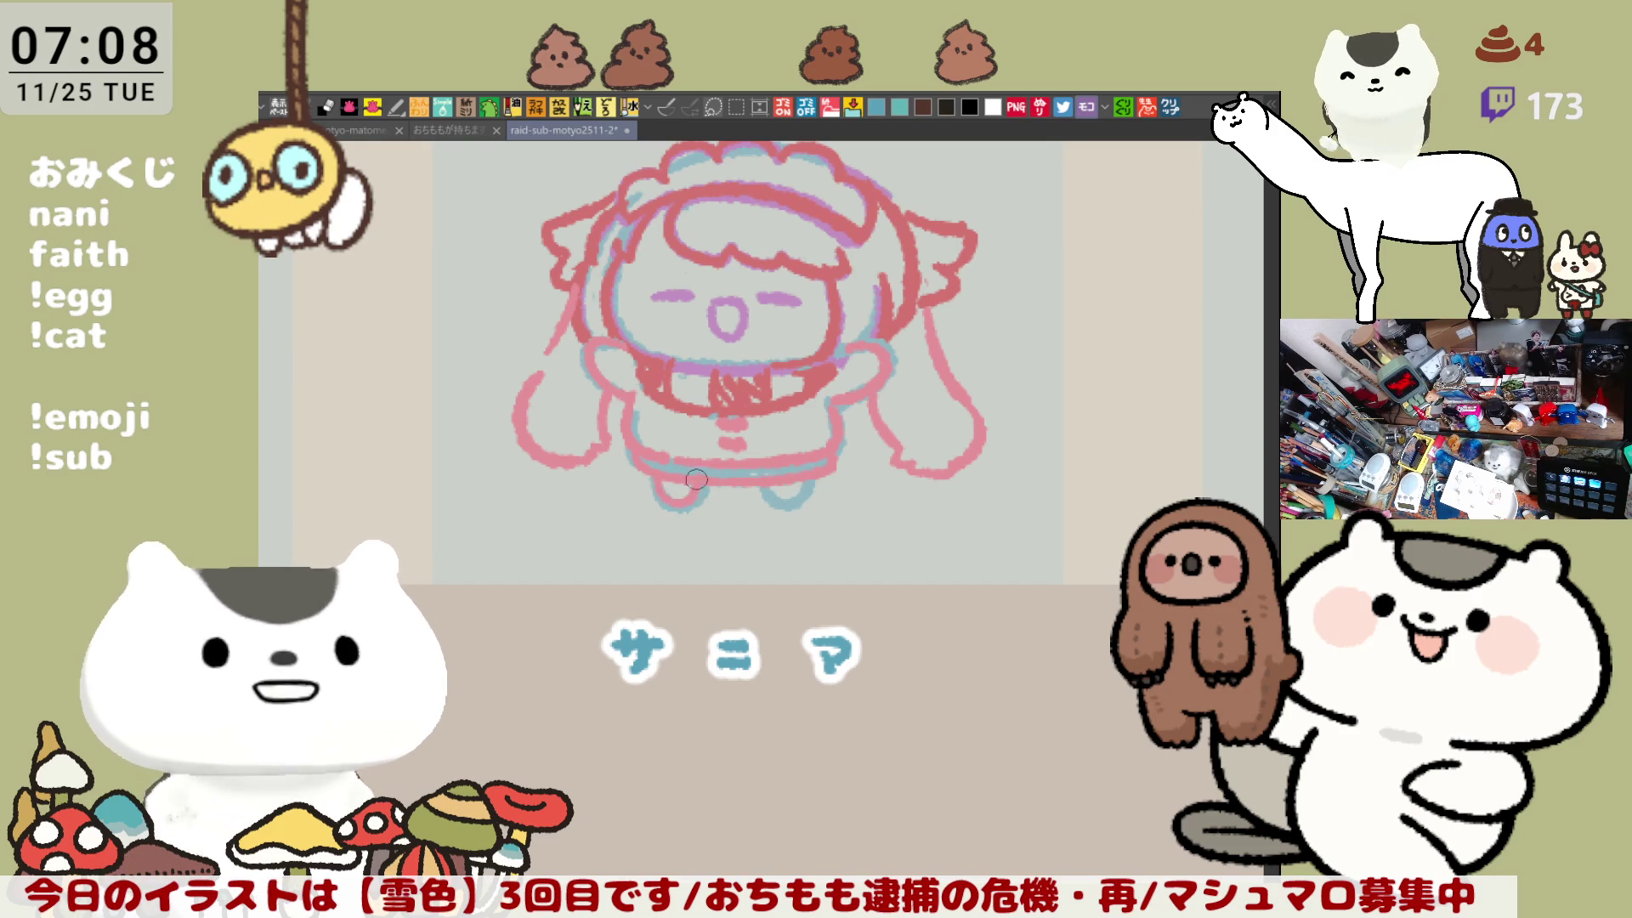
pyautogui.moveTo(663, 468); pyautogui.dragTo(697, 488)
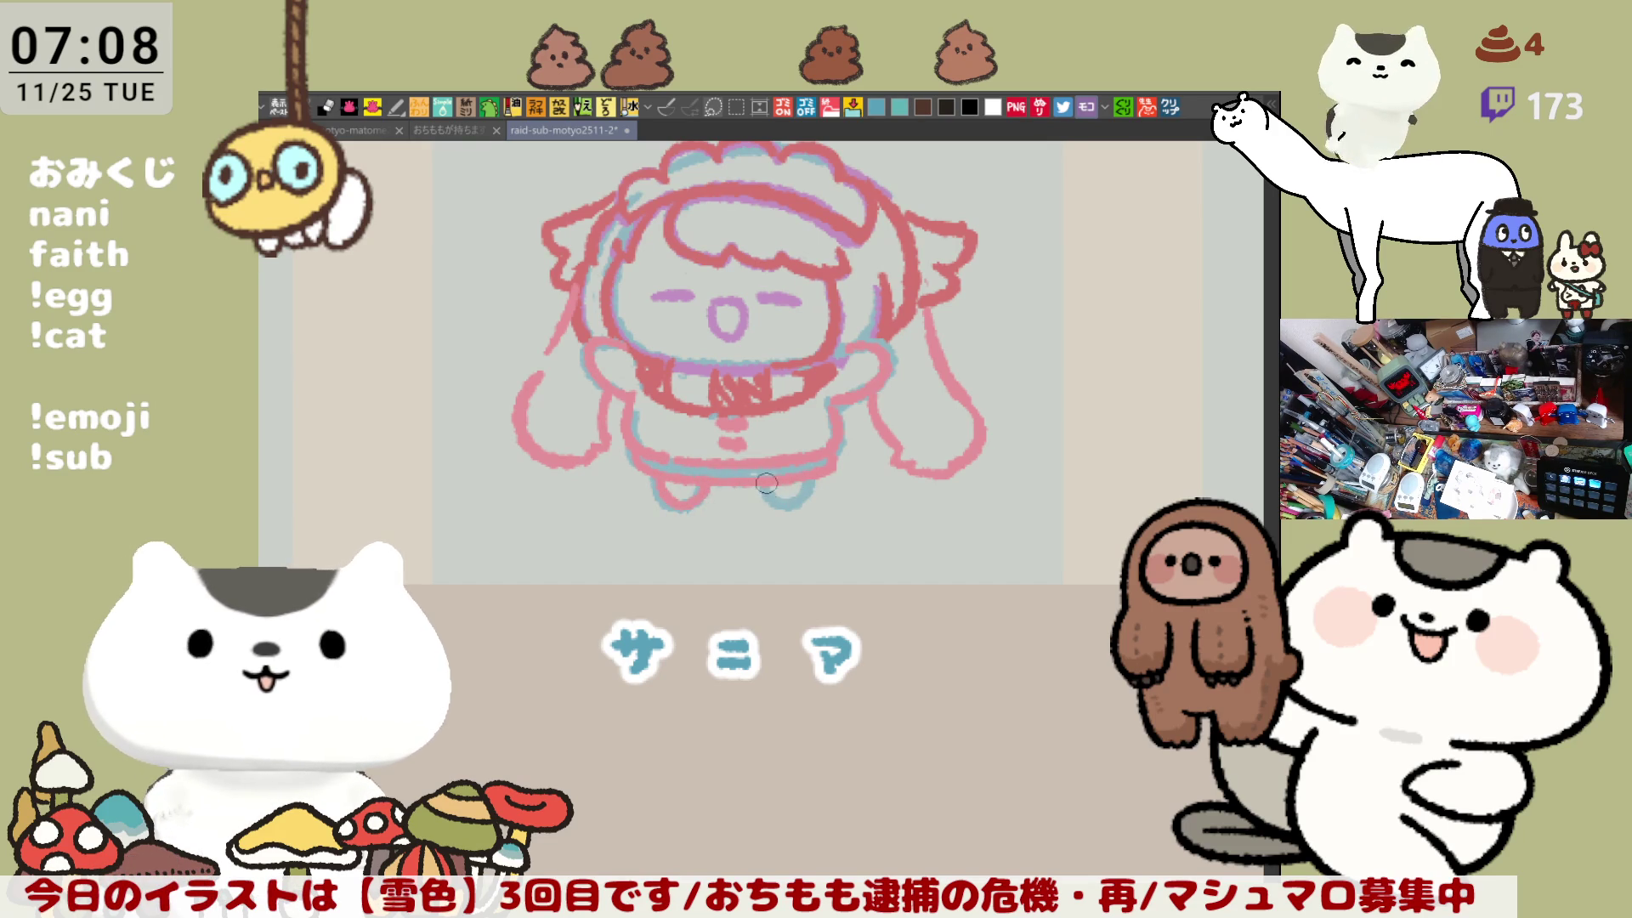
pyautogui.moveTo(805, 487); pyautogui.dragTo(778, 502)
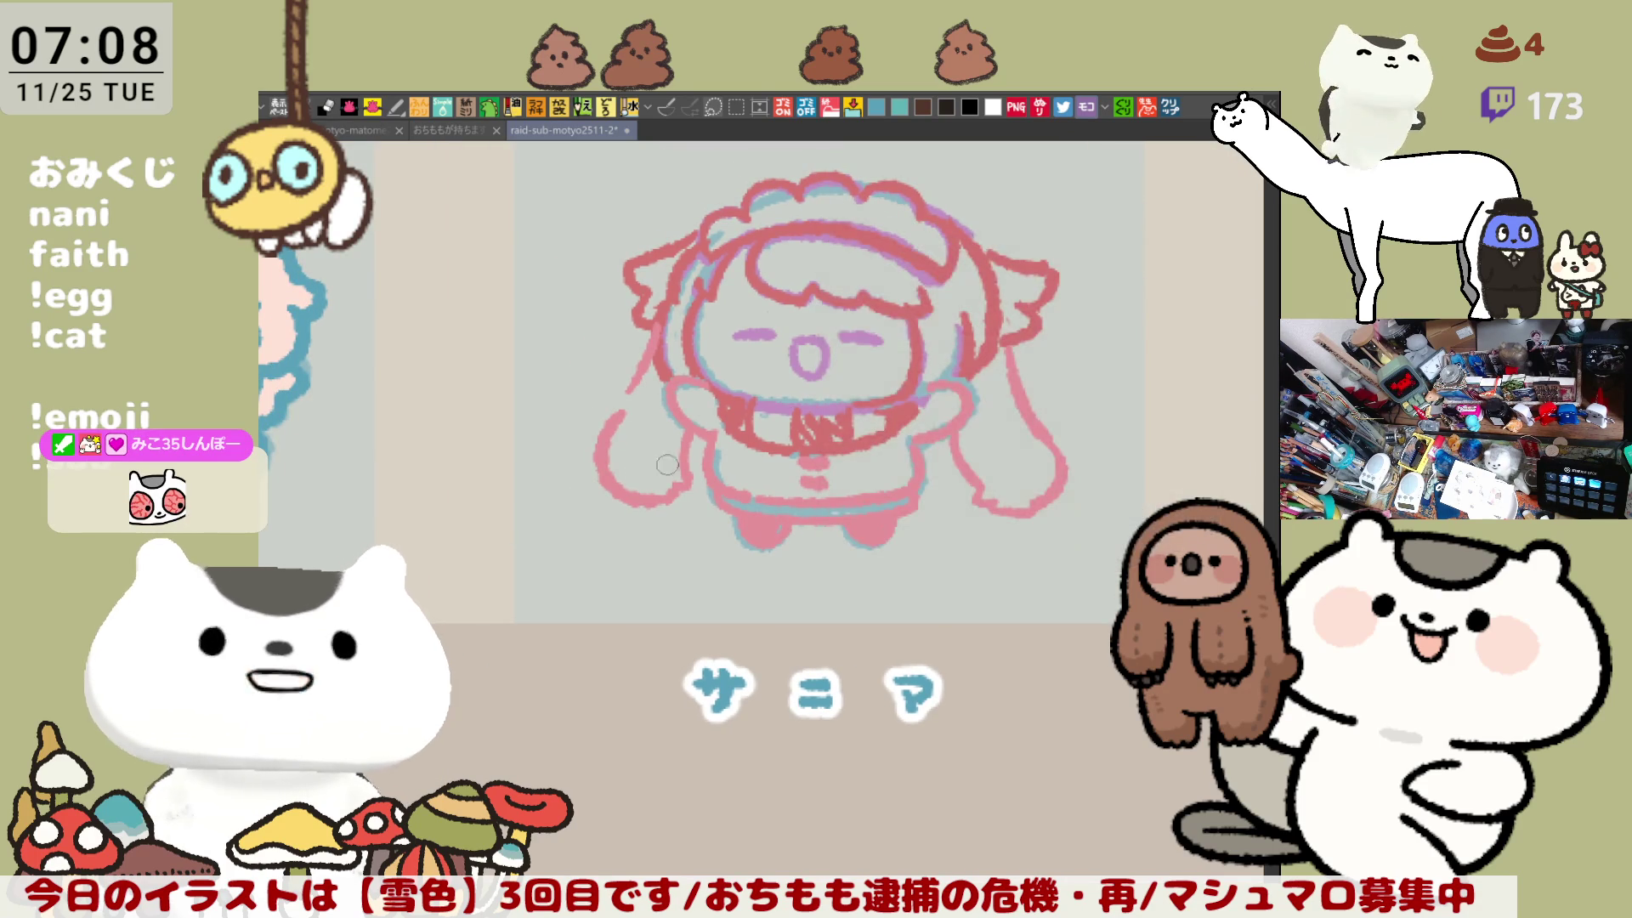
# Step: Retrace the left and right arm outlines in darker pink
pyautogui.moveTo(690, 435); pyautogui.dragTo(682, 481)
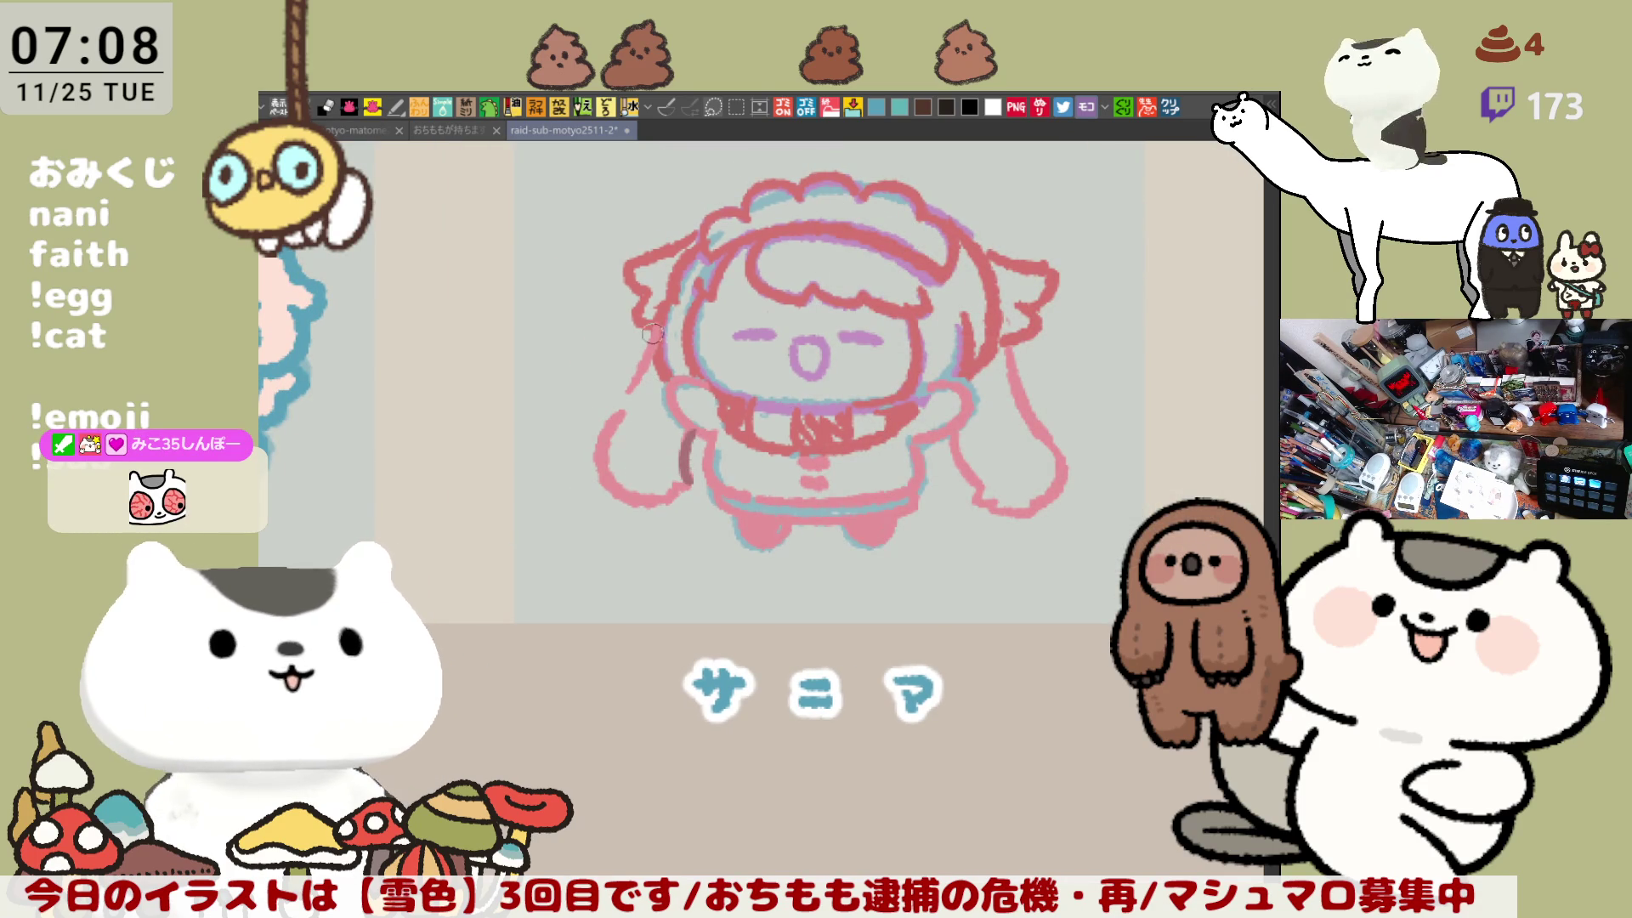
pyautogui.moveTo(658, 326)
pyautogui.mouseDown()
pyautogui.moveTo(593, 445)
pyautogui.moveTo(633, 510)
pyautogui.mouseUp()
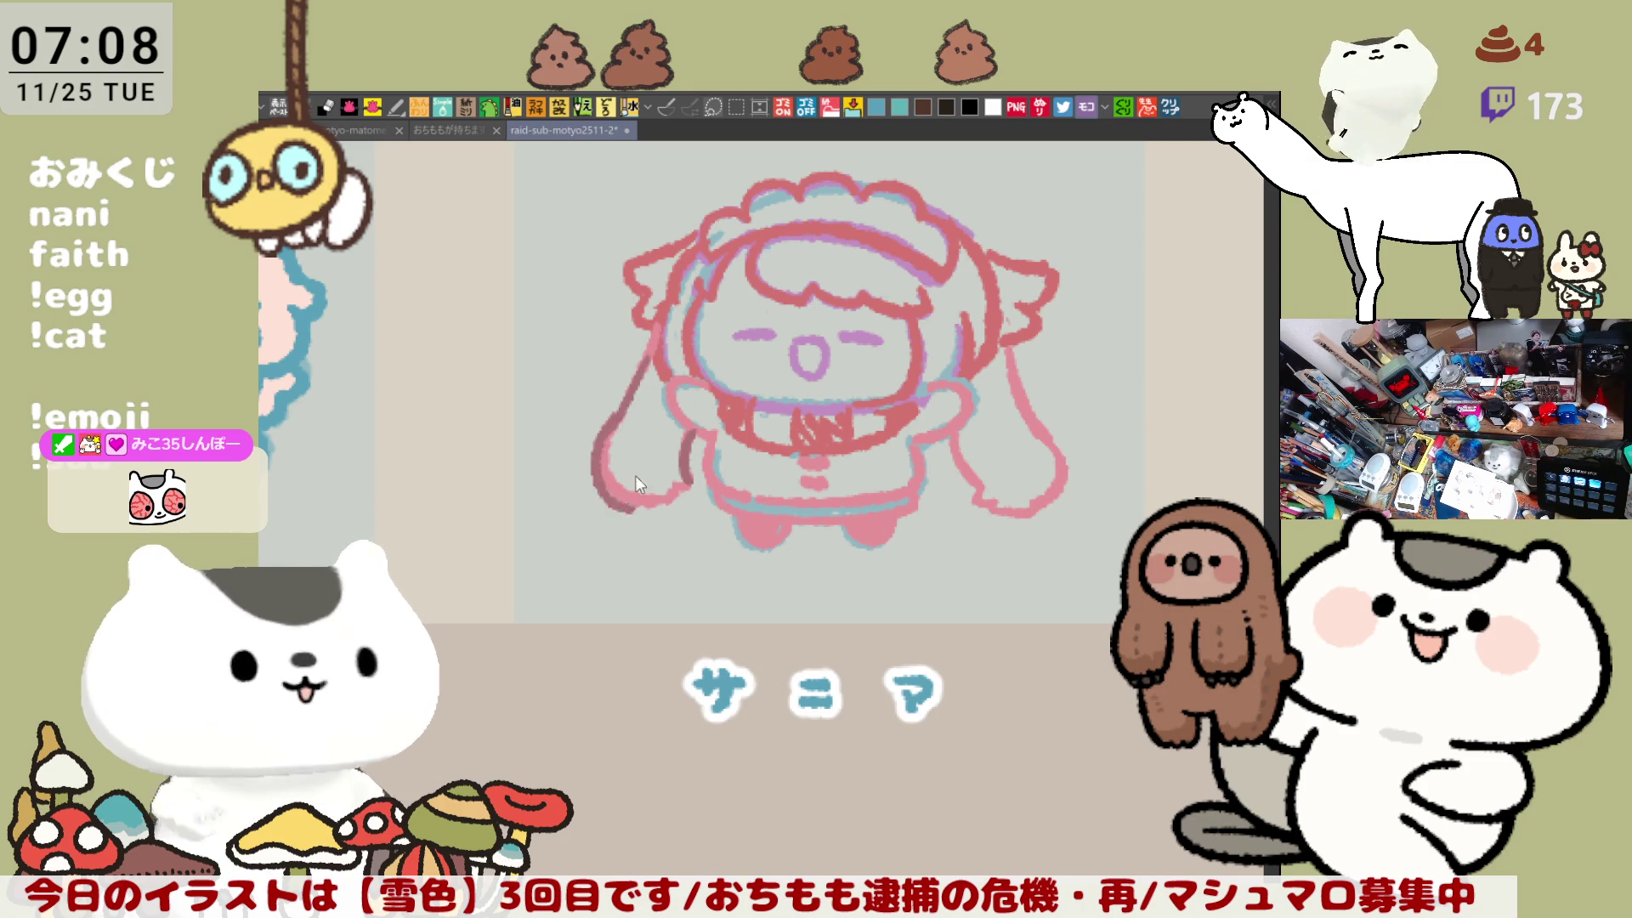
pyautogui.moveTo(599, 425); pyautogui.dragTo(661, 496)
pyautogui.hotkey('ctrl', 'z')
pyautogui.moveTo(593, 416); pyautogui.dragTo(688, 486)
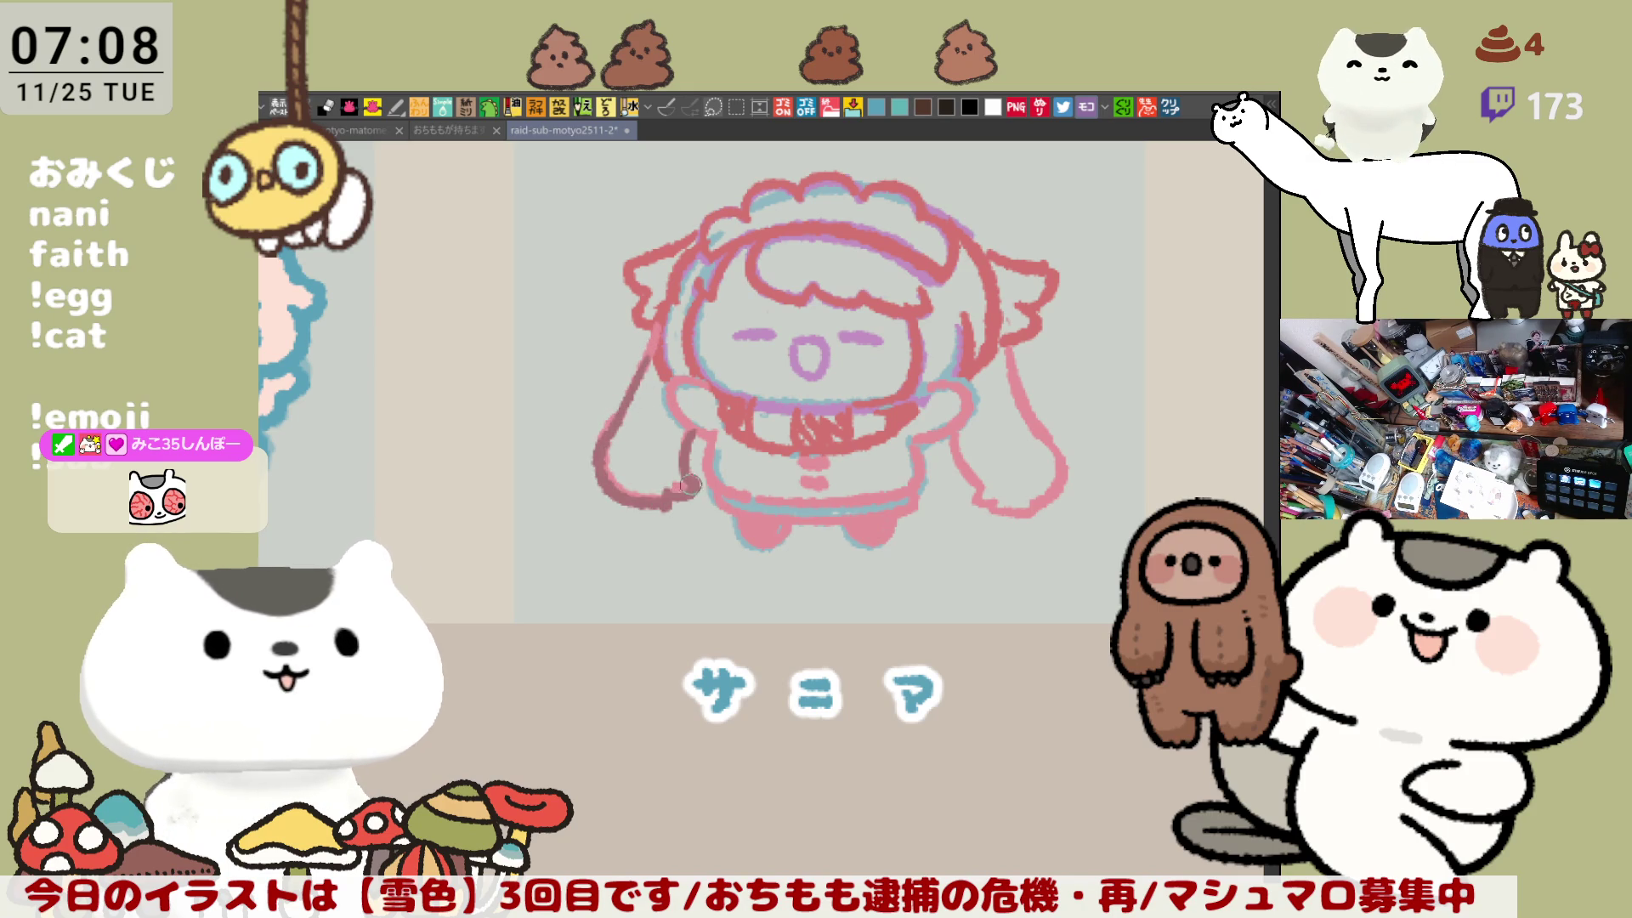
pyautogui.moveTo(1009, 355); pyautogui.dragTo(1043, 429)
pyautogui.moveTo(945, 410)
pyautogui.mouseDown()
pyautogui.moveTo(977, 482)
pyautogui.moveTo(1009, 505)
pyautogui.mouseUp()
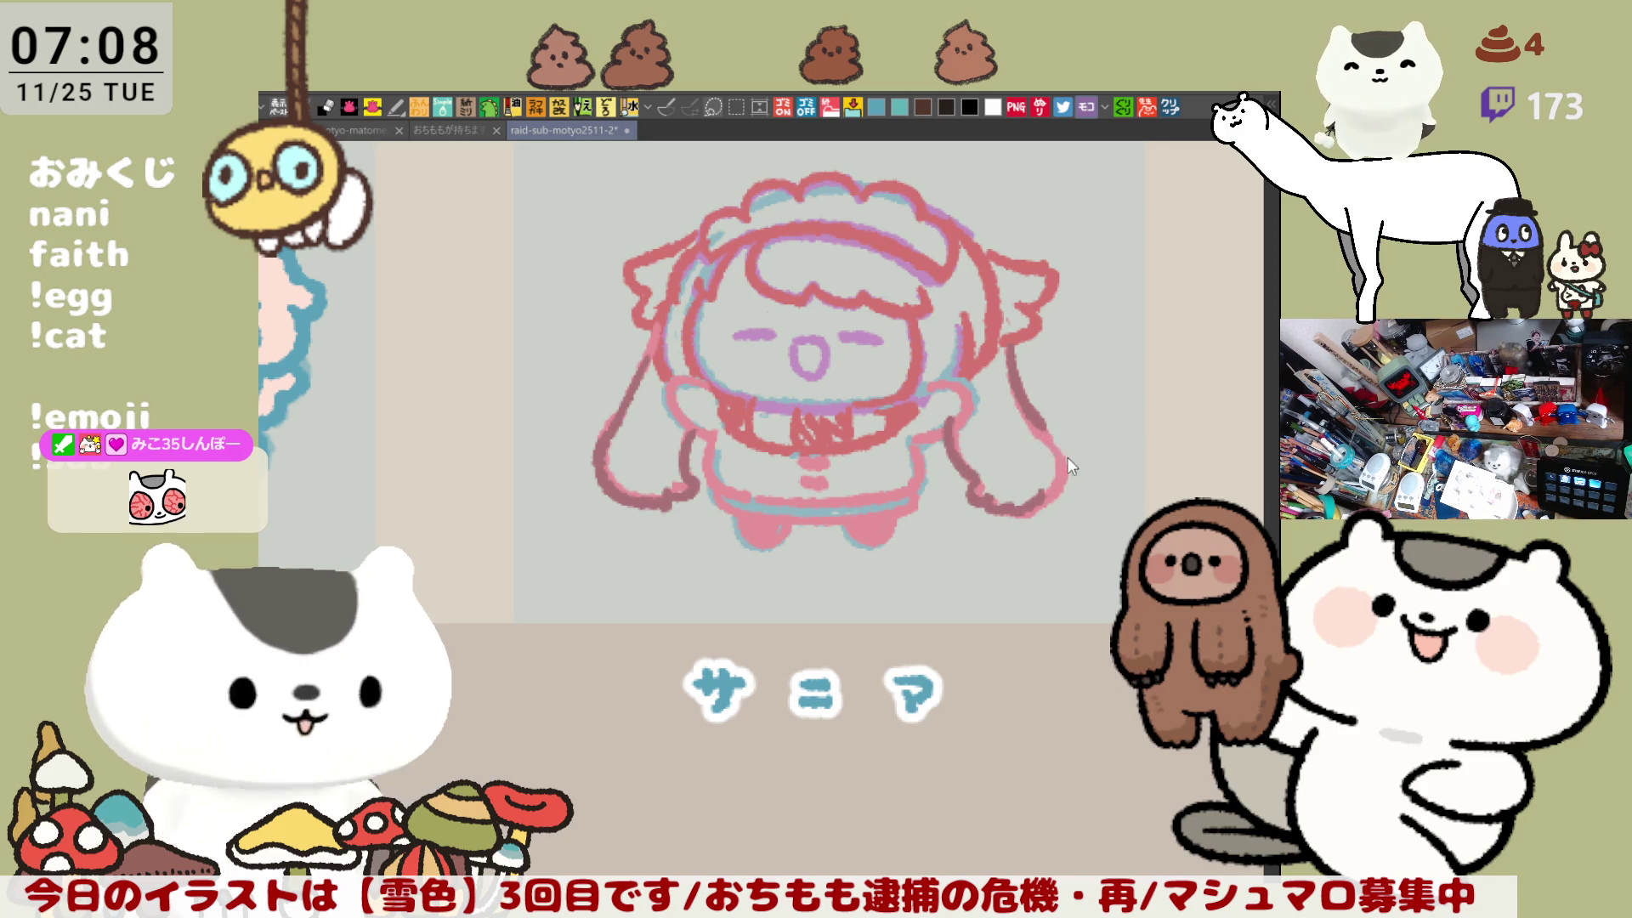
pyautogui.hotkey('ctrl', 'z')
pyautogui.moveTo(1032, 417); pyautogui.dragTo(1045, 460)
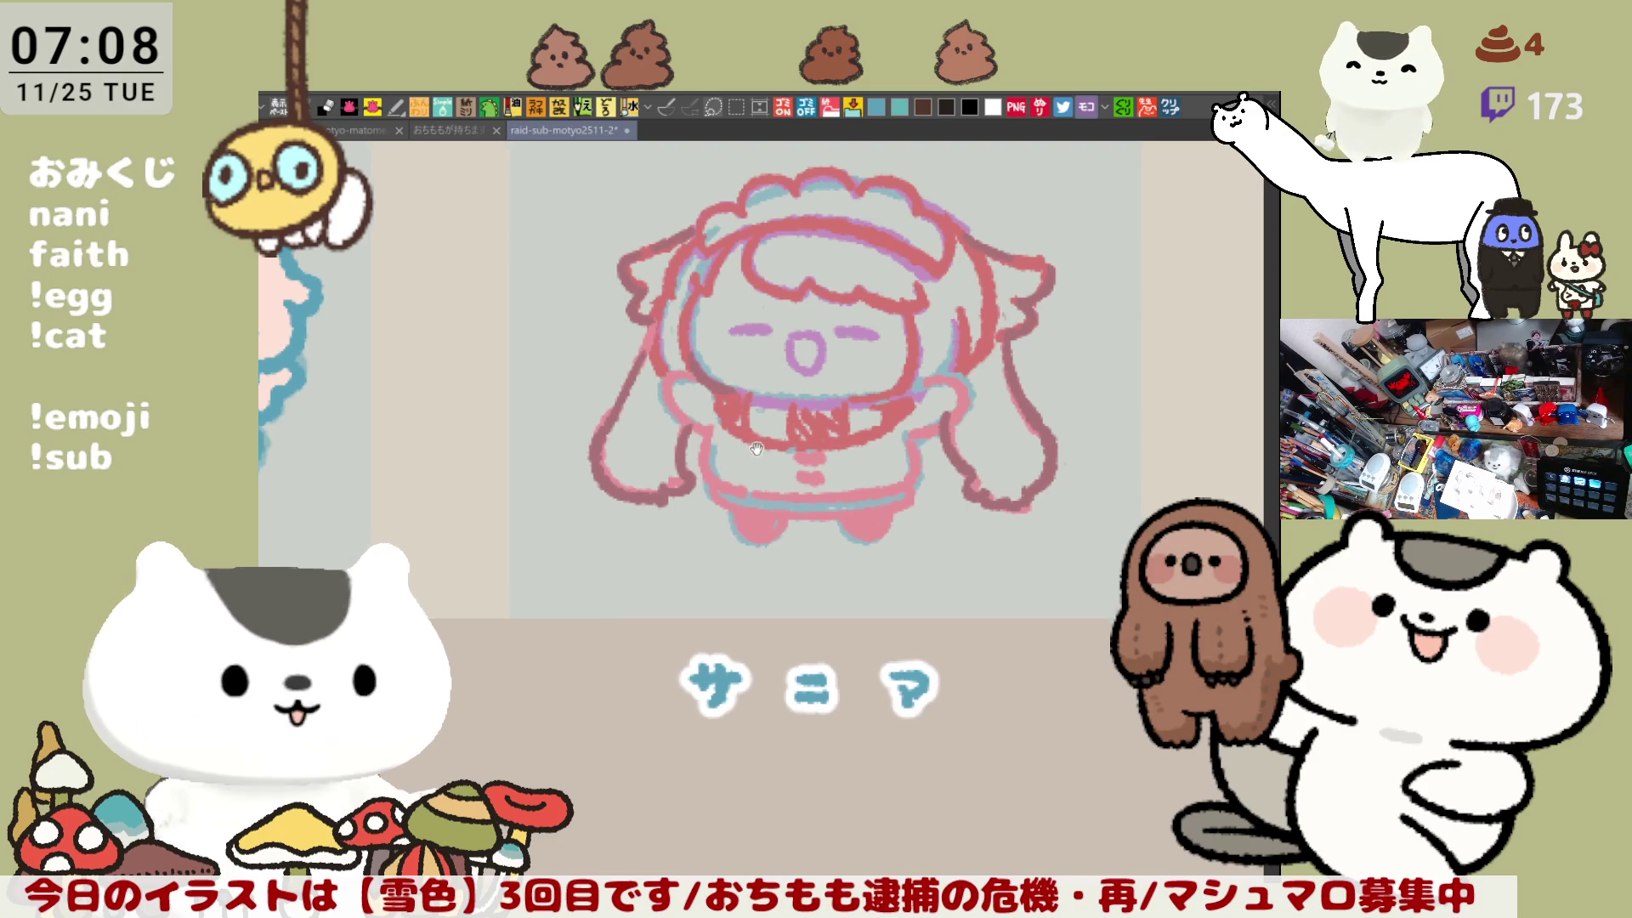
# Step: Refine the rough around the bow and darken the right arm's outline
pyautogui.scroll(-2, 765, 374)
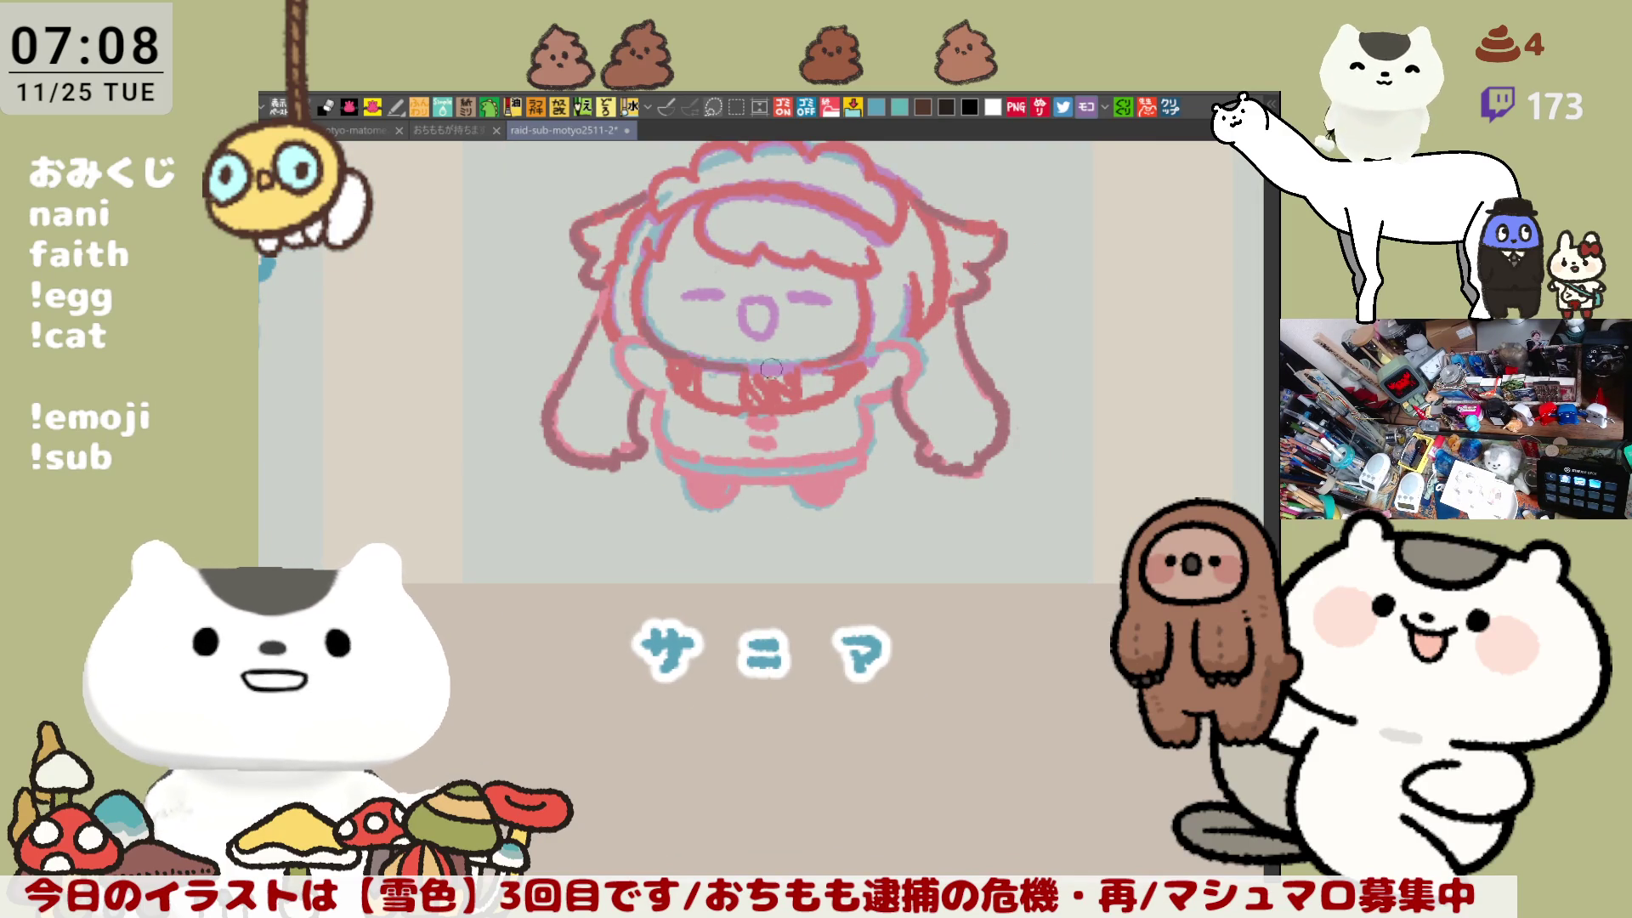
pyautogui.moveTo(808, 368); pyautogui.dragTo(804, 375)
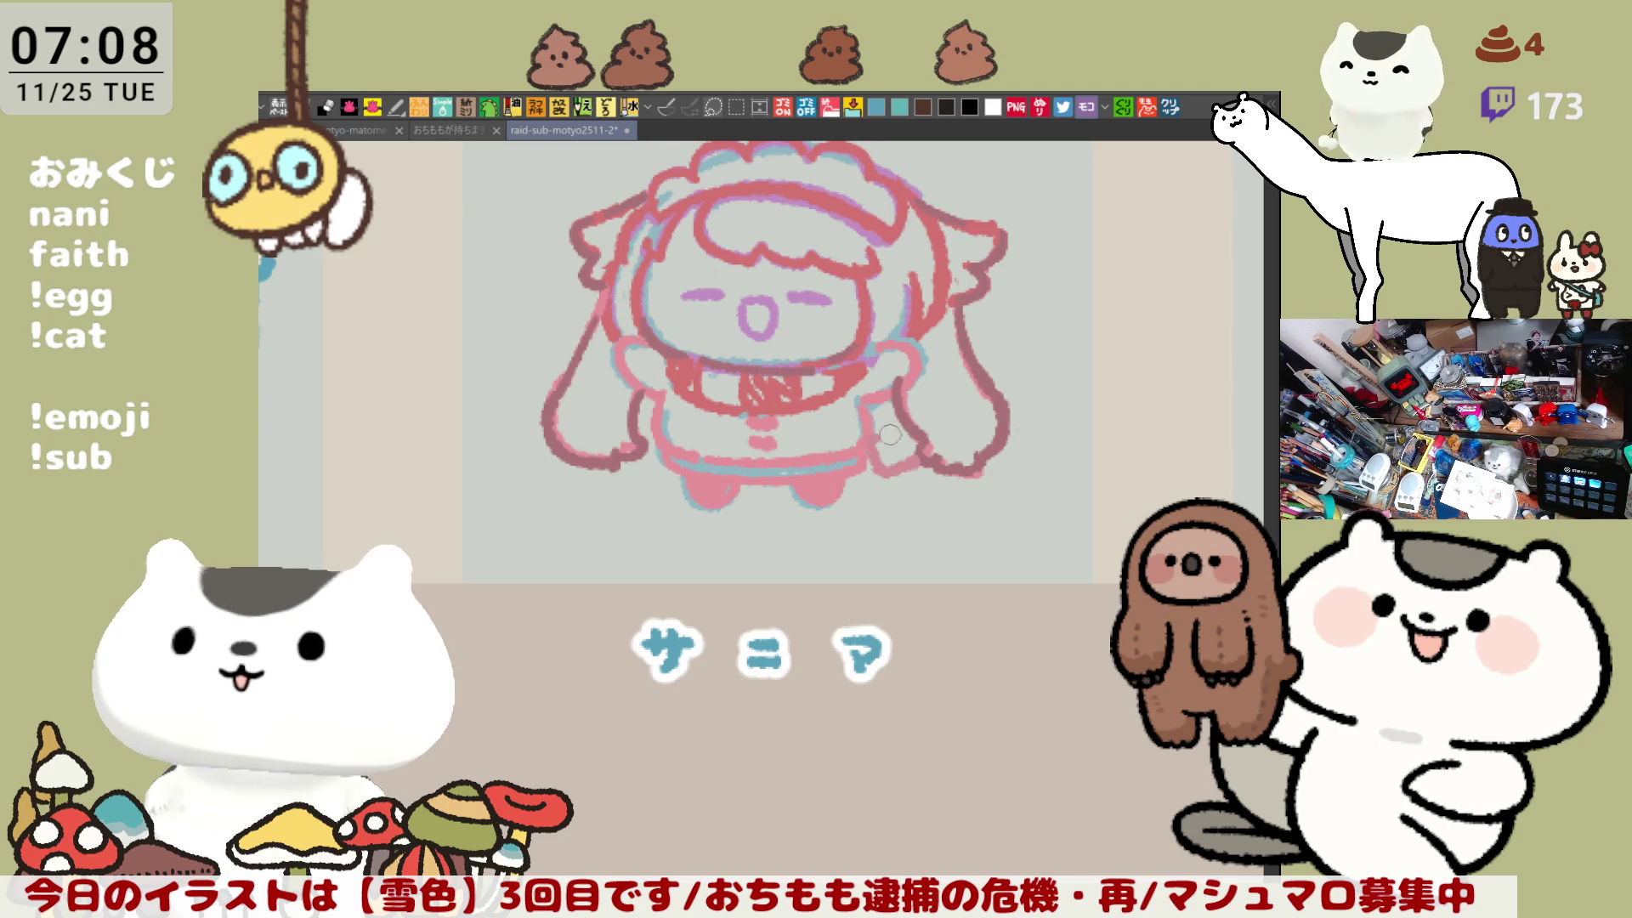
pyautogui.moveTo(890, 434); pyautogui.dragTo(879, 433)
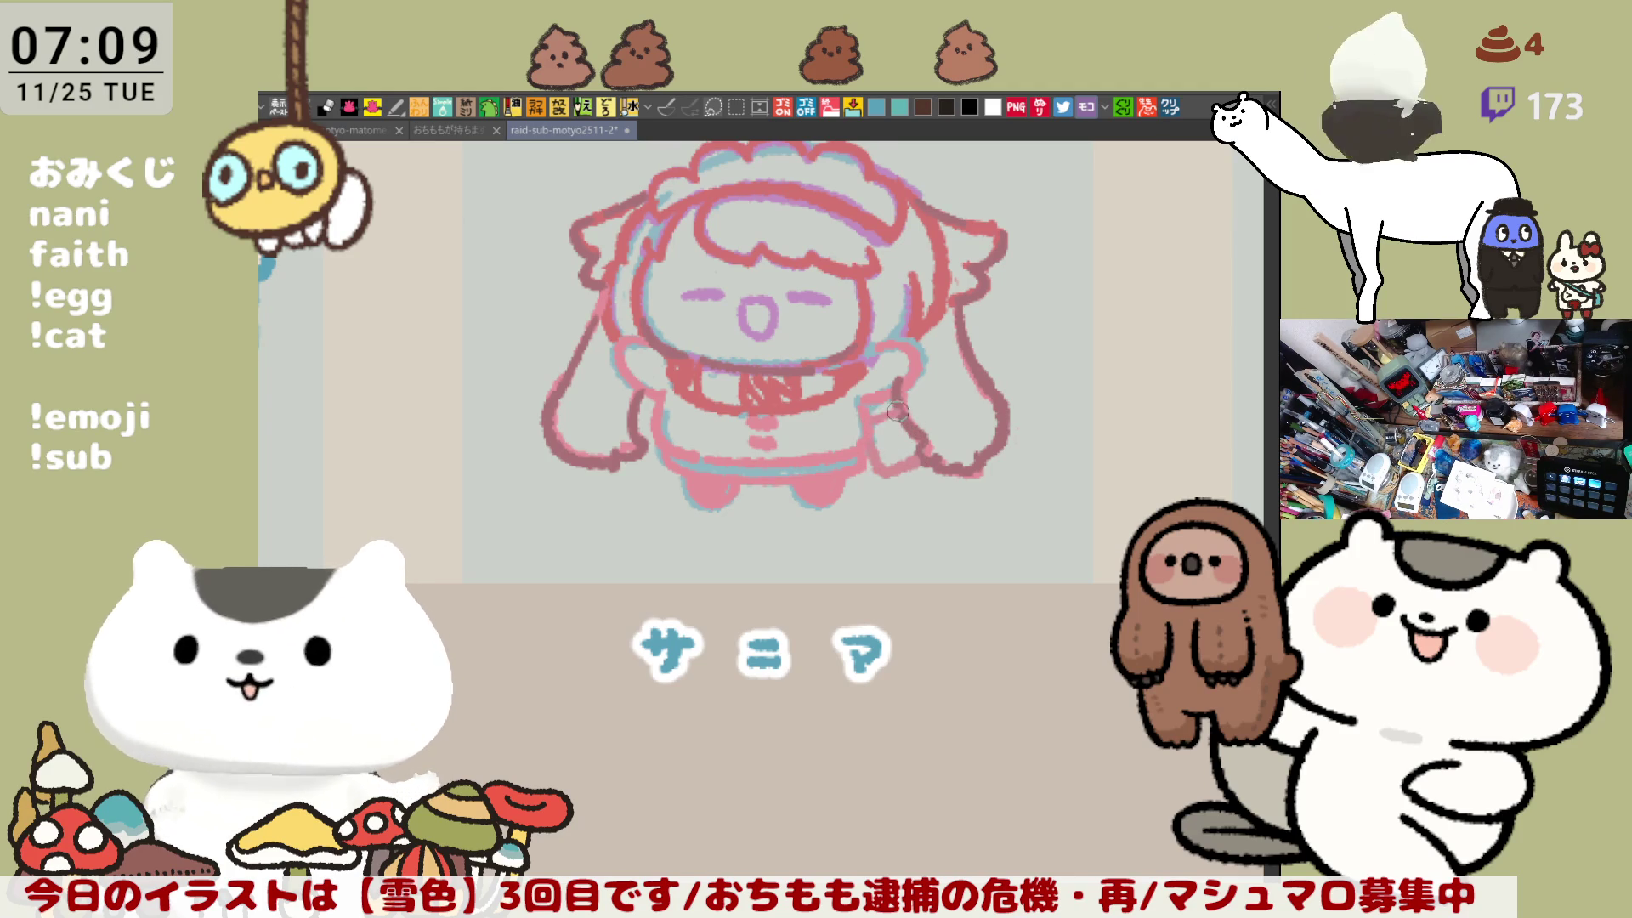
pyautogui.moveTo(870, 447); pyautogui.dragTo(876, 449)
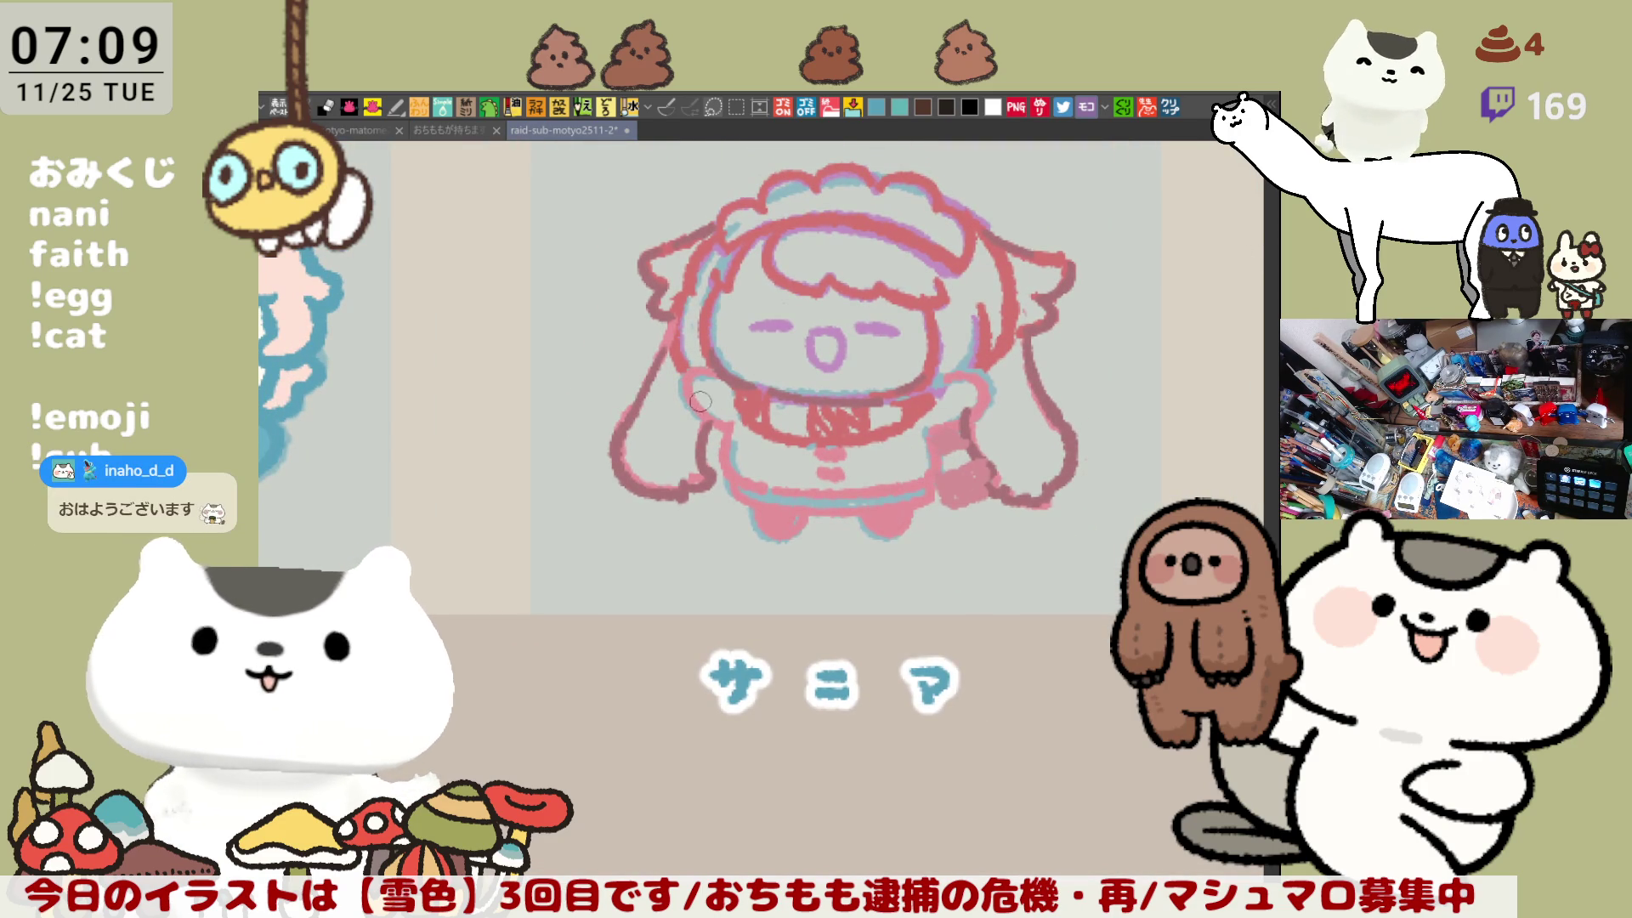
# Step: Redraw the outlines of the character's left and right arms
pyautogui.moveTo(725, 370); pyautogui.dragTo(729, 429)
pyautogui.hotkey('ctrl', 'z')
pyautogui.moveTo(727, 371); pyautogui.dragTo(738, 431)
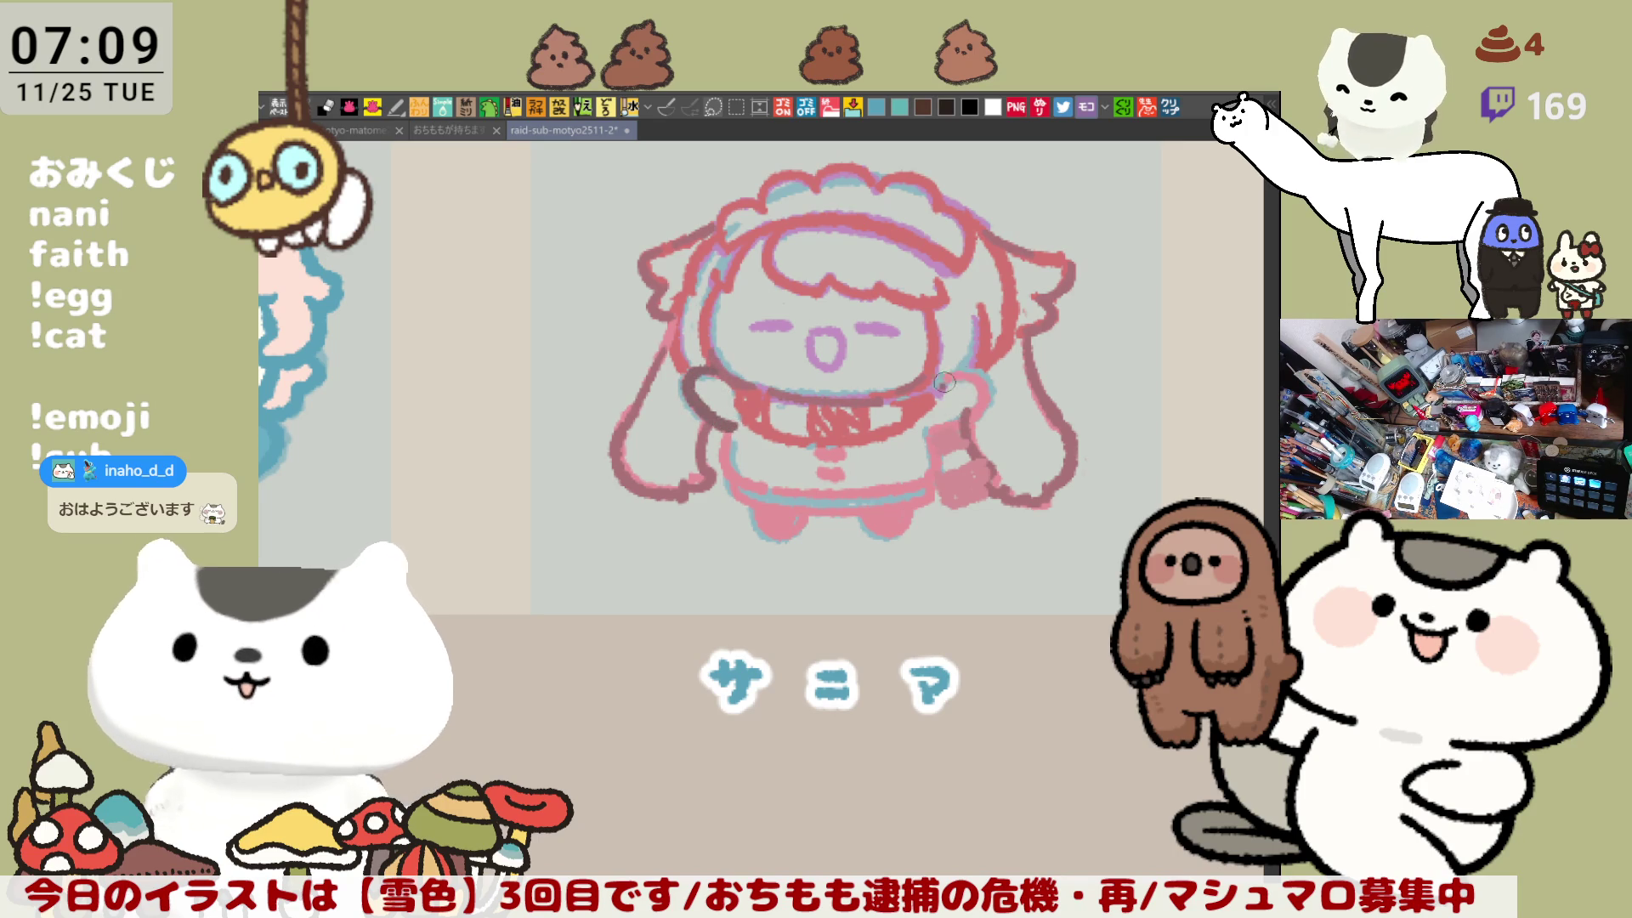
pyautogui.moveTo(937, 383); pyautogui.dragTo(934, 432)
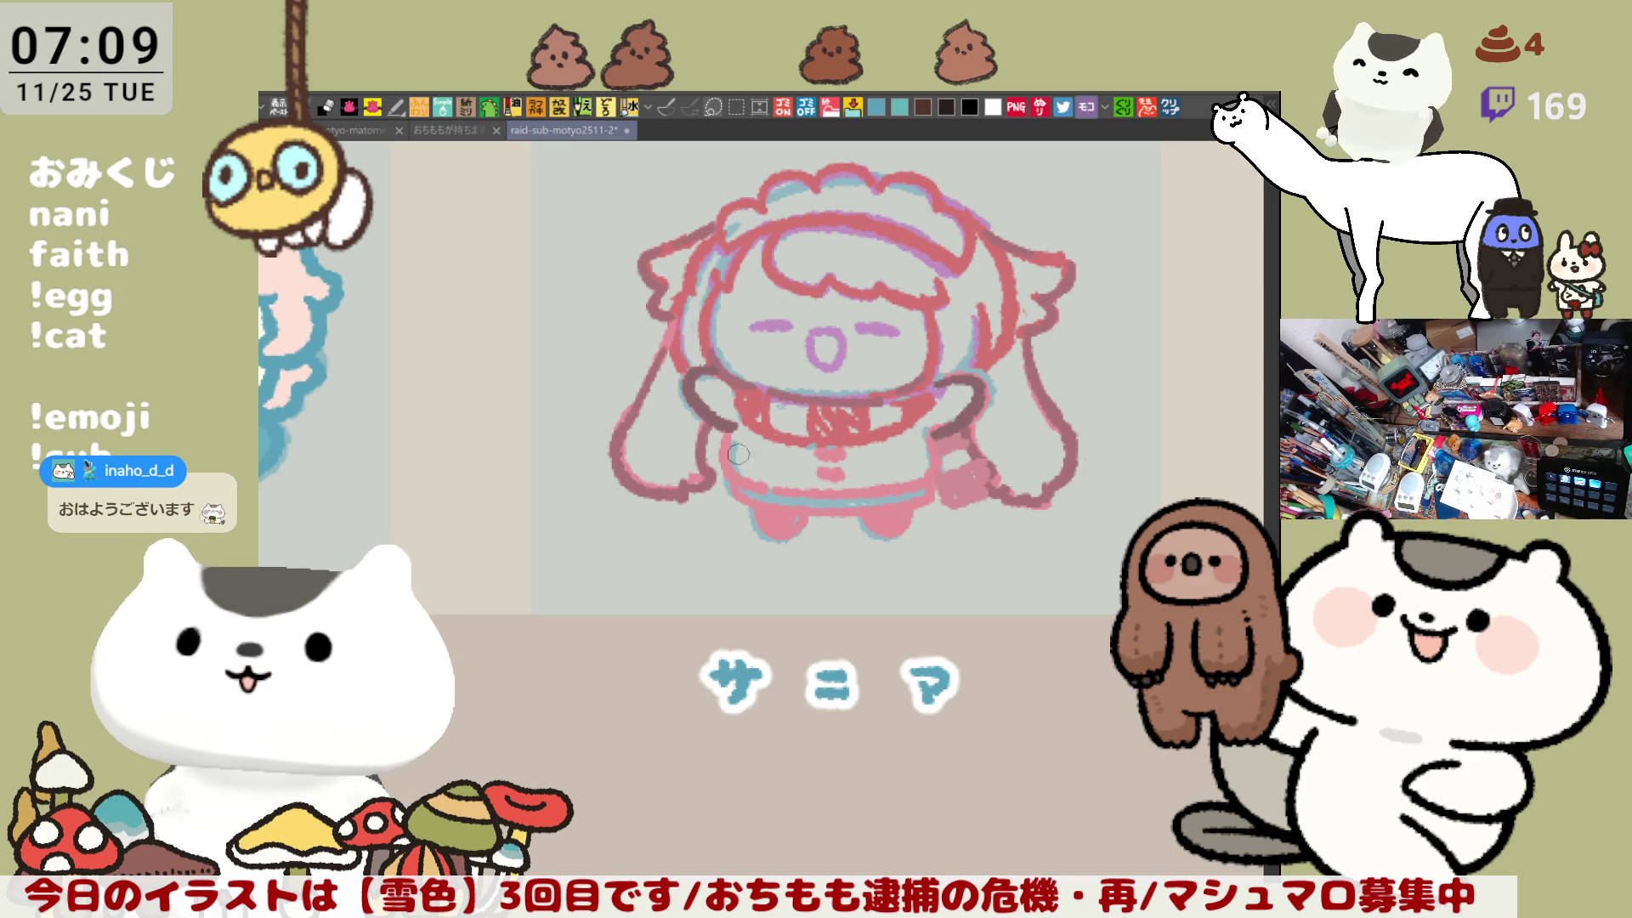
# Step: Outline the lower-left body side and skirt hem, and dab a second button
pyautogui.moveTo(738, 430); pyautogui.dragTo(785, 491)
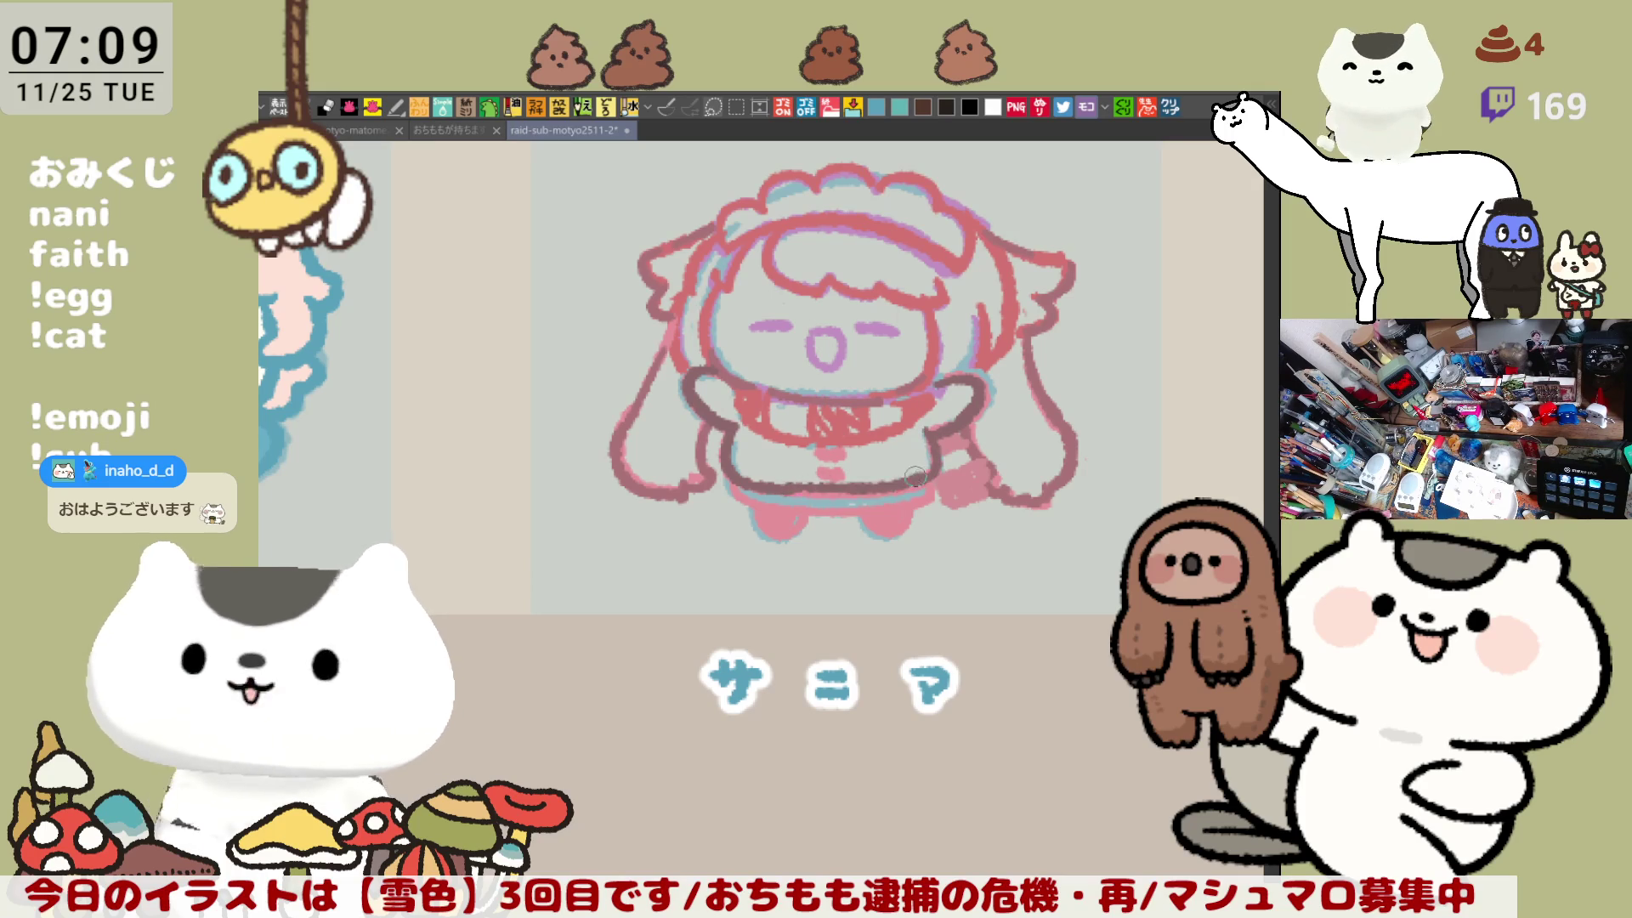
pyautogui.moveTo(802, 491); pyautogui.dragTo(919, 478)
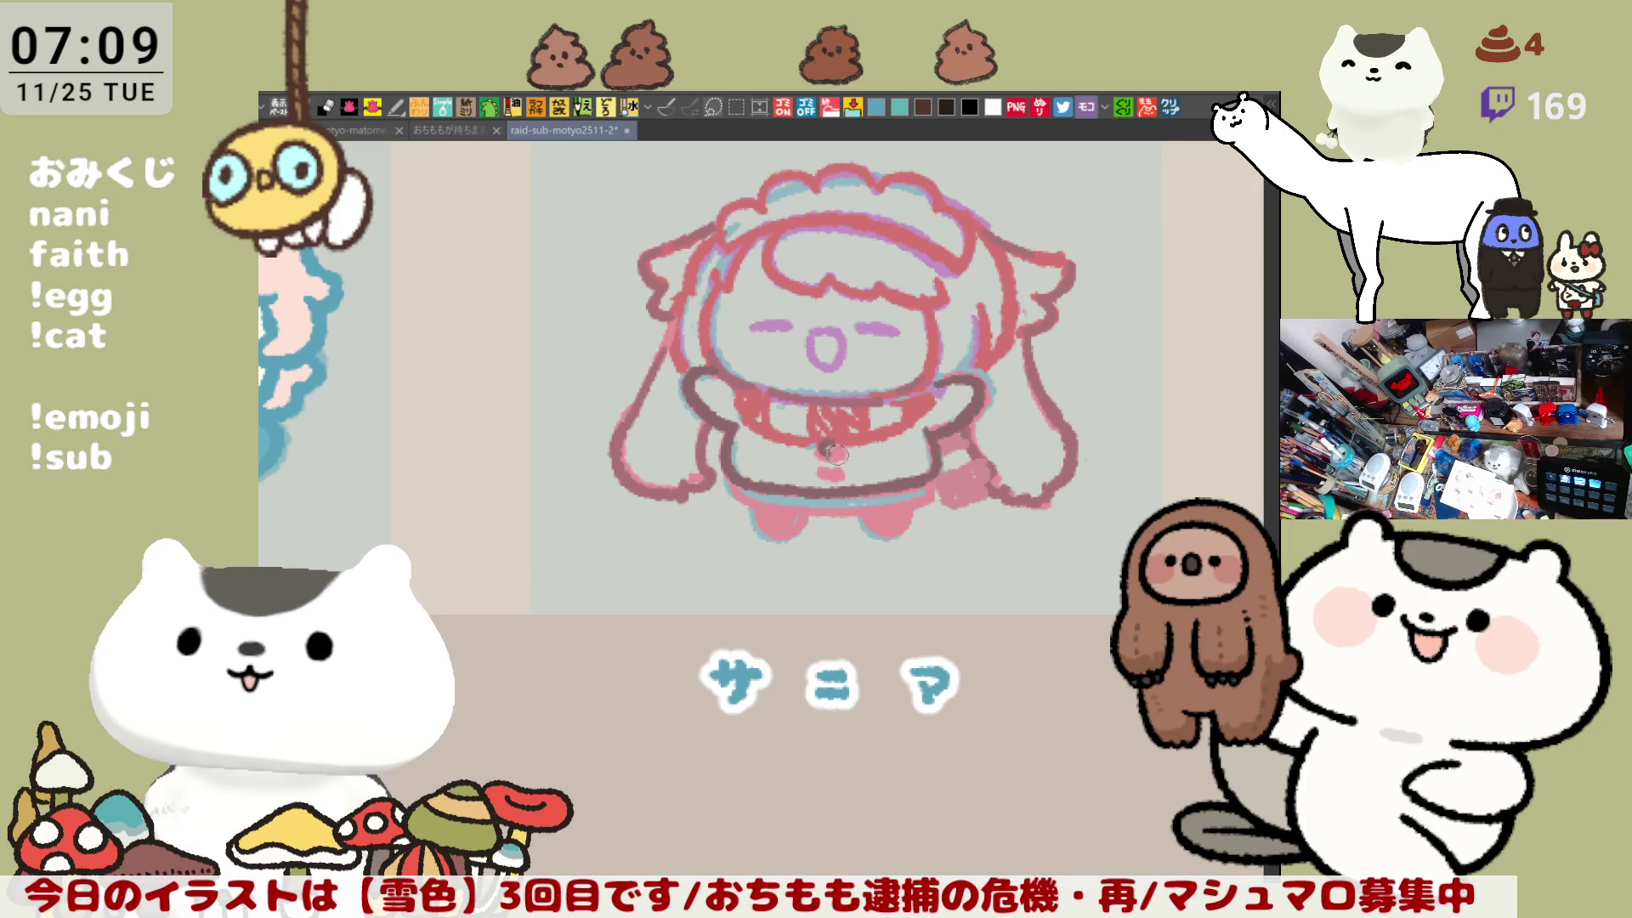
pyautogui.moveTo(820, 466); pyautogui.dragTo(824, 474)
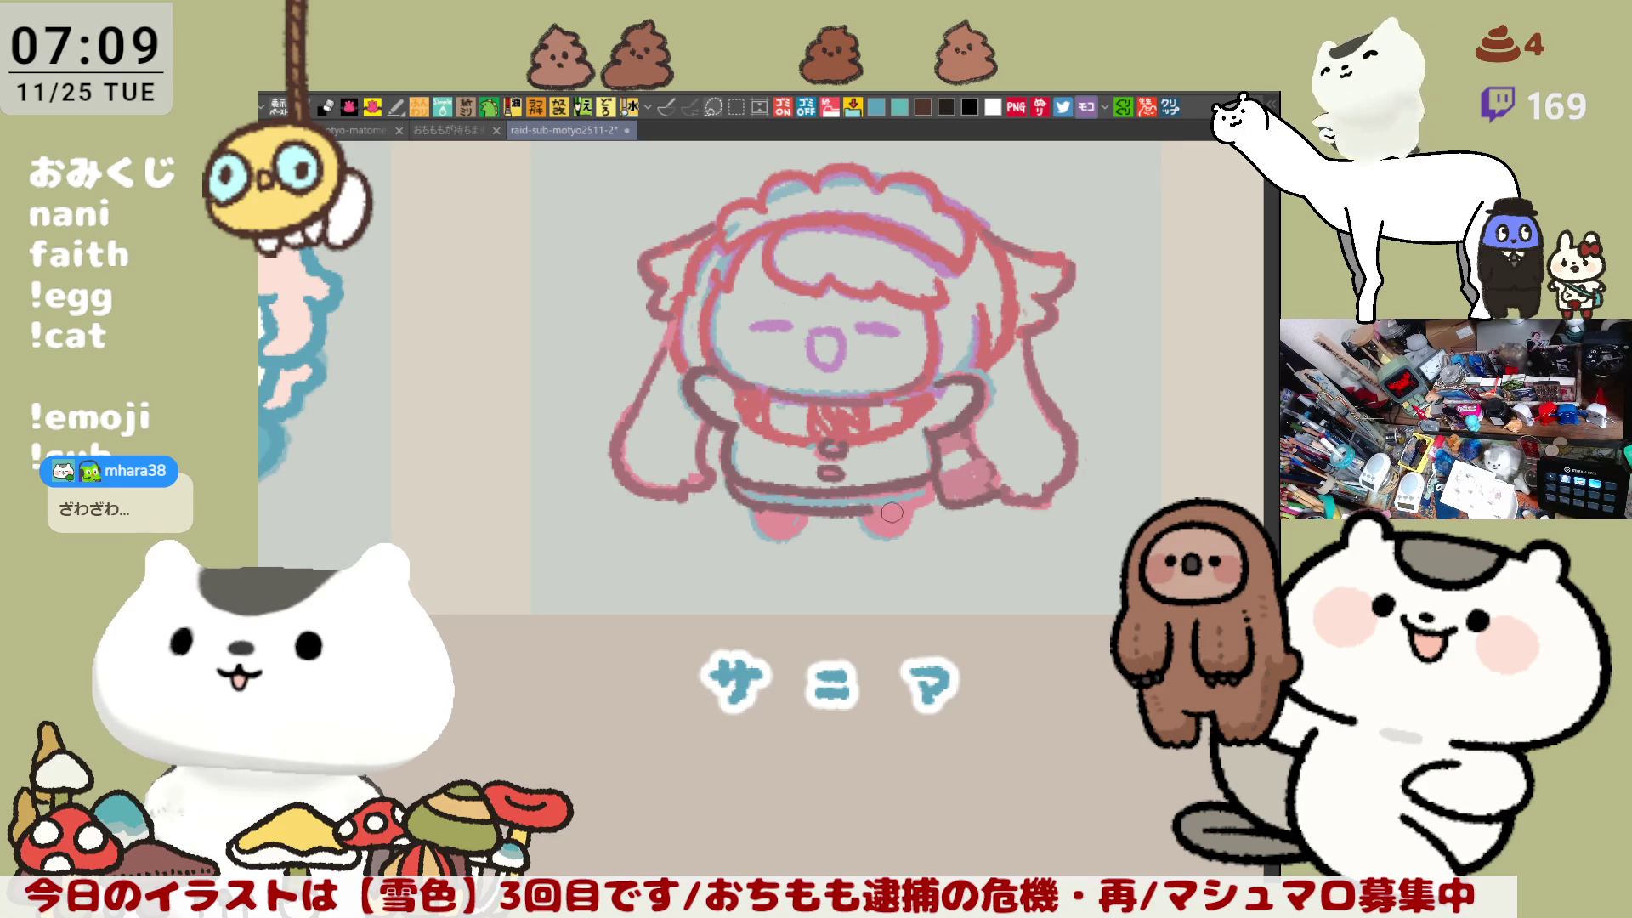
# Step: Darken the skirt's lower edge and waistband, and start the left arm outline
pyautogui.moveTo(747, 509); pyautogui.dragTo(901, 507)
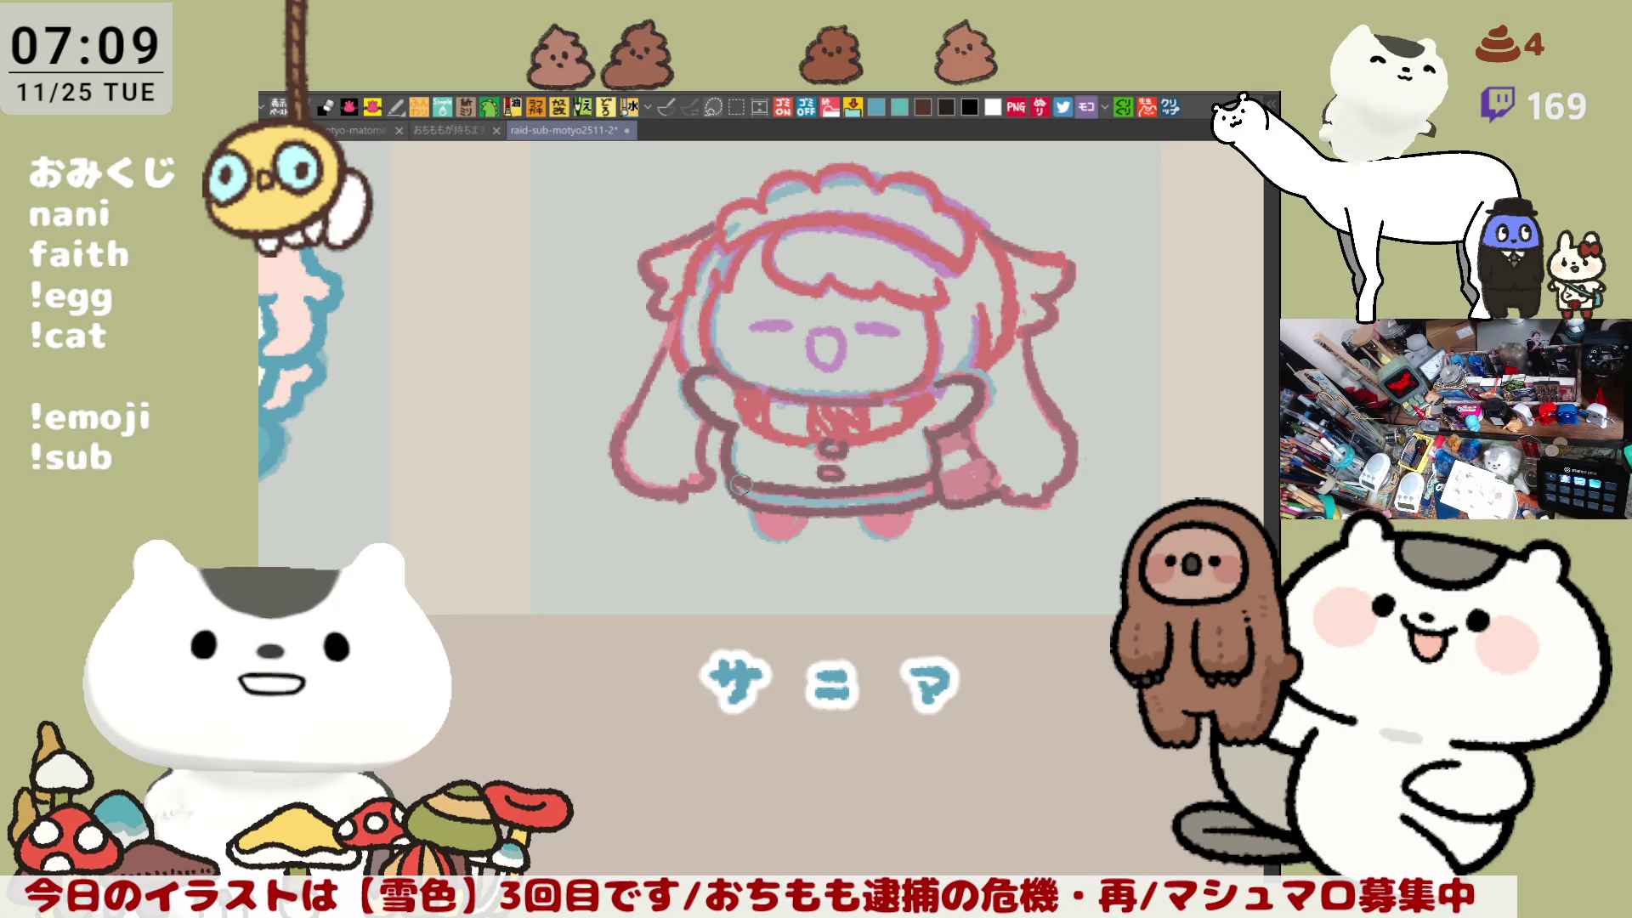
pyautogui.moveTo(822, 498); pyautogui.dragTo(925, 488)
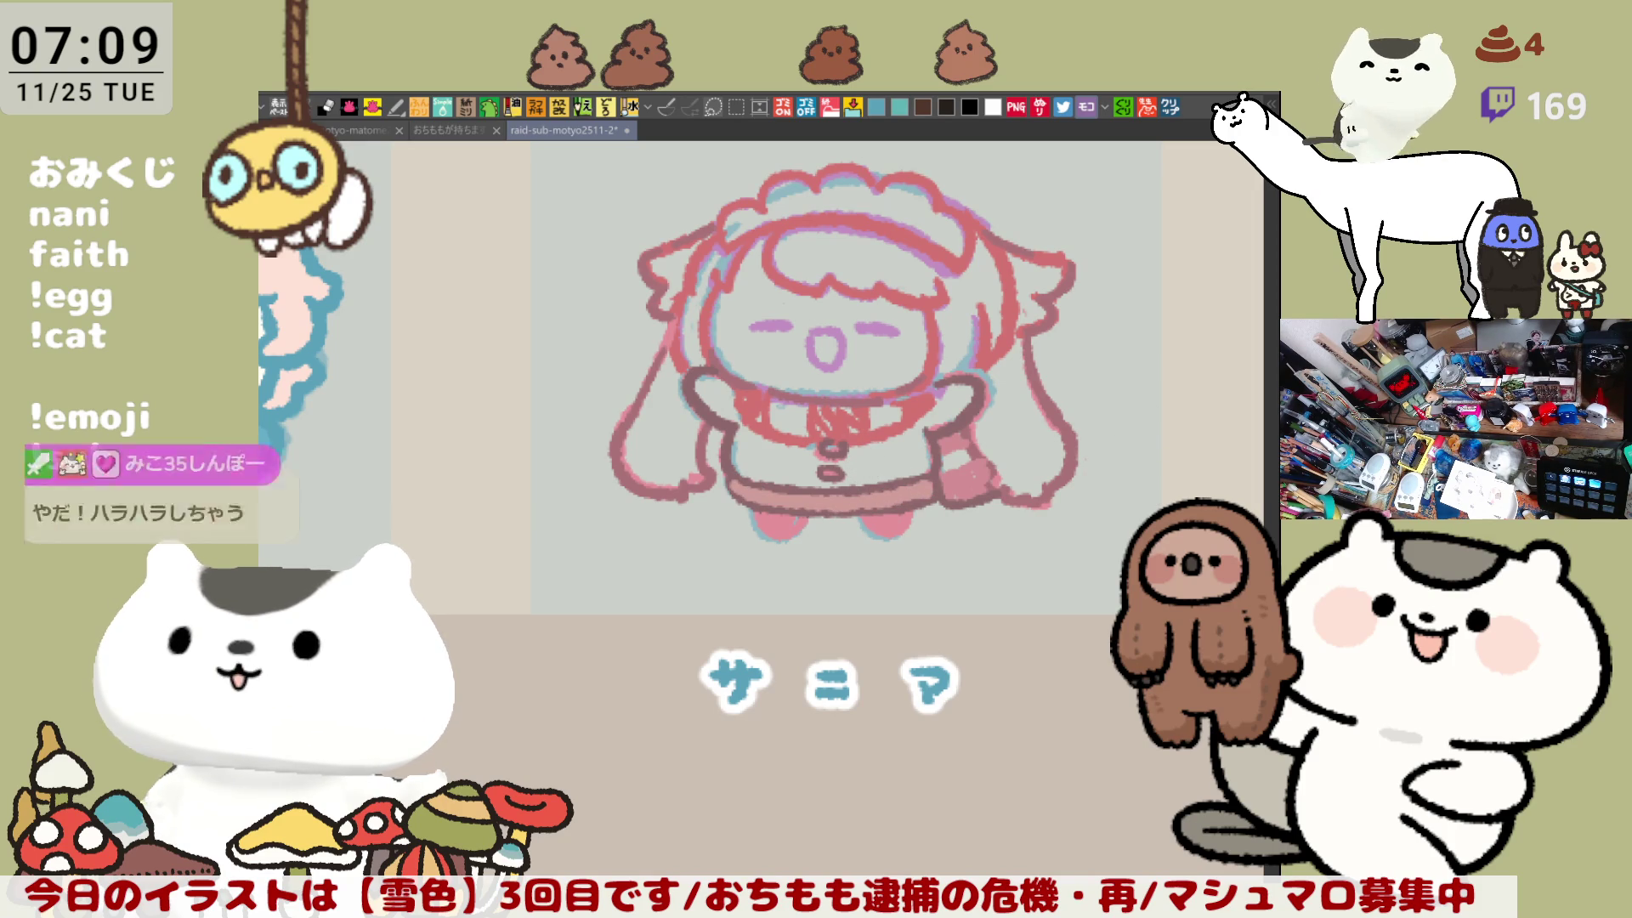
pyautogui.moveTo(714, 378); pyautogui.dragTo(782, 404)
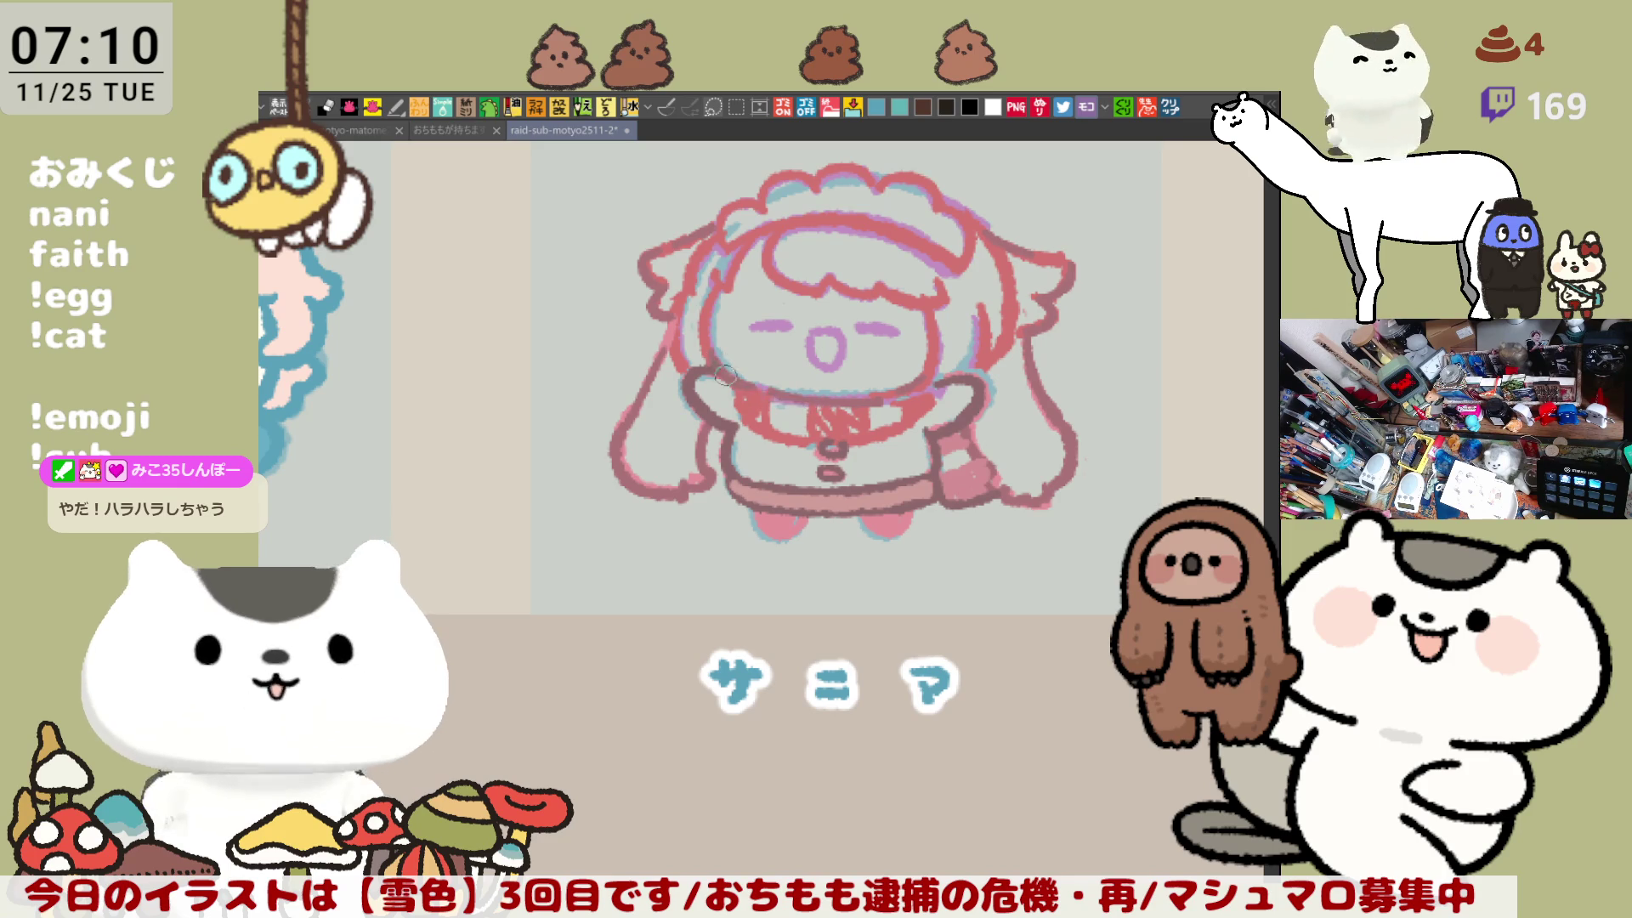
# Step: Redraw the left arm's upper edge, extend the right sleeve shading, and select the head top
pyautogui.hotkey('ctrl', 'z')
pyautogui.hotkey('ctrl', 'z')
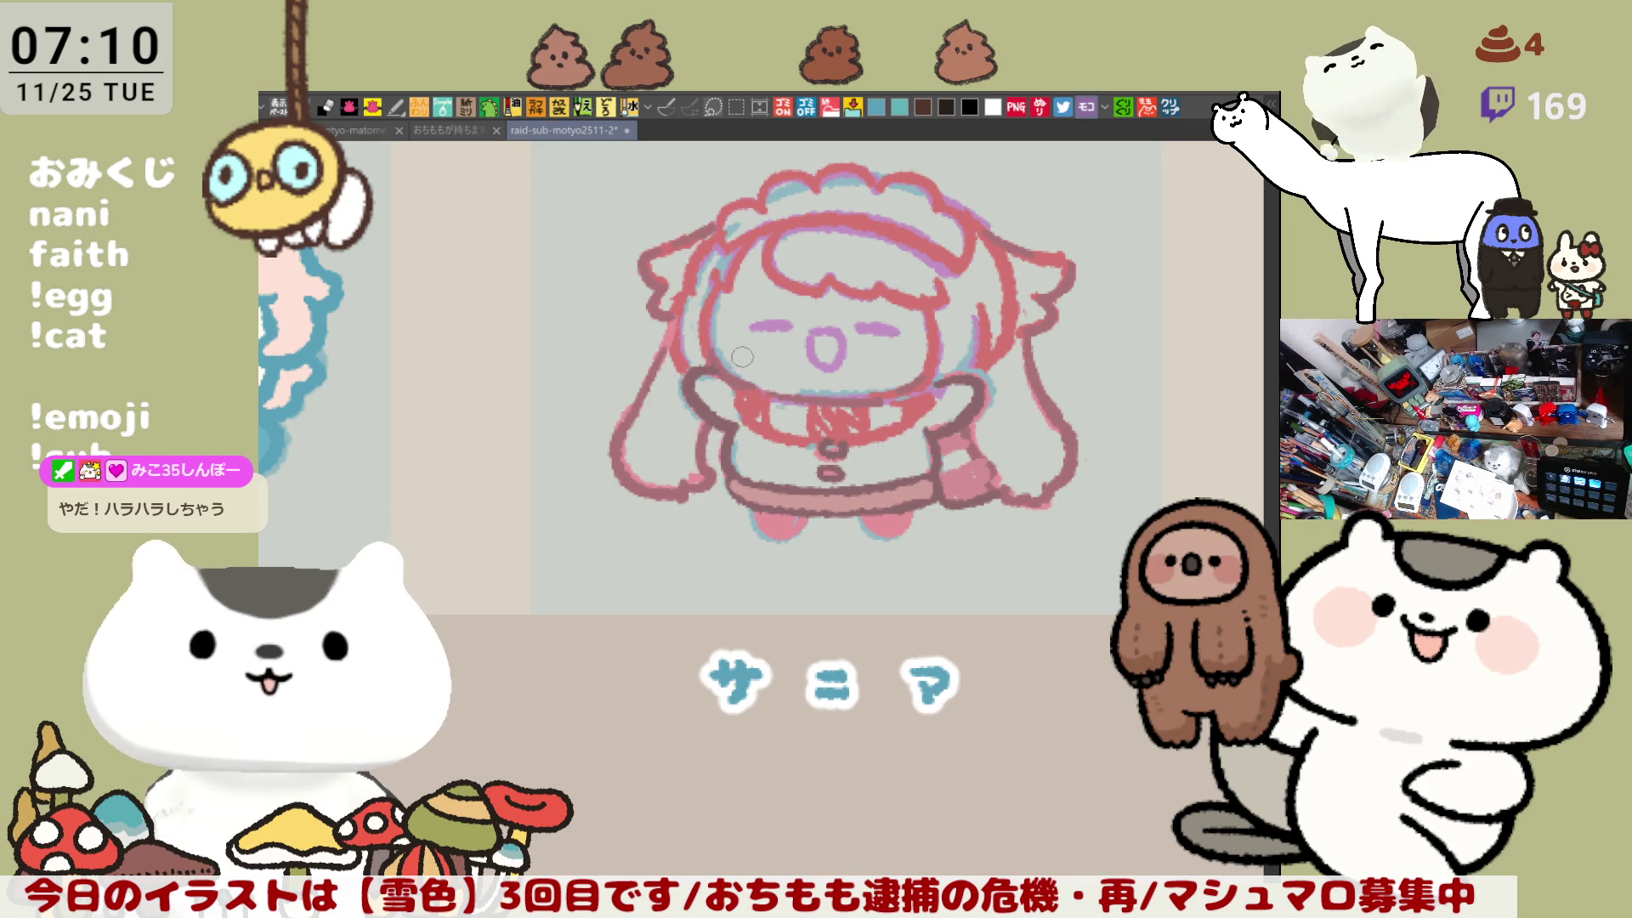
pyautogui.moveTo(701, 379); pyautogui.dragTo(799, 399)
pyautogui.hotkey('ctrl', 'z')
pyautogui.moveTo(701, 378); pyautogui.dragTo(808, 396)
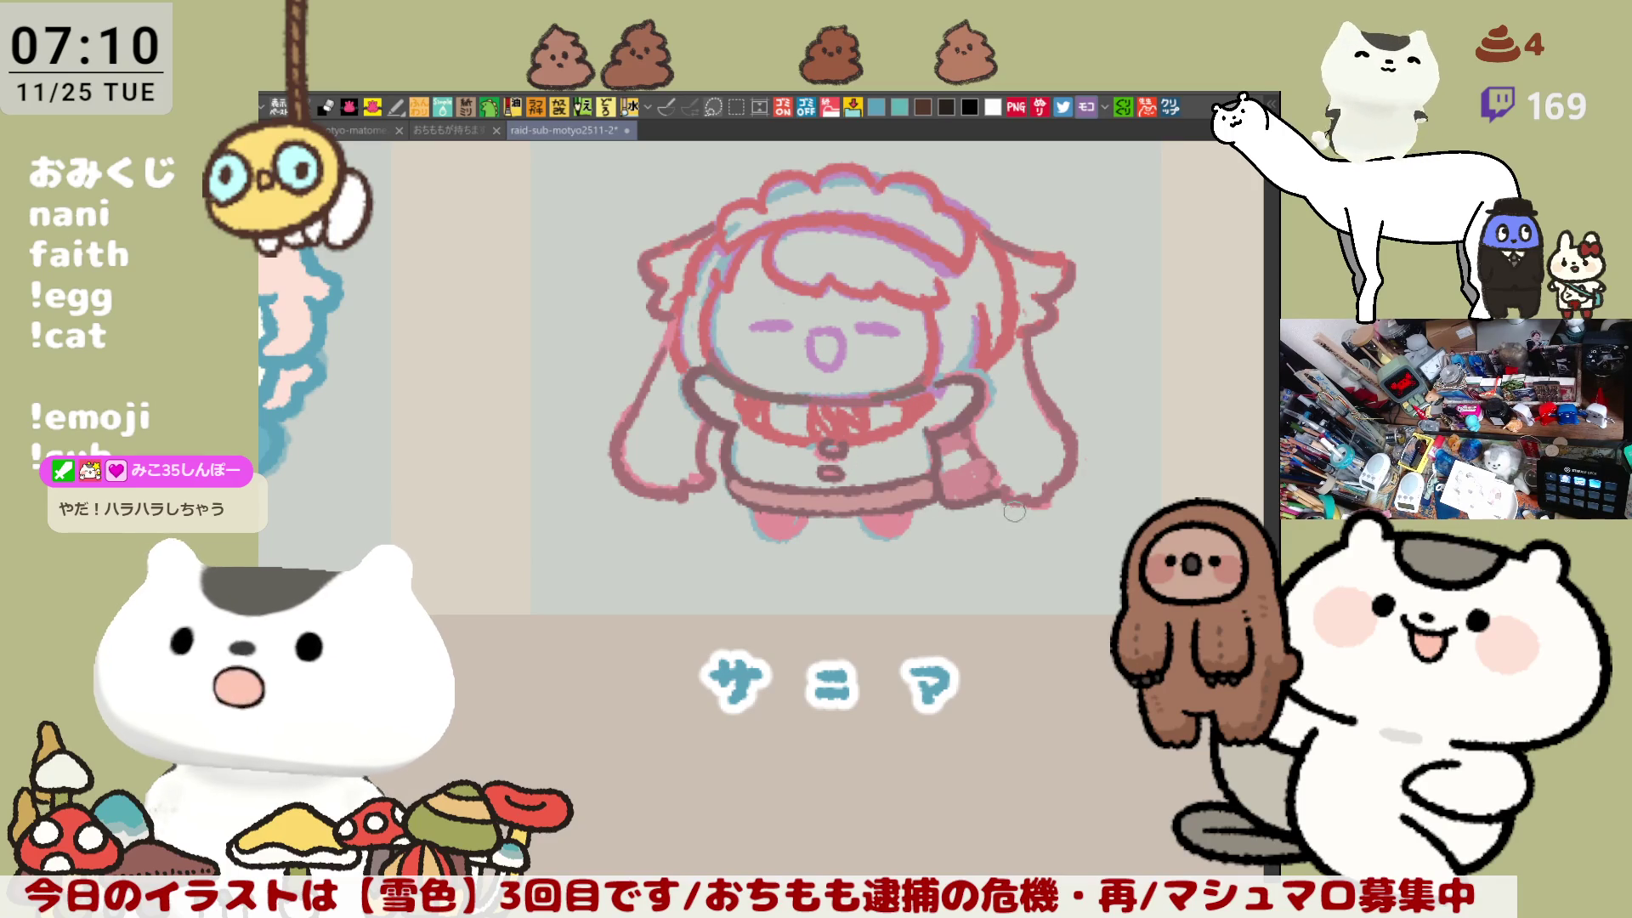
pyautogui.moveTo(978, 441); pyautogui.dragTo(997, 471)
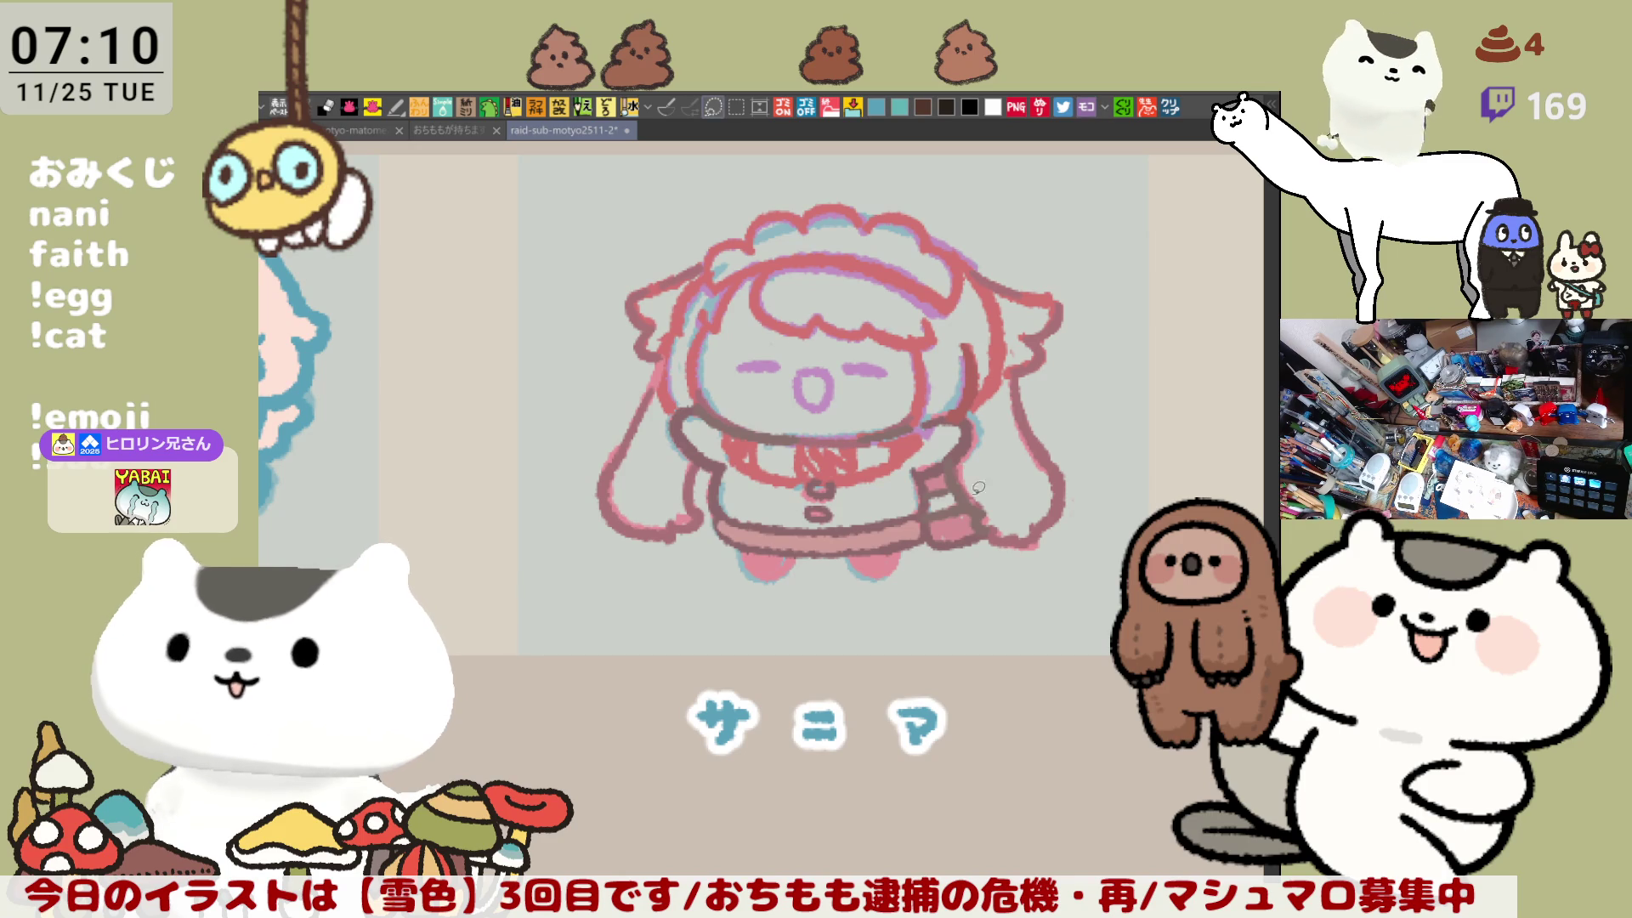
pyautogui.moveTo(702, 254)
pyautogui.mouseDown()
pyautogui.moveTo(958, 311)
pyautogui.moveTo(702, 255)
pyautogui.mouseUp()
# Step: Move the selected head top up slightly and deselect with Ctrl+D
pyautogui.click(905, 347)
pyautogui.moveTo(878, 272); pyautogui.dragTo(878, 261)
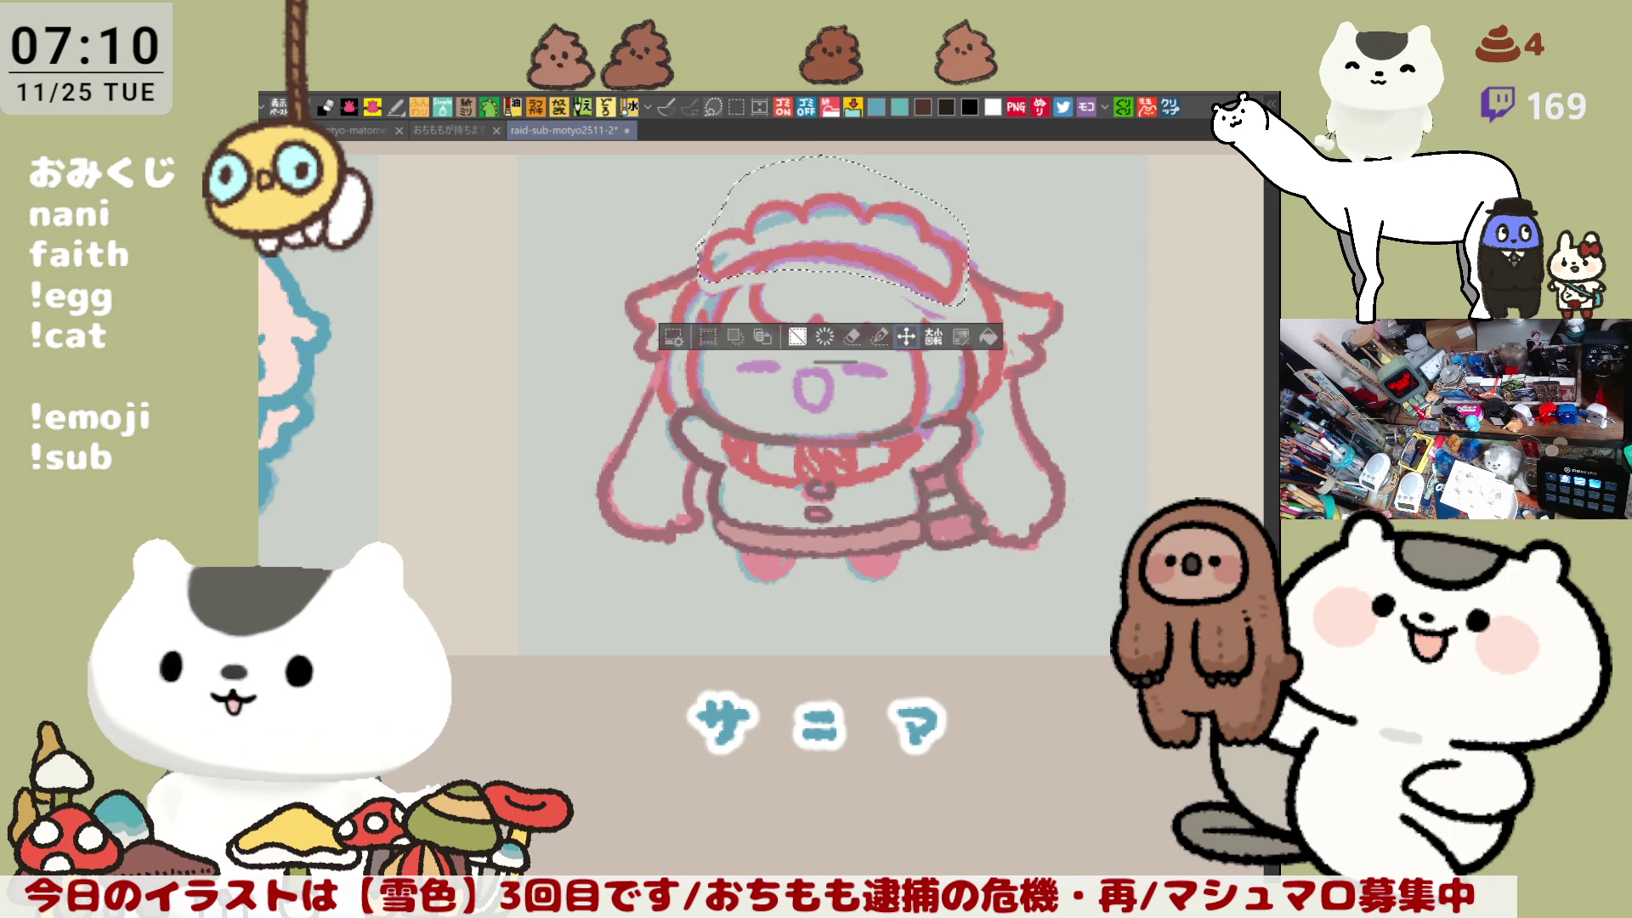
pyautogui.hotkey('ctrl', 'd')
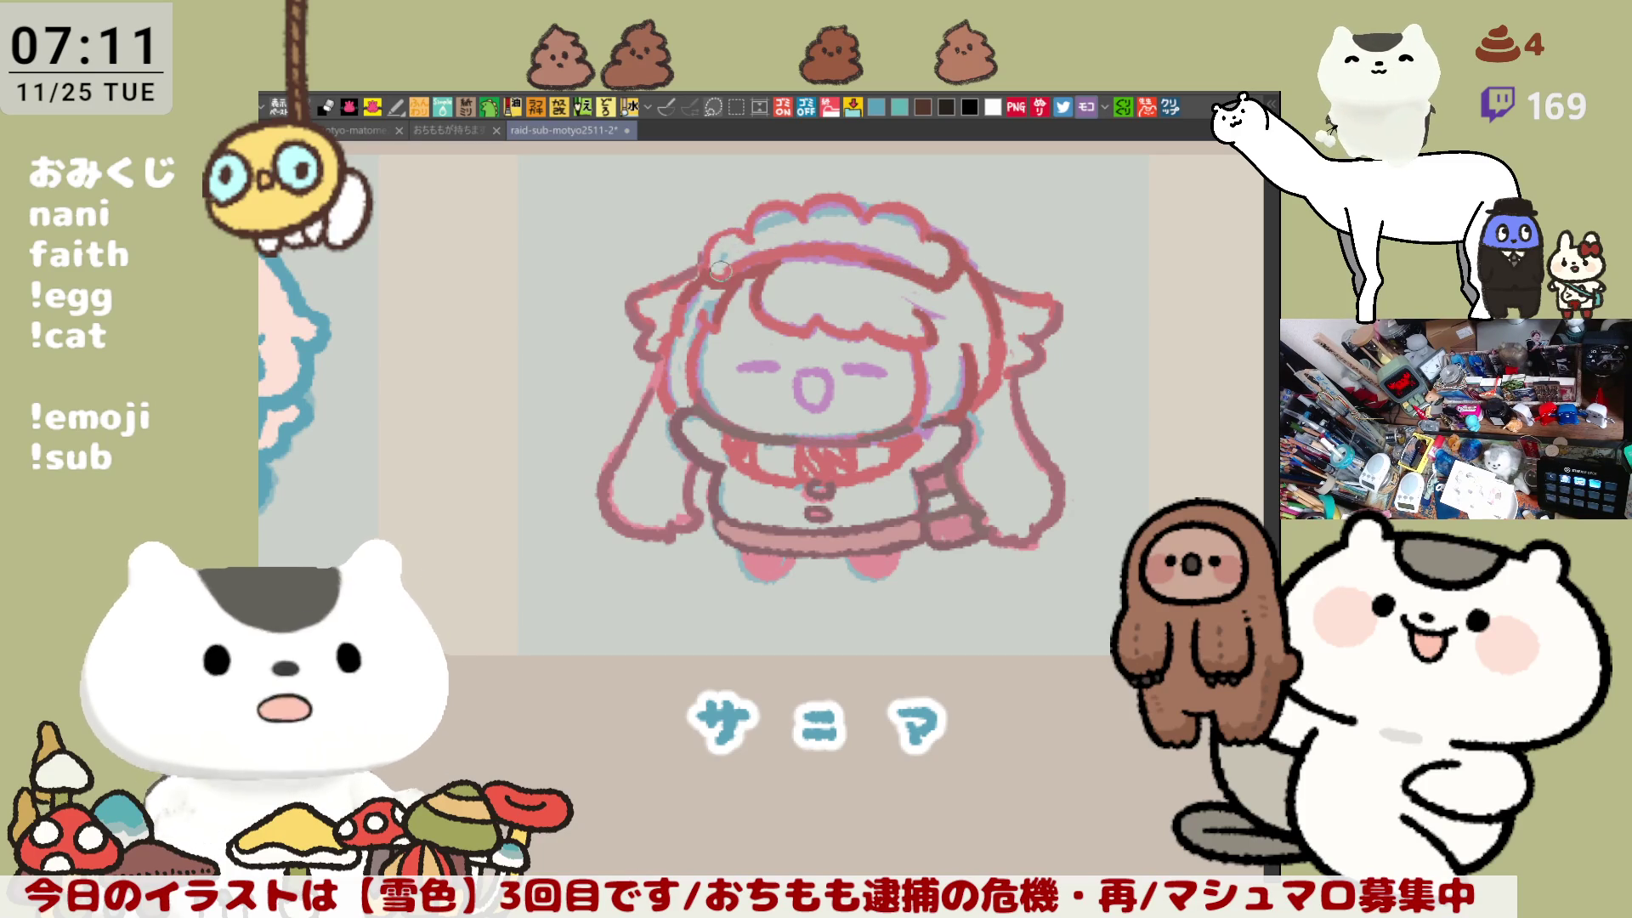
# Step: Redraw part of the hair outline and shade the left ear light pink
pyautogui.moveTo(697, 262); pyautogui.dragTo(752, 226)
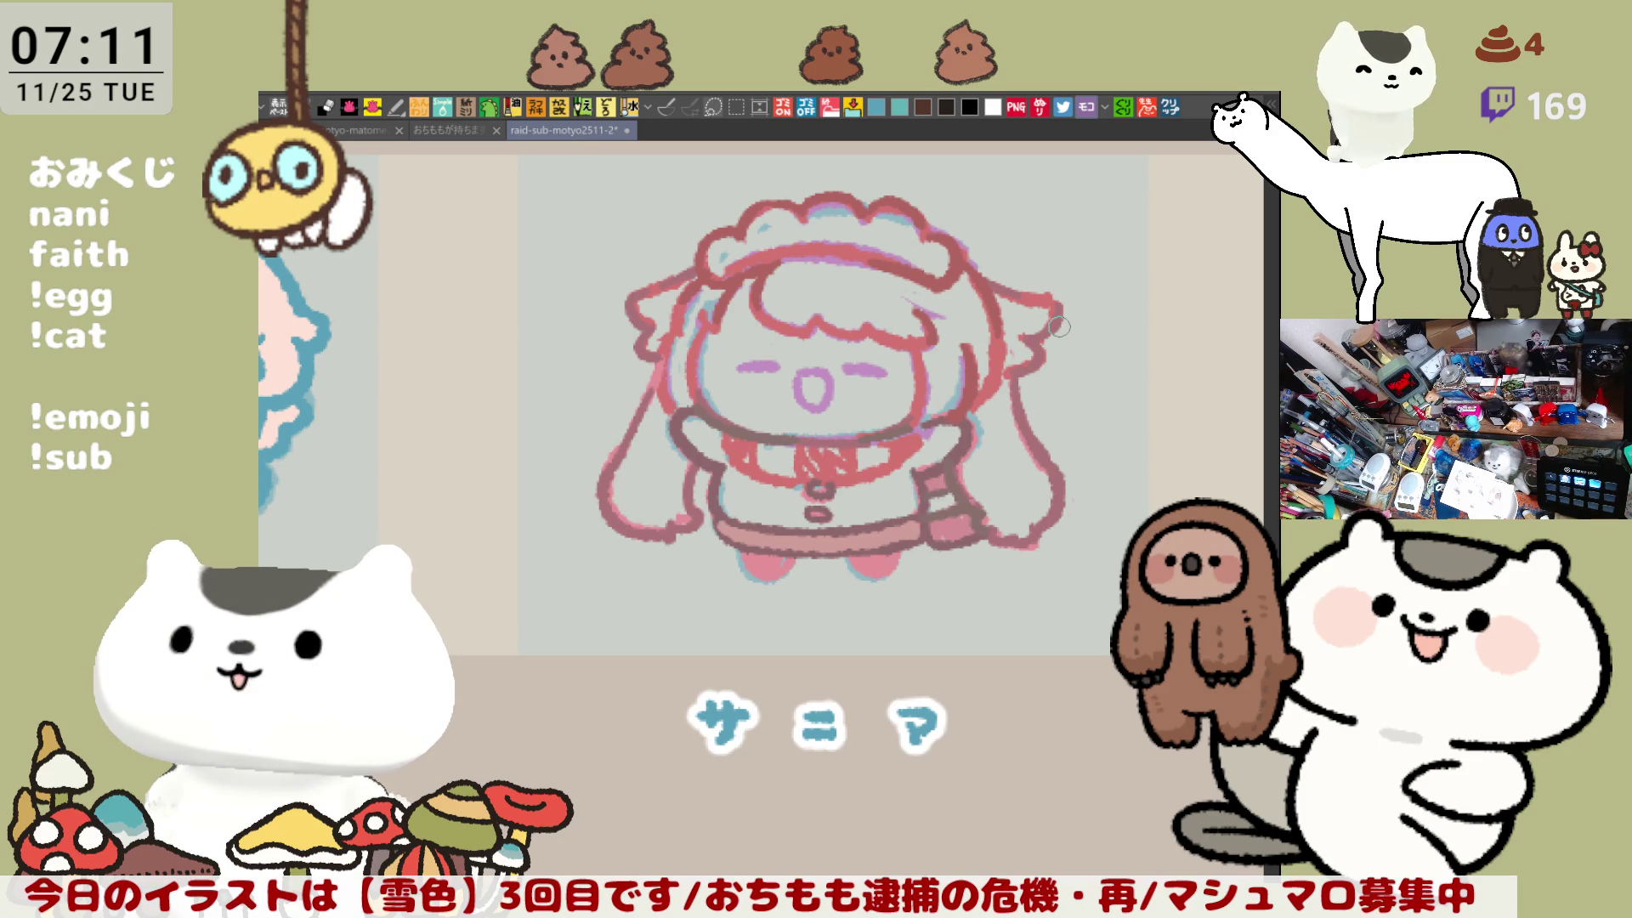
pyautogui.moveTo(650, 301); pyautogui.dragTo(649, 347)
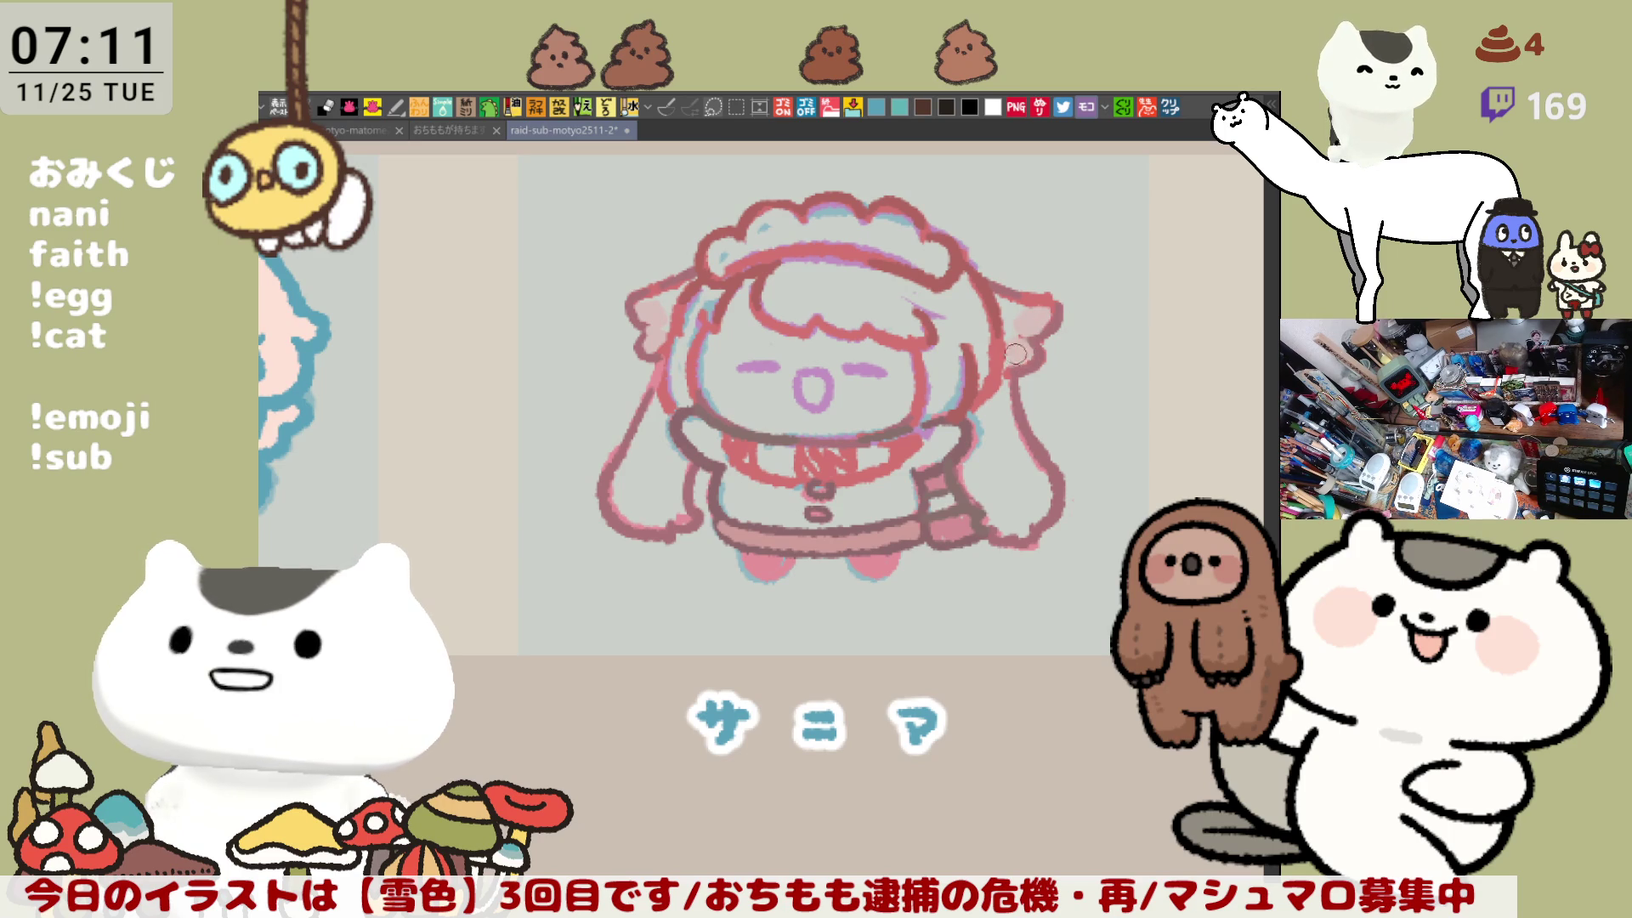
pyautogui.moveTo(1011, 515); pyautogui.dragTo(969, 494)
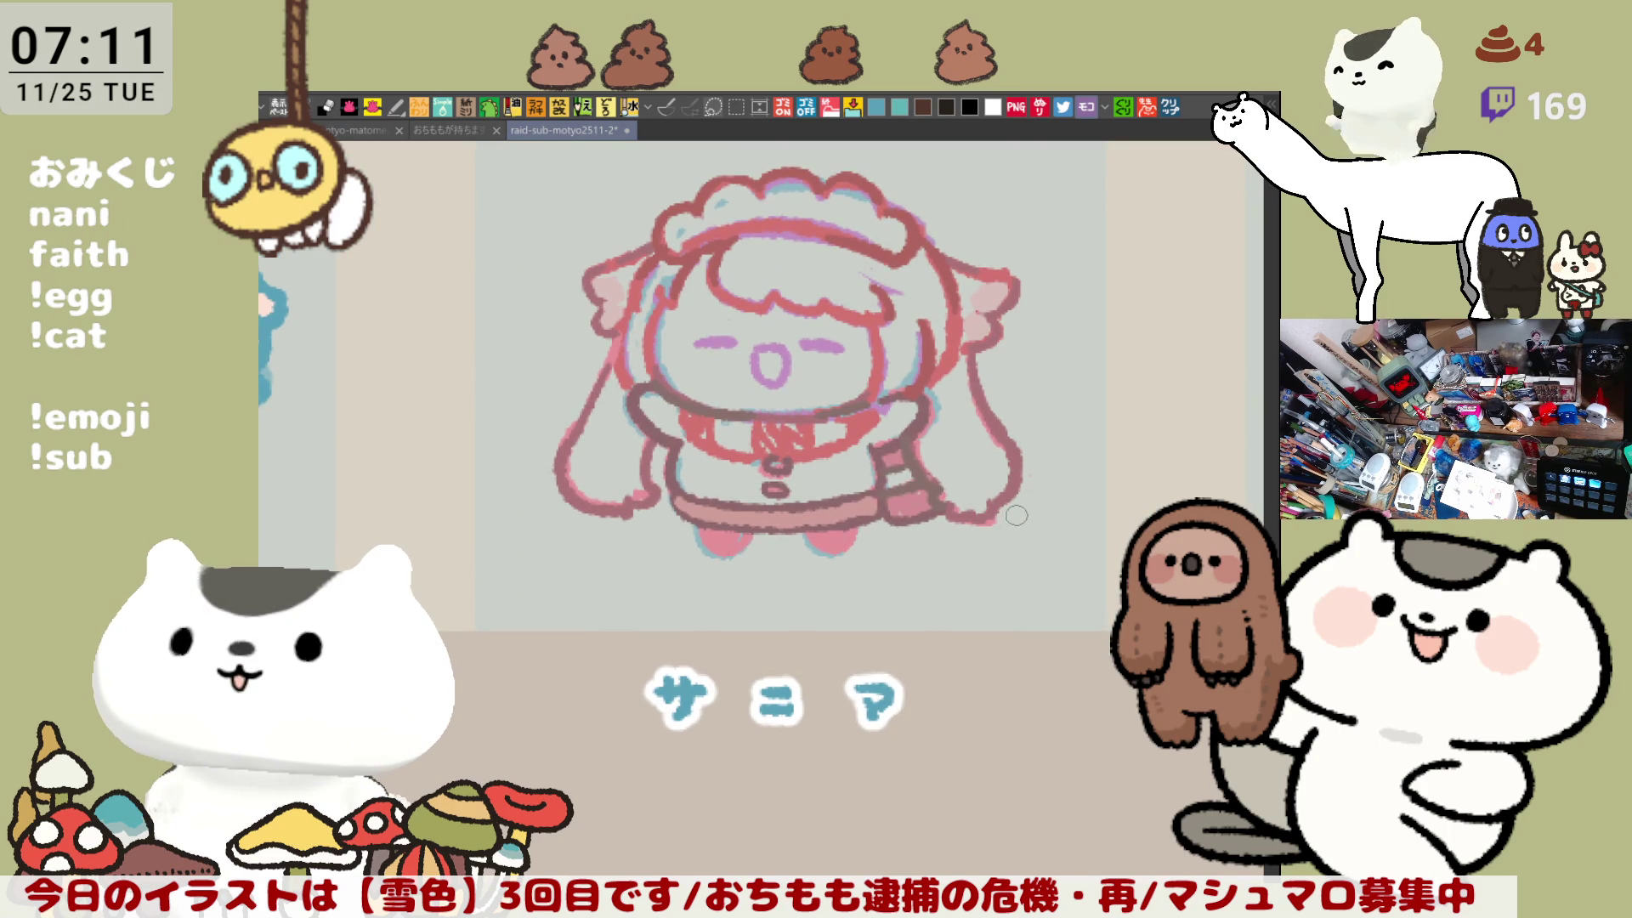
pyautogui.moveTo(1017, 511); pyautogui.dragTo(997, 511)
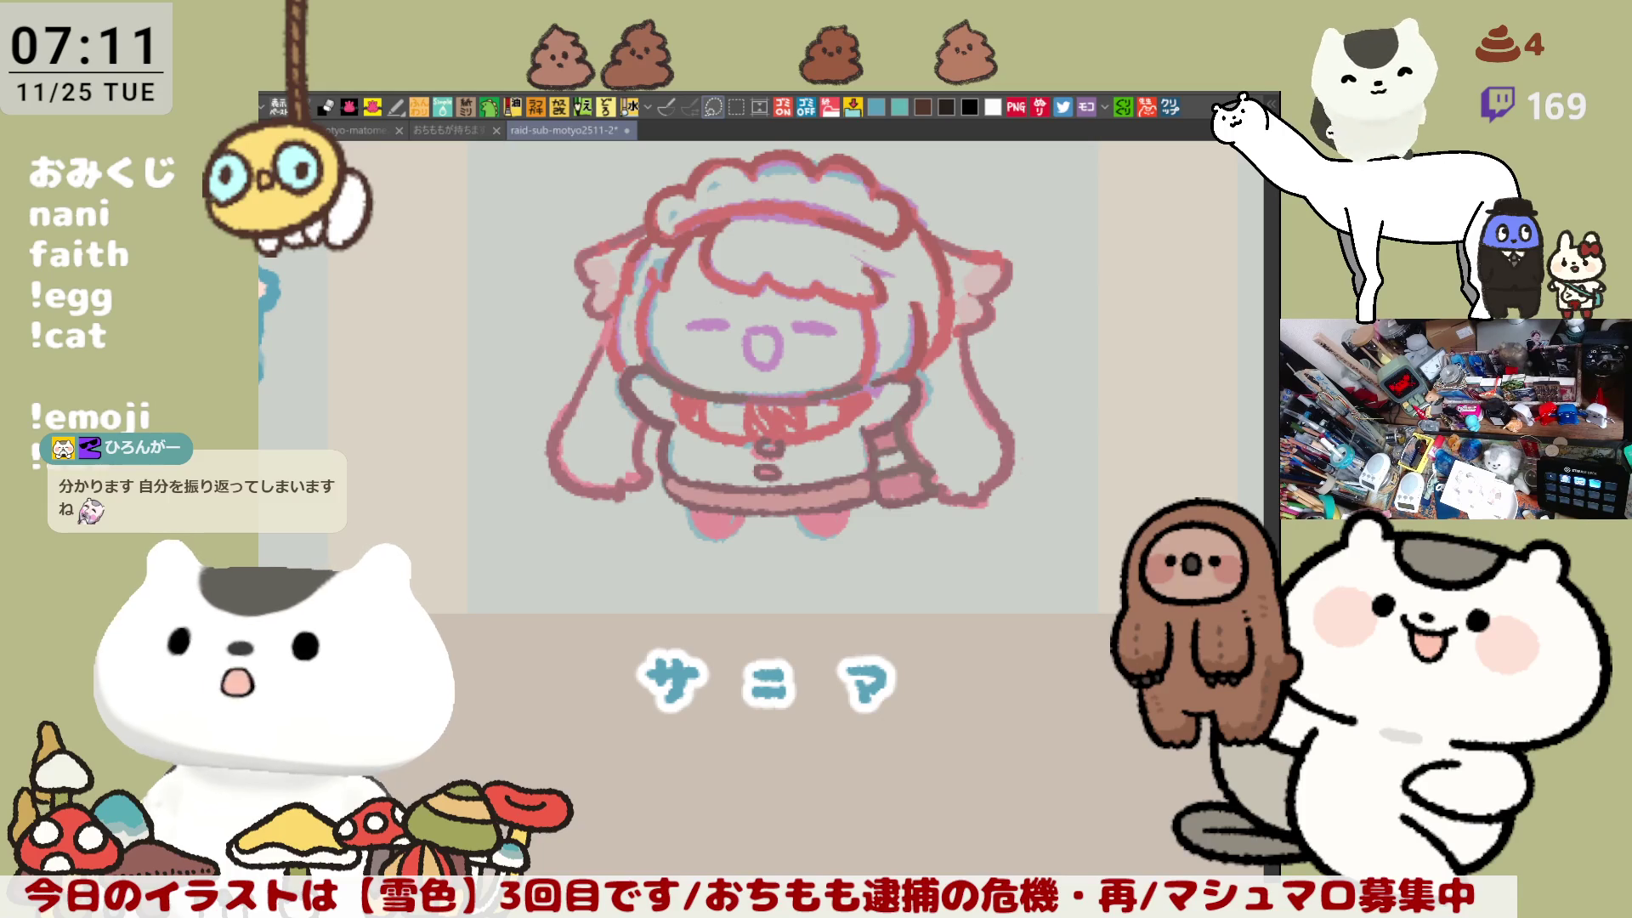
# Step: Lasso the whole character and begin scaling it up with Ctrl+T
pyautogui.scroll(-3, 632, 568)
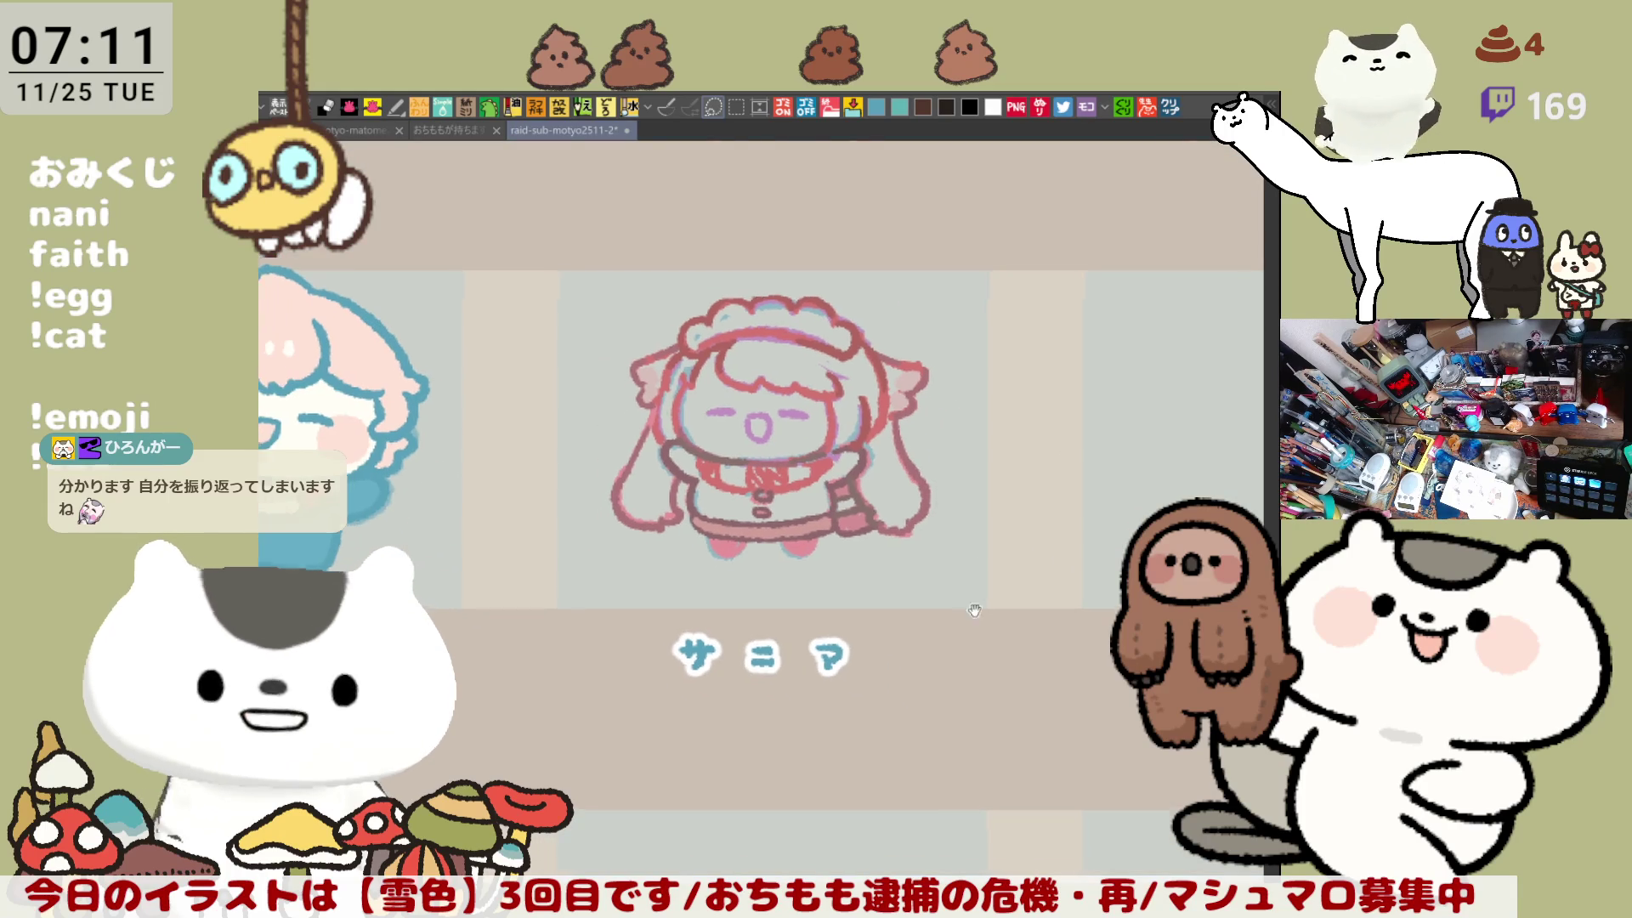
pyautogui.moveTo(632, 567); pyautogui.dragTo(738, 605)
pyautogui.hotkey('ctrl', 't')
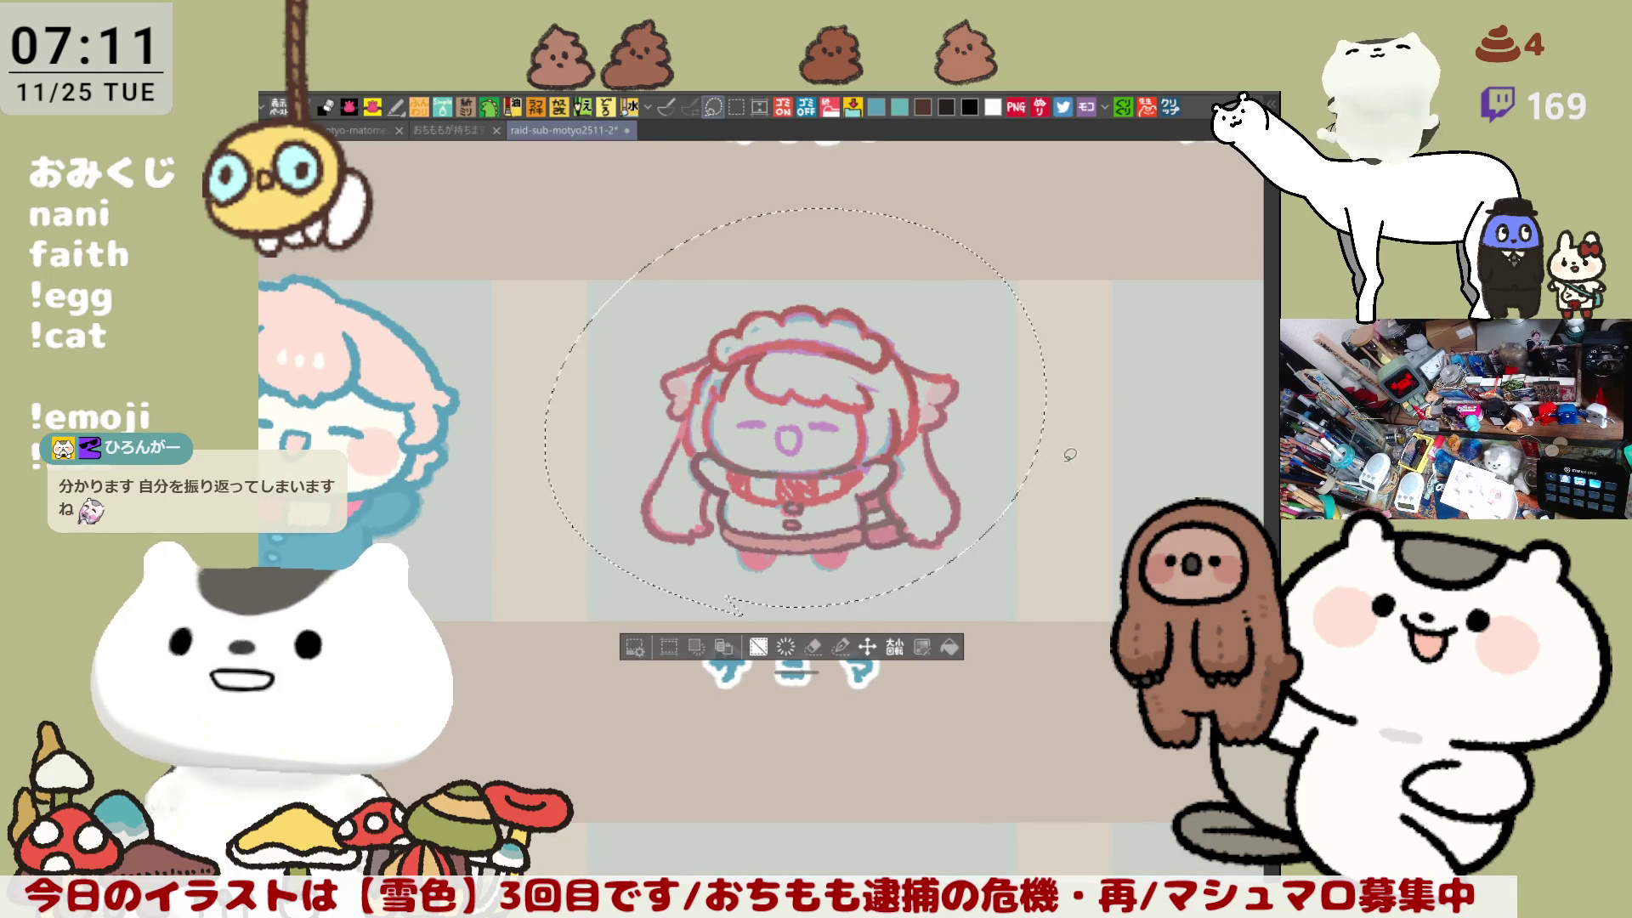
pyautogui.moveTo(1047, 208); pyautogui.dragTo(1131, 138)
pyautogui.moveTo(945, 470); pyautogui.dragTo(903, 534)
# Step: Finish enlarging and repositioning the character, confirm with 確定, and save
pyautogui.moveTo(1090, 201); pyautogui.dragTo(1149, 152)
pyautogui.moveTo(969, 510); pyautogui.dragTo(935, 507)
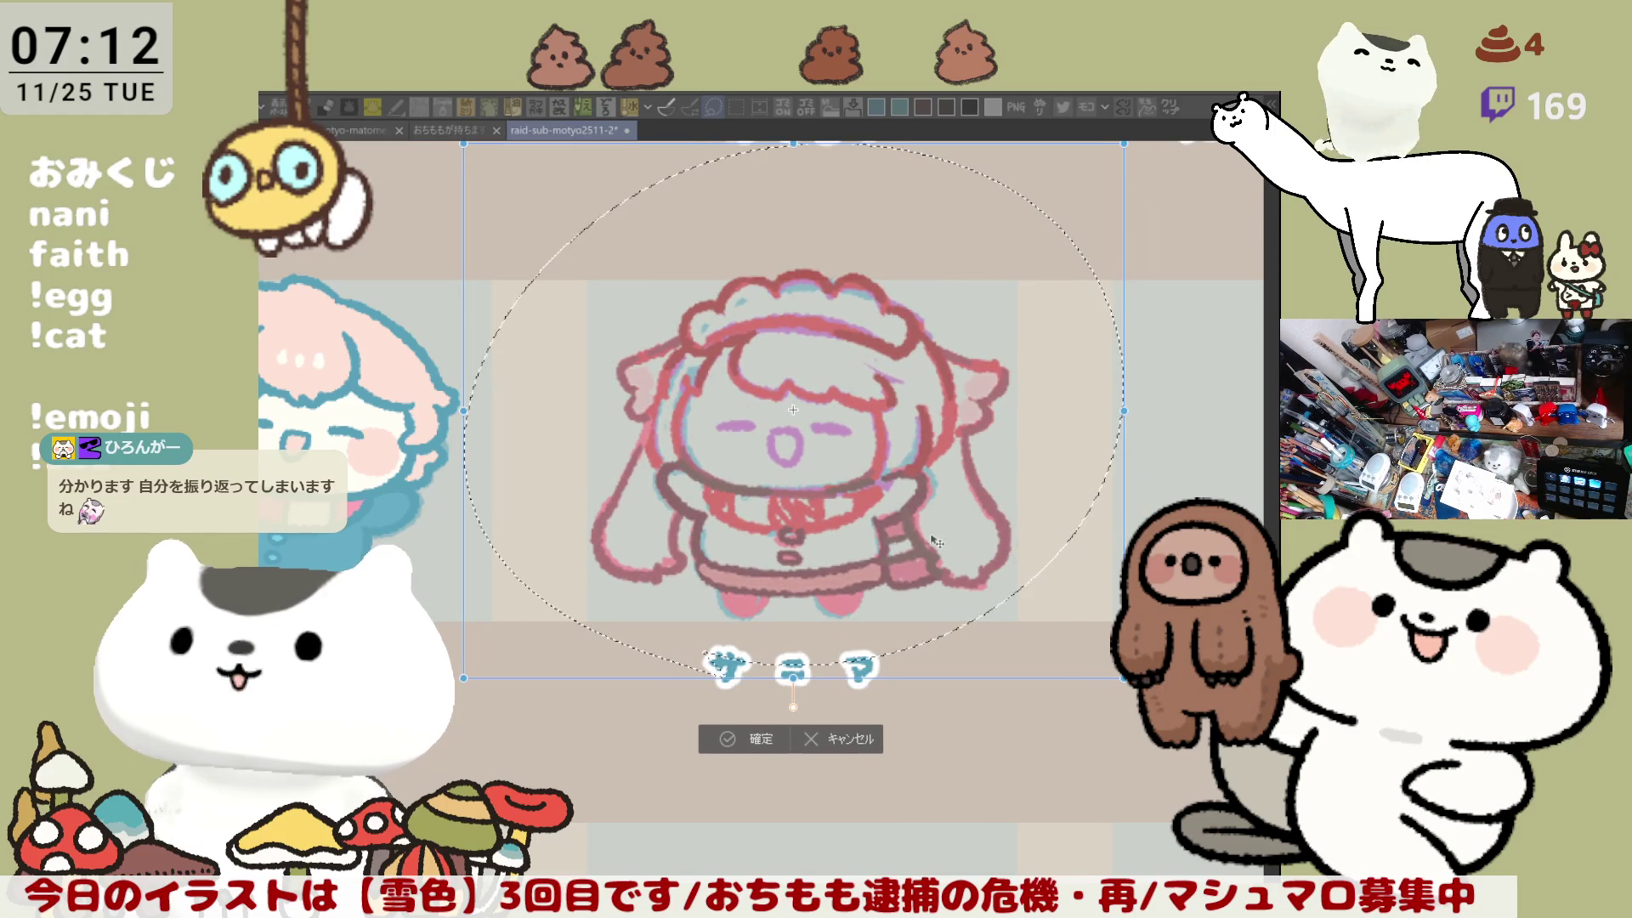
pyautogui.moveTo(463, 678); pyautogui.dragTo(445, 690)
pyautogui.moveTo(845, 522); pyautogui.dragTo(869, 518)
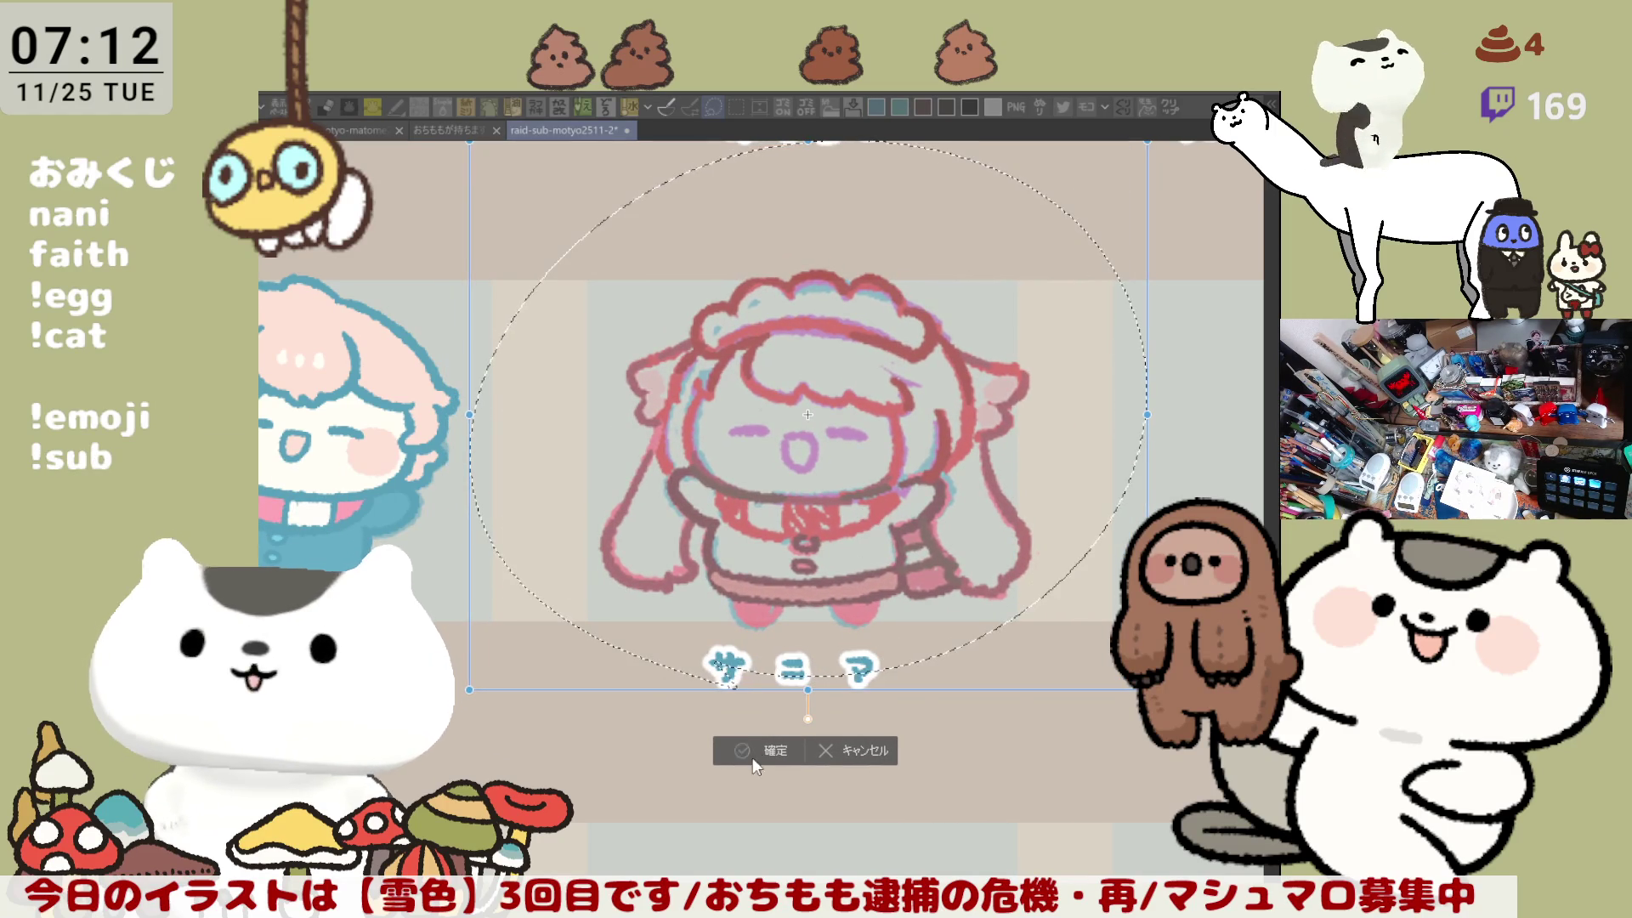
pyautogui.click(776, 751)
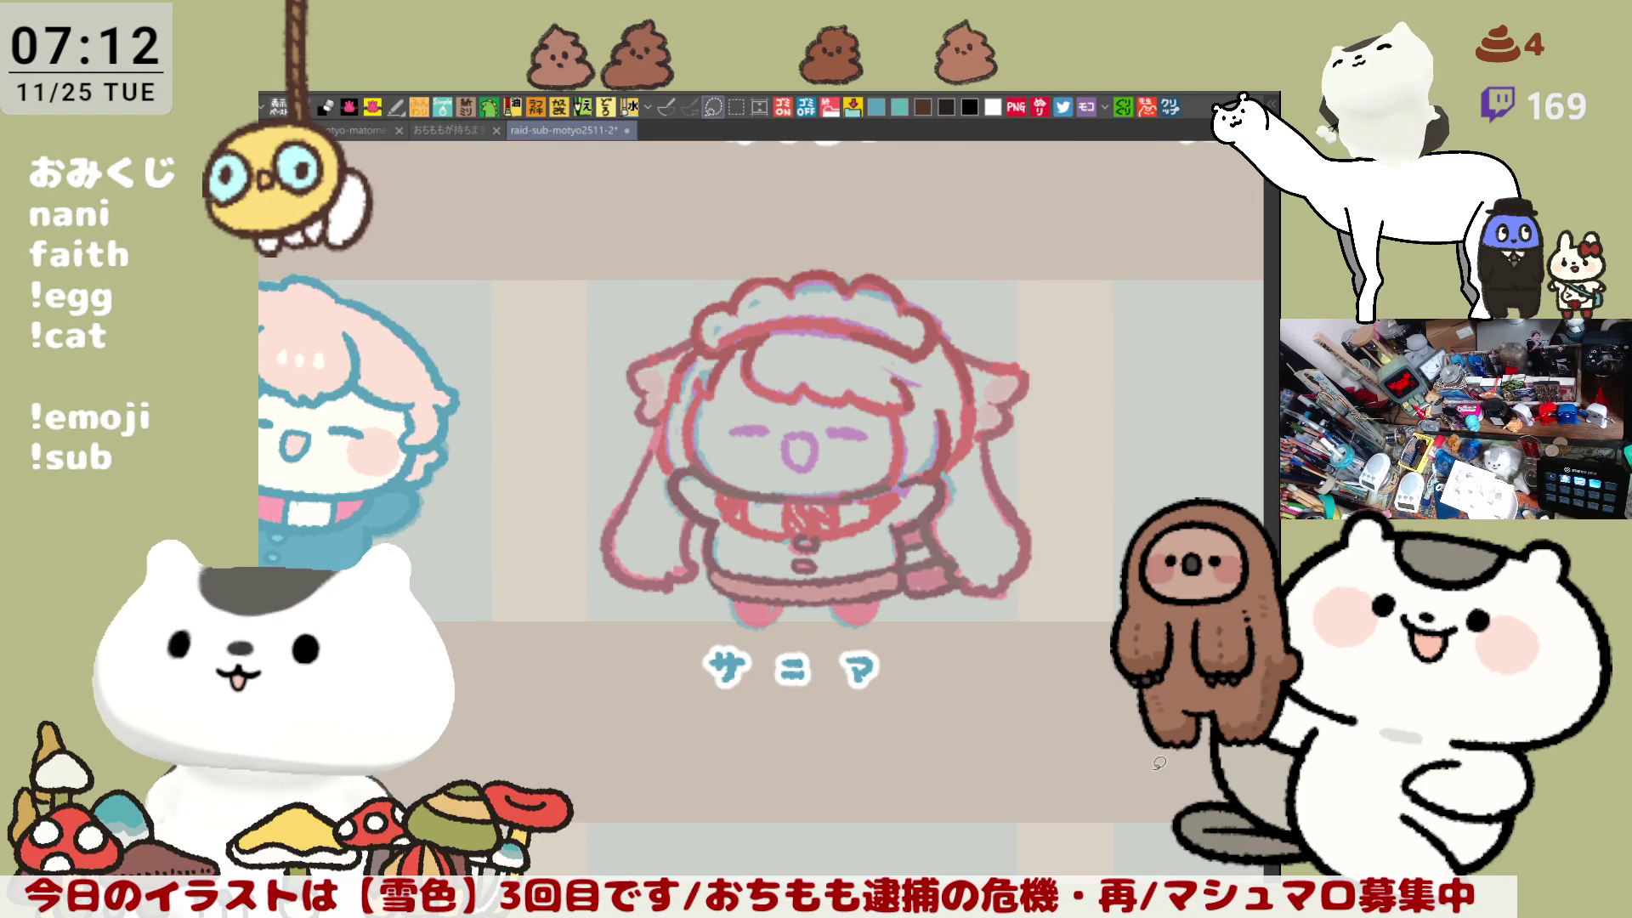
pyautogui.hotkey('ctrl', 's')
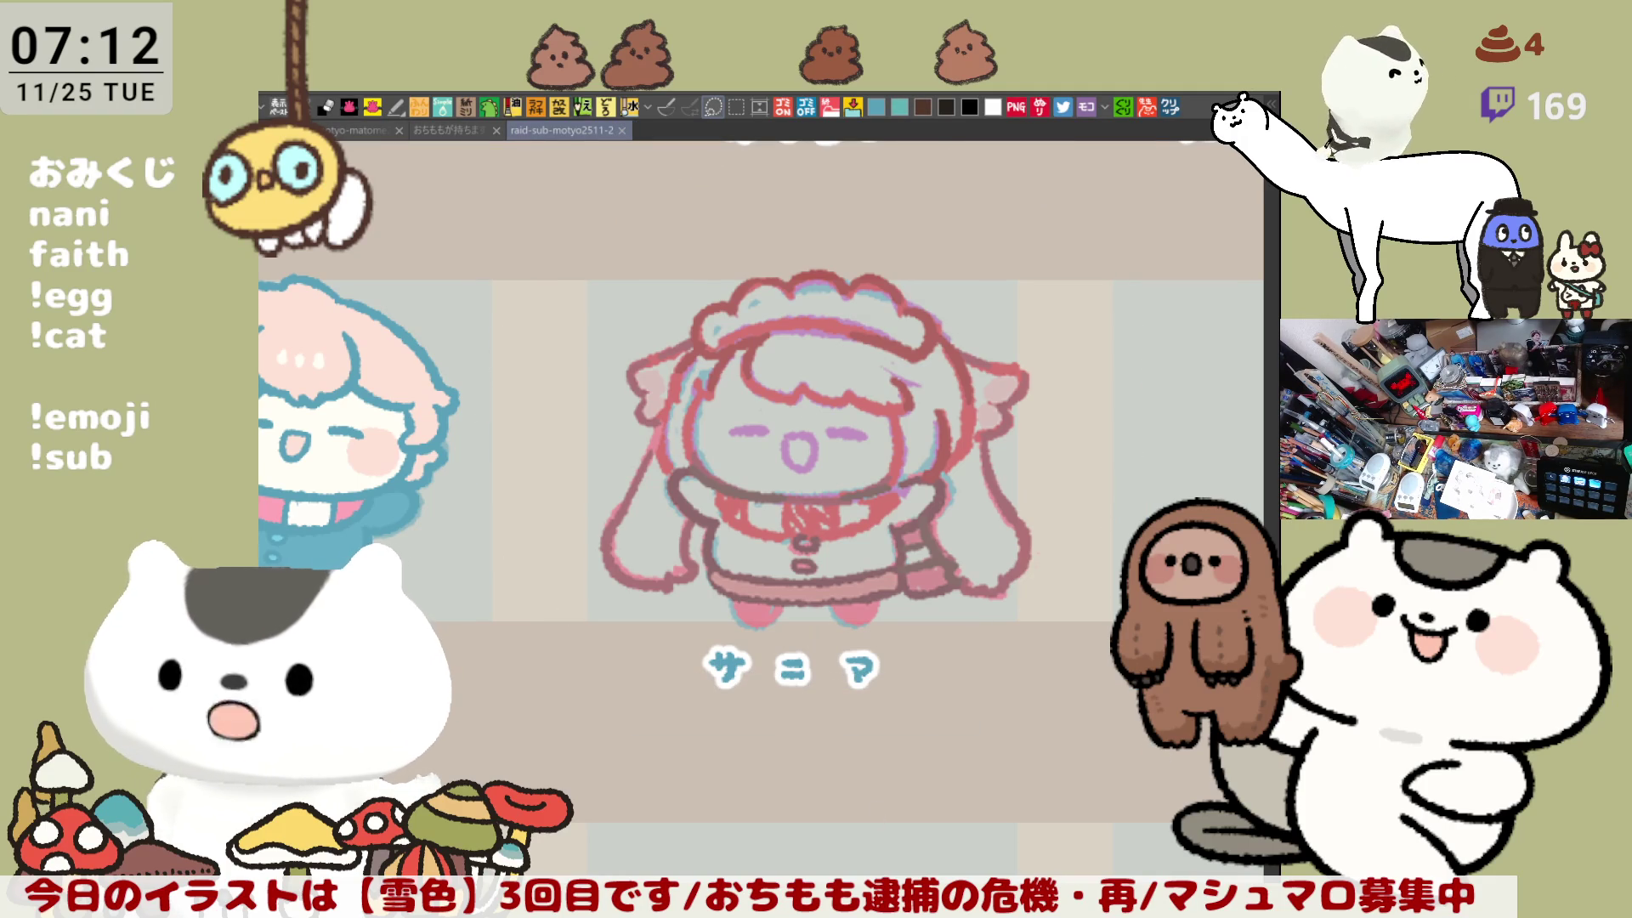
# Step: Pan and zoom until the face fills the view, then trace its left edge in blue
pyautogui.moveTo(990, 796); pyautogui.dragTo(940, 680)
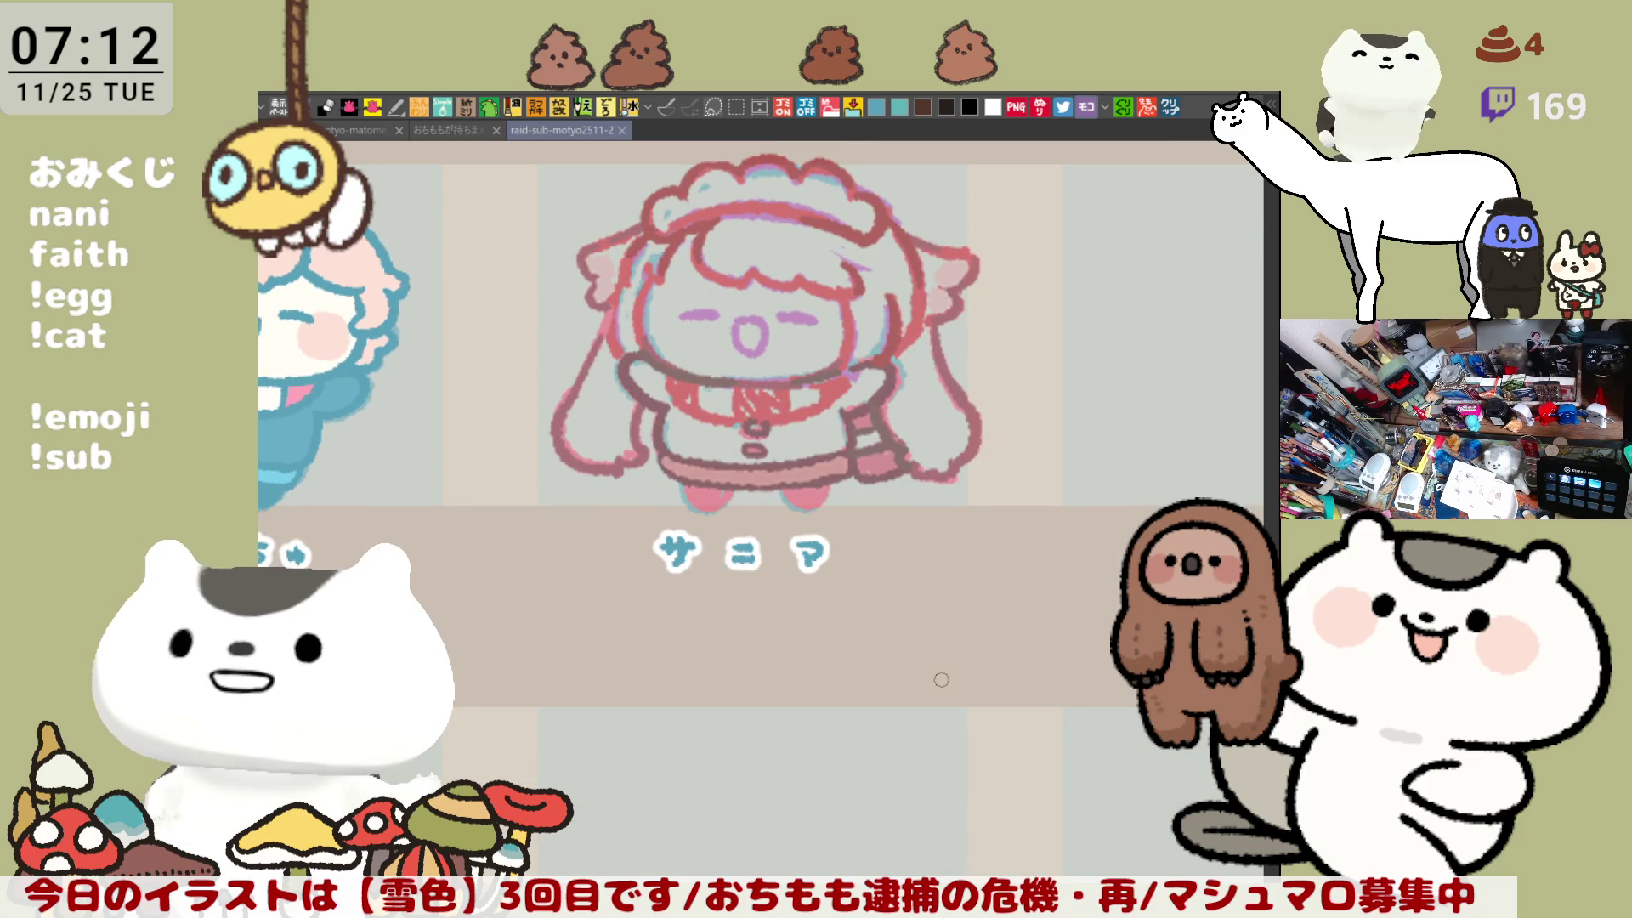
pyautogui.scroll(3, 850, 544)
pyautogui.scroll(2, 813, 539)
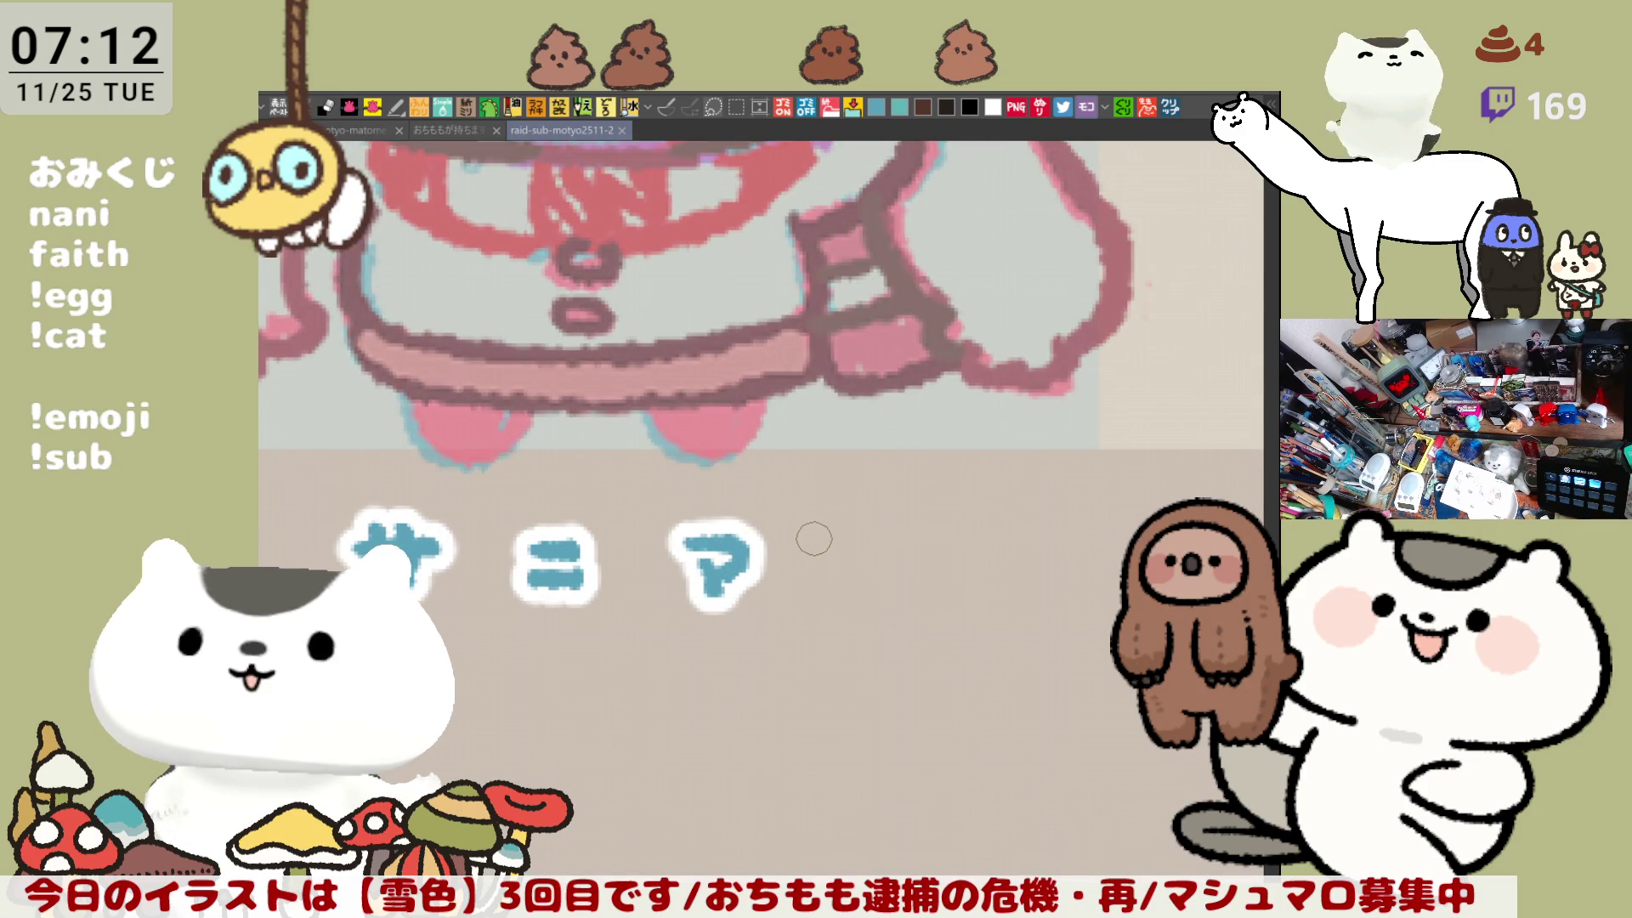
pyautogui.moveTo(842, 255); pyautogui.dragTo(982, 650)
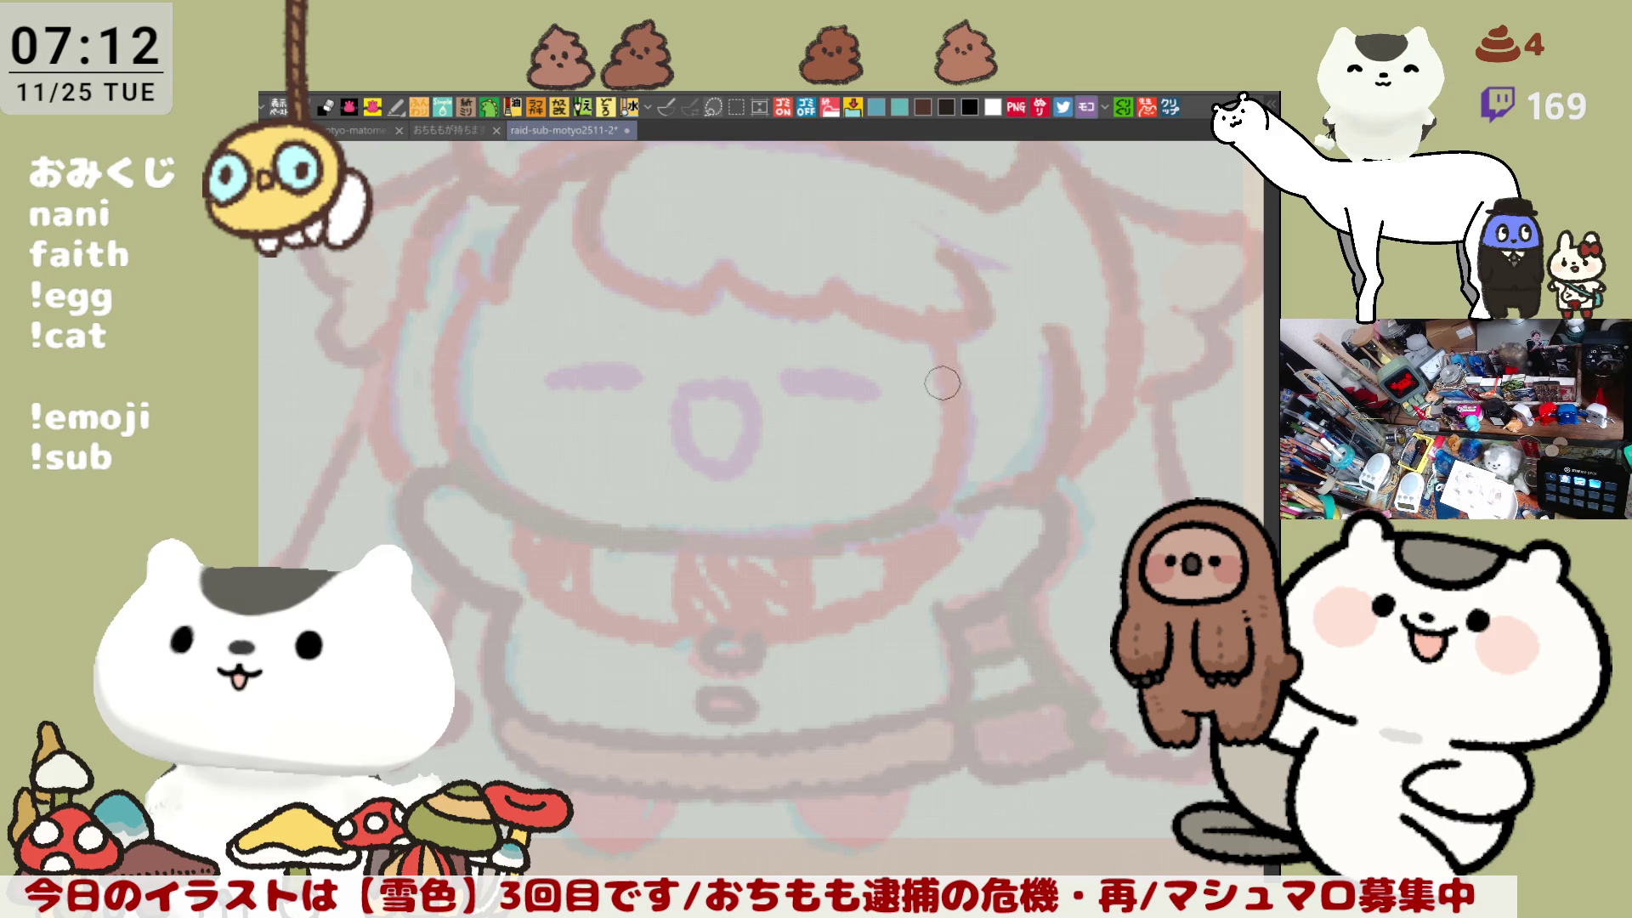
pyautogui.scroll(3, 847, 640)
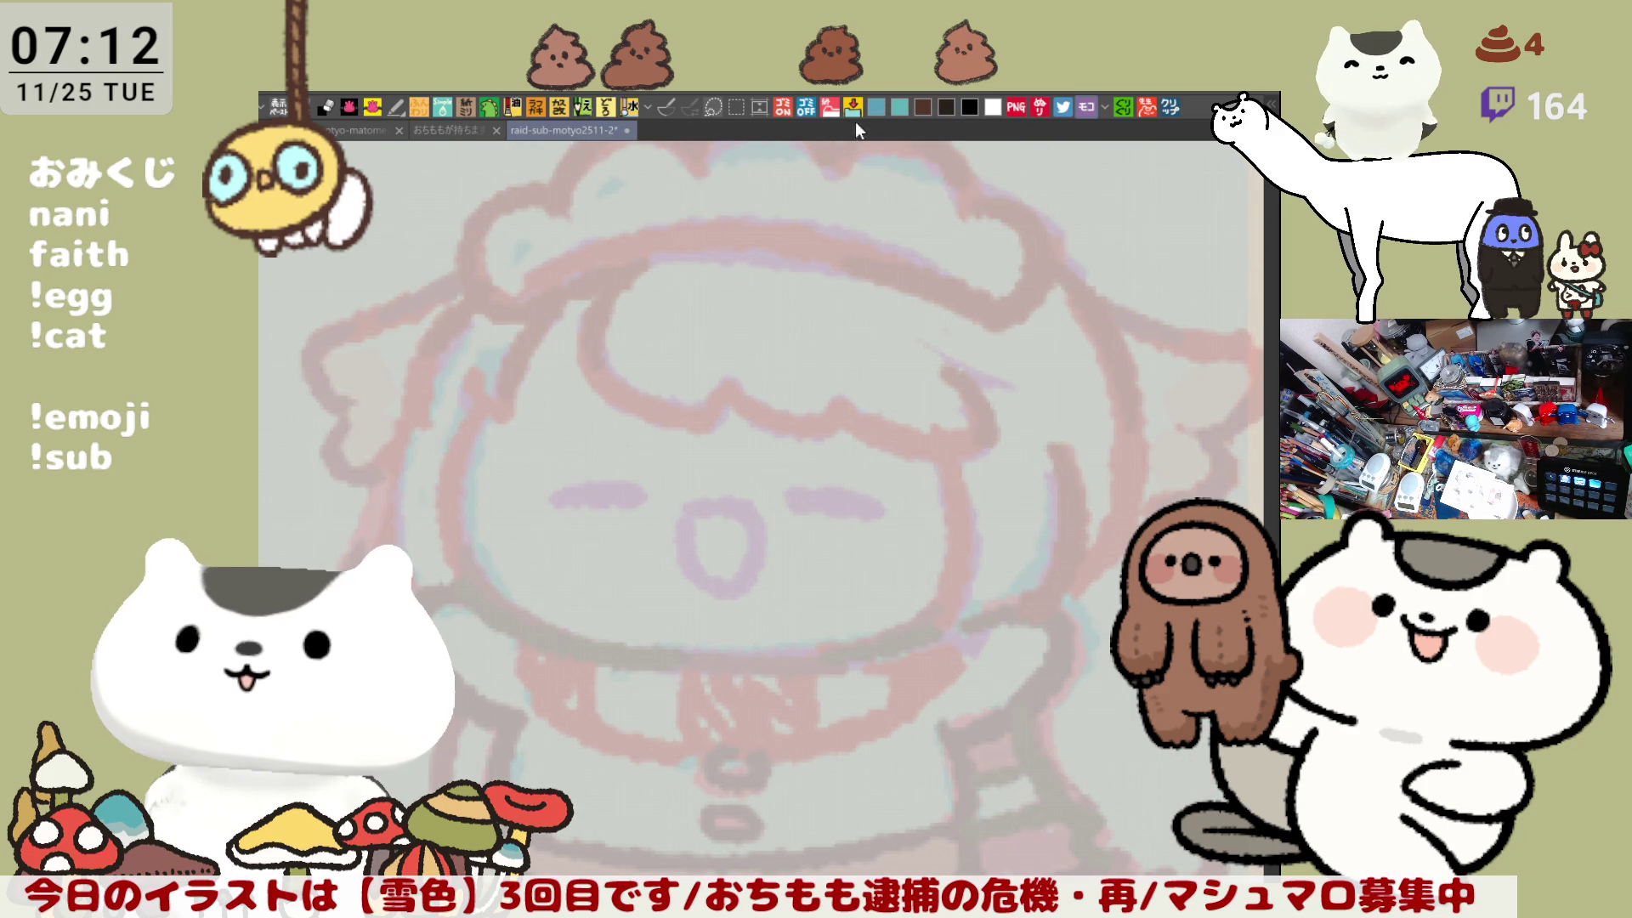
pyautogui.scroll(-2, 481, 374)
pyautogui.scroll(-1, 498, 342)
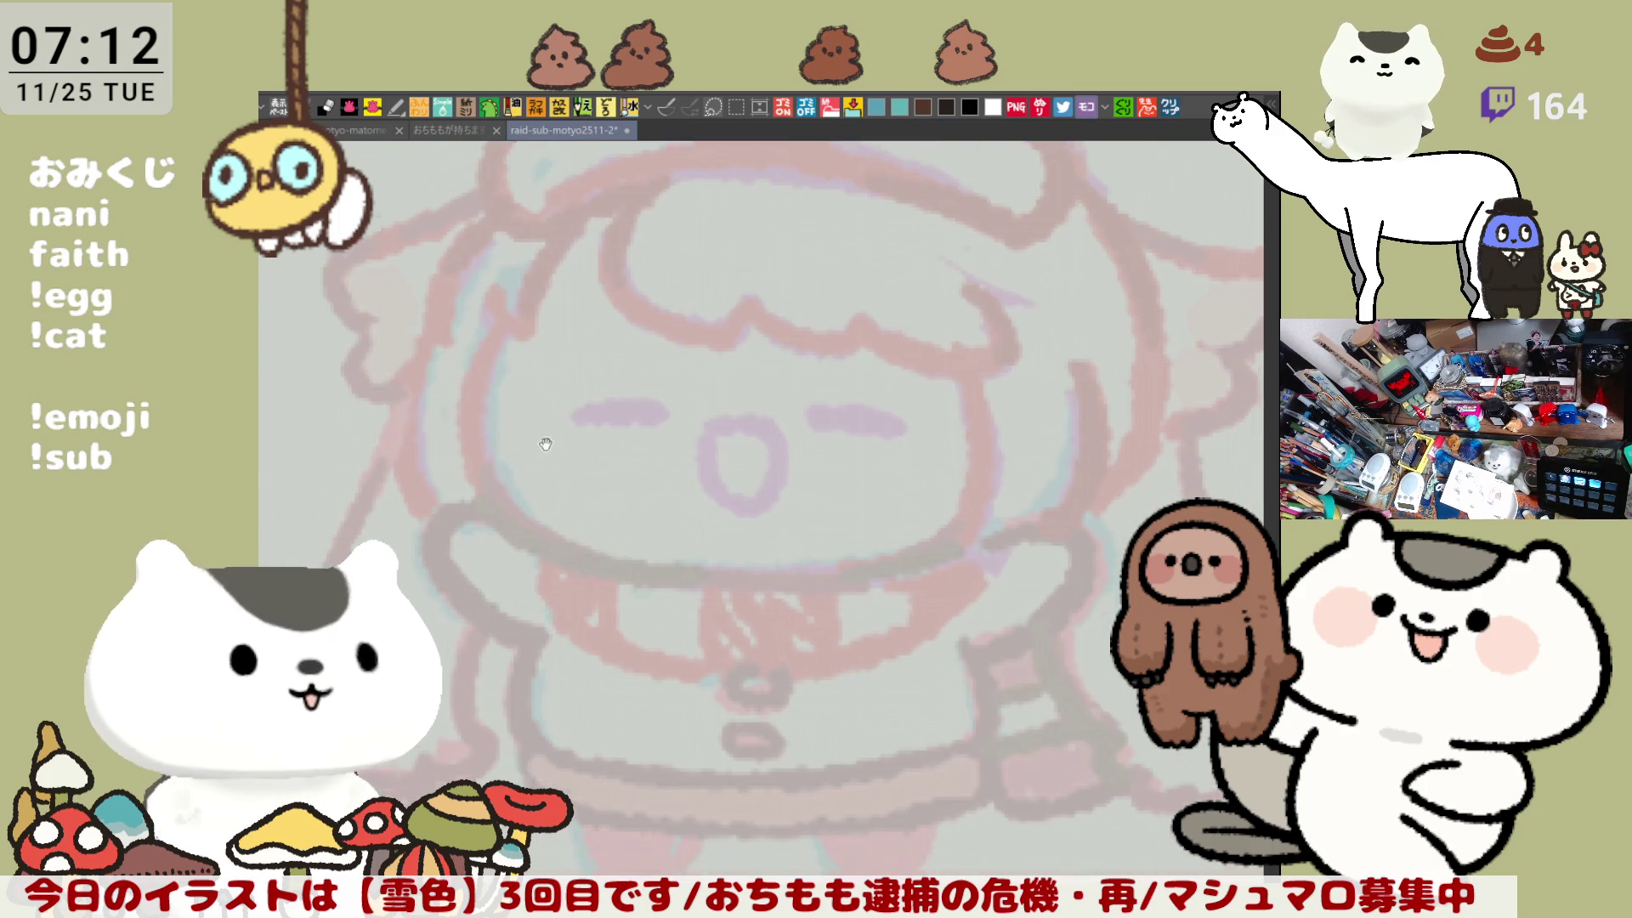
pyautogui.moveTo(500, 316); pyautogui.dragTo(548, 520)
# Step: Trace the face's left edge arc in blue, redoing it until it fits
pyautogui.hotkey('ctrl', 'z')
pyautogui.moveTo(500, 316); pyautogui.dragTo(548, 520)
pyautogui.hotkey('ctrl', 'z')
pyautogui.moveTo(499, 316); pyautogui.dragTo(548, 520)
pyautogui.hotkey('ctrl', 'z')
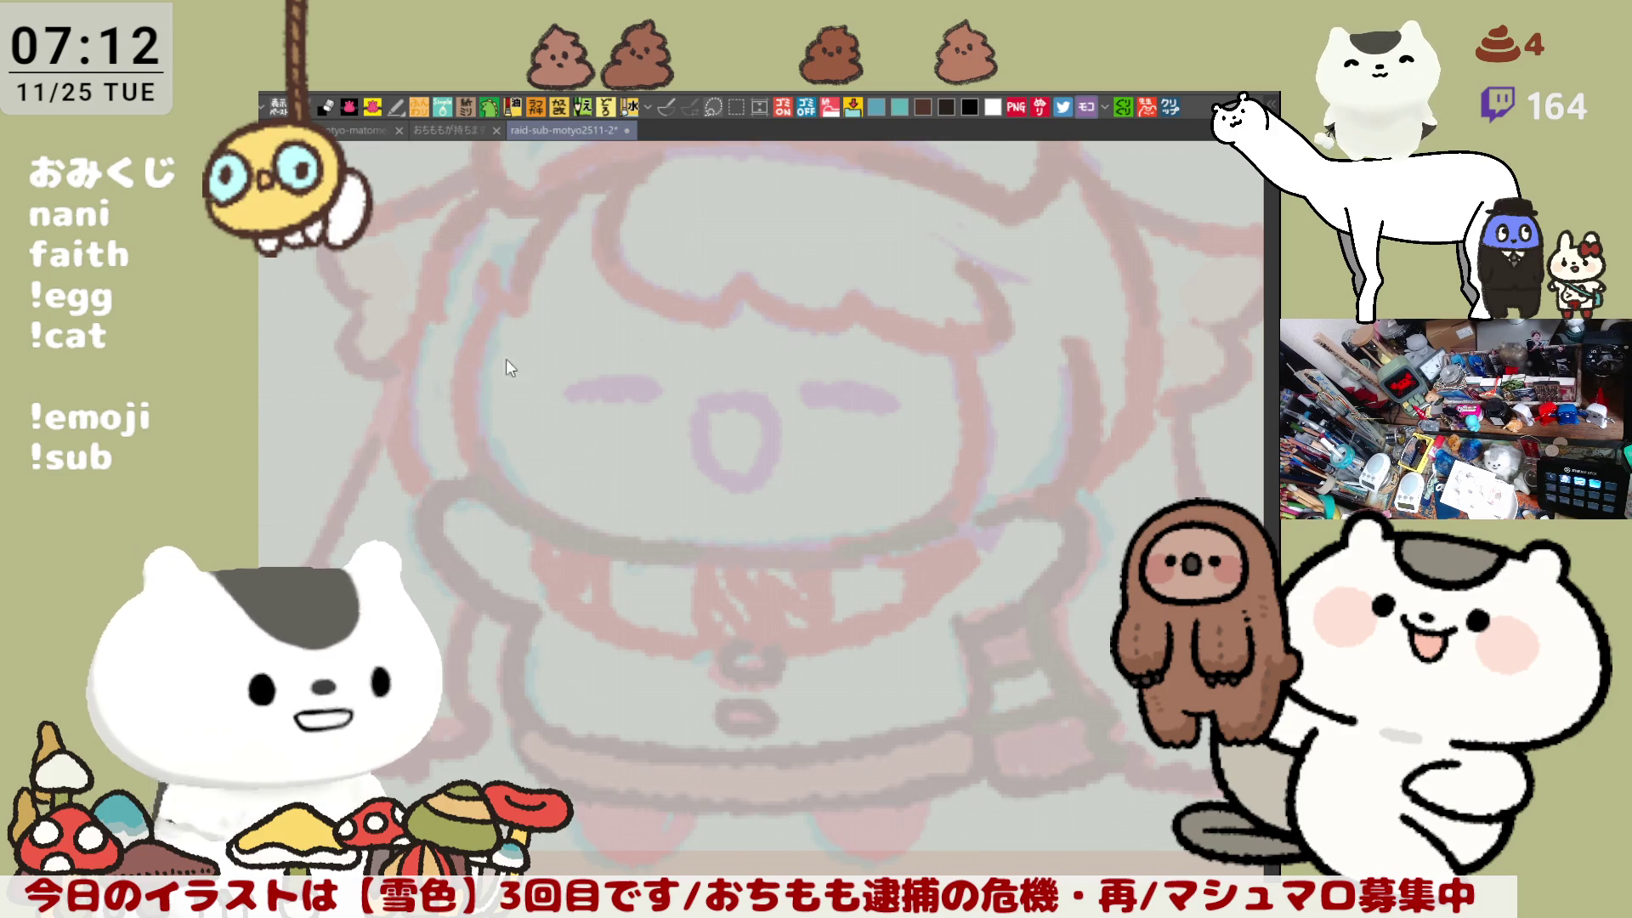
pyautogui.moveTo(500, 308); pyautogui.dragTo(543, 520)
pyautogui.hotkey('ctrl', 'z')
pyautogui.moveTo(502, 298)
pyautogui.mouseDown()
pyautogui.moveTo(540, 517)
pyautogui.moveTo(647, 544)
pyautogui.mouseUp()
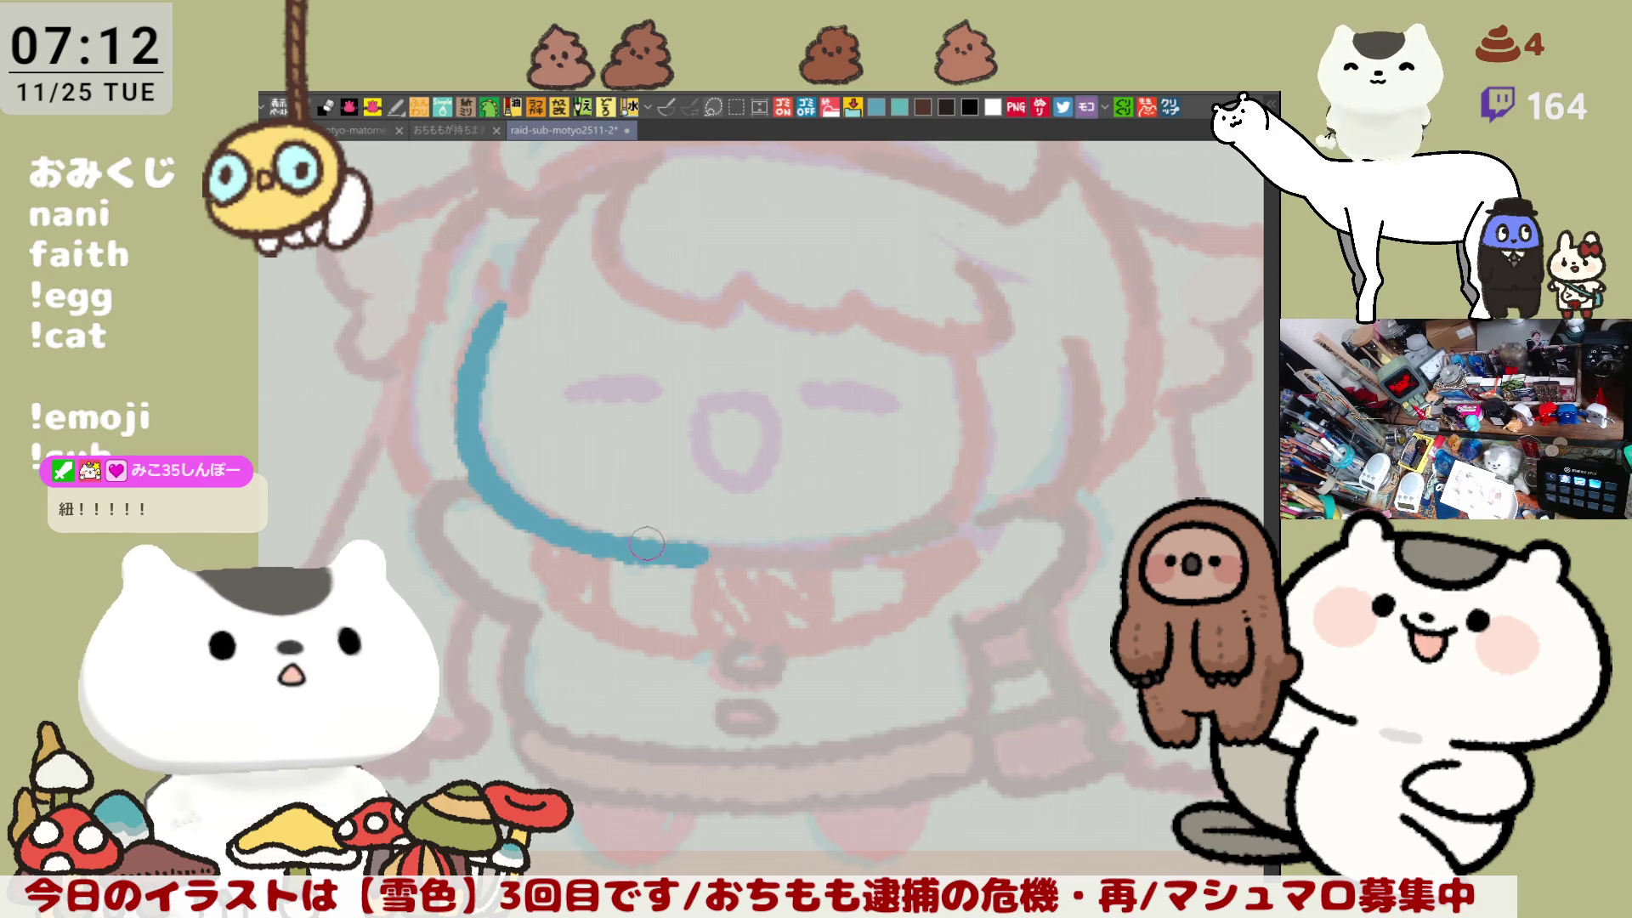
# Step: Trace the chin line in blue toward the right
pyautogui.hotkey('ctrl', 'z')
pyautogui.moveTo(503, 489)
pyautogui.mouseDown()
pyautogui.moveTo(697, 554)
pyautogui.moveTo(871, 548)
pyautogui.mouseUp()
pyautogui.hotkey('ctrl', 'z')
pyautogui.moveTo(506, 493); pyautogui.dragTo(948, 525)
# Step: Redraw the chin's right half, extending it rightward from its cut end
pyautogui.hotkey('ctrl', 'z')
pyautogui.moveTo(680, 561); pyautogui.dragTo(945, 521)
pyautogui.hotkey('ctrl', 'z')
pyautogui.moveTo(680, 561); pyautogui.dragTo(938, 519)
pyautogui.hotkey('ctrl', 'z')
pyautogui.moveTo(690, 560); pyautogui.dragTo(930, 516)
pyautogui.hotkey('ctrl', 'z')
pyautogui.moveTo(690, 559); pyautogui.dragTo(951, 519)
pyautogui.hotkey('ctrl', 'z')
pyautogui.moveTo(701, 560); pyautogui.dragTo(956, 515)
pyautogui.hotkey('ctrl', 'z')
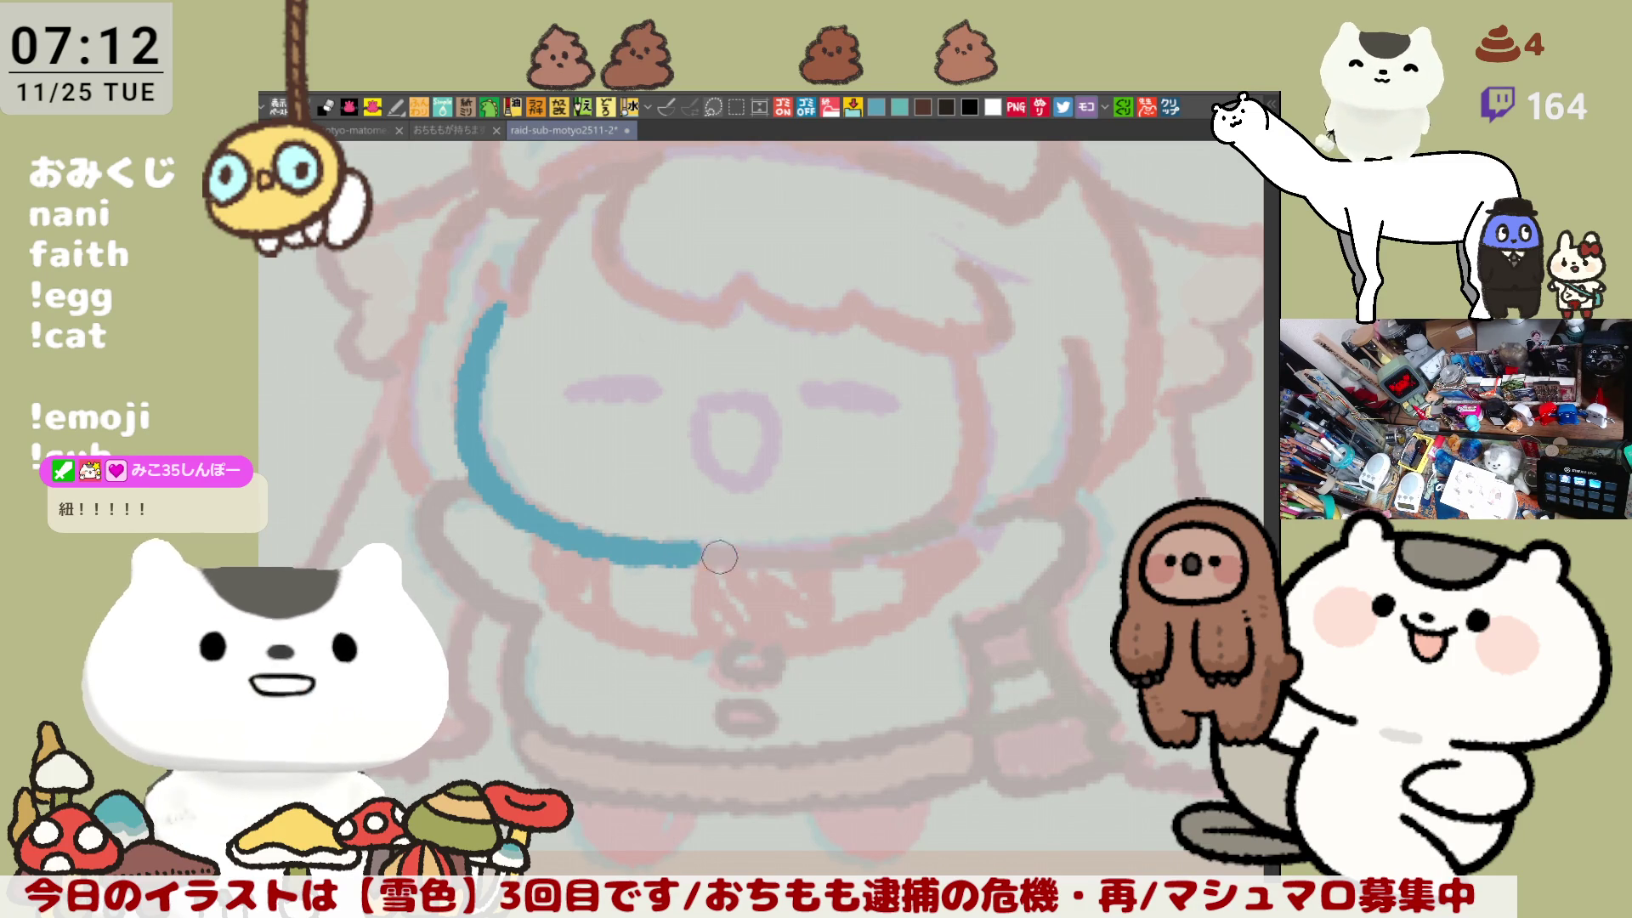
pyautogui.moveTo(719, 557); pyautogui.dragTo(934, 532)
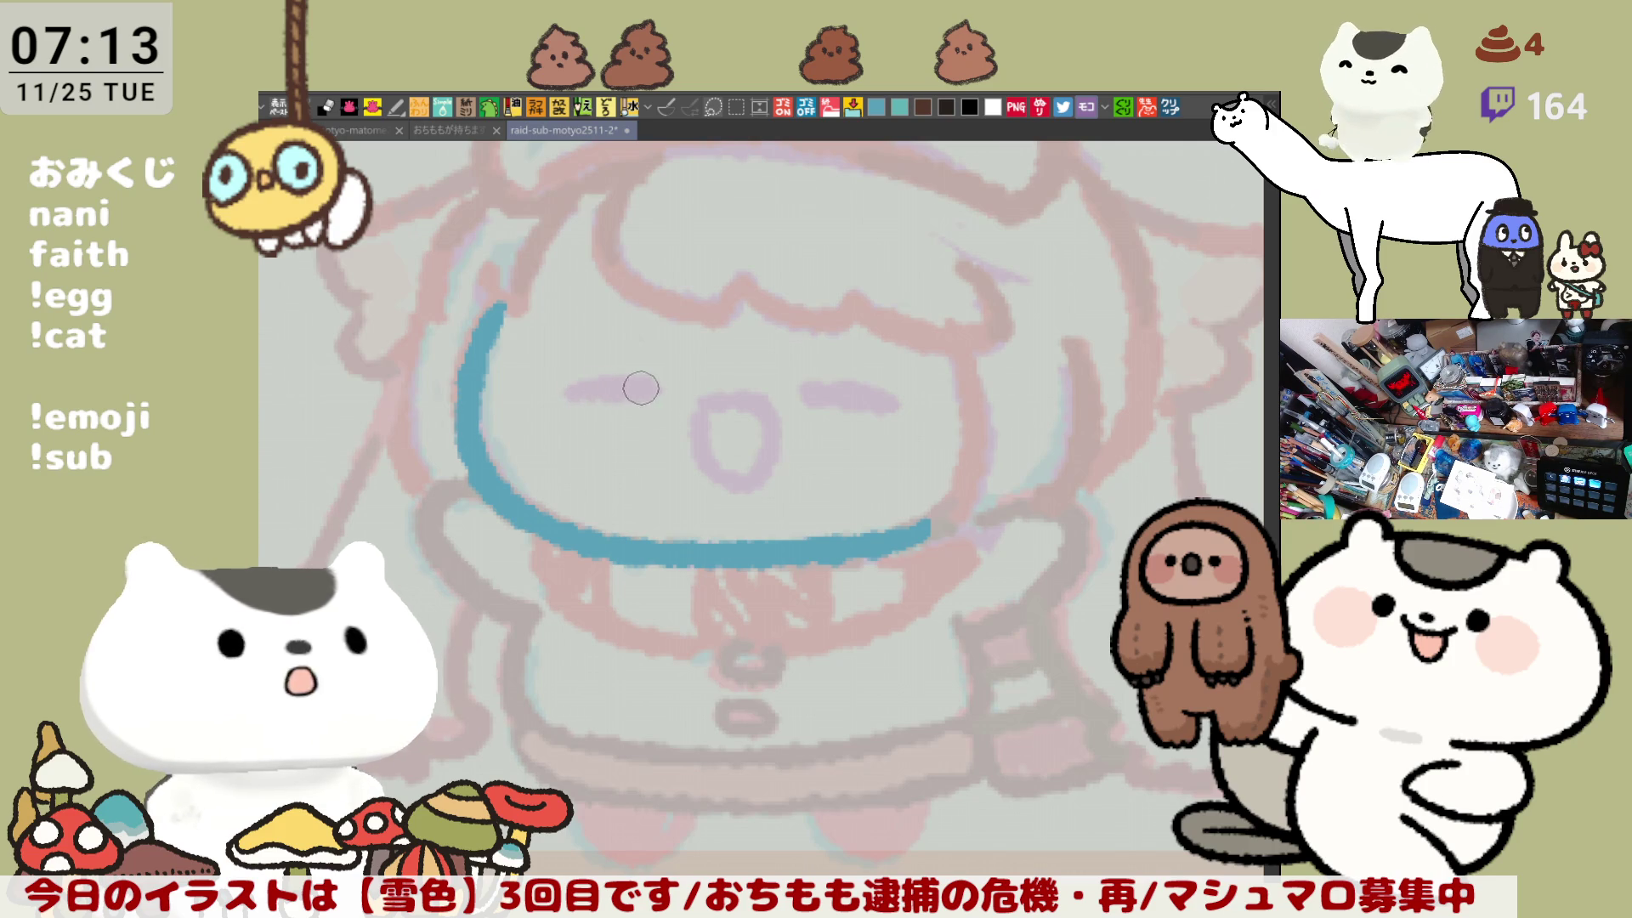
# Step: Draw the left closed-eye dash in blue
pyautogui.moveTo(576, 395); pyautogui.dragTo(655, 392)
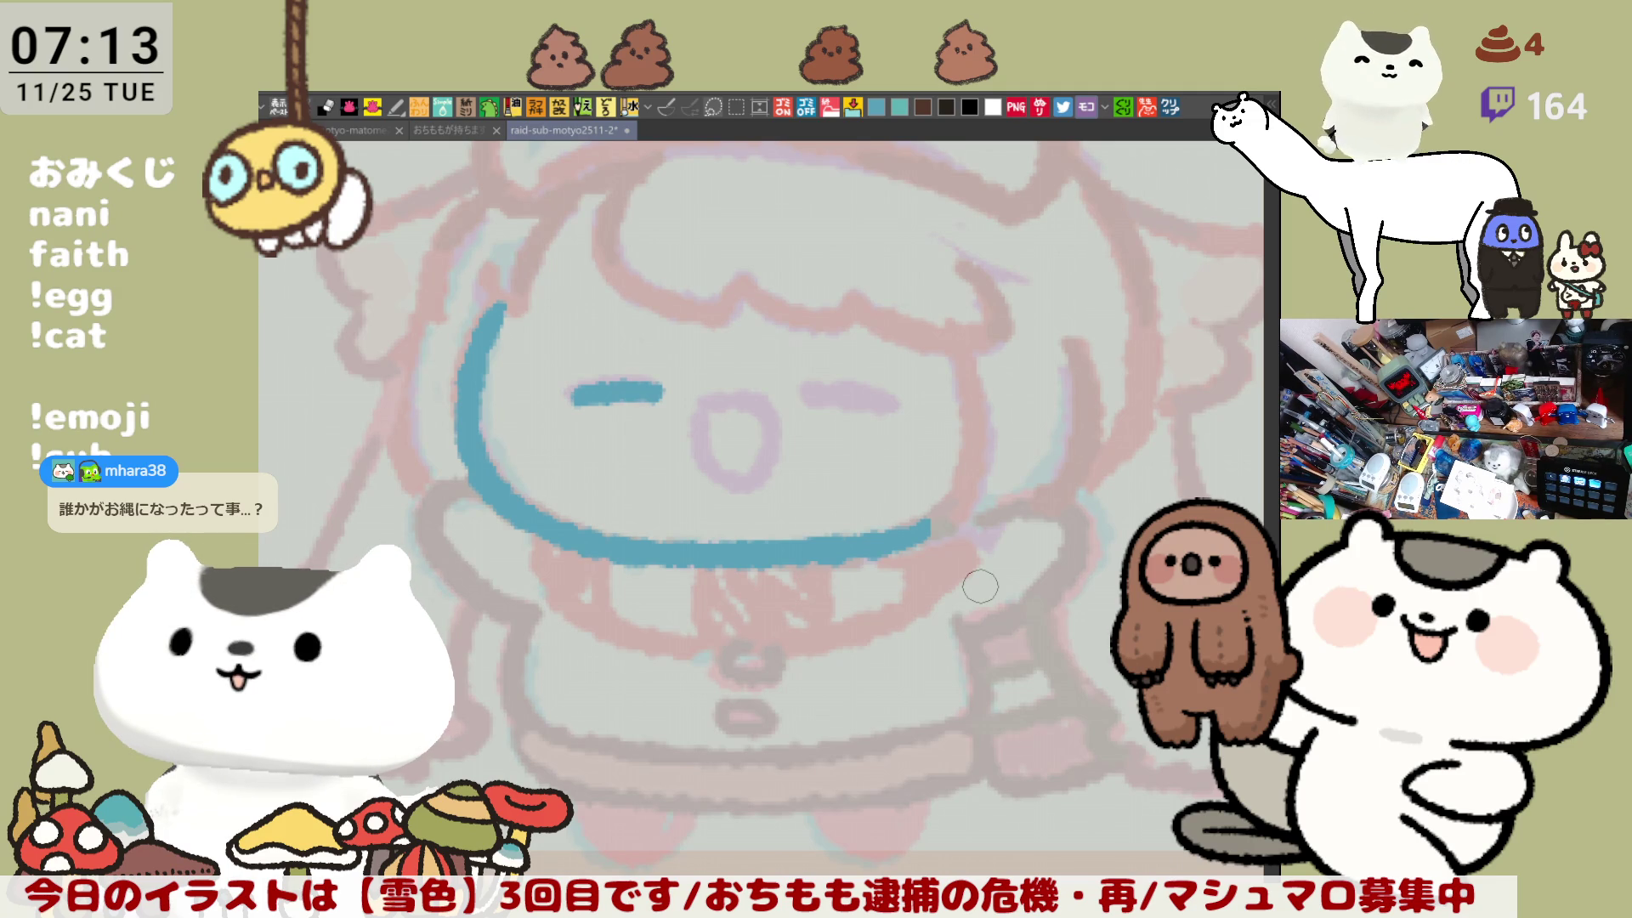
pyautogui.hotkey('ctrl', 'z')
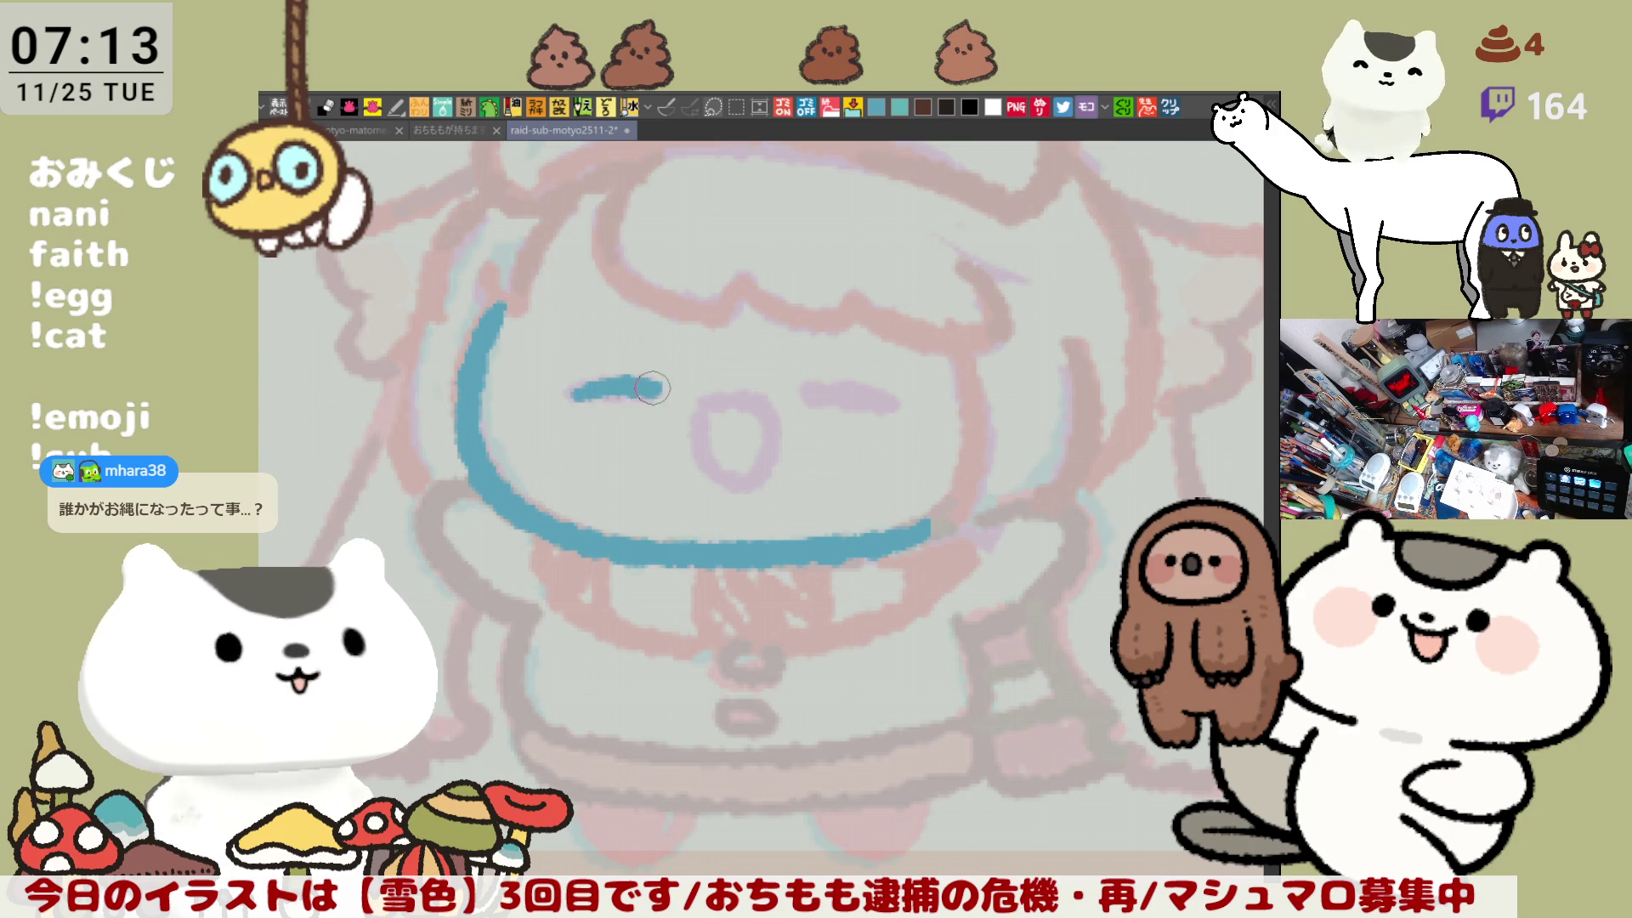
pyautogui.moveTo(567, 391); pyautogui.dragTo(660, 387)
pyautogui.hotkey('ctrl', 'z')
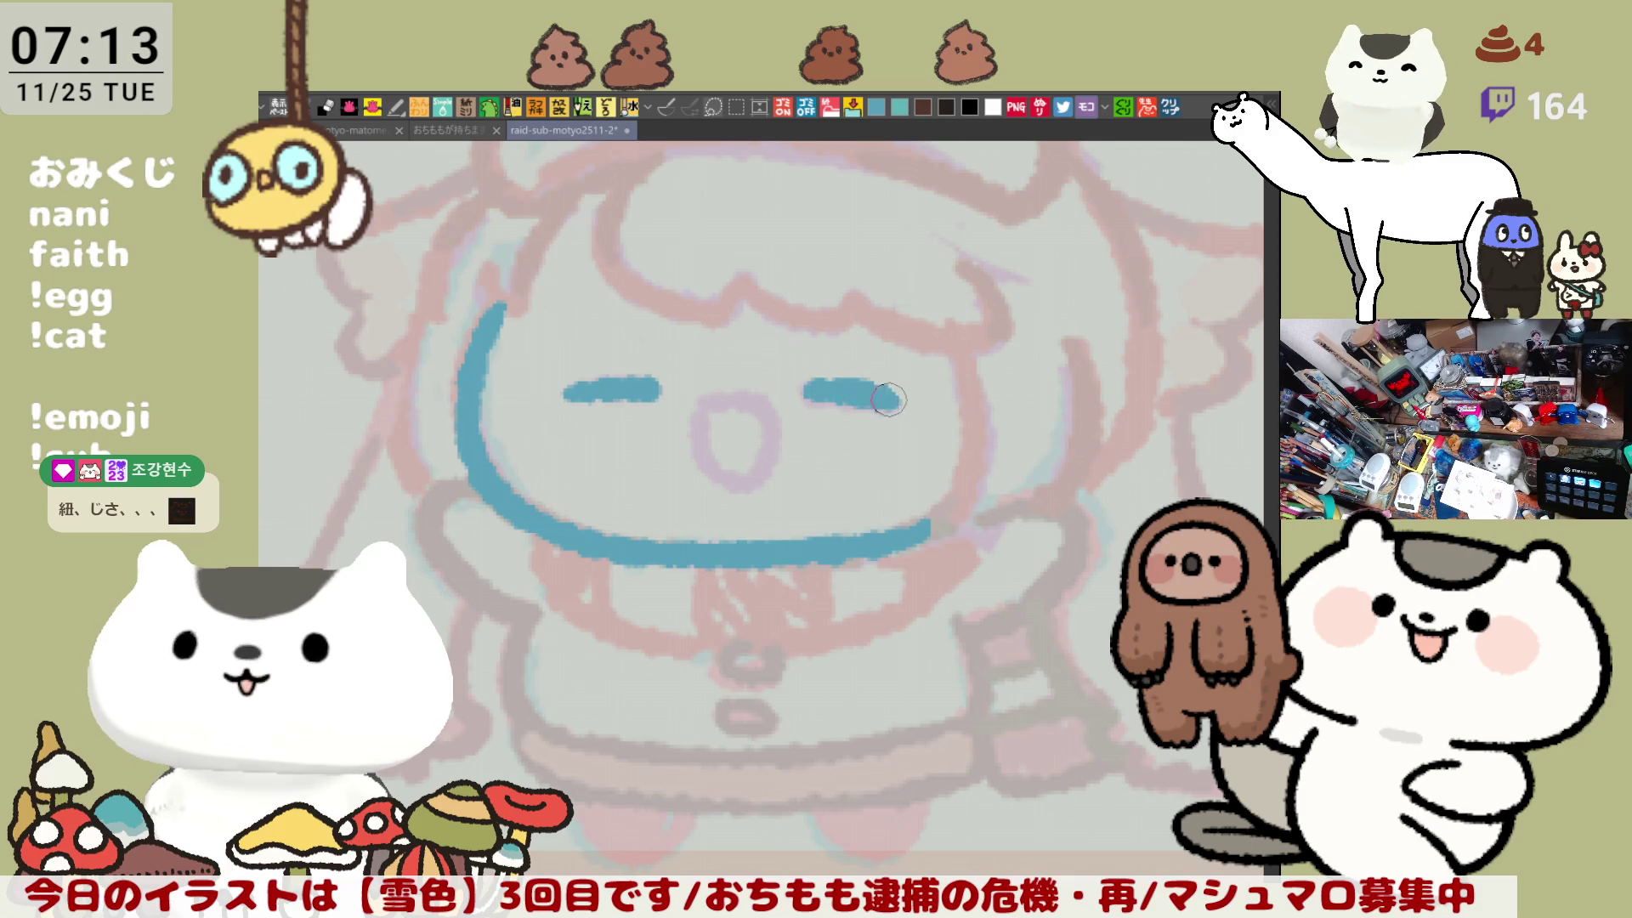
# Step: Draw the right closed-eye dash, retrying for the right length
pyautogui.moveTo(859, 408); pyautogui.dragTo(816, 393)
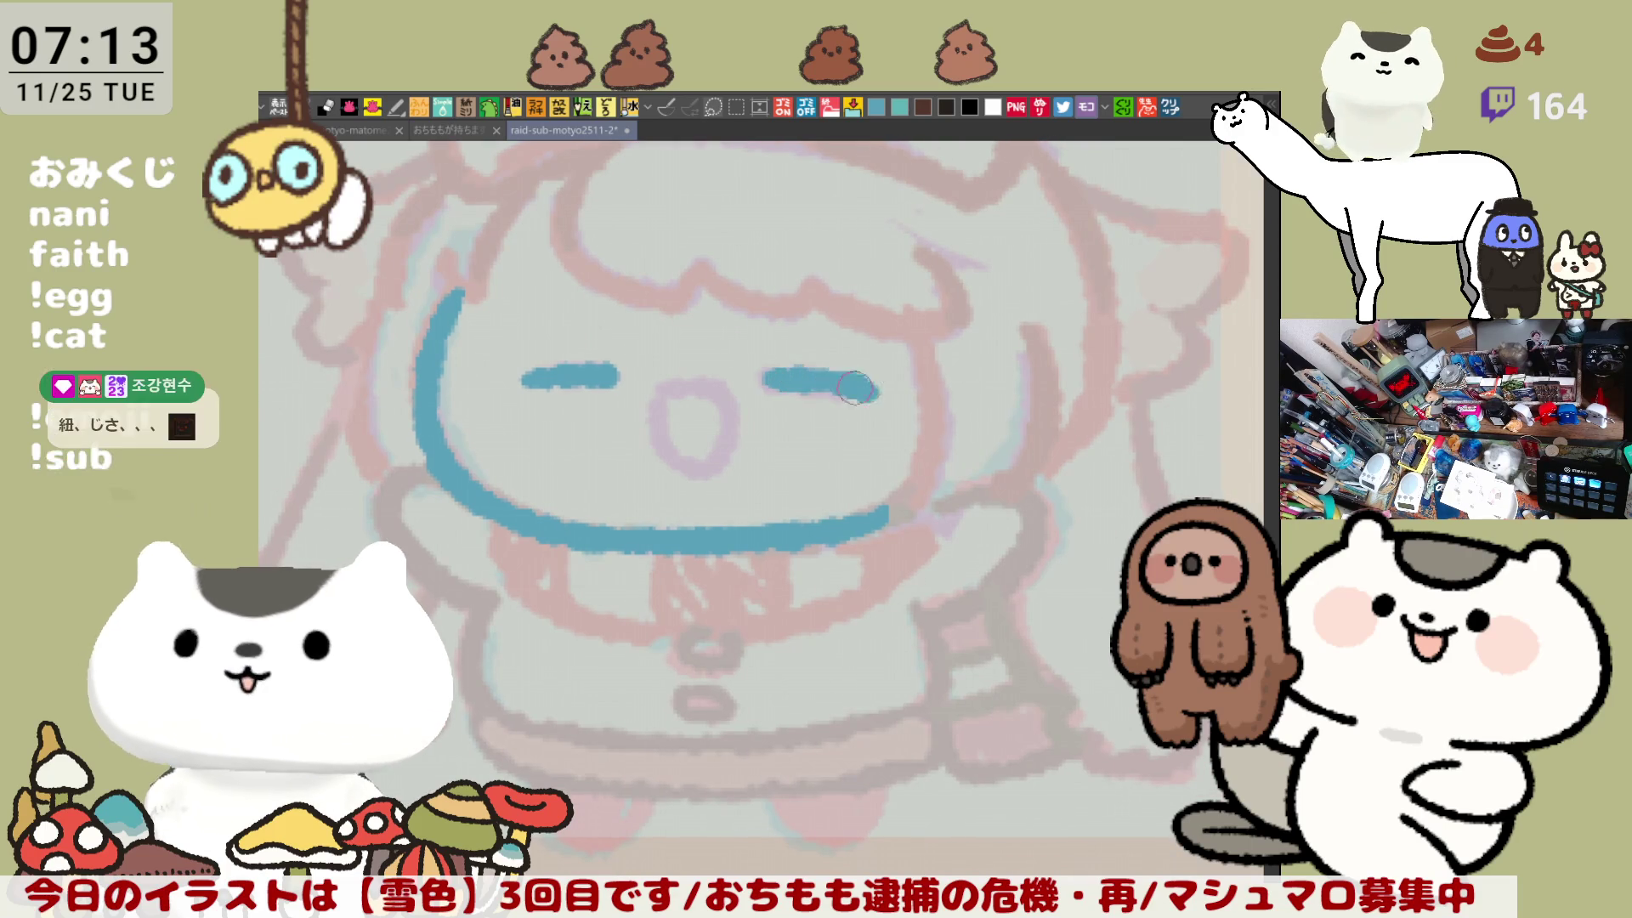
pyautogui.moveTo(758, 374); pyautogui.dragTo(875, 395)
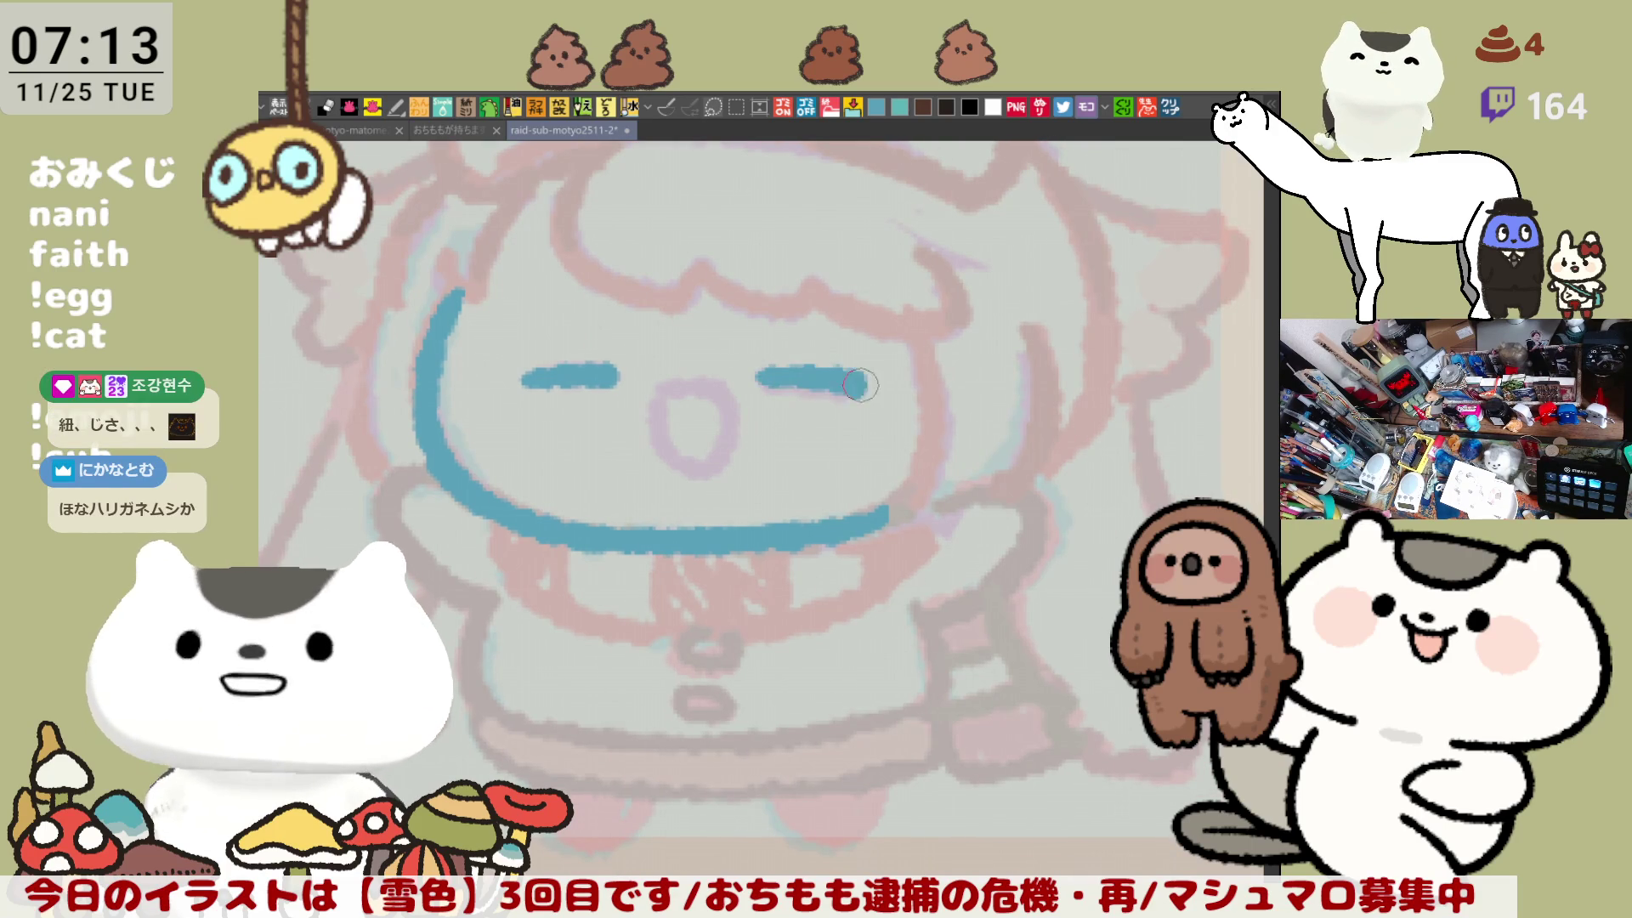
pyautogui.hotkey('ctrl', 'z')
pyautogui.moveTo(752, 374); pyautogui.dragTo(867, 395)
pyautogui.hotkey('ctrl', 'z')
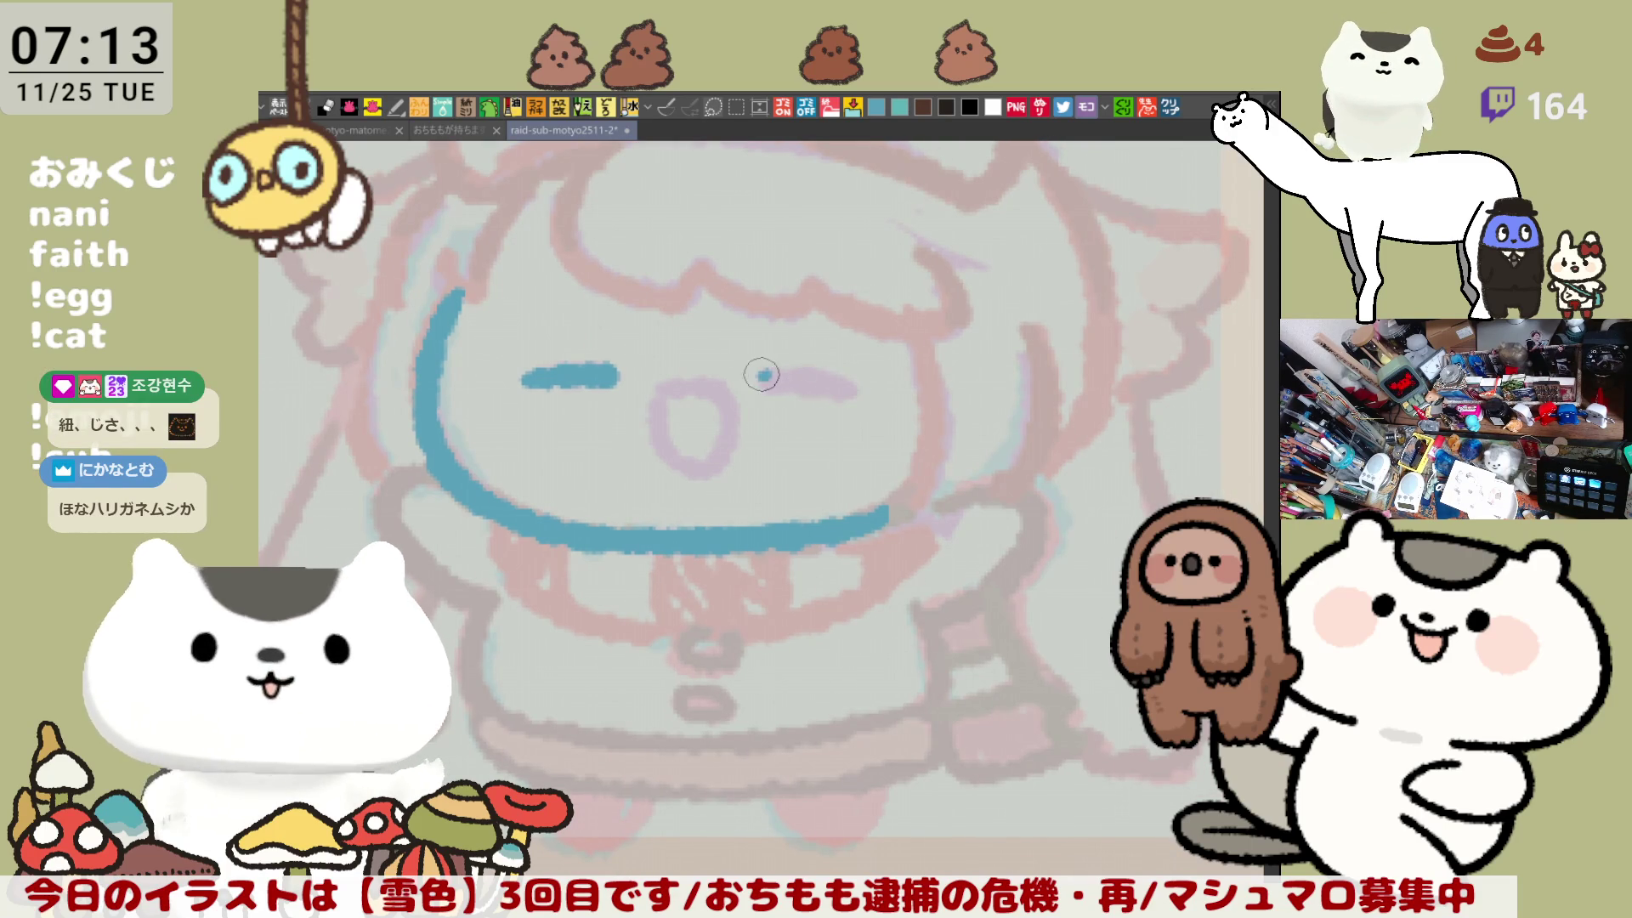
pyautogui.moveTo(763, 374)
pyautogui.mouseDown()
pyautogui.moveTo(862, 391)
pyautogui.moveTo(885, 364)
pyautogui.moveTo(901, 392)
pyautogui.mouseUp()
pyautogui.hotkey('ctrl', 'z')
pyautogui.hotkey('ctrl', 'z')
pyautogui.moveTo(803, 388); pyautogui.dragTo(908, 400)
pyautogui.hotkey('ctrl', 'z')
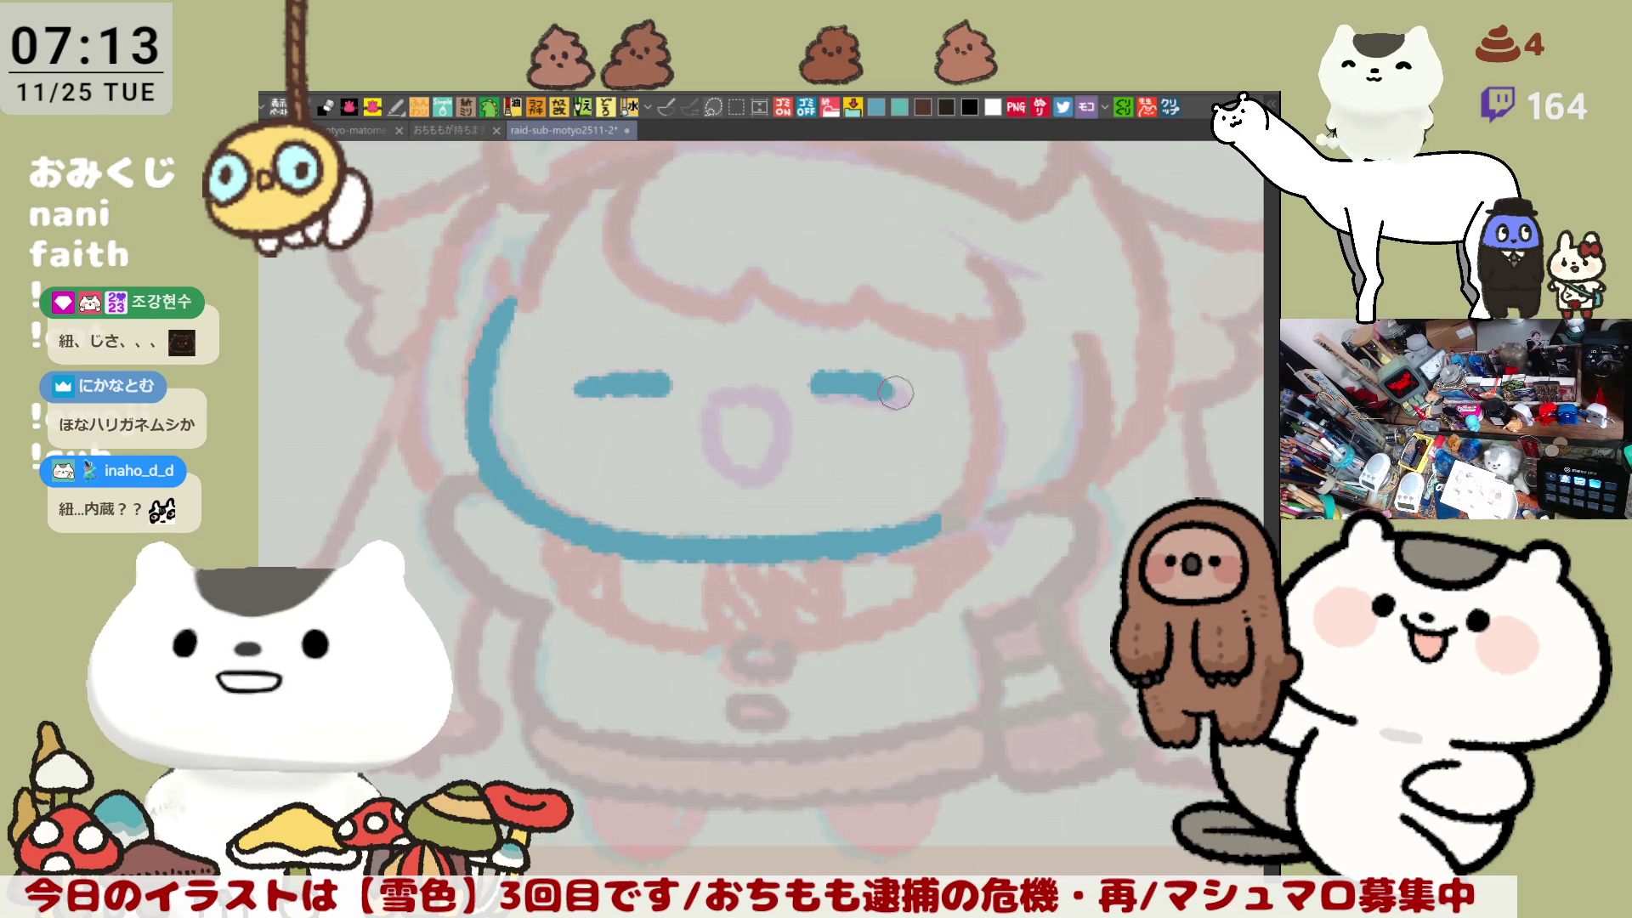
pyautogui.hotkey('ctrl', 'z')
pyautogui.moveTo(812, 385); pyautogui.dragTo(907, 398)
pyautogui.hotkey('ctrl', 'z')
pyautogui.moveTo(806, 389); pyautogui.dragTo(906, 396)
pyautogui.hotkey('ctrl', 'z')
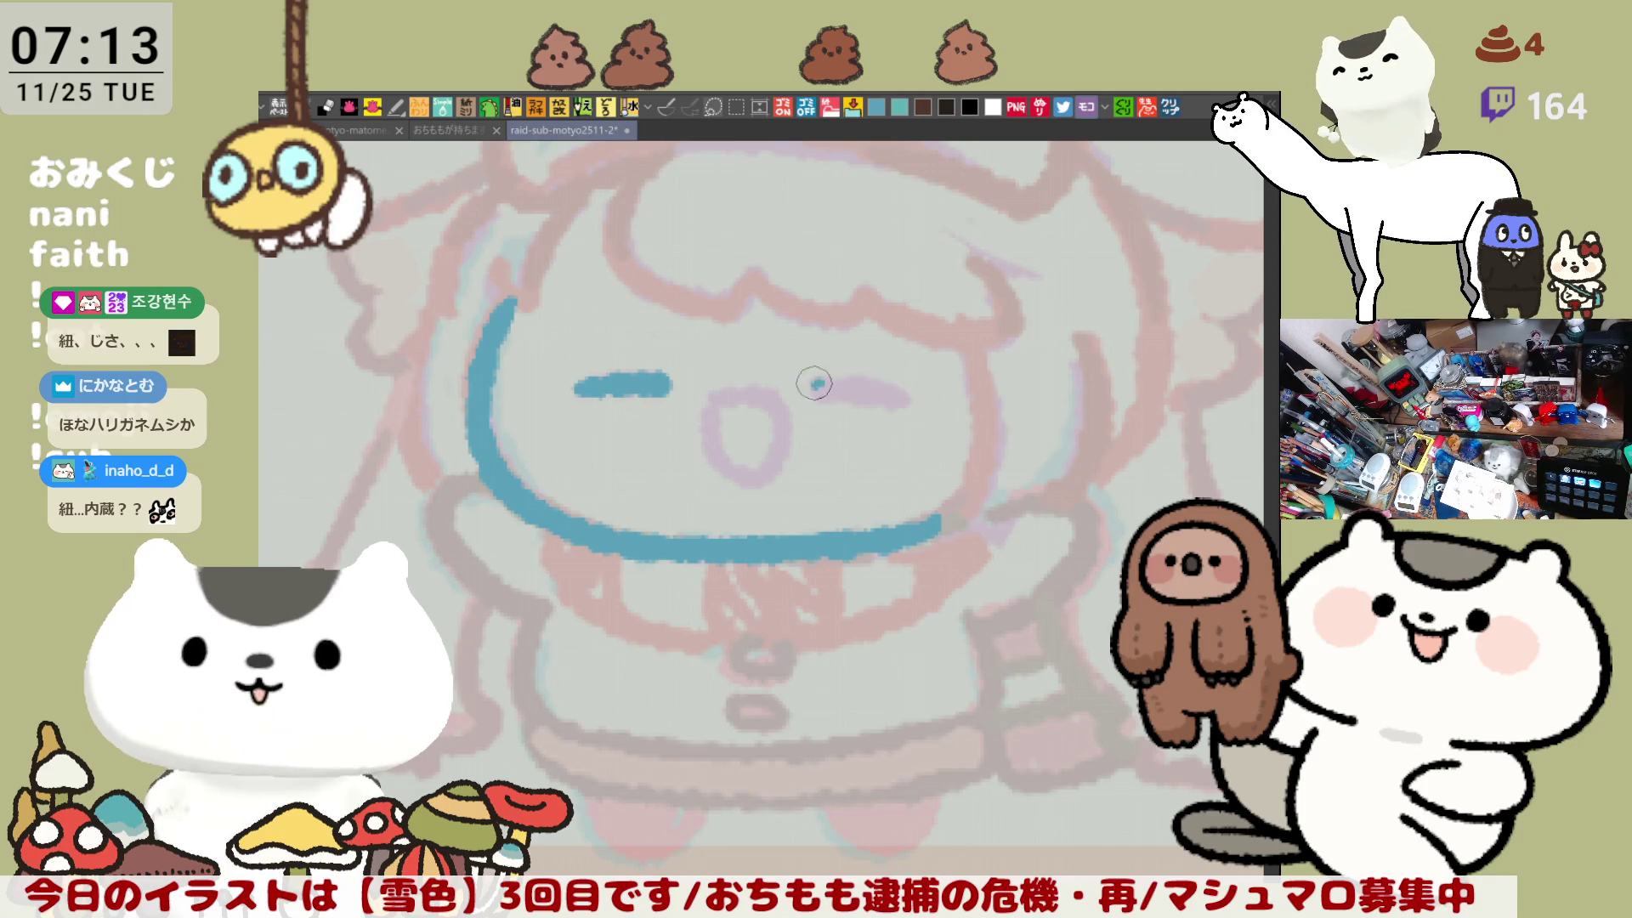
pyautogui.moveTo(803, 387); pyautogui.dragTo(907, 399)
pyautogui.hotkey('ctrl', 'z')
pyautogui.moveTo(808, 386); pyautogui.dragTo(899, 396)
pyautogui.hotkey('ctrl', 'z')
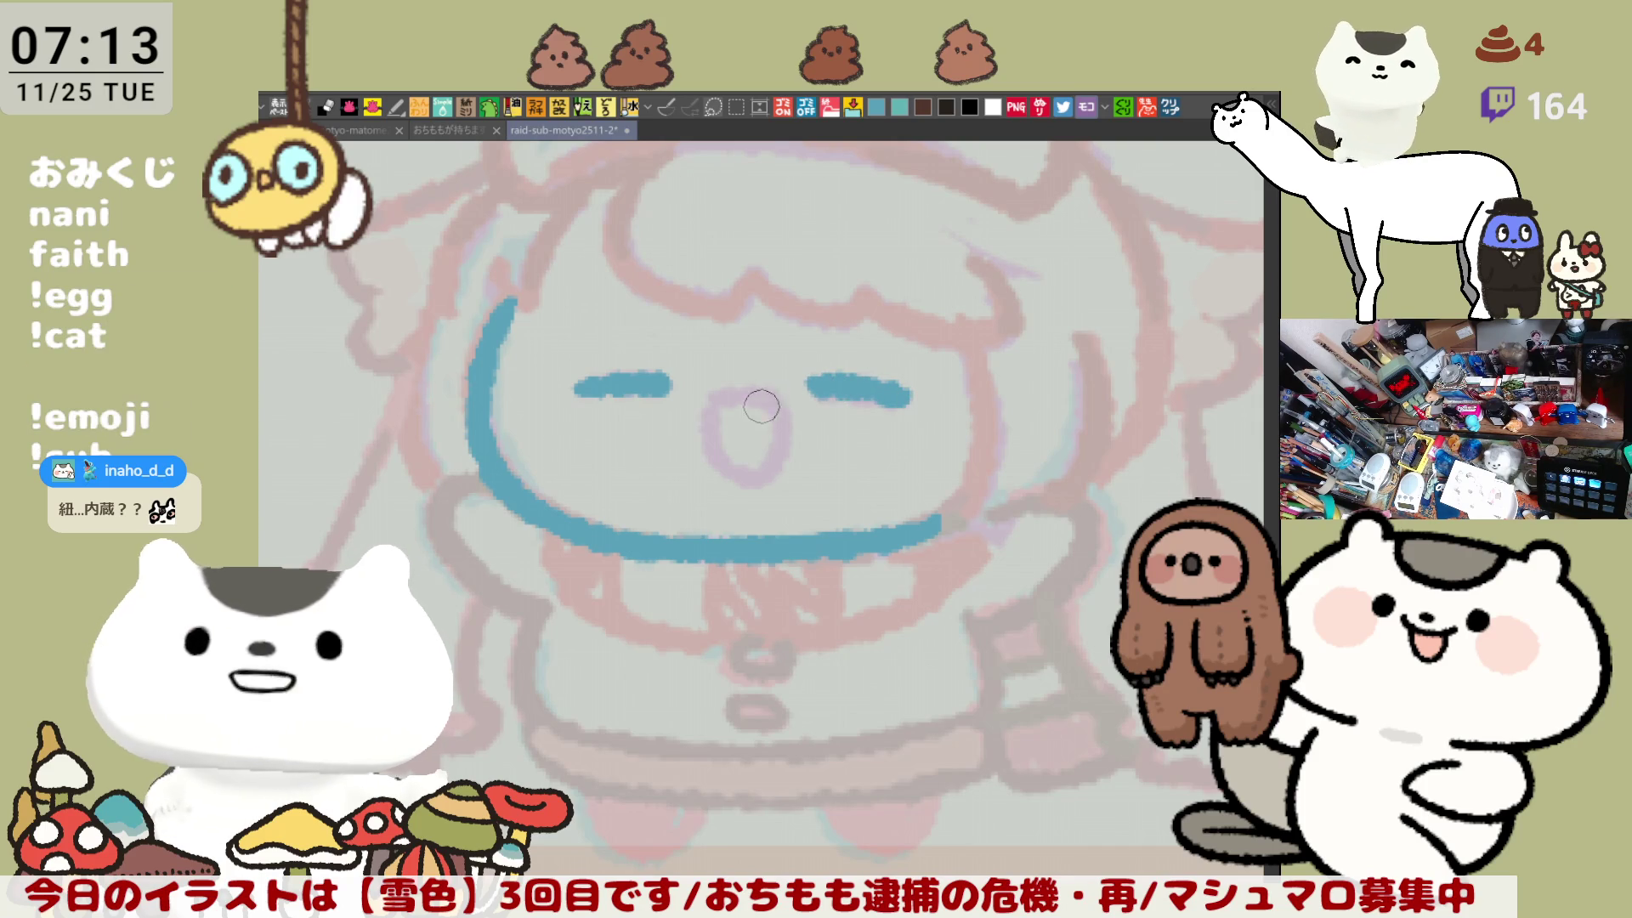
# Step: Try arc and loop shapes for the open mouth in blue
pyautogui.moveTo(714, 406); pyautogui.dragTo(769, 469)
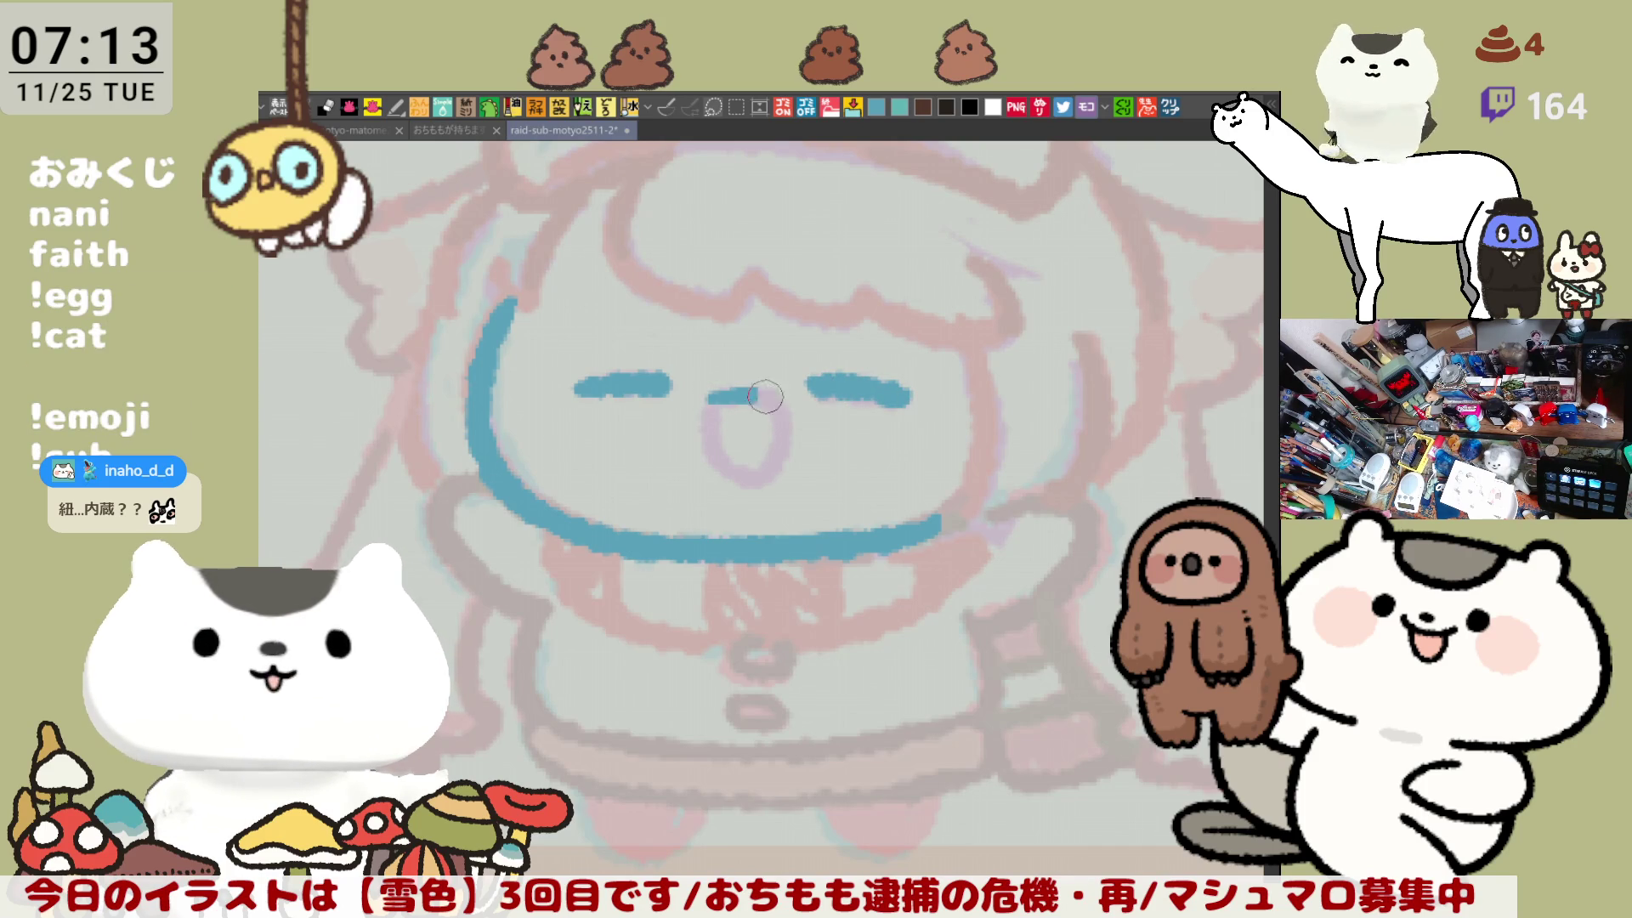
pyautogui.hotkey('ctrl', 'z')
pyautogui.moveTo(714, 406); pyautogui.dragTo(763, 474)
pyautogui.hotkey('ctrl', 'z')
pyautogui.moveTo(724, 399); pyautogui.dragTo(729, 420)
pyautogui.hotkey('ctrl', 'z')
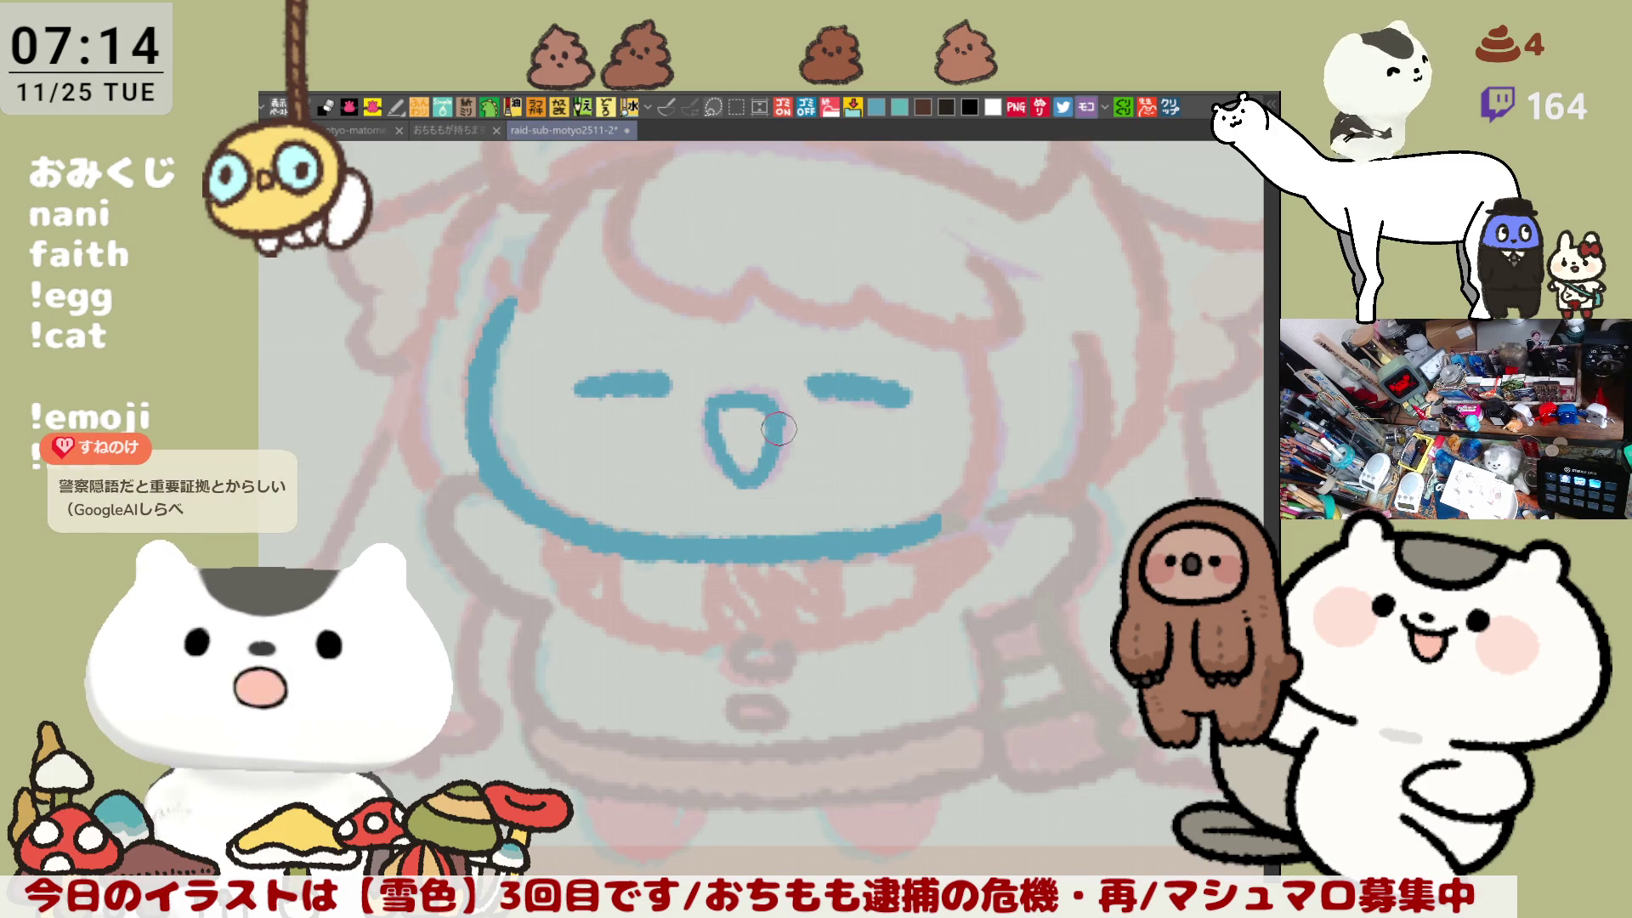
pyautogui.hotkey('ctrl', 'z')
pyautogui.moveTo(736, 391); pyautogui.dragTo(712, 405)
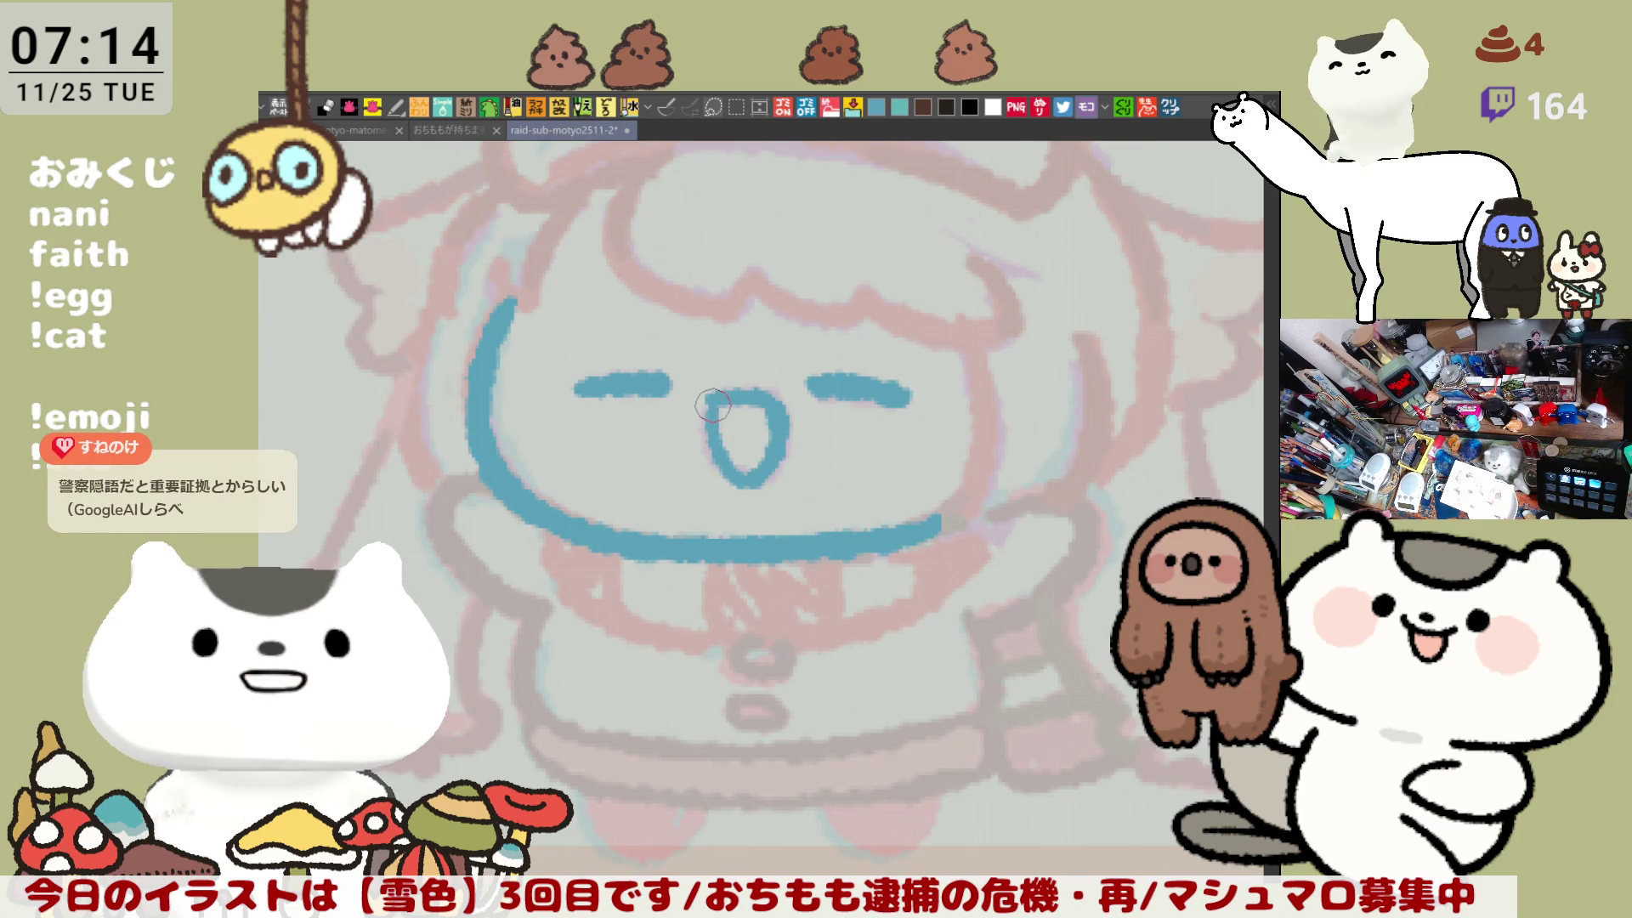
pyautogui.hotkey('ctrl', 'z')
pyautogui.moveTo(736, 391)
pyautogui.mouseDown()
pyautogui.moveTo(708, 413)
pyautogui.moveTo(765, 474)
pyautogui.mouseUp()
pyautogui.hotkey('ctrl', 'z')
pyautogui.hotkey('ctrl', 'z')
pyautogui.hotkey('ctrl', 'z')
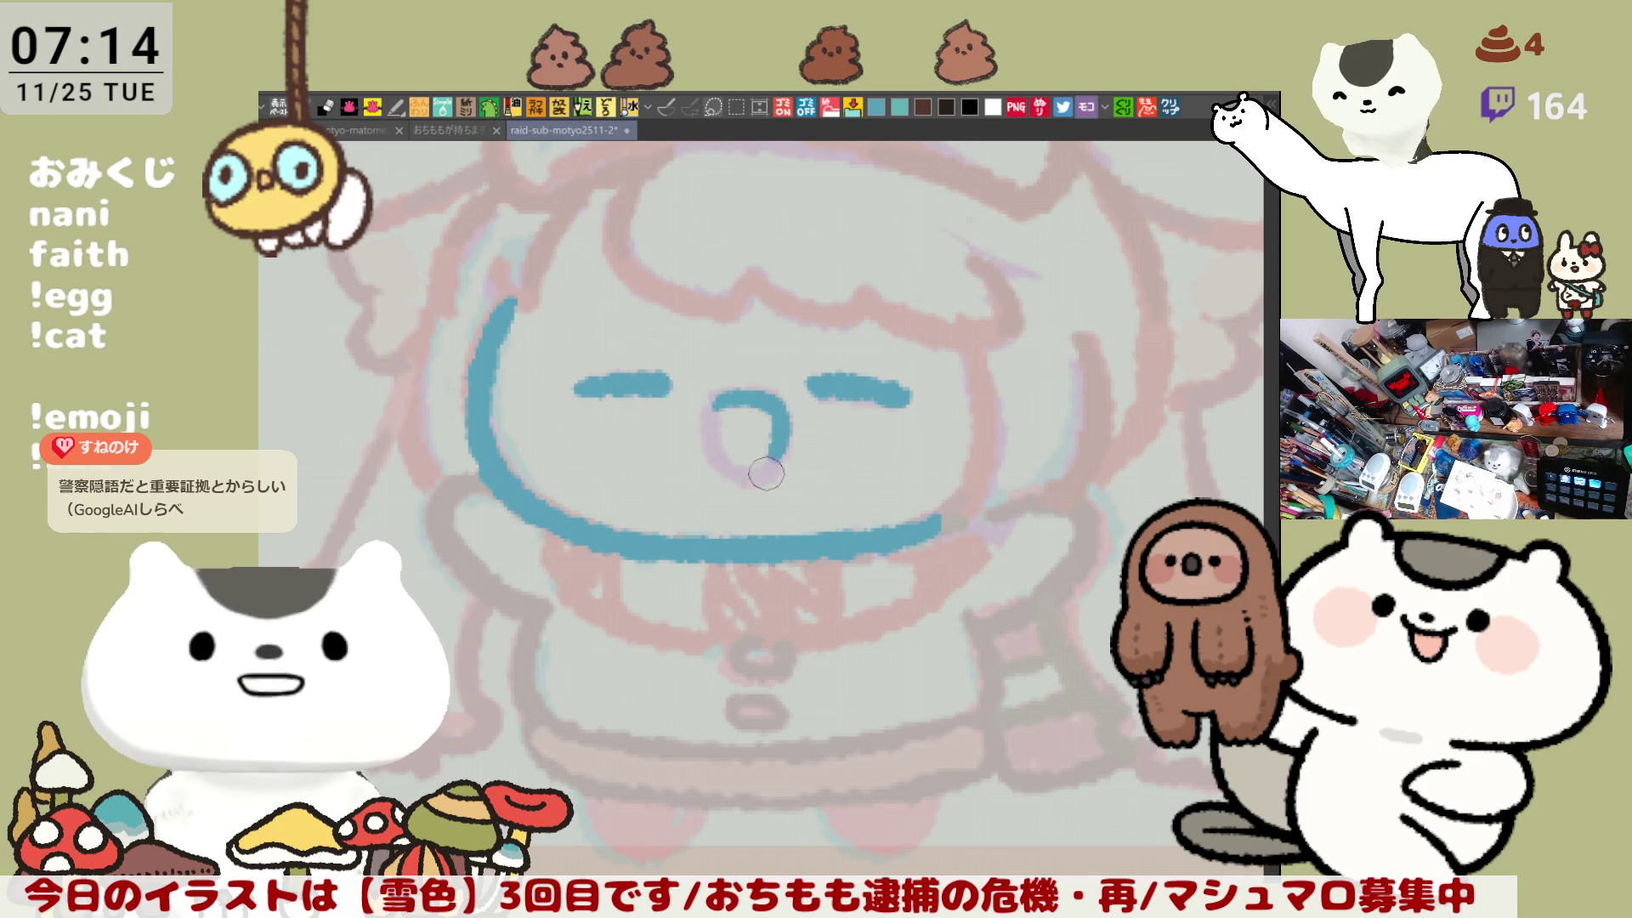
pyautogui.hotkey('ctrl', 'z')
pyautogui.moveTo(736, 387); pyautogui.dragTo(773, 459)
pyautogui.hotkey('ctrl', 'z')
pyautogui.moveTo(711, 399)
pyautogui.mouseDown()
pyautogui.moveTo(771, 409)
pyautogui.moveTo(720, 432)
pyautogui.moveTo(761, 457)
pyautogui.moveTo(748, 459)
pyautogui.mouseUp()
pyautogui.hotkey('ctrl', 'z')
pyautogui.hotkey('ctrl', 'z')
pyautogui.hotkey('ctrl', 'z')
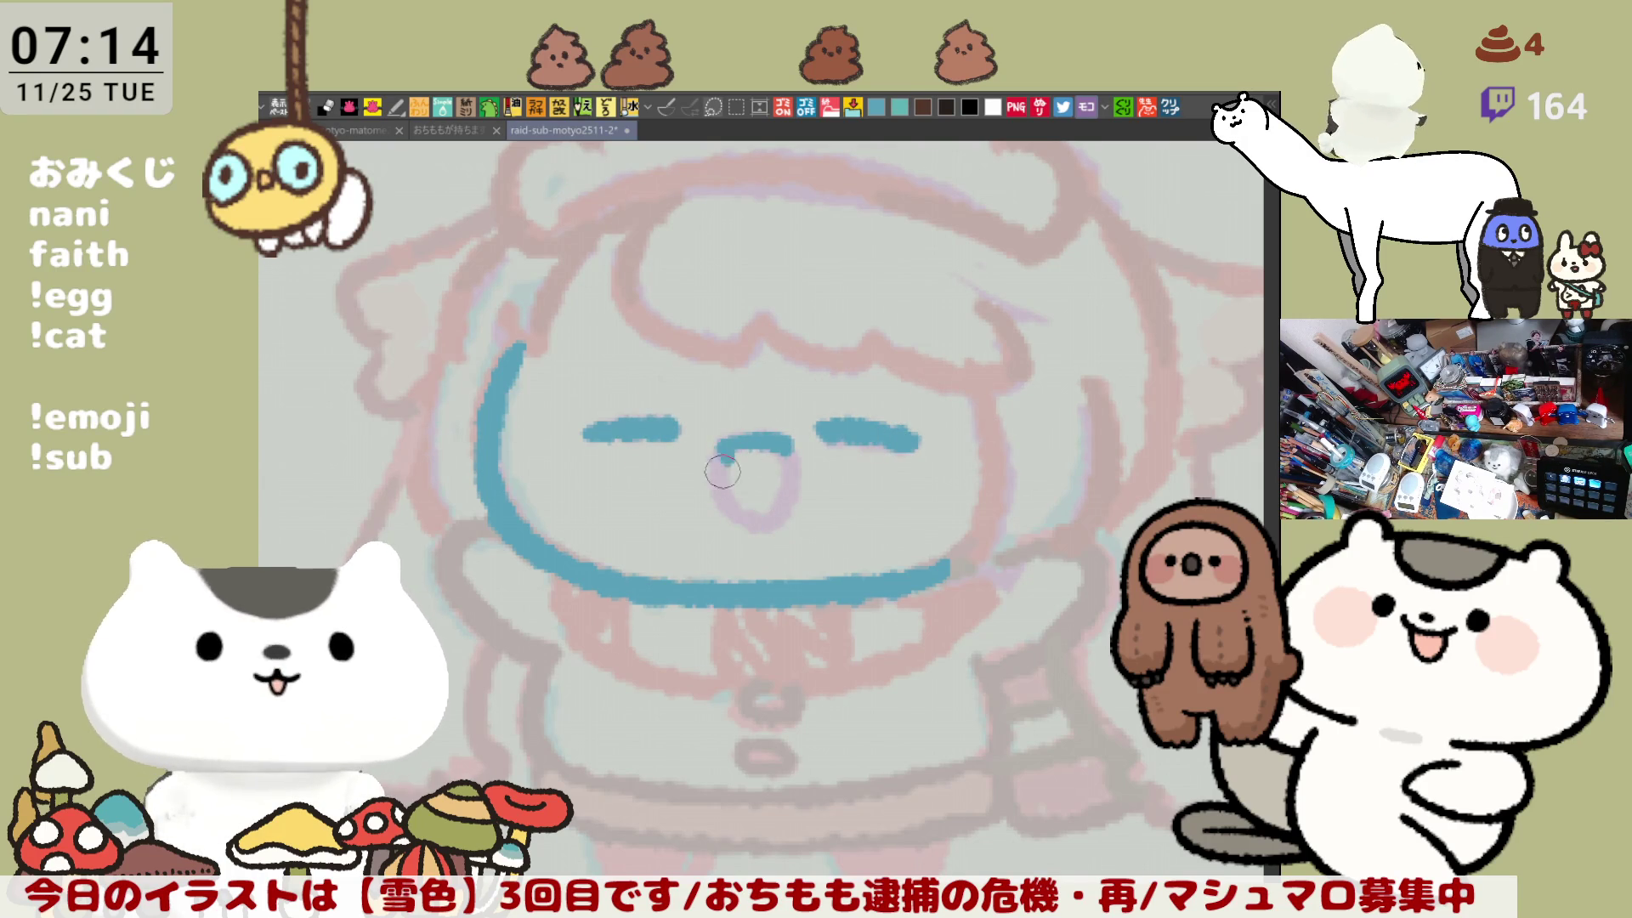
# Step: Trace the mouth's left and right sides in blue
pyautogui.moveTo(719, 442); pyautogui.dragTo(744, 513)
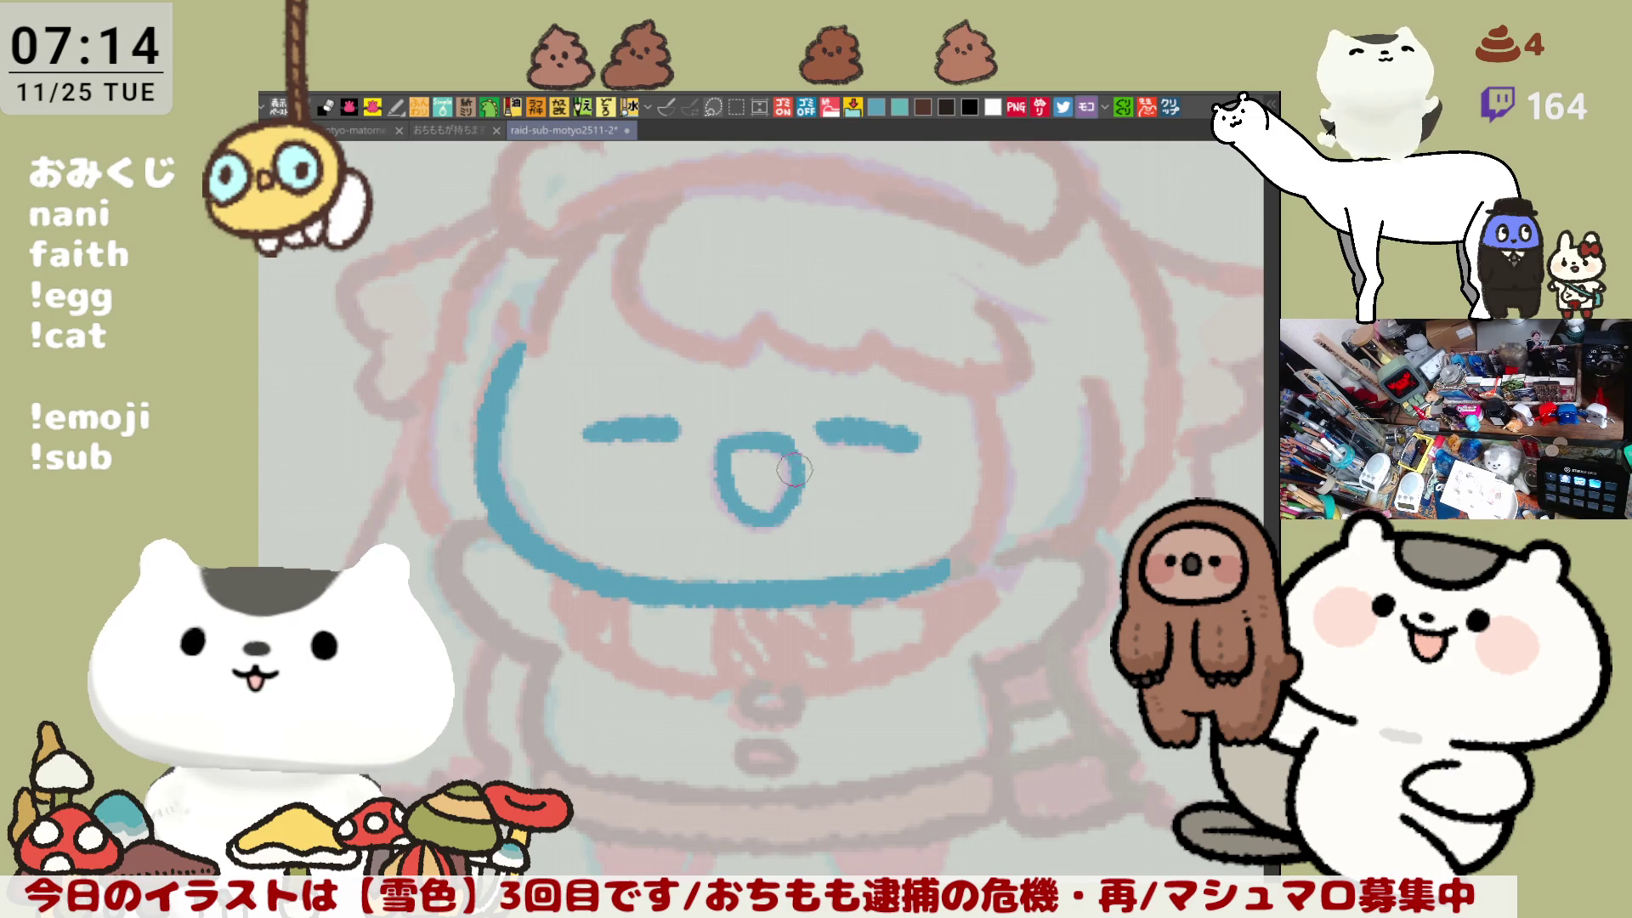
pyautogui.moveTo(793, 468); pyautogui.dragTo(789, 505)
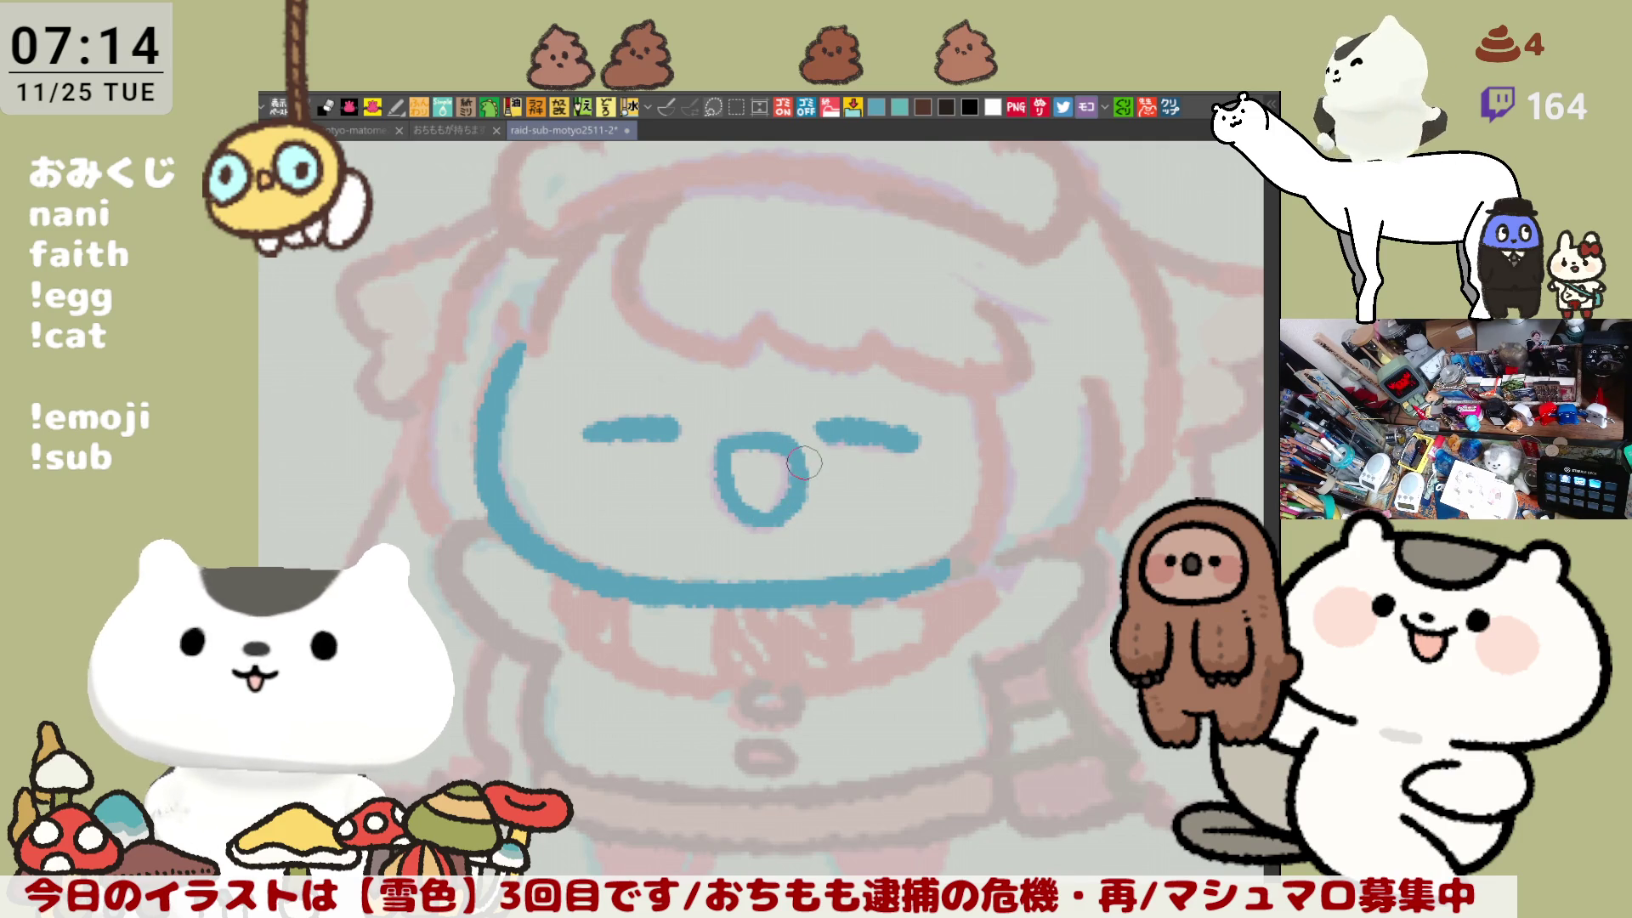
pyautogui.moveTo(804, 463); pyautogui.dragTo(771, 519)
pyautogui.hotkey('ctrl', 'z')
pyautogui.hotkey('ctrl', 'z')
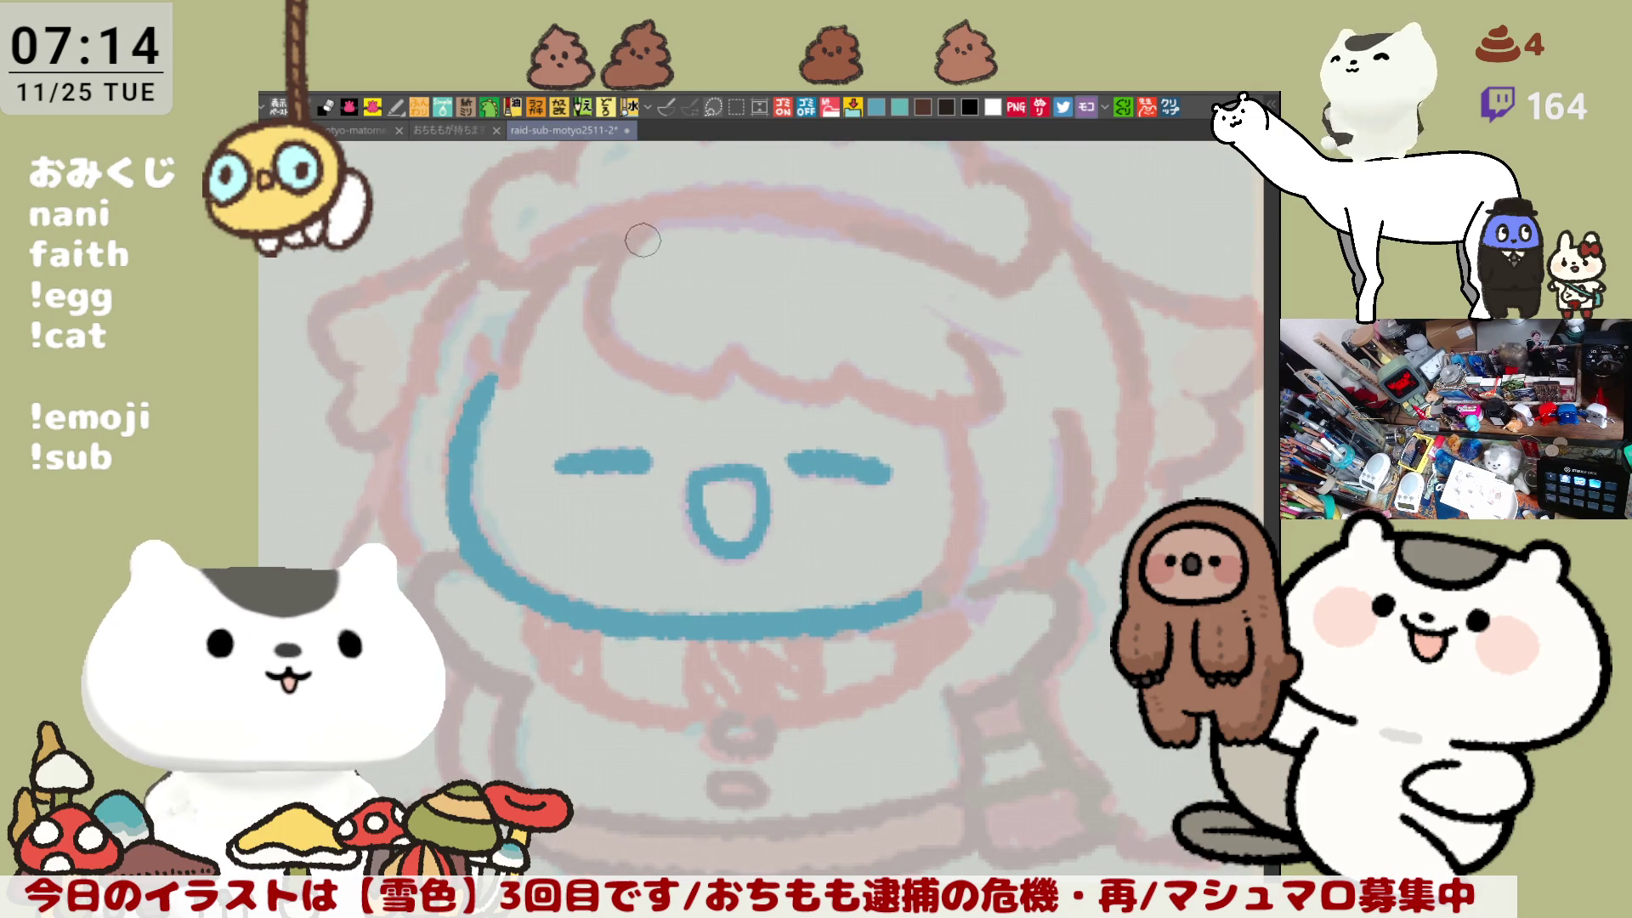
# Step: Draw the curved bang line down from the top of the forehead
pyautogui.moveTo(642, 241); pyautogui.dragTo(712, 393)
pyautogui.hotkey('ctrl', 'z')
pyautogui.moveTo(639, 235)
pyautogui.mouseDown()
pyautogui.moveTo(705, 385)
pyautogui.moveTo(732, 351)
pyautogui.moveTo(705, 388)
pyautogui.mouseUp()
pyautogui.hotkey('ctrl', 'z')
pyautogui.hotkey('ctrl', 'z')
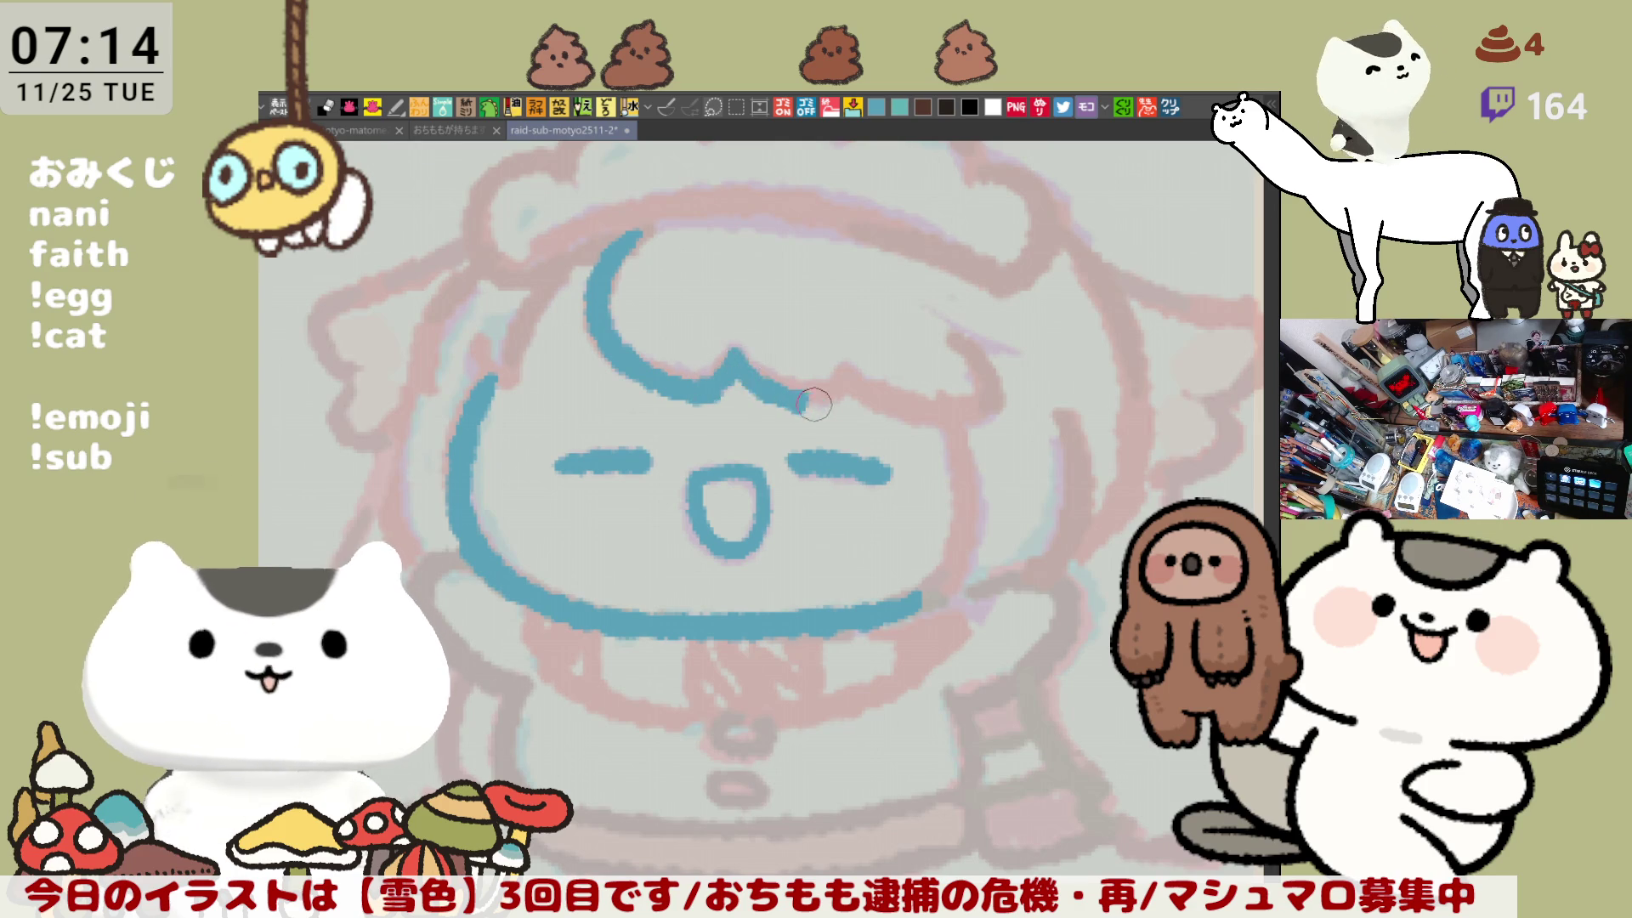
pyautogui.hotkey('ctrl', 'z')
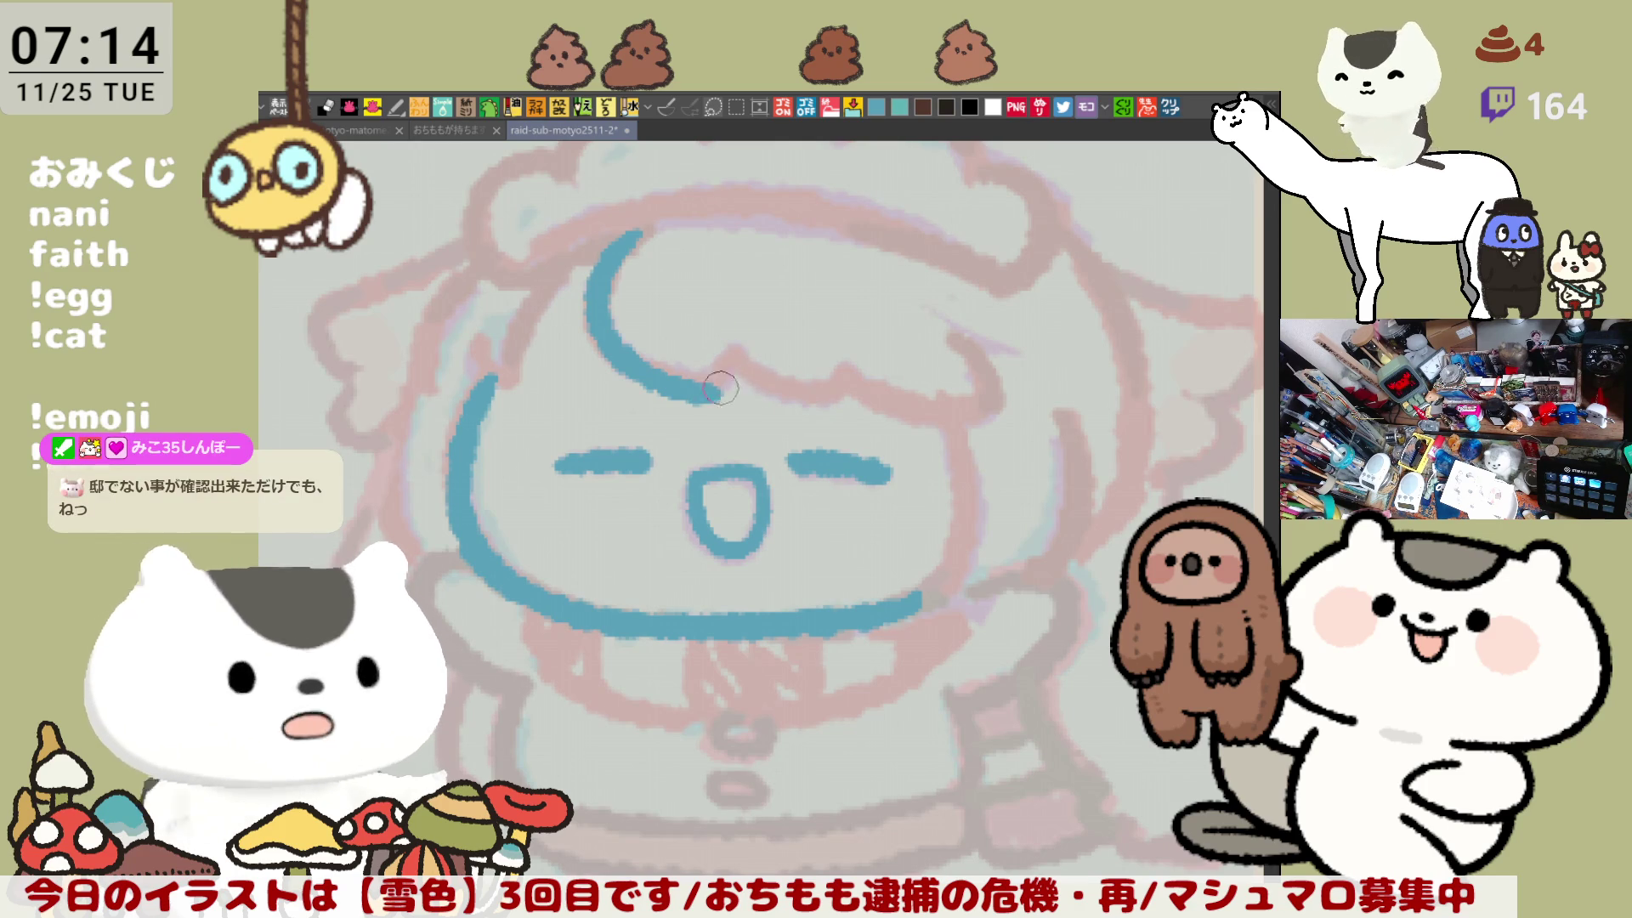
pyautogui.moveTo(739, 355)
pyautogui.mouseDown()
pyautogui.moveTo(695, 390)
pyautogui.moveTo(834, 396)
pyautogui.mouseUp()
pyautogui.hotkey('ctrl', 'z')
pyautogui.hotkey('ctrl', 'z')
pyautogui.hotkey('ctrl', 'z')
pyautogui.hotkey('ctrl', 'z')
pyautogui.hotkey('ctrl', 'z')
pyautogui.hotkey('ctrl', 'z')
pyautogui.hotkey('ctrl', 'z')
pyautogui.hotkey('ctrl', 'z')
pyautogui.hotkey('ctrl', 'z')
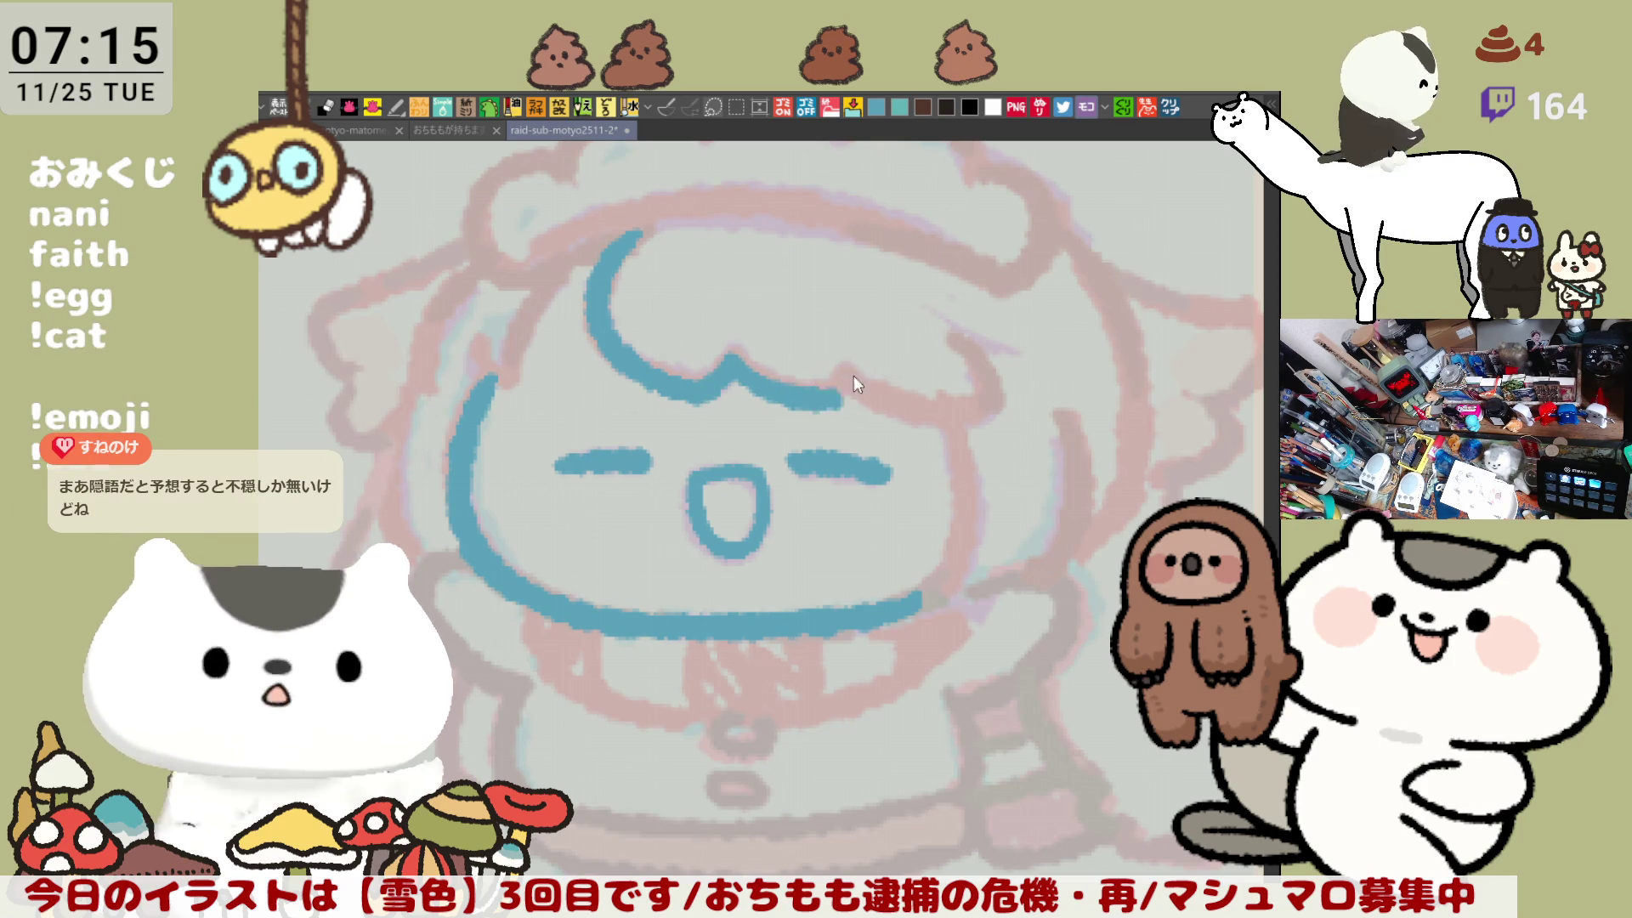
# Step: Extend the bang line with an upturned tip and continue it to the right
pyautogui.moveTo(853, 378); pyautogui.dragTo(838, 371)
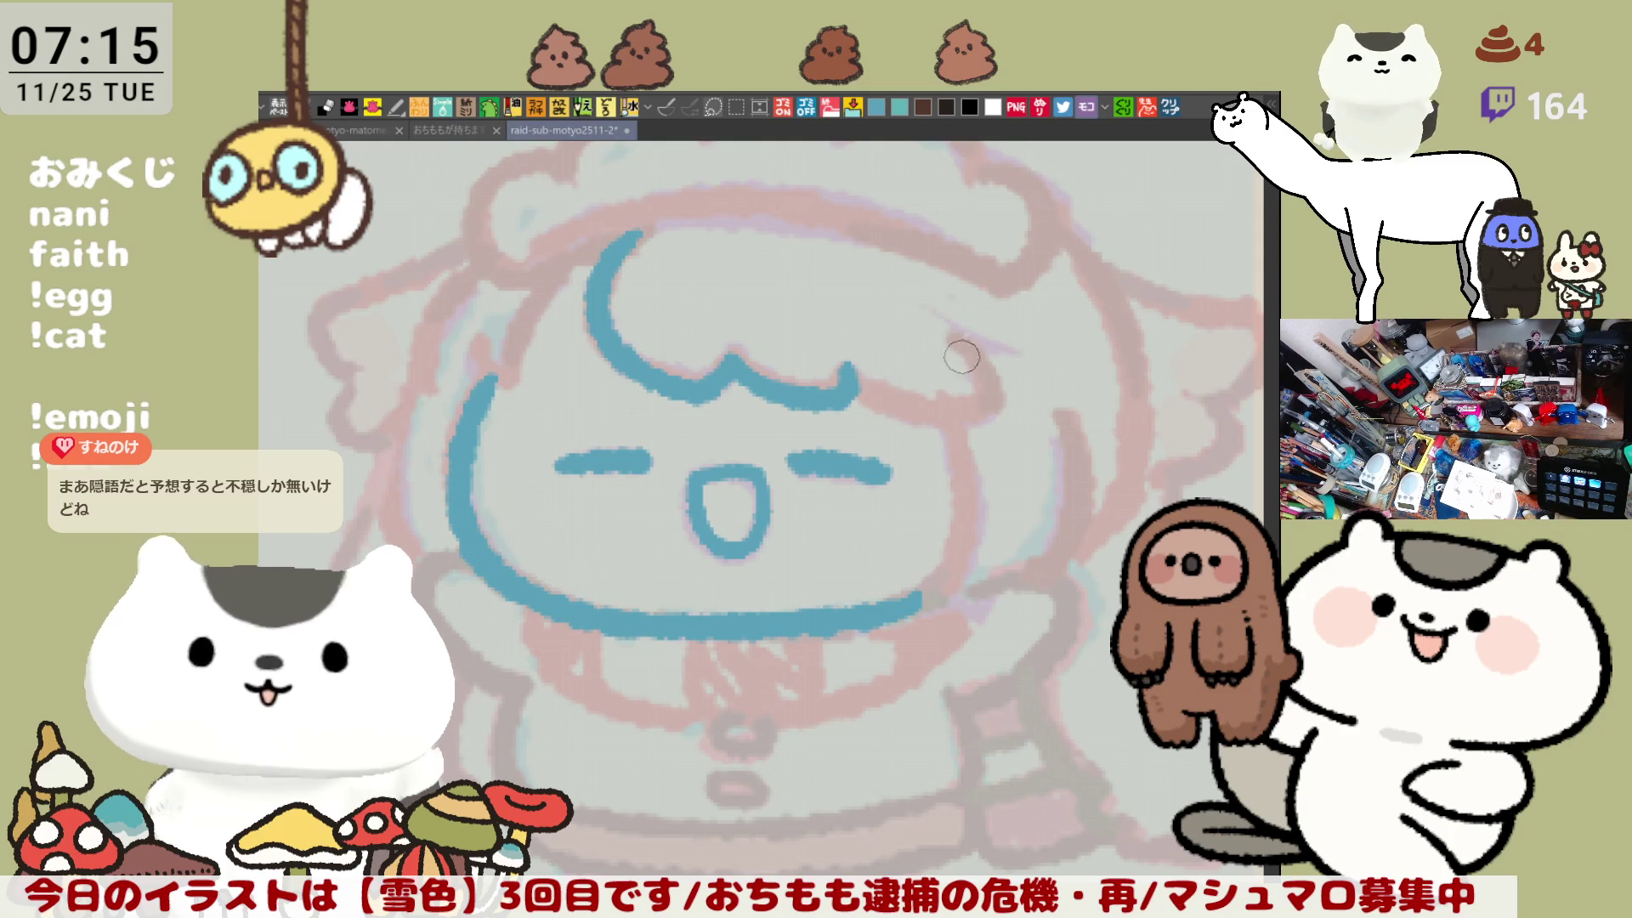
pyautogui.moveTo(850, 372); pyautogui.dragTo(990, 400)
pyautogui.hotkey('ctrl', 'z')
pyautogui.moveTo(854, 378); pyautogui.dragTo(992, 397)
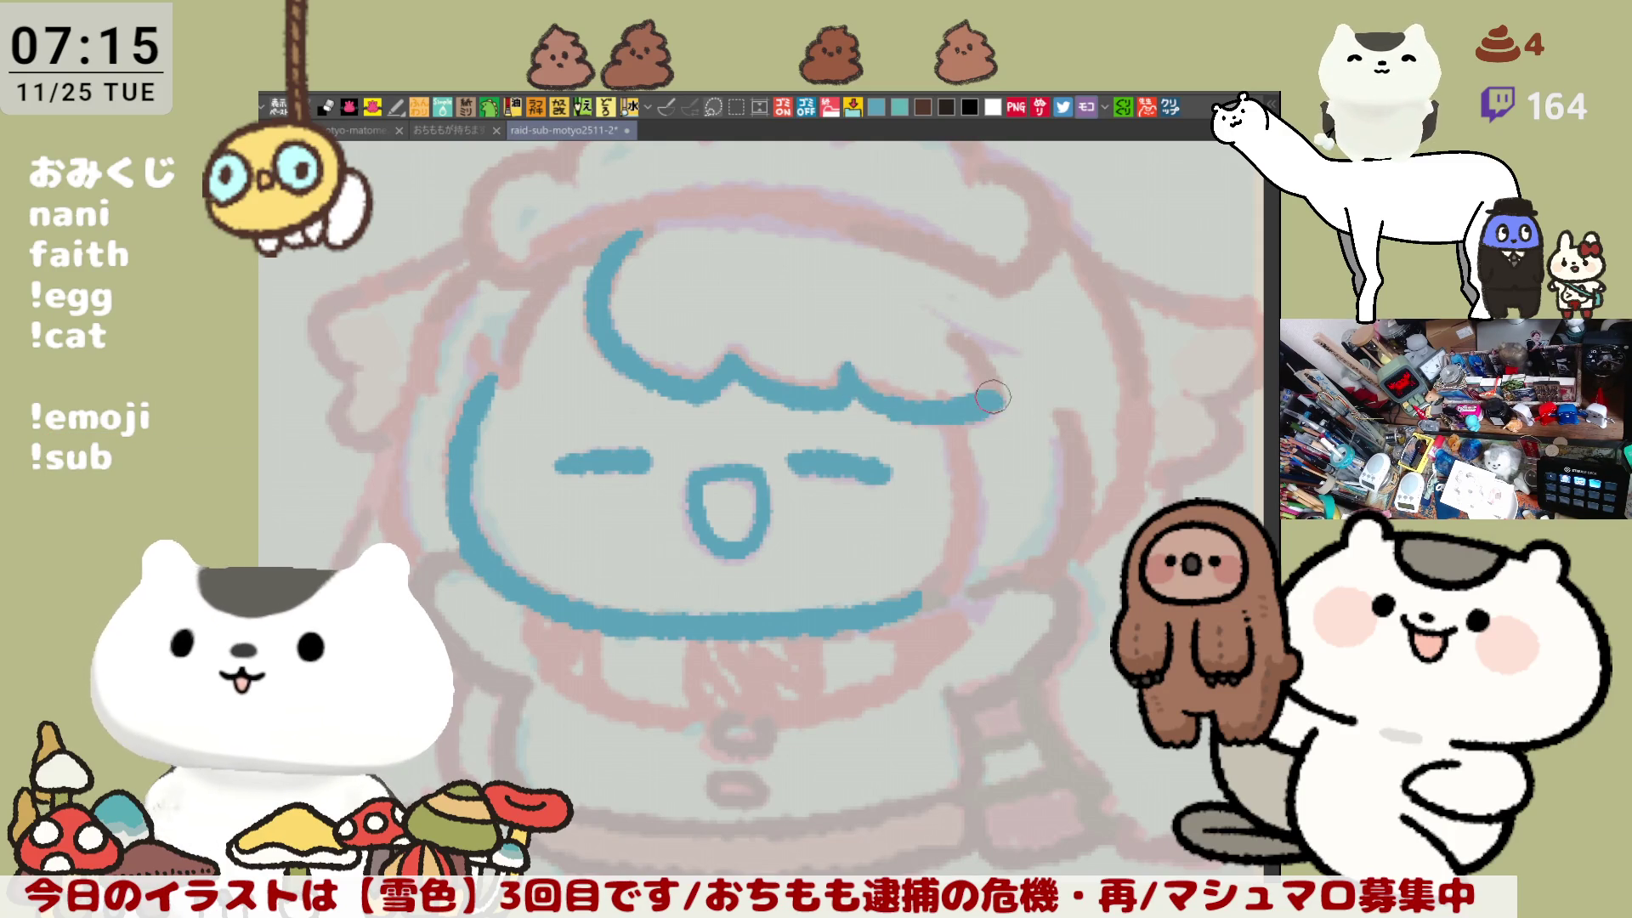
pyautogui.hotkey('ctrl', 'z')
pyautogui.moveTo(854, 374); pyautogui.dragTo(1012, 398)
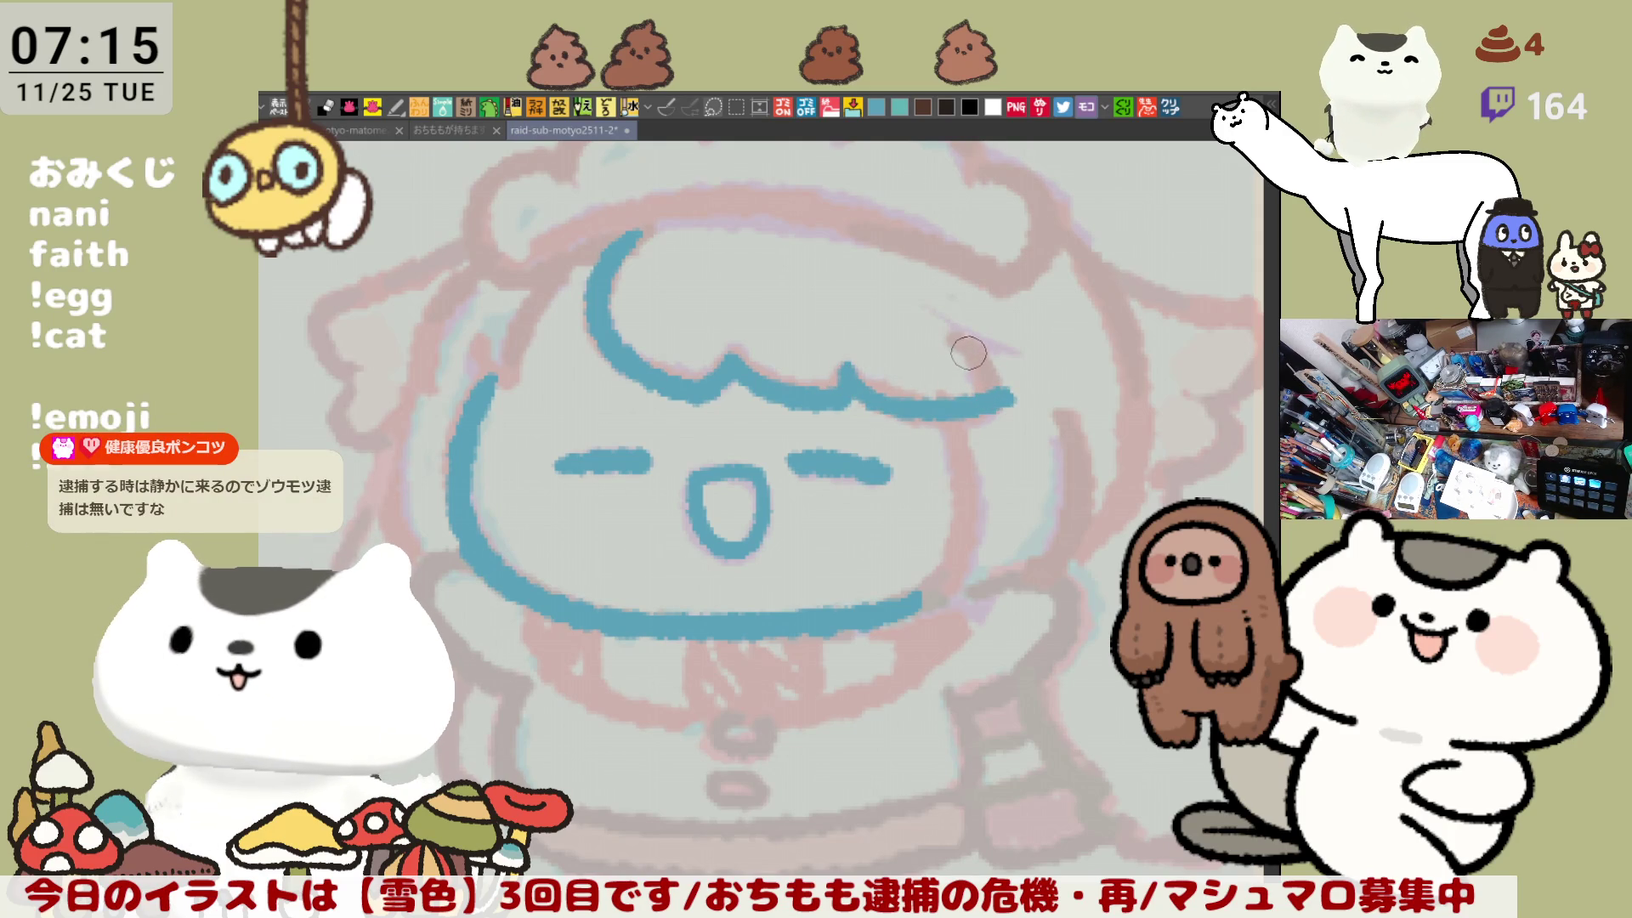
pyautogui.hotkey('ctrl', 'z')
# Step: Refine the right-end curl of the fringe line through repeated retries
pyautogui.moveTo(833, 381); pyautogui.dragTo(989, 416)
pyautogui.hotkey('ctrl', 'z')
pyautogui.moveTo(850, 382); pyautogui.dragTo(1003, 417)
pyautogui.hotkey('ctrl', 'z')
pyautogui.moveTo(854, 387); pyautogui.dragTo(1003, 412)
pyautogui.hotkey('ctrl', 'z')
pyautogui.moveTo(854, 386); pyautogui.dragTo(1001, 409)
pyautogui.hotkey('ctrl', 'z')
pyautogui.moveTo(856, 383); pyautogui.dragTo(987, 398)
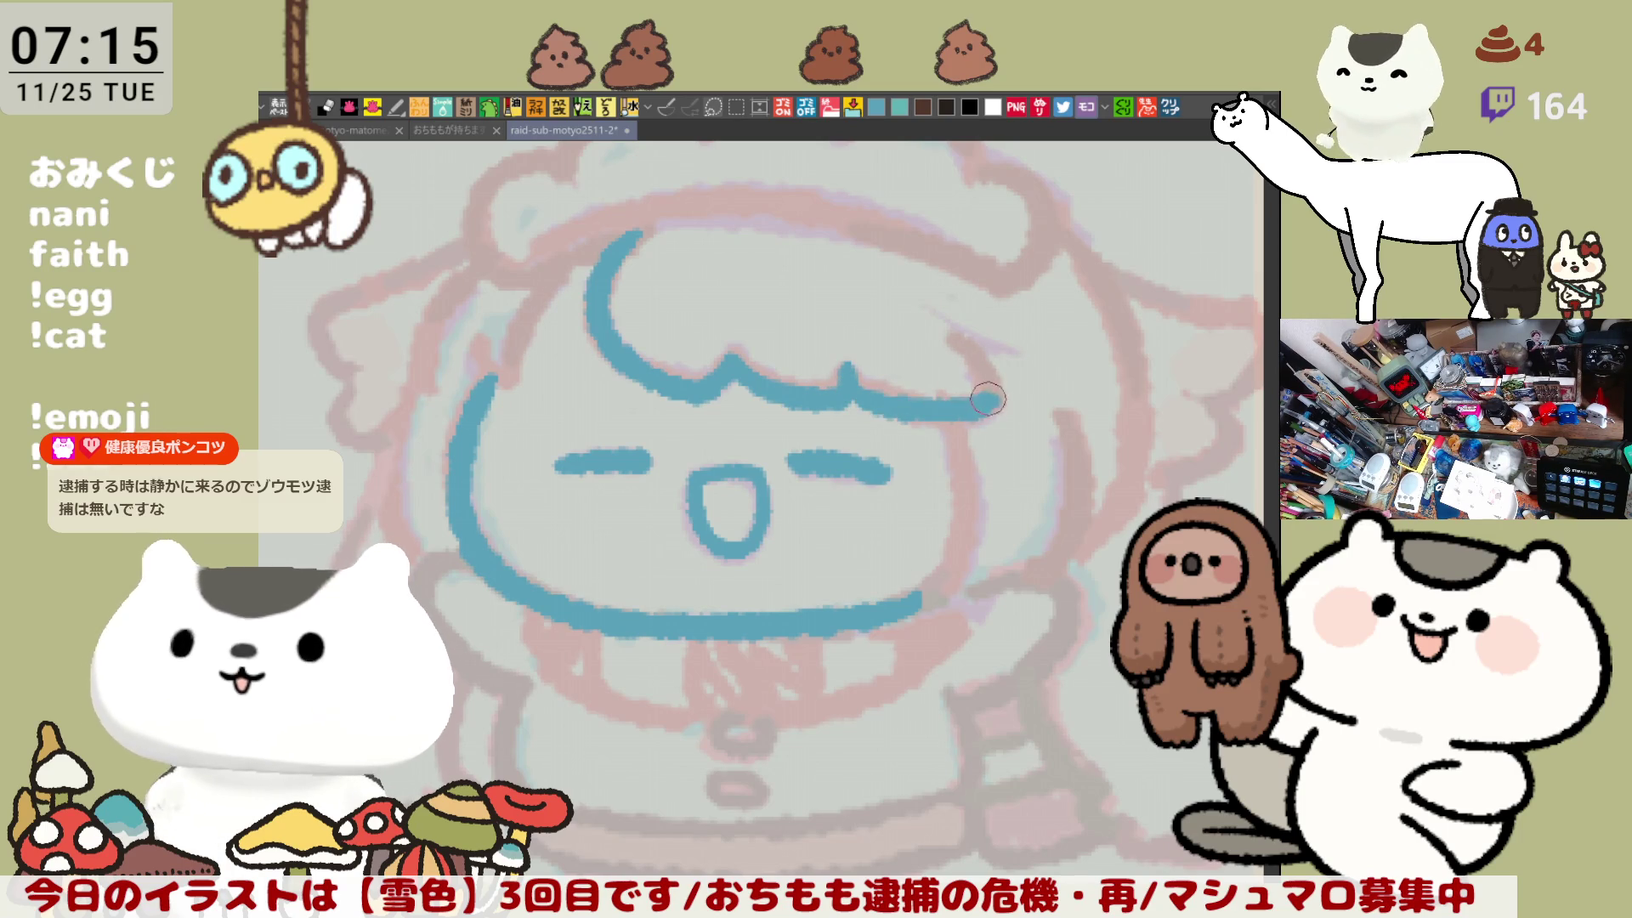
pyautogui.hotkey('ctrl', 'z')
pyautogui.moveTo(854, 382); pyautogui.dragTo(998, 404)
pyautogui.hotkey('ctrl', 'z')
pyautogui.moveTo(855, 384); pyautogui.dragTo(994, 409)
pyautogui.hotkey('ctrl', 'z')
pyautogui.moveTo(857, 383); pyautogui.dragTo(1003, 417)
pyautogui.hotkey('ctrl', 'z')
pyautogui.moveTo(854, 381); pyautogui.dragTo(999, 429)
pyautogui.hotkey('ctrl', 'z')
pyautogui.moveTo(850, 374); pyautogui.dragTo(996, 421)
pyautogui.hotkey('ctrl', 'z')
pyautogui.moveTo(866, 371); pyautogui.dragTo(972, 413)
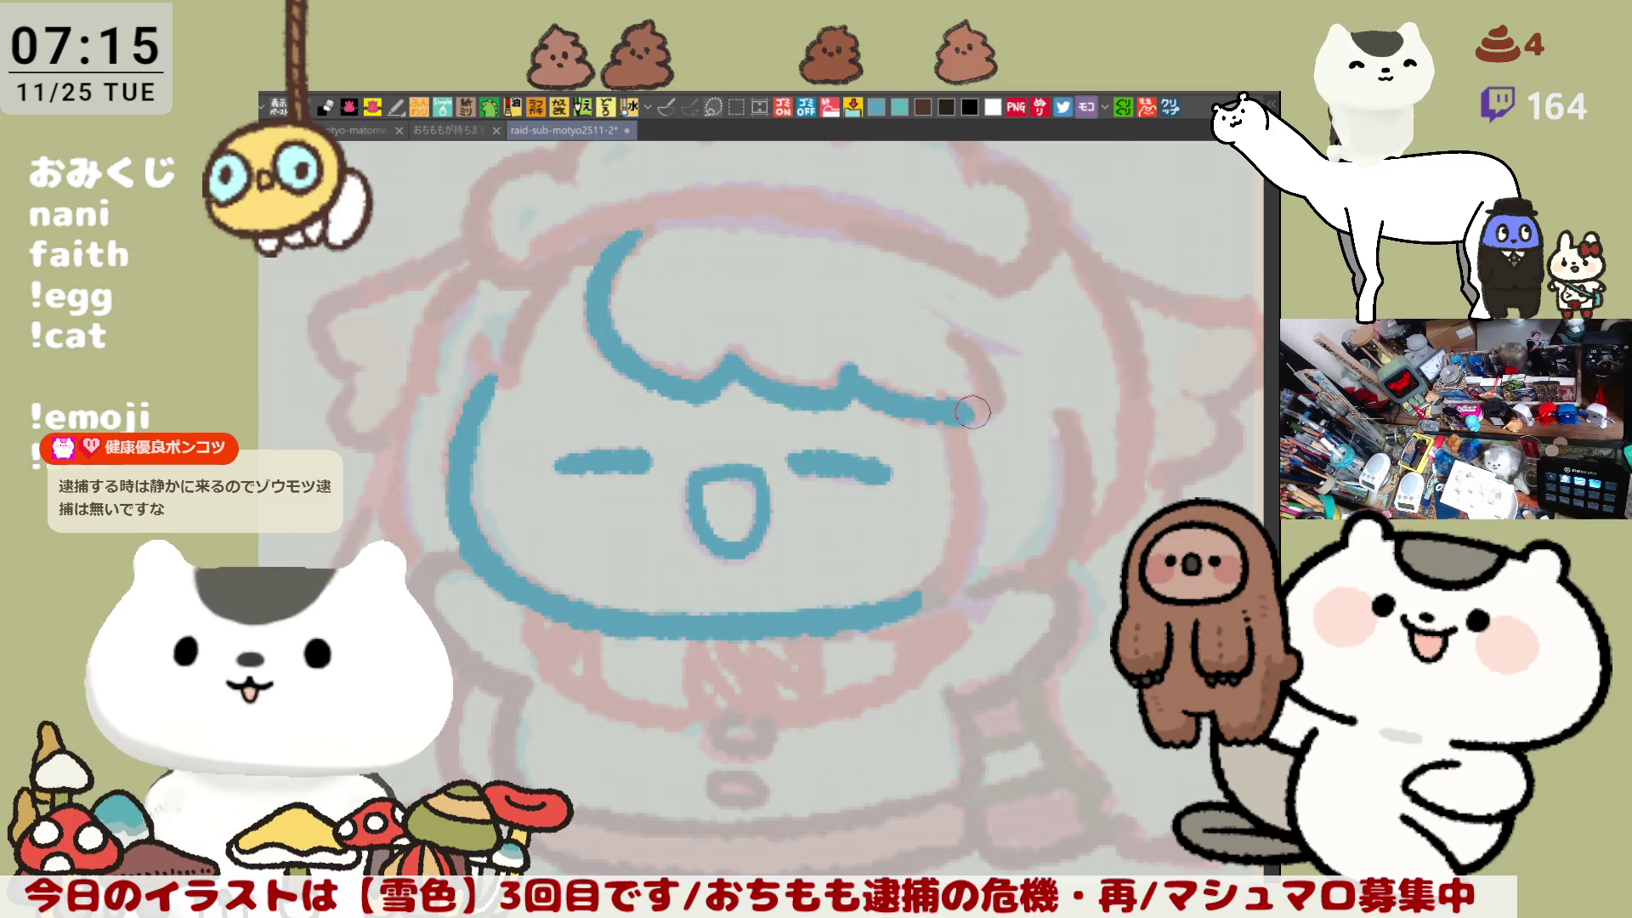
pyautogui.hotkey('ctrl', 'z')
pyautogui.moveTo(850, 374)
pyautogui.mouseDown()
pyautogui.moveTo(989, 403)
pyautogui.moveTo(982, 358)
pyautogui.moveTo(801, 351)
pyautogui.mouseUp()
pyautogui.hotkey('ctrl', 'z')
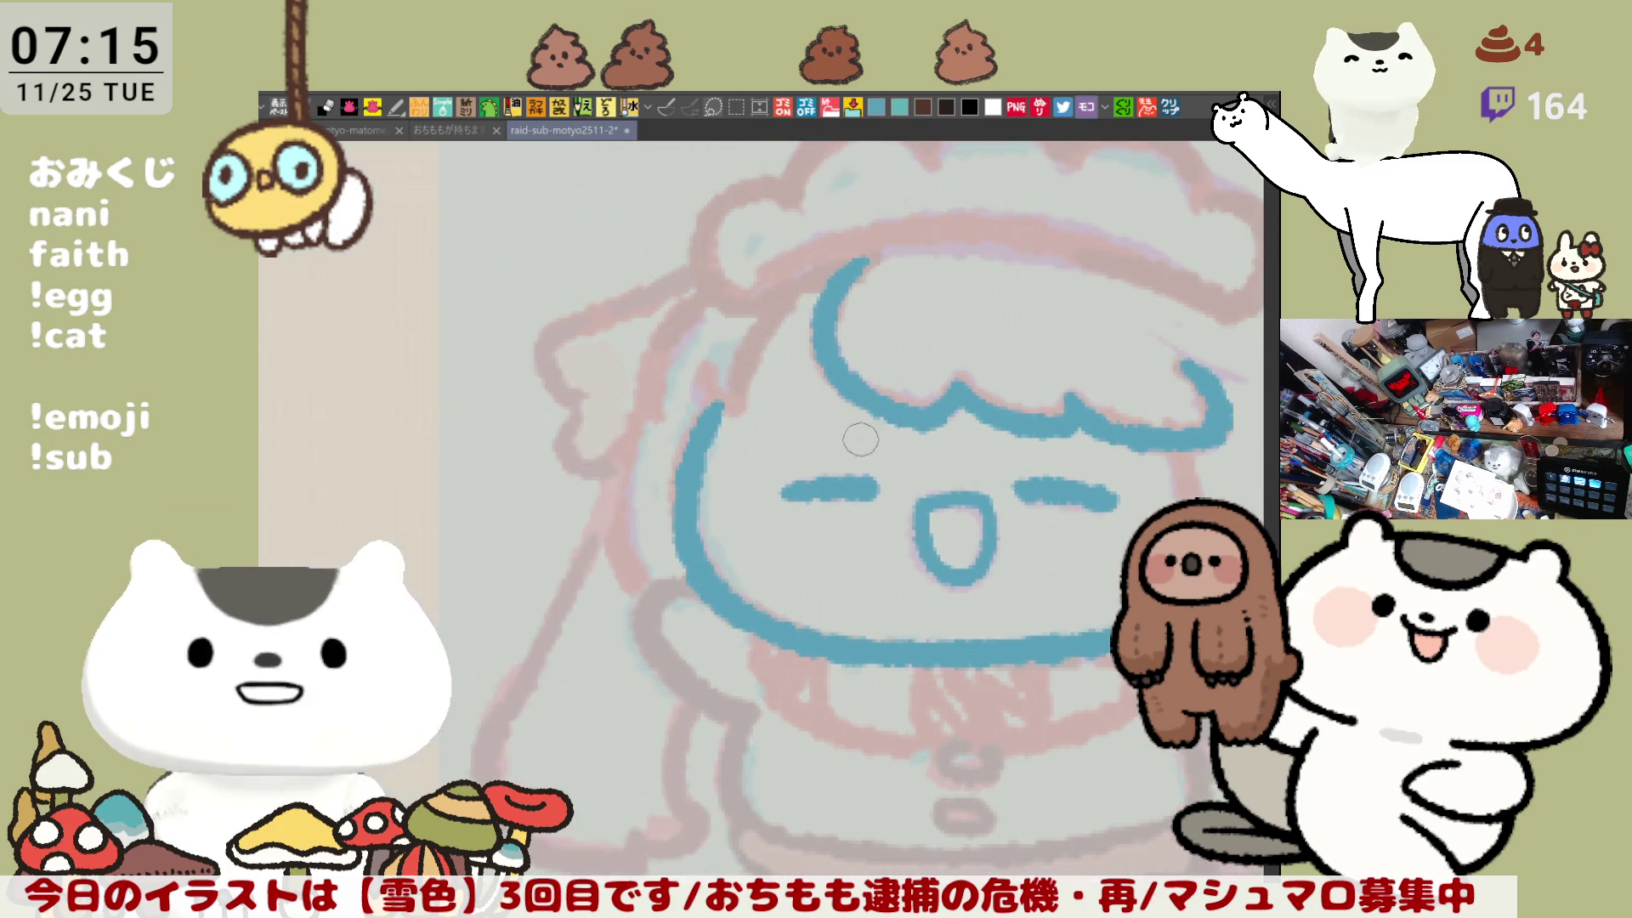
# Step: Trace the stroke down the hair's left side in blue
pyautogui.moveTo(751, 270); pyautogui.dragTo(706, 413)
pyautogui.hotkey('ctrl', 'z')
pyautogui.moveTo(747, 272)
pyautogui.mouseDown()
pyautogui.moveTo(705, 413)
pyautogui.moveTo(817, 342)
pyautogui.mouseUp()
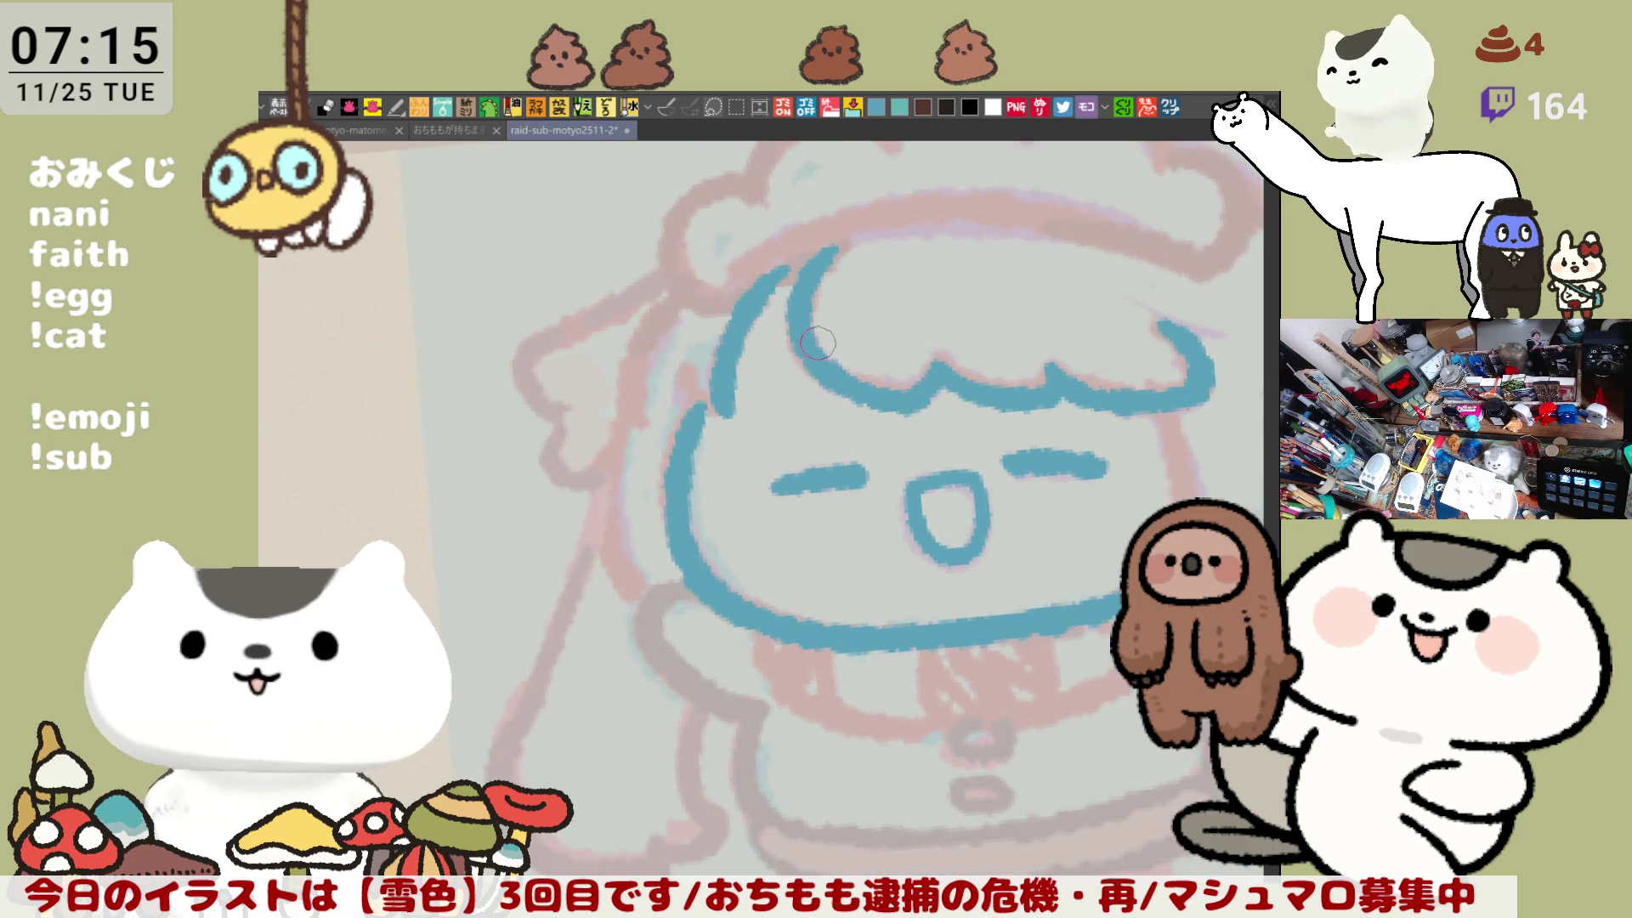
pyautogui.hotkey('ctrl', 'z')
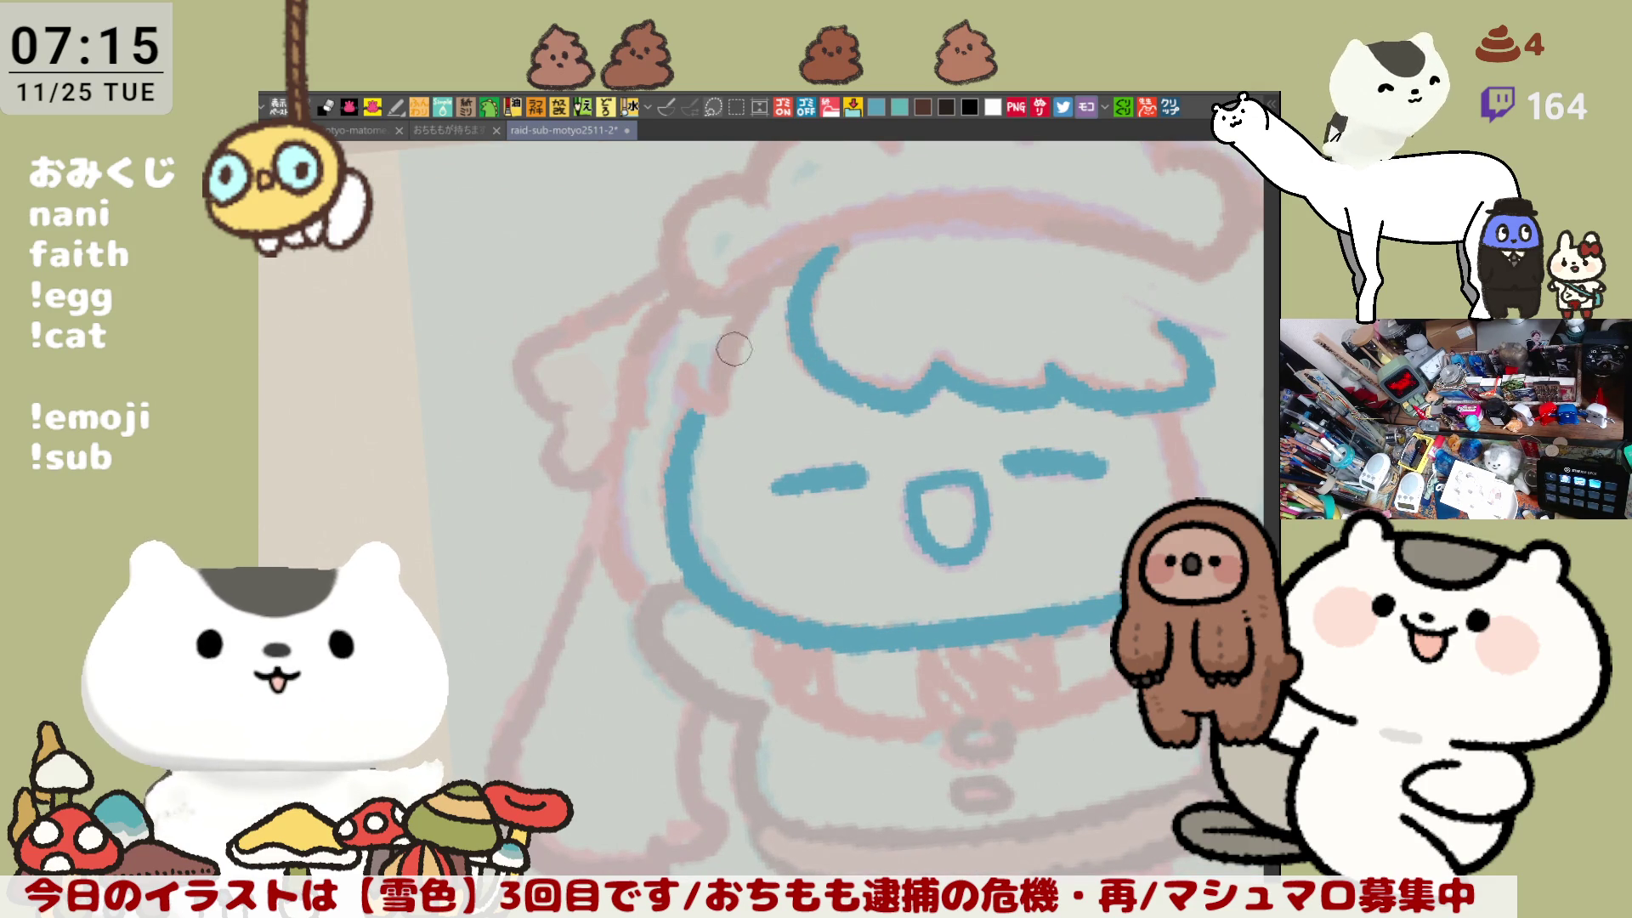
pyautogui.moveTo(772, 276); pyautogui.dragTo(721, 401)
pyautogui.hotkey('ctrl', 'z')
pyautogui.moveTo(771, 274); pyautogui.dragTo(721, 400)
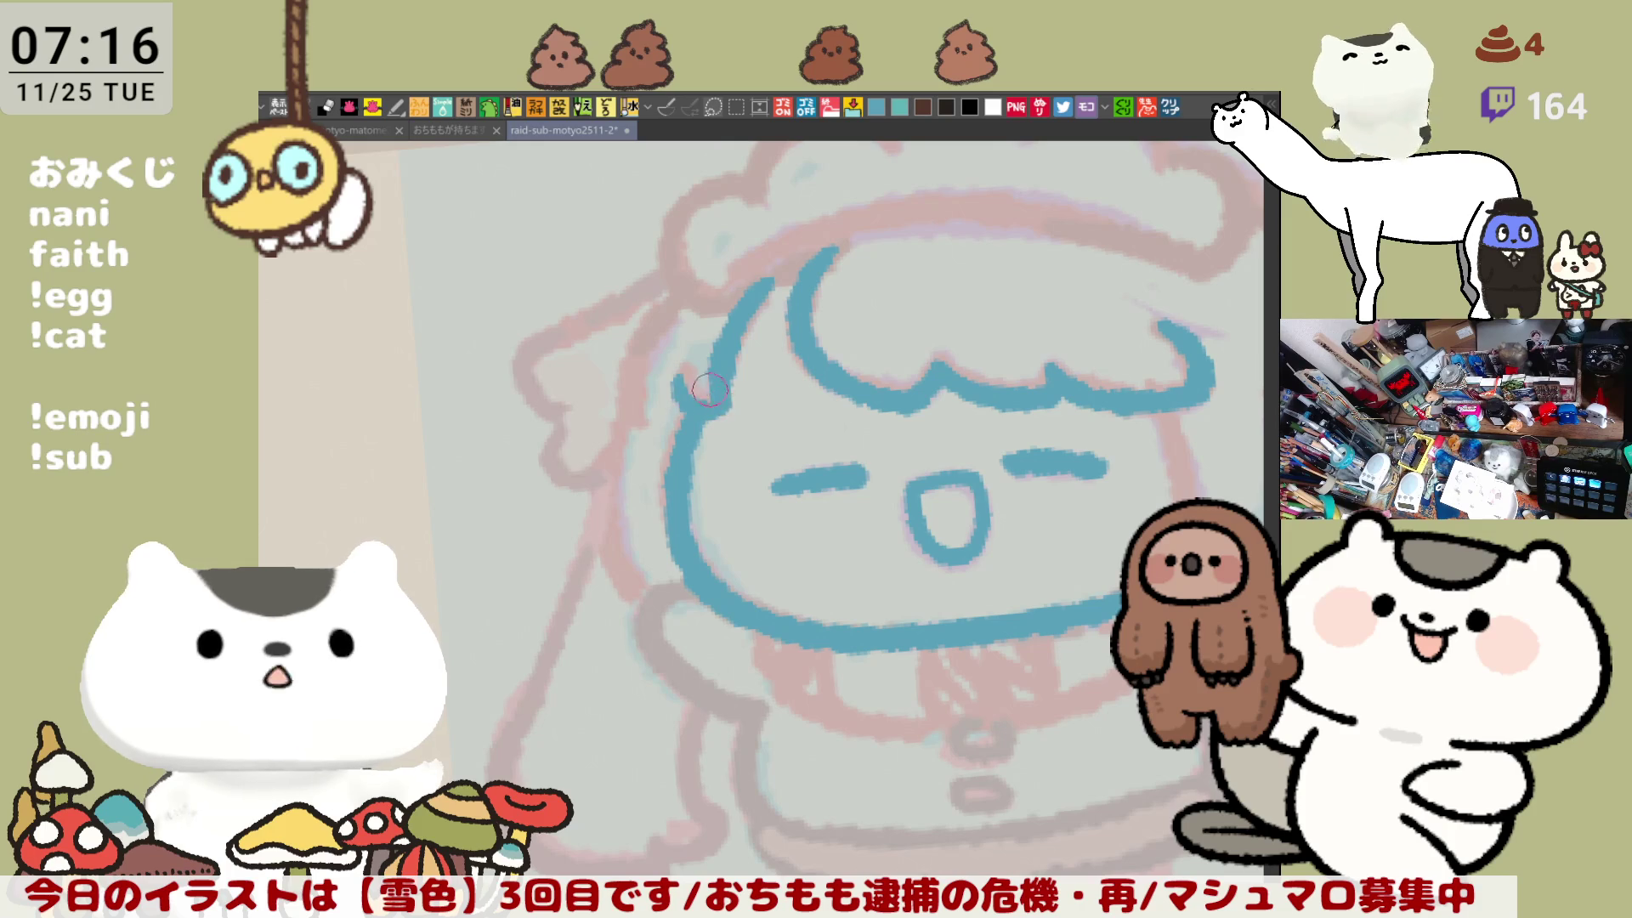
pyautogui.moveTo(770, 345)
pyautogui.mouseDown()
pyautogui.moveTo(708, 305)
pyautogui.moveTo(589, 408)
pyautogui.moveTo(589, 457)
pyautogui.mouseUp()
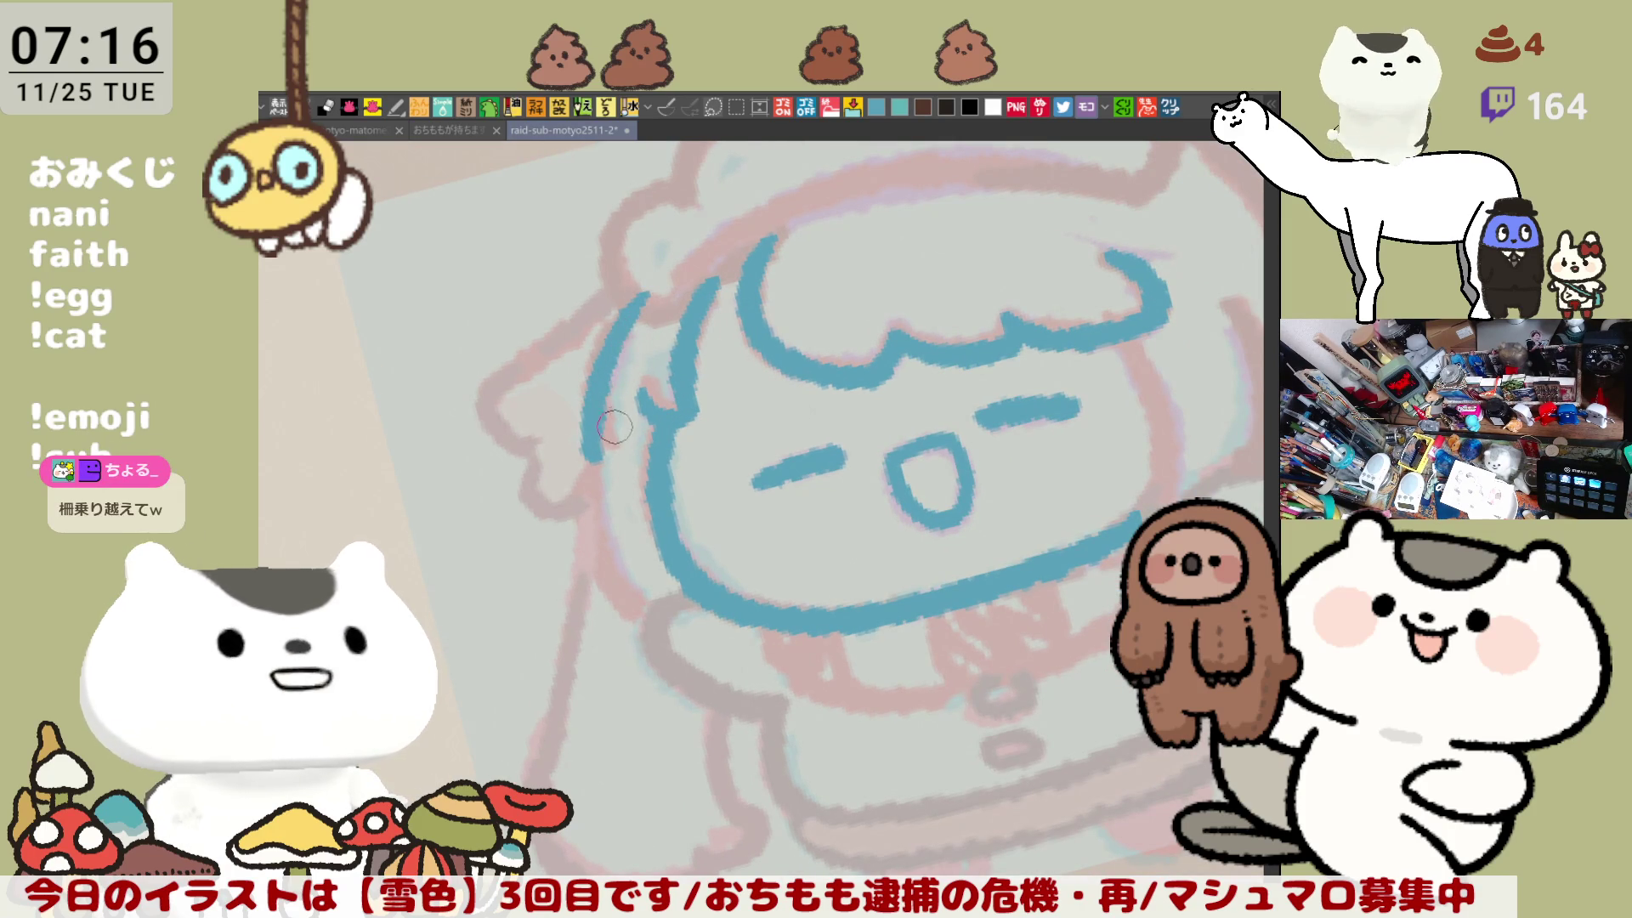
# Step: Redraw the long left hair strand, extending it further down
pyautogui.hotkey('ctrl', 'z')
pyautogui.moveTo(643, 293); pyautogui.dragTo(588, 450)
pyautogui.hotkey('ctrl', 'z')
pyautogui.moveTo(643, 294); pyautogui.dragTo(597, 441)
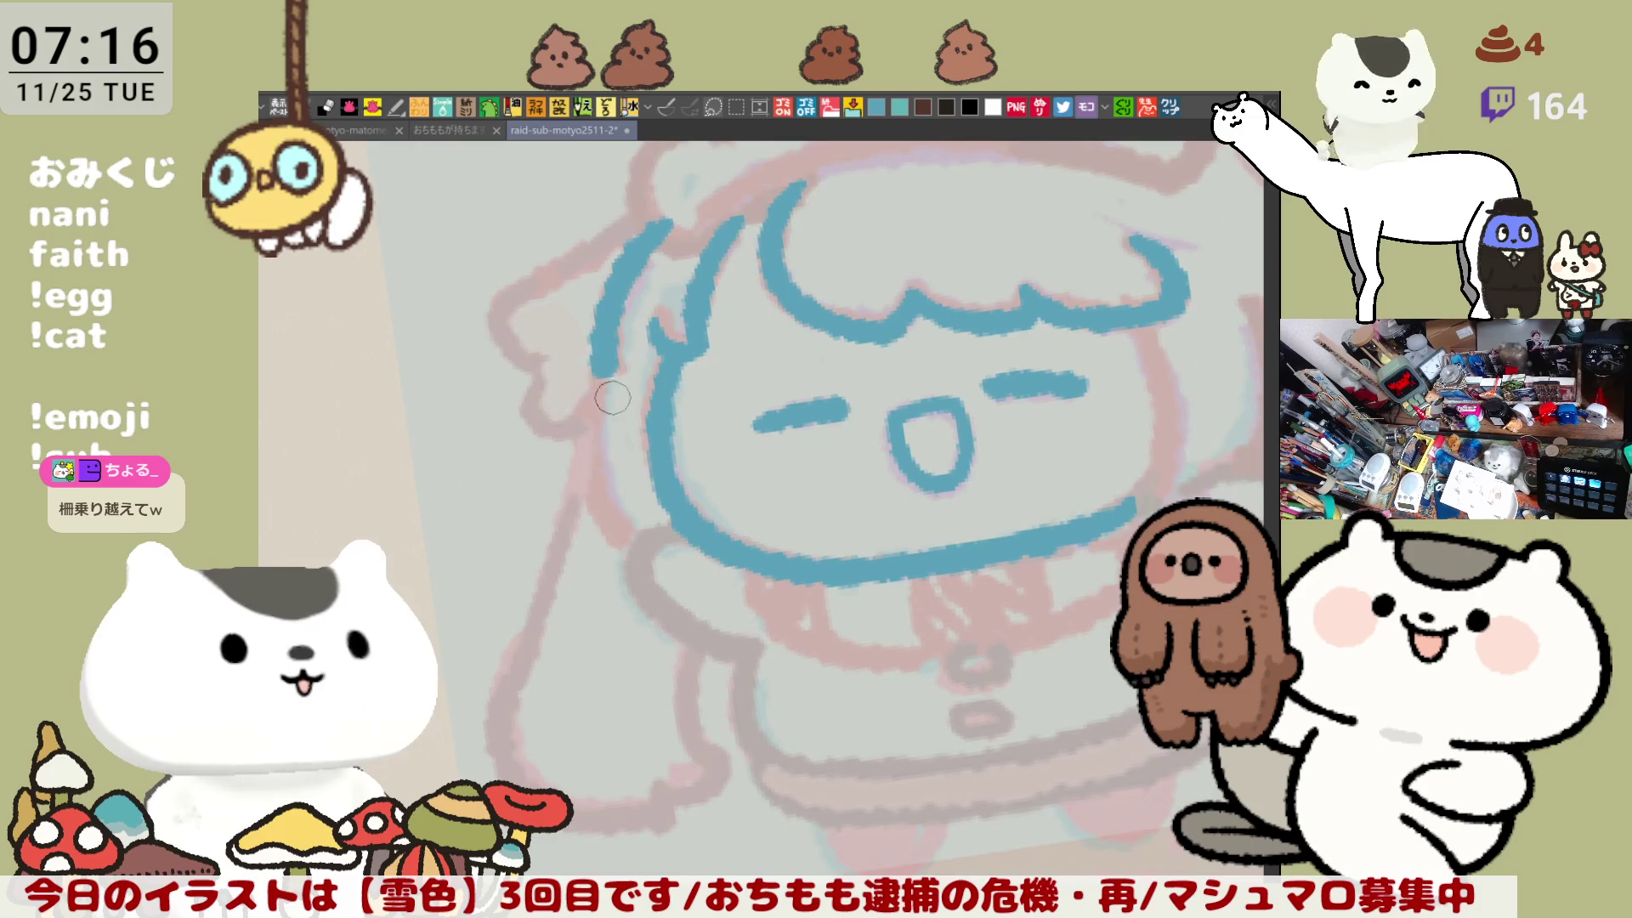
pyautogui.hotkey('ctrl', 'z')
pyautogui.moveTo(629, 350); pyautogui.dragTo(586, 417)
pyautogui.hotkey('ctrl', 'z')
pyautogui.moveTo(665, 225)
pyautogui.mouseDown()
pyautogui.moveTo(610, 367)
pyautogui.moveTo(627, 532)
pyautogui.mouseUp()
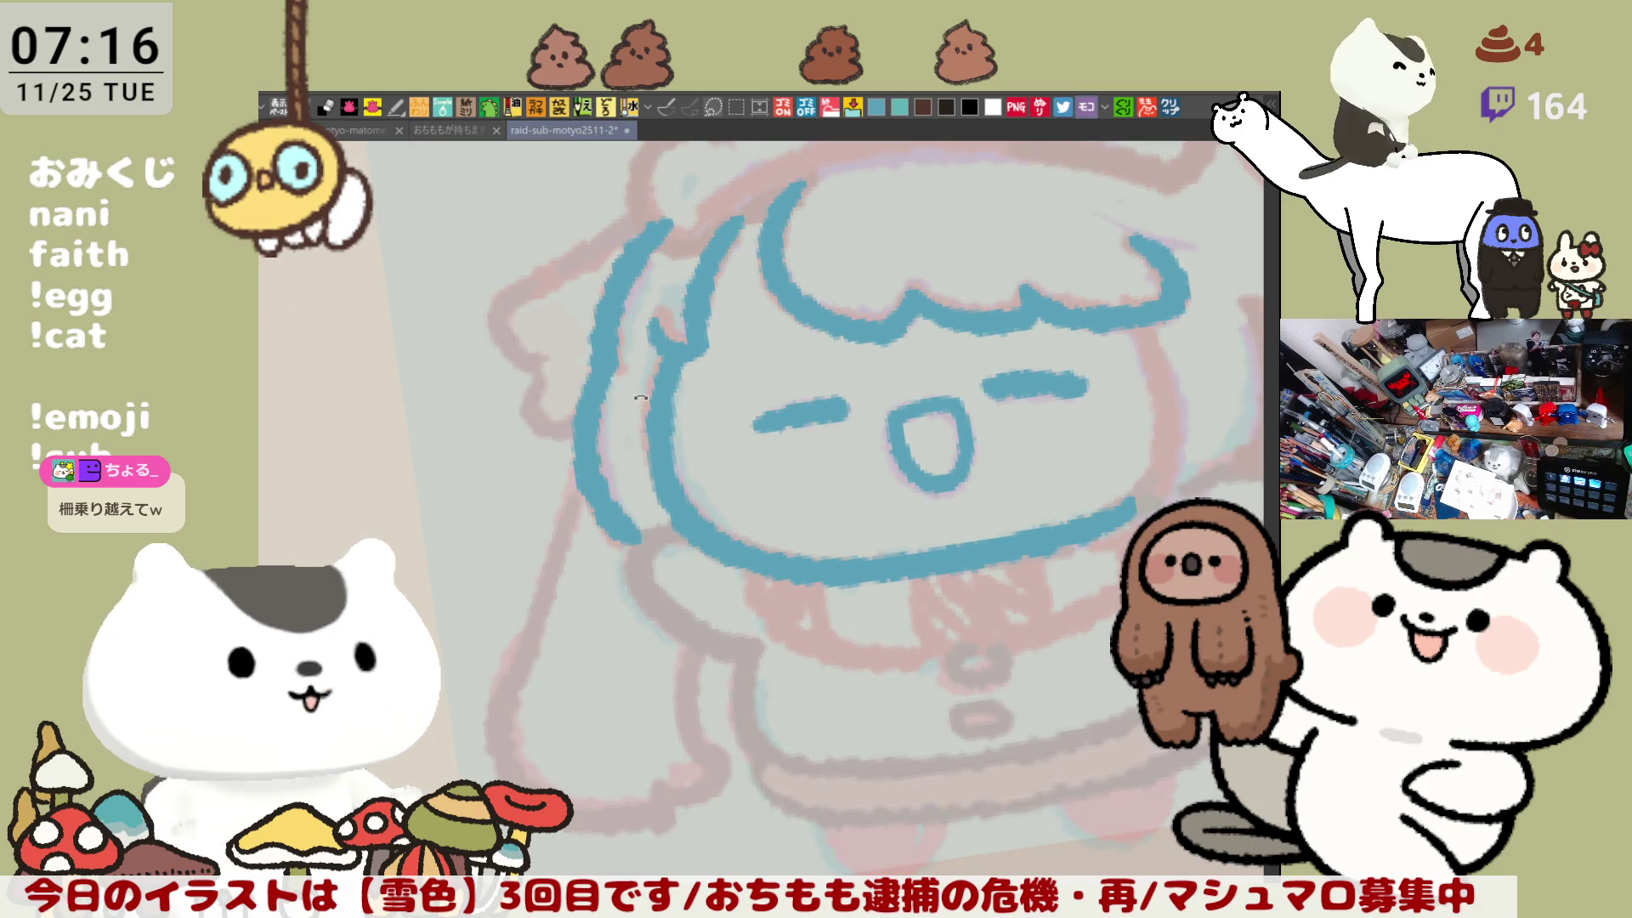
pyautogui.hotkey('ctrl', 'z')
pyautogui.moveTo(599, 400); pyautogui.dragTo(628, 535)
pyautogui.hotkey('ctrl', 'z')
pyautogui.hotkey('ctrl', 'z')
pyautogui.moveTo(644, 246); pyautogui.dragTo(595, 365)
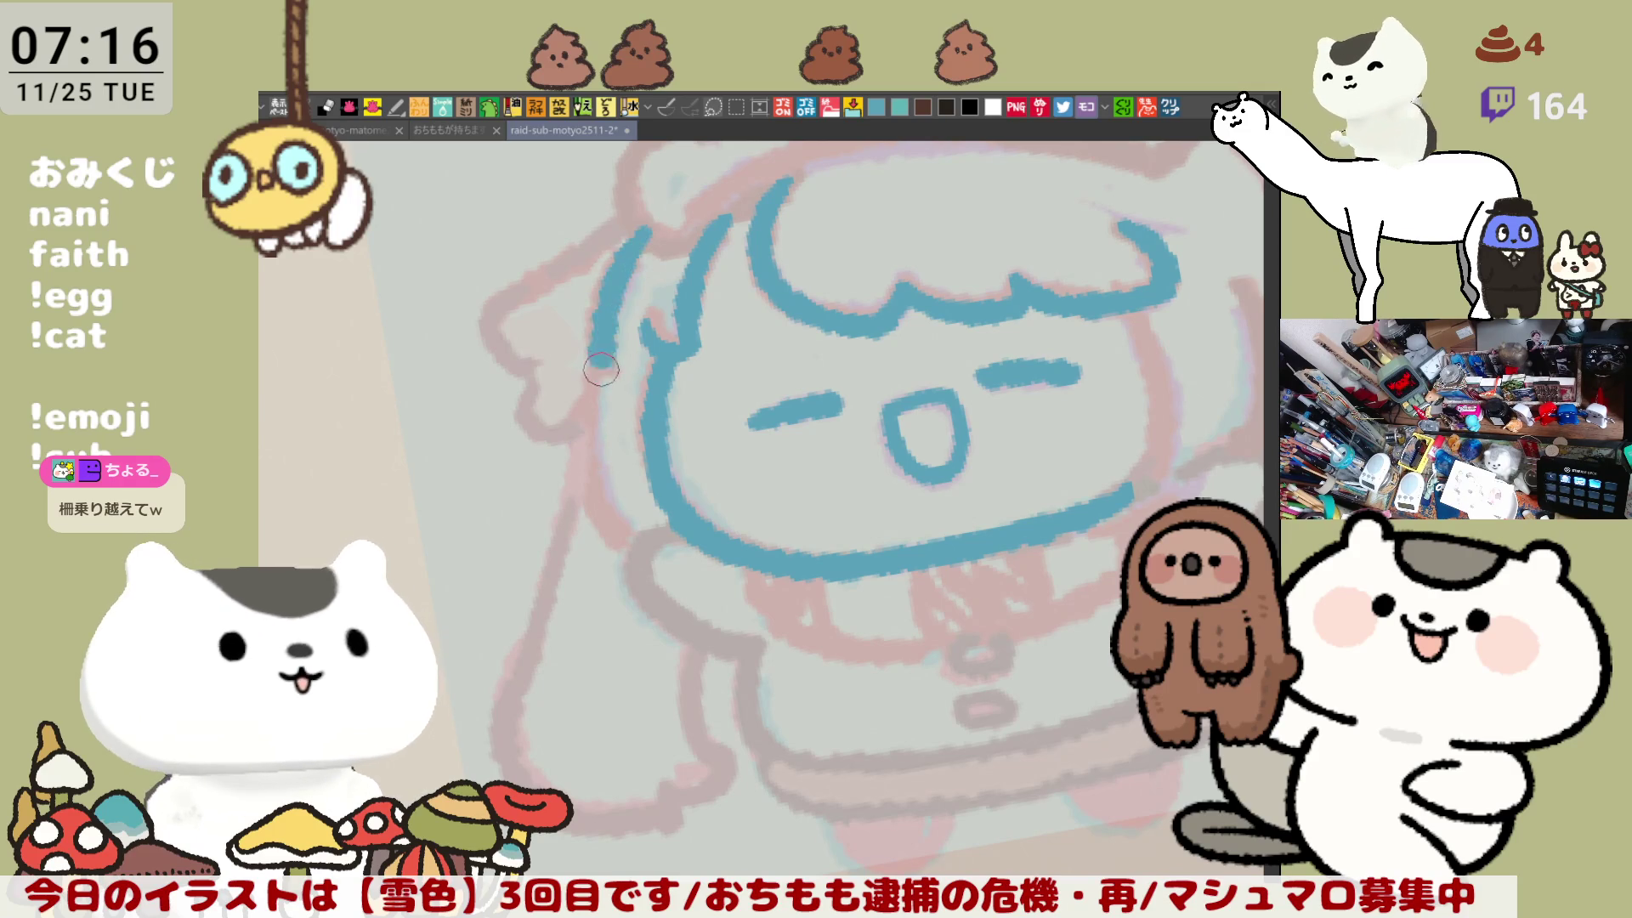
pyautogui.hotkey('ctrl', 'z')
pyautogui.moveTo(648, 243)
pyautogui.mouseDown()
pyautogui.moveTo(598, 368)
pyautogui.moveTo(629, 543)
pyautogui.mouseUp()
pyautogui.hotkey('ctrl', 'z')
pyautogui.moveTo(599, 365); pyautogui.dragTo(632, 545)
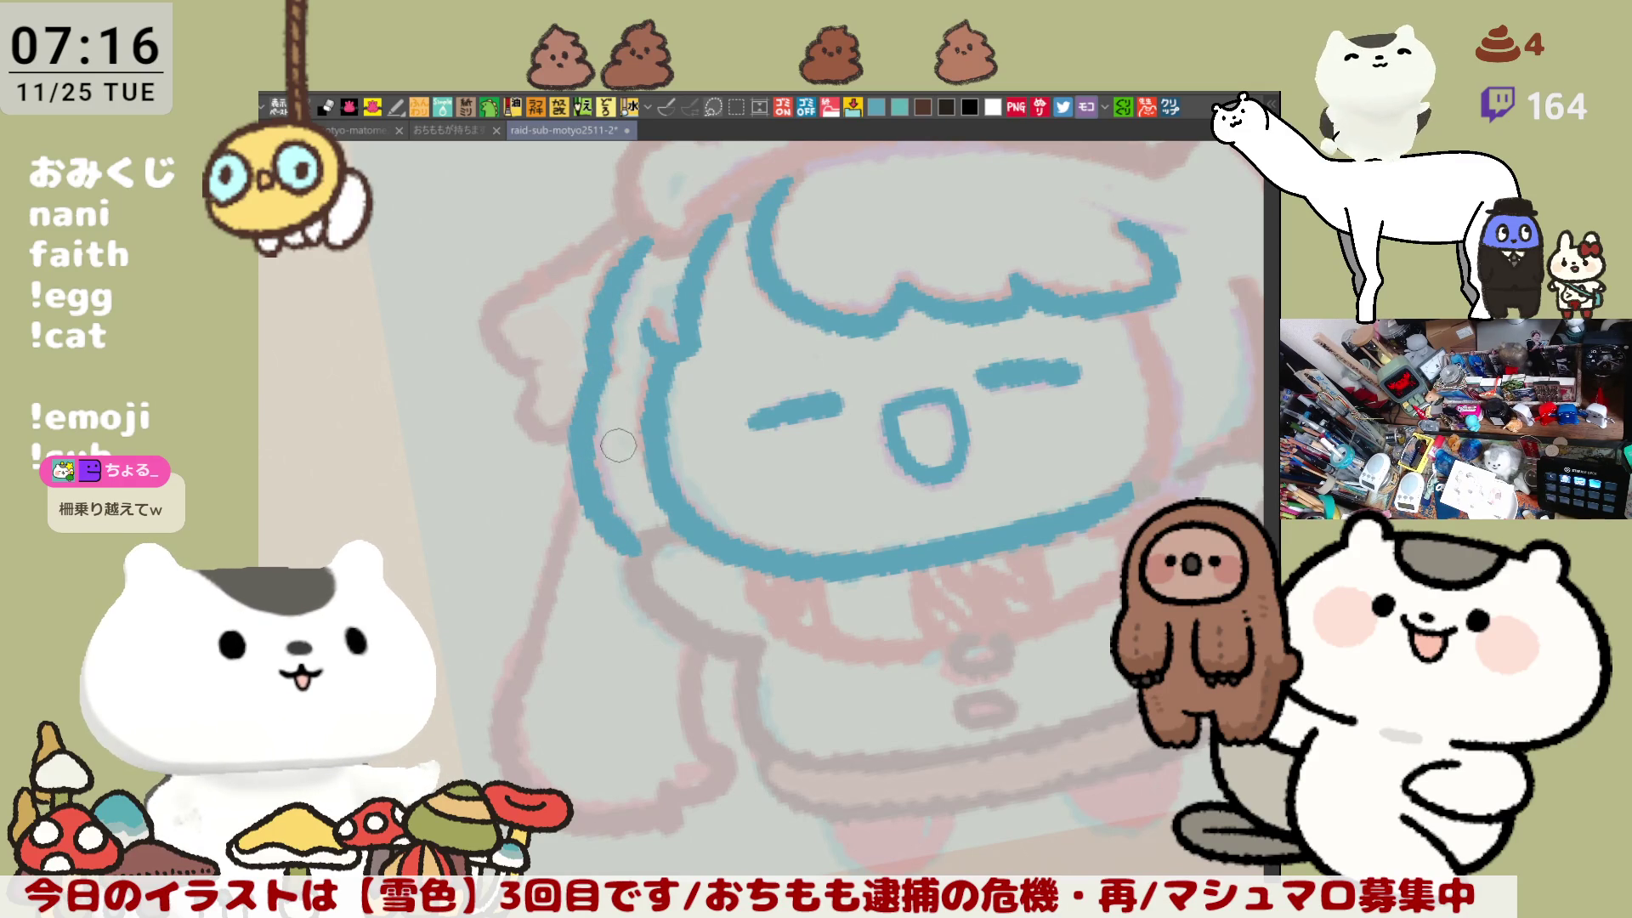
# Step: Outline the left ear in blue with a better curve
pyautogui.moveTo(617, 444); pyautogui.dragTo(656, 478)
pyautogui.moveTo(565, 408); pyautogui.dragTo(599, 459)
pyautogui.moveTo(561, 321); pyautogui.dragTo(565, 404)
pyautogui.hotkey('ctrl', 'z')
pyautogui.moveTo(557, 324)
pyautogui.mouseDown()
pyautogui.moveTo(561, 409)
pyautogui.moveTo(208, 405)
pyautogui.mouseUp()
# Step: Outline the right ear and draw a body outline line down-right
pyautogui.moveTo(935, 310); pyautogui.dragTo(858, 586)
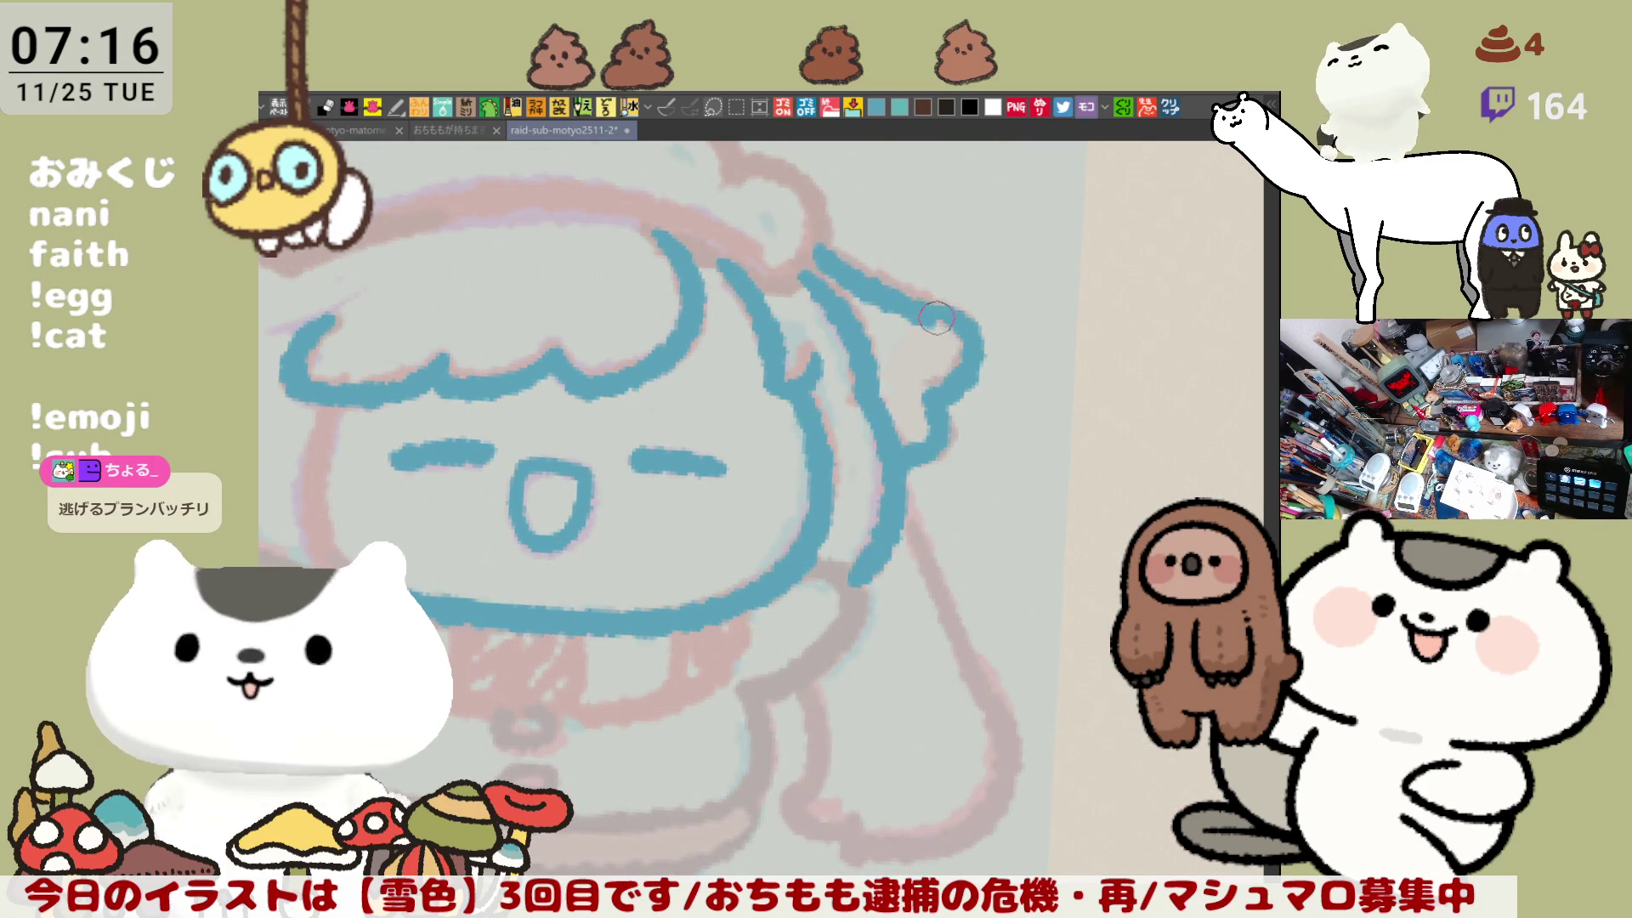
pyautogui.moveTo(823, 247)
pyautogui.mouseDown()
pyautogui.moveTo(935, 303)
pyautogui.moveTo(833, 373)
pyautogui.moveTo(747, 467)
pyautogui.mouseUp()
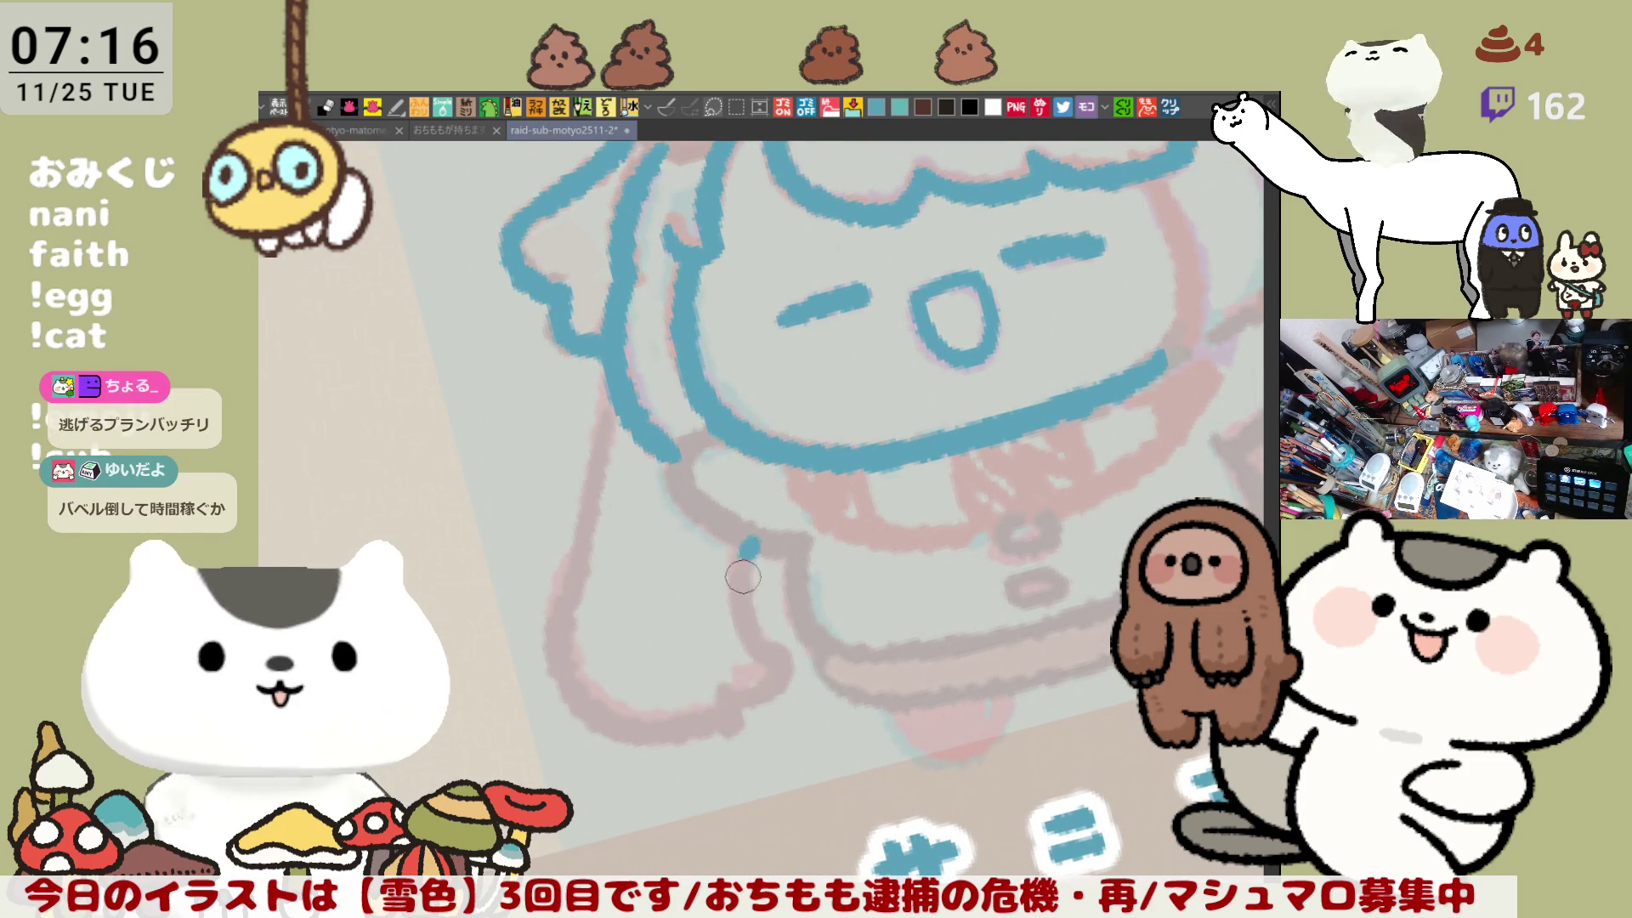
pyautogui.moveTo(741, 542); pyautogui.dragTo(785, 650)
# Step: Redraw the down-right stroke, then trace the left side of the body downward, retrying it
pyautogui.hotkey('ctrl', 'z')
pyautogui.moveTo(742, 540); pyautogui.dragTo(789, 660)
pyautogui.moveTo(620, 378); pyautogui.dragTo(578, 540)
pyautogui.hotkey('ctrl', 'z')
pyautogui.hotkey('ctrl', 'z')
pyautogui.moveTo(623, 389); pyautogui.dragTo(556, 684)
pyautogui.hotkey('ctrl', 'z')
pyautogui.moveTo(590, 531); pyautogui.dragTo(629, 722)
pyautogui.hotkey('ctrl', 'z')
# Step: Trace the lower-left outline curving down toward the bottom of the figure, redrawing repeatedly
pyautogui.moveTo(600, 523); pyautogui.dragTo(646, 731)
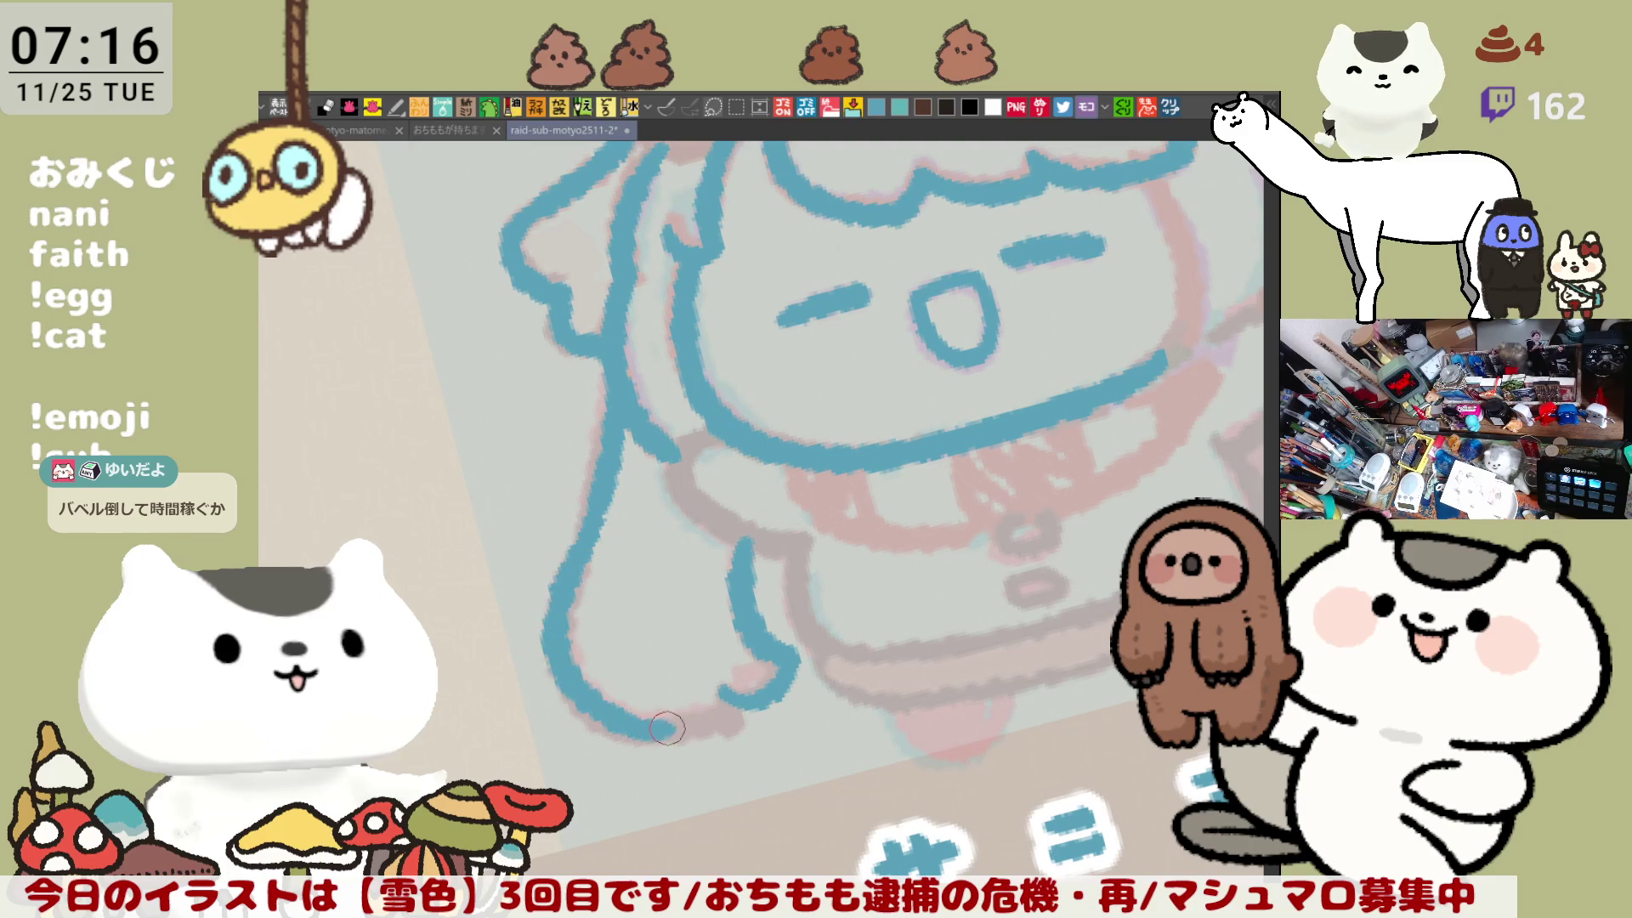
pyautogui.hotkey('ctrl', 'z')
pyautogui.moveTo(586, 531)
pyautogui.mouseDown()
pyautogui.moveTo(573, 687)
pyautogui.moveTo(679, 739)
pyautogui.mouseUp()
pyautogui.hotkey('ctrl', 'z')
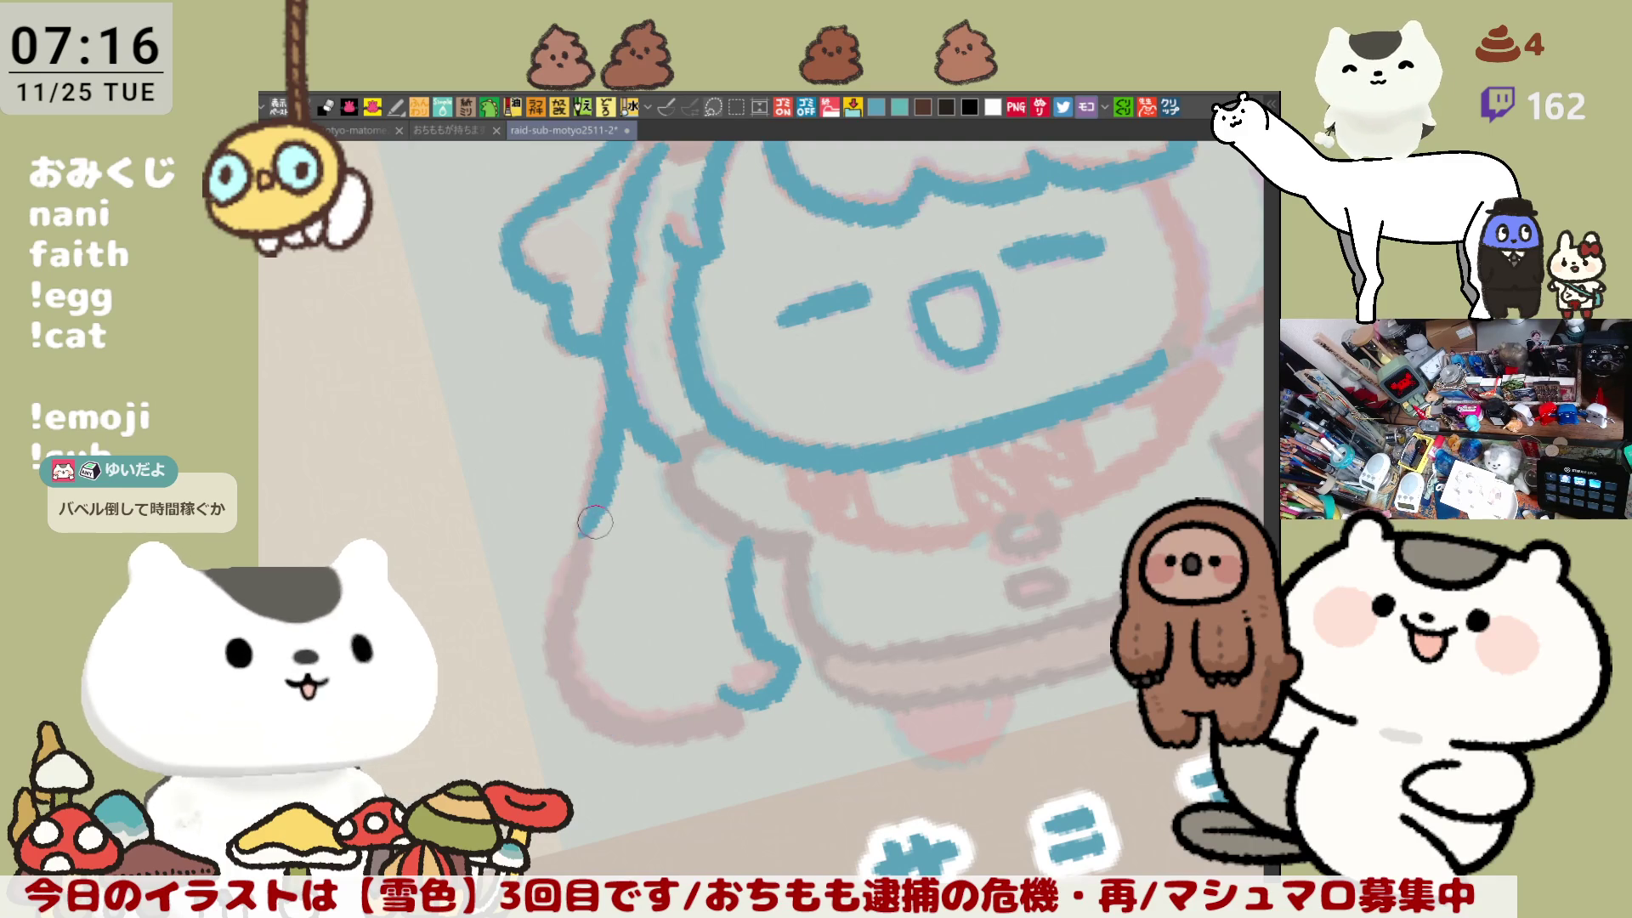
pyautogui.moveTo(599, 514); pyautogui.dragTo(685, 735)
pyautogui.hotkey('ctrl', 'z')
pyautogui.moveTo(599, 510); pyautogui.dragTo(699, 733)
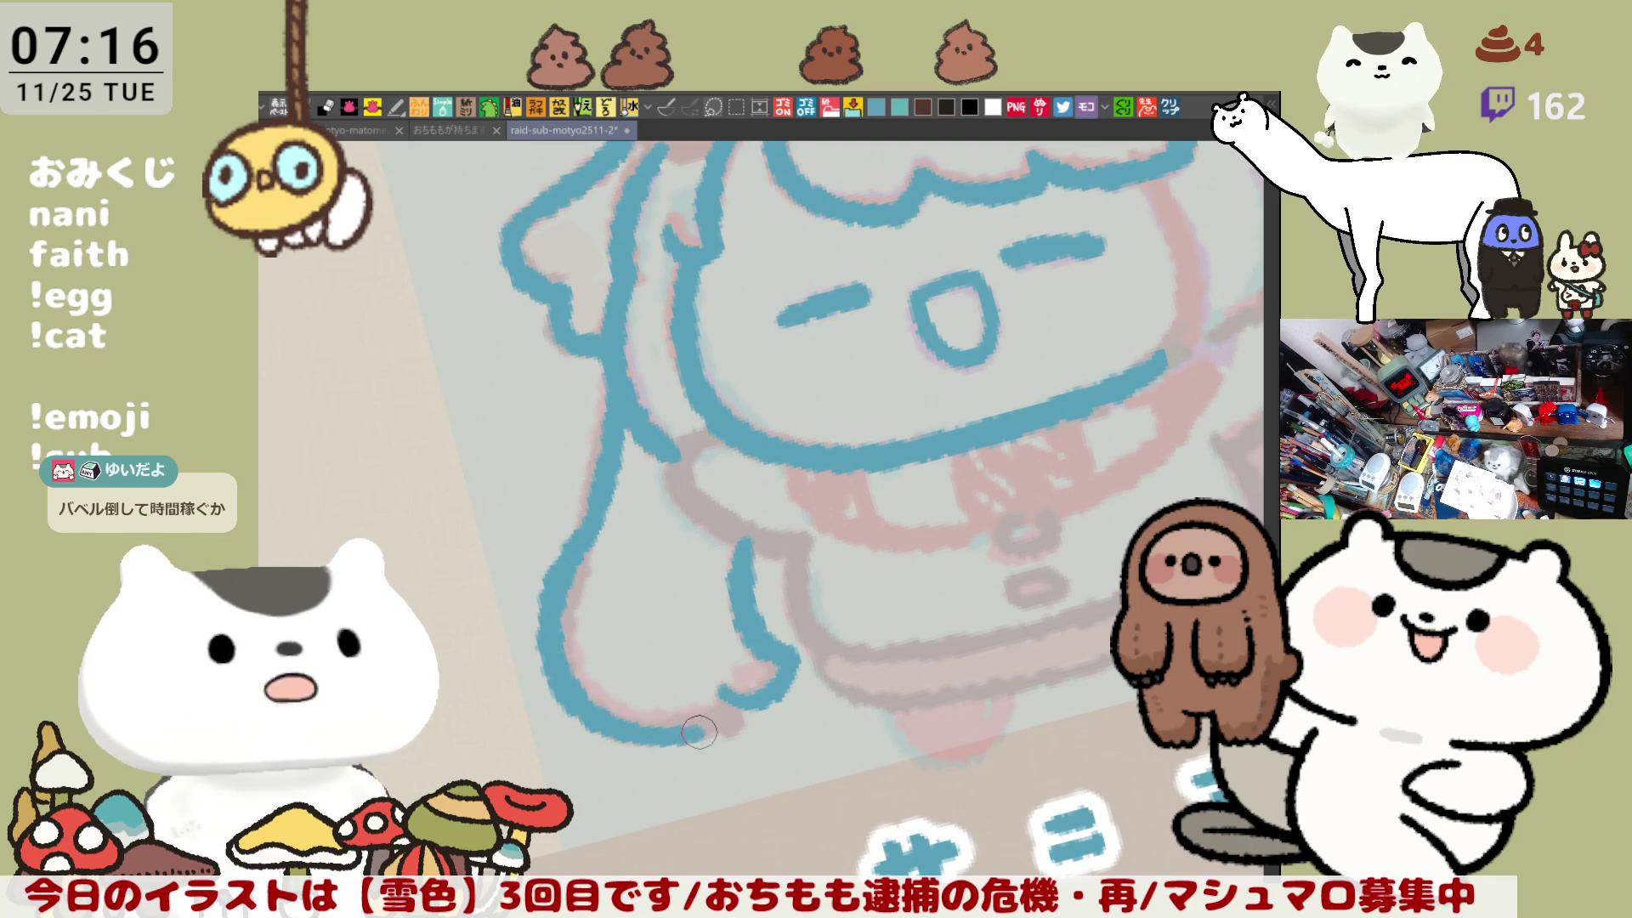
pyautogui.hotkey('ctrl', 'z')
pyautogui.moveTo(598, 508); pyautogui.dragTo(693, 729)
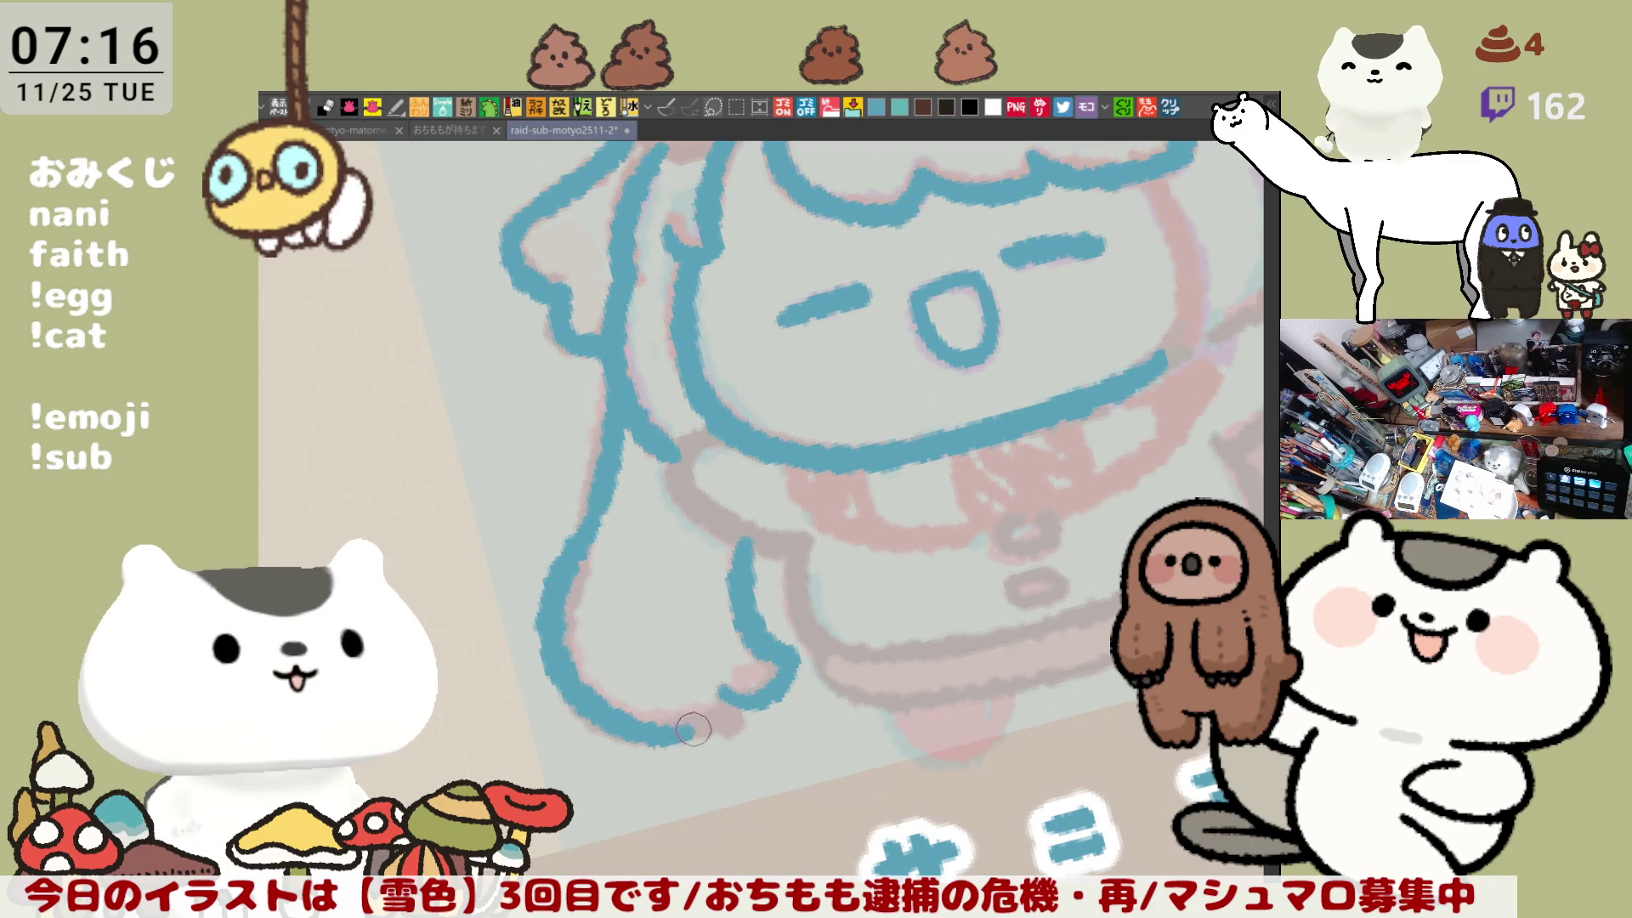
pyautogui.hotkey('ctrl', 'z')
# Step: Finish the lower-left outline, level the canvas rotation, and trace the arm outline downward
pyautogui.moveTo(598, 508); pyautogui.dragTo(690, 733)
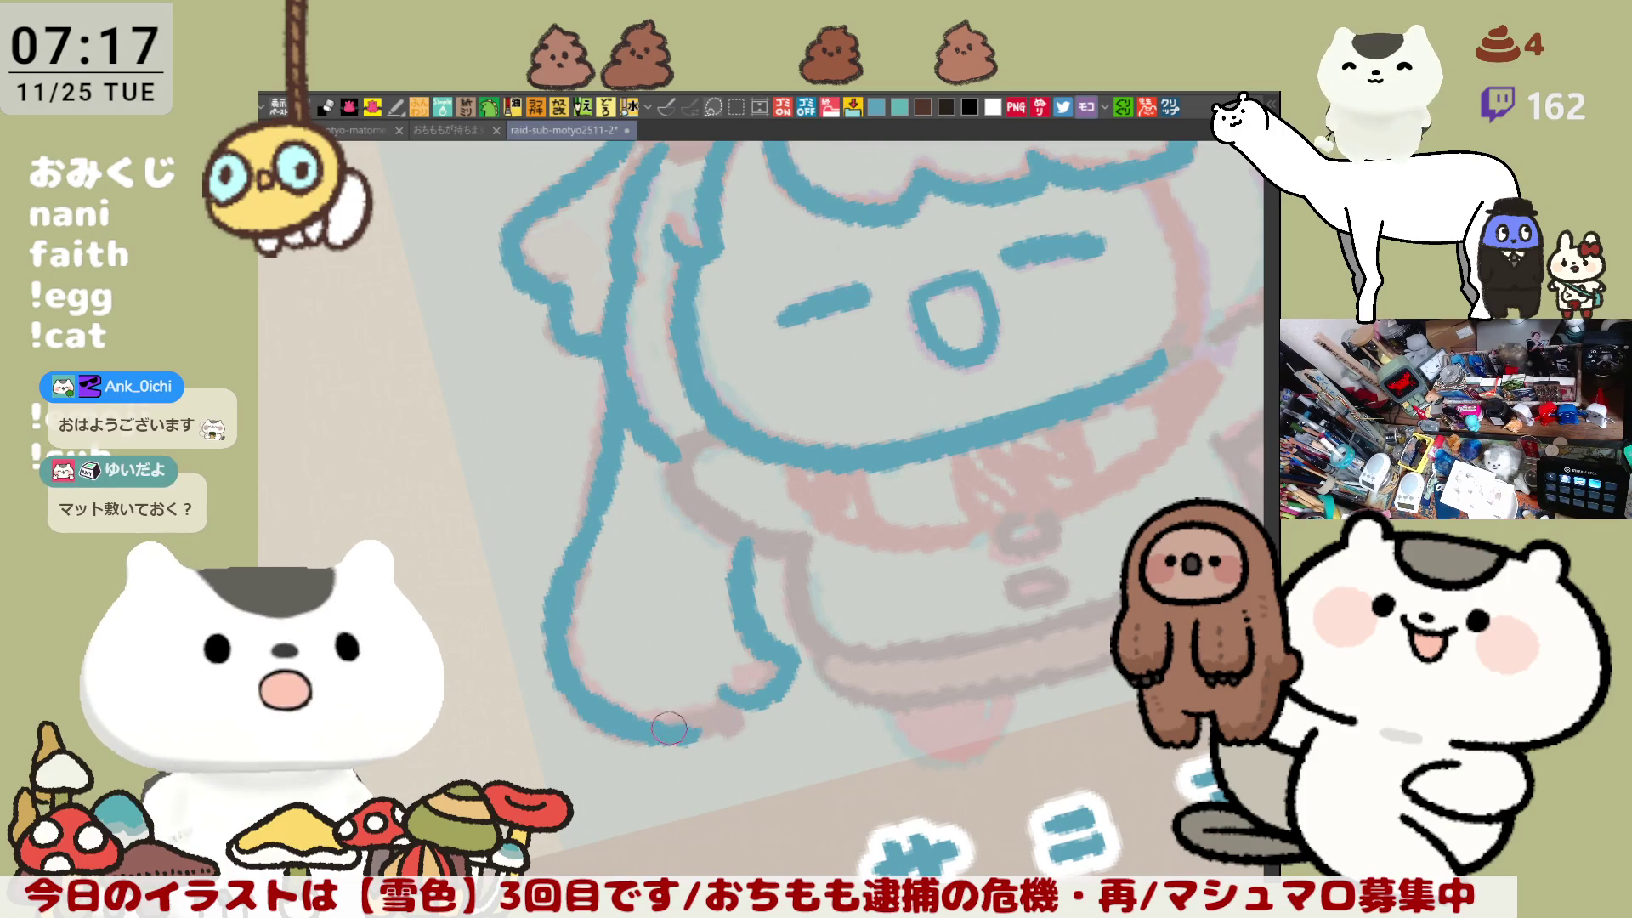
pyautogui.hotkey('ctrl', 'z')
pyautogui.hotkey('ctrl', 'z')
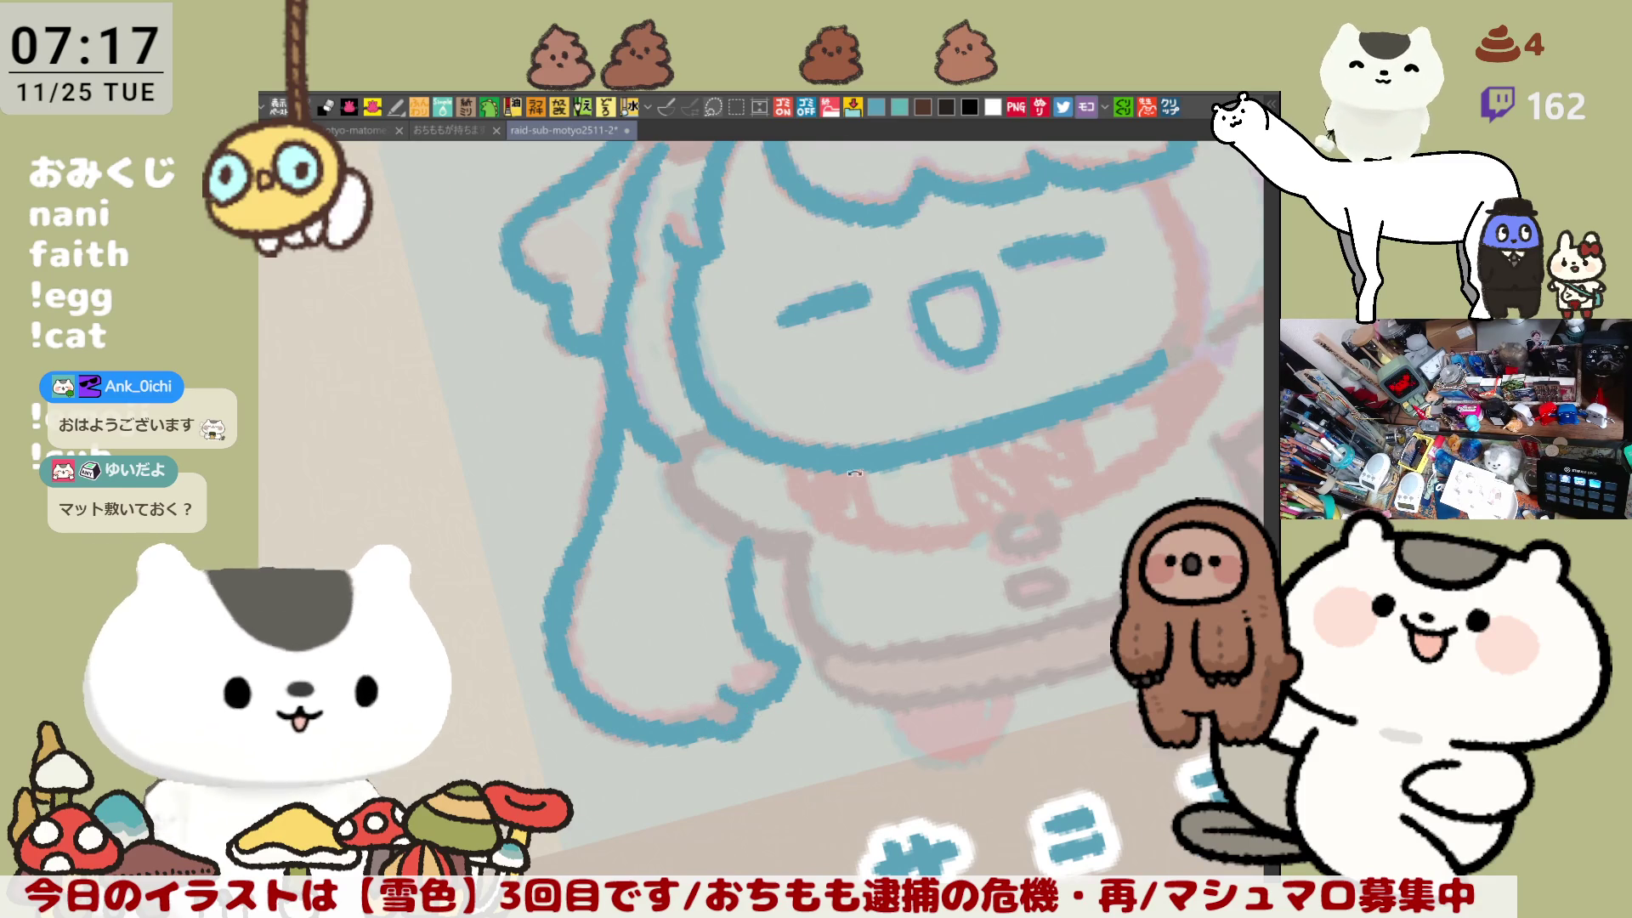
pyautogui.hotkey('ctrl', '@')
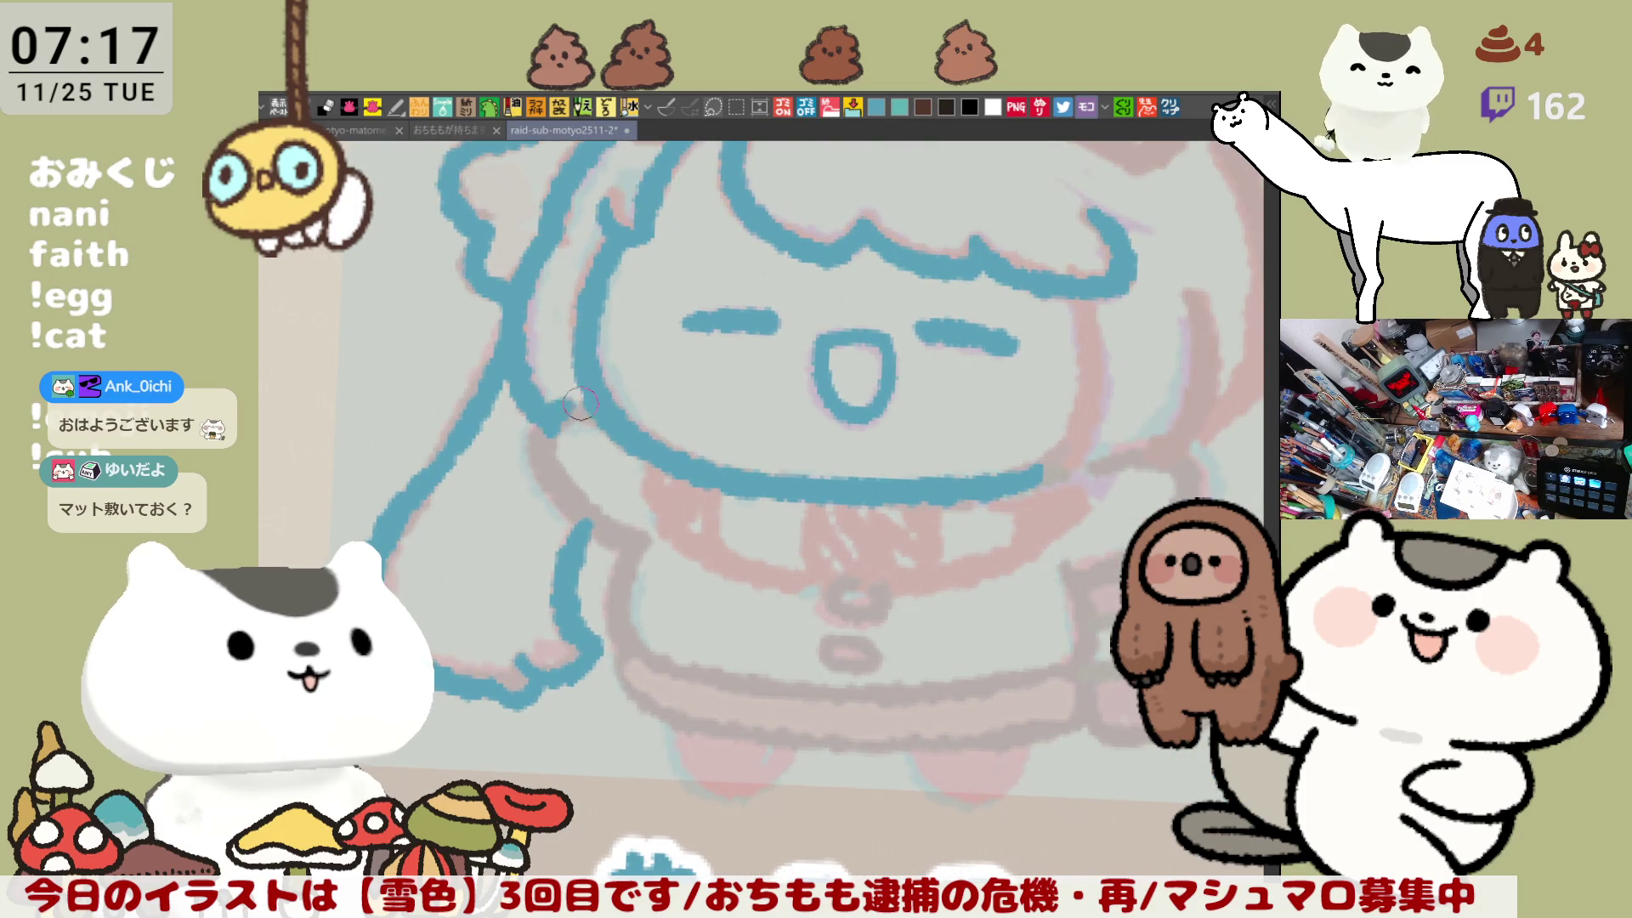
pyautogui.moveTo(548, 425); pyautogui.dragTo(639, 547)
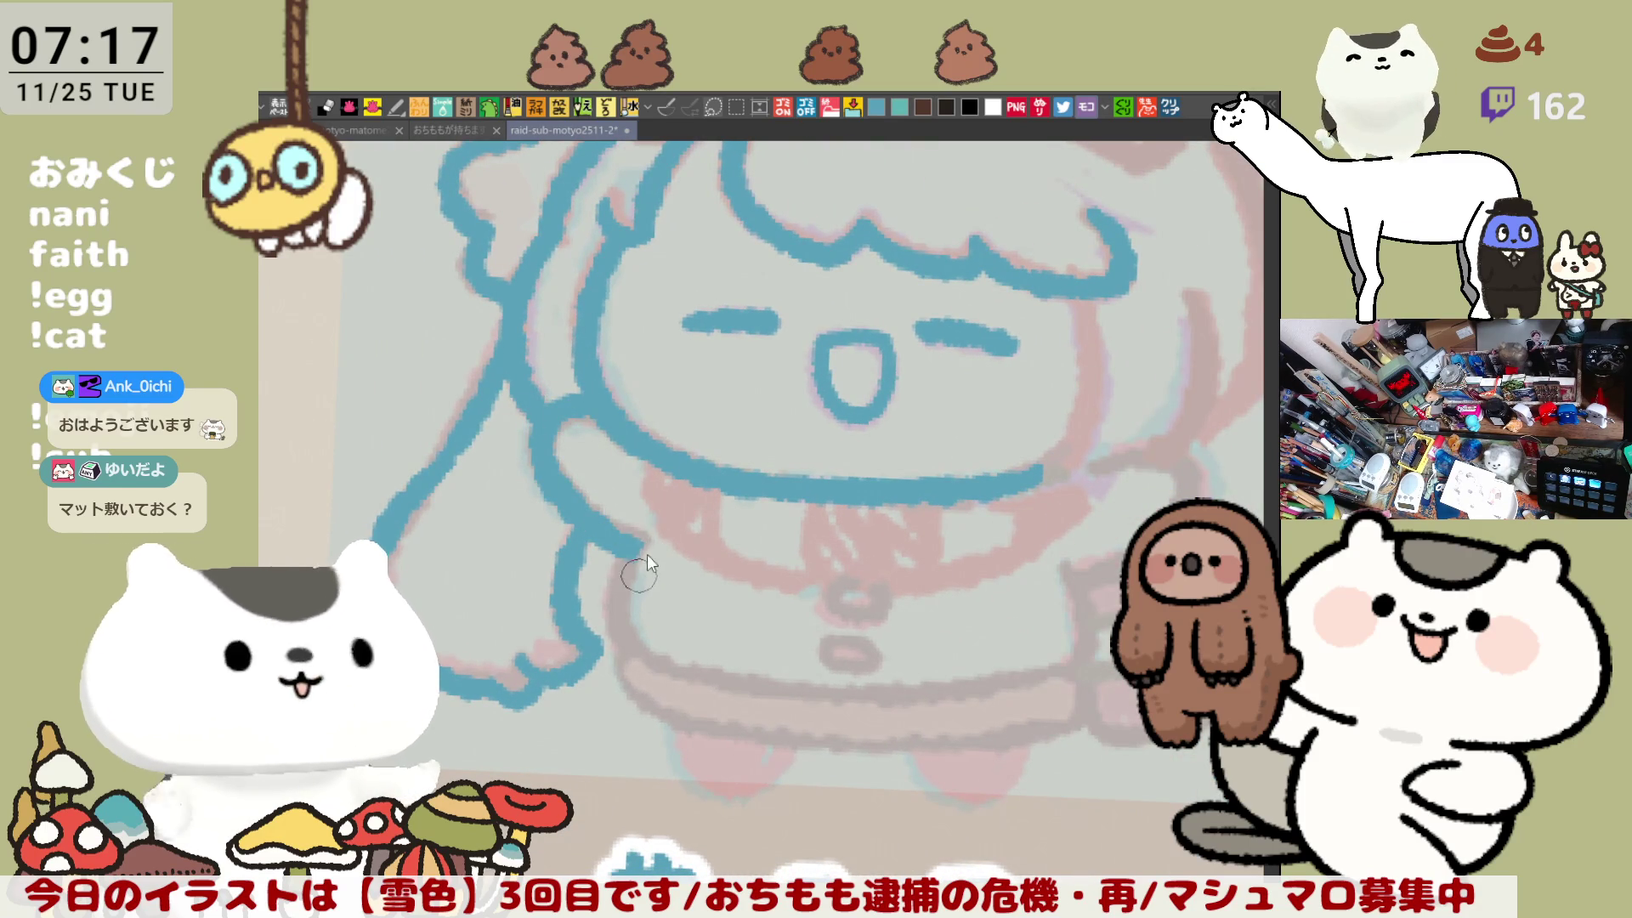
# Step: Draw the arm's lower outline in blue, redrawing it until it fits
pyautogui.moveTo(642, 552); pyautogui.dragTo(680, 667)
pyautogui.hotkey('ctrl', 'z')
pyautogui.moveTo(636, 536); pyautogui.dragTo(676, 659)
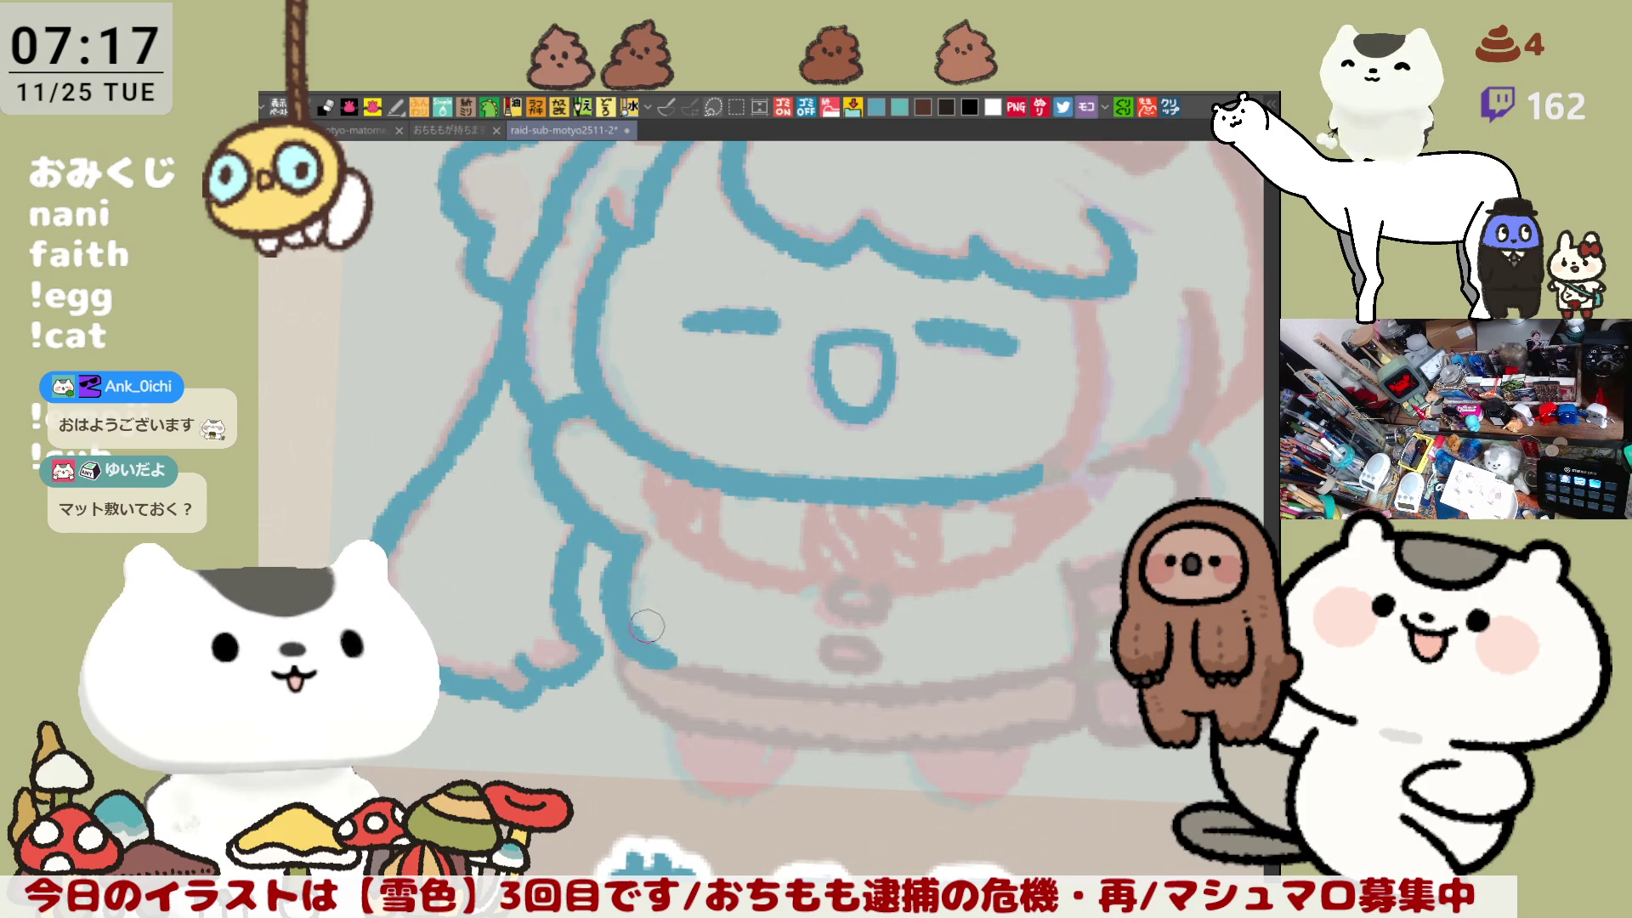
pyautogui.hotkey('ctrl', 'z')
pyautogui.moveTo(636, 537); pyautogui.dragTo(663, 666)
# Step: Mirror the canvas horizontally and outline the top of the arm
pyautogui.press('h')
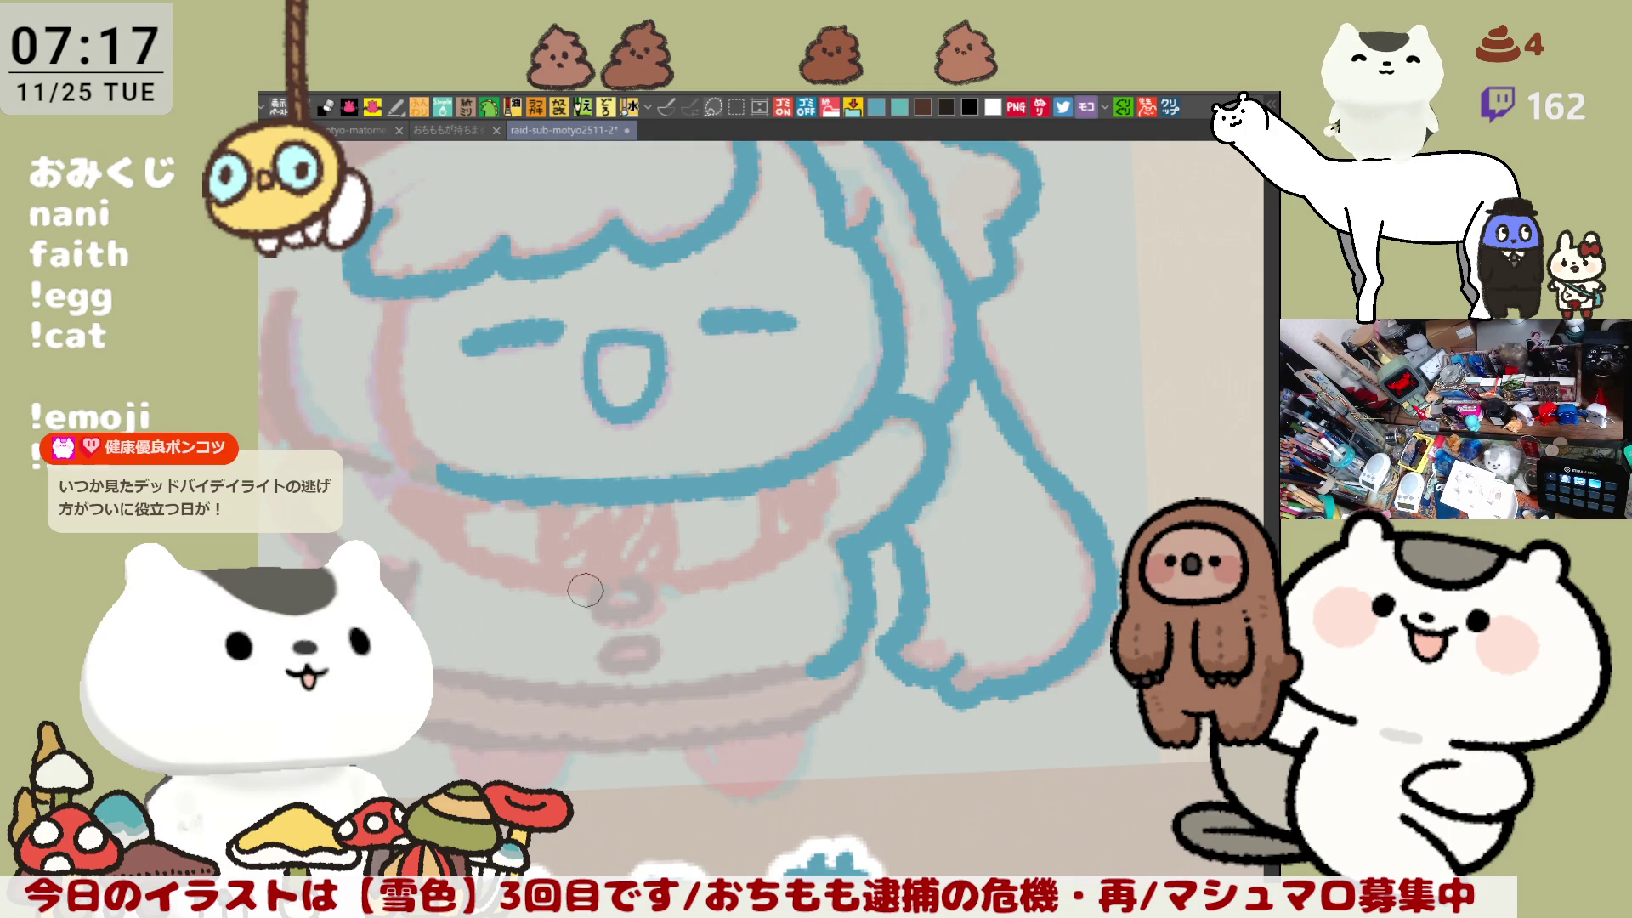
pyautogui.hscroll(-5, 748, 420)
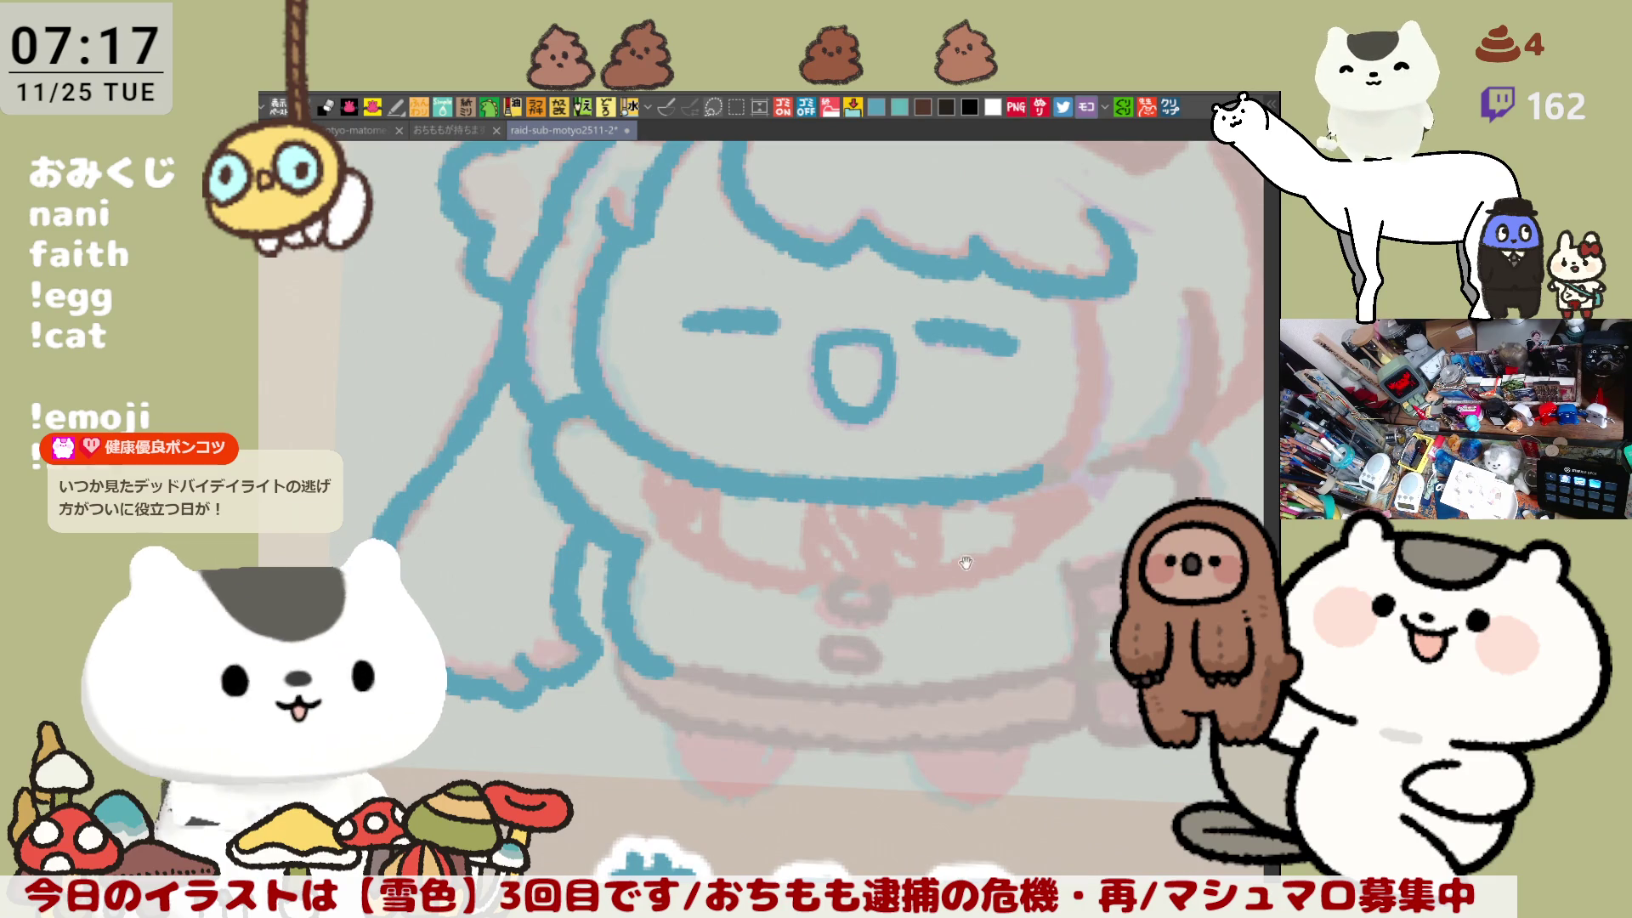
pyautogui.scroll(-2, 510, 374)
pyautogui.moveTo(514, 402); pyautogui.dragTo(605, 389)
pyautogui.moveTo(510, 414); pyautogui.dragTo(612, 518)
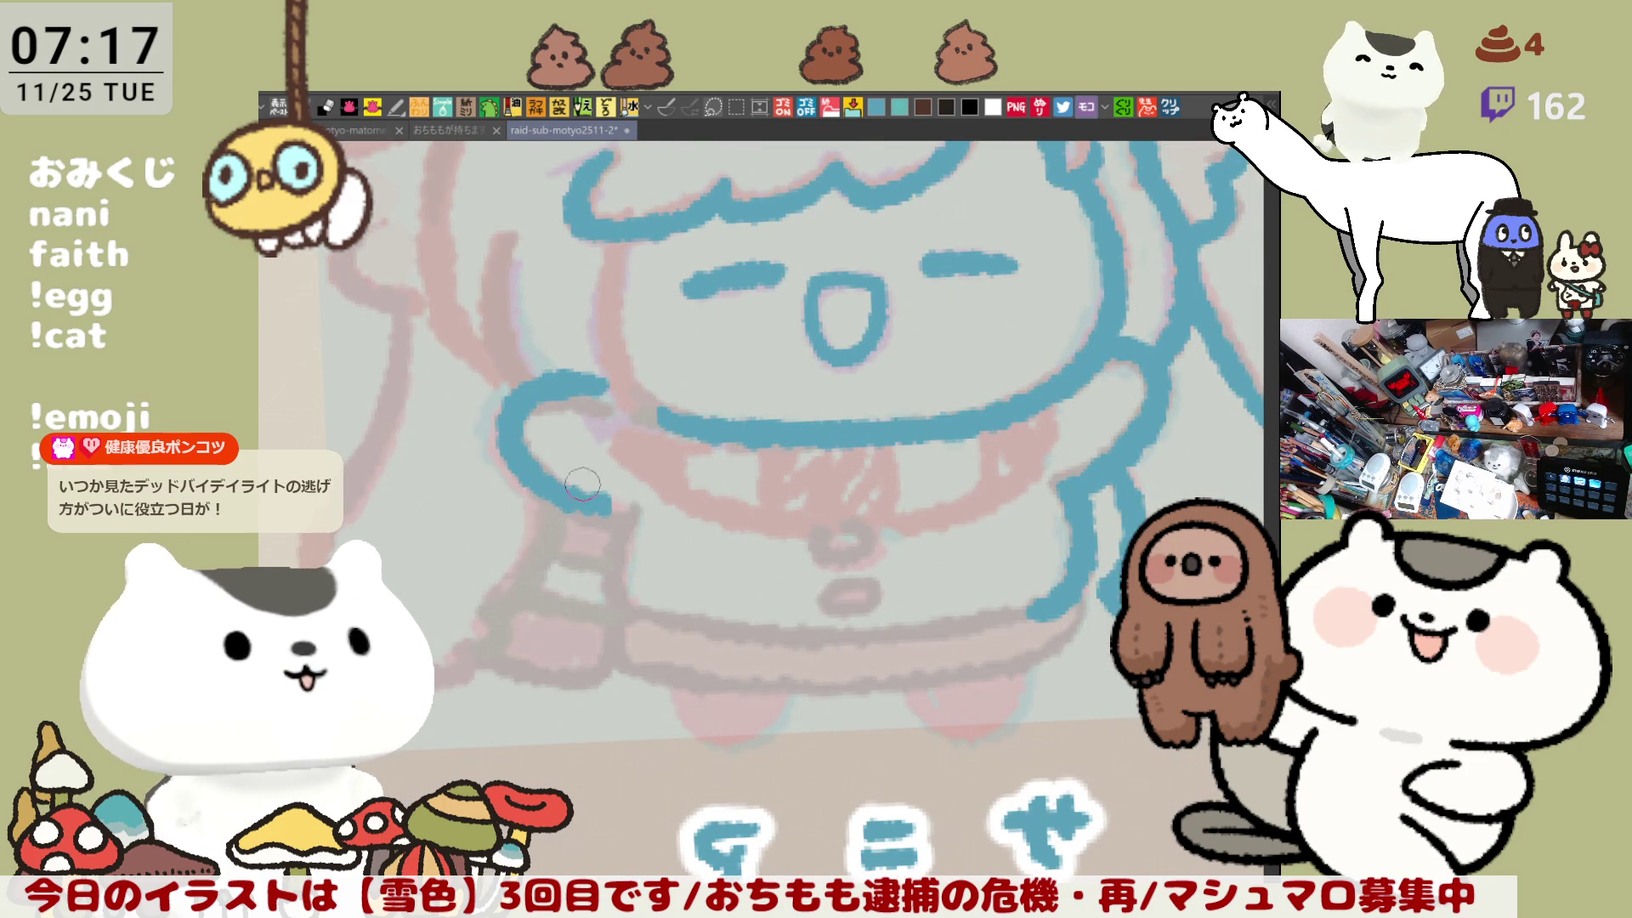
# Step: Redraw the arm outline as a longer curve running down the body side
pyautogui.hotkey('ctrl', 'z')
pyautogui.hotkey('ctrl', 'z')
pyautogui.moveTo(568, 391)
pyautogui.mouseDown()
pyautogui.moveTo(510, 476)
pyautogui.moveTo(625, 523)
pyautogui.mouseUp()
pyautogui.hotkey('ctrl', 'z')
pyautogui.moveTo(580, 389); pyautogui.dragTo(612, 533)
pyautogui.hotkey('ctrl', 'z')
pyautogui.moveTo(578, 391); pyautogui.dragTo(625, 539)
pyautogui.hotkey('ctrl', 'z')
pyautogui.moveTo(568, 392)
pyautogui.mouseDown()
pyautogui.moveTo(615, 540)
pyautogui.moveTo(672, 610)
pyautogui.mouseUp()
# Step: Extend the arm outline down to the skirt and trace the skirt's lower hem
pyautogui.hotkey('ctrl', 'z')
pyautogui.moveTo(614, 493)
pyautogui.mouseDown()
pyautogui.moveTo(670, 609)
pyautogui.moveTo(579, 605)
pyautogui.mouseUp()
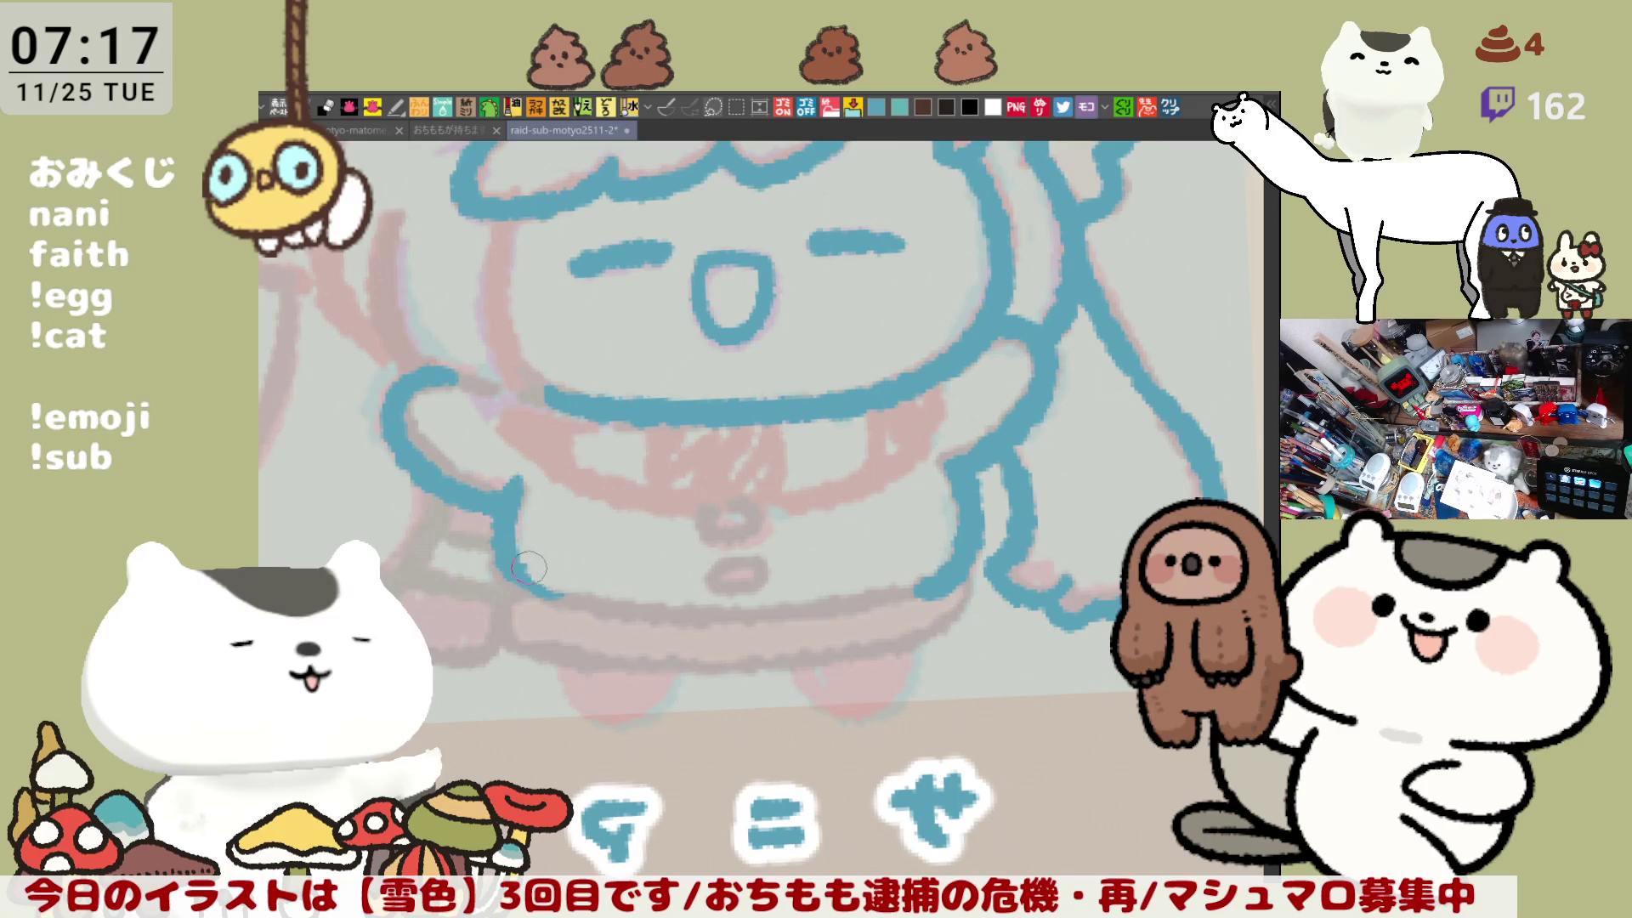
pyautogui.moveTo(510, 571); pyautogui.dragTo(628, 608)
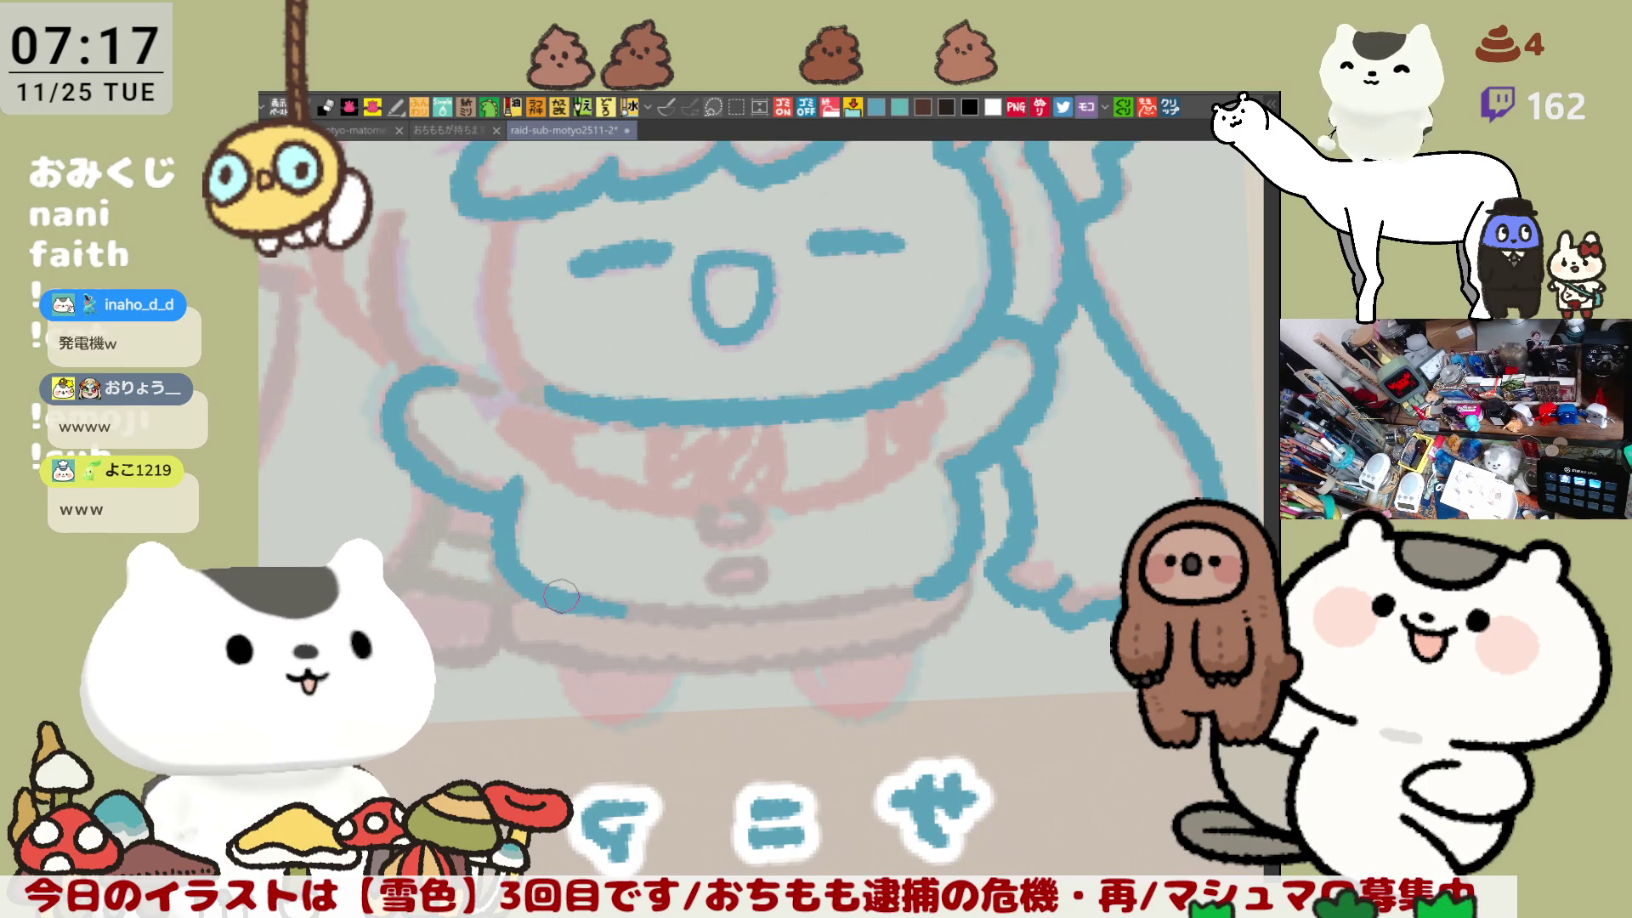
pyautogui.moveTo(595, 608); pyautogui.dragTo(850, 597)
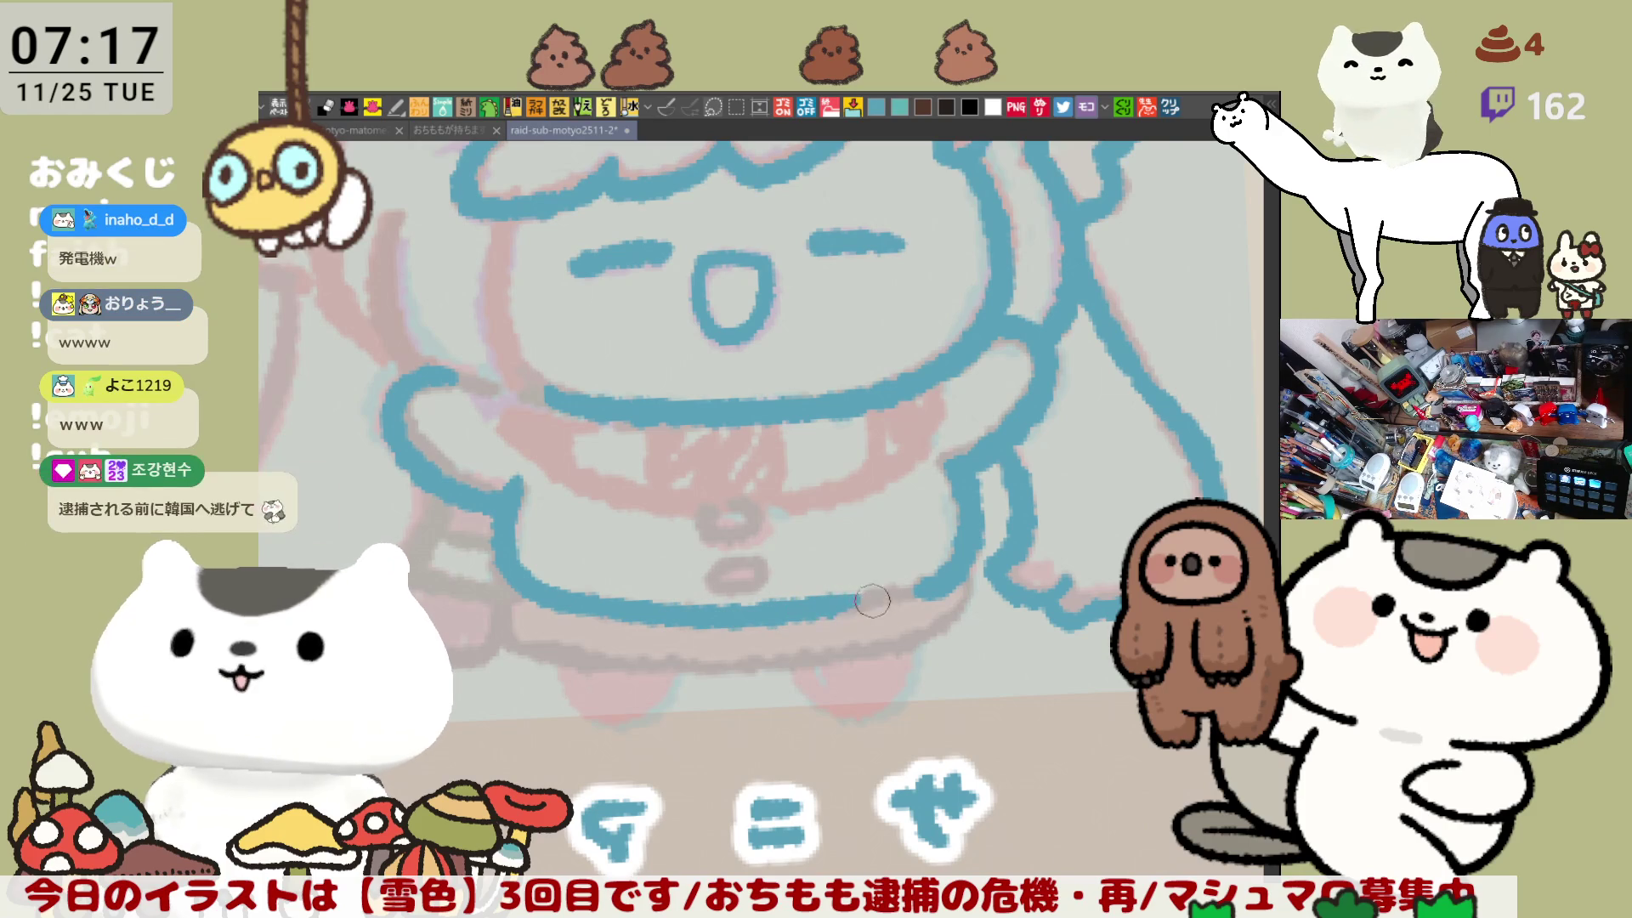
# Step: Flip the view back and outline from the arm along the belly to the right
pyautogui.press('h')
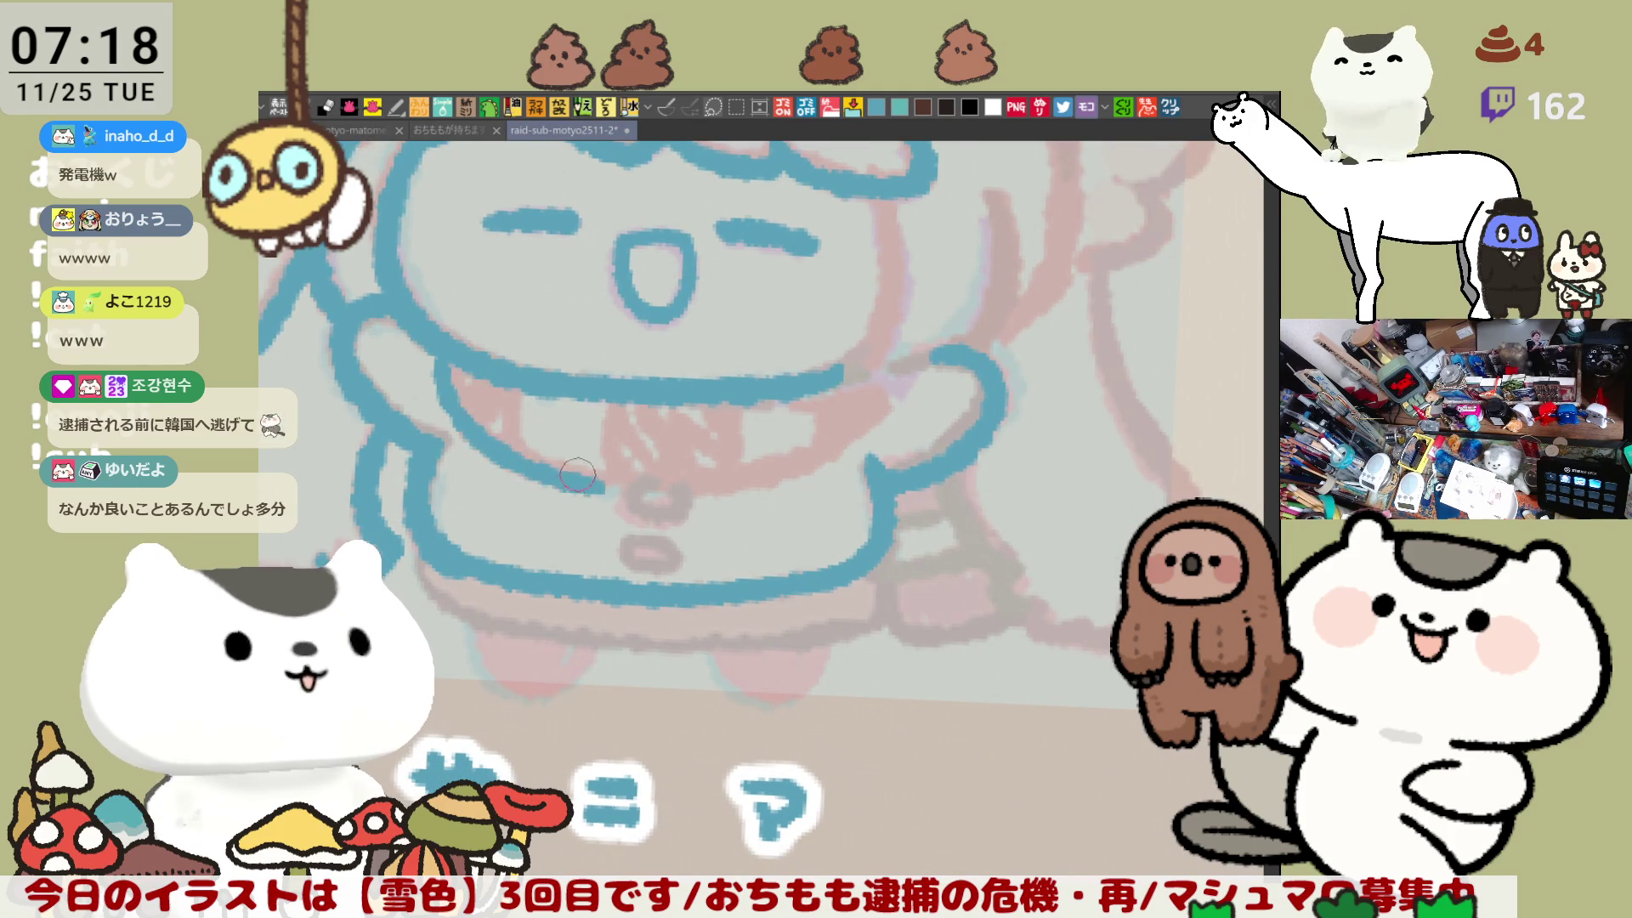
pyautogui.moveTo(472, 361)
pyautogui.mouseDown()
pyautogui.moveTo(648, 478)
pyautogui.moveTo(758, 464)
pyautogui.mouseUp()
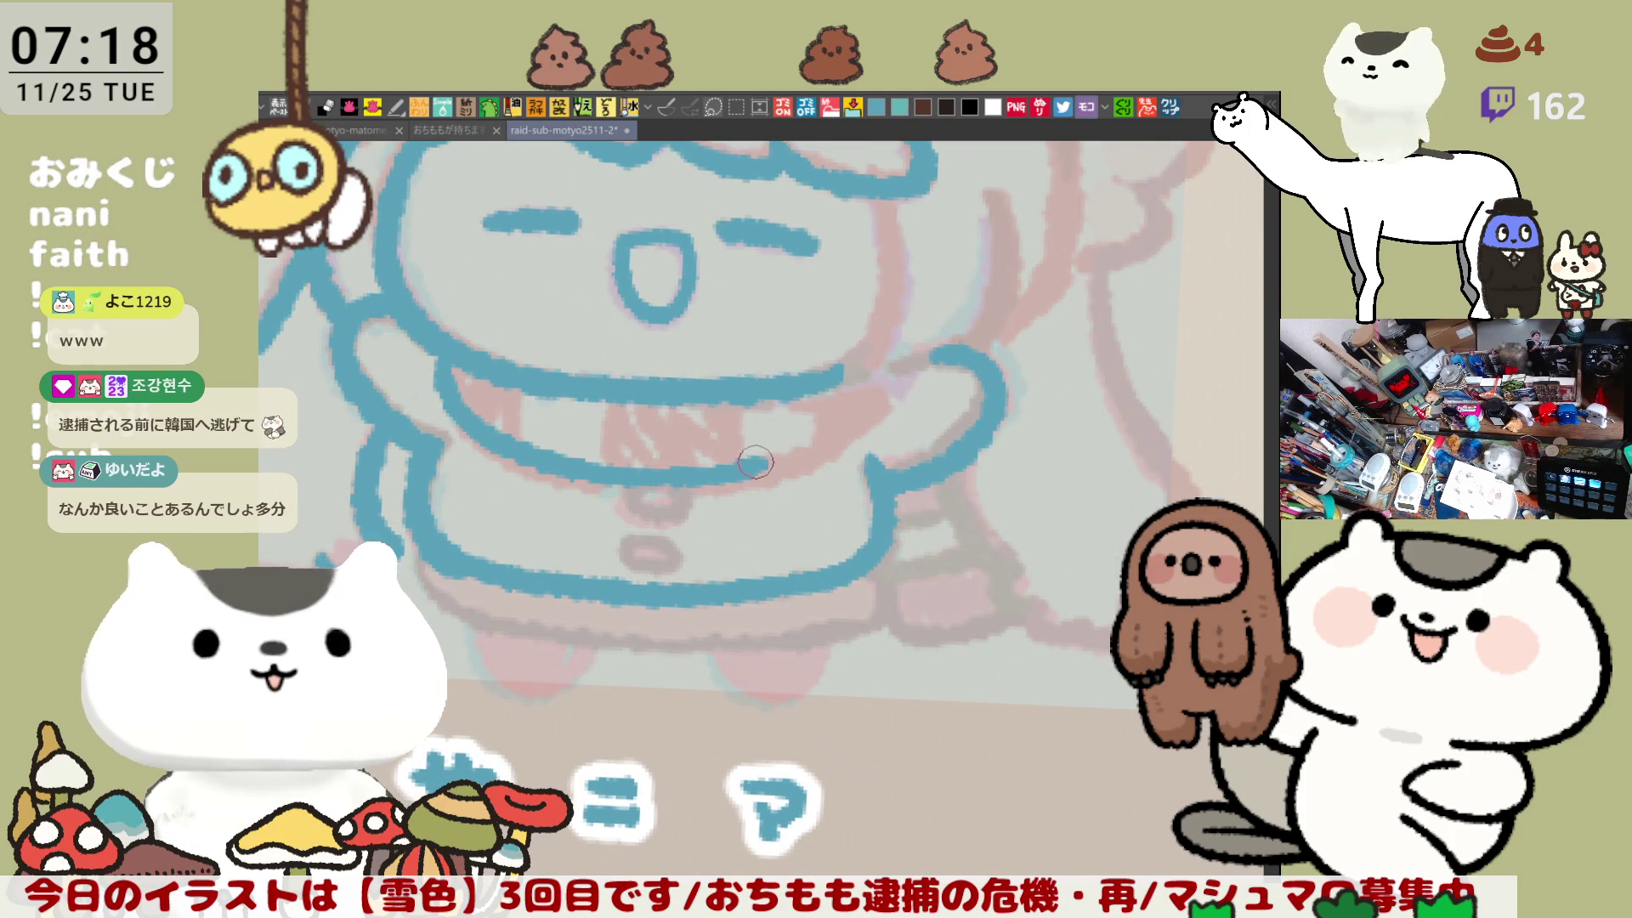
pyautogui.moveTo(620, 480); pyautogui.dragTo(851, 443)
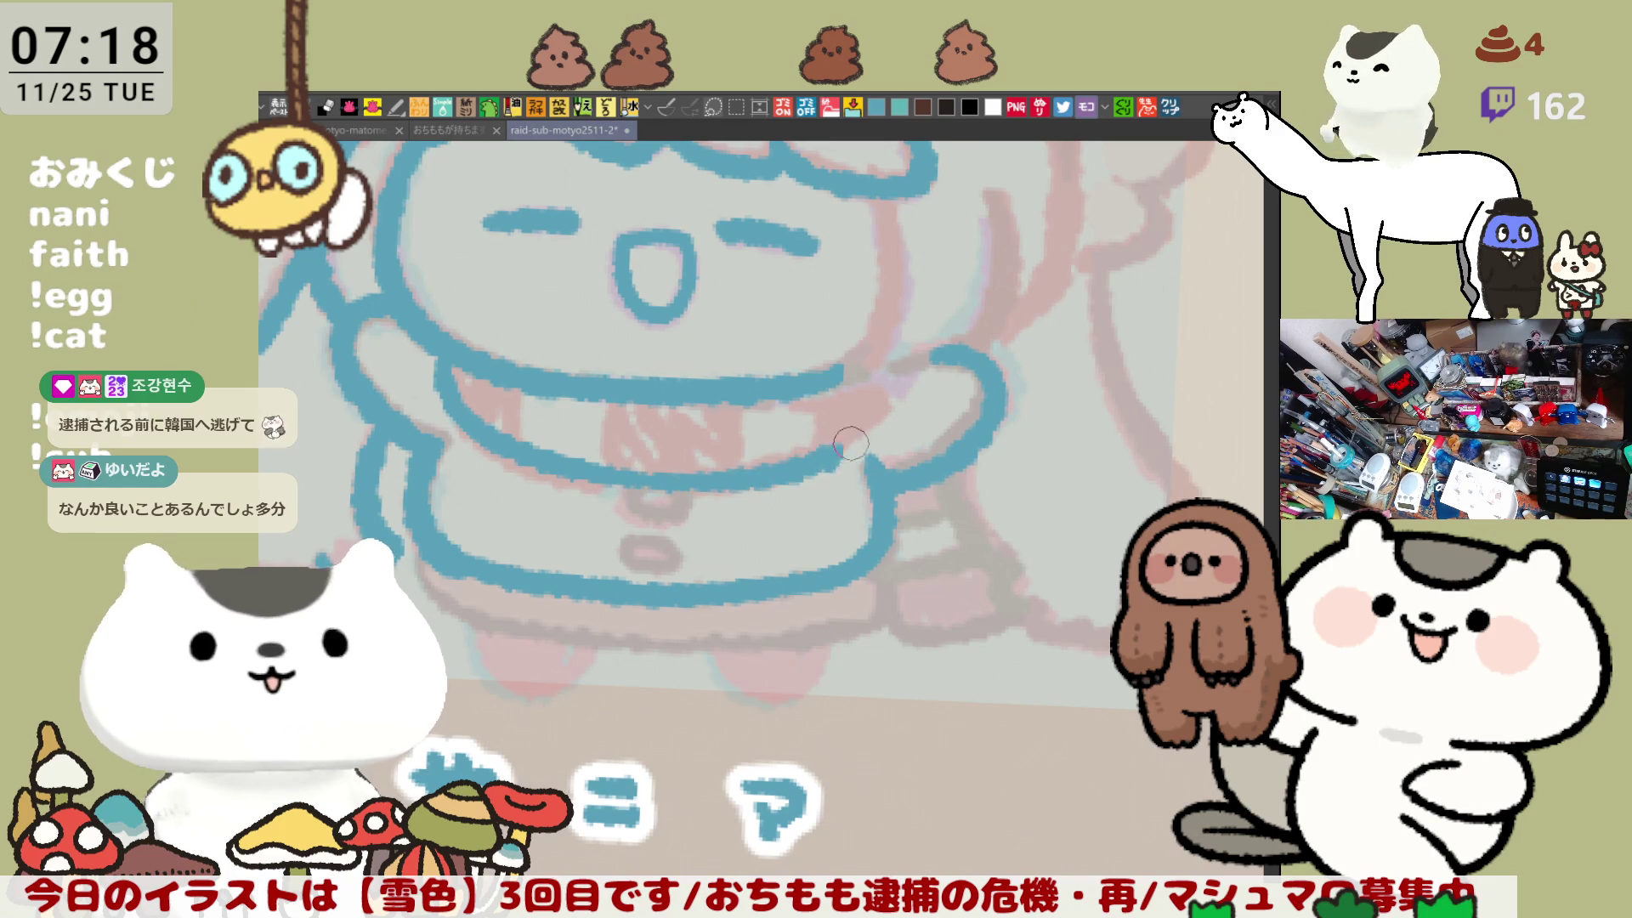
pyautogui.hotkey('ctrl', 'z')
pyautogui.moveTo(620, 481); pyautogui.dragTo(841, 442)
pyautogui.press('h')
pyautogui.moveTo(653, 551); pyautogui.dragTo(714, 558)
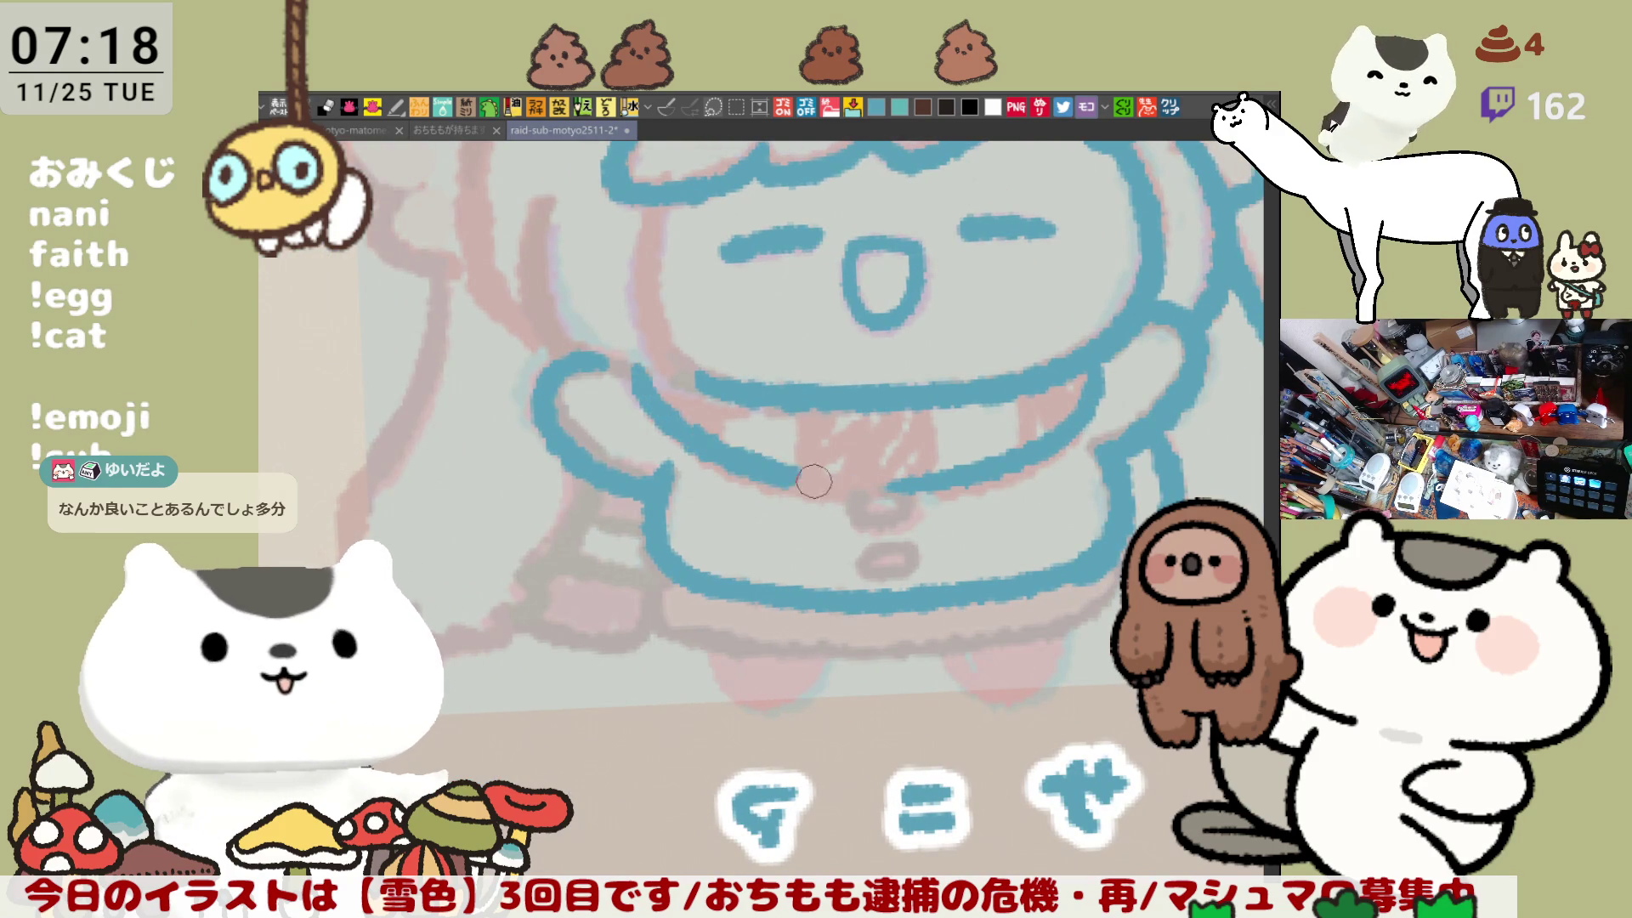
# Step: Redraw the belly line as one stroke from the arm across the body
pyautogui.hotkey('ctrl', 'z')
pyautogui.moveTo(627, 378); pyautogui.dragTo(795, 482)
pyautogui.hotkey('ctrl', 'z')
pyautogui.moveTo(622, 366)
pyautogui.mouseDown()
pyautogui.moveTo(782, 477)
pyautogui.moveTo(903, 492)
pyautogui.mouseUp()
pyautogui.hotkey('ctrl', 'z')
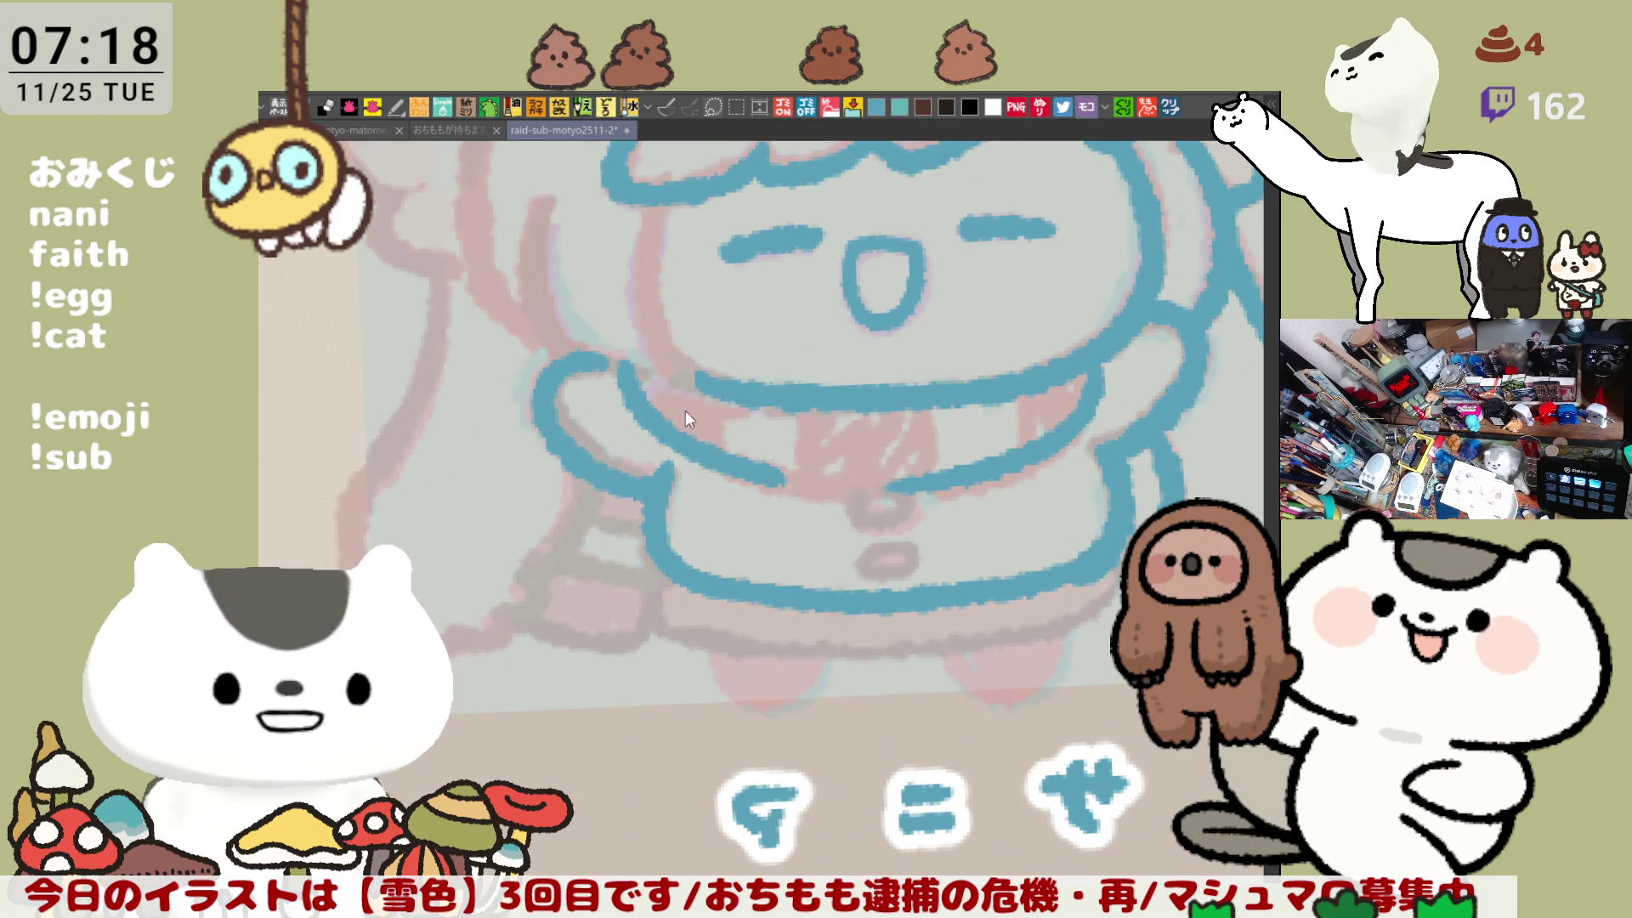
pyautogui.hotkey('ctrl', 'z')
pyautogui.moveTo(626, 364)
pyautogui.mouseDown()
pyautogui.moveTo(780, 477)
pyautogui.moveTo(920, 486)
pyautogui.moveTo(953, 280)
pyautogui.moveTo(969, 429)
pyautogui.mouseUp()
# Step: Draw the right edge of the face outline in blue
pyautogui.hotkey('ctrl', 'z')
pyautogui.moveTo(934, 272); pyautogui.dragTo(937, 432)
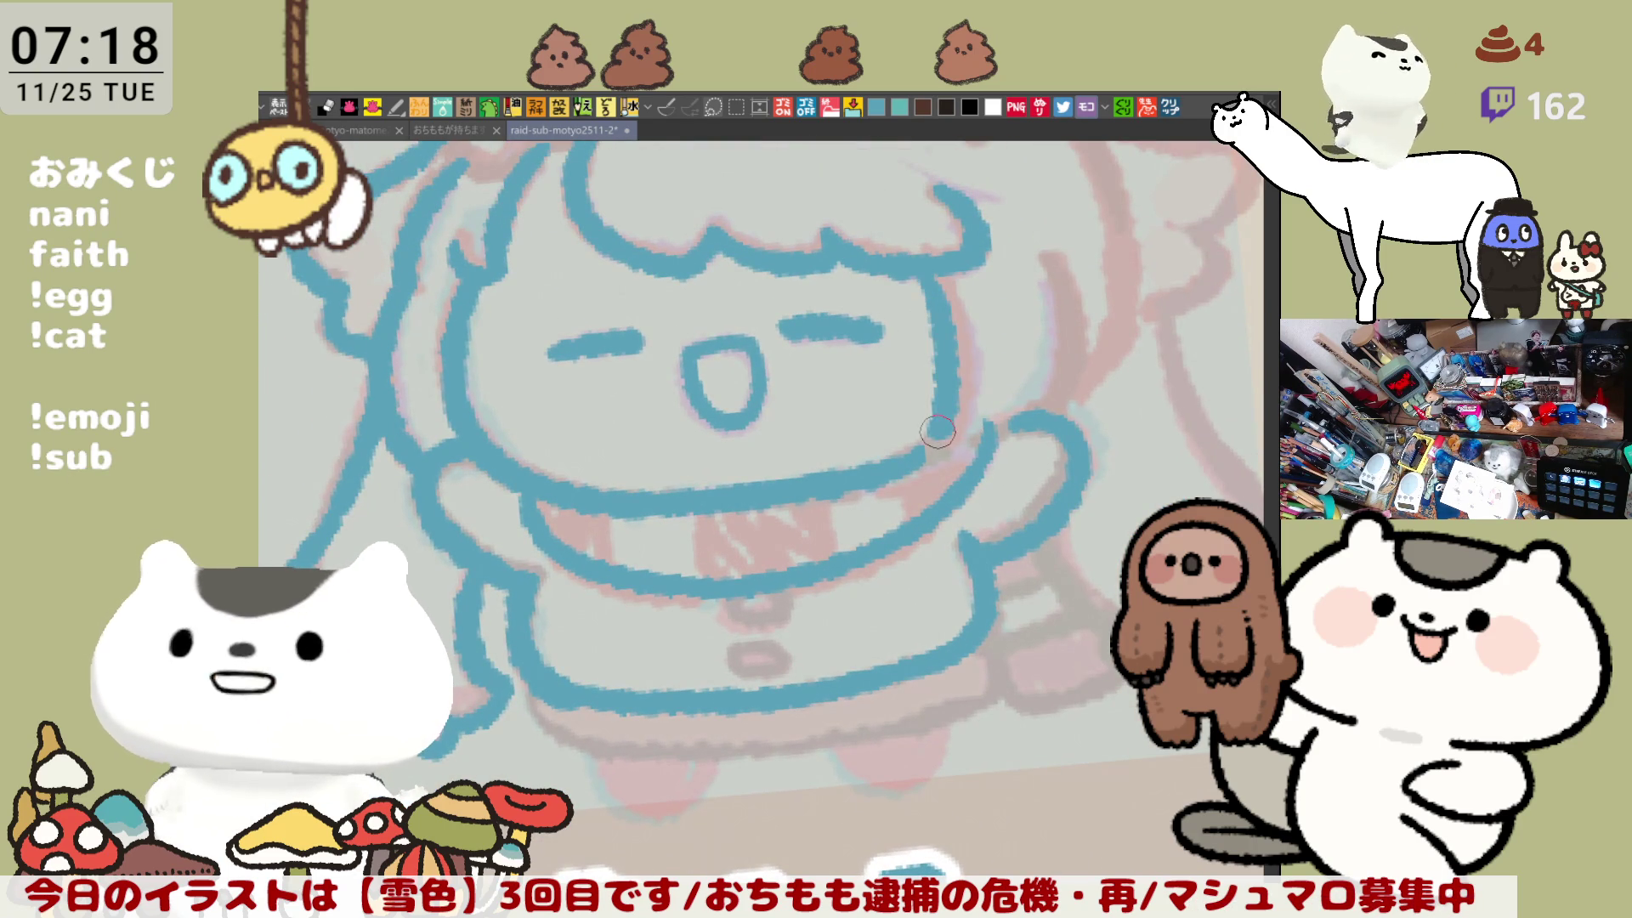
pyautogui.hotkey('ctrl', 'z')
pyautogui.moveTo(934, 276); pyautogui.dragTo(940, 414)
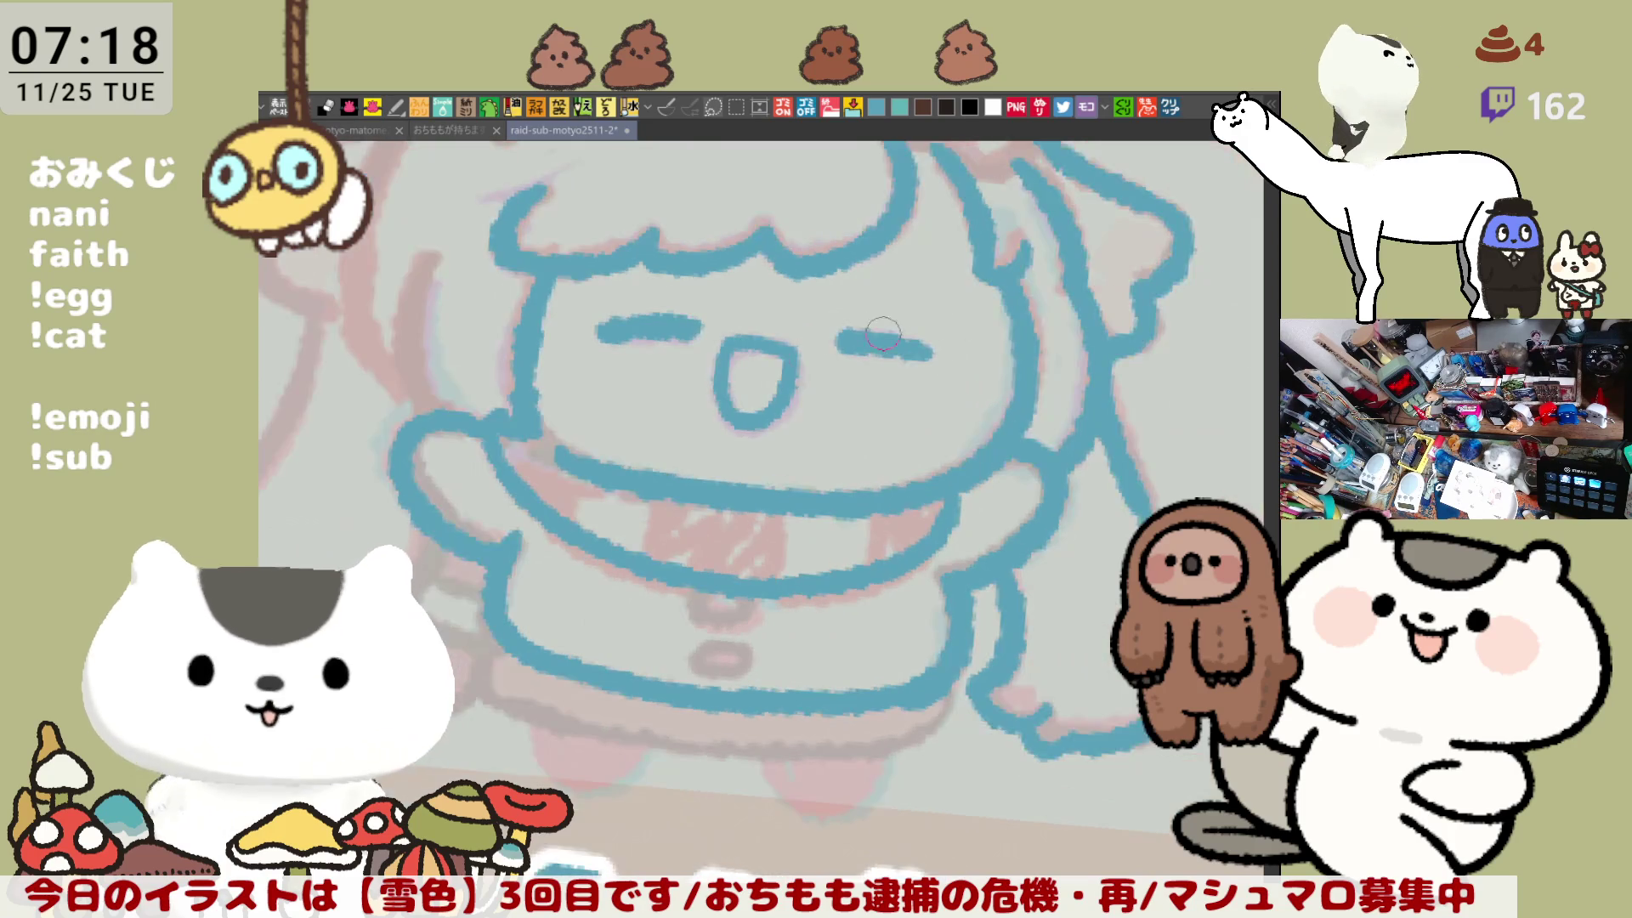
# Step: Trace the left side of the face down to the arm, redrawing it twice
pyautogui.moveTo(1056, 383); pyautogui.dragTo(602, 397)
pyautogui.moveTo(578, 338); pyautogui.dragTo(626, 501)
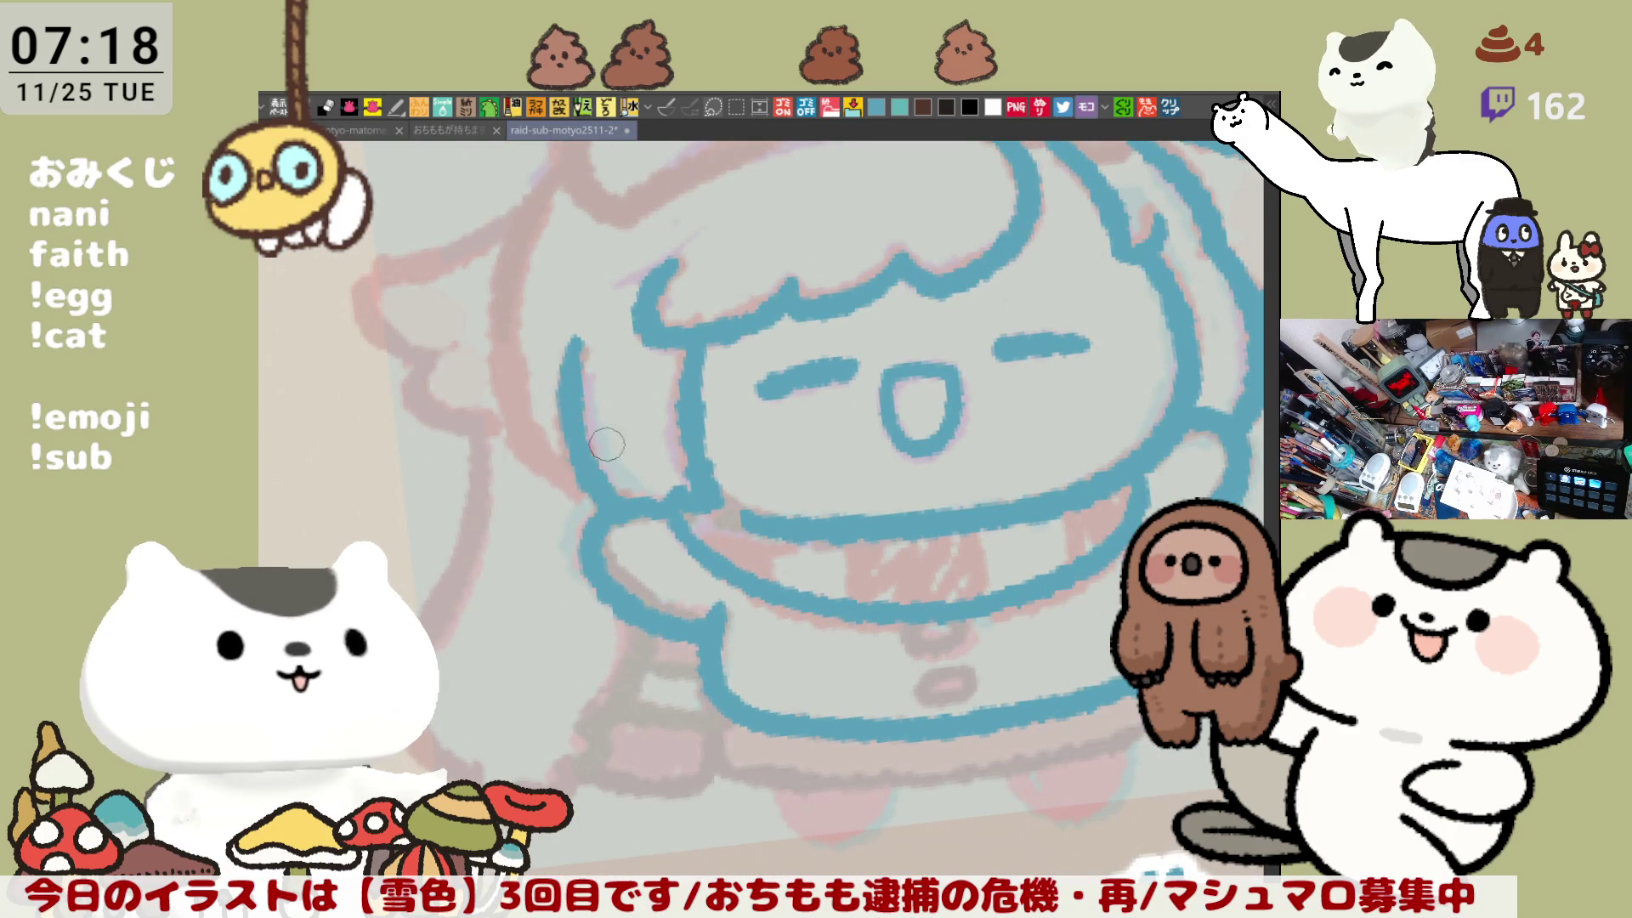
pyautogui.hotkey('ctrl', 'z')
pyautogui.moveTo(584, 340); pyautogui.dragTo(626, 495)
pyautogui.hotkey('ctrl', 'z')
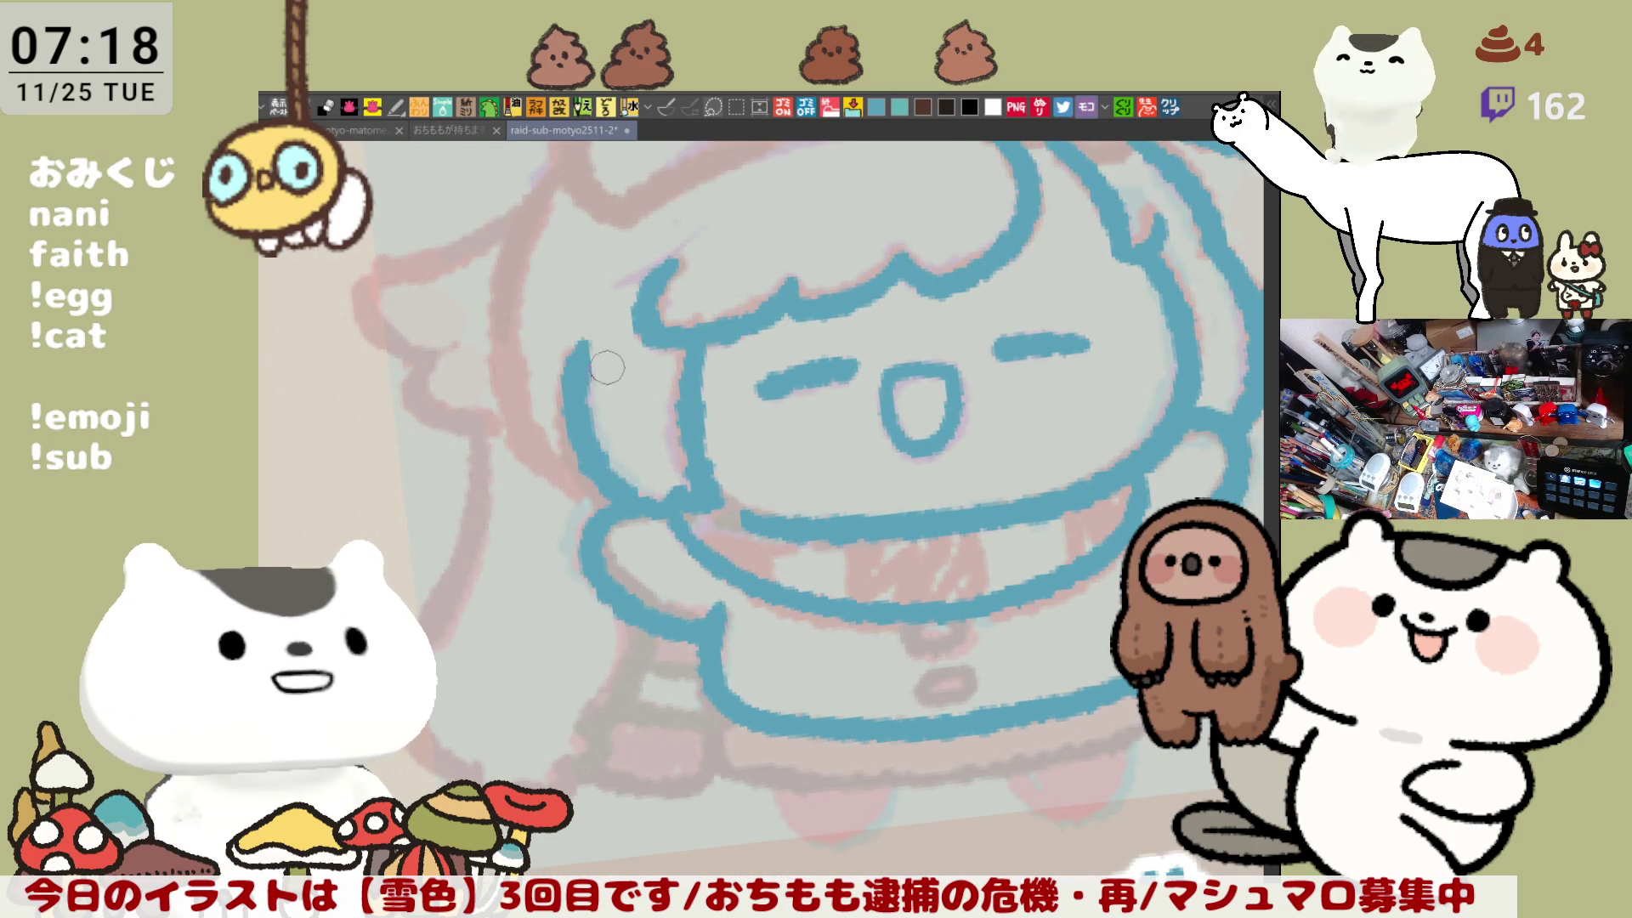
pyautogui.hotkey('ctrl', 'z')
pyautogui.moveTo(585, 340); pyautogui.dragTo(629, 502)
# Step: Retry the left face outline from higher up until it reaches the arm
pyautogui.moveTo(588, 344); pyautogui.dragTo(670, 401)
pyautogui.moveTo(638, 242); pyautogui.dragTo(586, 459)
pyautogui.hotkey('ctrl', 'z')
pyautogui.moveTo(646, 216); pyautogui.dragTo(586, 498)
pyautogui.hotkey('ctrl', 'z')
pyautogui.moveTo(644, 233); pyautogui.dragTo(586, 482)
pyautogui.hotkey('ctrl', 'z')
pyautogui.moveTo(642, 238); pyautogui.dragTo(595, 497)
pyautogui.hotkey('ctrl', 'z')
pyautogui.moveTo(653, 236)
pyautogui.mouseDown()
pyautogui.moveTo(592, 482)
pyautogui.moveTo(650, 540)
pyautogui.mouseUp()
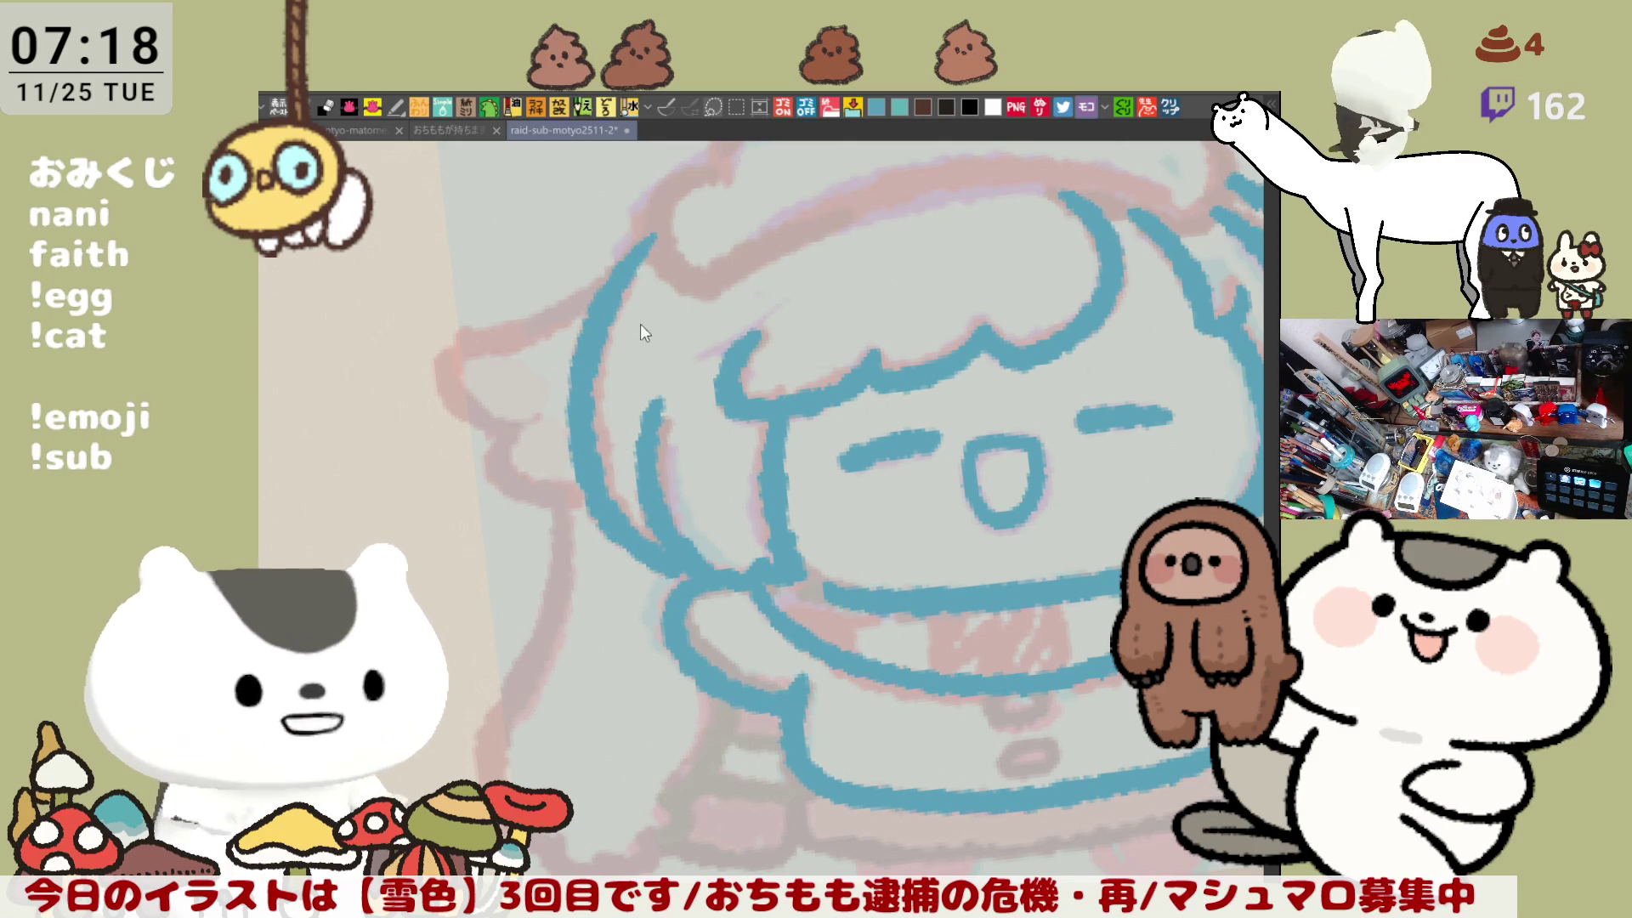
pyautogui.hotkey('ctrl', 'z')
pyautogui.hotkey('ctrl', 'z')
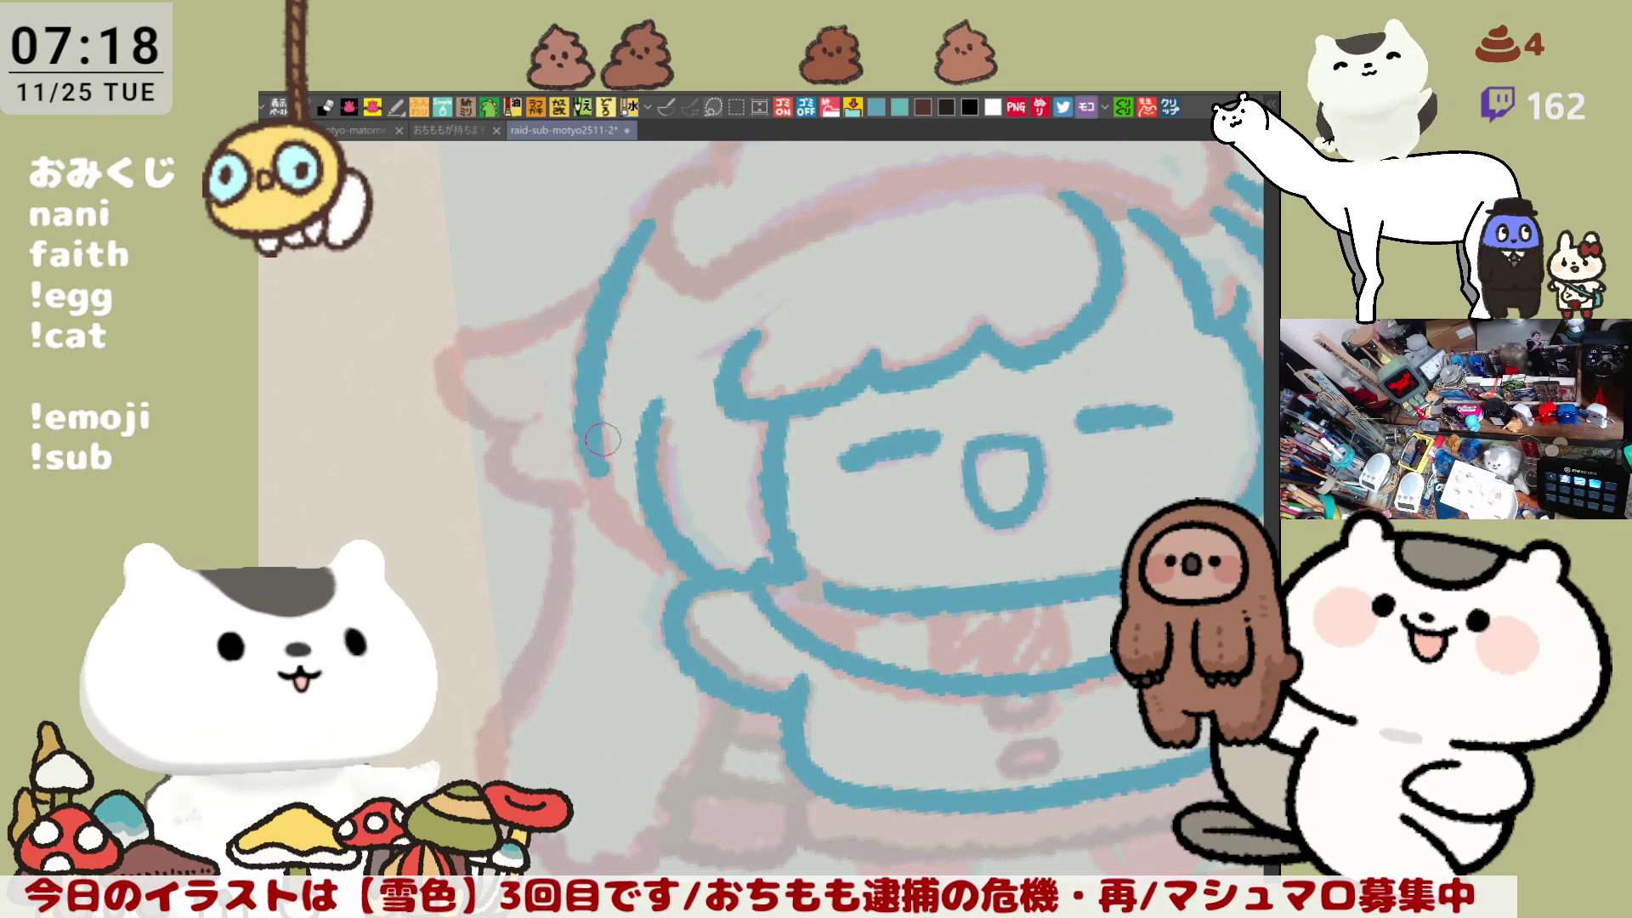
# Step: Extend the left face outline downward and add a curved stroke at the lower right
pyautogui.moveTo(603, 439); pyautogui.dragTo(669, 553)
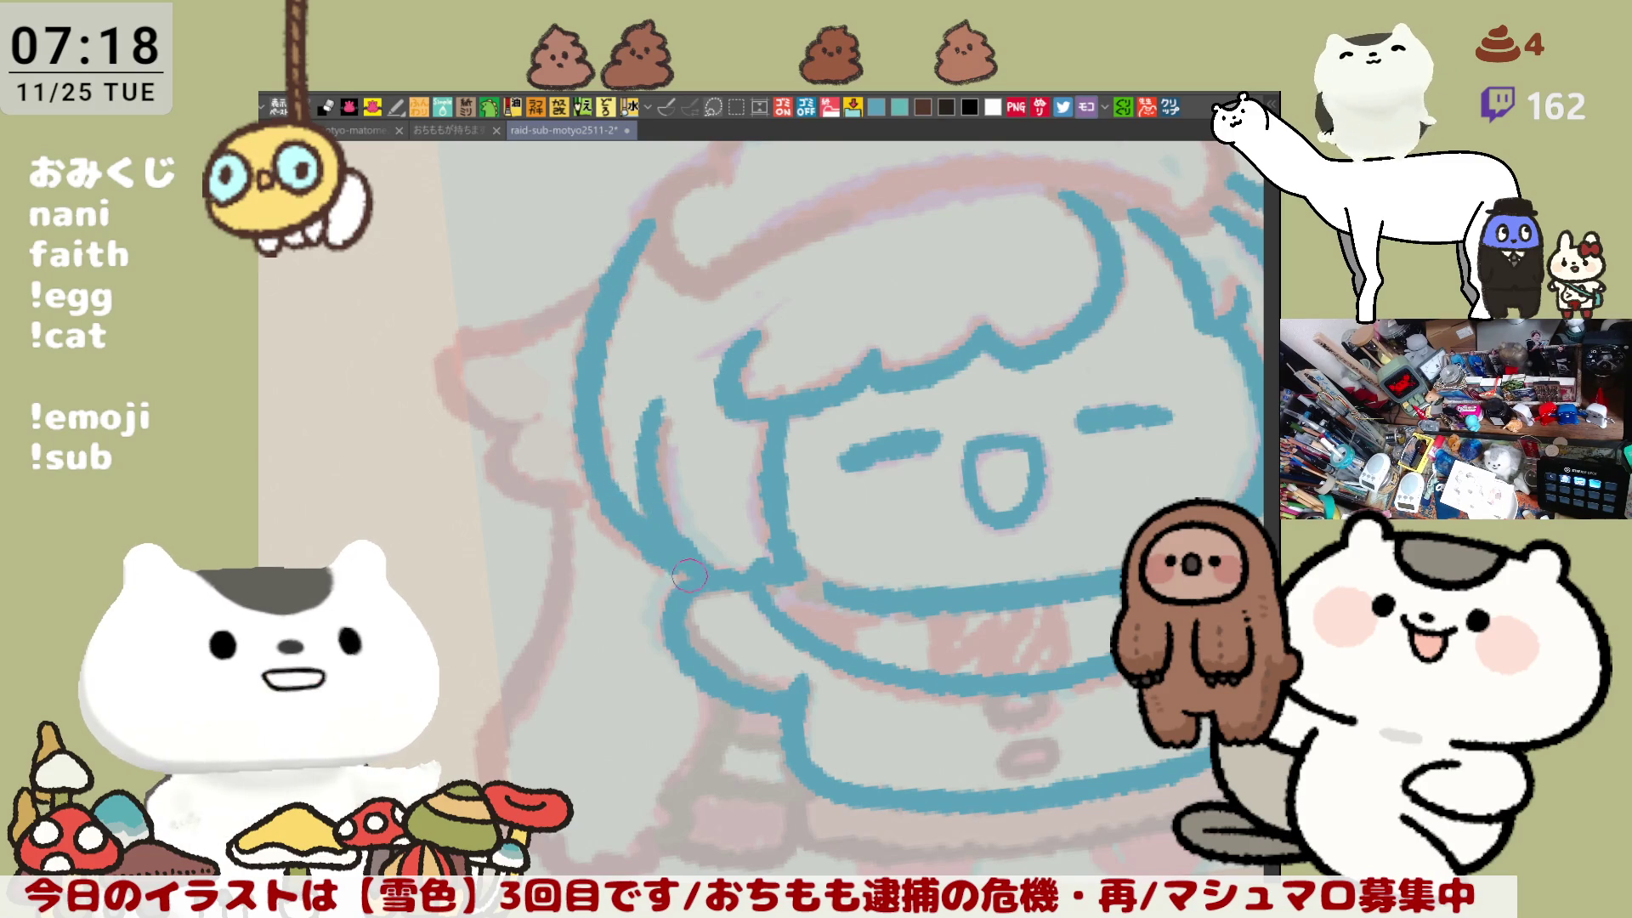
pyautogui.scroll(-3, 689, 575)
pyautogui.scroll(3, 1036, 427)
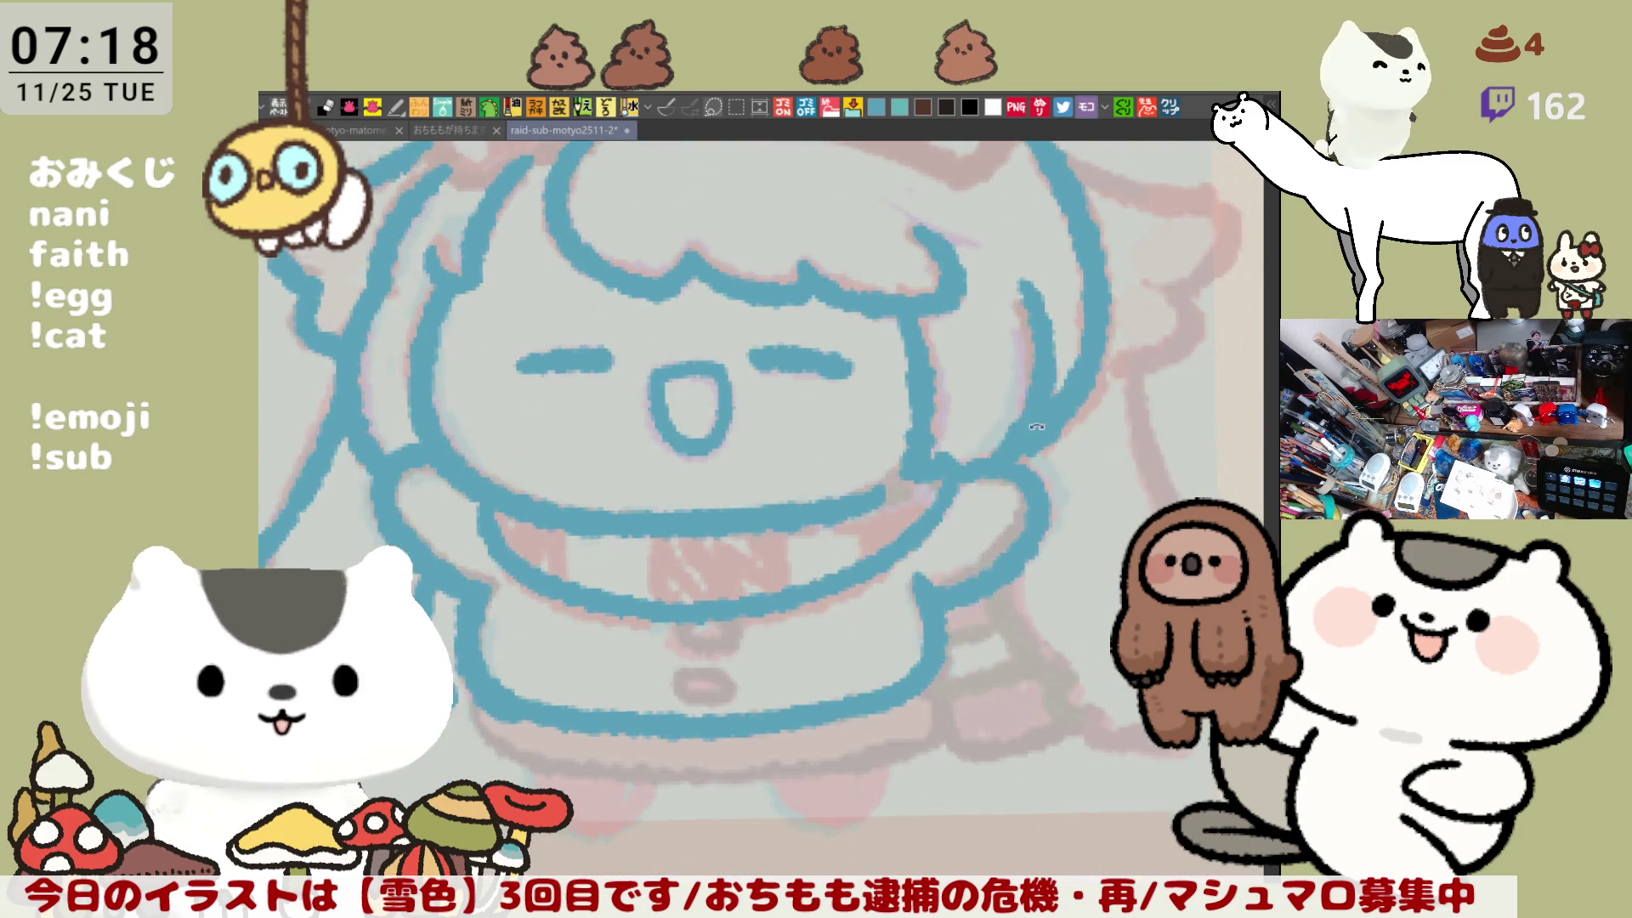
pyautogui.moveTo(1036, 426); pyautogui.dragTo(958, 388)
pyautogui.moveTo(921, 543); pyautogui.dragTo(986, 614)
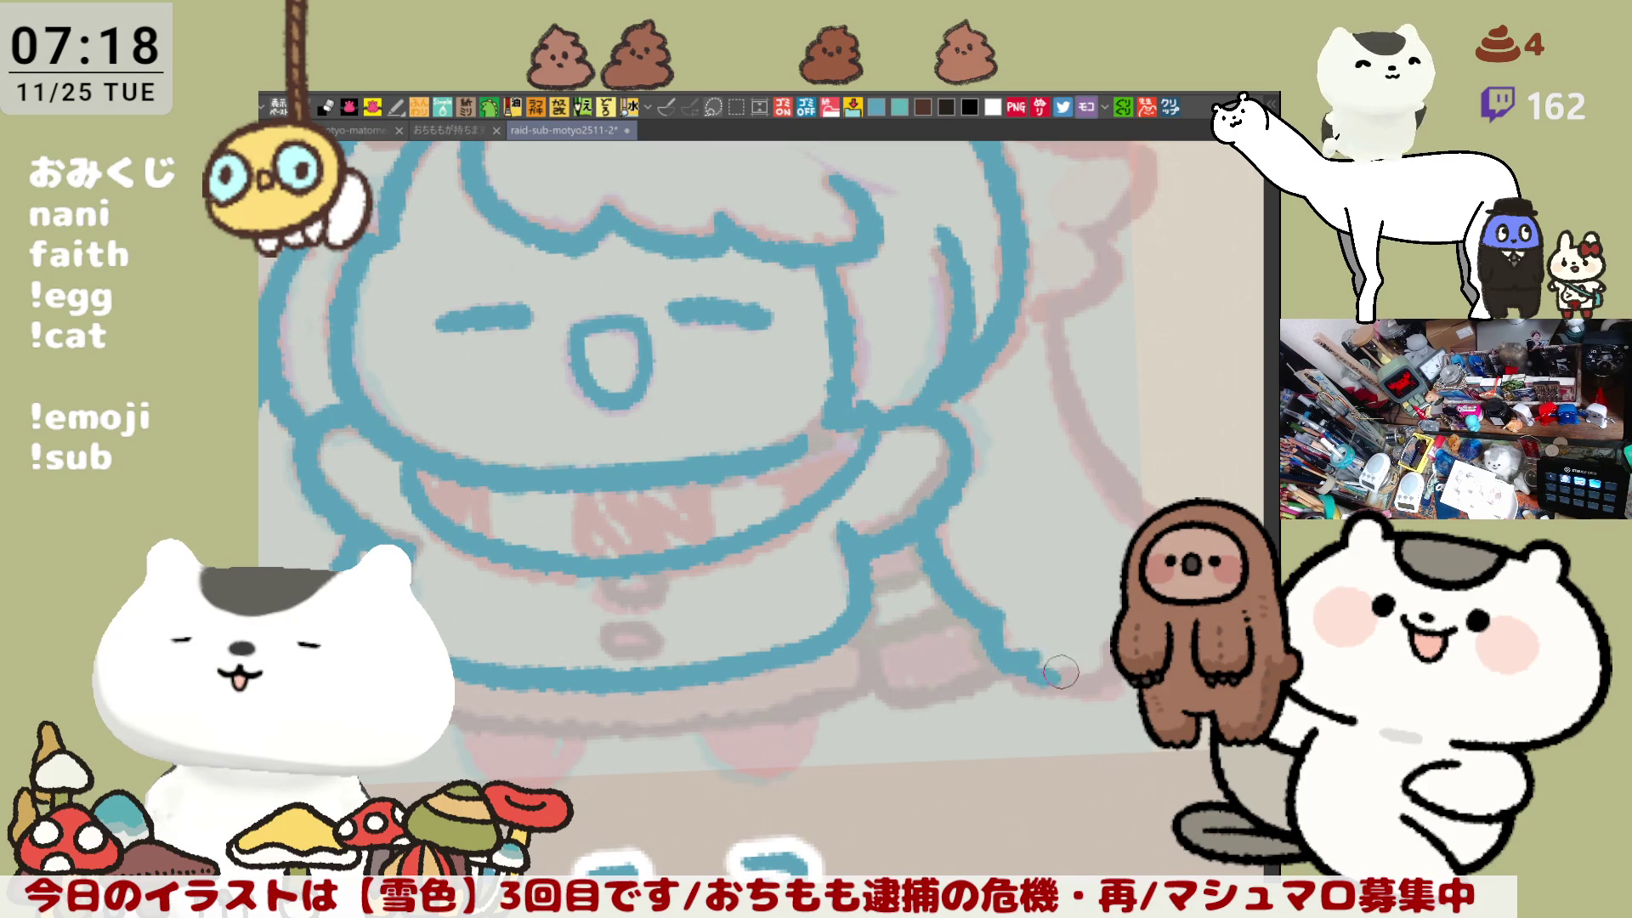
pyautogui.moveTo(150, 639)
pyautogui.mouseDown()
pyautogui.moveTo(573, 648)
pyautogui.moveTo(699, 415)
pyautogui.moveTo(677, 573)
pyautogui.moveTo(654, 586)
pyautogui.mouseUp()
# Step: Redraw the lower-left outline so it curves smoothly into the bottom outline
pyautogui.hotkey('ctrl', 'z')
pyautogui.moveTo(655, 502); pyautogui.dragTo(626, 595)
pyautogui.hotkey('ctrl', 'z')
pyautogui.moveTo(654, 506)
pyautogui.mouseDown()
pyautogui.moveTo(620, 598)
pyautogui.moveTo(714, 718)
pyautogui.mouseUp()
pyautogui.hotkey('ctrl', 'z')
pyautogui.moveTo(640, 580); pyautogui.dragTo(714, 718)
pyautogui.hotkey('ctrl', 'z')
pyautogui.moveTo(654, 552)
pyautogui.mouseDown()
pyautogui.moveTo(714, 721)
pyautogui.moveTo(899, 396)
pyautogui.moveTo(1032, 326)
pyautogui.moveTo(1130, 344)
pyautogui.mouseUp()
# Step: Draw the flap right of the hair as a longer outline curving downward
pyautogui.hotkey('ctrl', 'z')
pyautogui.hotkey('ctrl', 'z')
pyautogui.moveTo(973, 328); pyautogui.dragTo(1105, 350)
pyautogui.hotkey('ctrl', 'z')
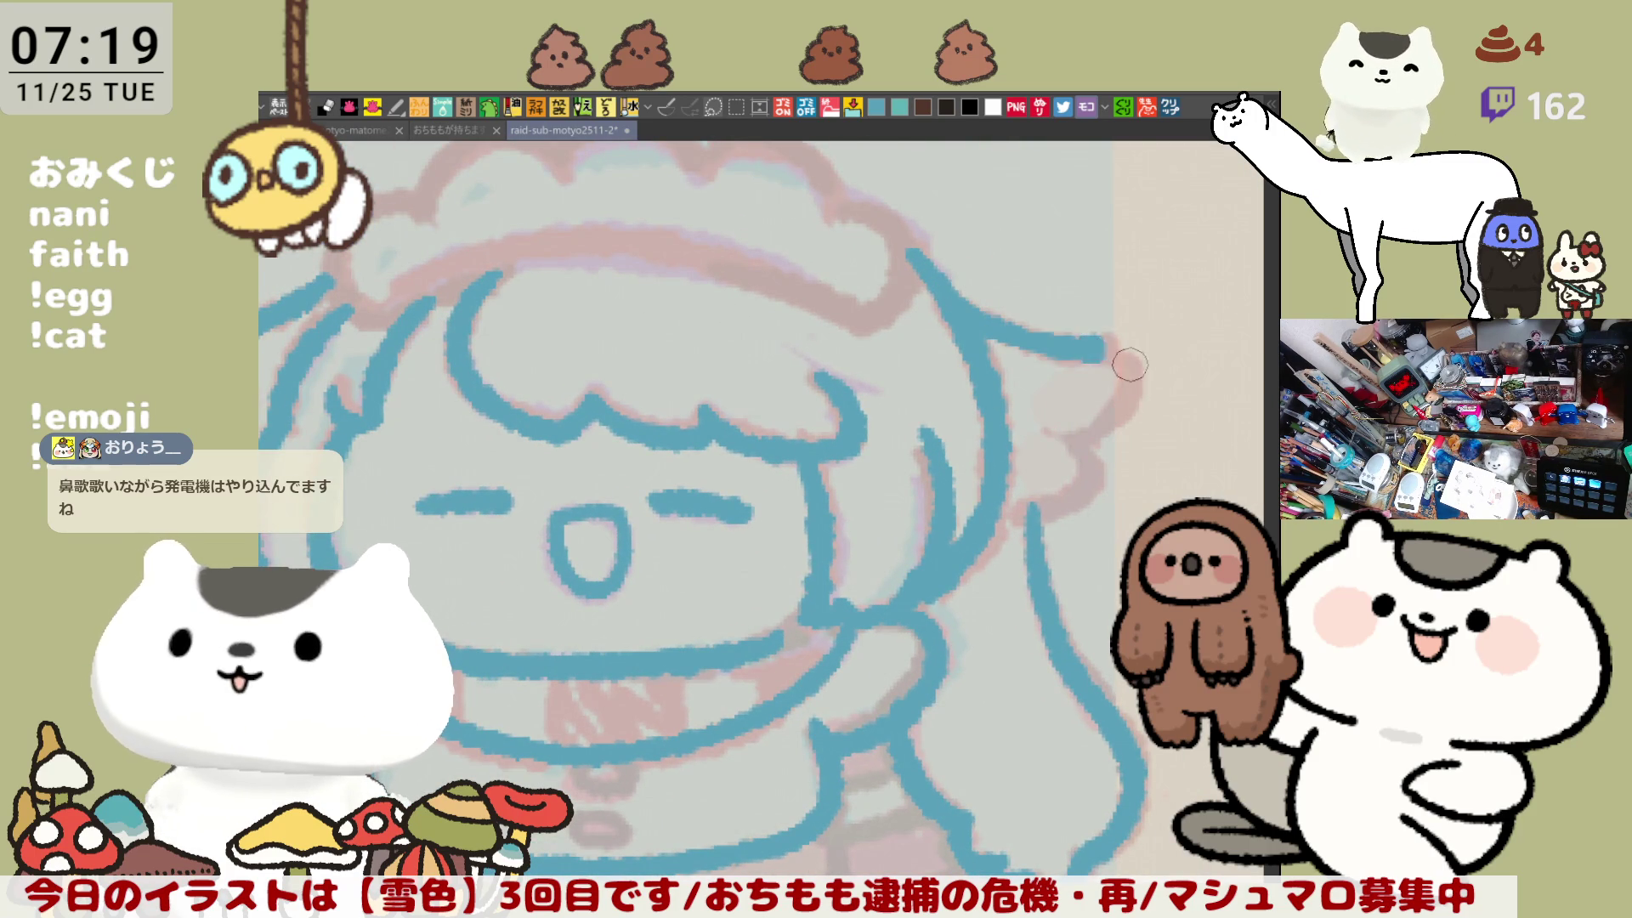
pyautogui.hotkey('ctrl', 'z')
pyautogui.moveTo(977, 327); pyautogui.dragTo(1094, 341)
pyautogui.hotkey('ctrl', 'z')
pyautogui.moveTo(978, 327); pyautogui.dragTo(1082, 436)
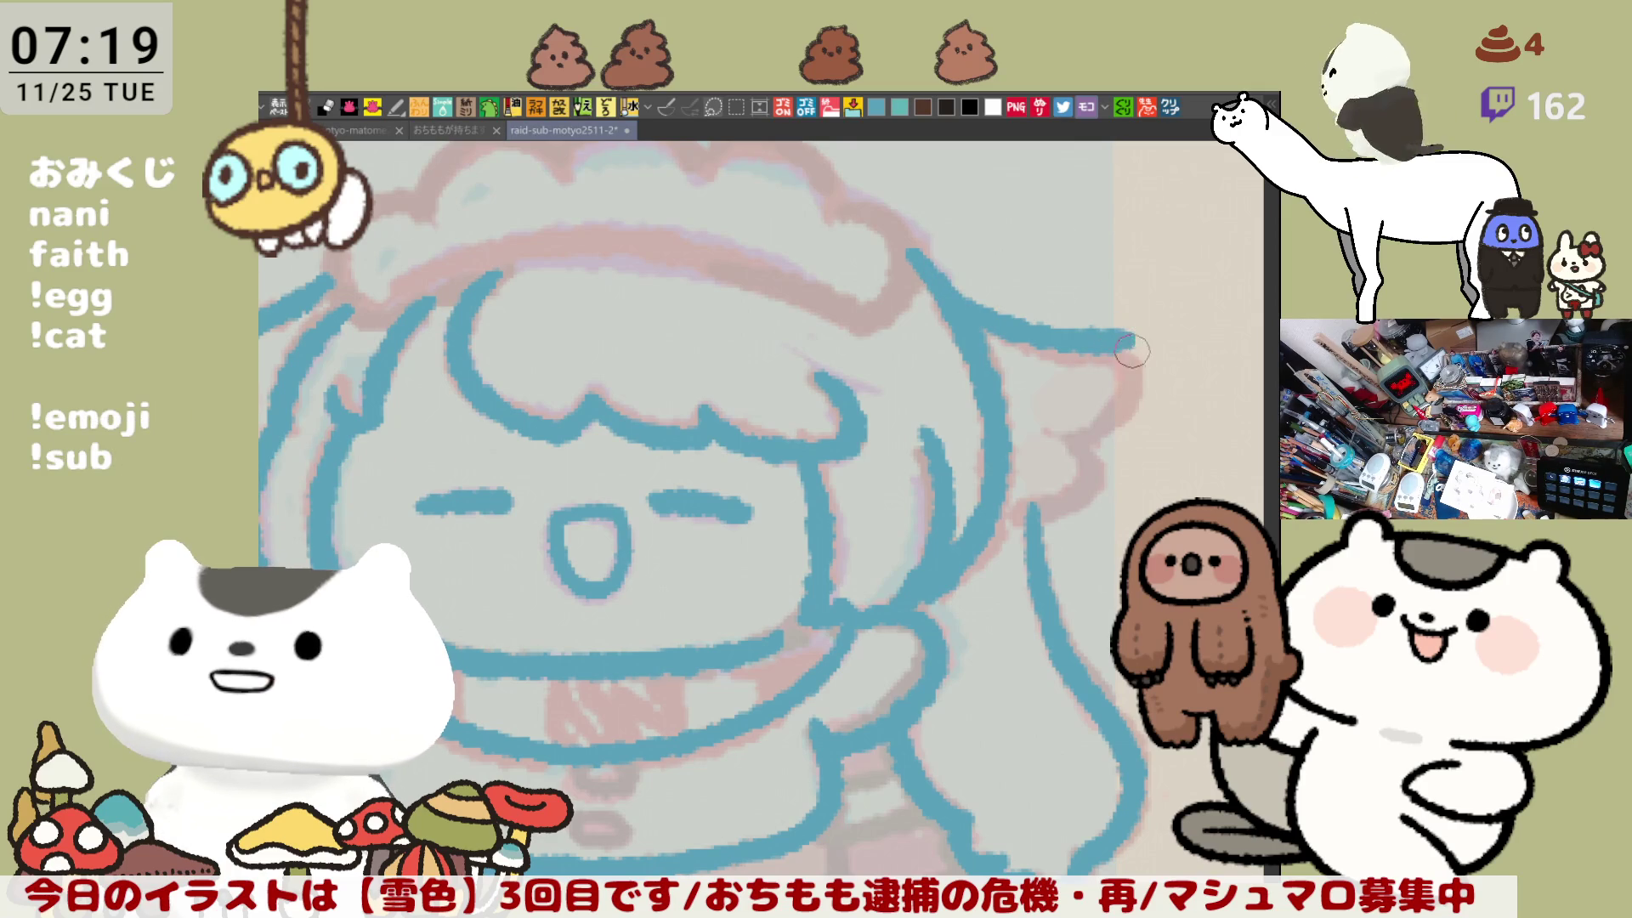
# Step: Trace the left flap with a zigzag edge and try a line across the head top
pyautogui.press('h')
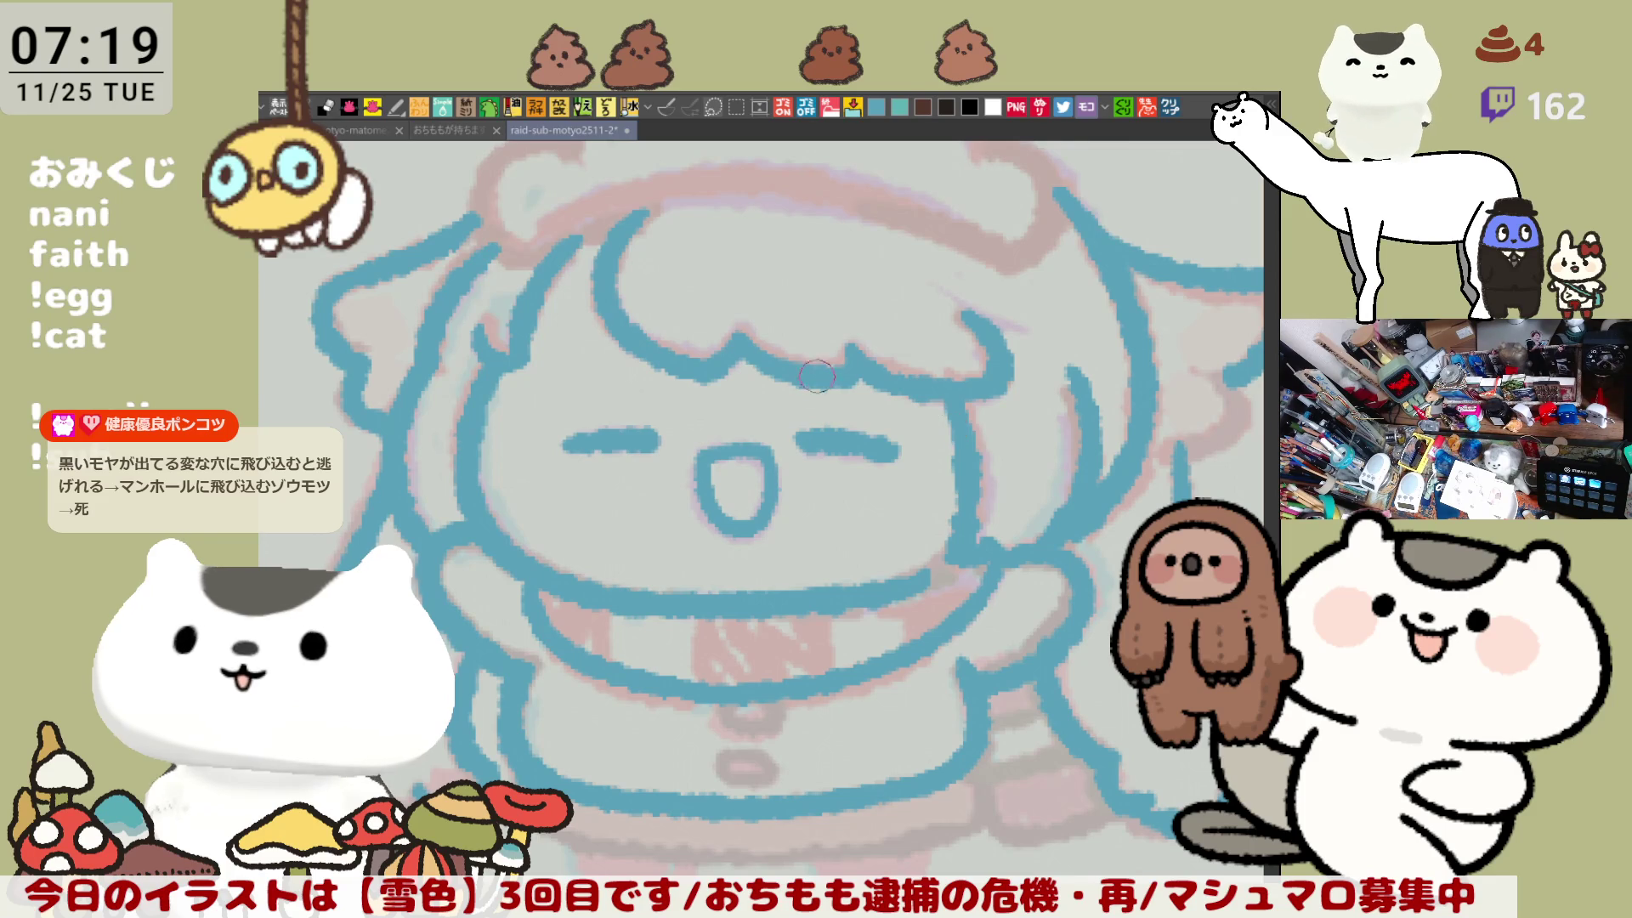
pyautogui.press('h')
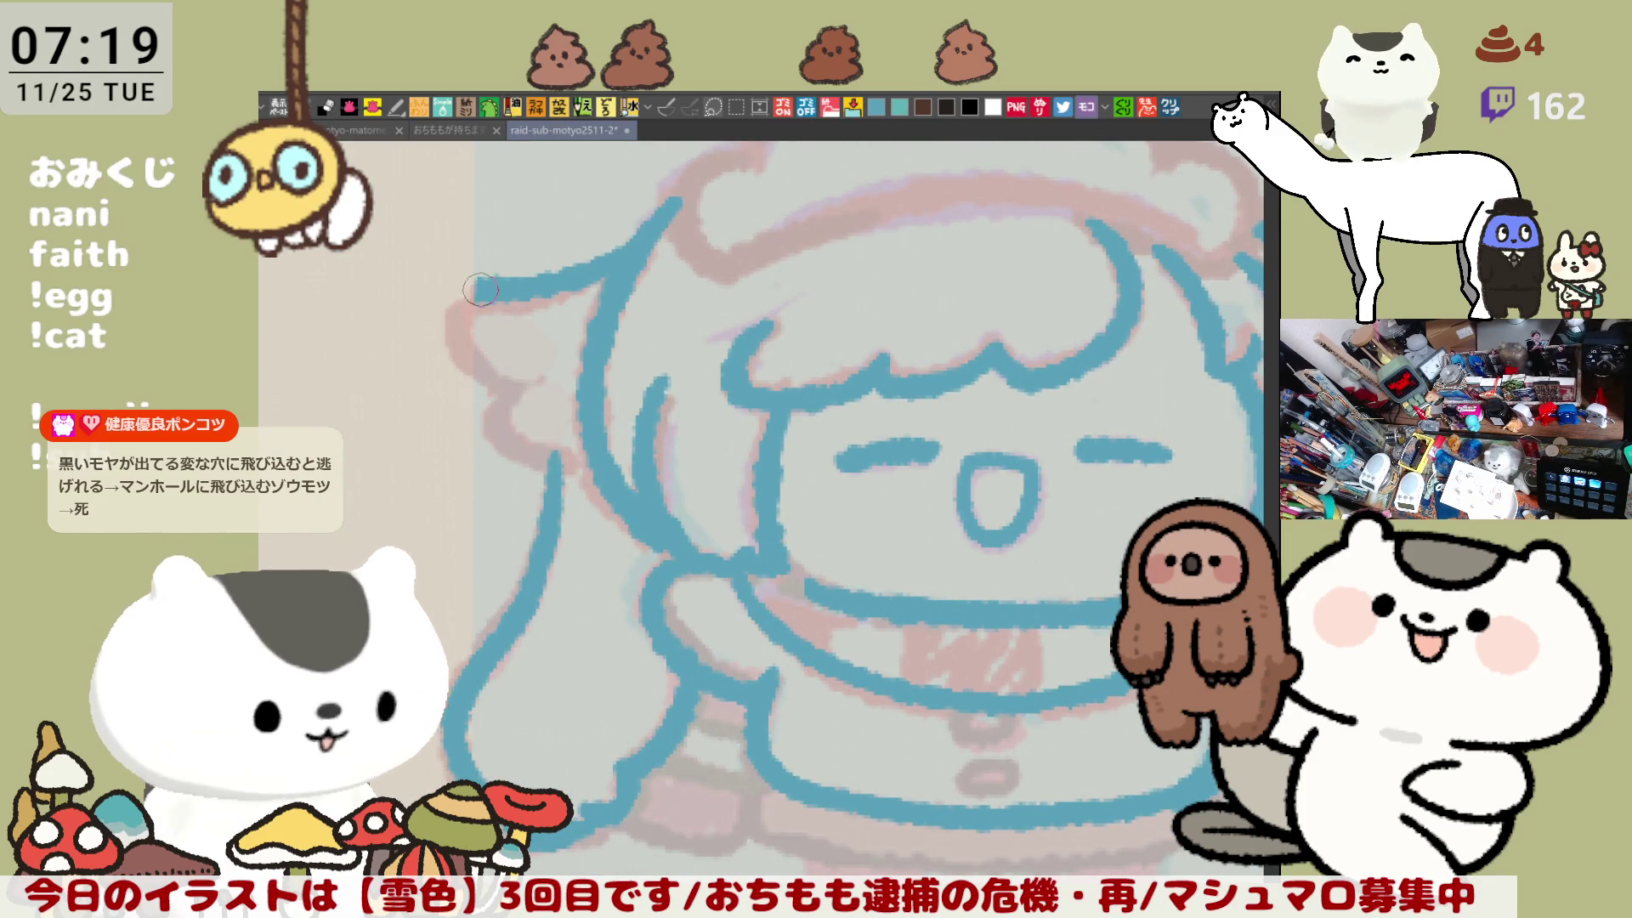
pyautogui.moveTo(464, 293); pyautogui.dragTo(525, 374)
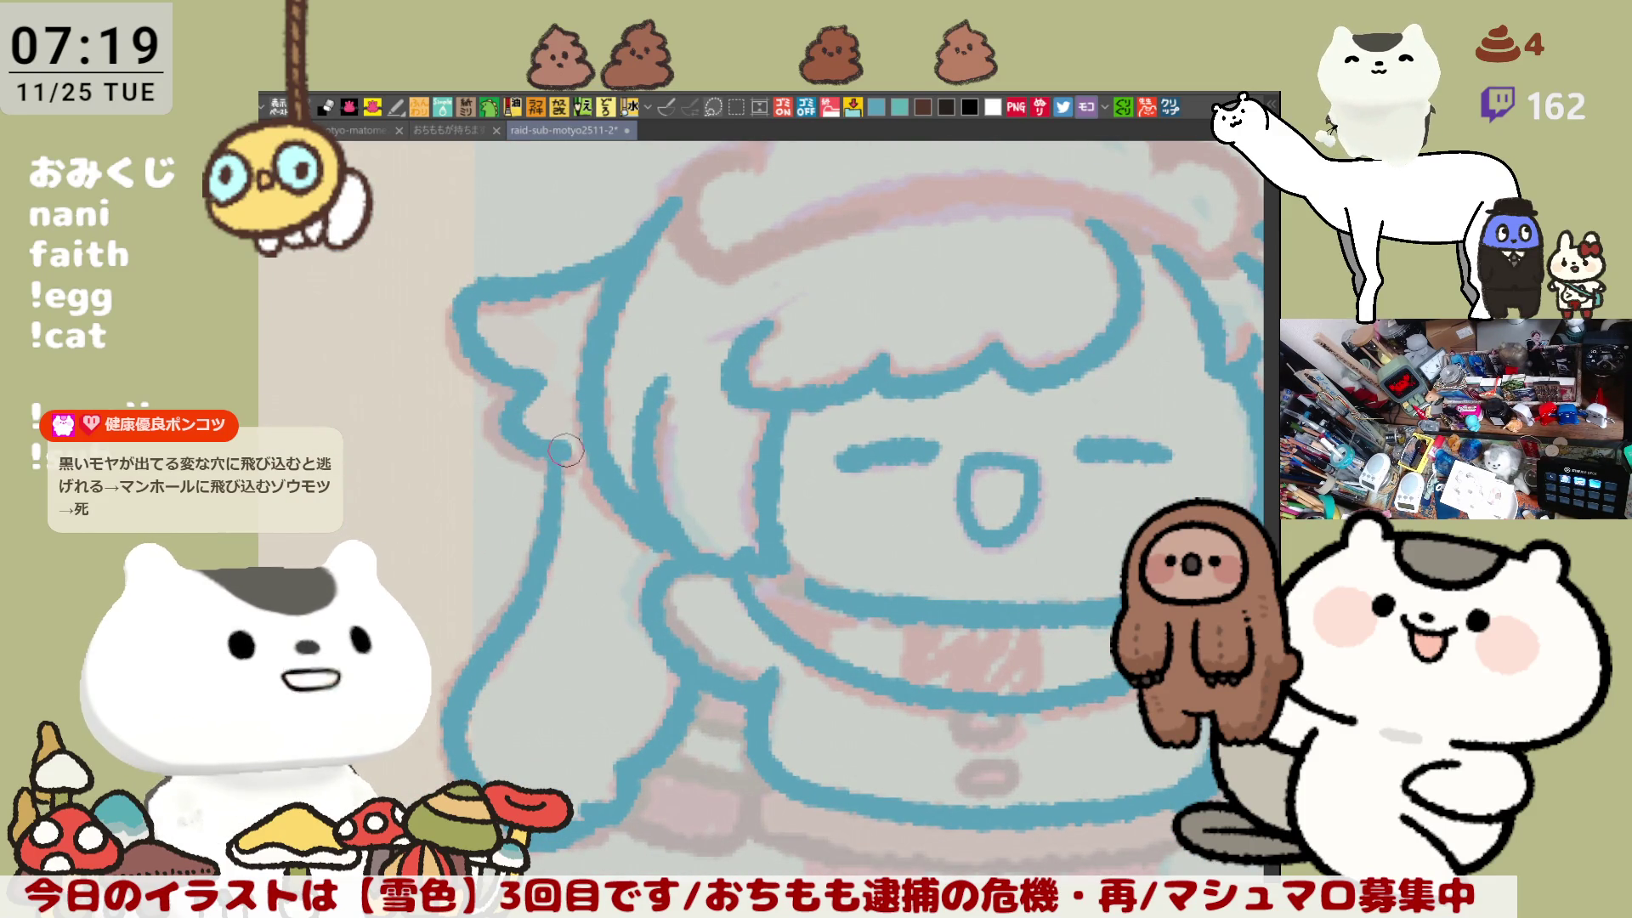
pyautogui.moveTo(544, 384); pyautogui.dragTo(596, 470)
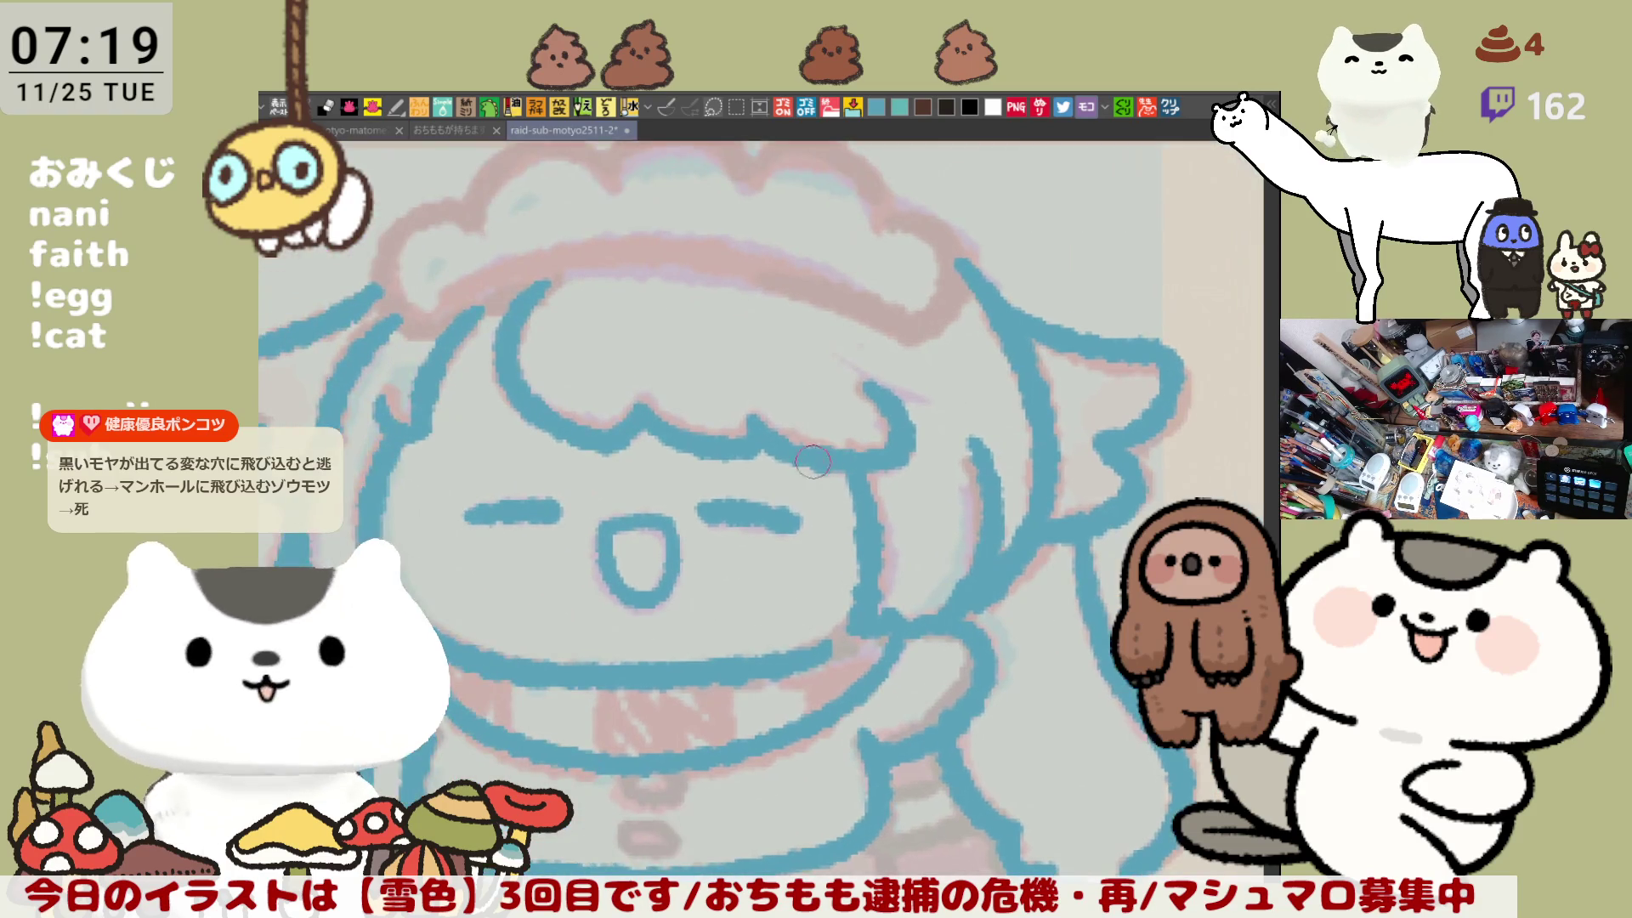
pyautogui.moveTo(627, 427); pyautogui.dragTo(748, 343)
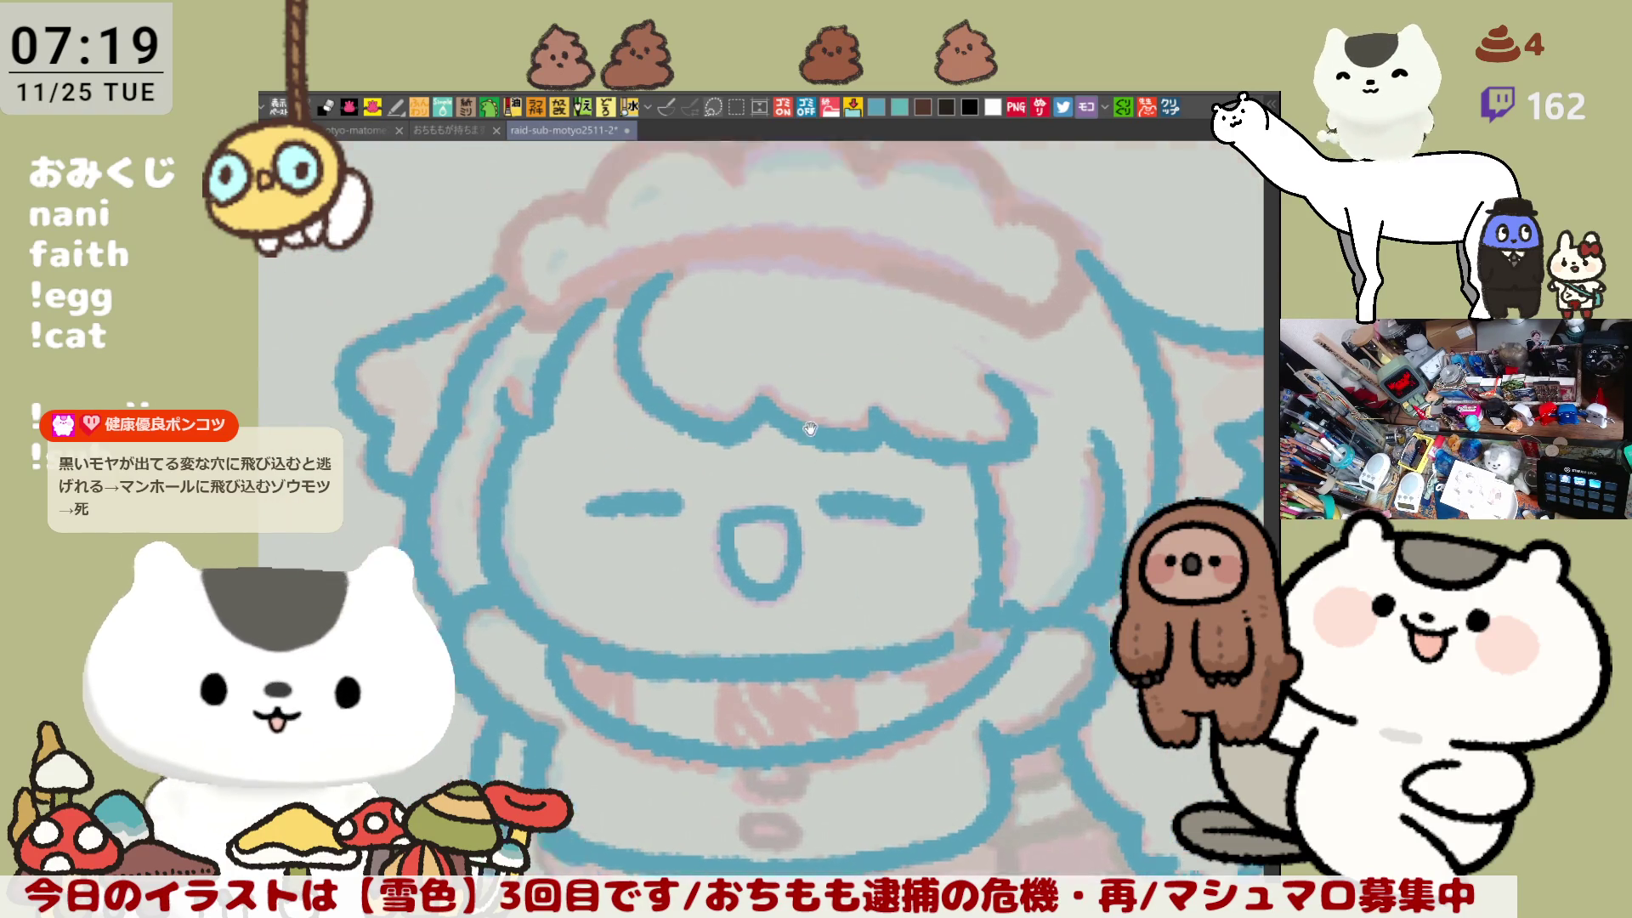
pyautogui.moveTo(595, 365); pyautogui.dragTo(1079, 384)
pyautogui.hotkey('ctrl', 'z')
# Step: Draw the headband line across the head, retrying until it sits slightly lower
pyautogui.moveTo(599, 366); pyautogui.dragTo(1020, 396)
pyautogui.hotkey('ctrl', 'z')
pyautogui.moveTo(642, 361); pyautogui.dragTo(854, 332)
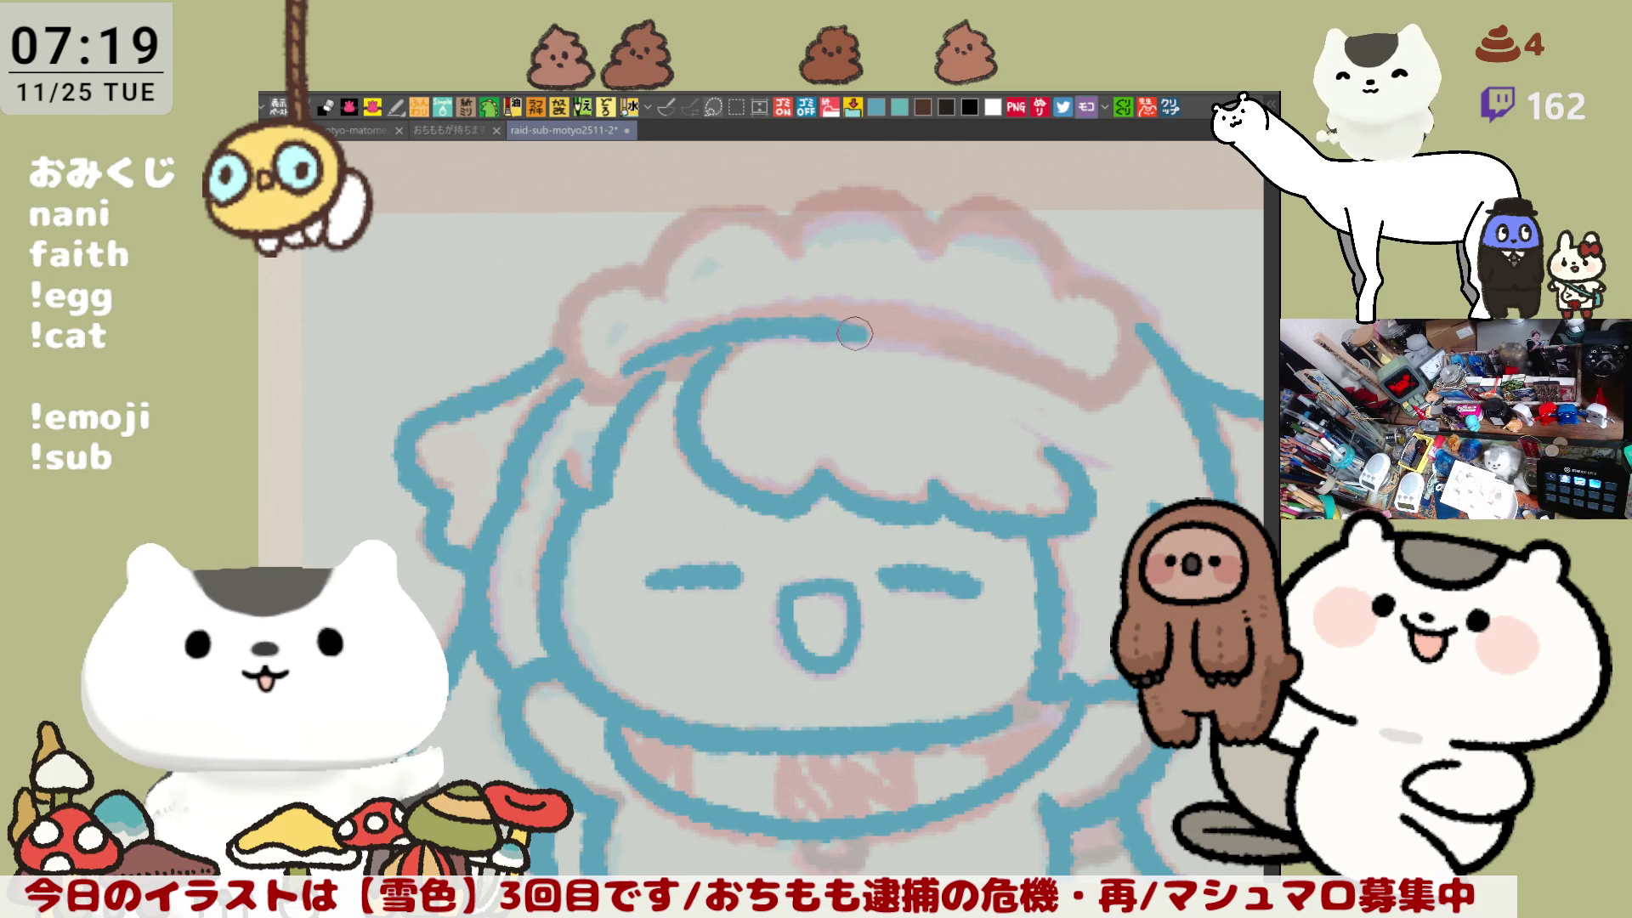
pyautogui.hotkey('ctrl', 'z')
pyautogui.moveTo(604, 374); pyautogui.dragTo(884, 332)
pyautogui.hotkey('ctrl', 'z')
pyautogui.moveTo(607, 374); pyautogui.dragTo(909, 328)
pyautogui.hotkey('ctrl', 'z')
pyautogui.moveTo(600, 391)
pyautogui.mouseDown()
pyautogui.moveTo(854, 347)
pyautogui.moveTo(1009, 368)
pyautogui.mouseUp()
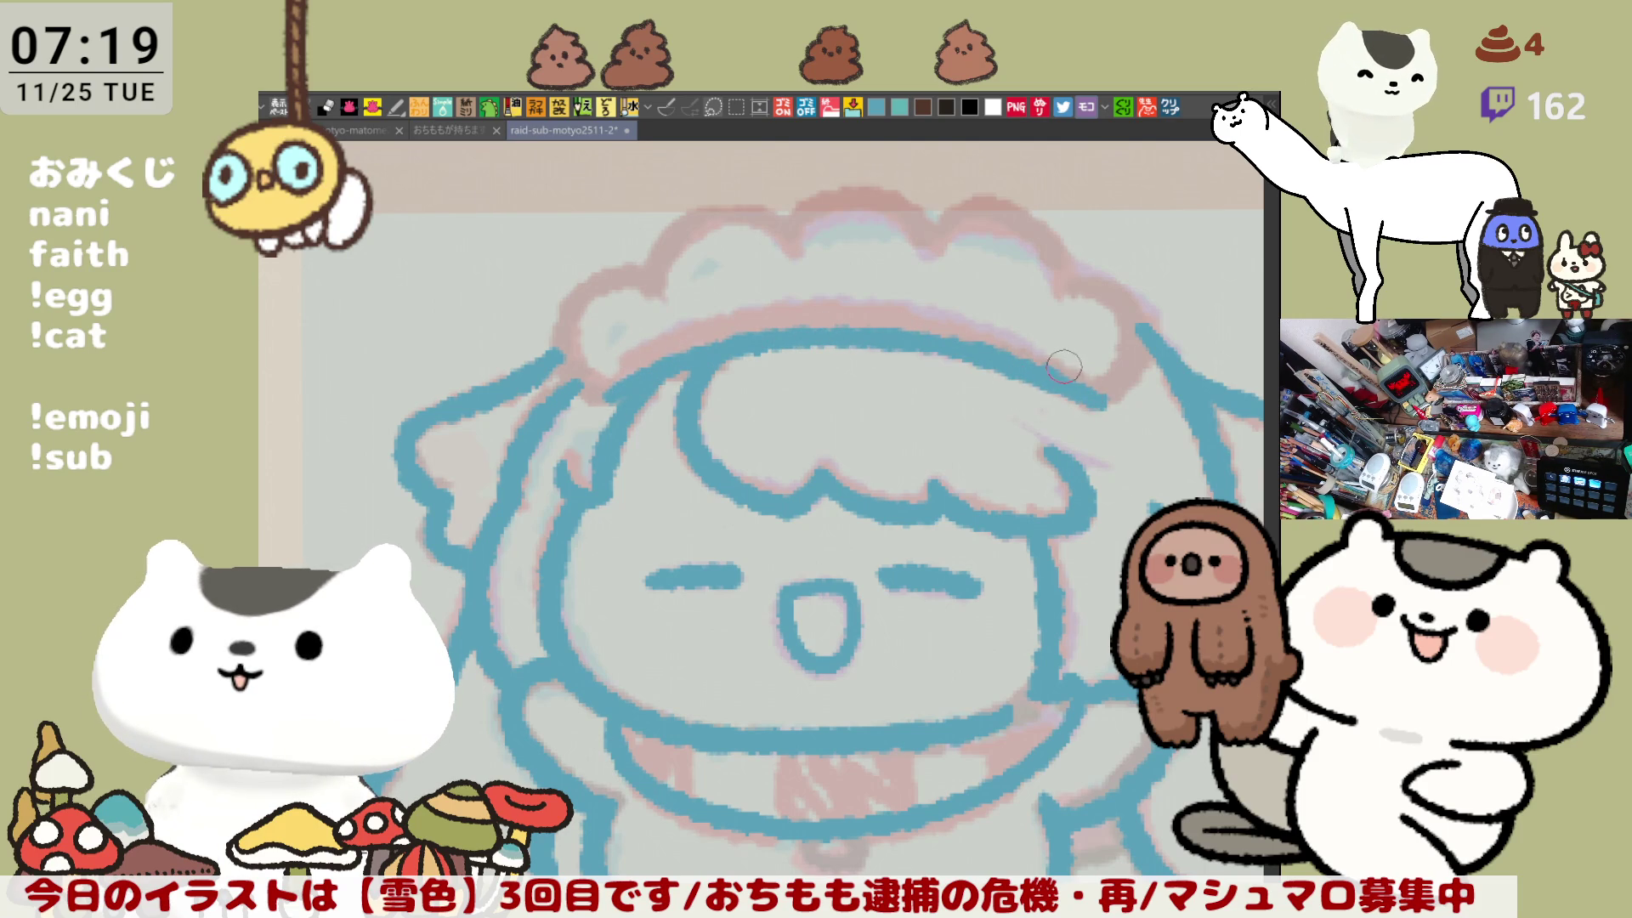
# Step: Redraw the headband in sections, extending it rightward and curving its right end downward
pyautogui.moveTo(1001, 567)
pyautogui.mouseDown()
pyautogui.moveTo(963, 348)
pyautogui.moveTo(954, 582)
pyautogui.mouseUp()
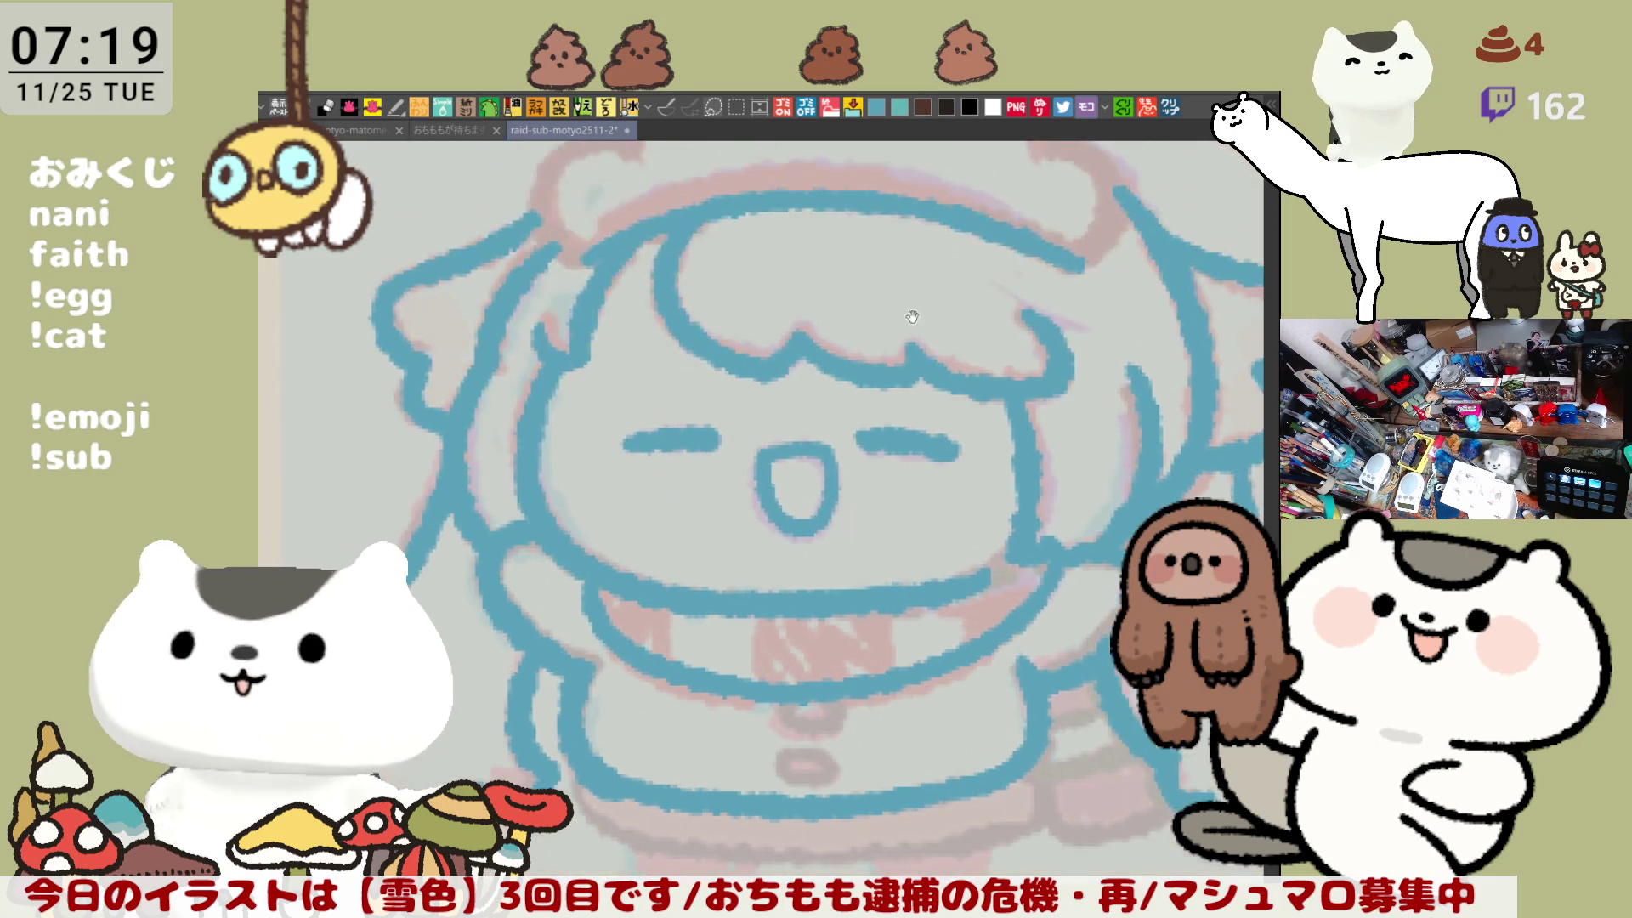
pyautogui.moveTo(577, 383); pyautogui.dragTo(769, 289)
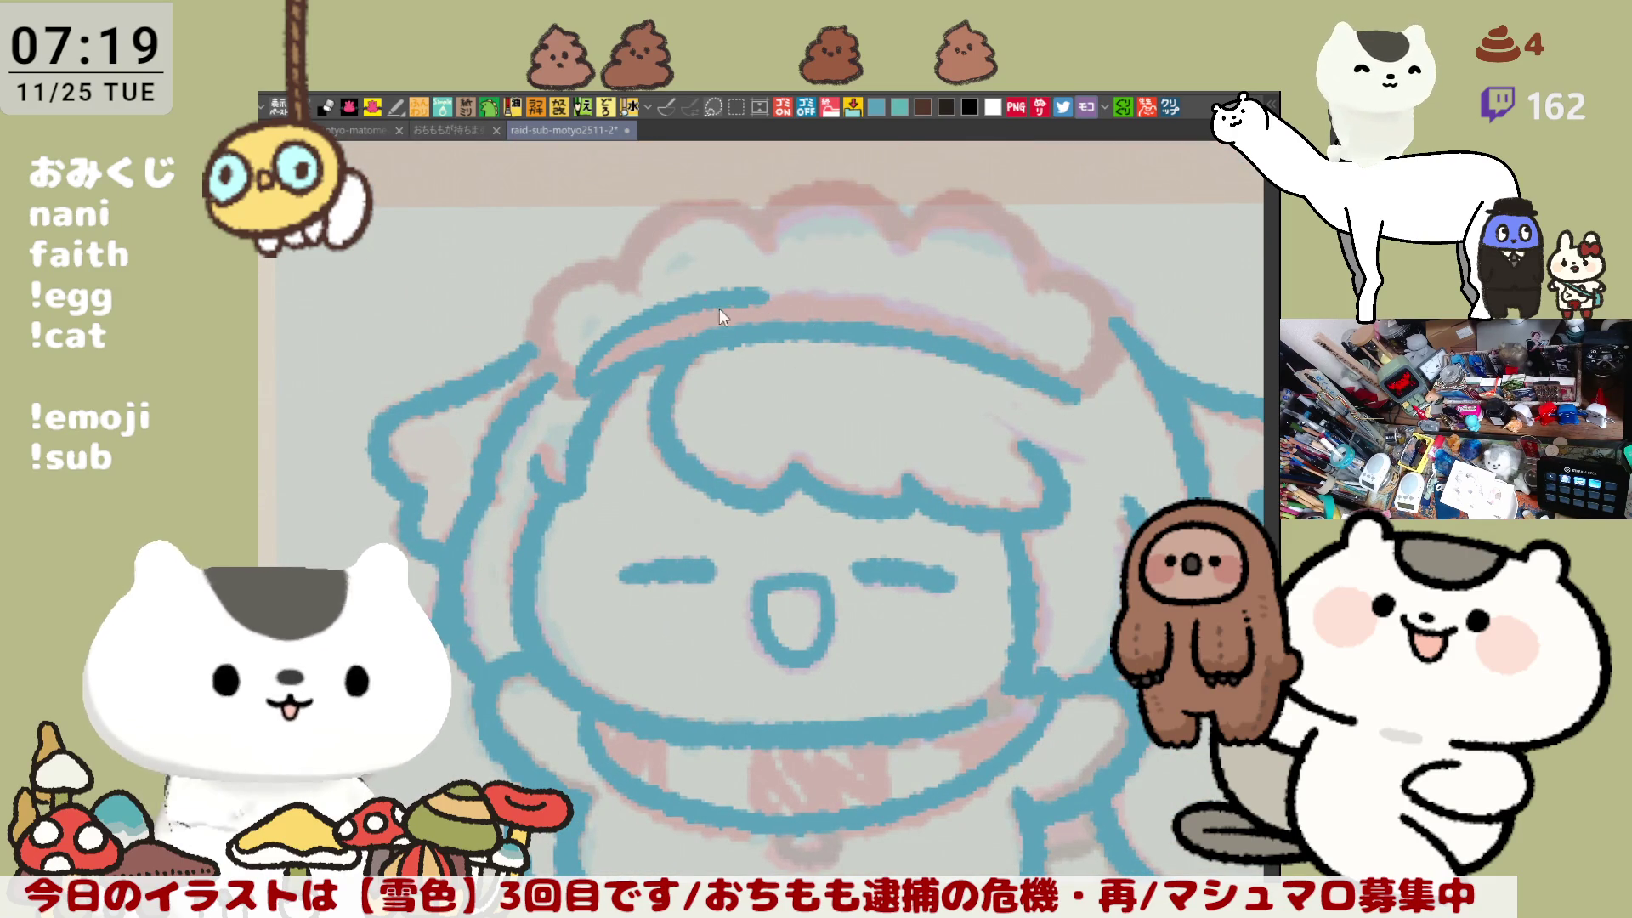
pyautogui.moveTo(660, 314); pyautogui.dragTo(880, 294)
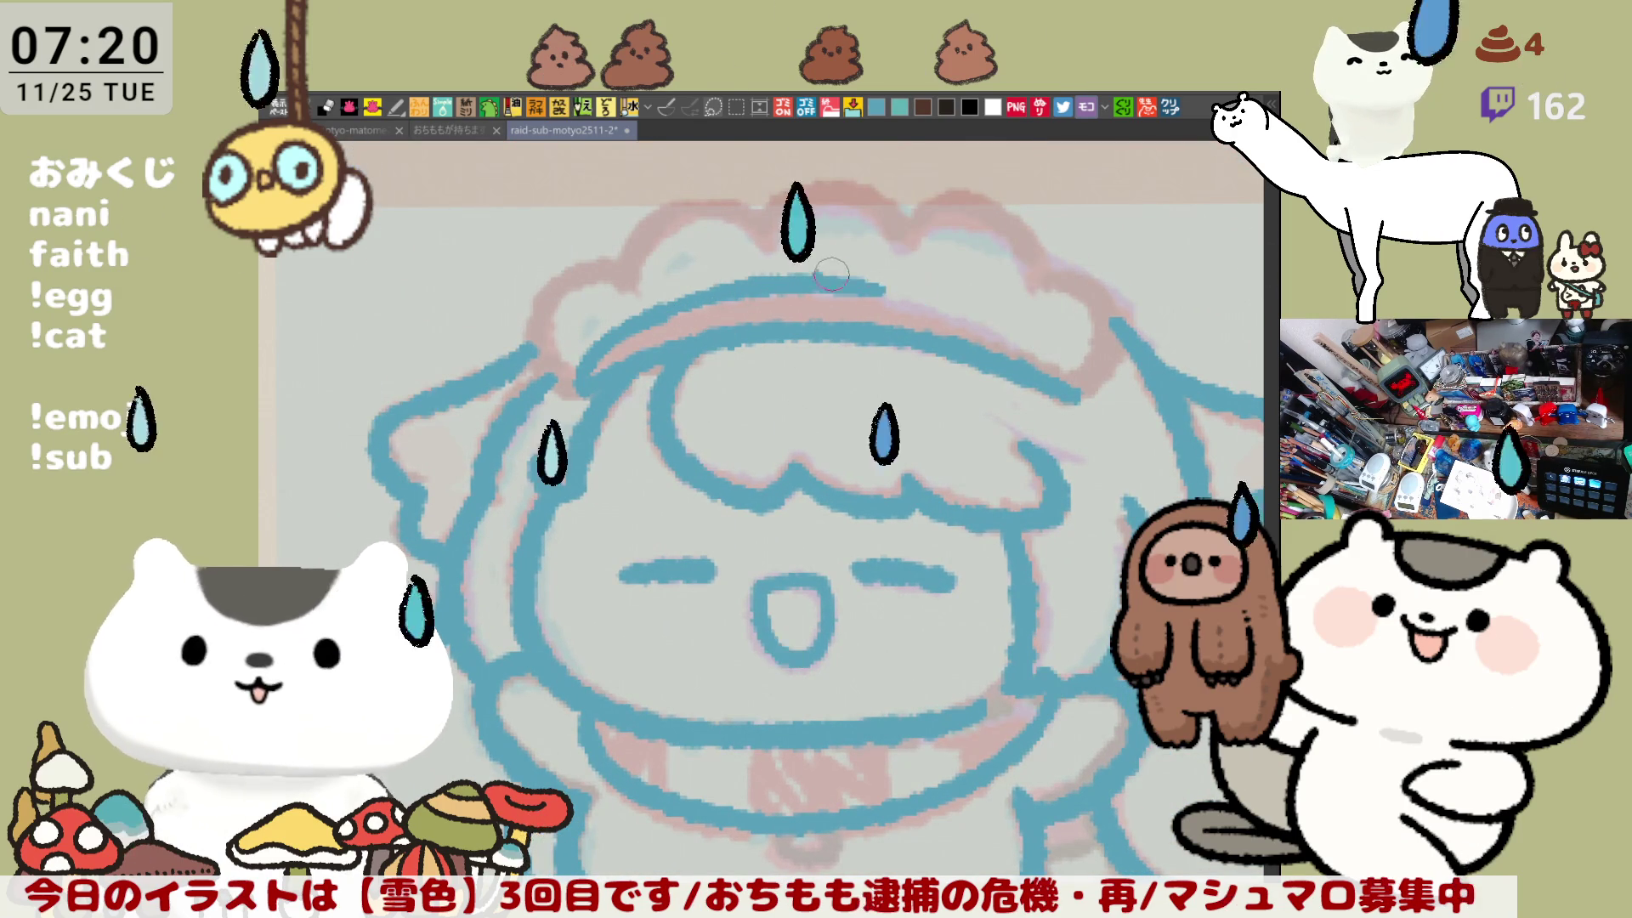
pyautogui.moveTo(849, 285); pyautogui.dragTo(969, 313)
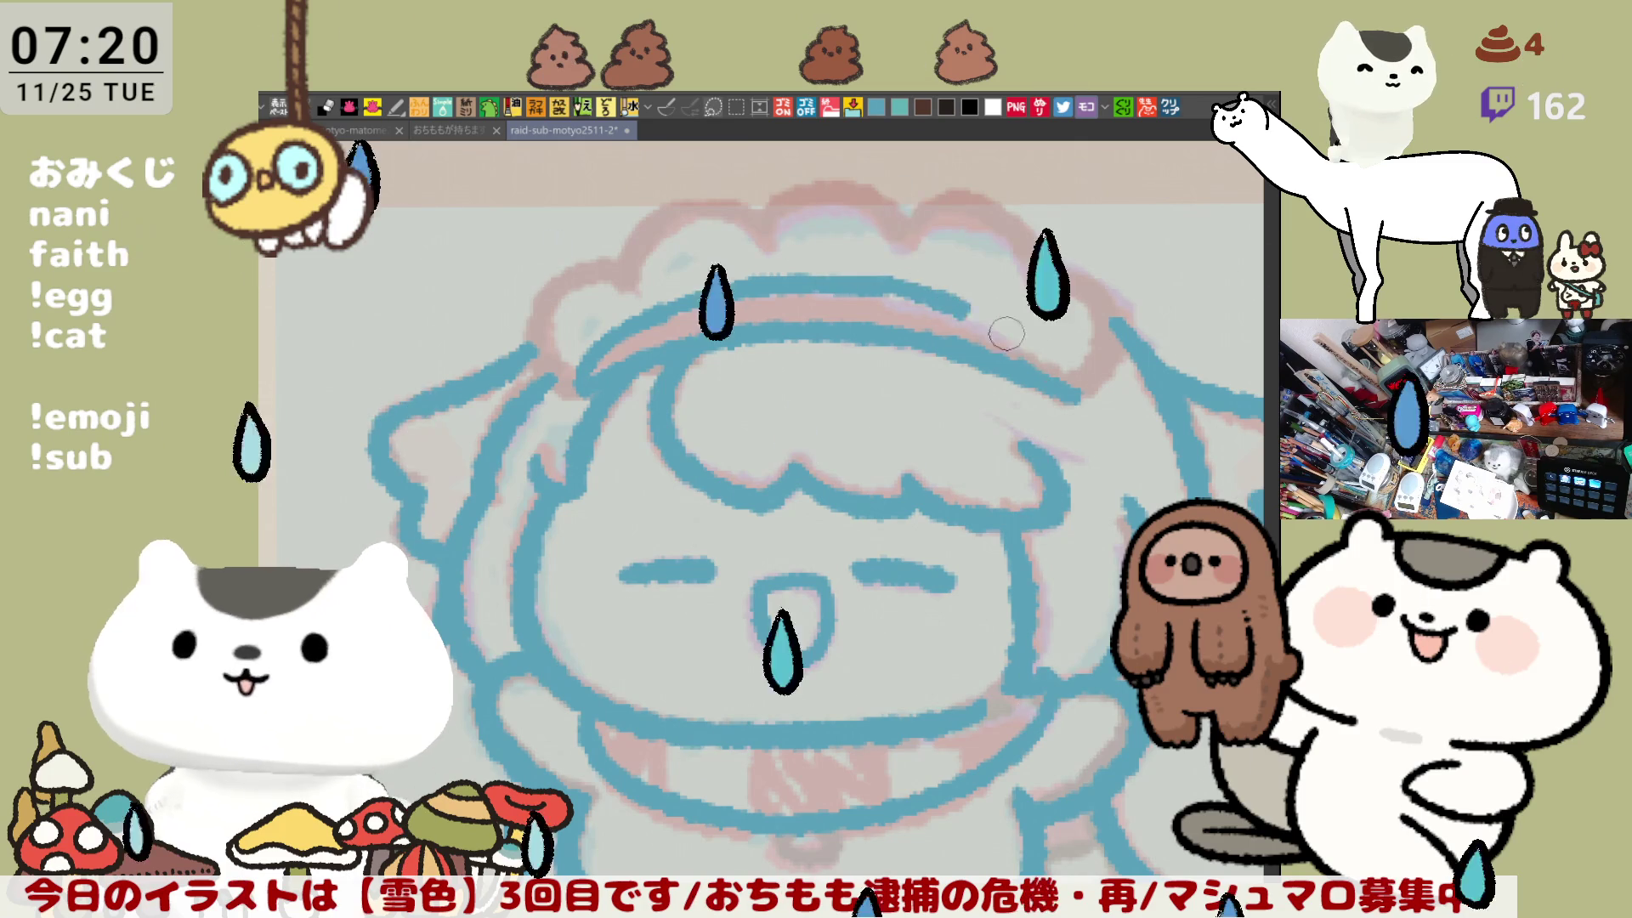
pyautogui.hotkey('ctrl', 'z')
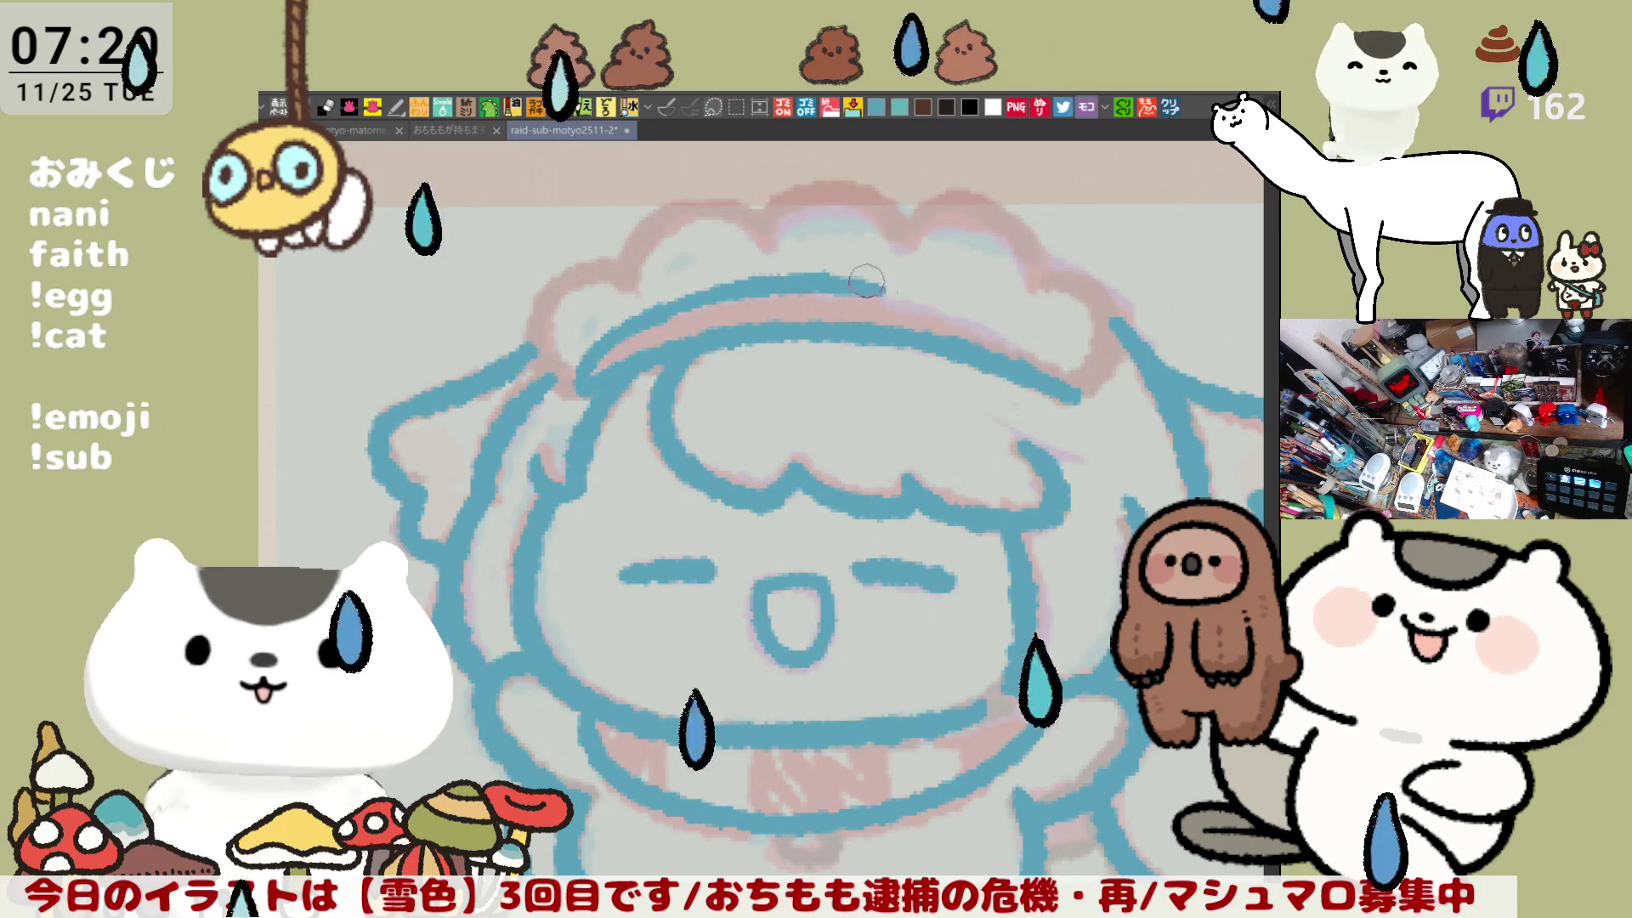
pyautogui.moveTo(863, 293); pyautogui.dragTo(1020, 327)
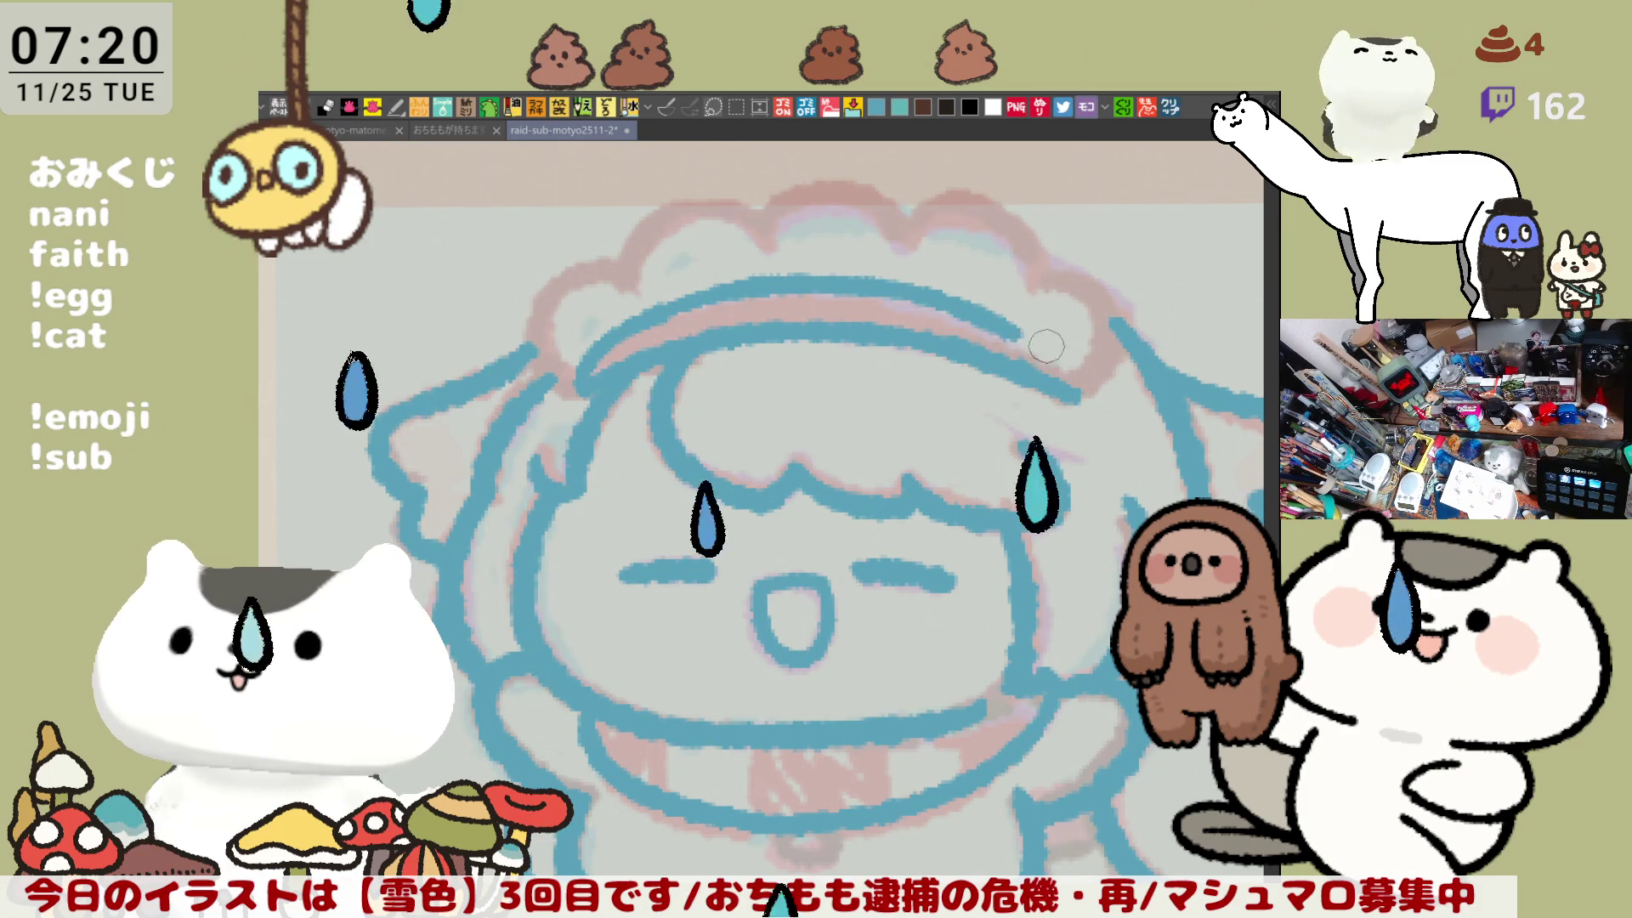
pyautogui.moveTo(1015, 339); pyautogui.dragTo(1078, 395)
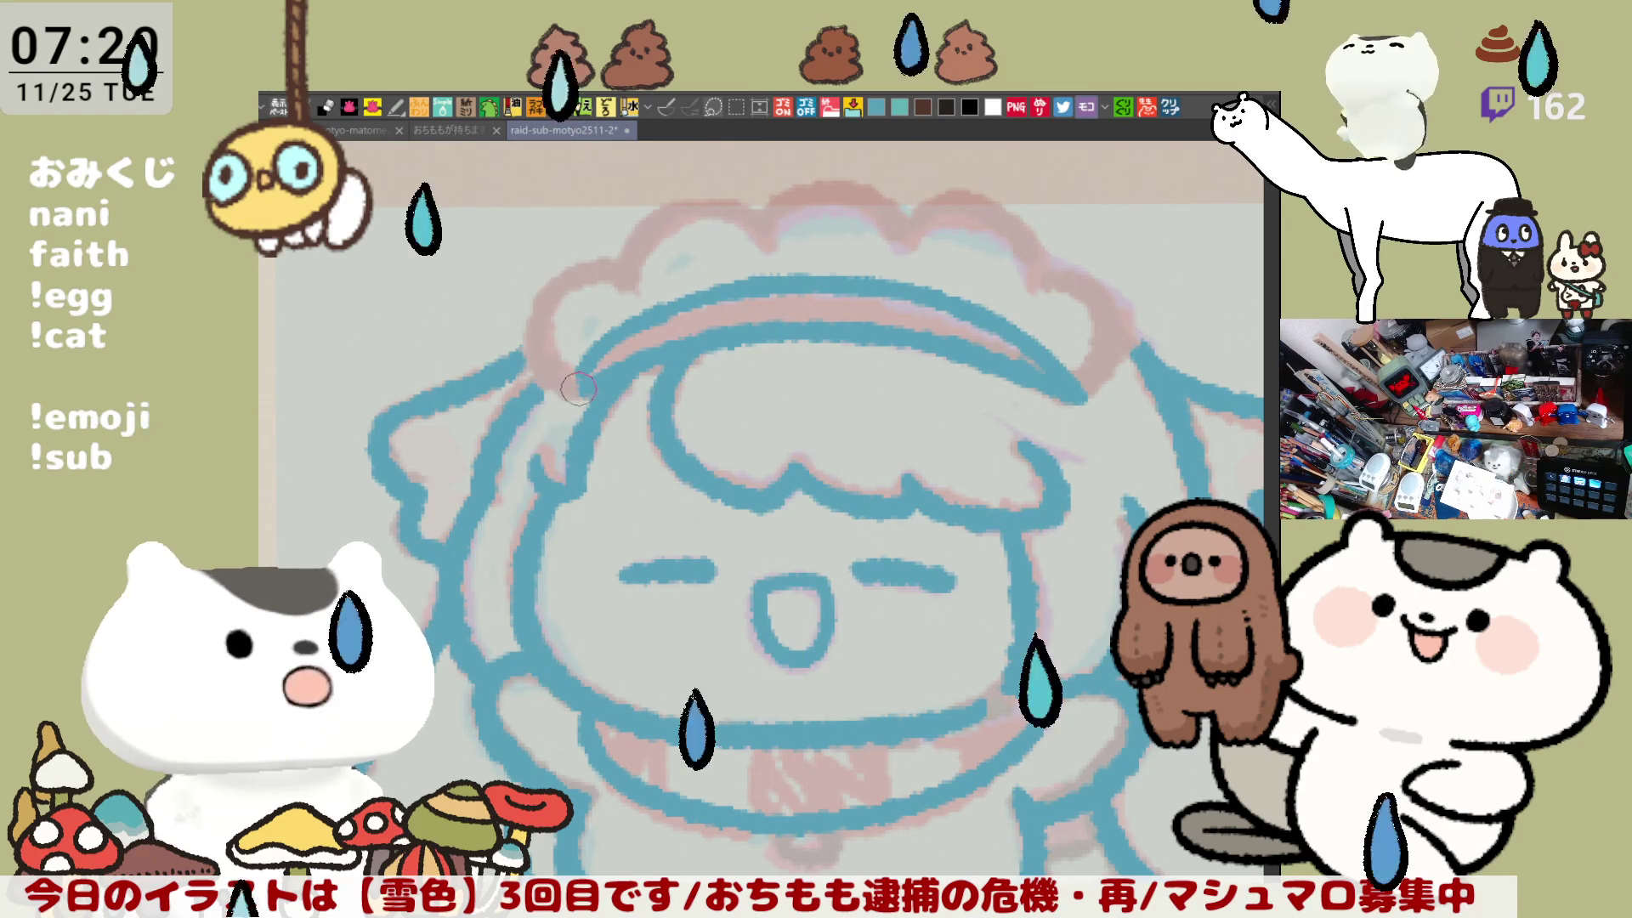
# Step: Outline the head's upper-left edge, redrawing it to curve toward the right
pyautogui.moveTo(551, 285); pyautogui.dragTo(537, 368)
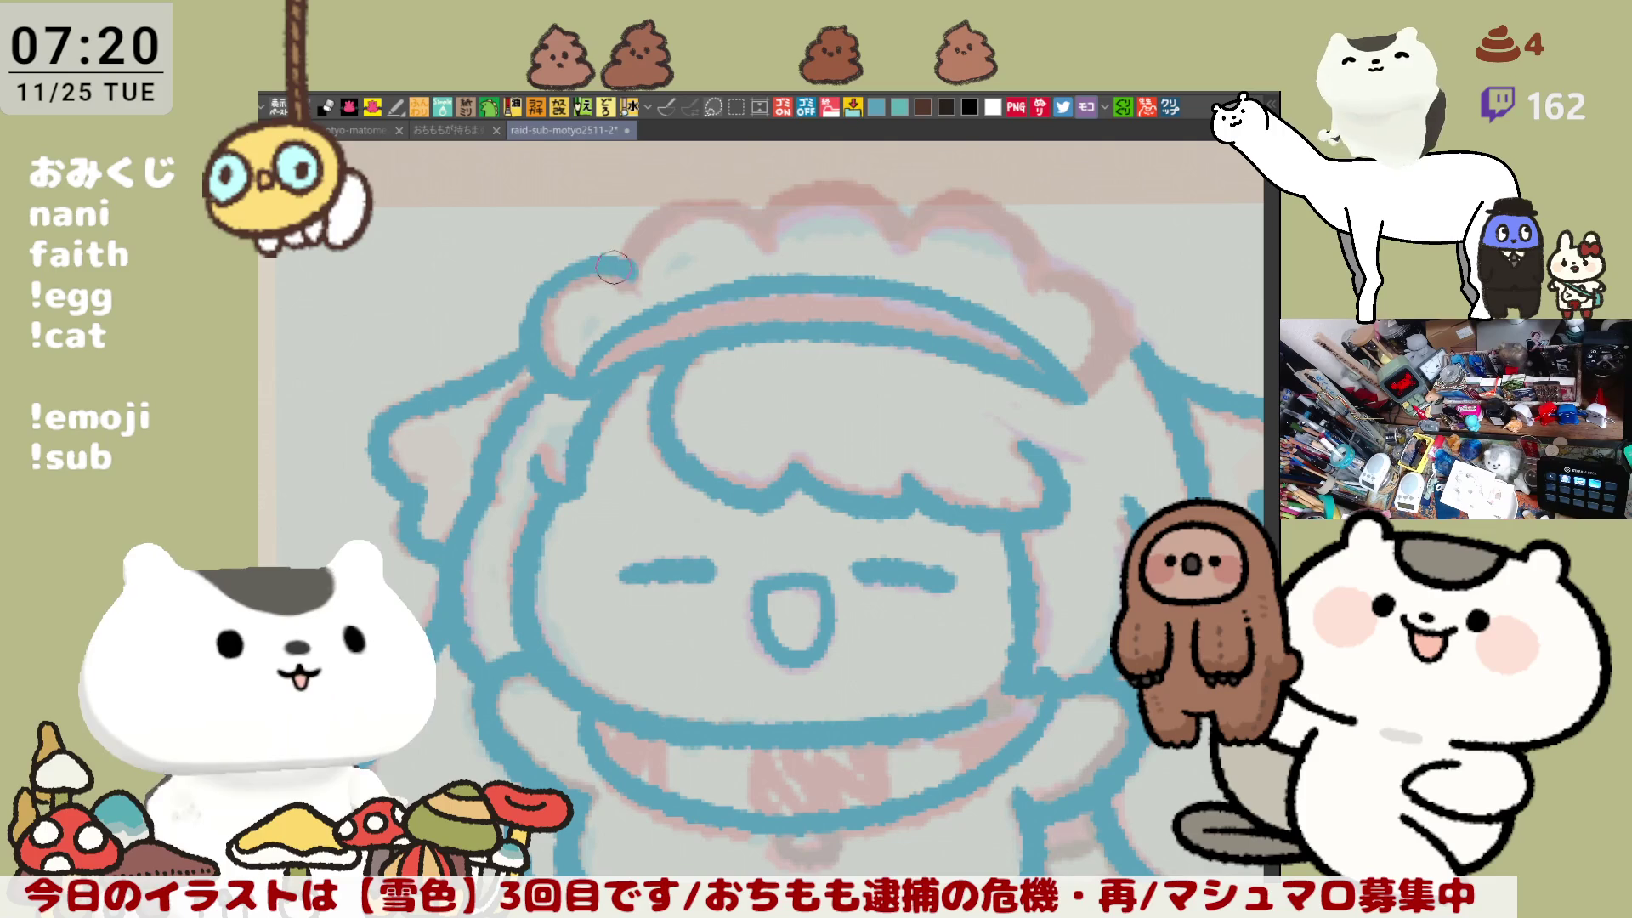
pyautogui.hotkey('ctrl', 'z')
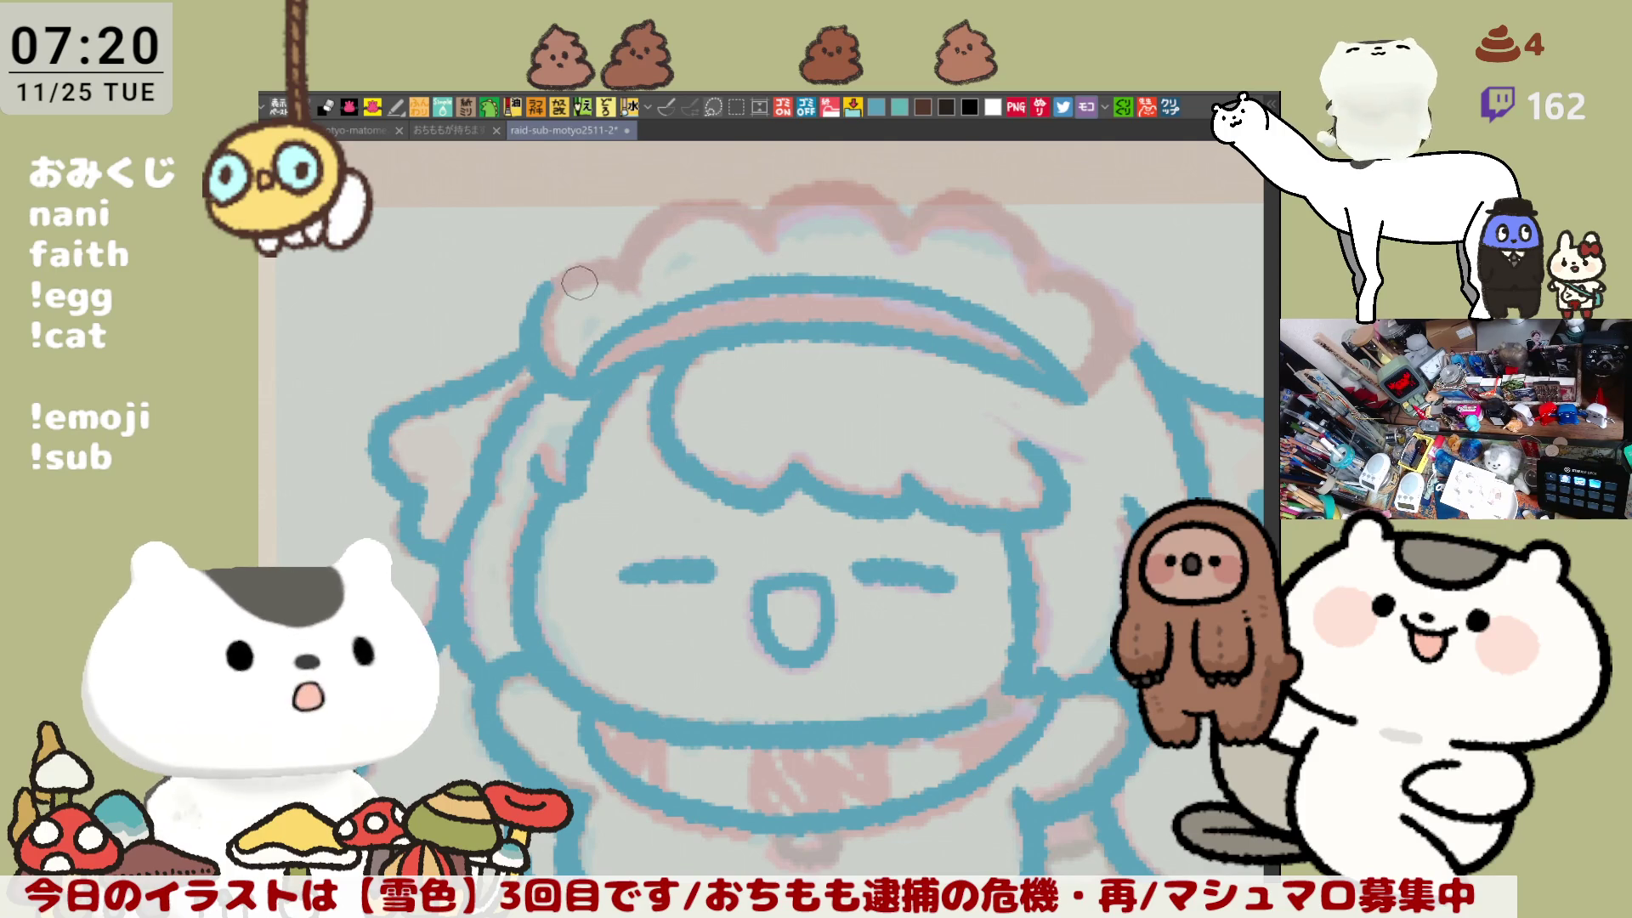
pyautogui.hotkey('ctrl', 'z')
pyautogui.hotkey('ctrl', 'z')
pyautogui.hotkey('ctrl', 'z')
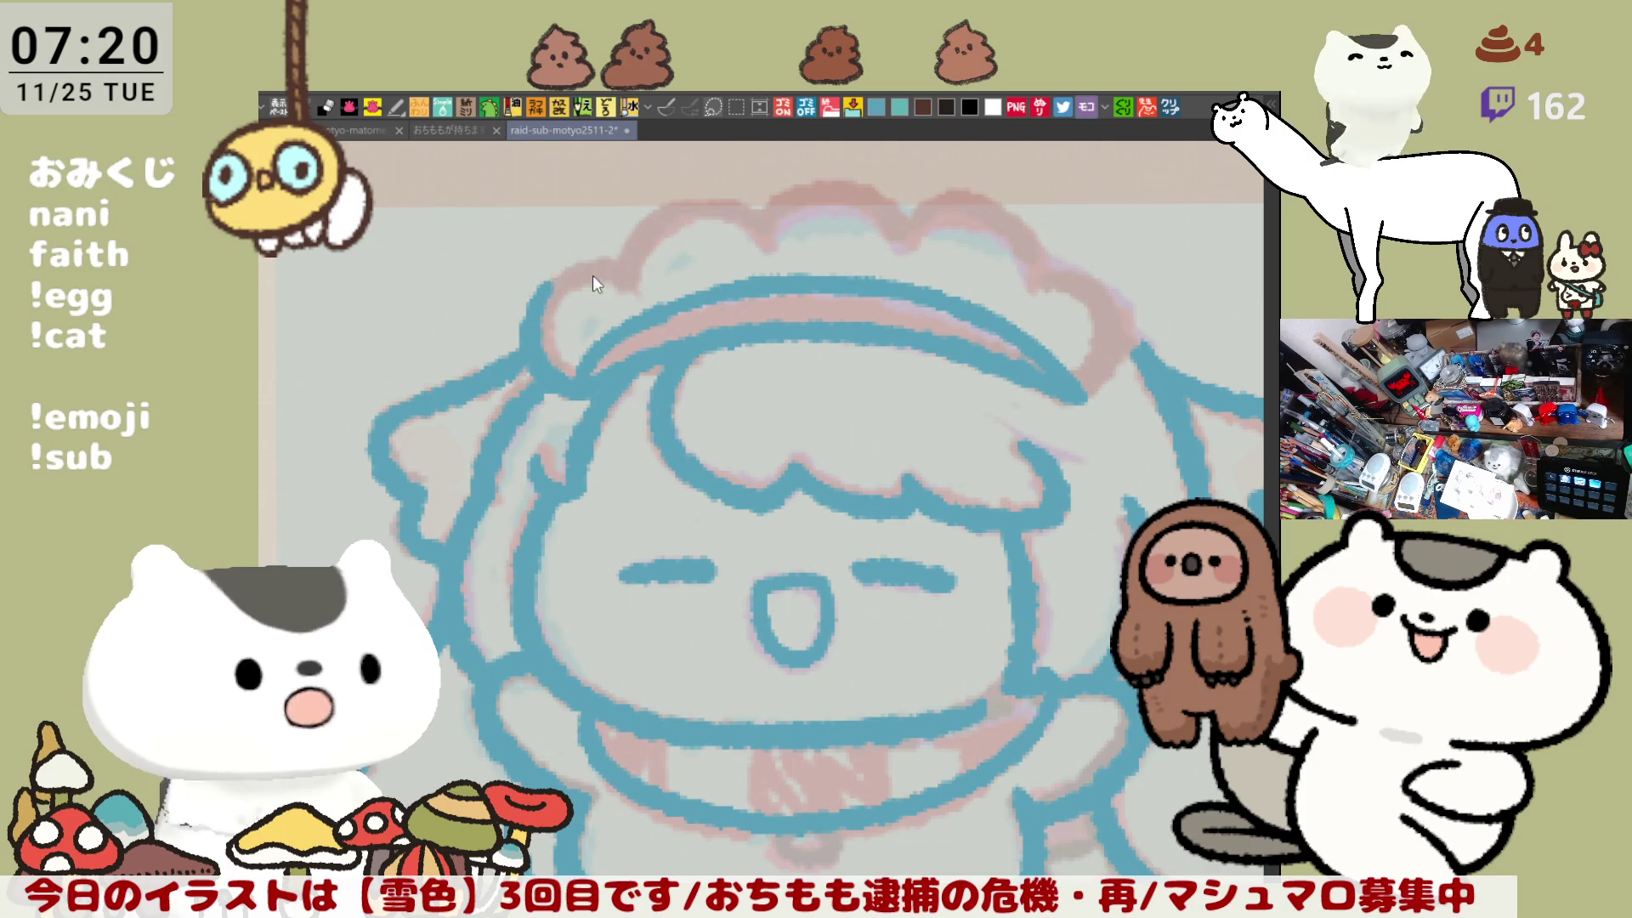
pyautogui.hotkey('ctrl', 'z')
pyautogui.hotkey('ctrl', 'z')
pyautogui.moveTo(554, 279); pyautogui.dragTo(626, 273)
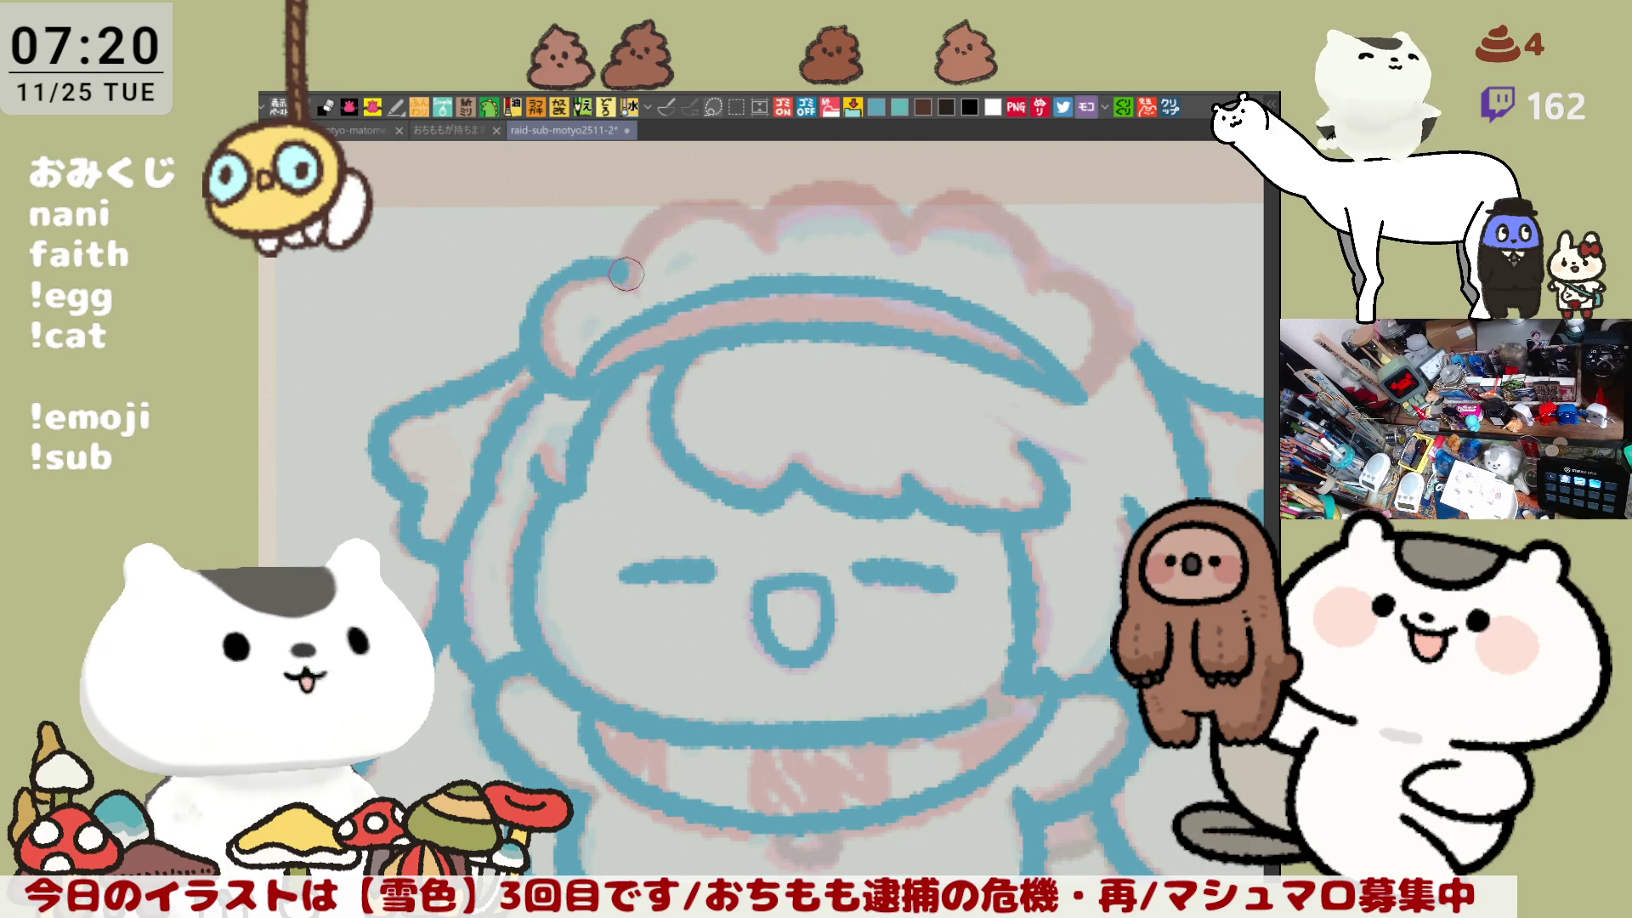
# Step: With the canvas mirrored horizontally, draw the arc over the top of the flap
pyautogui.press('h')
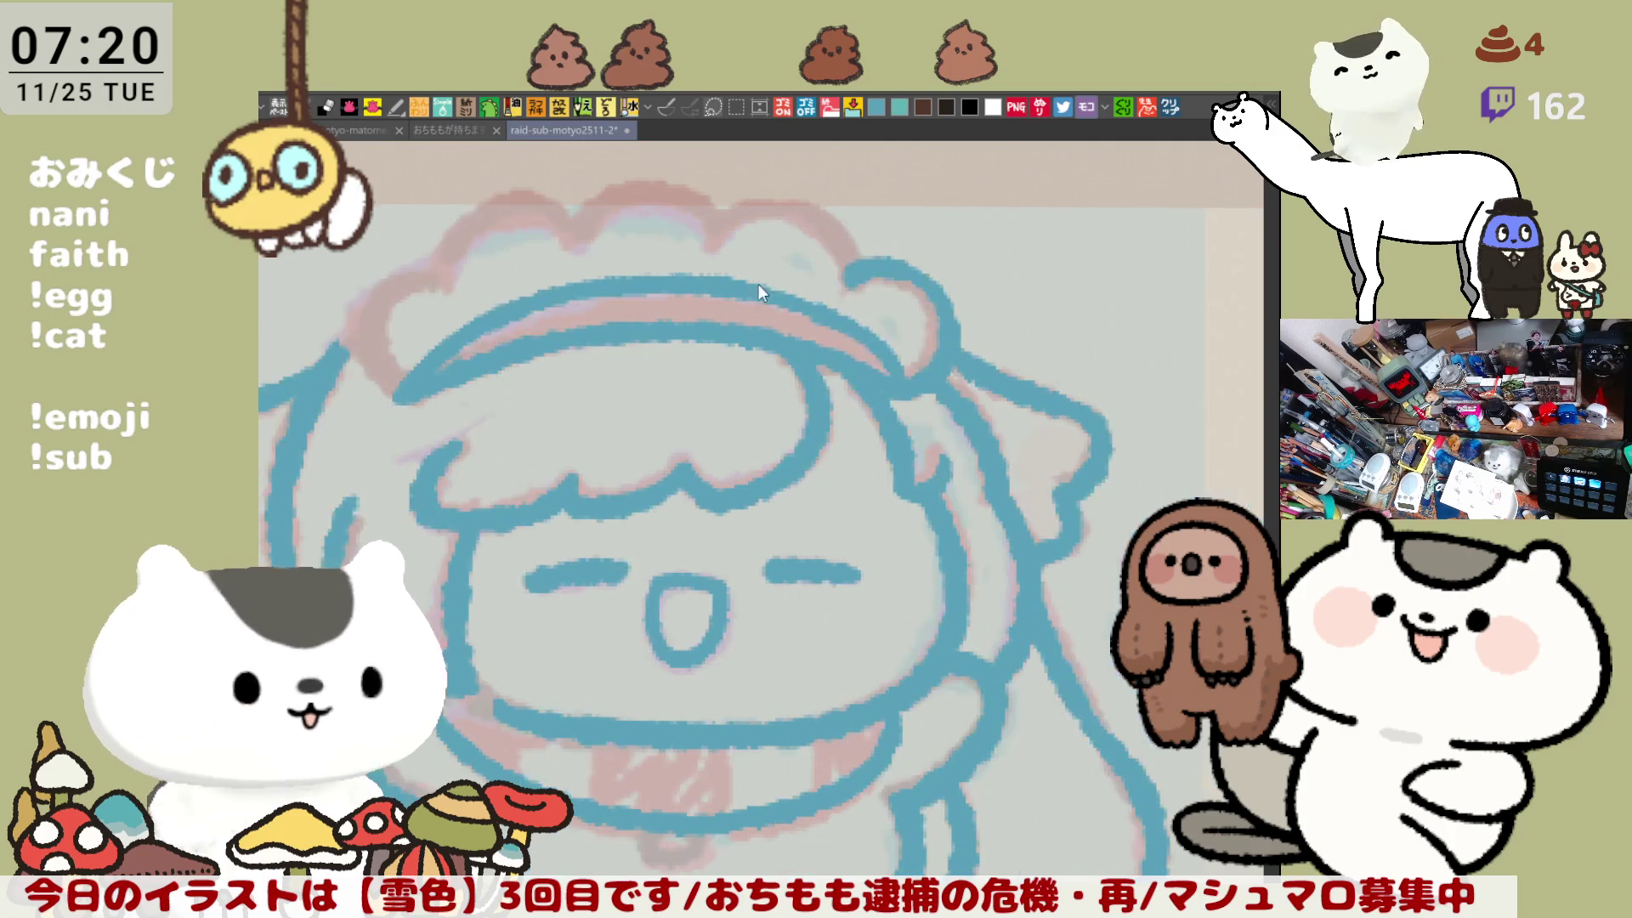
pyautogui.moveTo(715, 239); pyautogui.dragTo(850, 259)
pyautogui.hotkey('ctrl', 'z')
pyautogui.moveTo(716, 241); pyautogui.dragTo(838, 249)
pyautogui.hotkey('ctrl', 'z')
pyautogui.moveTo(716, 241); pyautogui.dragTo(850, 272)
pyautogui.hotkey('ctrl', 'z')
pyautogui.moveTo(710, 244)
pyautogui.mouseDown()
pyautogui.moveTo(728, 217)
pyautogui.moveTo(850, 271)
pyautogui.mouseUp()
pyautogui.hotkey('ctrl', 'z')
pyautogui.moveTo(718, 242)
pyautogui.mouseDown()
pyautogui.moveTo(799, 203)
pyautogui.moveTo(850, 259)
pyautogui.mouseUp()
# Step: Outline a bump and the left edge of the fluffy hair top
pyautogui.moveTo(647, 212); pyautogui.dragTo(822, 250)
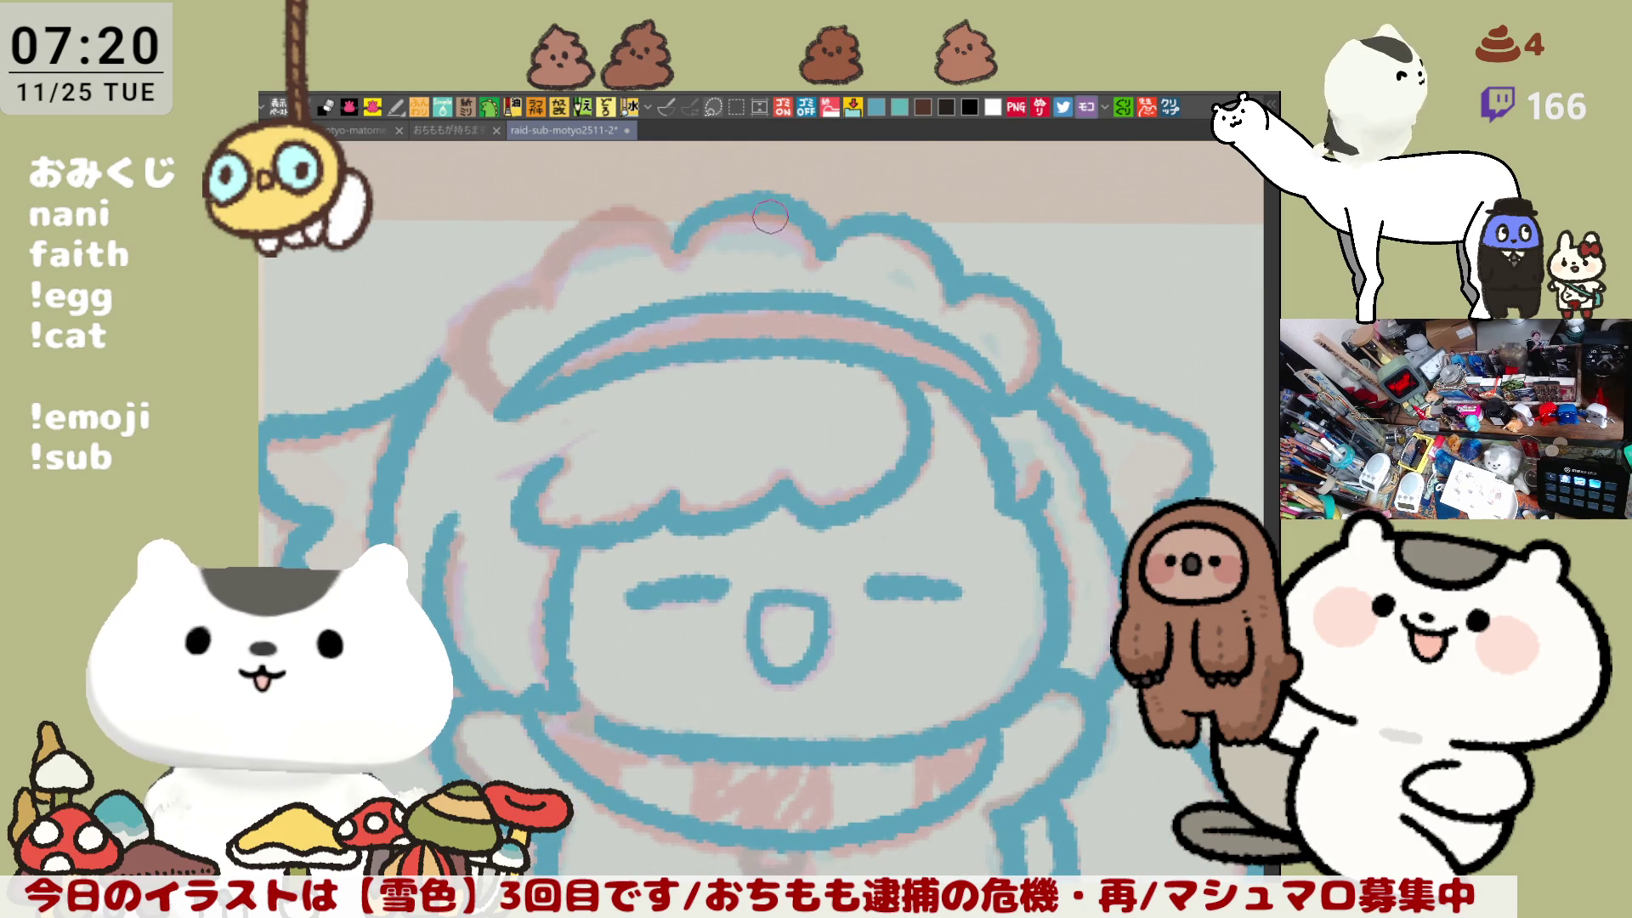
pyautogui.moveTo(546, 291); pyautogui.dragTo(676, 232)
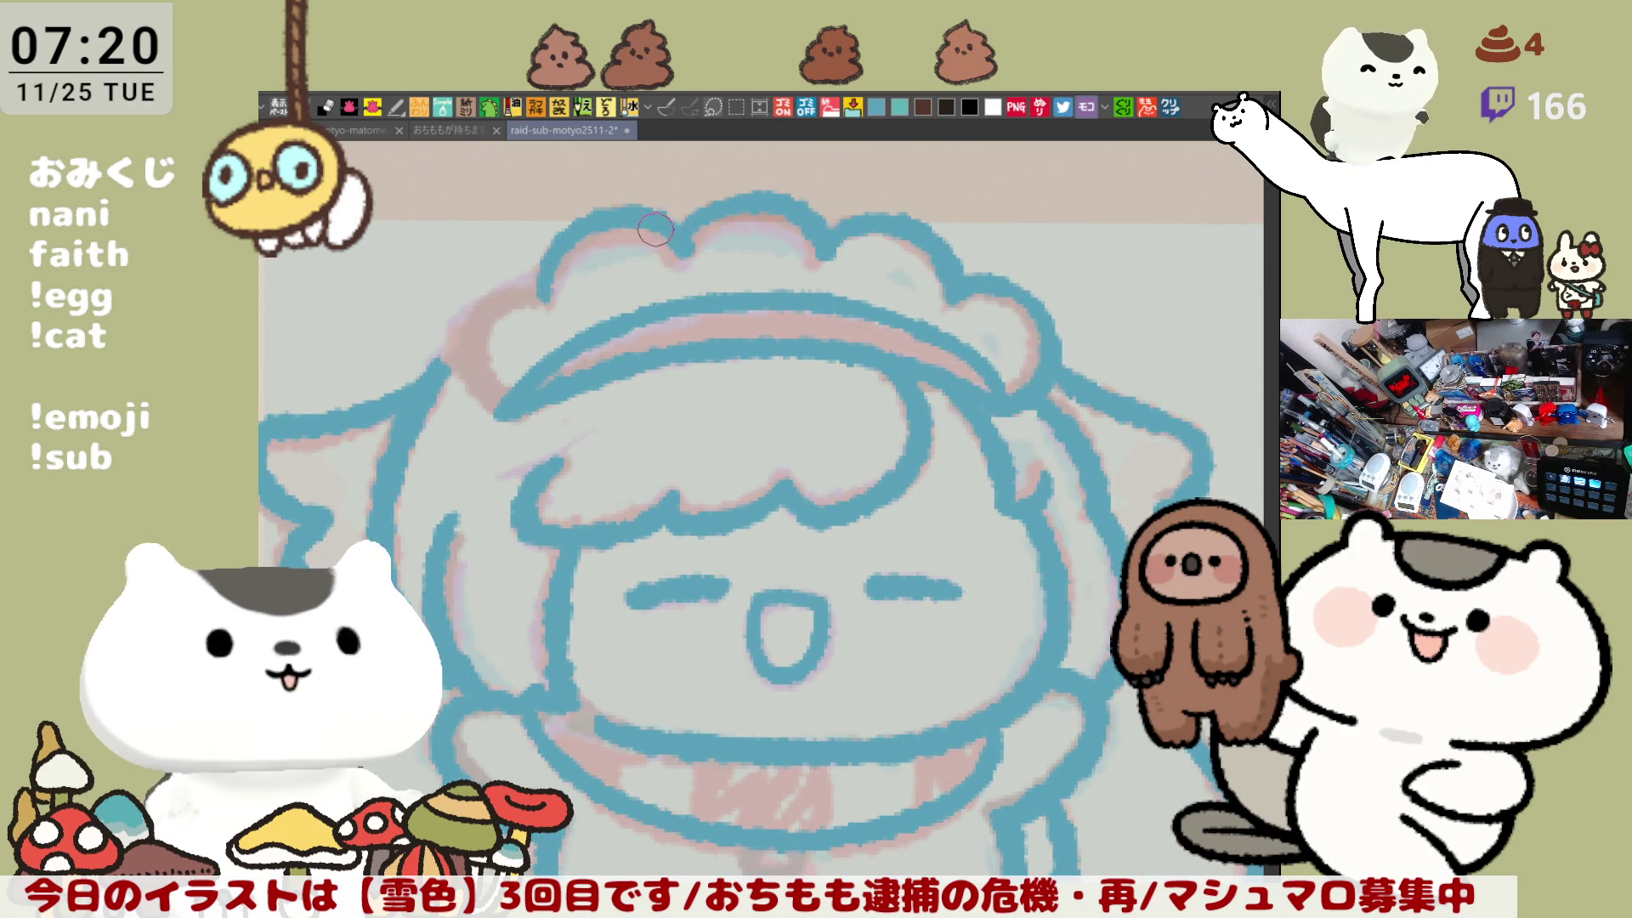
pyautogui.moveTo(508, 299)
pyautogui.mouseDown()
pyautogui.moveTo(574, 312)
pyautogui.moveTo(536, 403)
pyautogui.mouseUp()
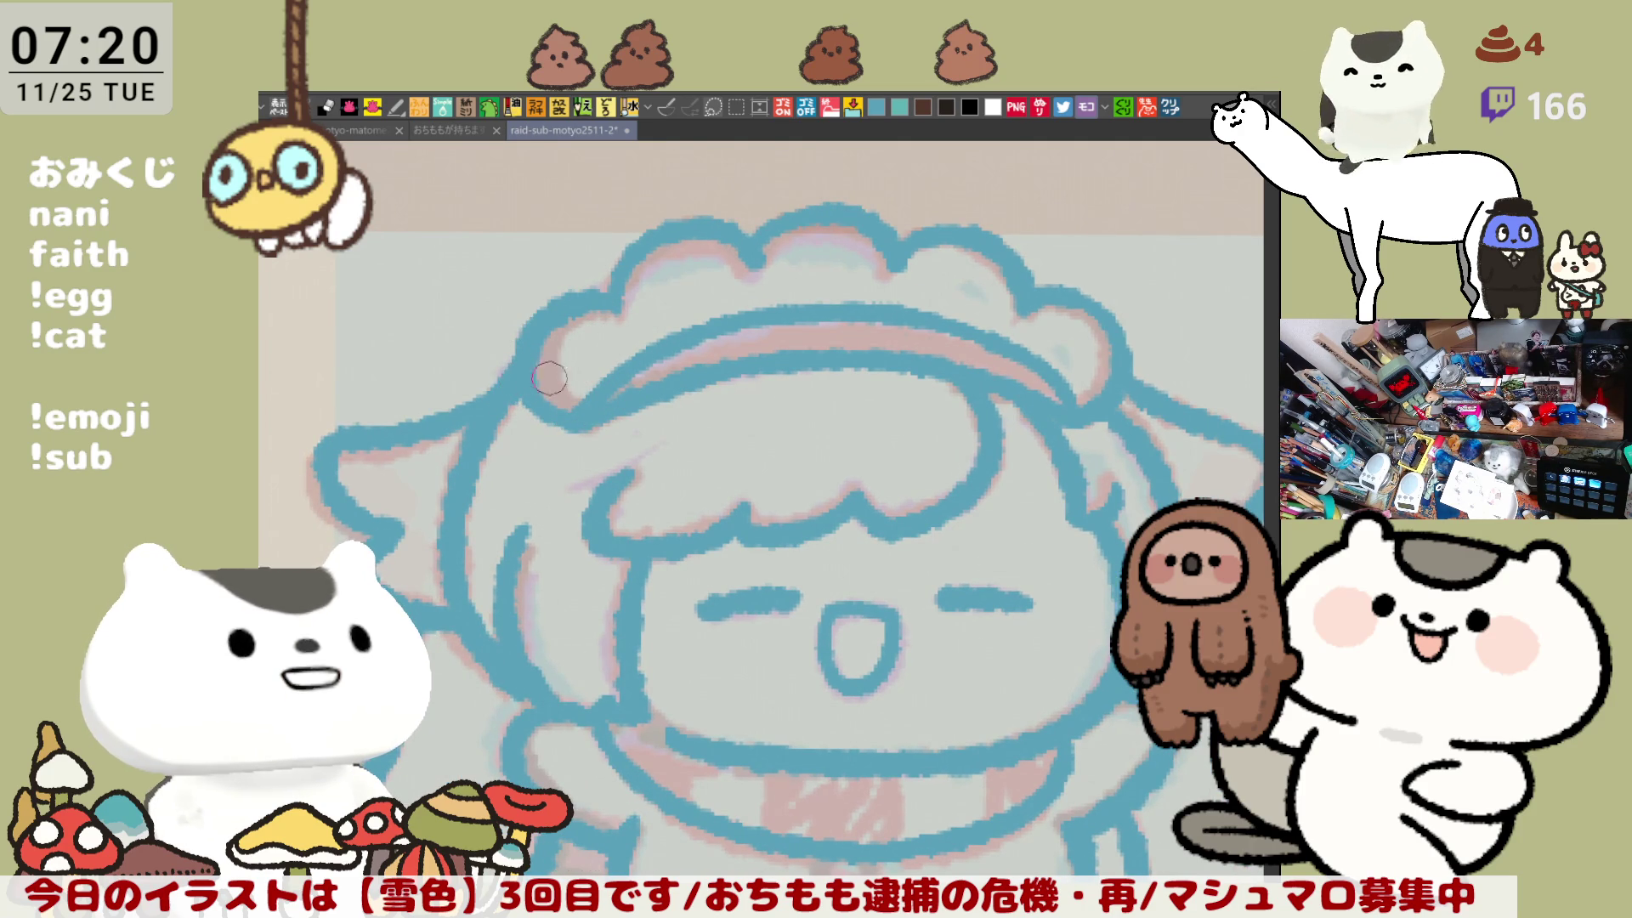
pyautogui.moveTo(549, 377); pyautogui.dragTo(539, 467)
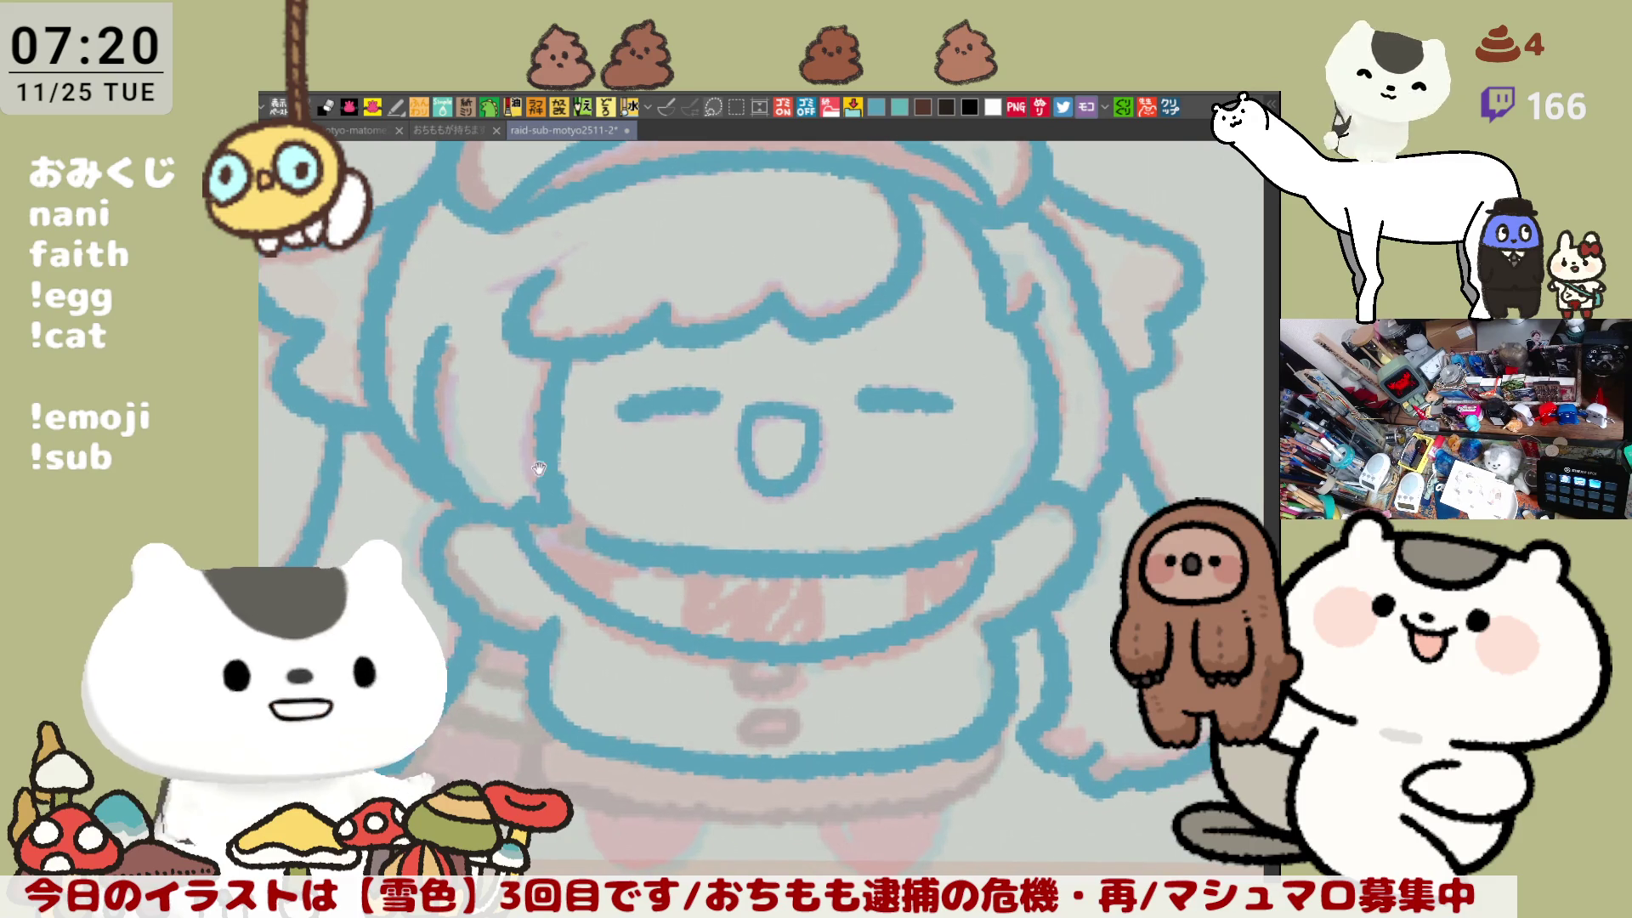
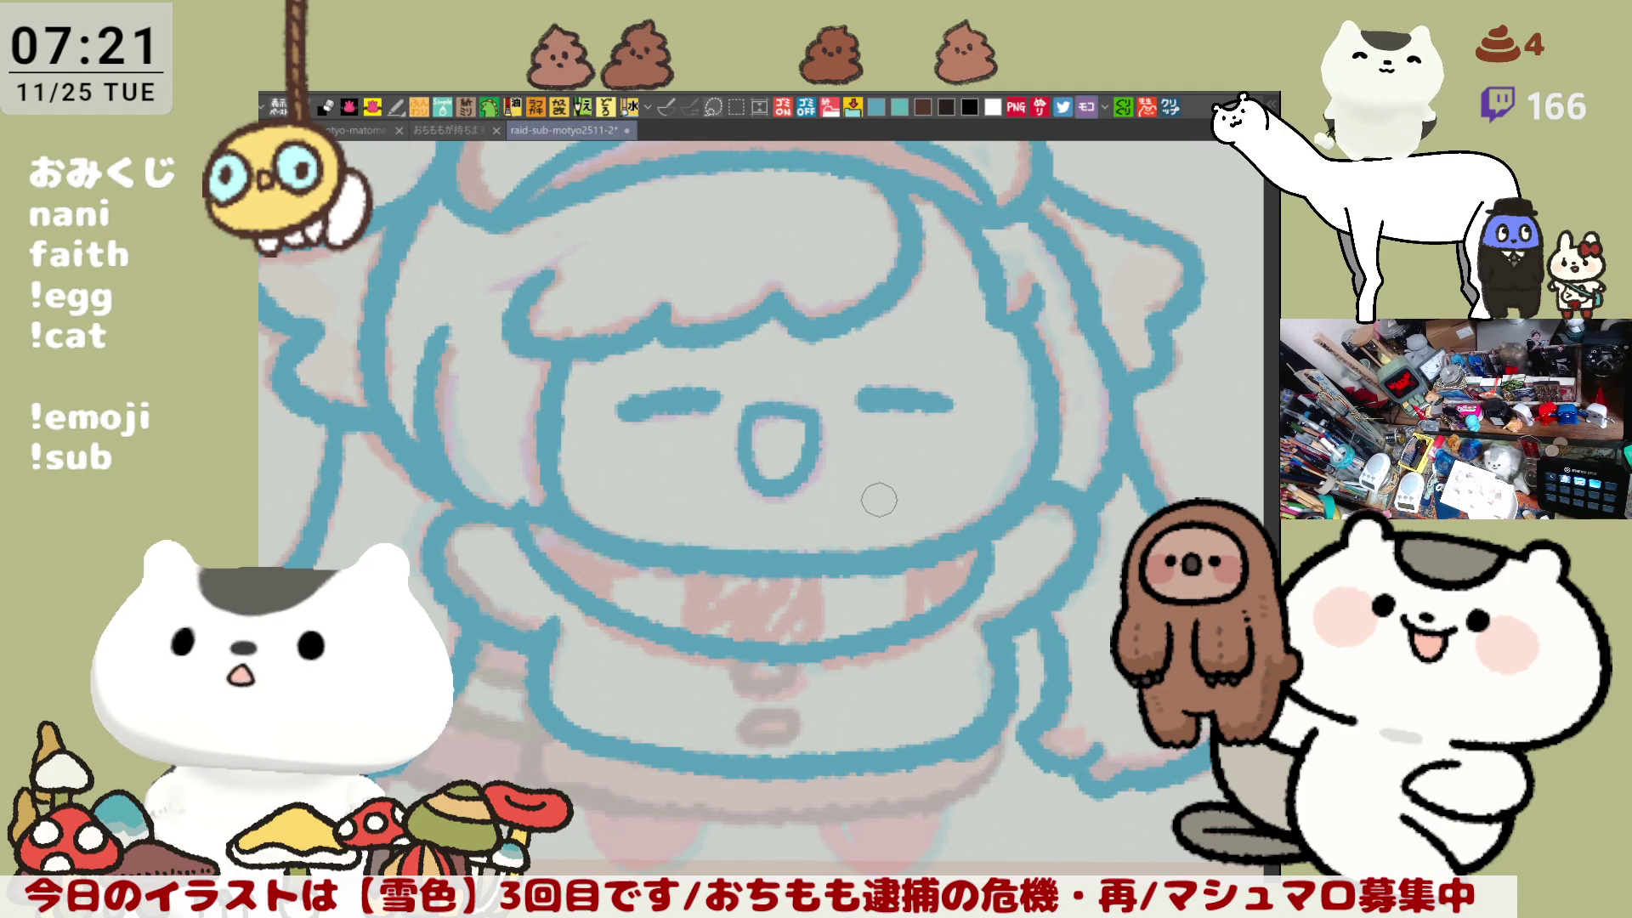
# Step: Leave the blue chibi sketch for the character-grid document and zoom into an empty tile area
pyautogui.scroll(-2, 841, 523)
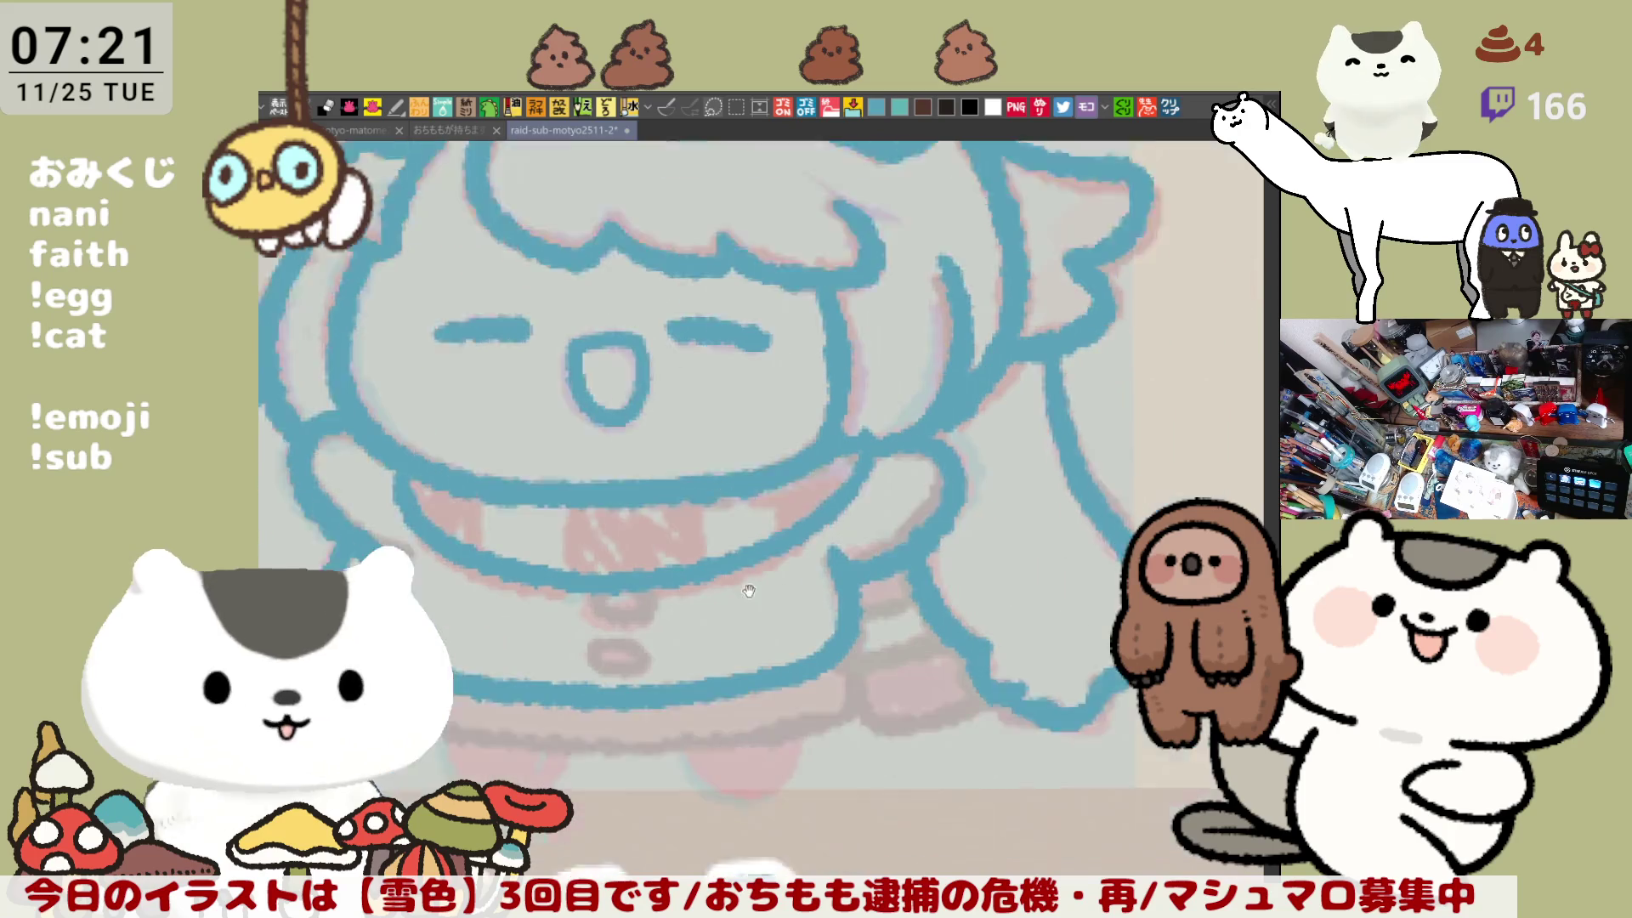
pyautogui.scroll(-2, 799, 553)
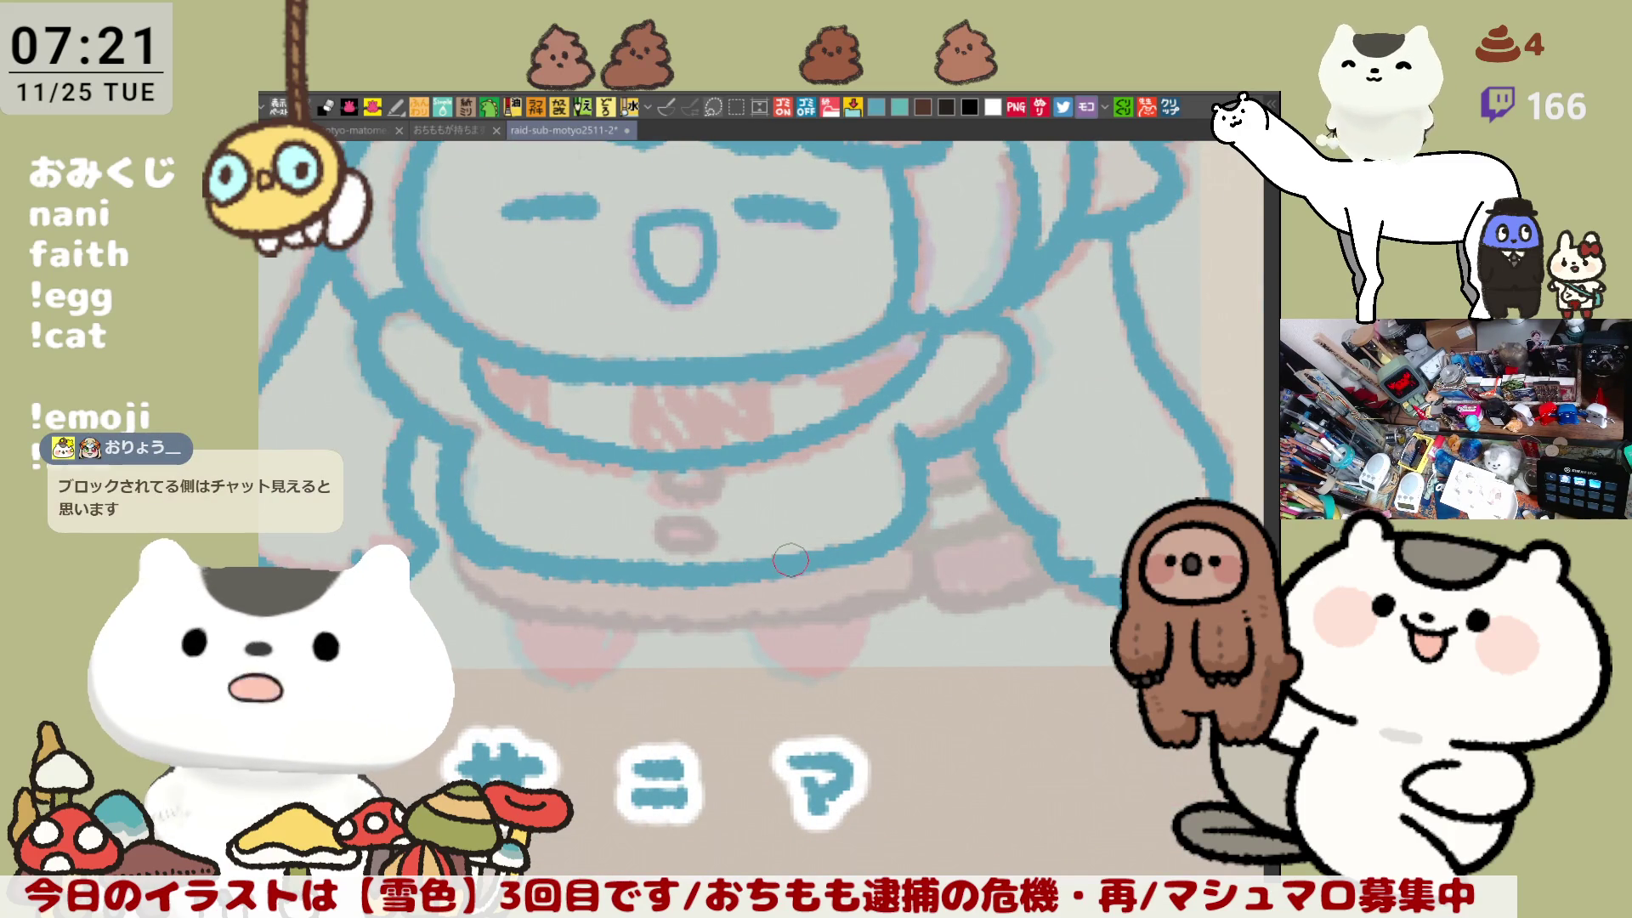
pyautogui.moveTo(1051, 486)
pyautogui.mouseDown()
pyautogui.moveTo(926, 569)
pyautogui.moveTo(573, 445)
pyautogui.mouseUp()
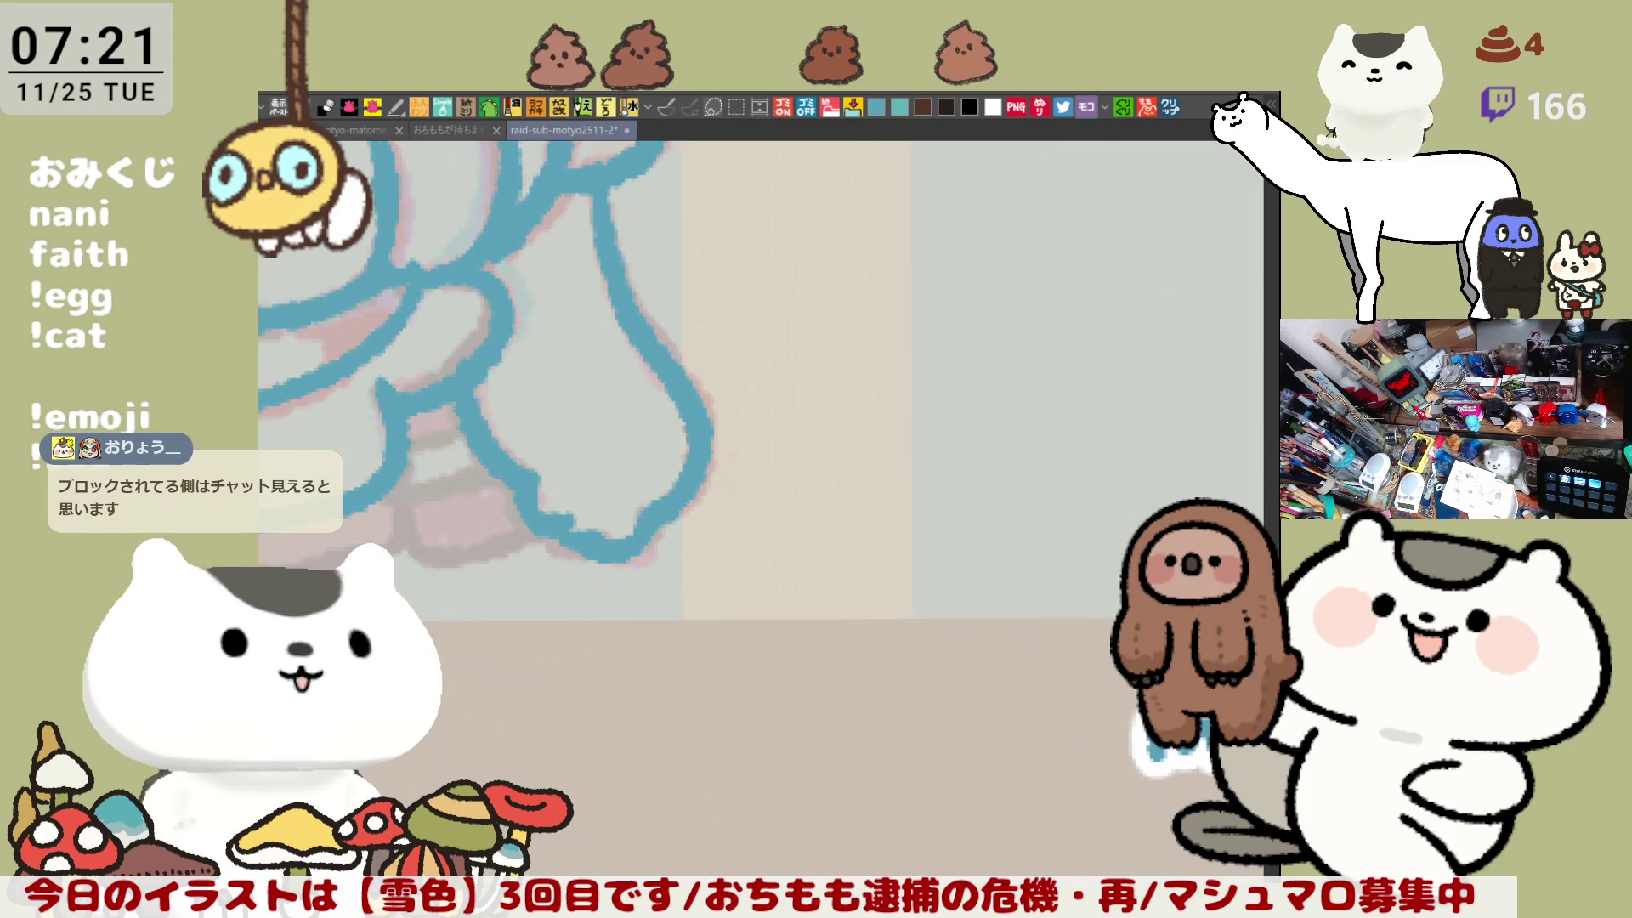
pyautogui.click(362, 127)
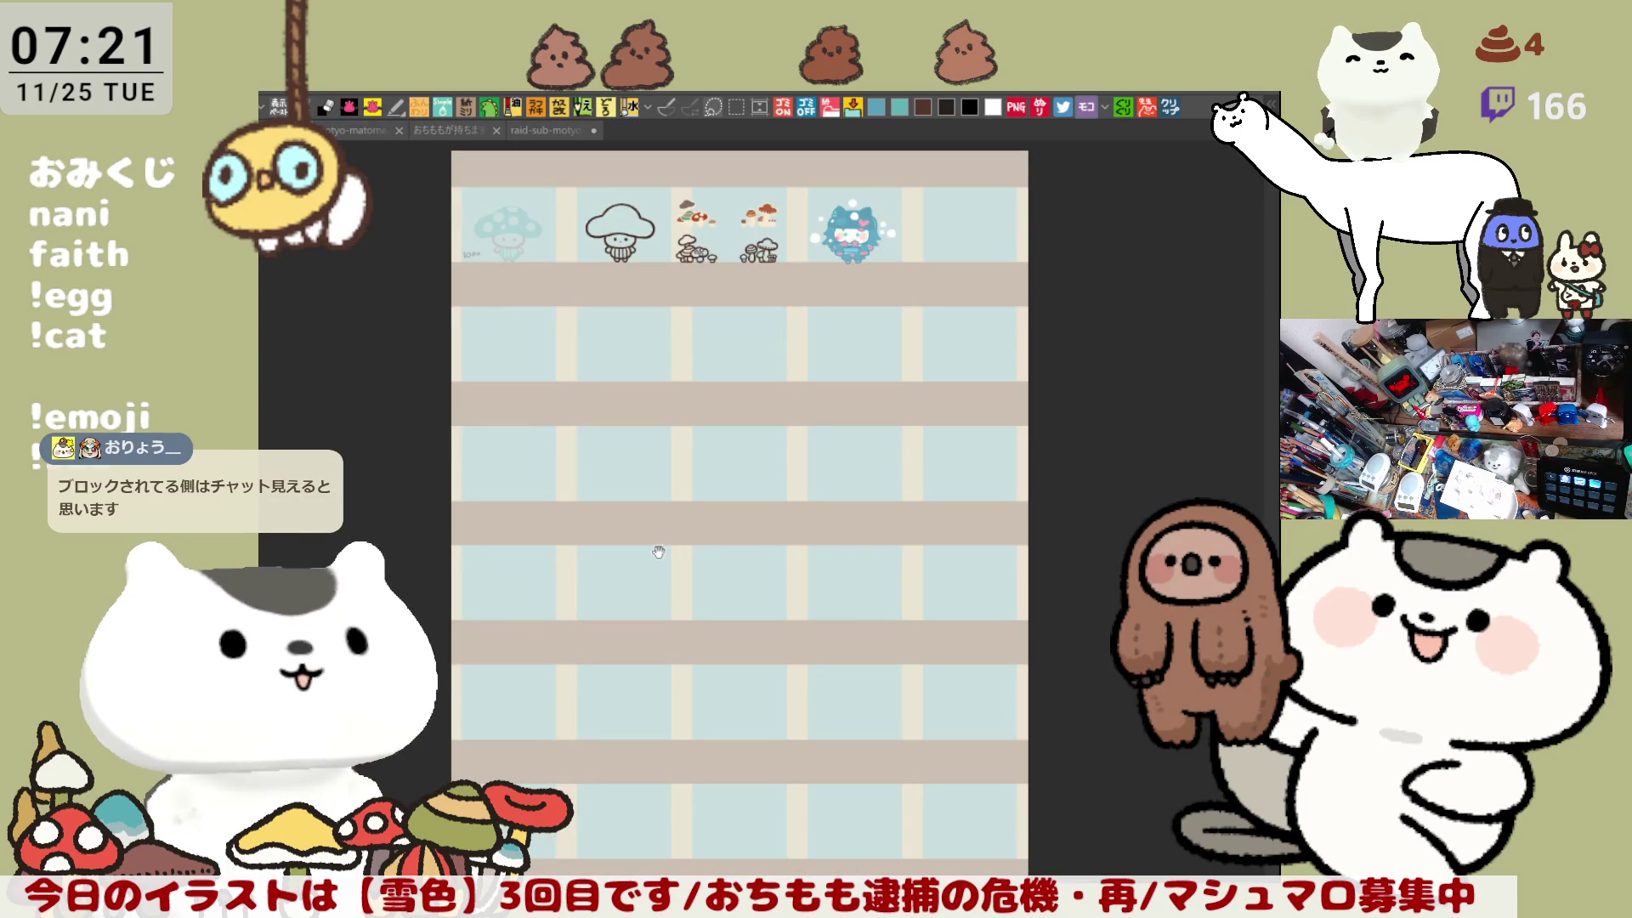
pyautogui.moveTo(659, 552); pyautogui.dragTo(658, 484)
pyautogui.scroll(5, 779, 562)
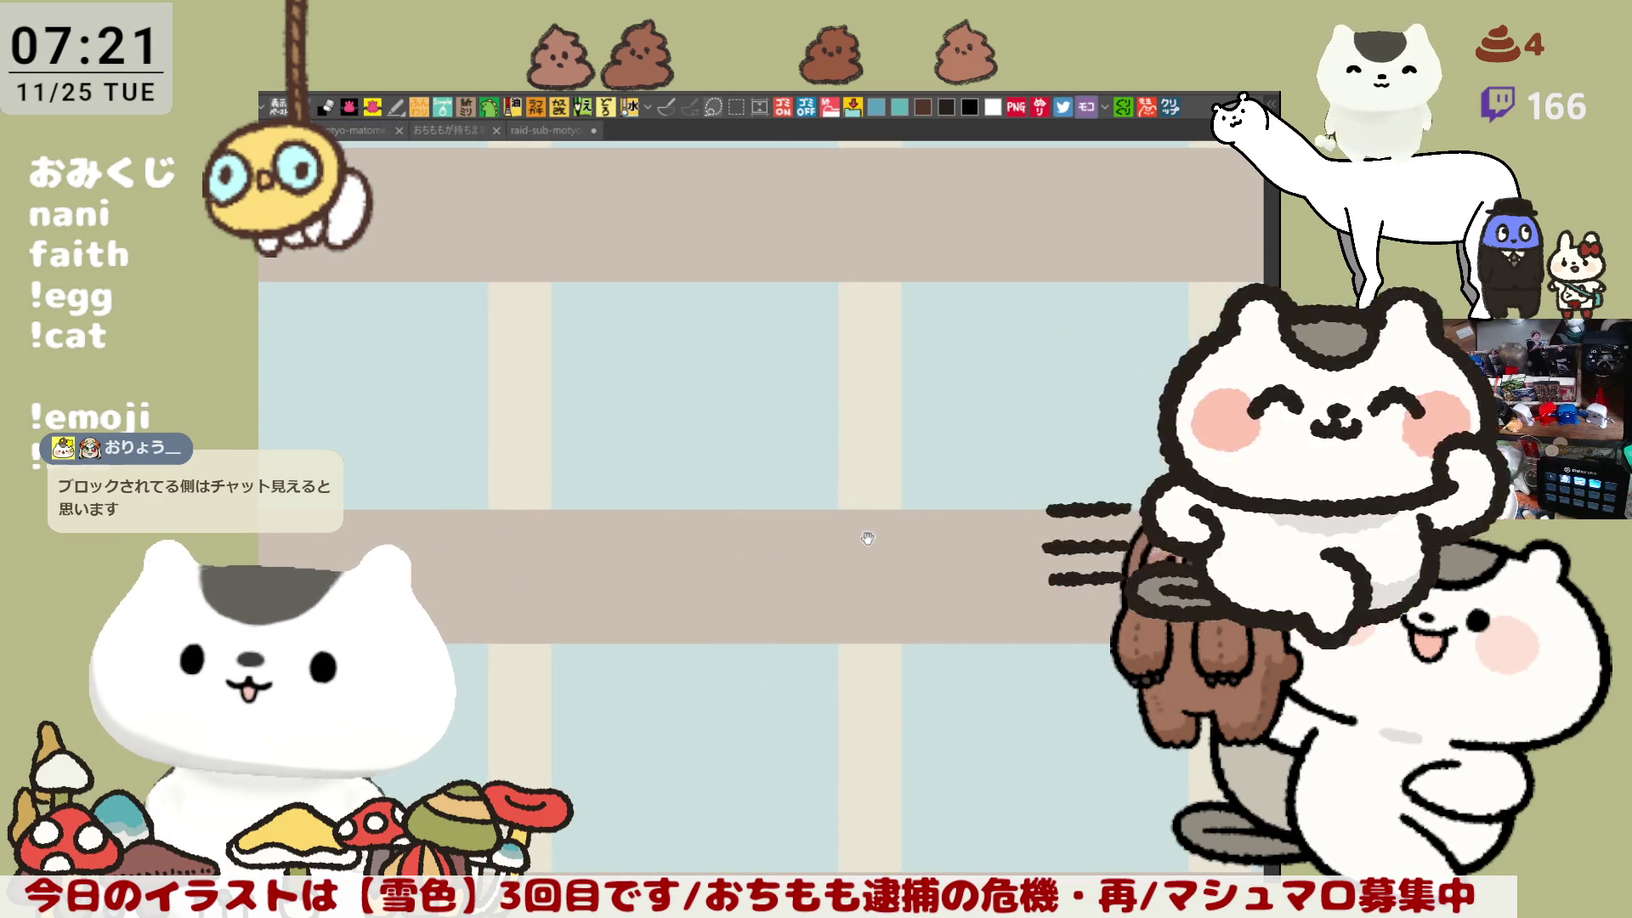
# Step: Draw a circled A with a small two-eyed cat face beside it on the empty tiles
pyautogui.moveTo(867, 538); pyautogui.dragTo(945, 472)
pyautogui.moveTo(606, 291); pyautogui.dragTo(692, 287)
pyautogui.hotkey('ctrl', 'z')
pyautogui.moveTo(643, 281); pyautogui.dragTo(690, 317)
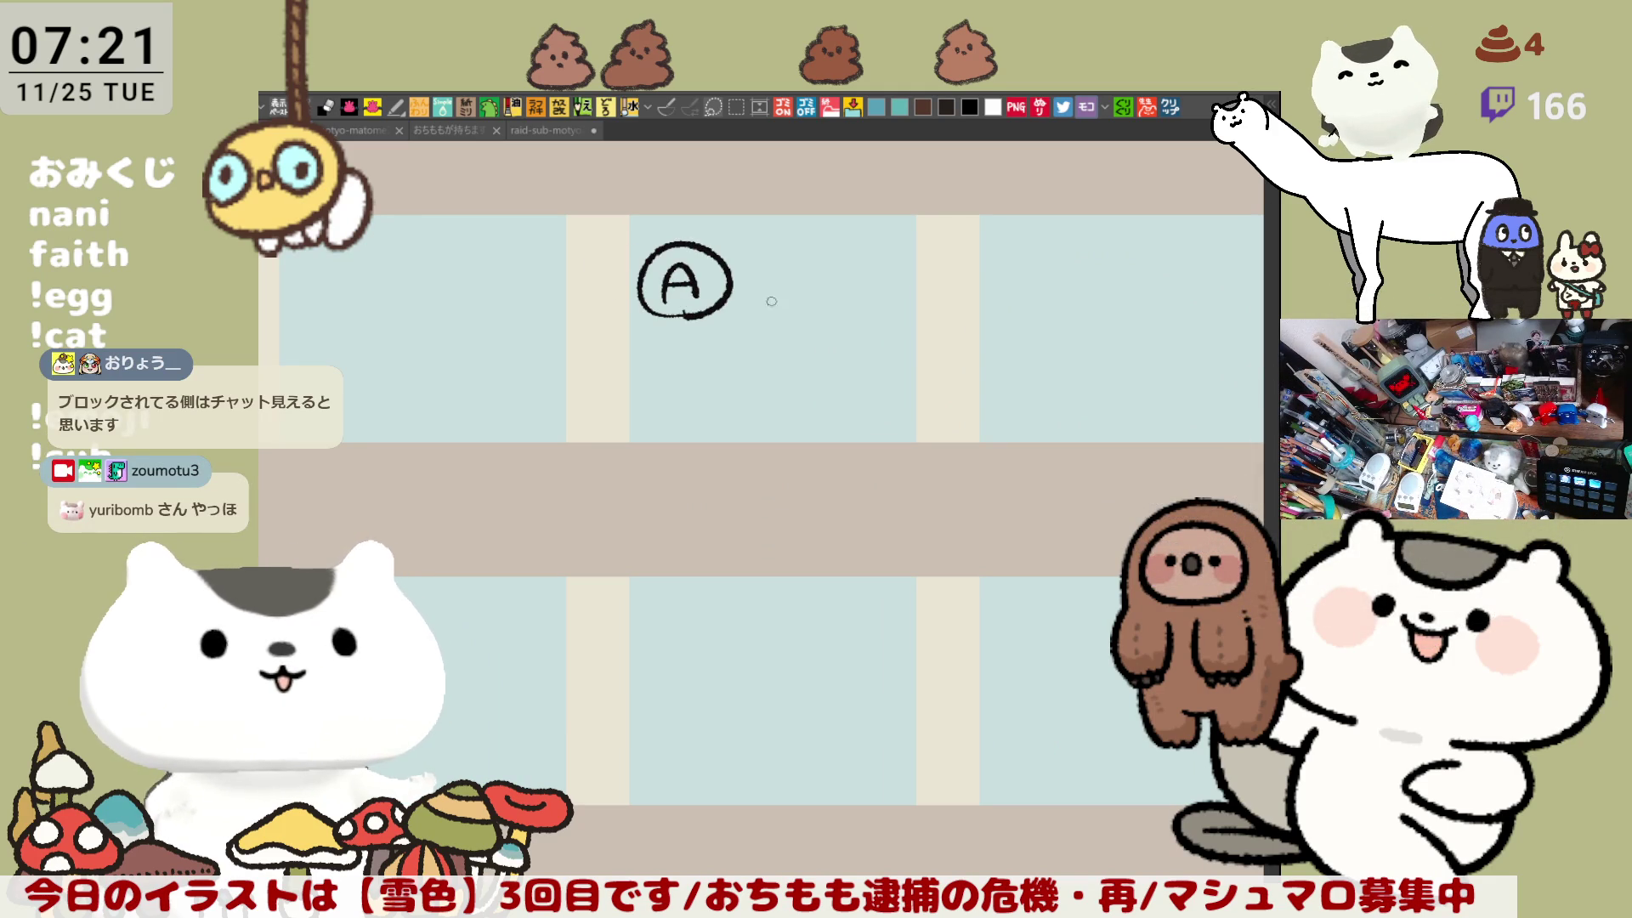
pyautogui.moveTo(822, 276)
pyautogui.mouseDown()
pyautogui.moveTo(850, 256)
pyautogui.moveTo(901, 285)
pyautogui.moveTo(859, 314)
pyautogui.moveTo(875, 272)
pyautogui.moveTo(850, 287)
pyautogui.mouseUp()
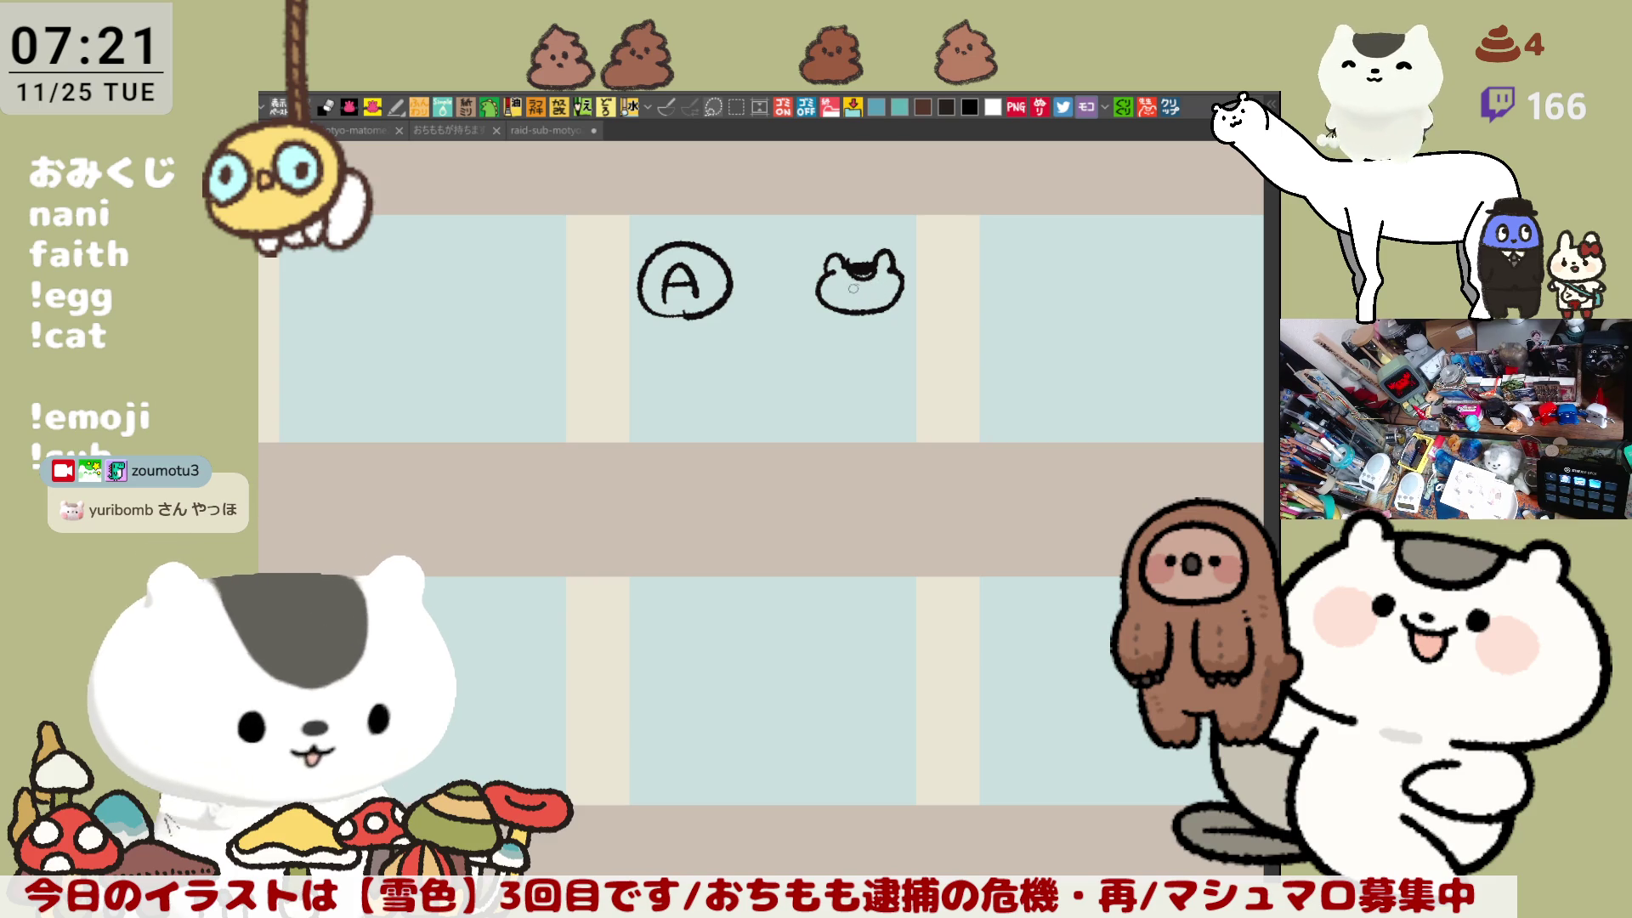
pyautogui.moveTo(864, 289); pyautogui.dragTo(824, 216)
# Step: Draw a card-like rectangle below with a small circled A and short lines inside
pyautogui.moveTo(669, 395)
pyautogui.mouseDown()
pyautogui.moveTo(908, 455)
pyautogui.moveTo(668, 375)
pyautogui.mouseUp()
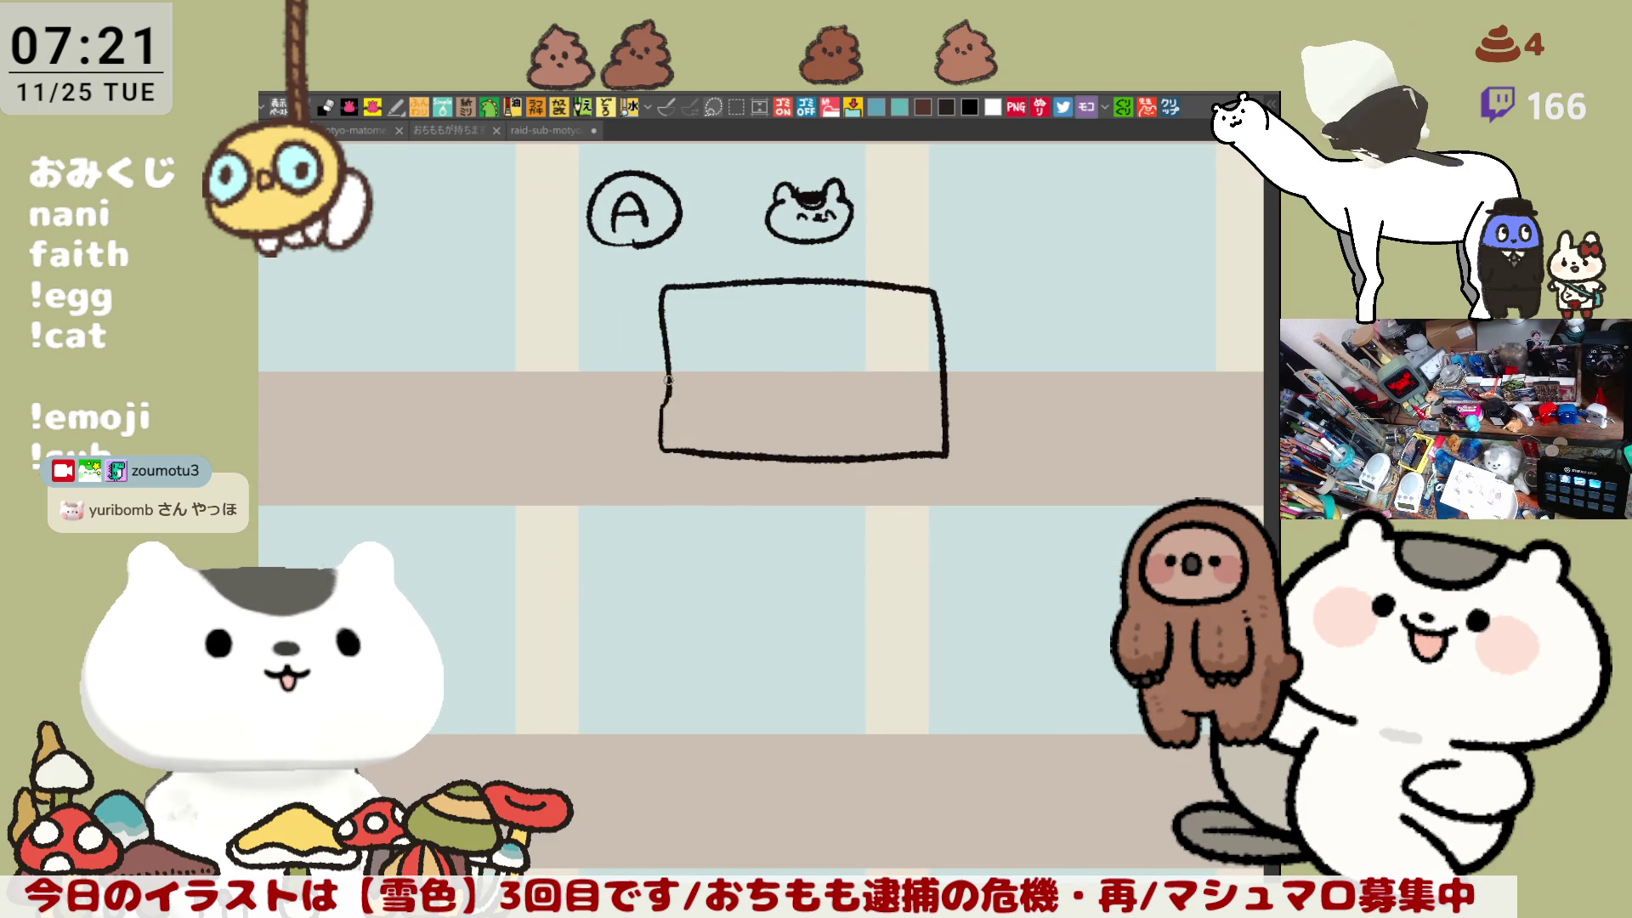
pyautogui.hotkey('ctrl', 'z')
pyautogui.moveTo(670, 452)
pyautogui.mouseDown()
pyautogui.moveTo(944, 343)
pyautogui.moveTo(668, 459)
pyautogui.mouseUp()
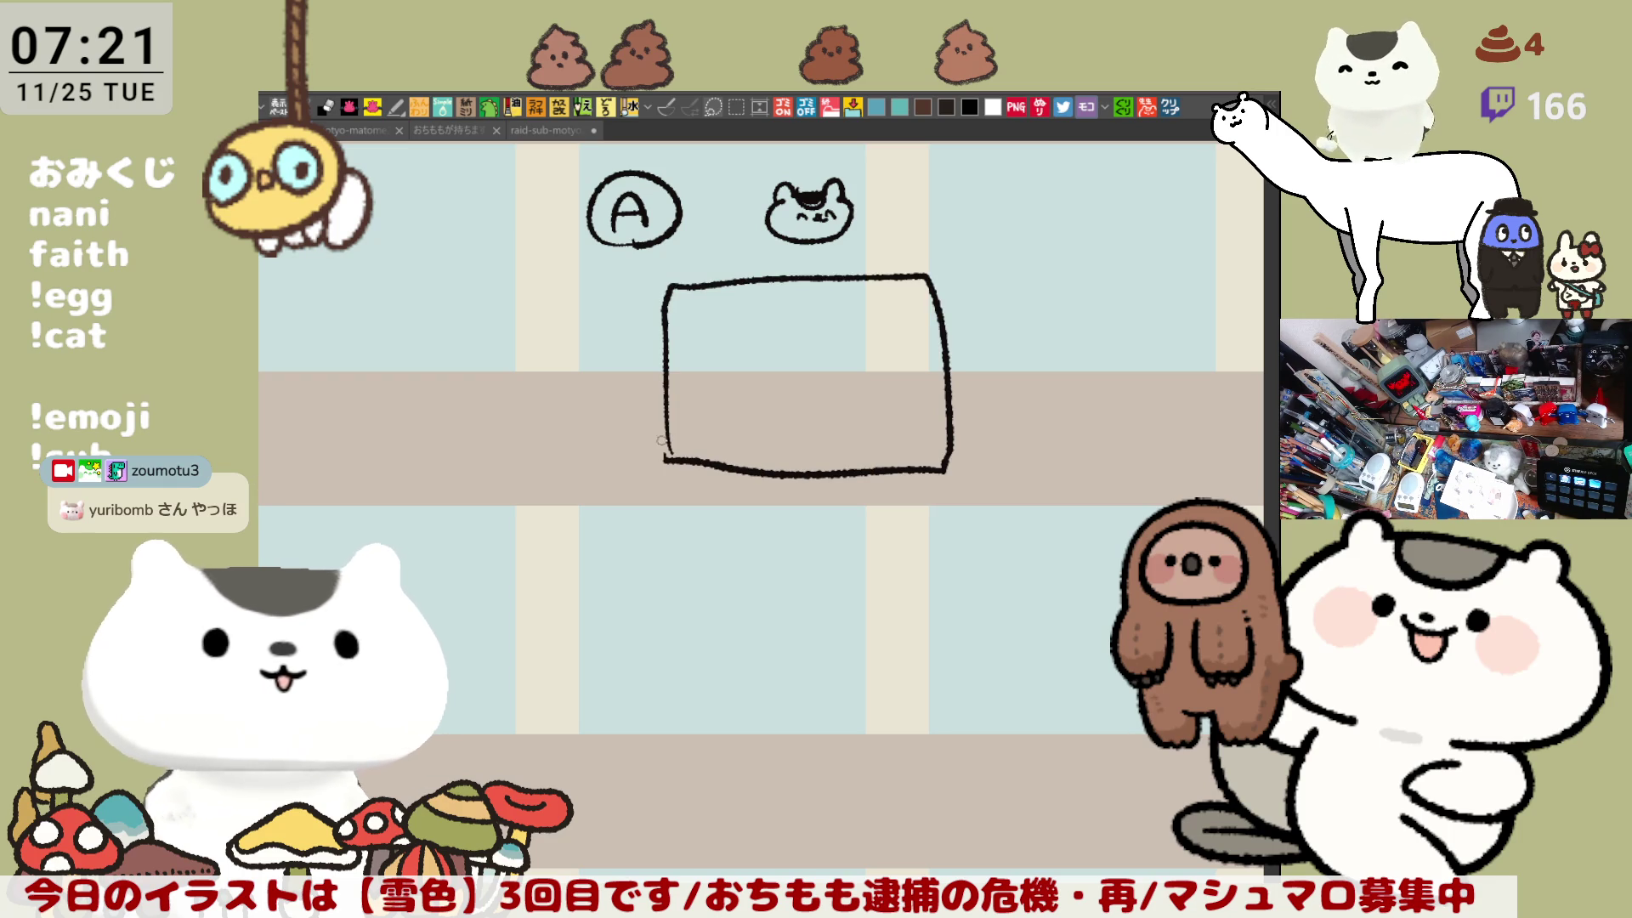
pyautogui.moveTo(684, 327)
pyautogui.mouseDown()
pyautogui.moveTo(698, 297)
pyautogui.moveTo(714, 329)
pyautogui.moveTo(701, 298)
pyautogui.mouseUp()
pyautogui.moveTo(844, 279); pyautogui.dragTo(888, 467)
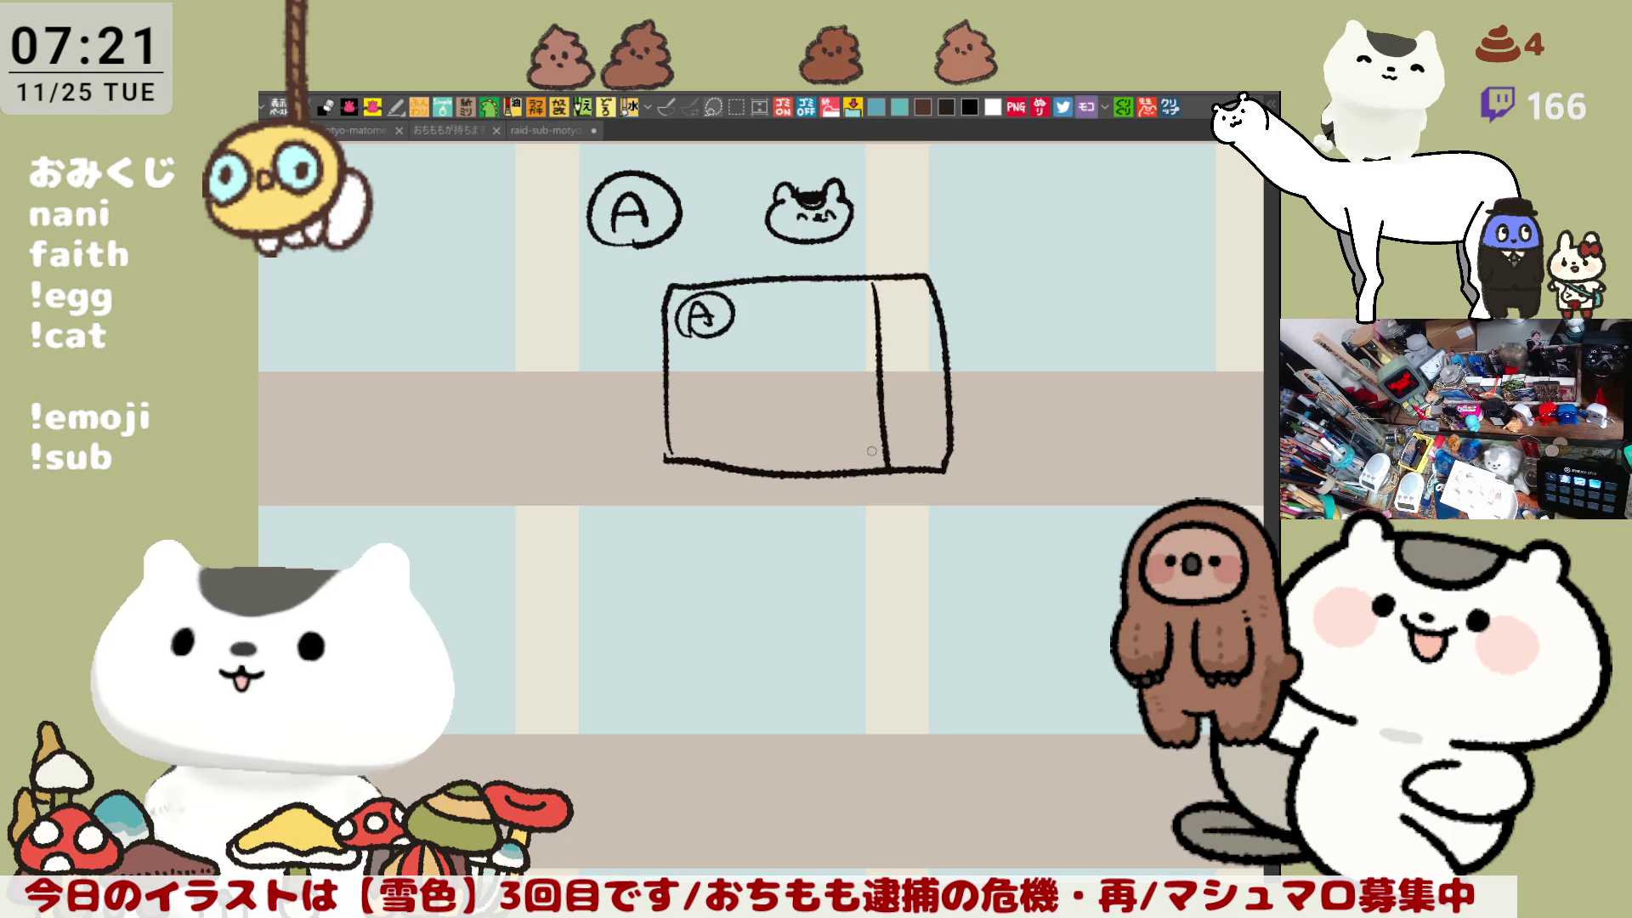
pyautogui.moveTo(741, 361)
pyautogui.mouseDown()
pyautogui.moveTo(799, 357)
pyautogui.moveTo(800, 388)
pyautogui.mouseUp()
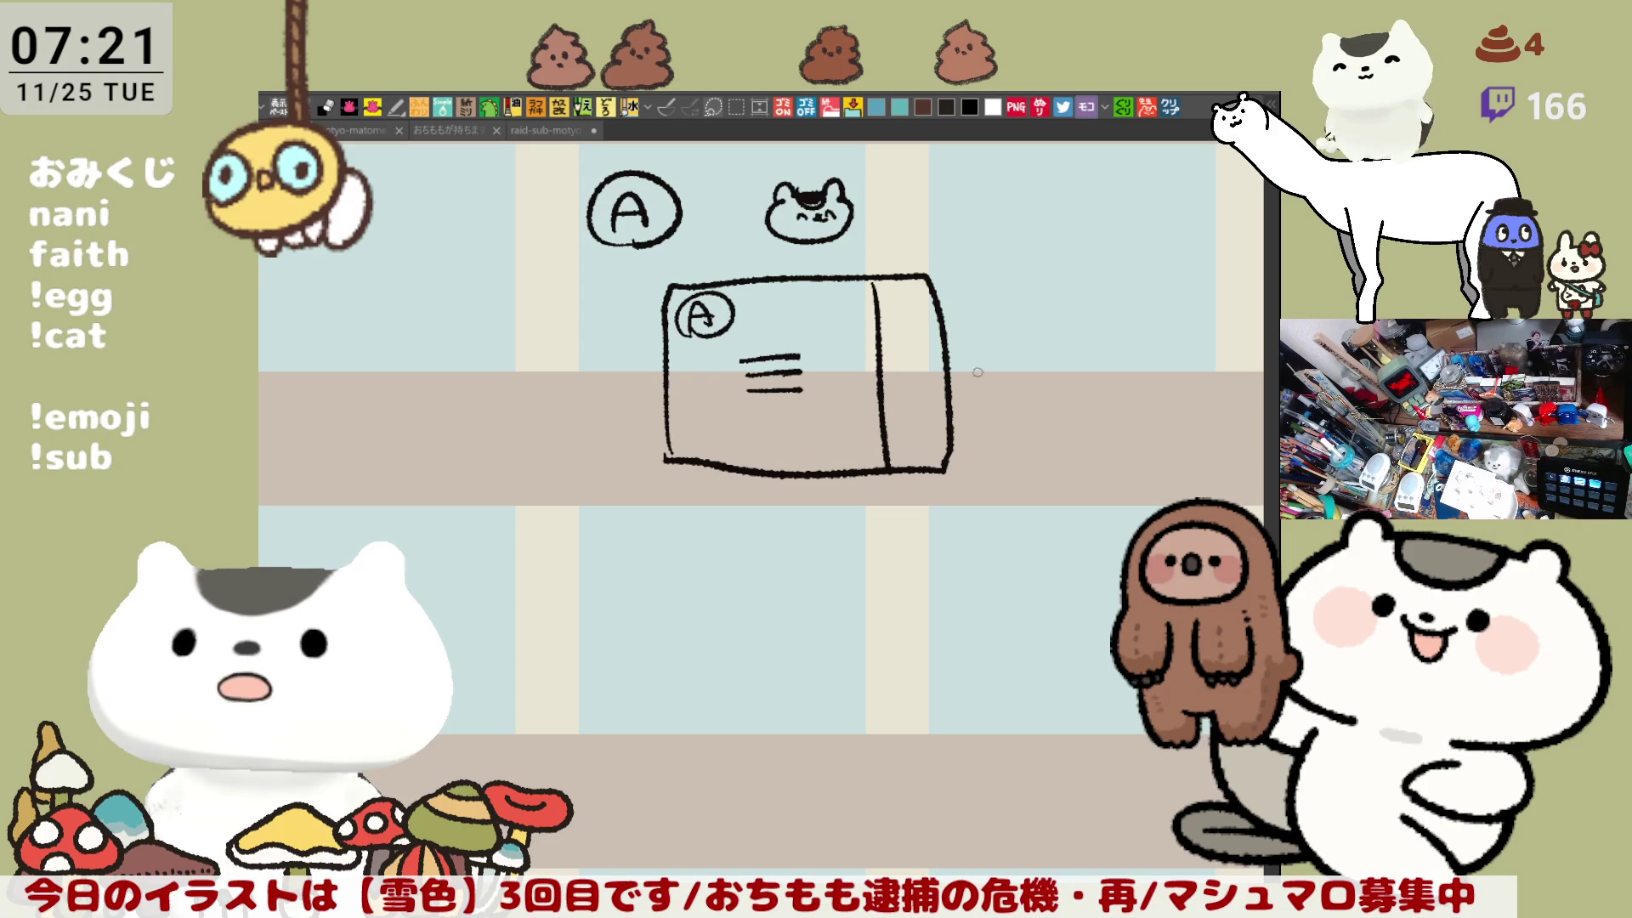
pyautogui.moveTo(888, 348)
pyautogui.mouseDown()
pyautogui.moveTo(924, 347)
pyautogui.moveTo(928, 375)
pyautogui.mouseUp()
# Step: Replace the BAN label under the arrow with ブロック
pyautogui.moveTo(976, 441); pyautogui.dragTo(850, 399)
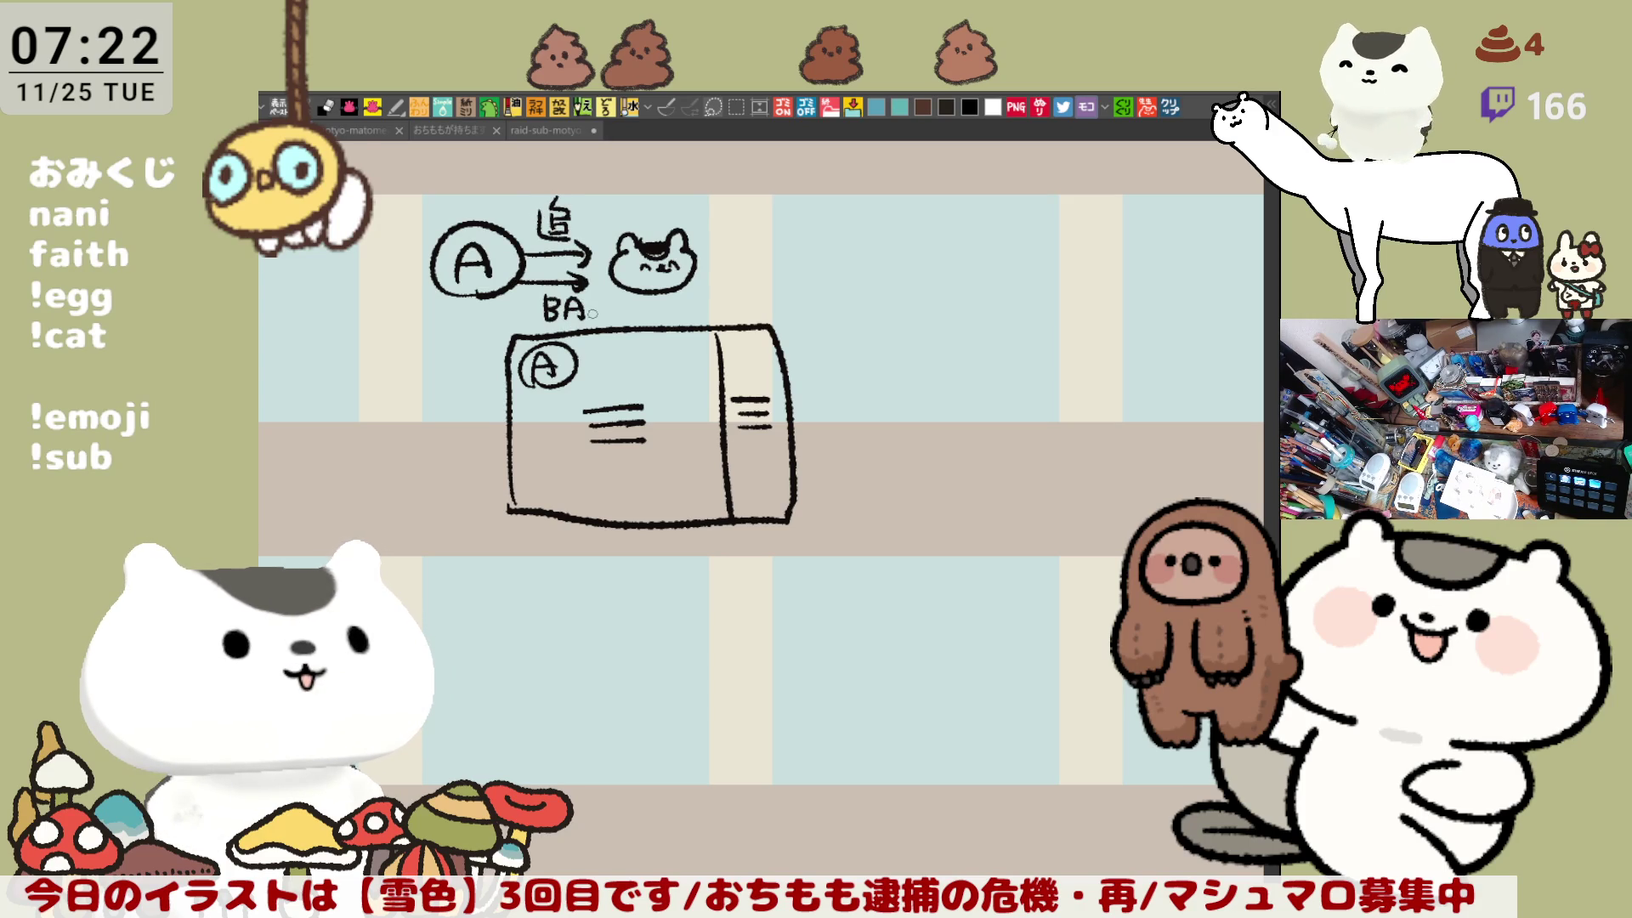
pyautogui.moveTo(603, 307)
pyautogui.mouseDown()
pyautogui.moveTo(538, 316)
pyautogui.moveTo(598, 318)
pyautogui.mouseUp()
pyautogui.moveTo(610, 302); pyautogui.dragTo(611, 321)
pyautogui.moveTo(744, 458); pyautogui.dragTo(896, 448)
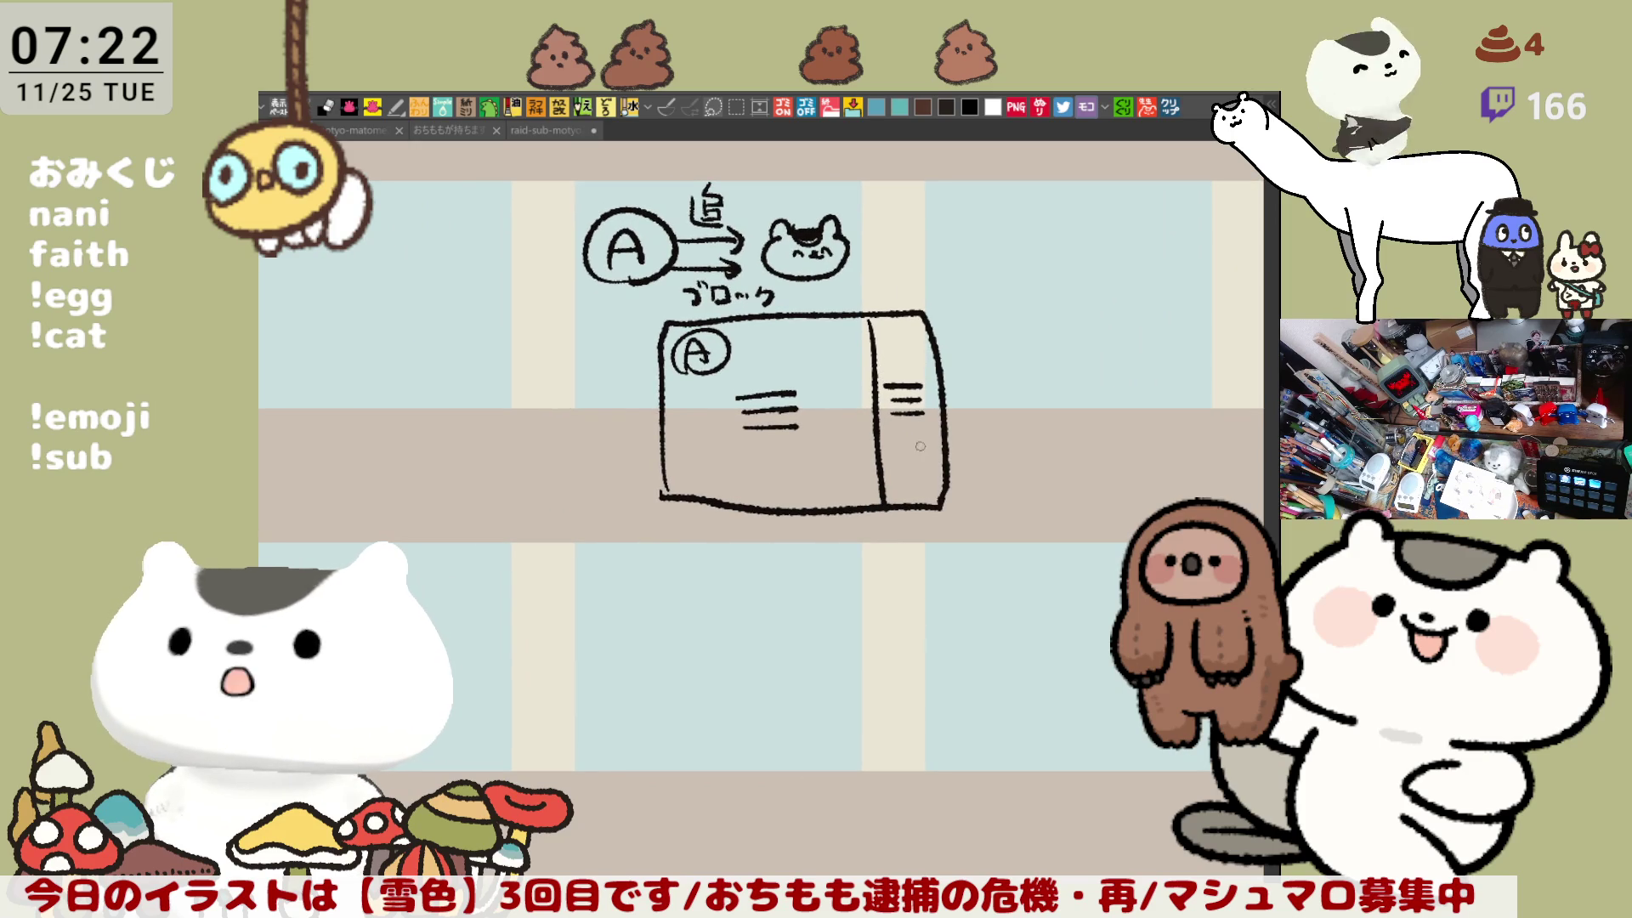
pyautogui.scroll(-1, 905, 477)
pyautogui.scroll(-1, 905, 476)
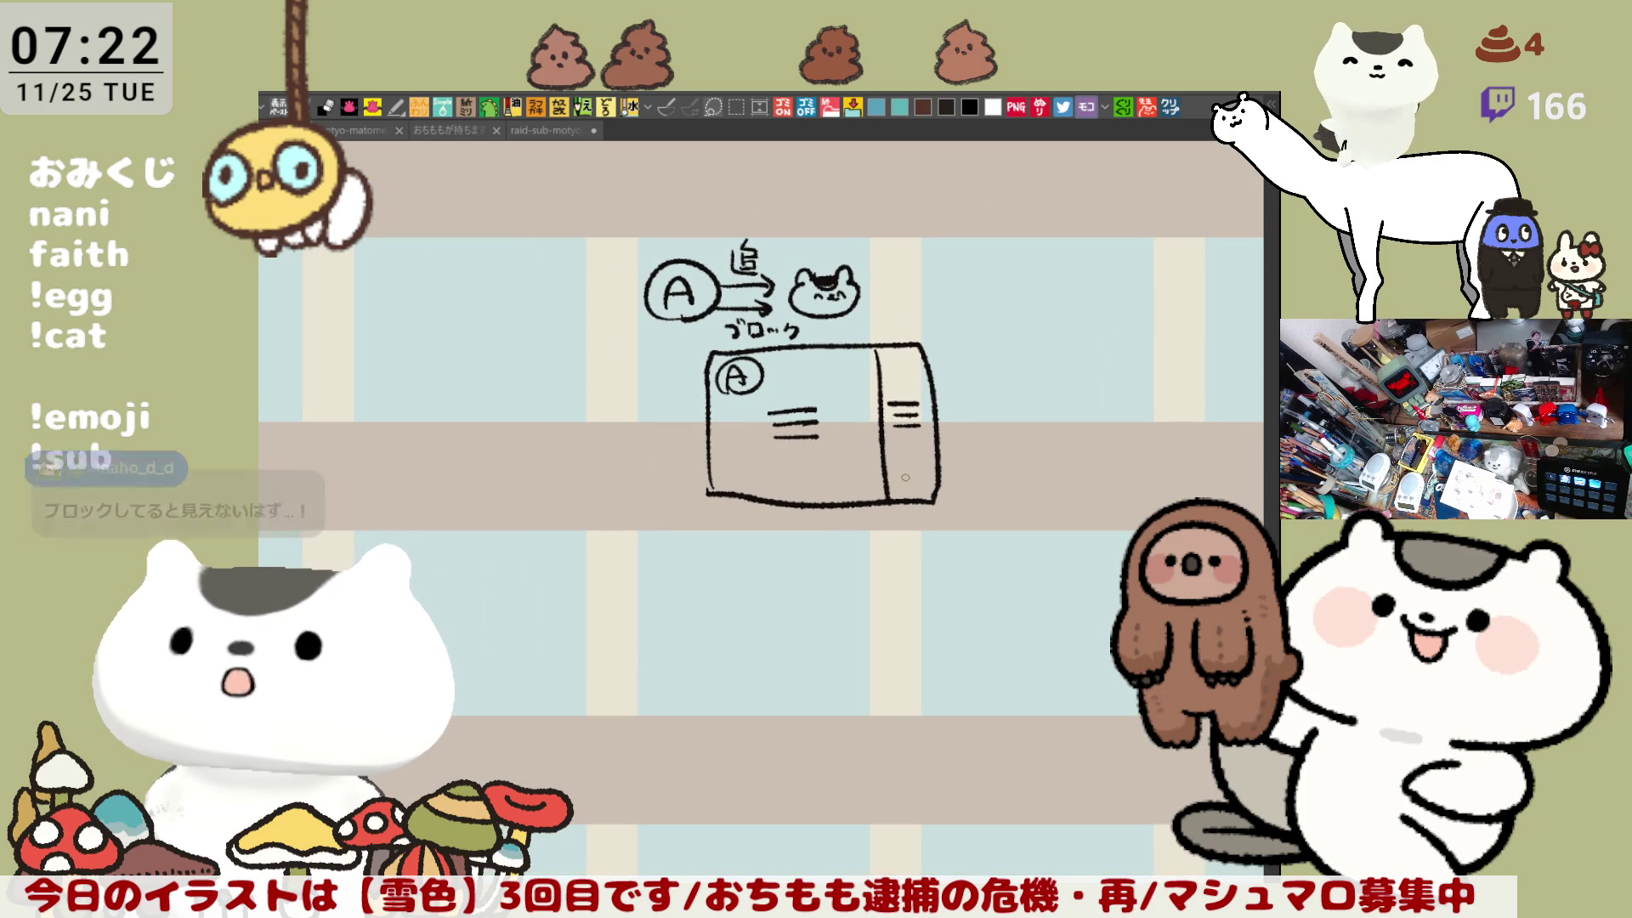
pyautogui.moveTo(1010, 538)
pyautogui.mouseDown()
pyautogui.moveTo(958, 499)
pyautogui.moveTo(734, 502)
pyautogui.moveTo(1030, 472)
pyautogui.mouseUp()
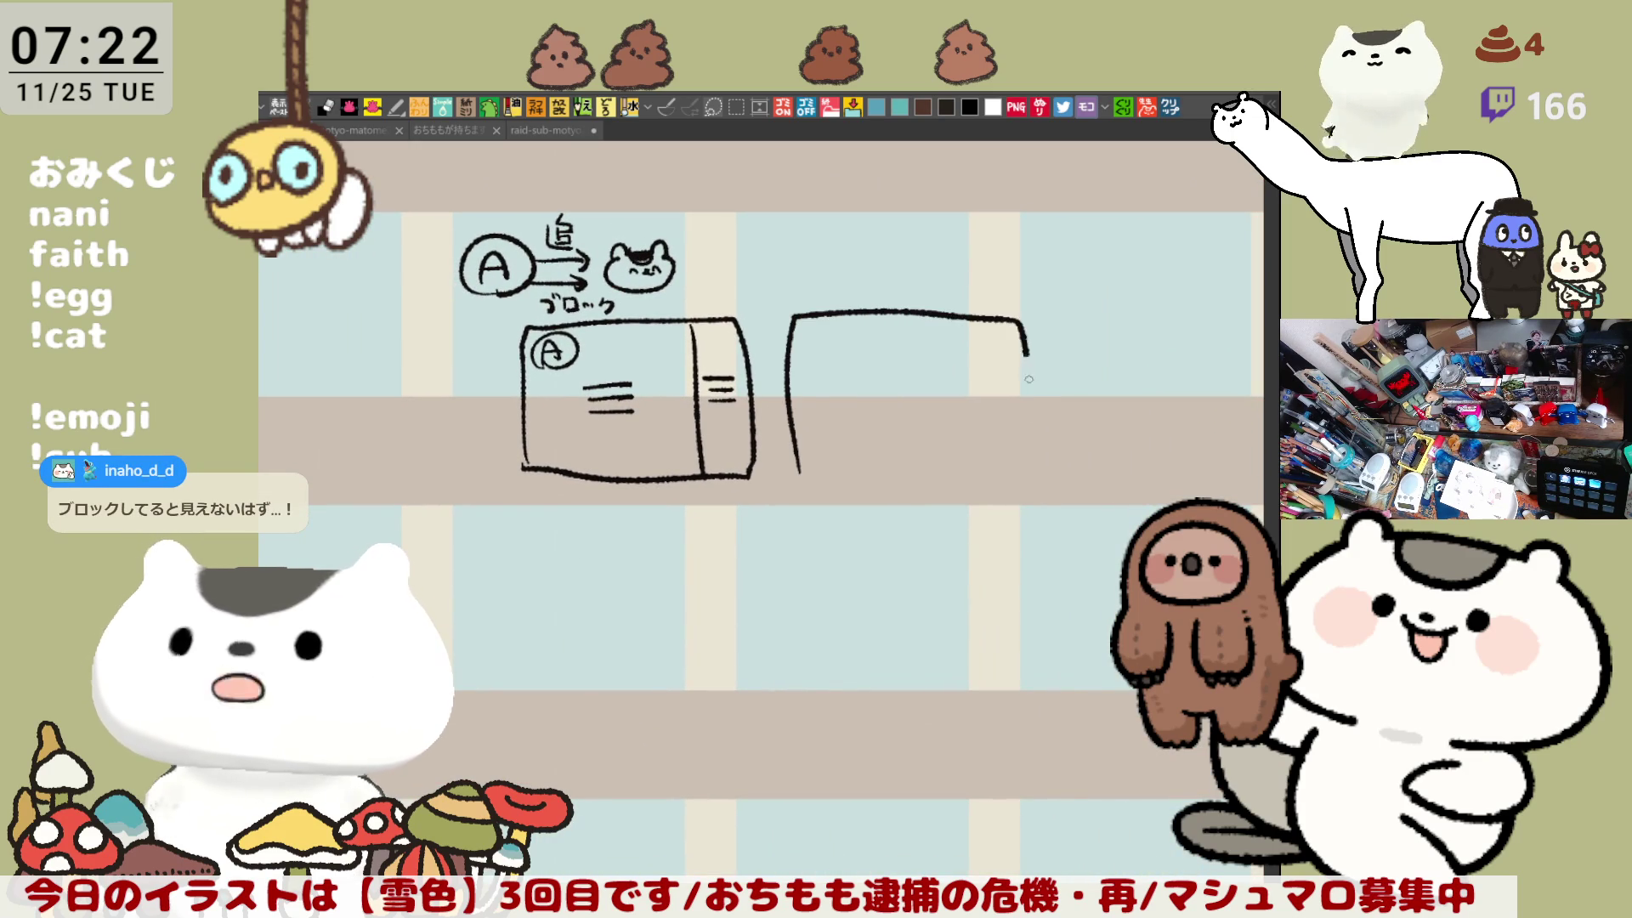
# Step: Draw a second box with a divider, short lines and a wavy side panel
pyautogui.hotkey('ctrl', 'z')
pyautogui.moveTo(810, 316); pyautogui.dragTo(820, 474)
pyautogui.hotkey('ctrl', 'z')
pyautogui.moveTo(795, 323); pyautogui.dragTo(797, 466)
pyautogui.moveTo(796, 324)
pyautogui.mouseDown()
pyautogui.moveTo(974, 324)
pyautogui.moveTo(987, 468)
pyautogui.mouseUp()
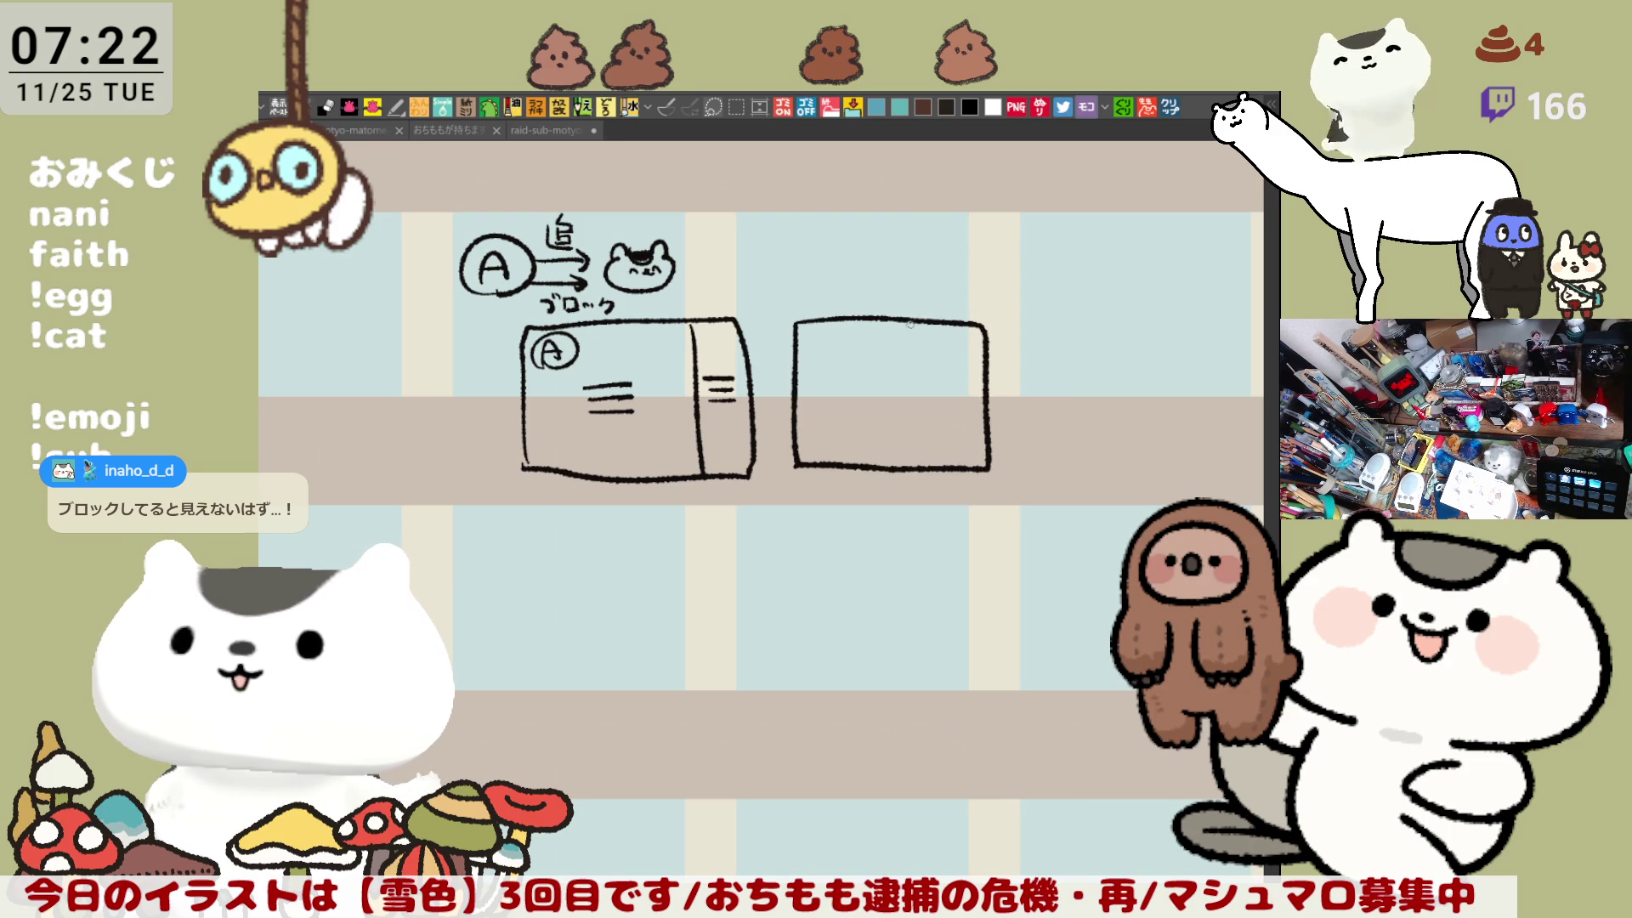
pyautogui.moveTo(932, 324); pyautogui.dragTo(943, 472)
pyautogui.moveTo(880, 371); pyautogui.dragTo(893, 371)
pyautogui.moveTo(837, 391); pyautogui.dragTo(890, 388)
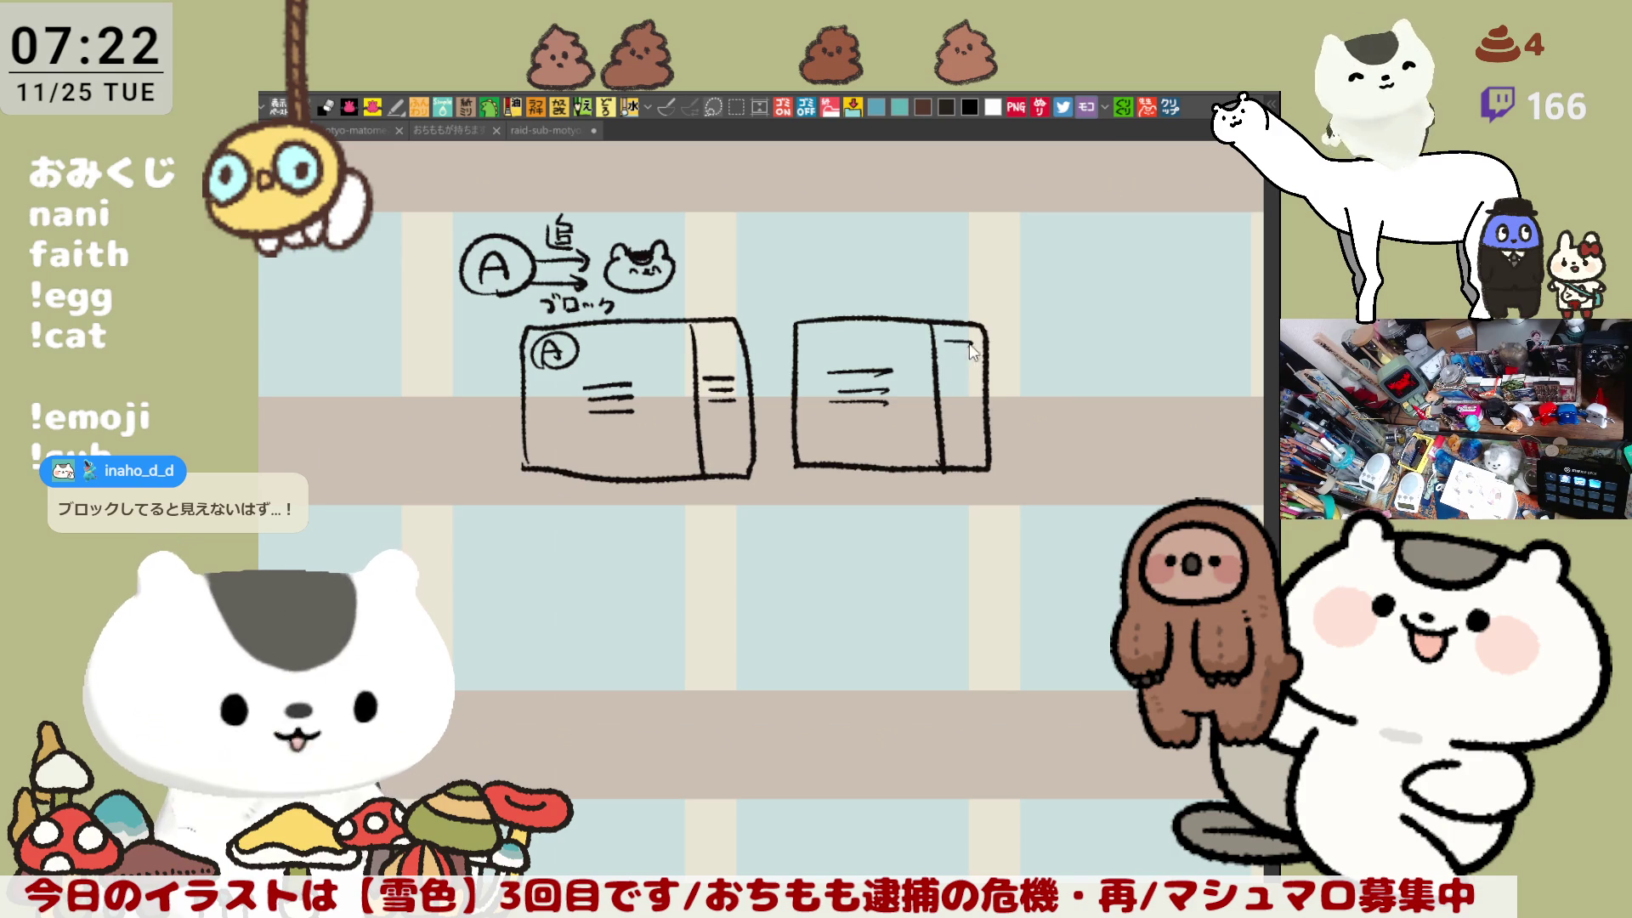
pyautogui.moveTo(971, 358); pyautogui.dragTo(975, 384)
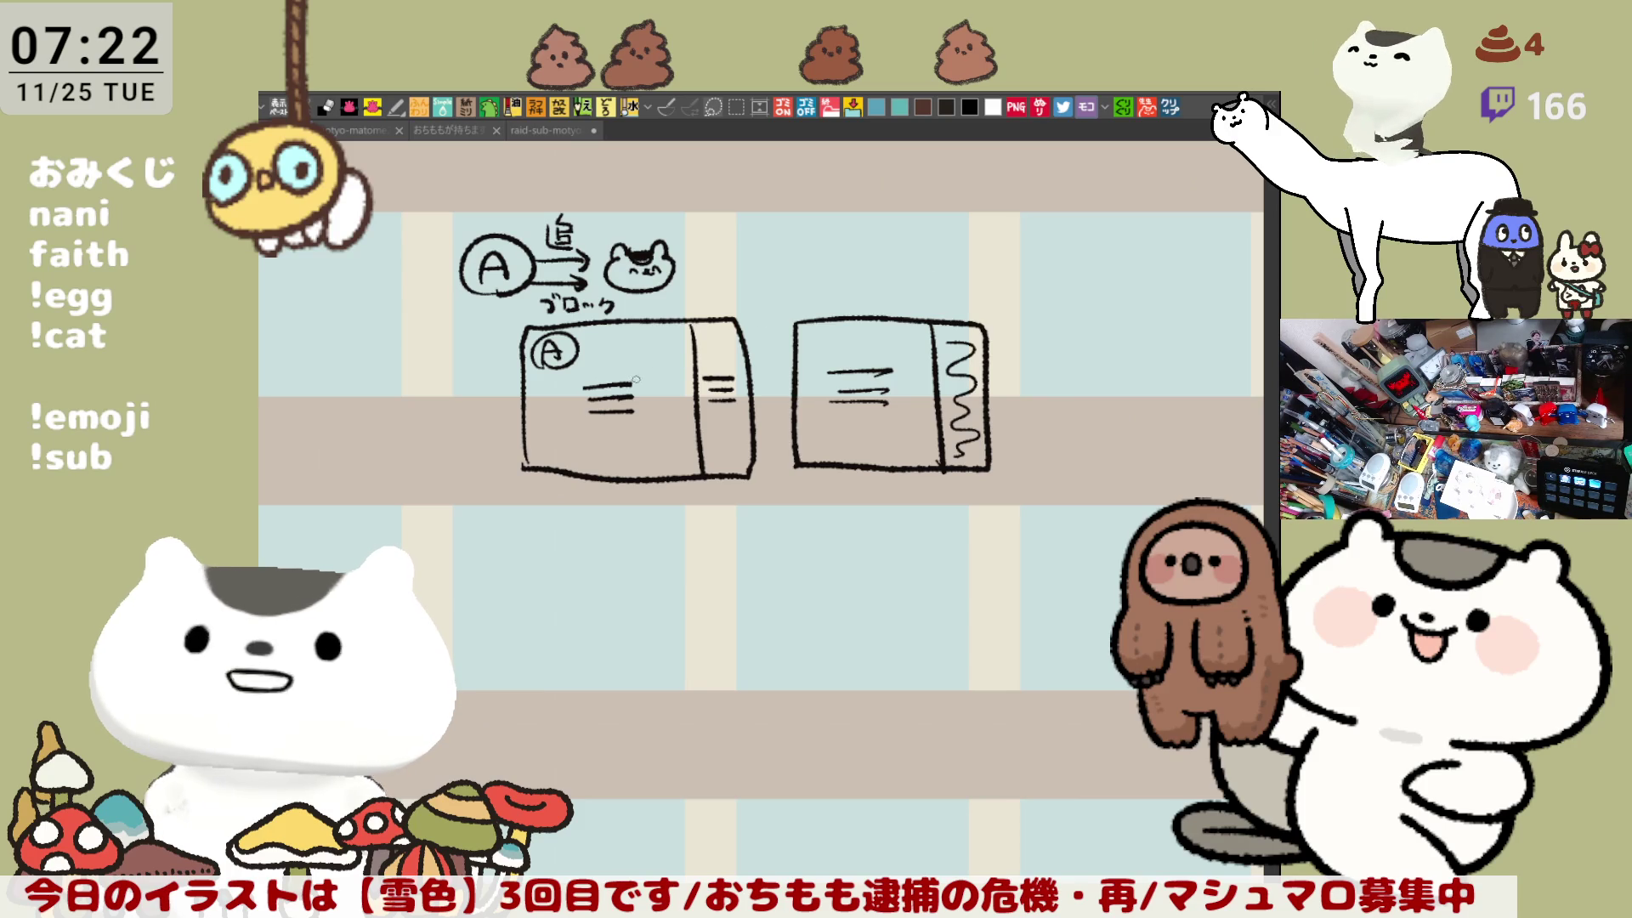
# Step: Add a larger outline around the first box
pyautogui.moveTo(499, 347); pyautogui.dragTo(742, 489)
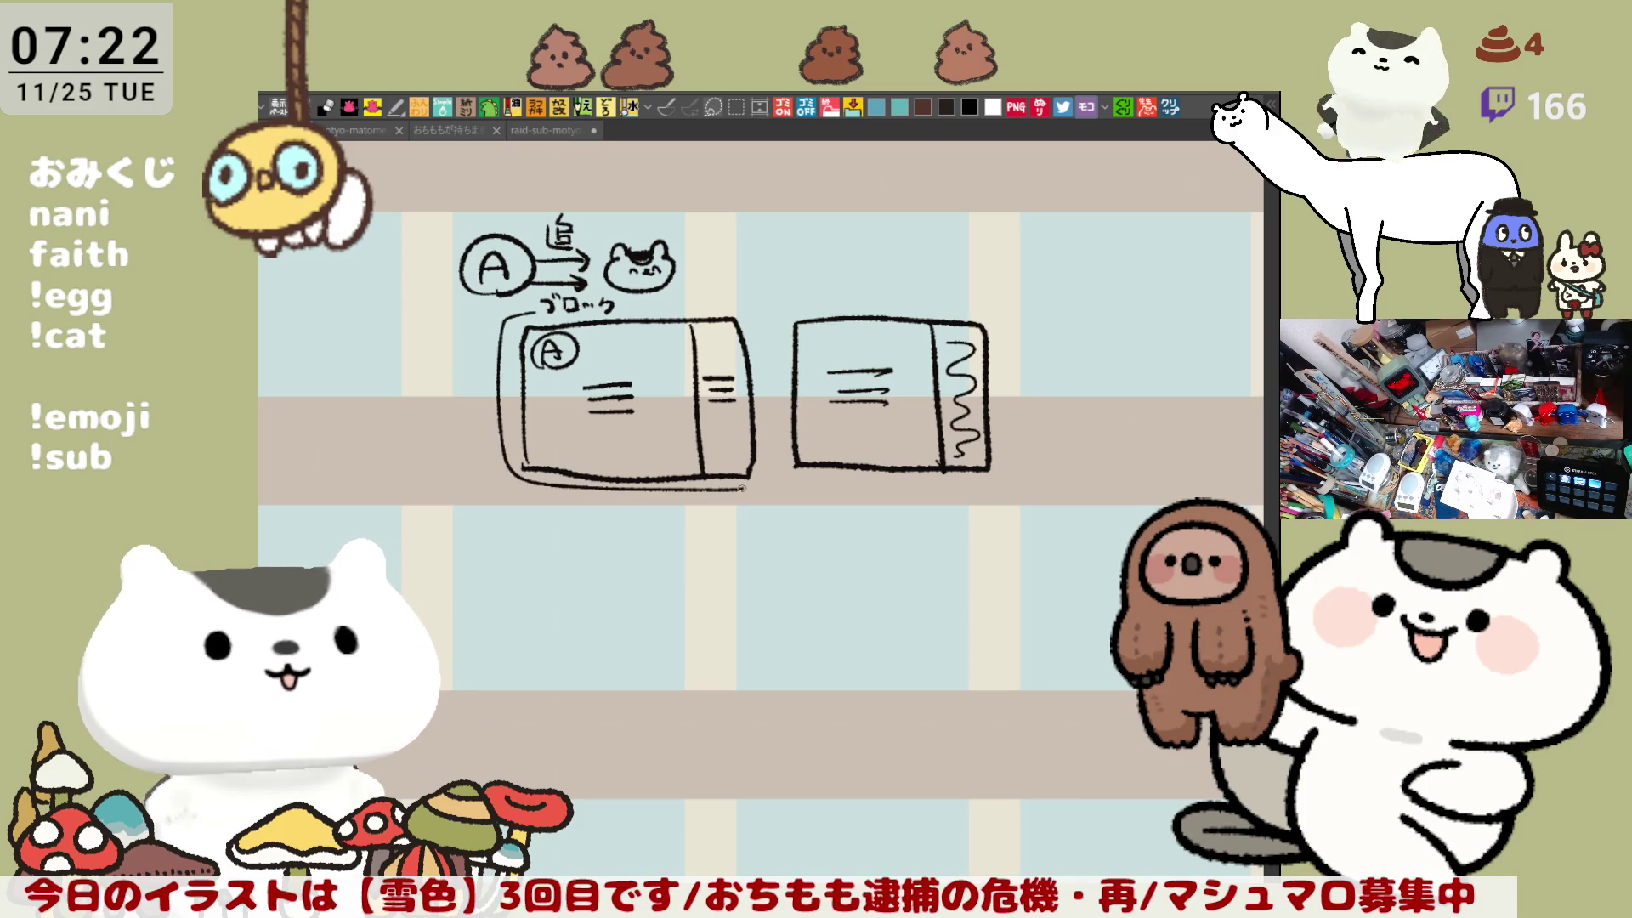
pyautogui.moveTo(595, 301); pyautogui.dragTo(769, 482)
pyautogui.hotkey('ctrl', 'z')
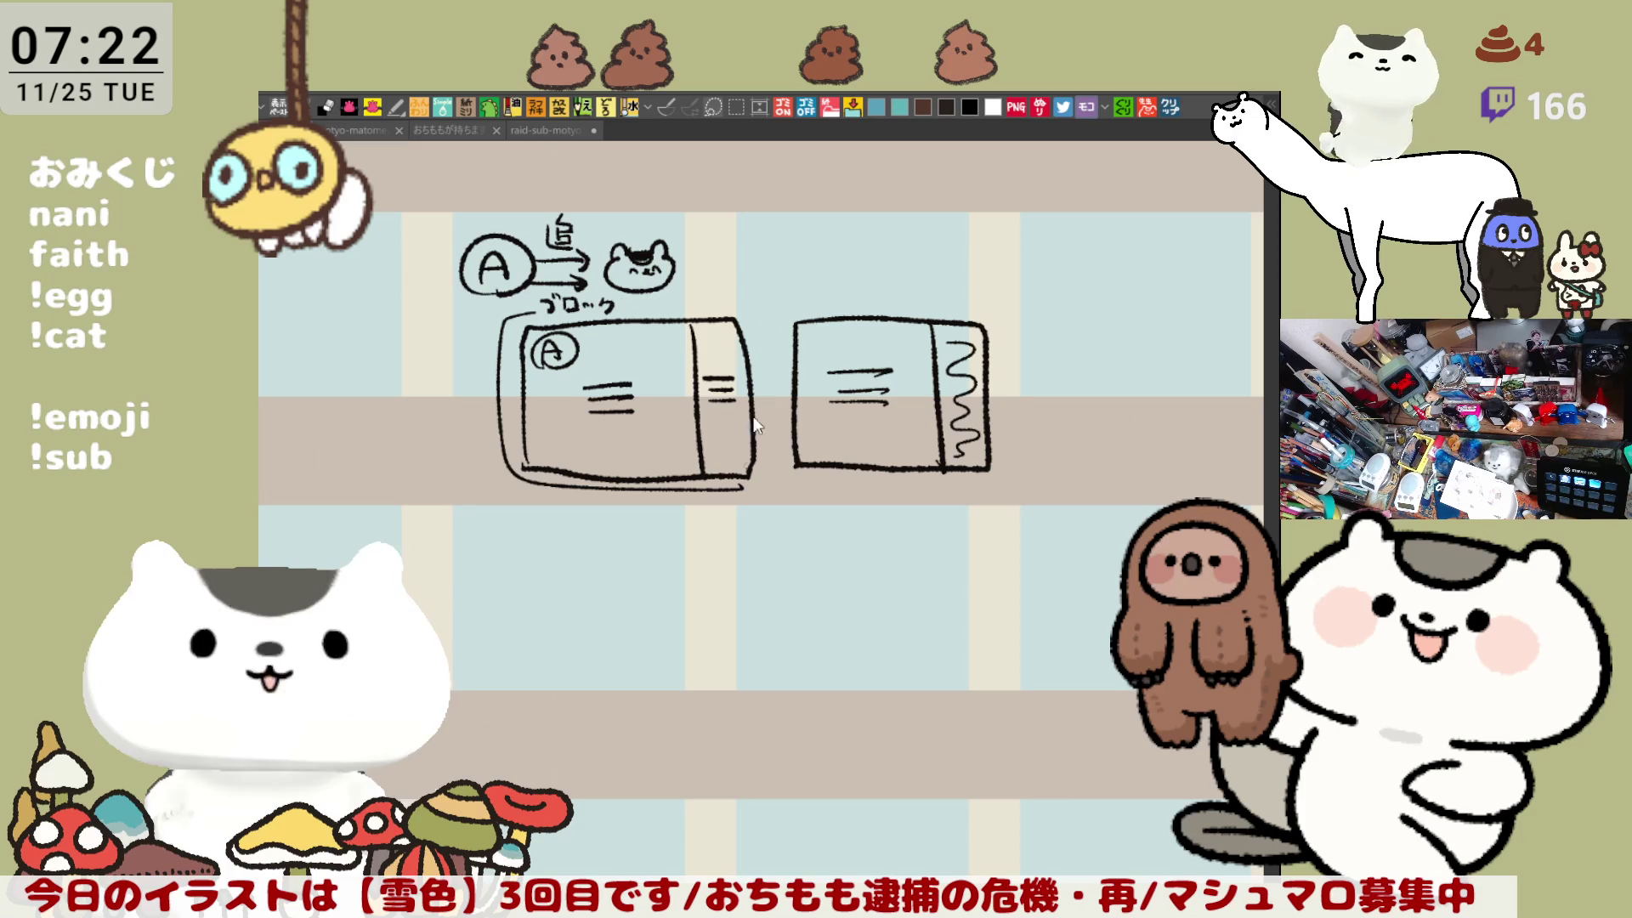
pyautogui.moveTo(635, 301)
pyautogui.mouseDown()
pyautogui.moveTo(763, 330)
pyautogui.moveTo(755, 480)
pyautogui.mouseUp()
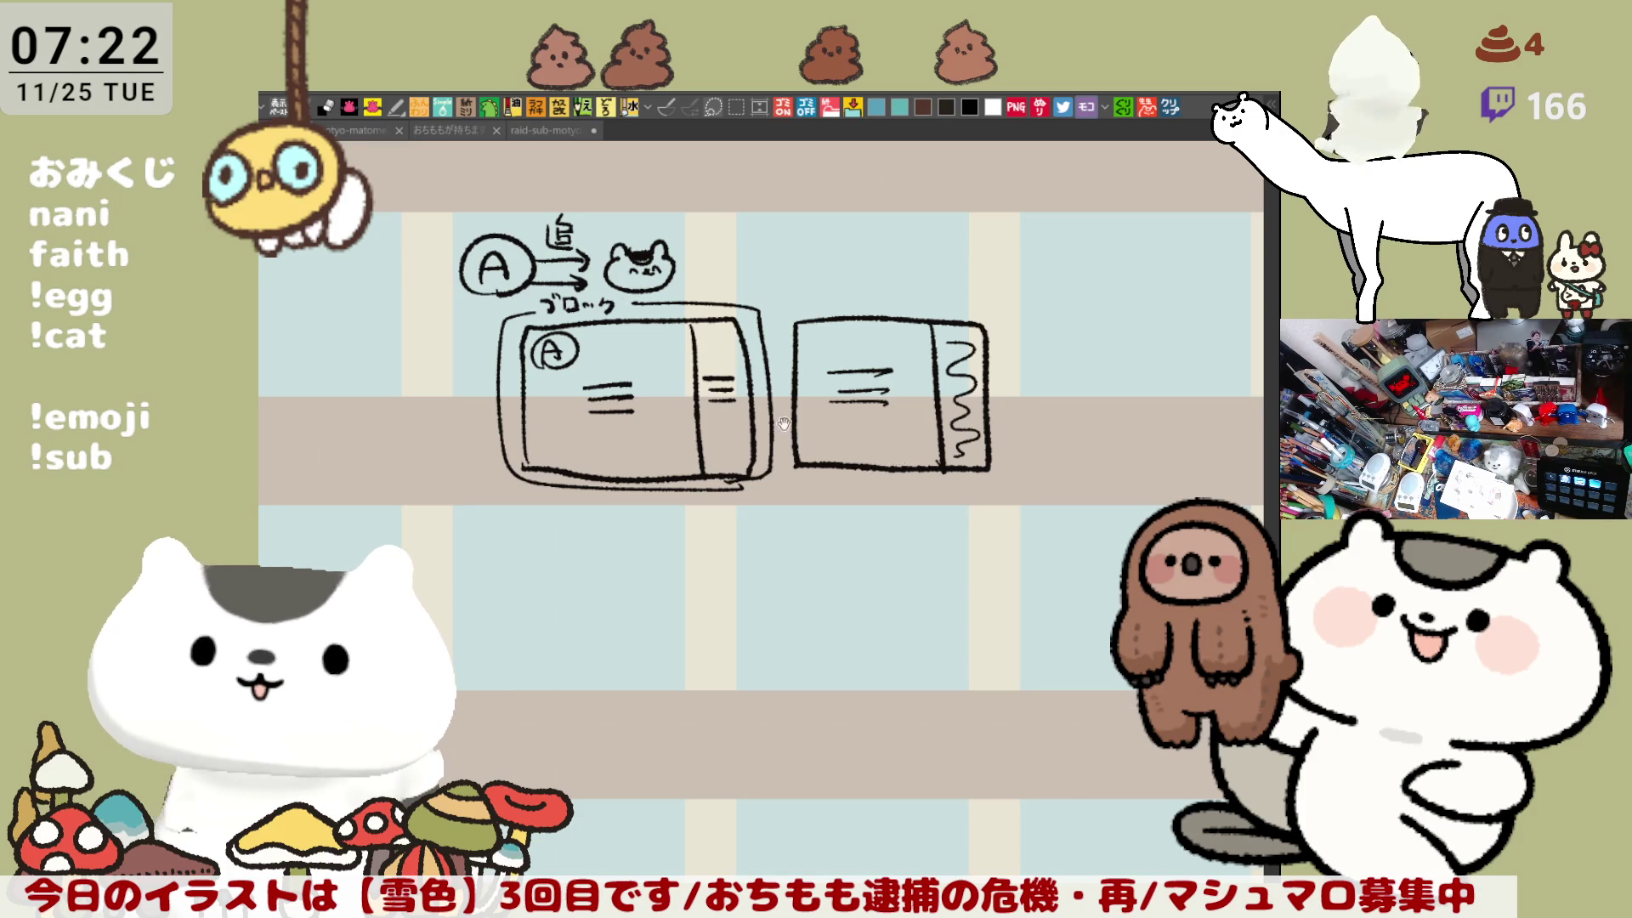
pyautogui.moveTo(694, 580); pyautogui.dragTo(813, 494)
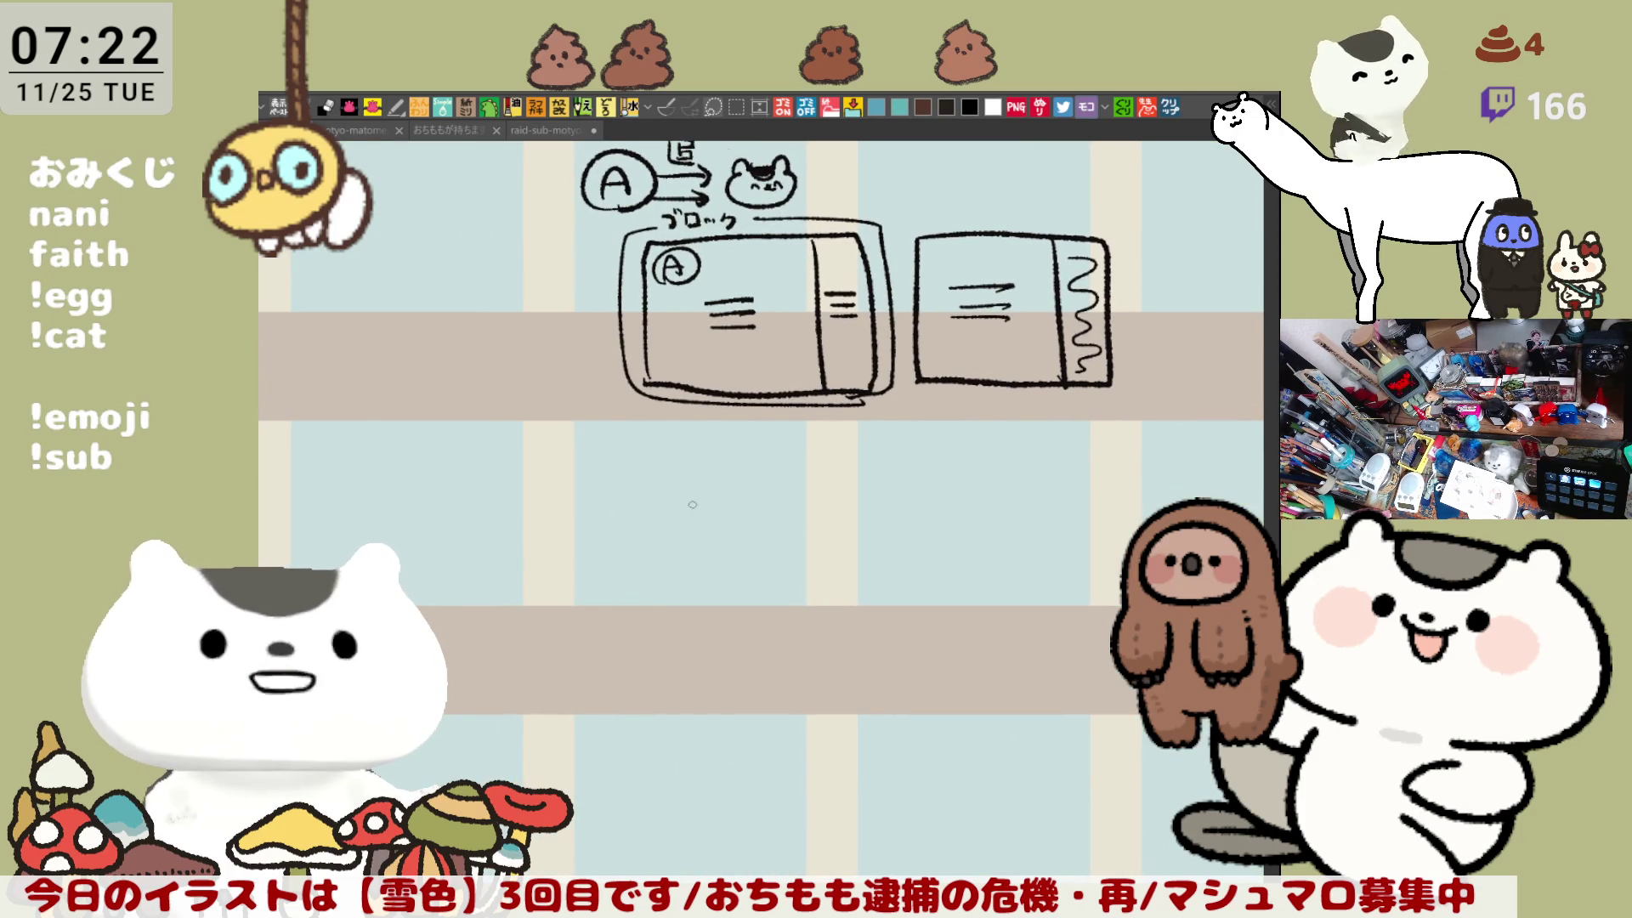
# Step: Sketch a third frame below with a waving cat, circled A's and short lines
pyautogui.moveTo(609, 454)
pyautogui.mouseDown()
pyautogui.moveTo(609, 656)
pyautogui.moveTo(888, 470)
pyautogui.moveTo(731, 654)
pyautogui.moveTo(609, 652)
pyautogui.mouseUp()
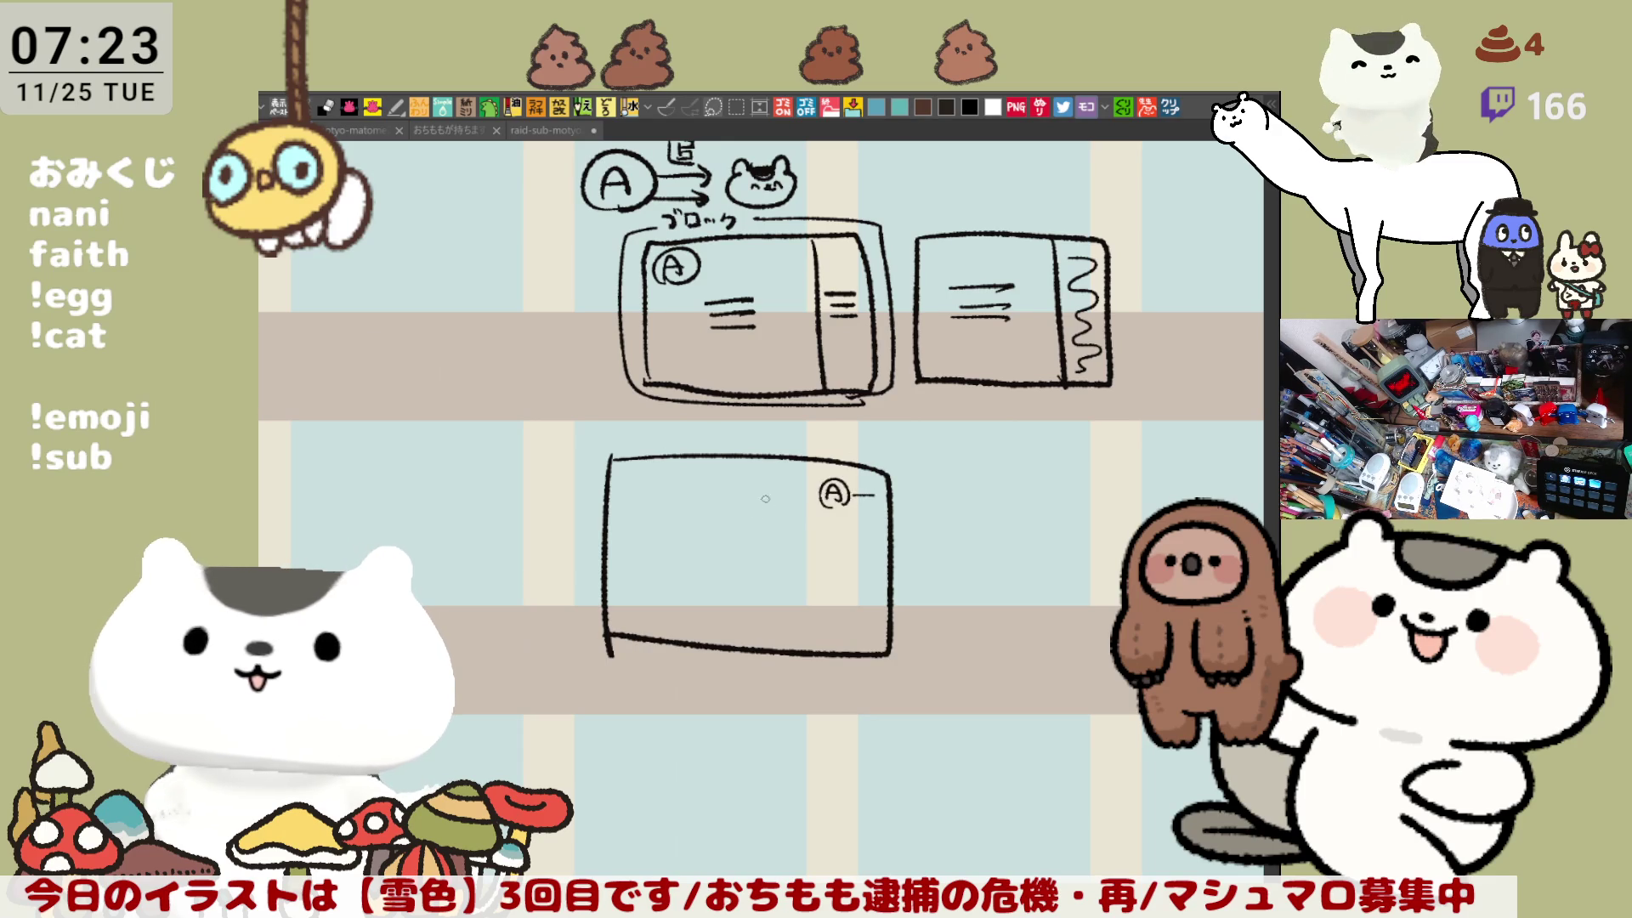
pyautogui.moveTo(659, 512)
pyautogui.mouseDown()
pyautogui.moveTo(676, 501)
pyautogui.moveTo(663, 591)
pyautogui.moveTo(659, 510)
pyautogui.mouseUp()
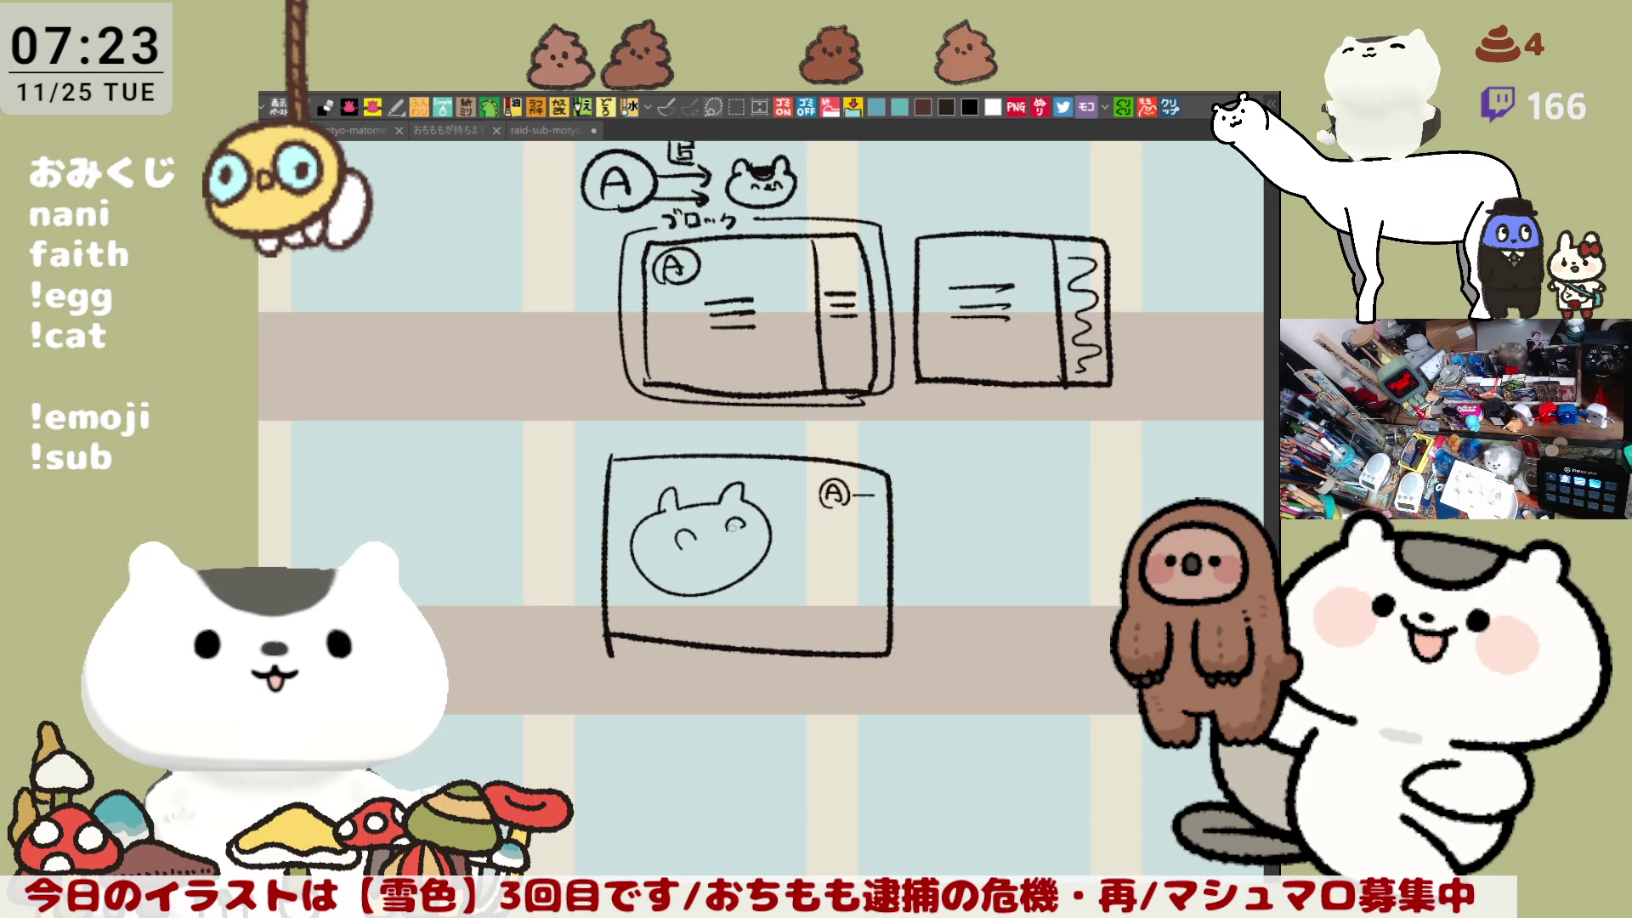
pyautogui.hotkey('ctrl', 'z')
pyautogui.moveTo(770, 580); pyautogui.dragTo(763, 619)
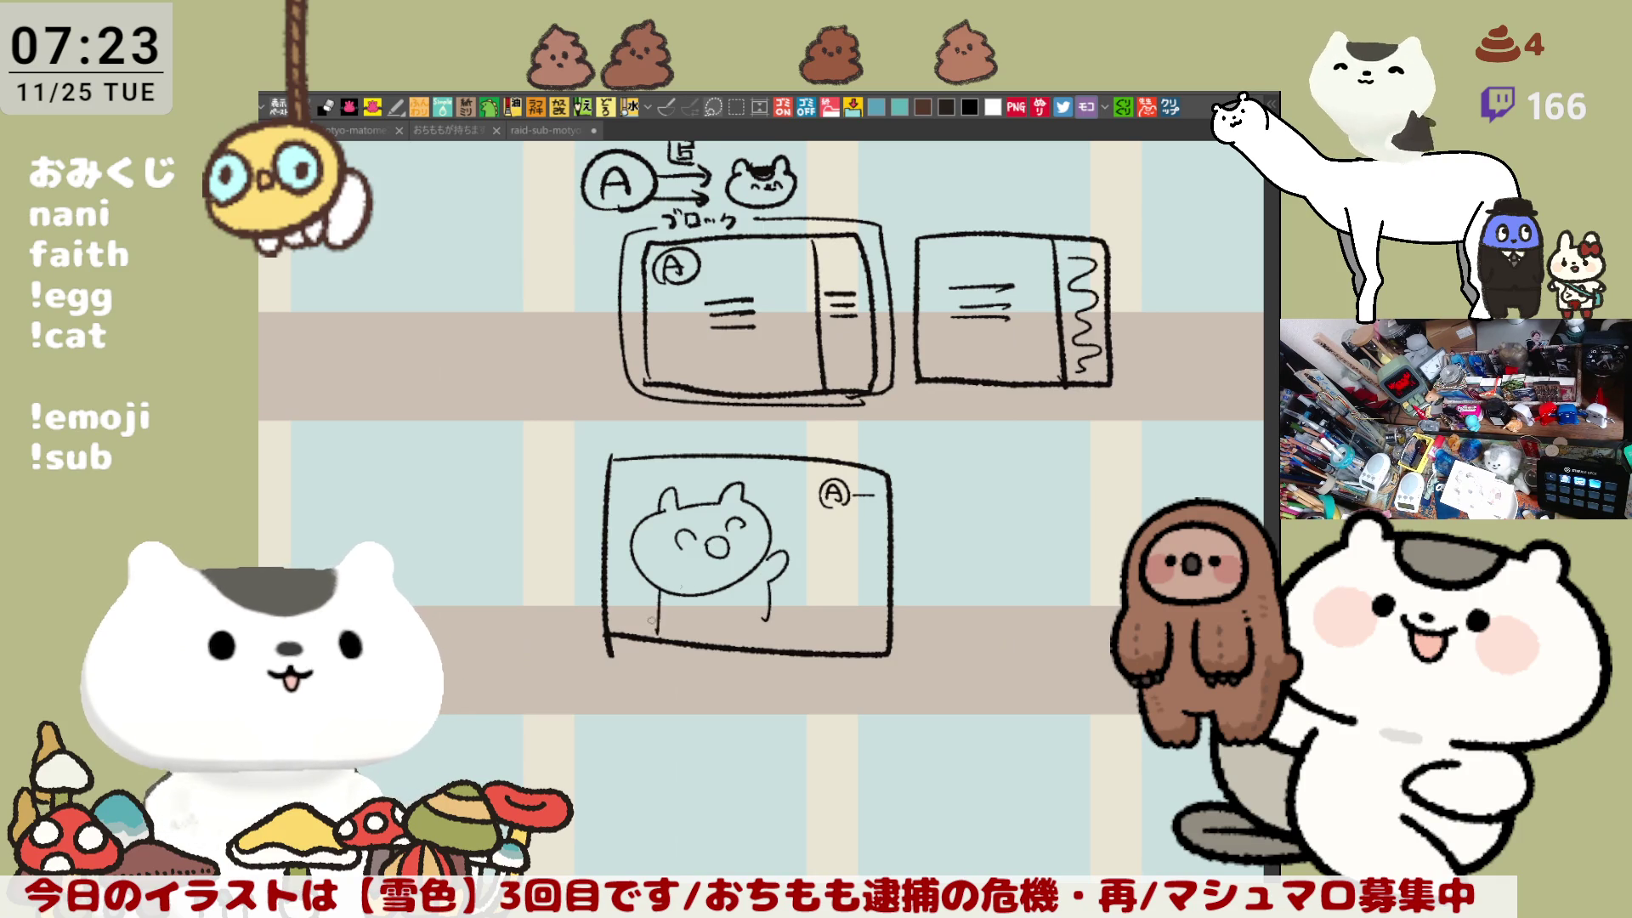
pyautogui.scroll(2, 651, 620)
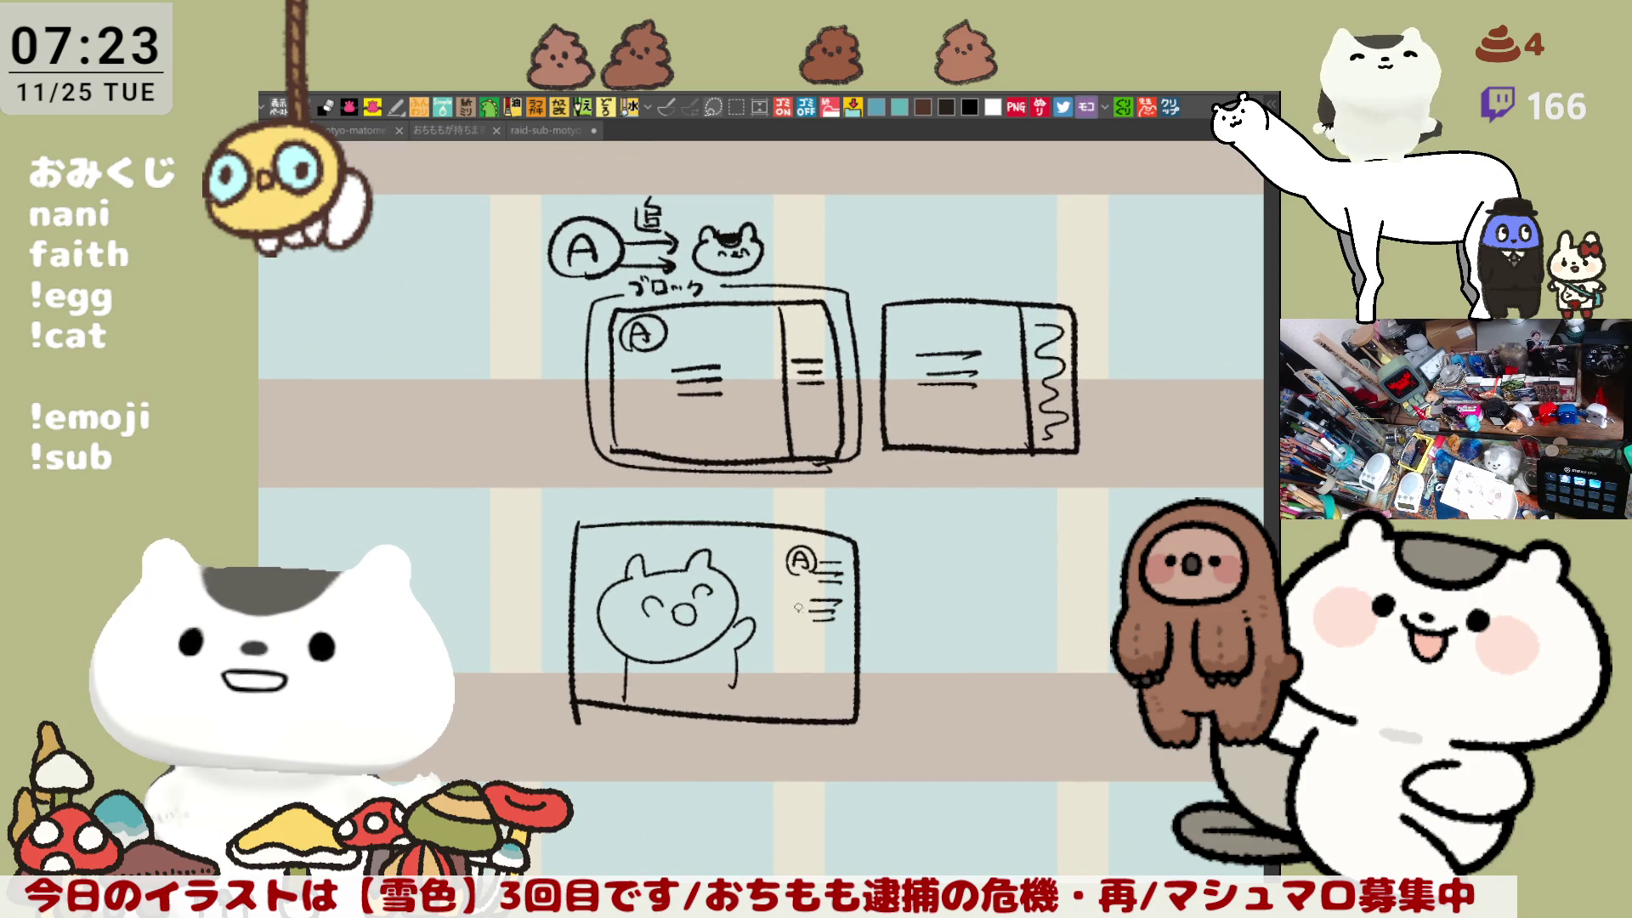
pyautogui.moveTo(797, 612); pyautogui.dragTo(796, 599)
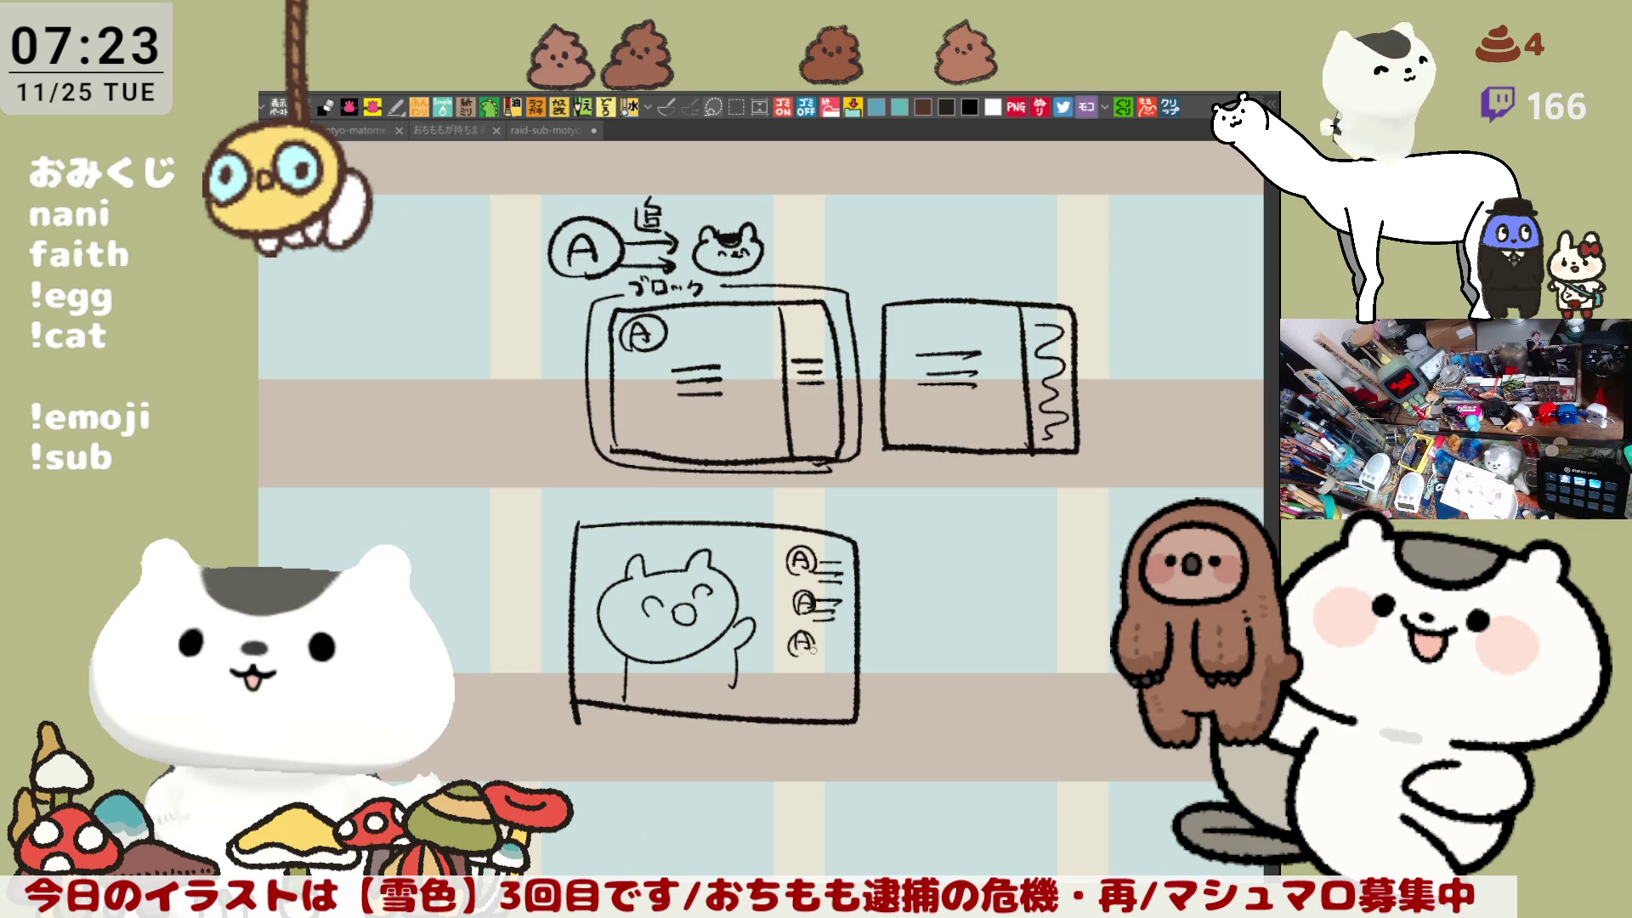
pyautogui.moveTo(816, 650); pyautogui.dragTo(840, 654)
pyautogui.moveTo(816, 675); pyautogui.dragTo(831, 680)
pyautogui.scroll(-1, 805, 481)
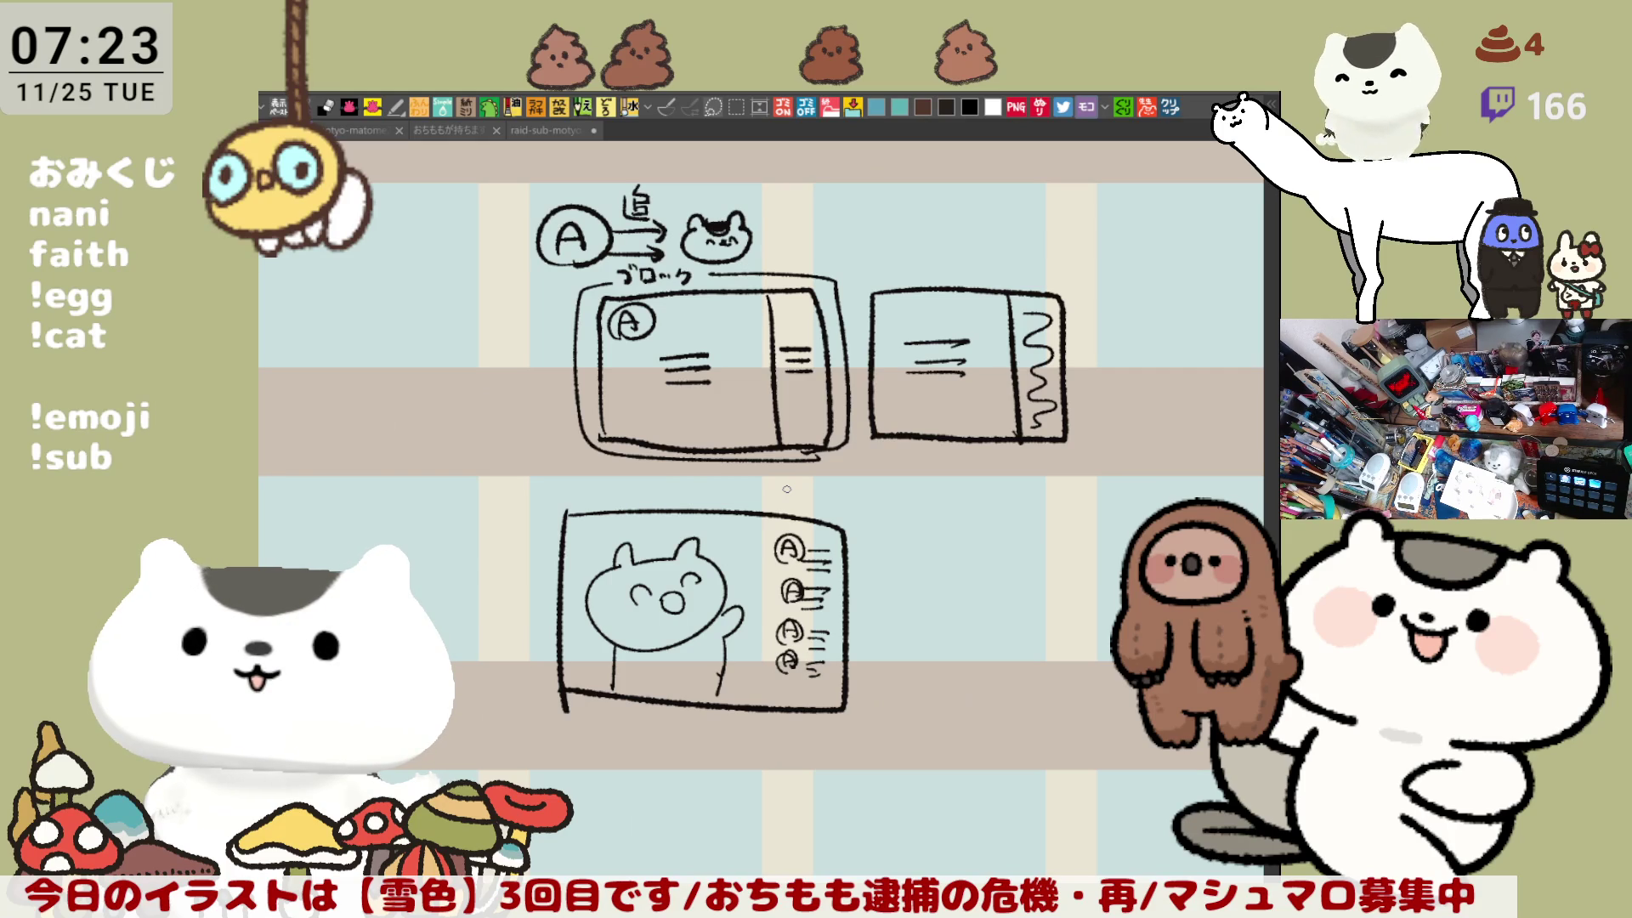
# Step: Marquee-select the area holding the rough black sketch
pyautogui.press('m')
pyautogui.scroll(2, 787, 578)
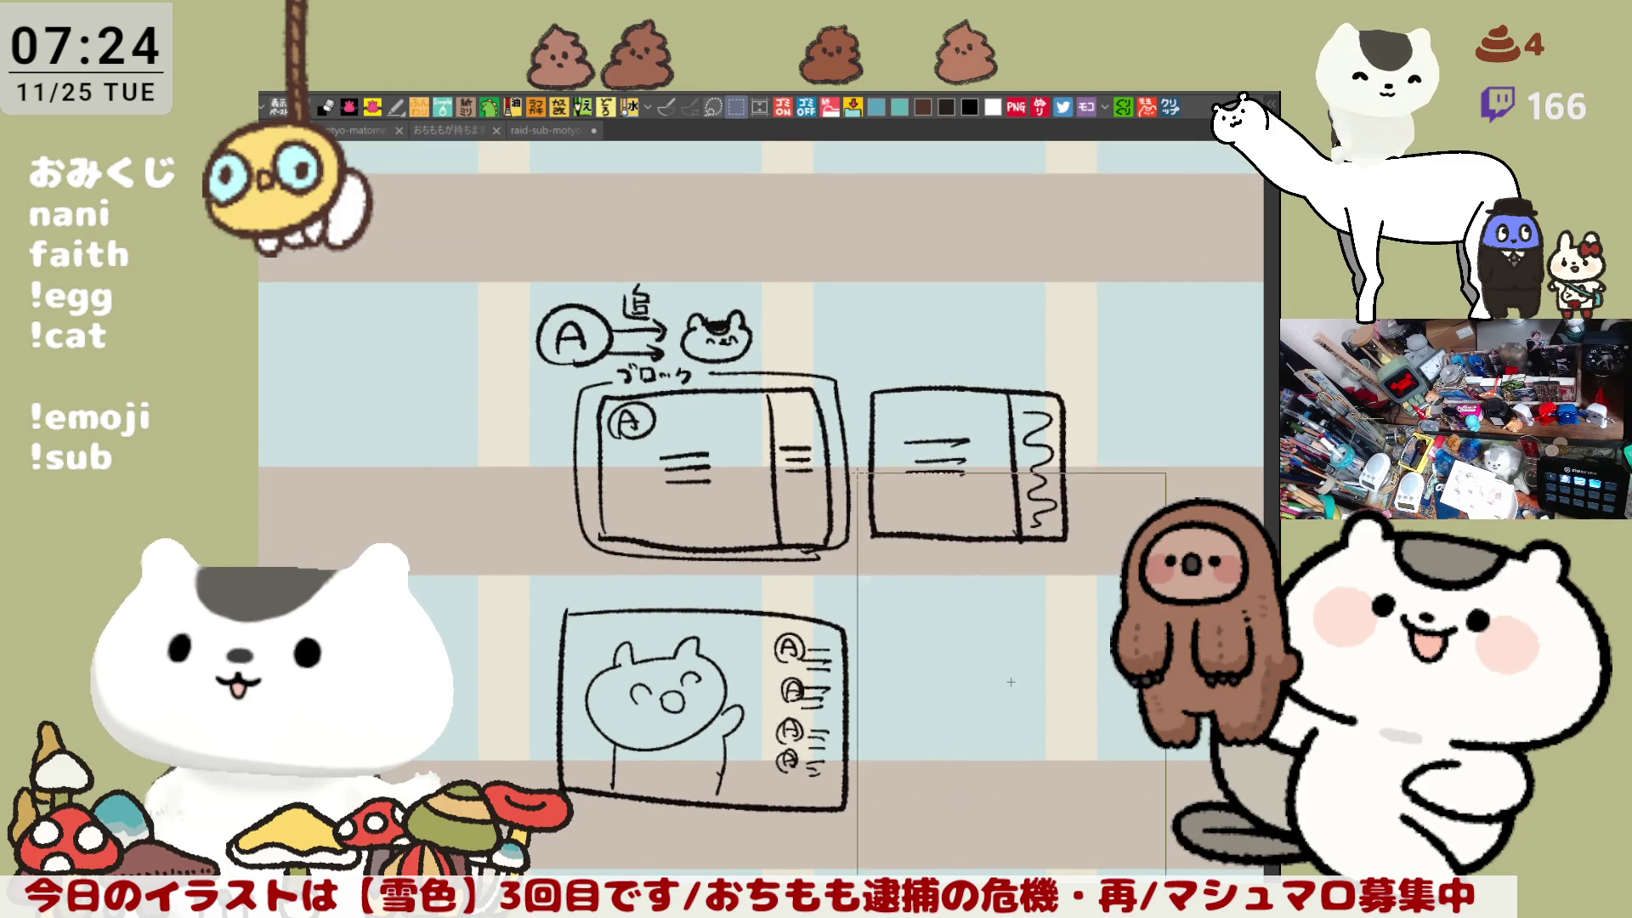
pyautogui.moveTo(409, 266); pyautogui.dragTo(459, 250)
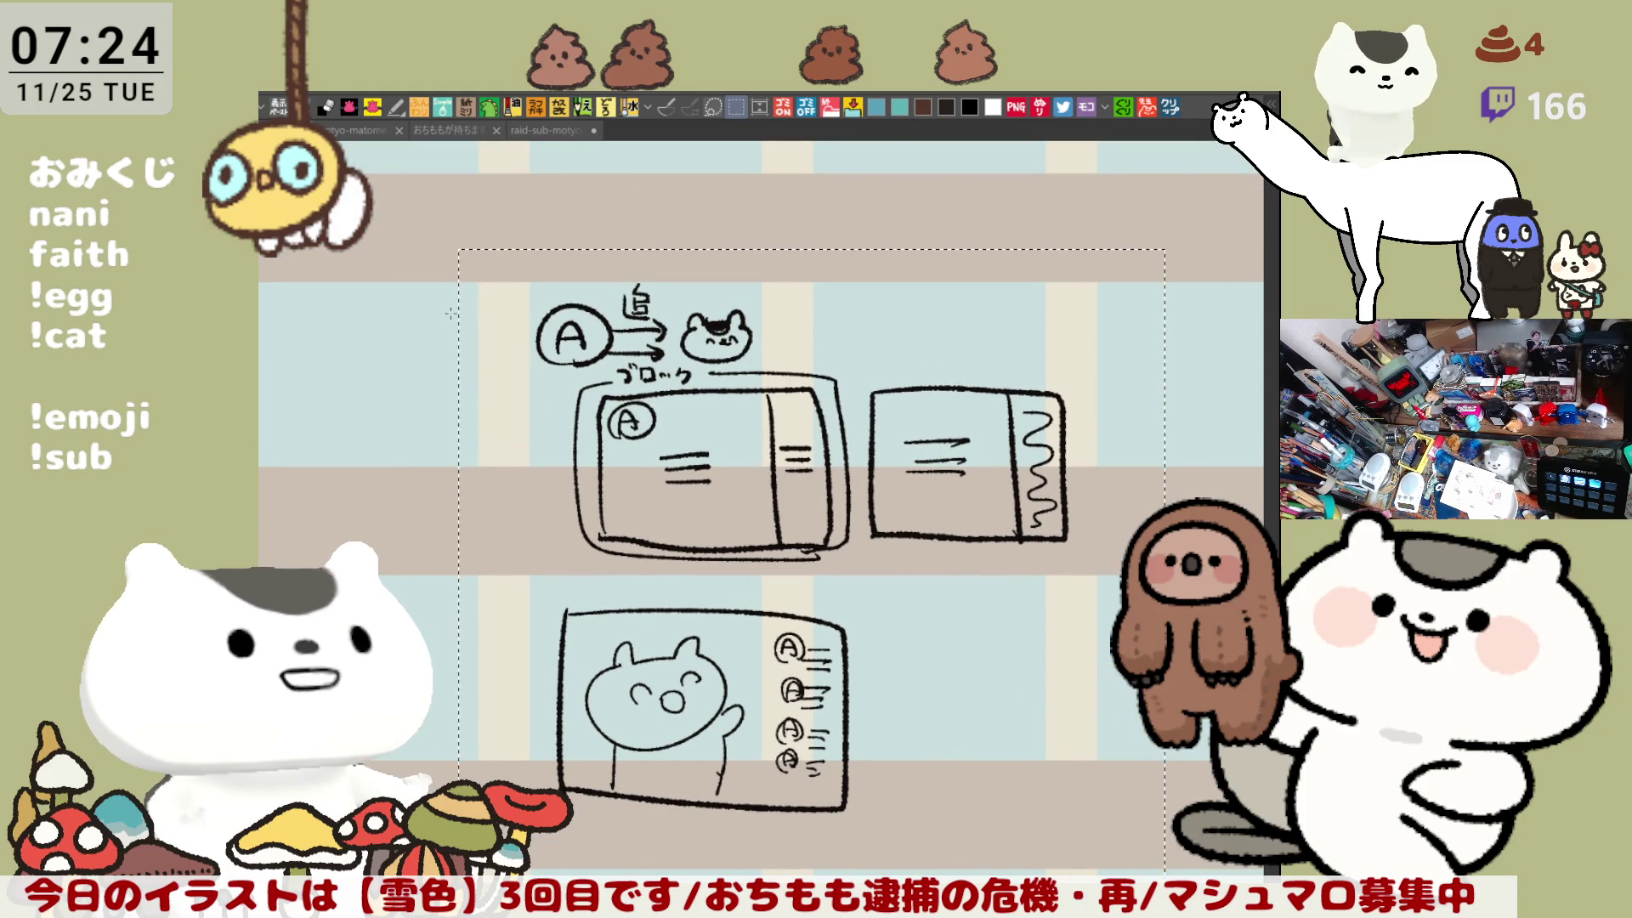
# Step: Delete the selected sketch, deselect, and switch to the raid-sub-motyo2511-2 document
pyautogui.press('Delete')
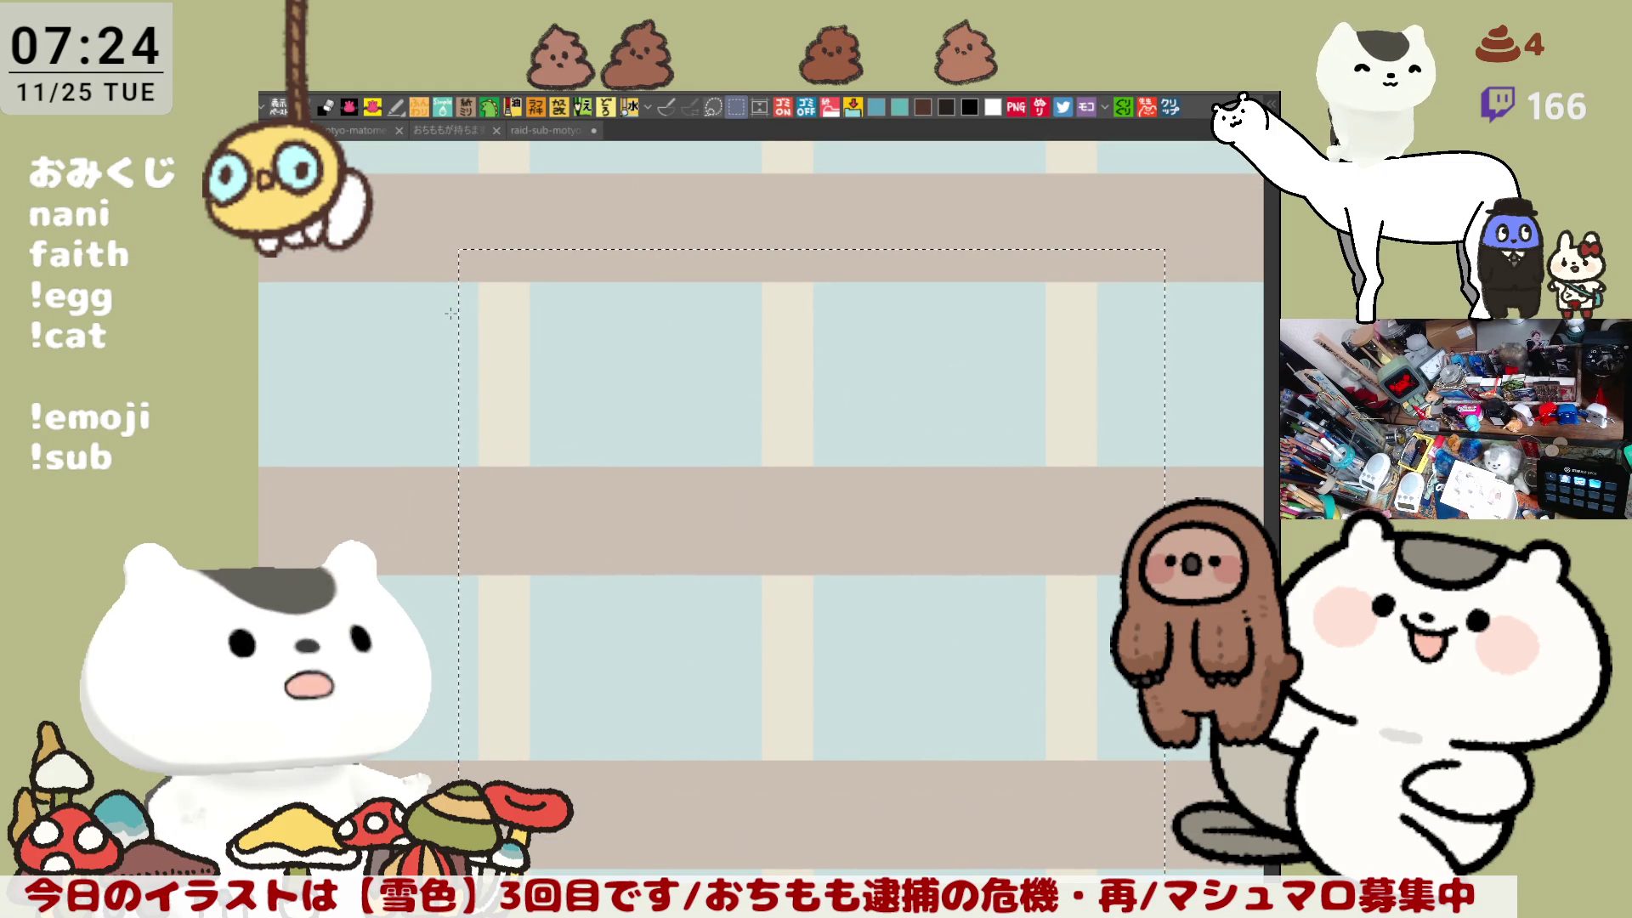
pyautogui.hotkey('ctrl', 'd')
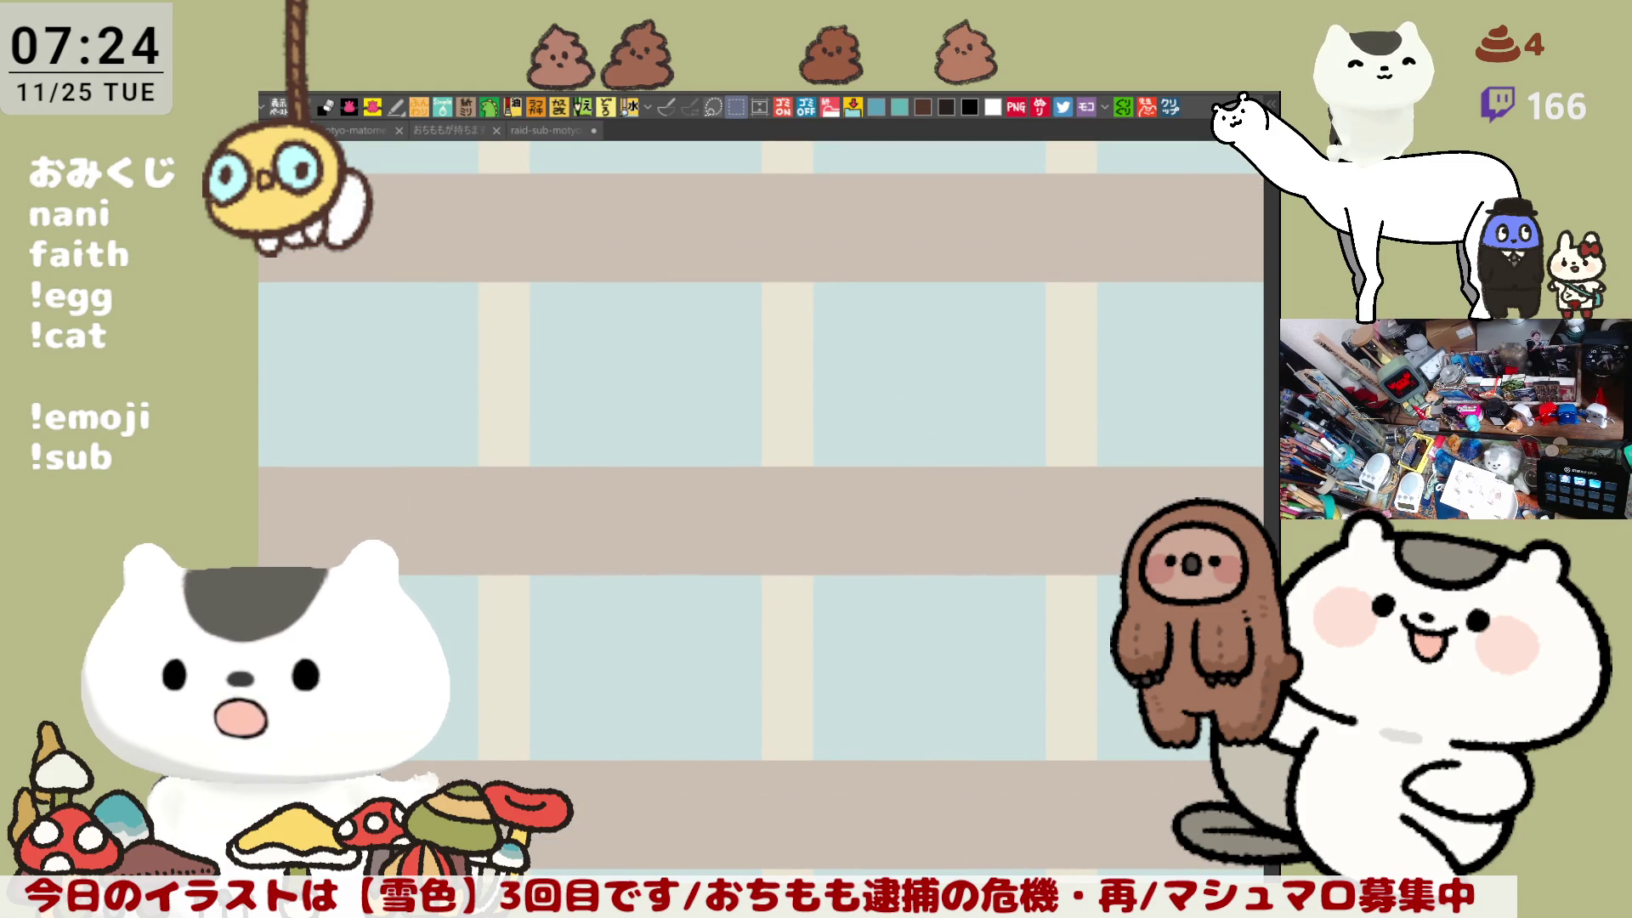
pyautogui.moveTo(808, 463); pyautogui.dragTo(913, 563)
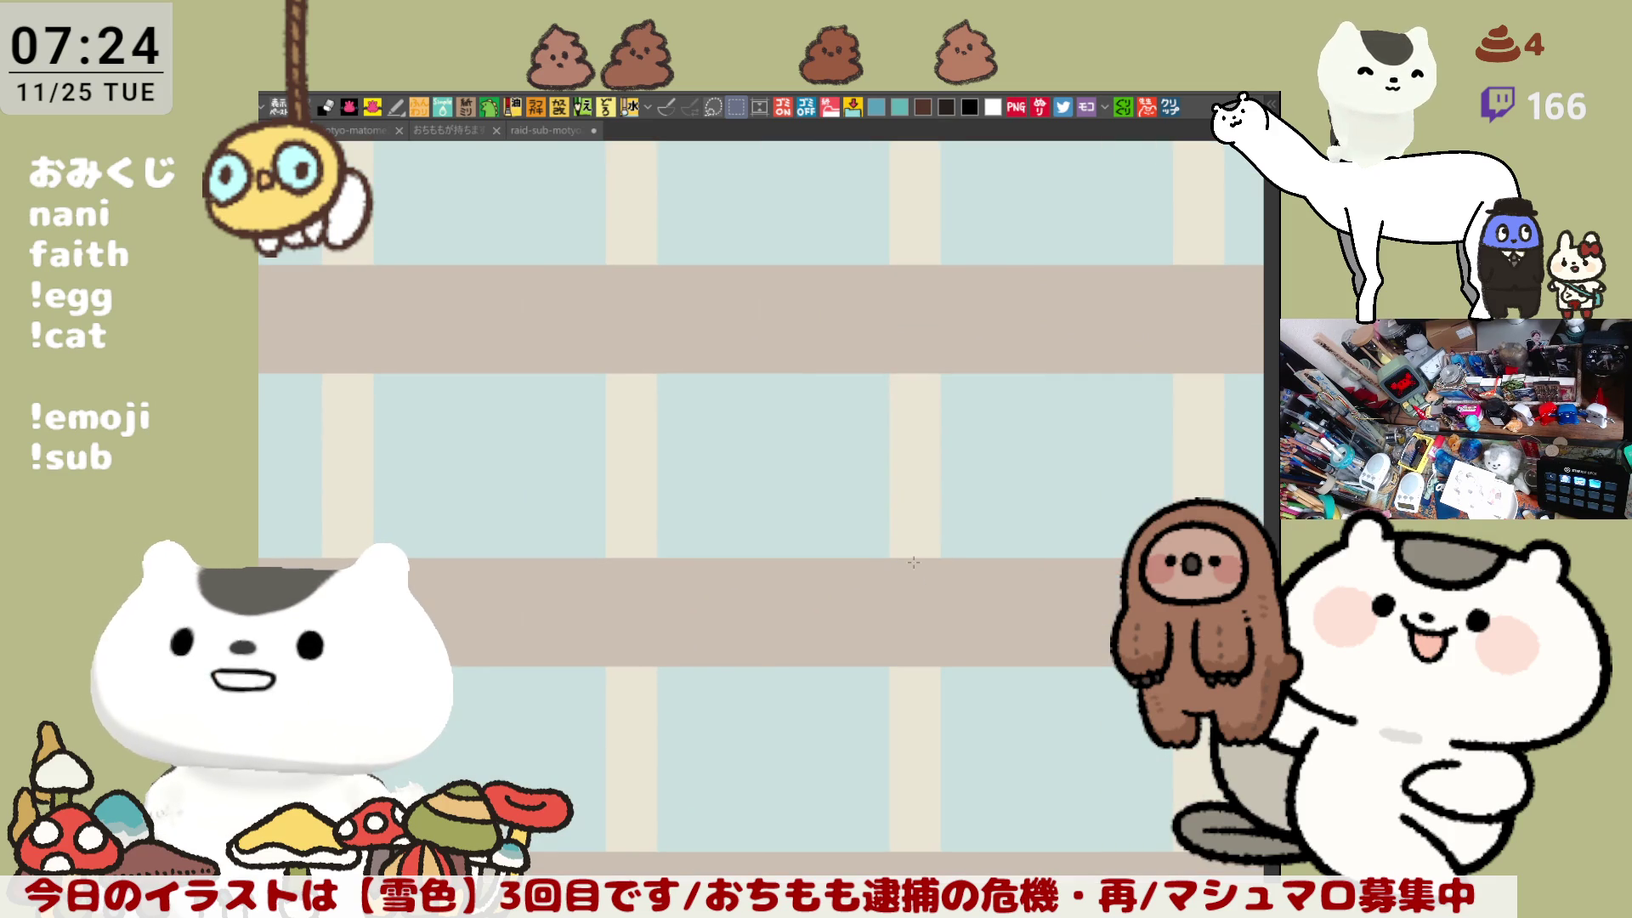
pyautogui.scroll(-2, 913, 562)
pyautogui.scroll(-1, 869, 571)
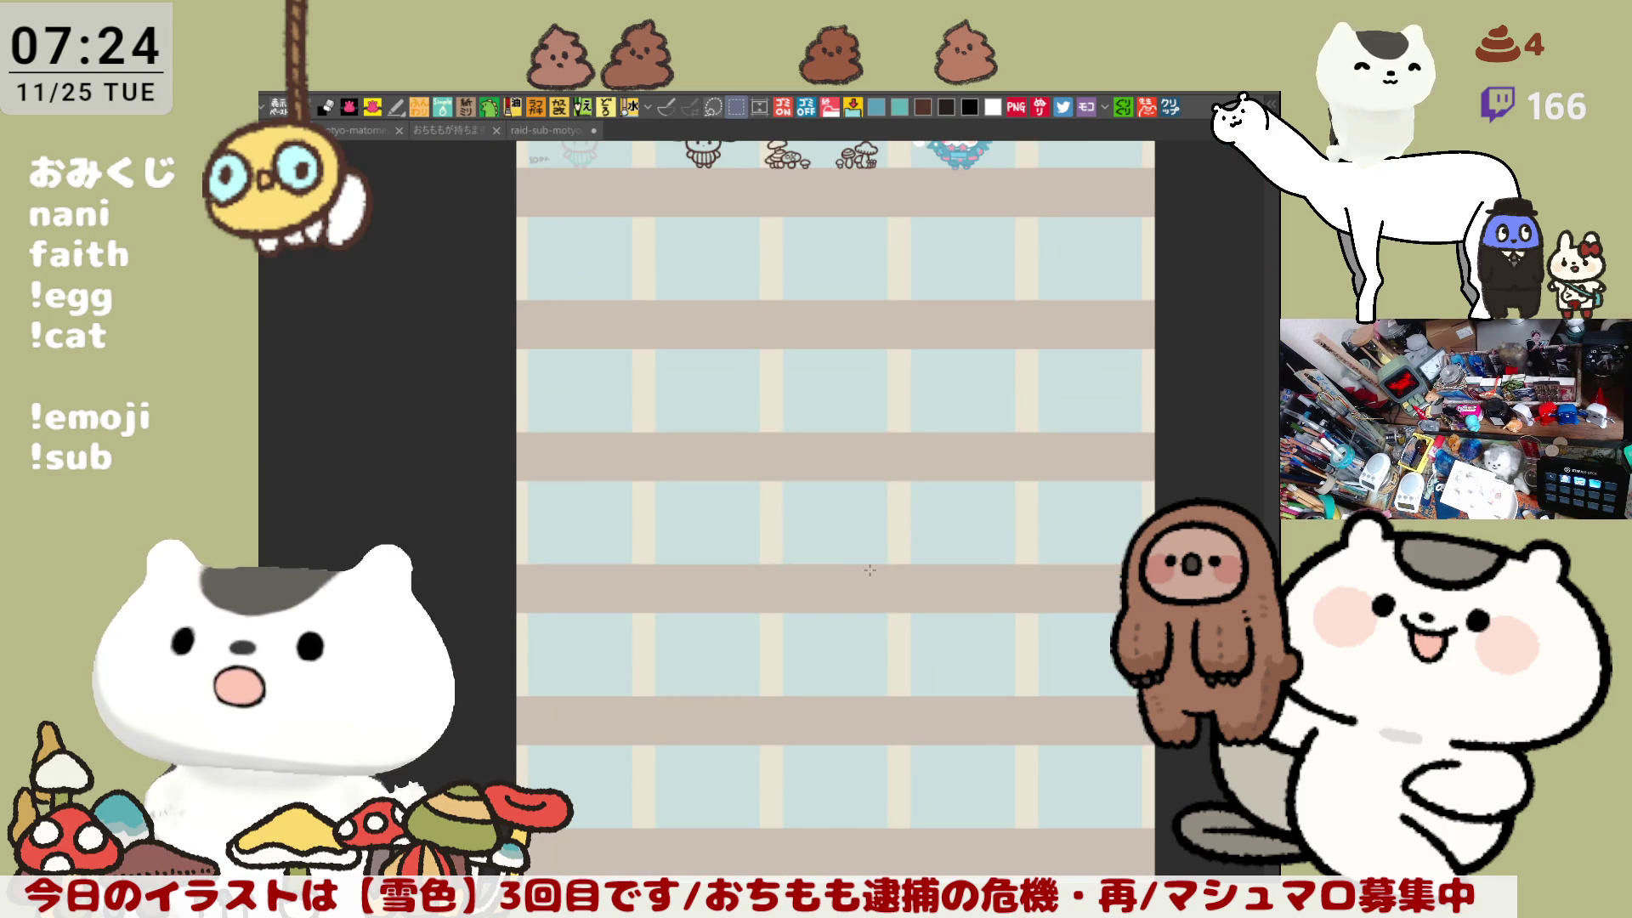
pyautogui.moveTo(869, 571); pyautogui.dragTo(842, 613)
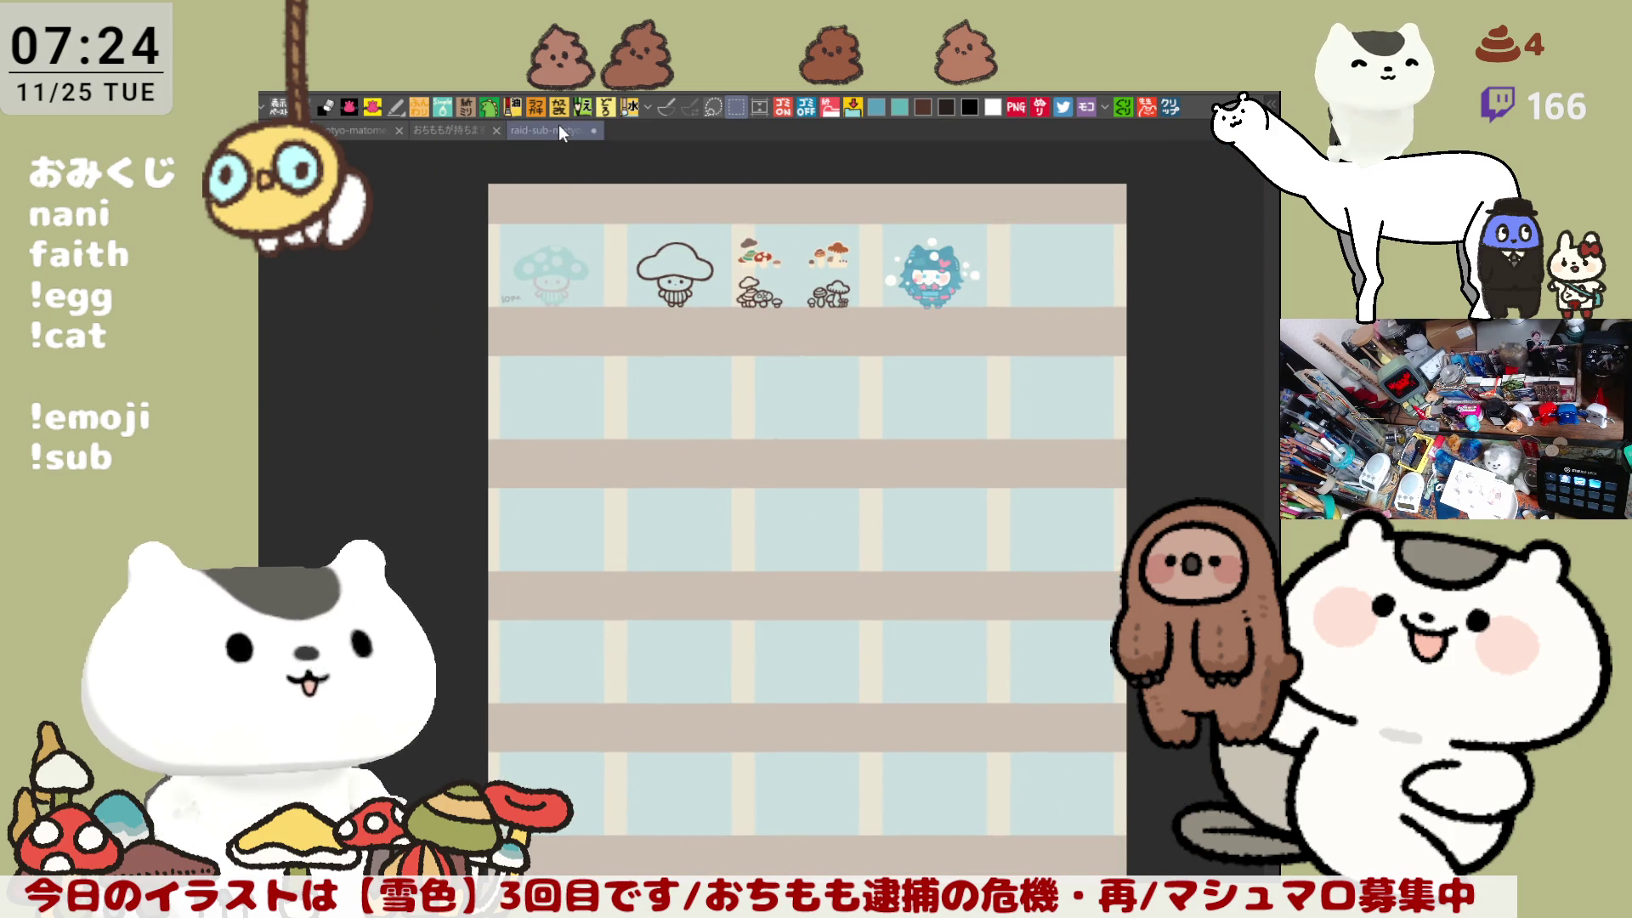
pyautogui.click(558, 129)
# Step: Draw three blue vertical stripes on the chibi's scarf
pyautogui.scroll(-2, 852, 684)
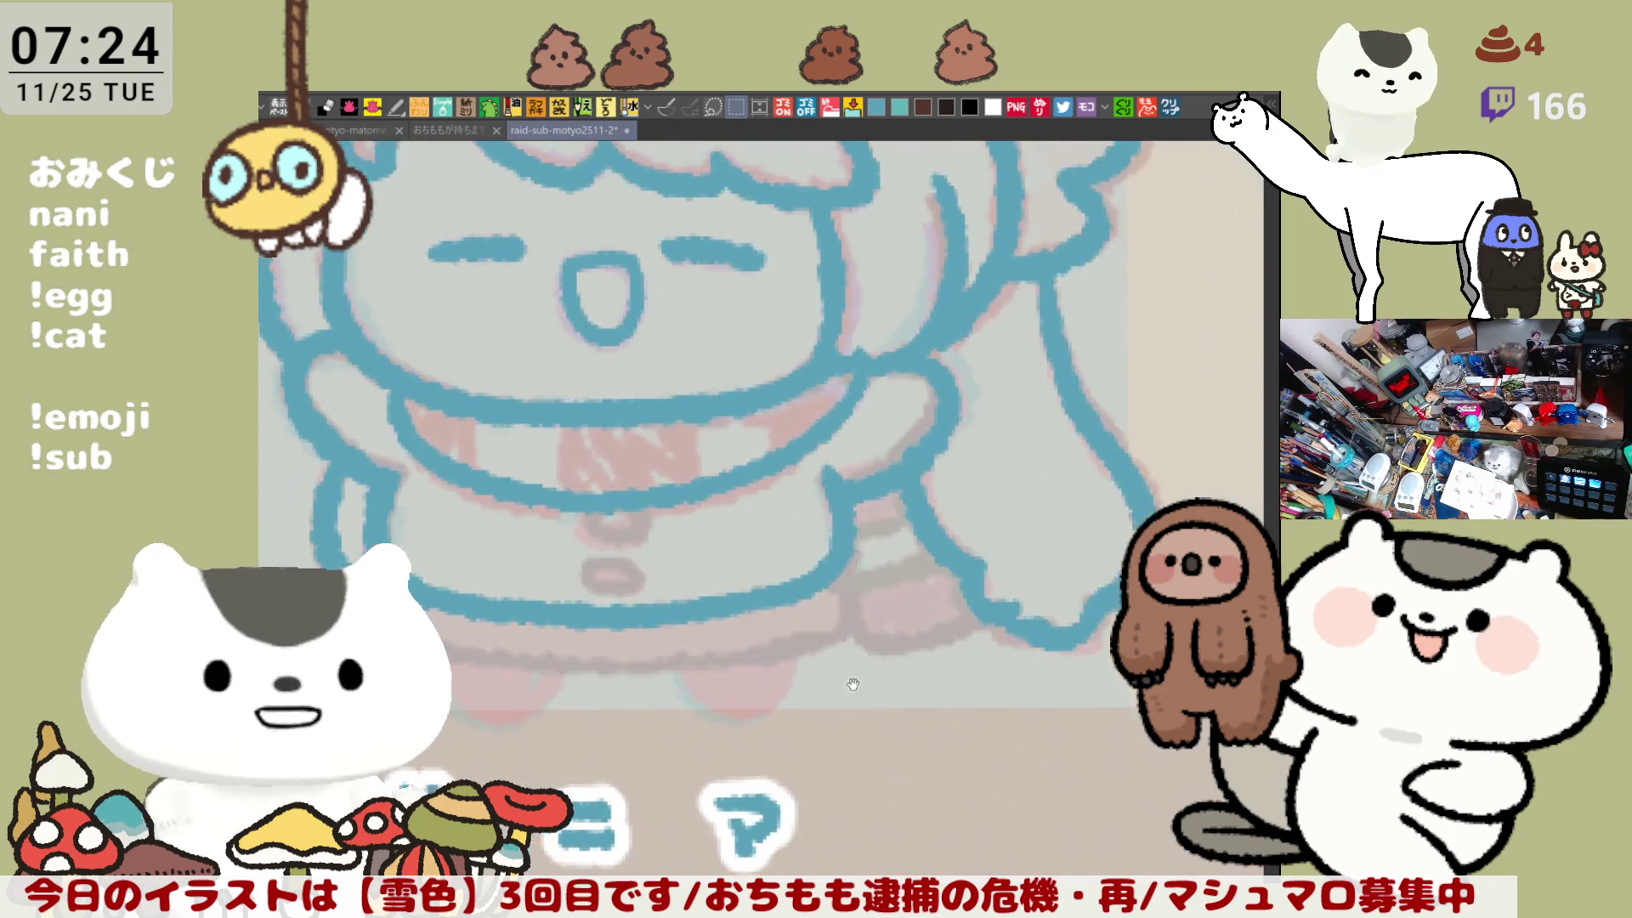
pyautogui.moveTo(853, 685); pyautogui.dragTo(1060, 803)
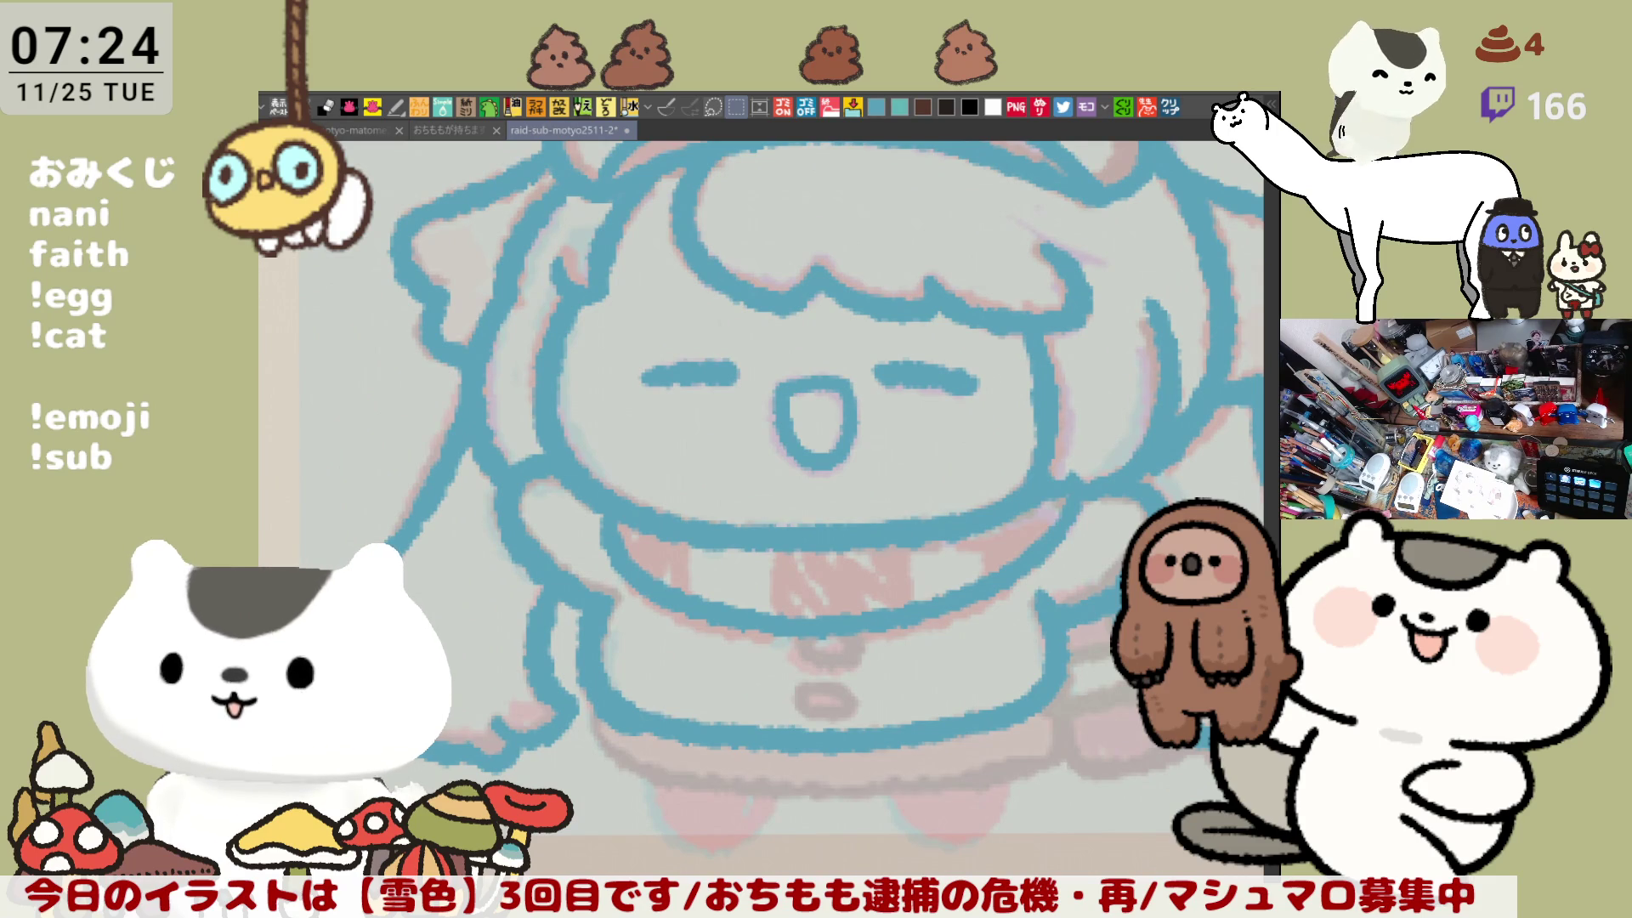
pyautogui.moveTo(1041, 196); pyautogui.dragTo(956, 129)
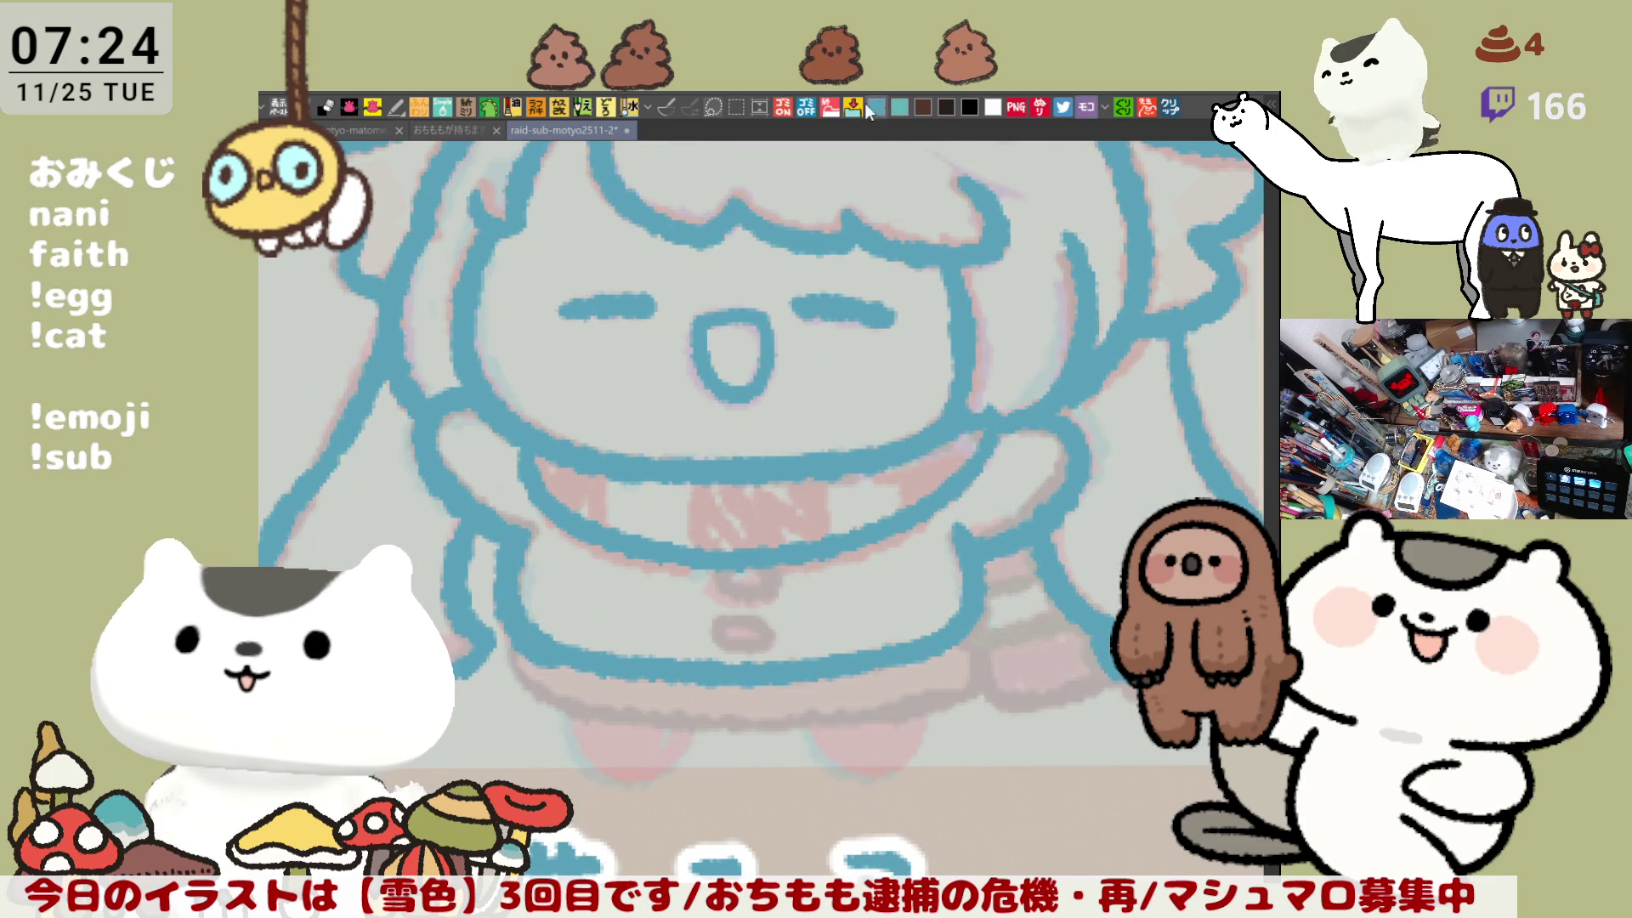
pyautogui.moveTo(767, 316); pyautogui.dragTo(844, 410)
pyautogui.moveTo(675, 570); pyautogui.dragTo(782, 638)
pyautogui.moveTo(894, 565); pyautogui.dragTo(897, 629)
pyautogui.moveTo(977, 548); pyautogui.dragTo(978, 603)
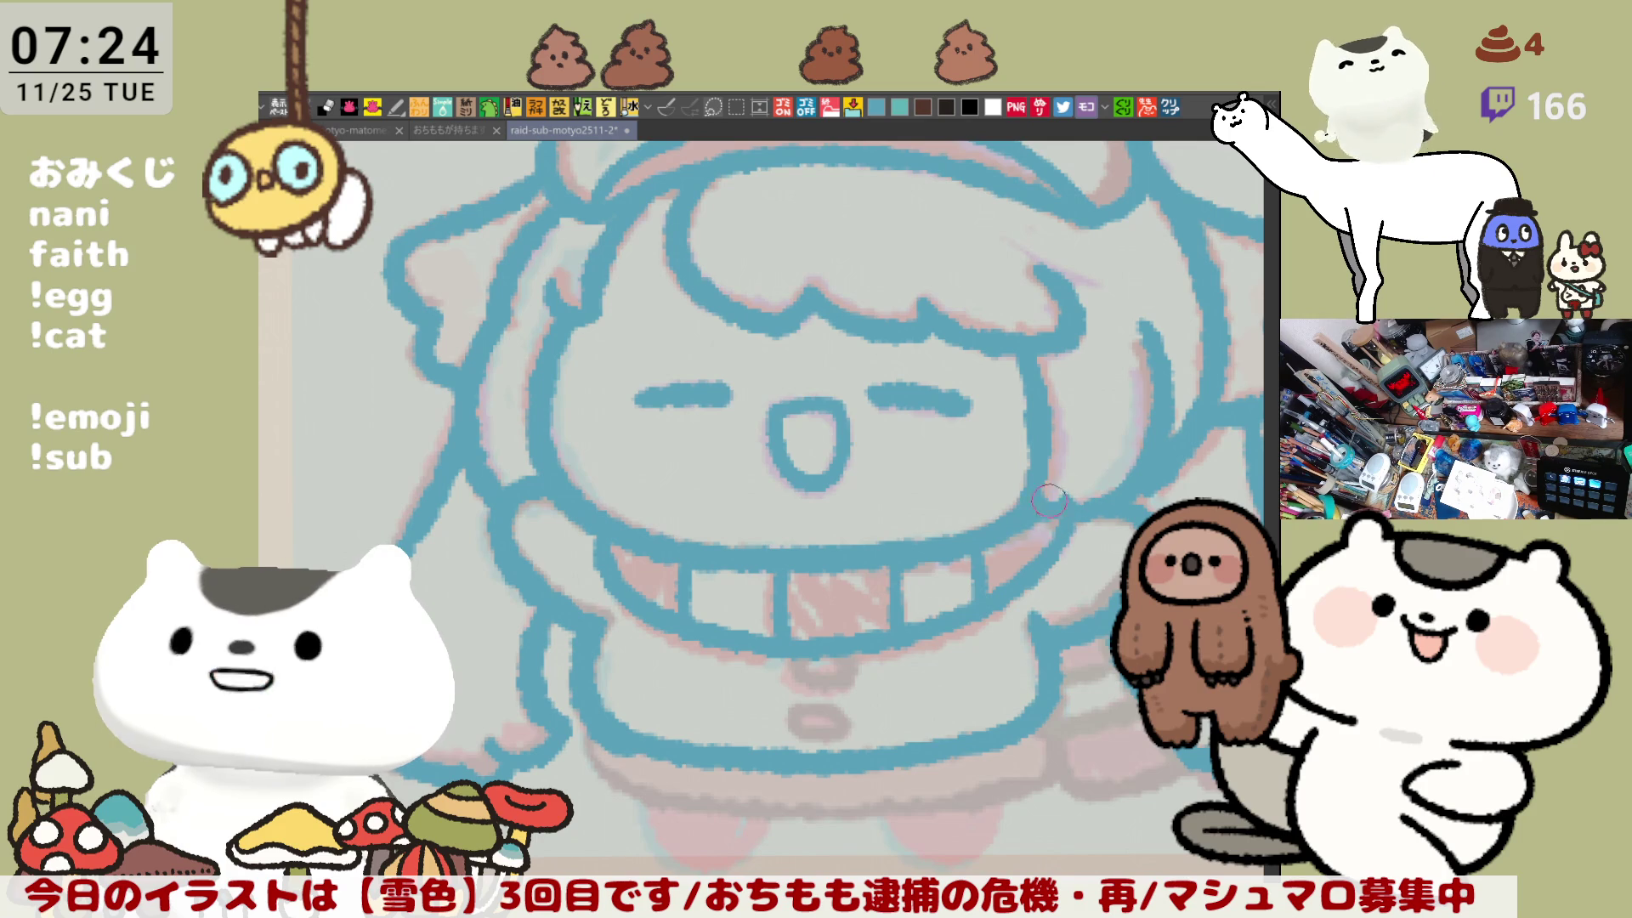
# Step: Draw a small loop below the scarf and the oval coat button
pyautogui.moveTo(638, 781); pyautogui.dragTo(747, 704)
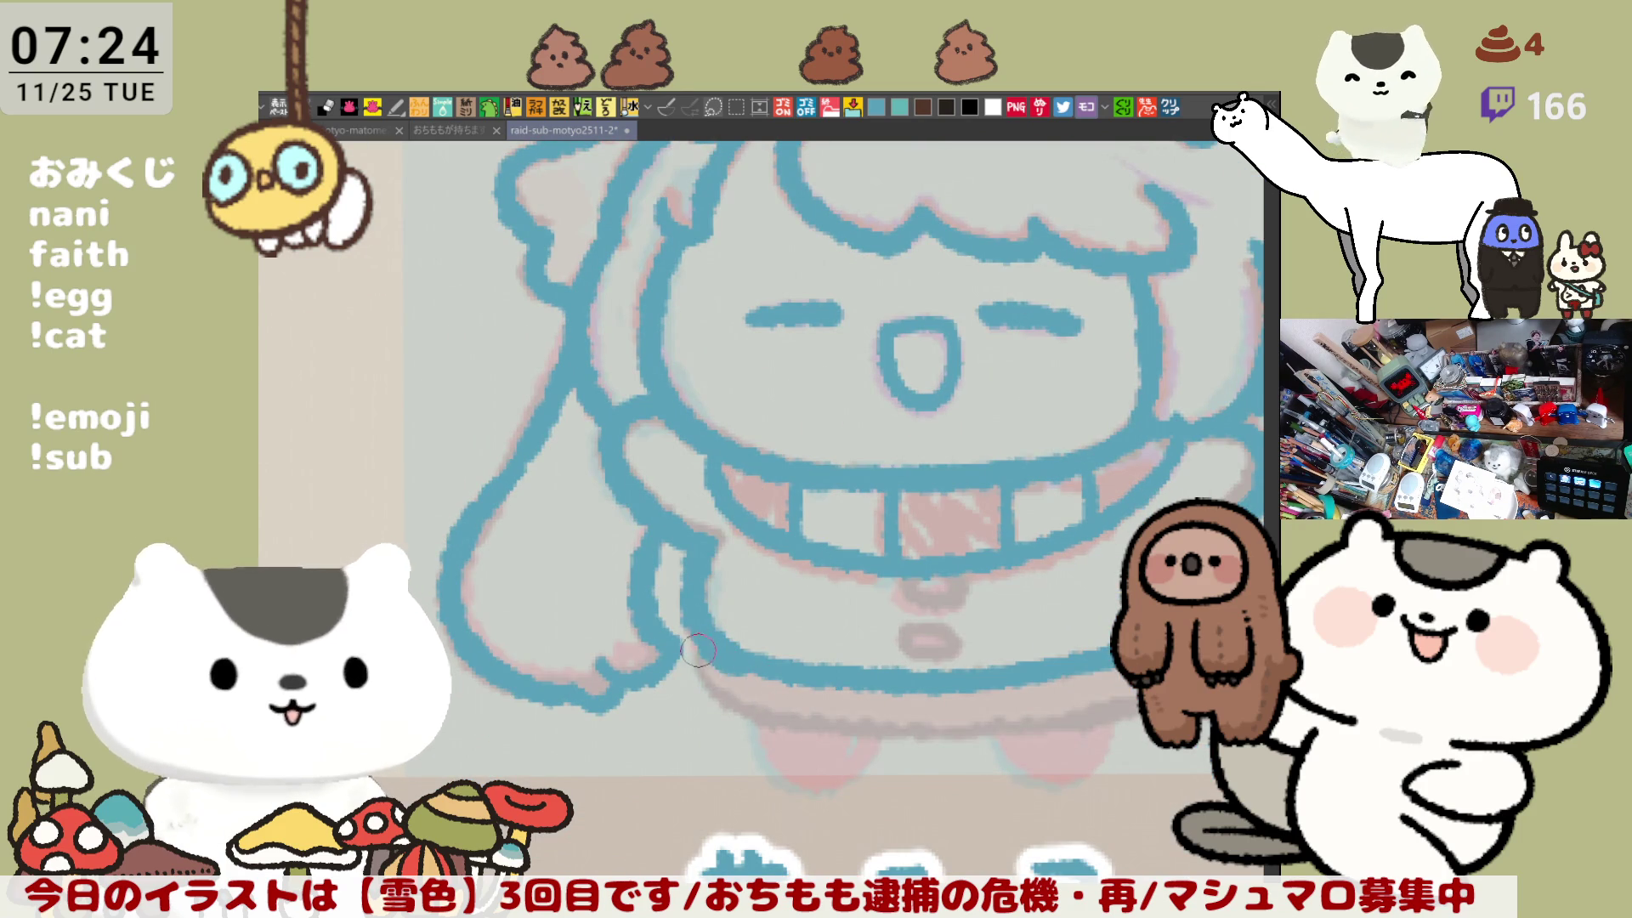
pyautogui.moveTo(902, 568)
pyautogui.mouseDown()
pyautogui.moveTo(969, 578)
pyautogui.moveTo(968, 595)
pyautogui.moveTo(932, 603)
pyautogui.moveTo(960, 581)
pyautogui.moveTo(952, 645)
pyautogui.moveTo(776, 672)
pyautogui.mouseUp()
pyautogui.hotkey('ctrl', 'z')
pyautogui.hotkey('ctrl', 'z')
pyautogui.hotkey('ctrl', 'z')
pyautogui.hotkey('ctrl', 'z')
pyautogui.hotkey('ctrl', 'z')
pyautogui.hotkey('ctrl', 'z')
pyautogui.hotkey('ctrl', 'z')
pyautogui.hotkey('ctrl', 'z')
pyautogui.moveTo(804, 565); pyautogui.dragTo(799, 626)
pyautogui.hotkey('ctrl', 'z')
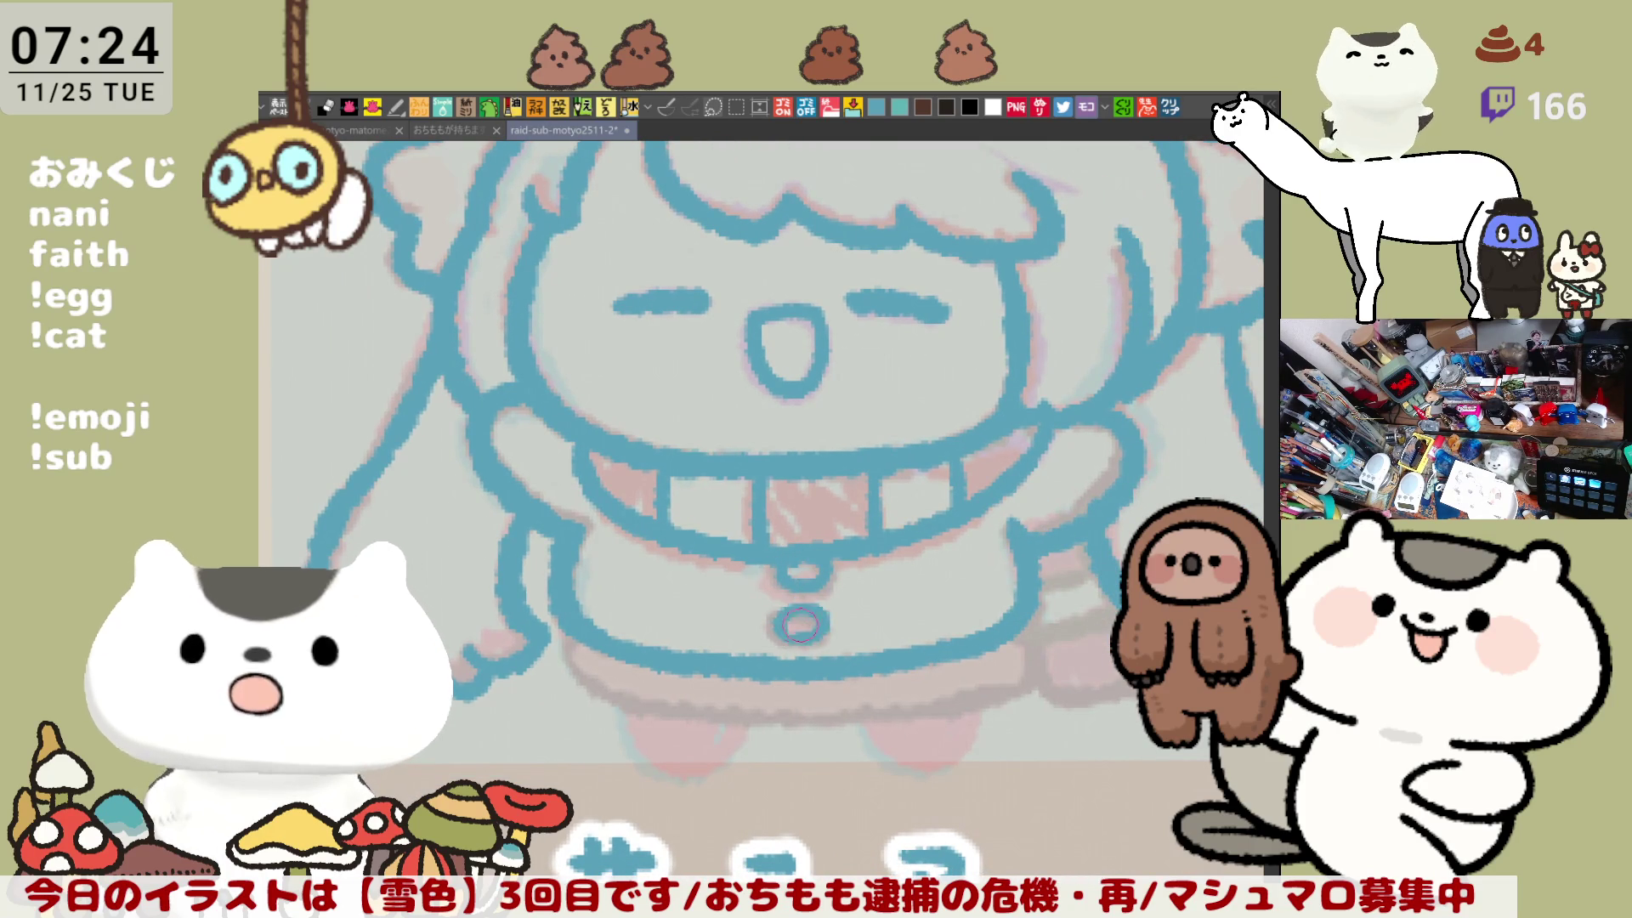
pyautogui.hotkey('ctrl', 'z')
pyautogui.hotkey('ctrl', 'z')
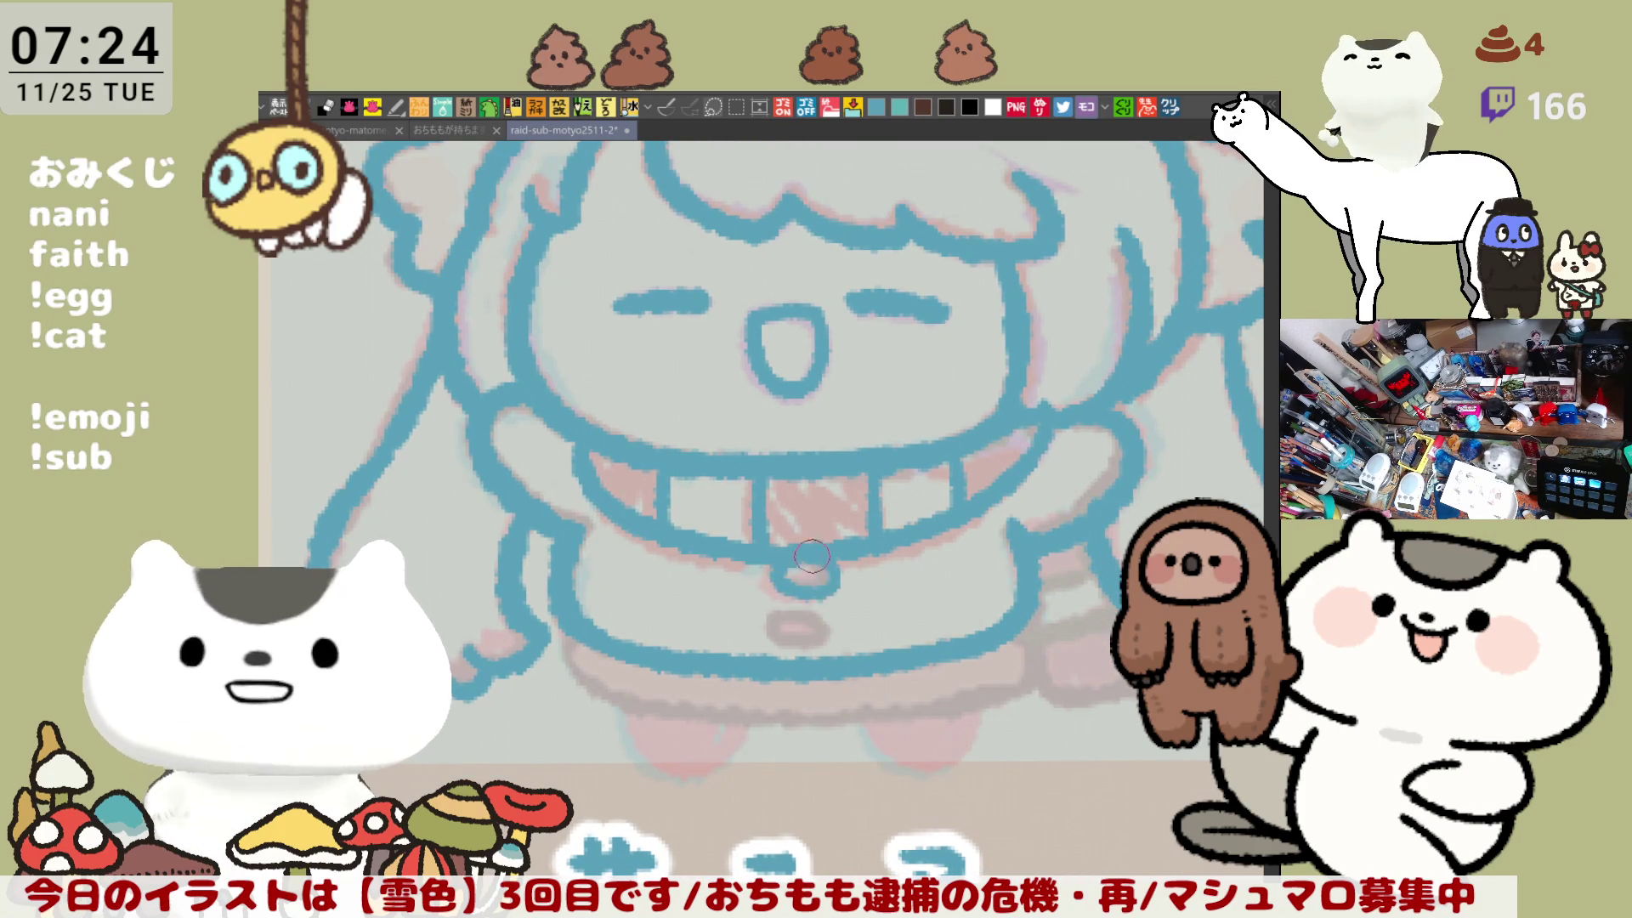
pyautogui.moveTo(804, 563); pyautogui.dragTo(814, 578)
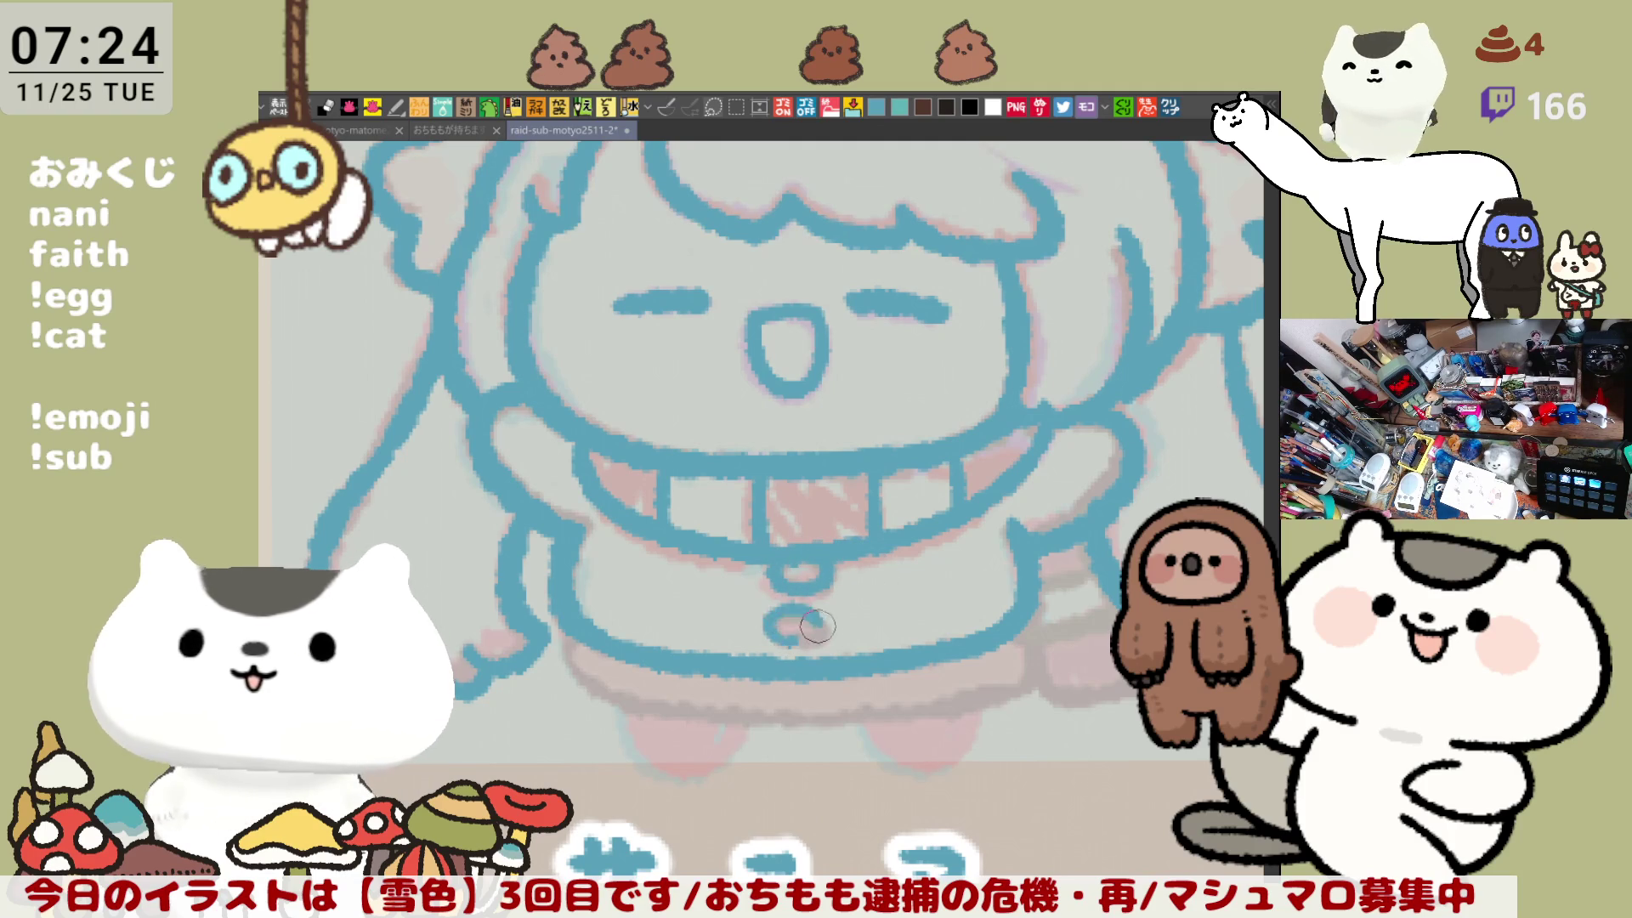
pyautogui.moveTo(786, 628); pyautogui.dragTo(810, 619)
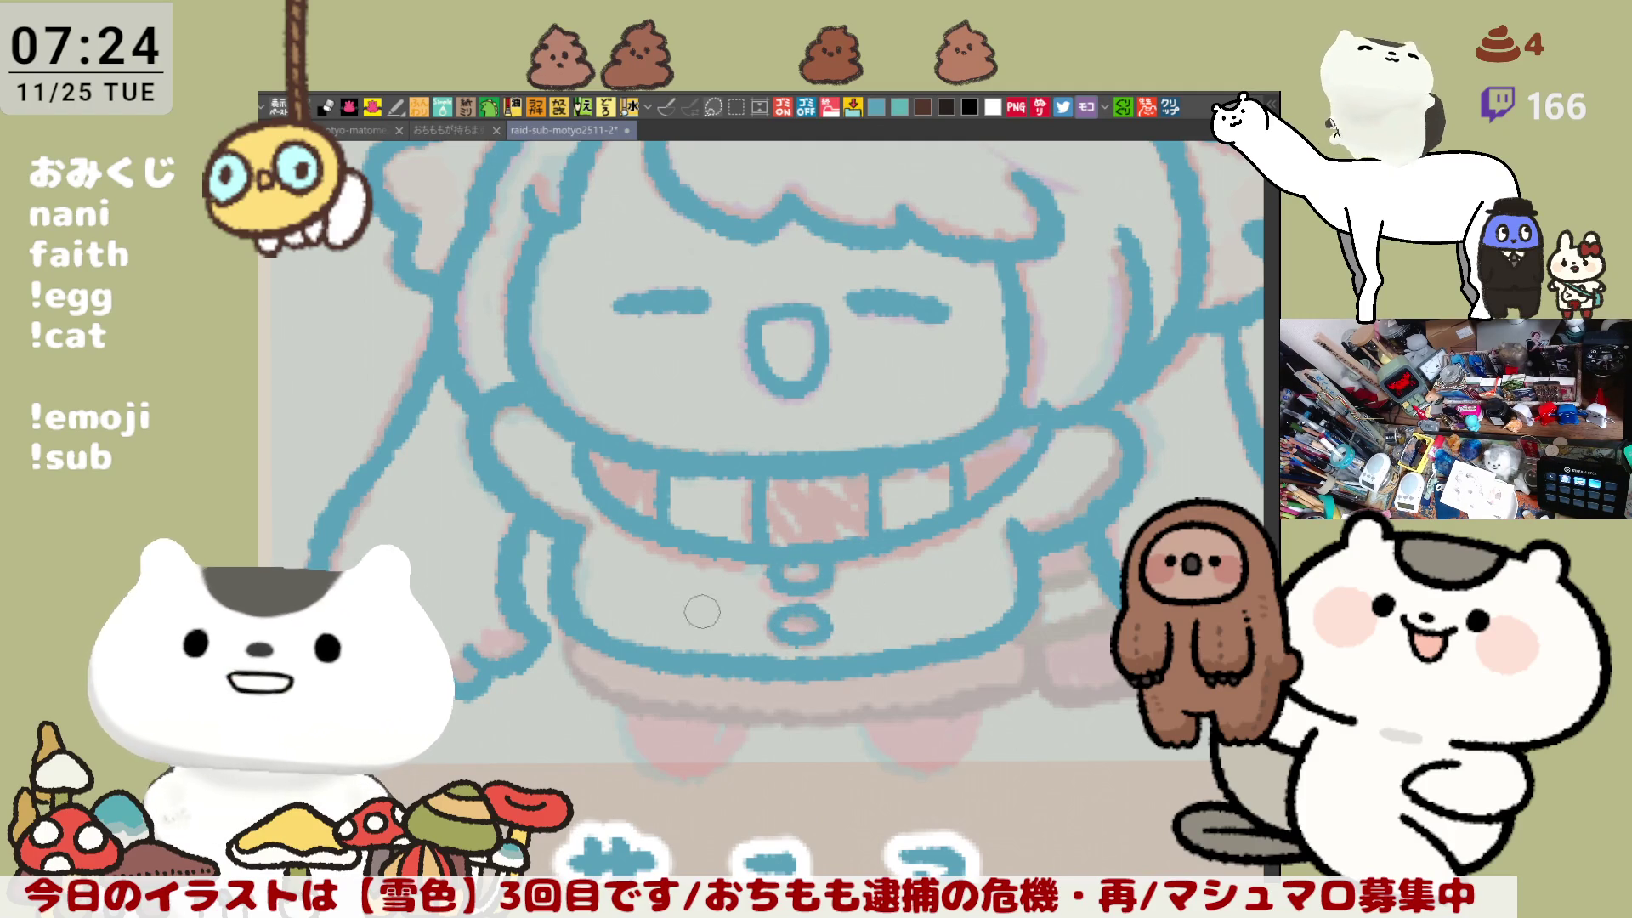
# Step: Ink the coat's lower outline and hem in blue on a mirrored view
pyautogui.moveTo(554, 648); pyautogui.dragTo(652, 712)
pyautogui.hotkey('ctrl', 'z')
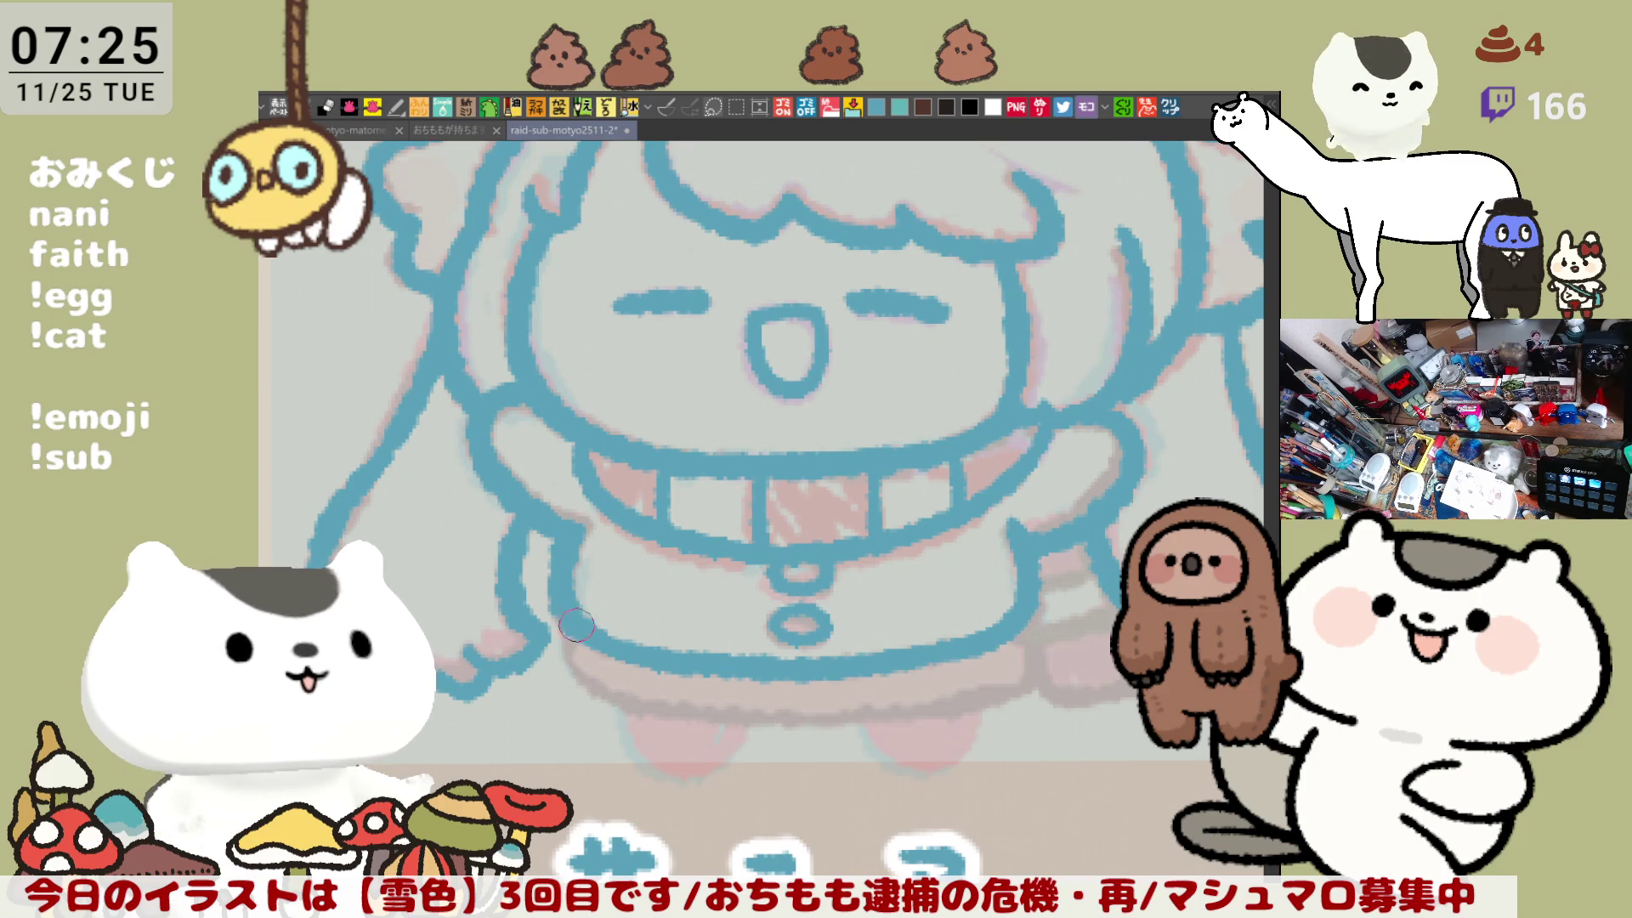
pyautogui.moveTo(560, 629); pyautogui.dragTo(636, 706)
pyautogui.press('h')
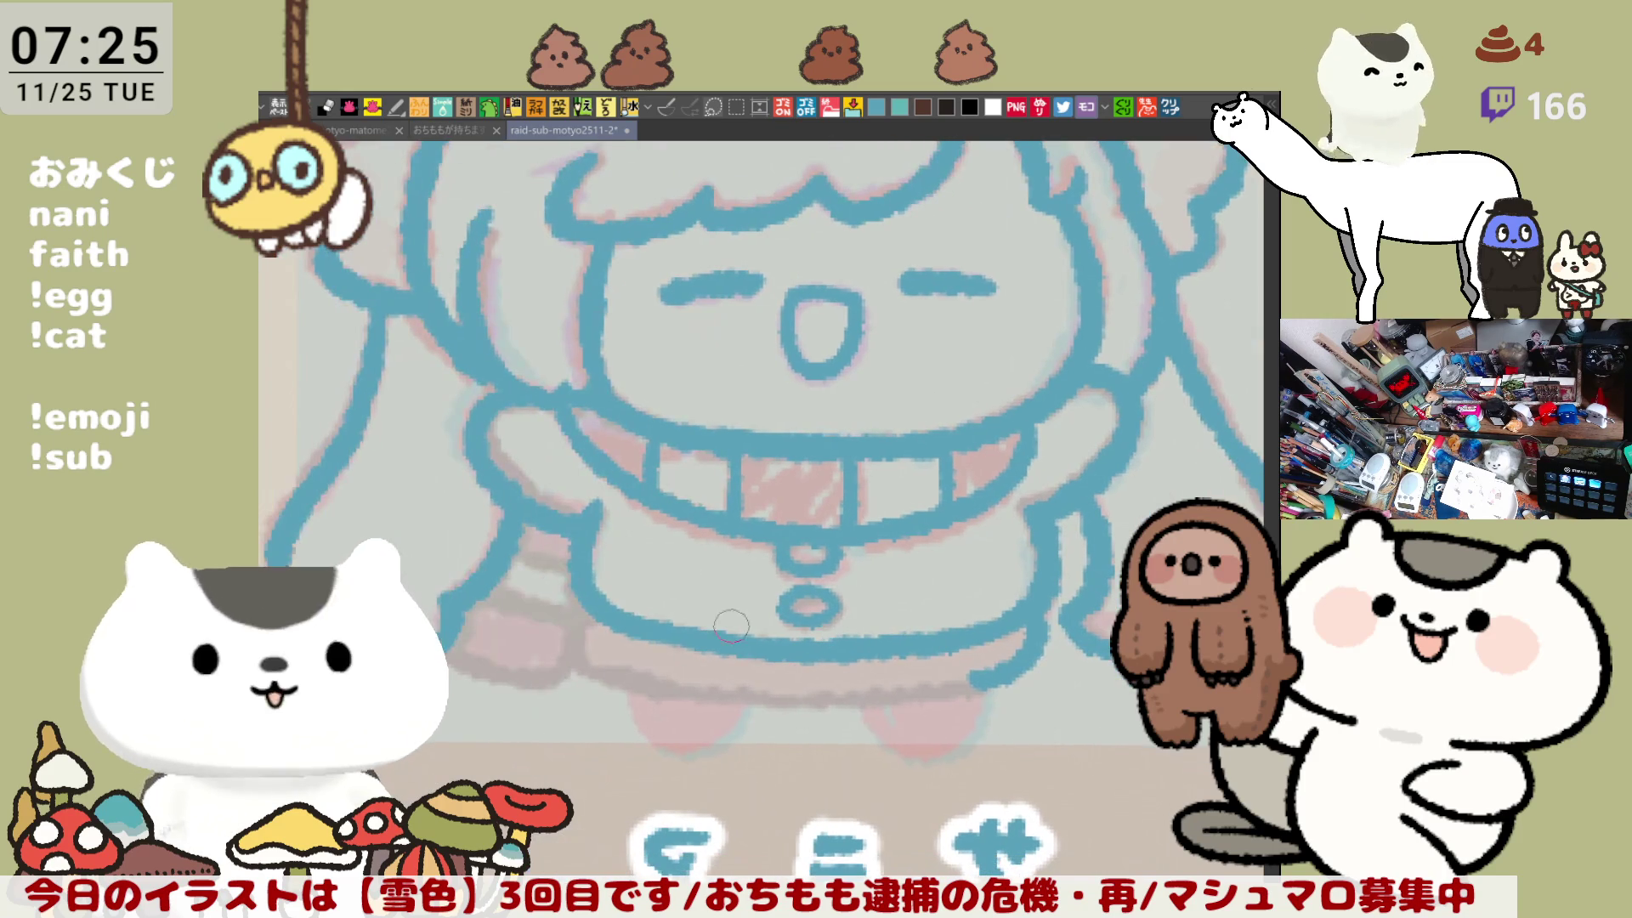
pyautogui.moveTo(609, 610); pyautogui.dragTo(729, 680)
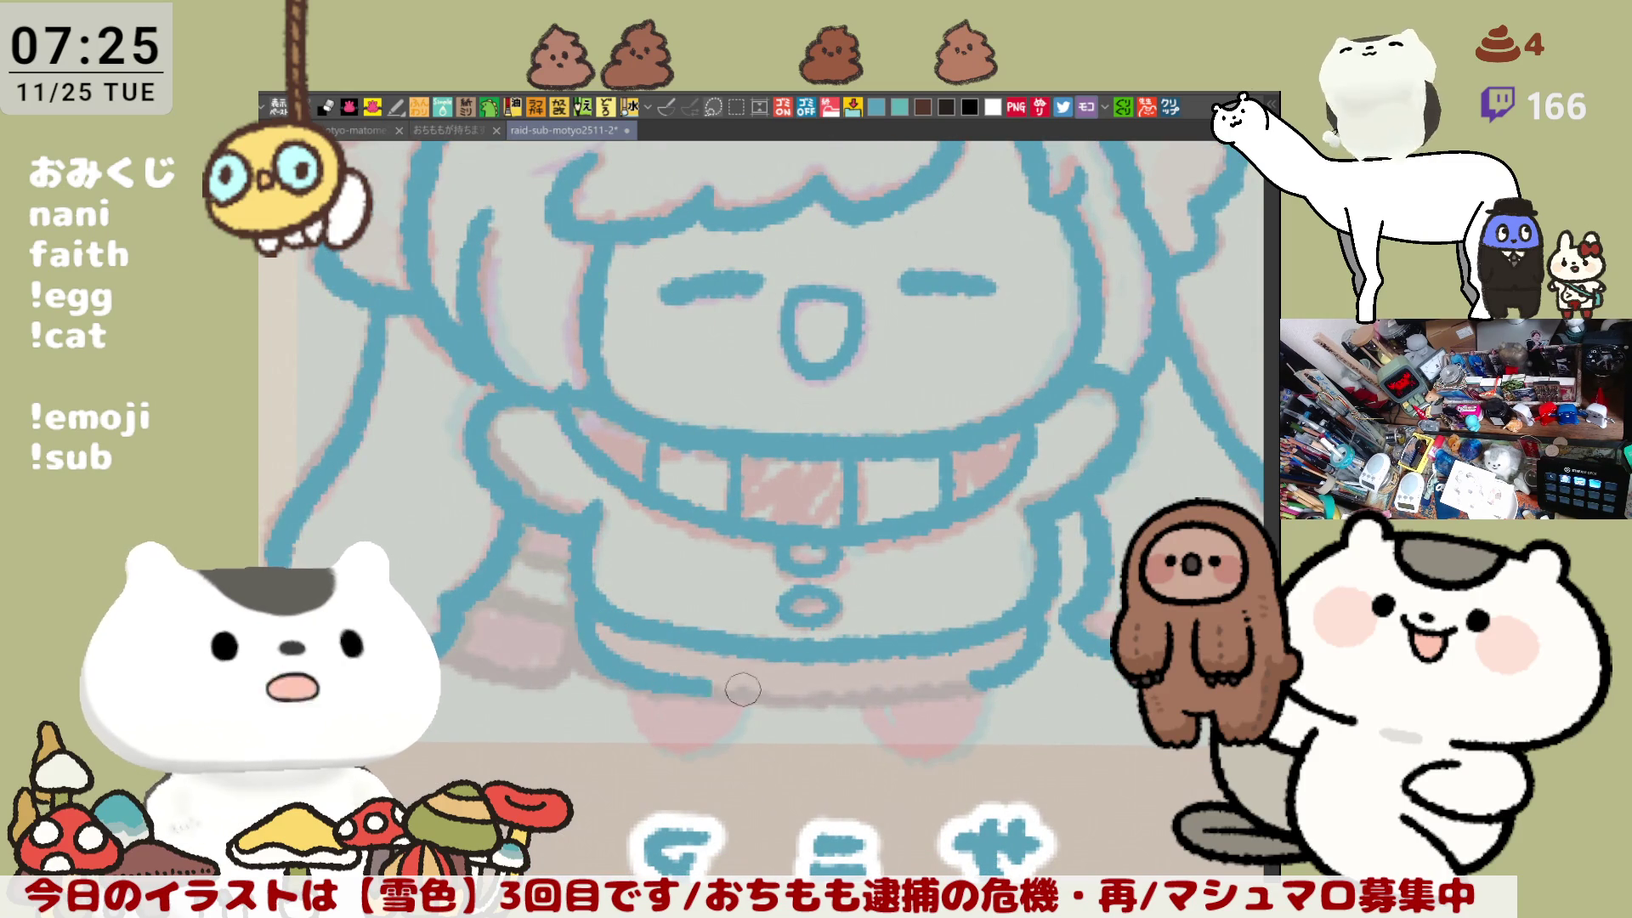
pyautogui.hotkey('ctrl', 'z')
pyautogui.moveTo(570, 607)
pyautogui.mouseDown()
pyautogui.moveTo(680, 687)
pyautogui.moveTo(898, 689)
pyautogui.mouseUp()
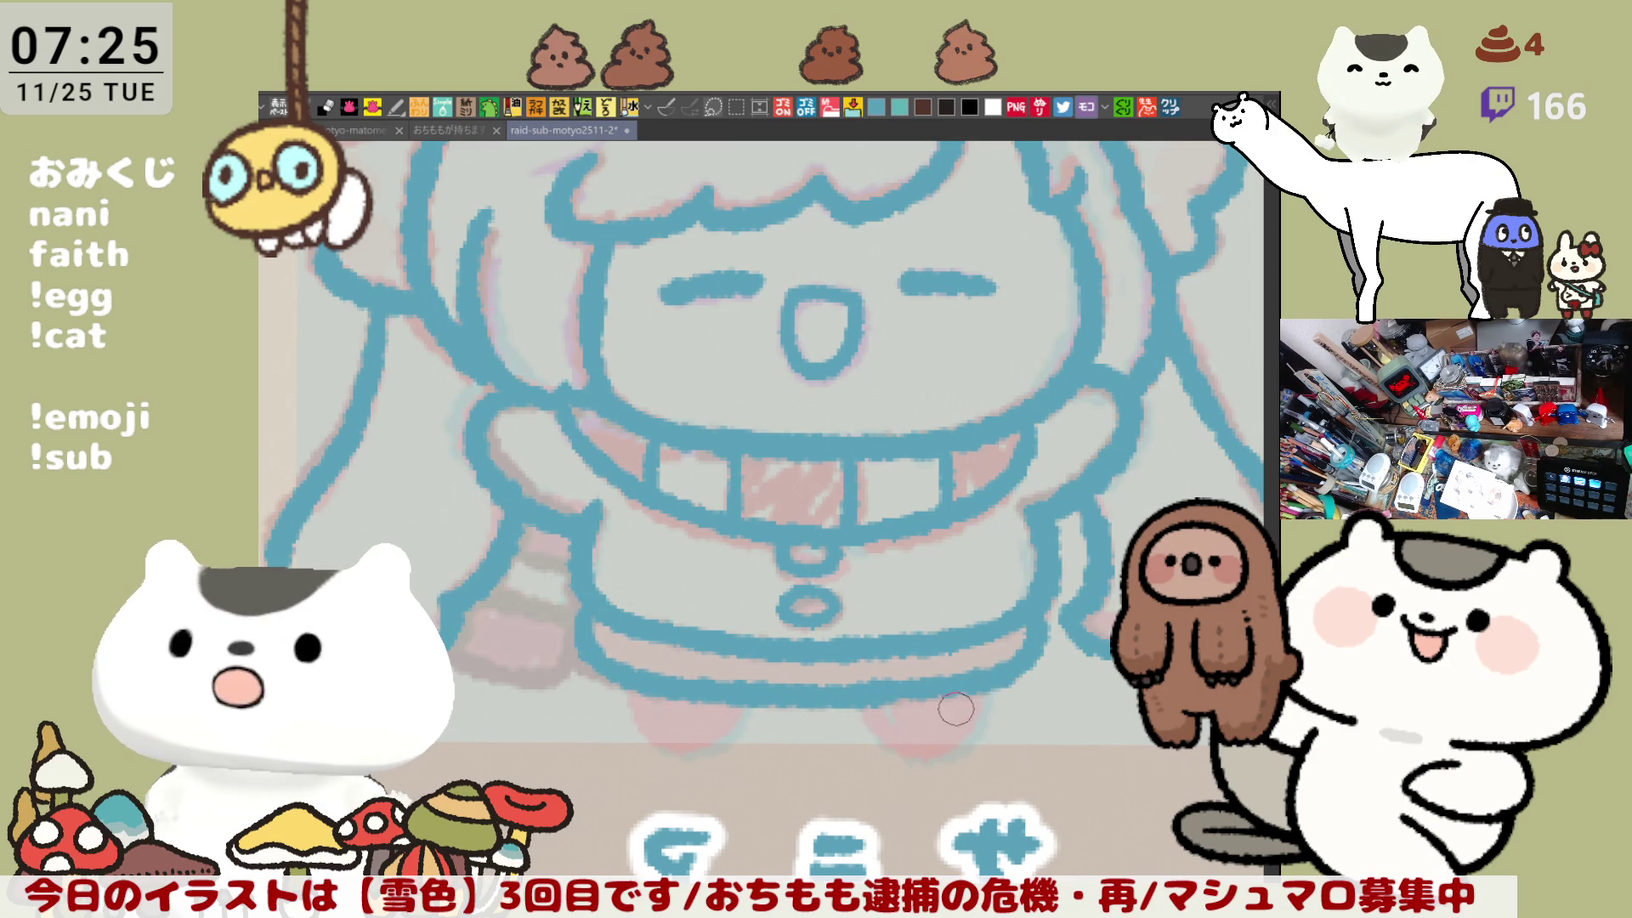
# Step: Outline the left foot in blue, retrying until the stroke sits right
pyautogui.scroll(-2, 906, 627)
pyautogui.hscroll(2, 944, 654)
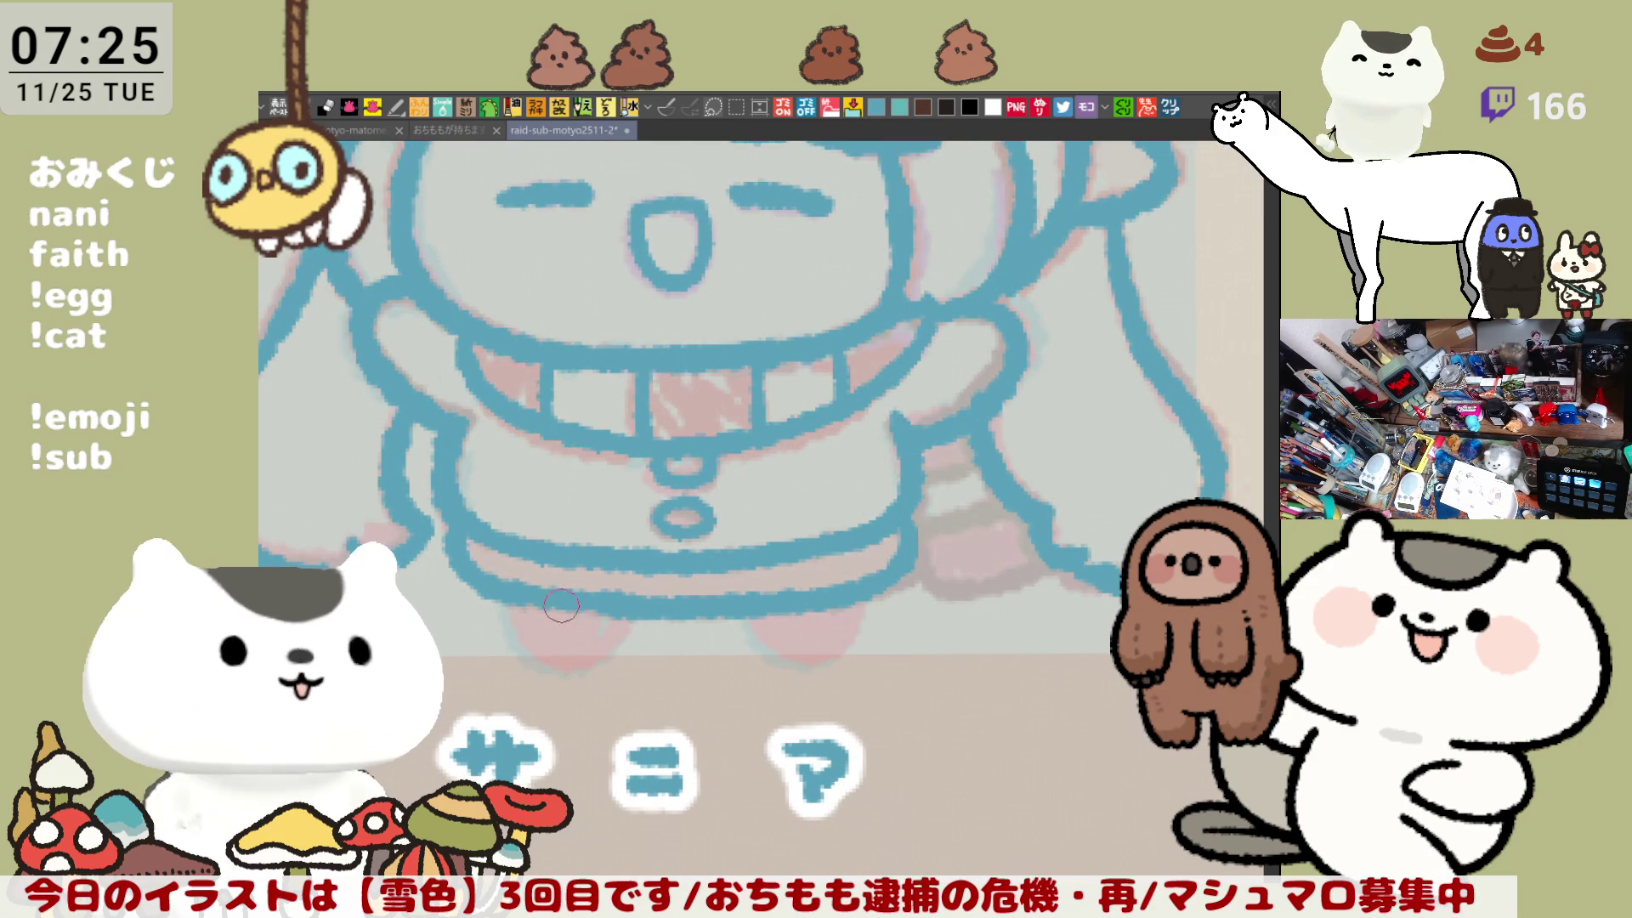
pyautogui.moveTo(522, 602); pyautogui.dragTo(625, 613)
pyautogui.hotkey('ctrl', 'z')
pyautogui.moveTo(510, 605); pyautogui.dragTo(620, 609)
pyautogui.hotkey('ctrl', 'z')
pyautogui.moveTo(517, 604); pyautogui.dragTo(624, 612)
pyautogui.hotkey('ctrl', 'z')
pyautogui.moveTo(510, 605); pyautogui.dragTo(632, 613)
pyautogui.hotkey('ctrl', 'z')
pyautogui.moveTo(512, 605); pyautogui.dragTo(632, 613)
pyautogui.hotkey('ctrl', 'z')
pyautogui.moveTo(514, 592); pyautogui.dragTo(627, 612)
pyautogui.hotkey('ctrl', 'z')
pyautogui.moveTo(512, 603); pyautogui.dragTo(629, 606)
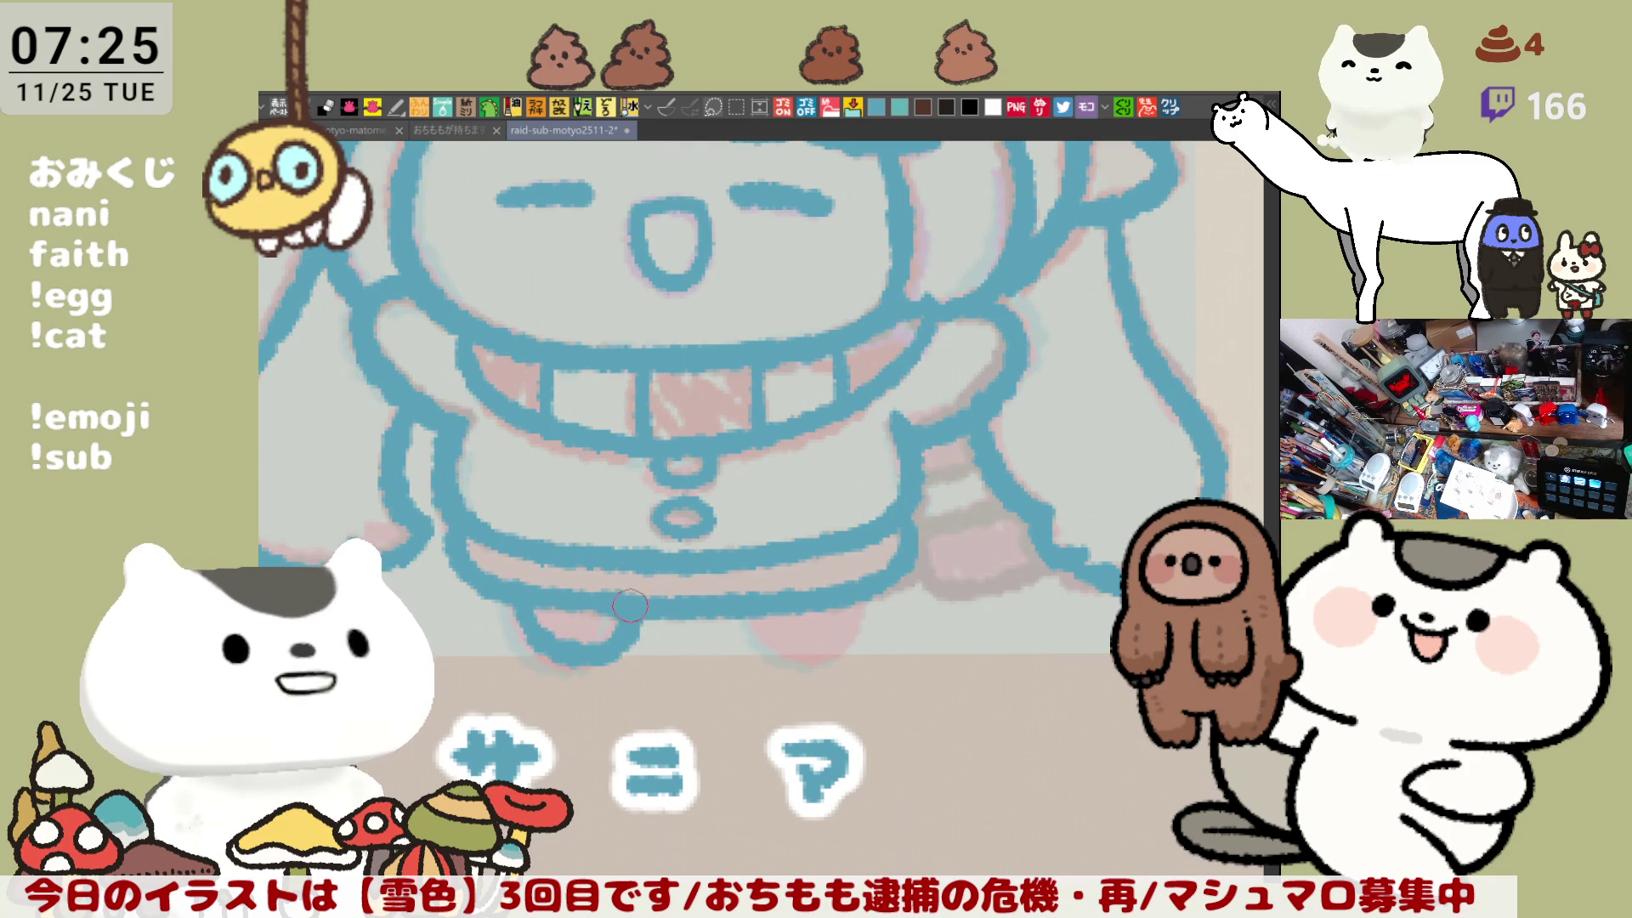
# Step: Outline the right foot in blue
pyautogui.moveTo(748, 614); pyautogui.dragTo(867, 599)
pyautogui.hotkey('ctrl', 'z')
pyautogui.moveTo(749, 614); pyautogui.dragTo(860, 595)
pyautogui.hotkey('ctrl', 'z')
pyautogui.moveTo(748, 614)
pyautogui.mouseDown()
pyautogui.moveTo(859, 600)
pyautogui.moveTo(887, 734)
pyautogui.moveTo(818, 682)
pyautogui.mouseUp()
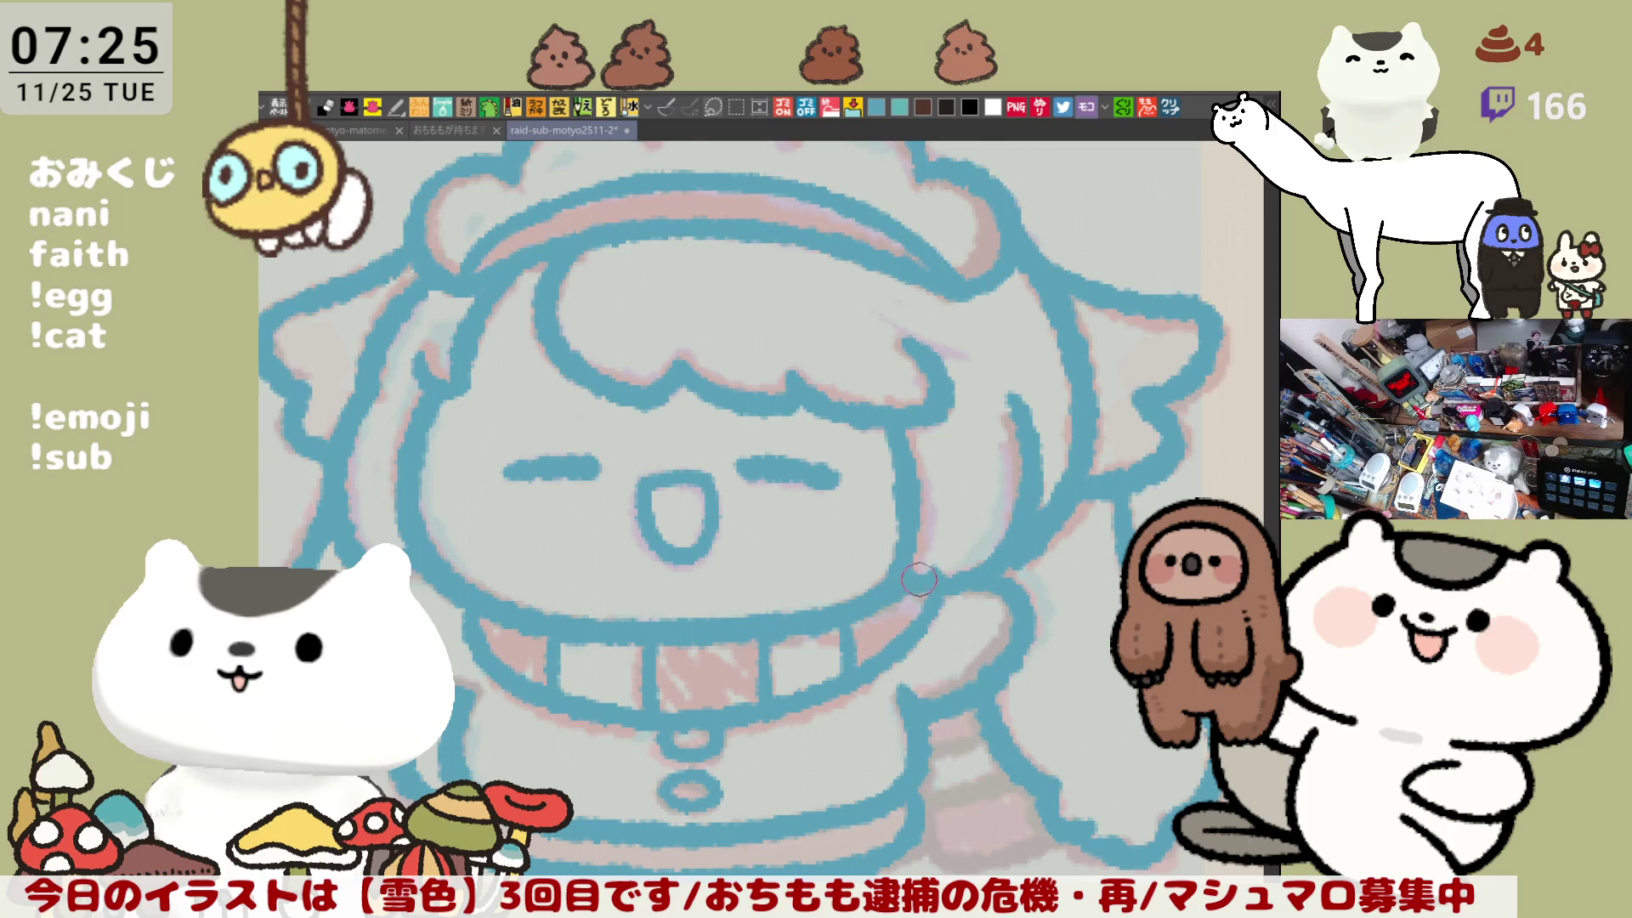
# Step: Add a blue line down the coat's side, then recentre on the face
pyautogui.moveTo(961, 592); pyautogui.dragTo(945, 414)
pyautogui.moveTo(888, 565); pyautogui.dragTo(1035, 635)
pyautogui.moveTo(967, 582)
pyautogui.mouseDown()
pyautogui.moveTo(1026, 583)
pyautogui.moveTo(1038, 610)
pyautogui.moveTo(1000, 675)
pyautogui.mouseUp()
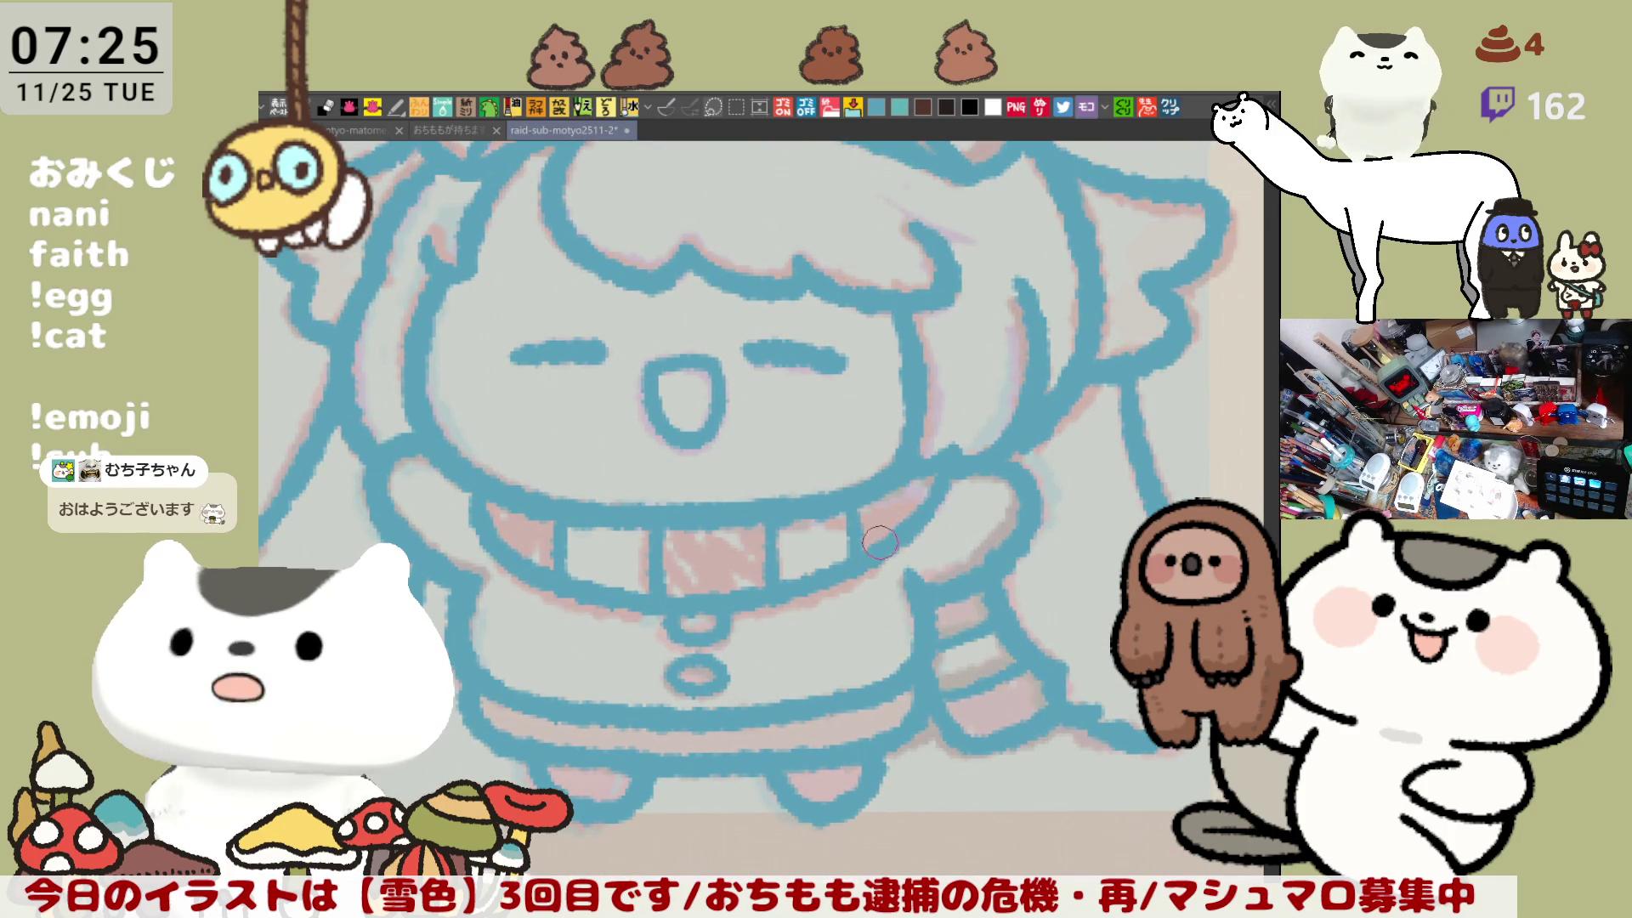
pyautogui.moveTo(898, 562)
pyautogui.mouseDown()
pyautogui.moveTo(871, 567)
pyautogui.moveTo(959, 571)
pyautogui.mouseUp()
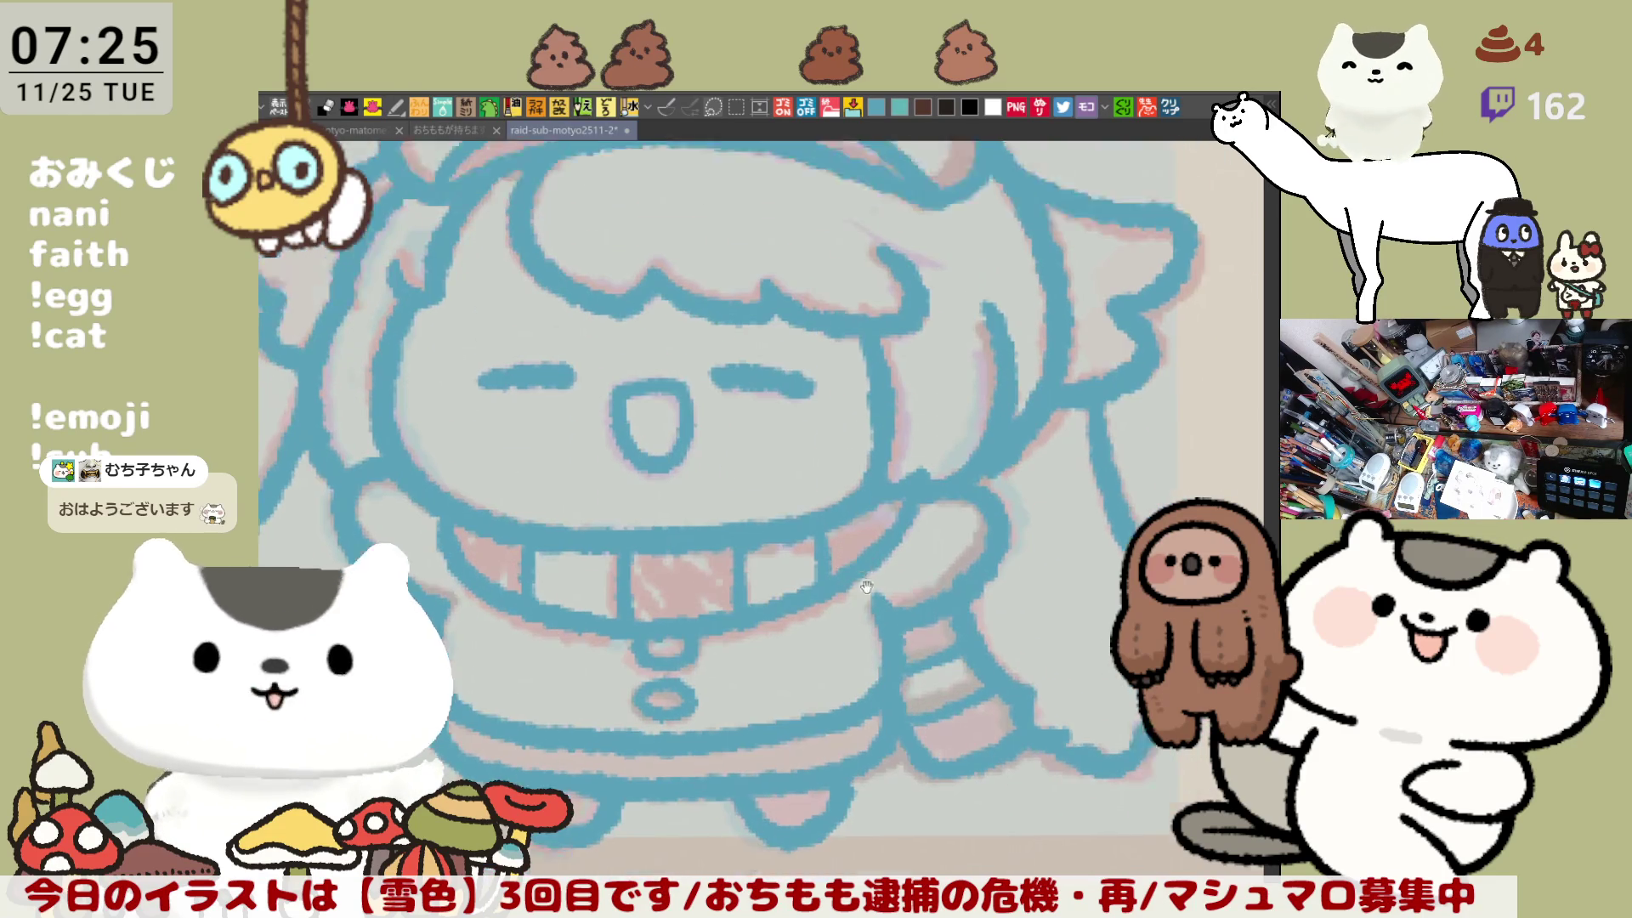
pyautogui.moveTo(922, 704); pyautogui.dragTo(966, 752)
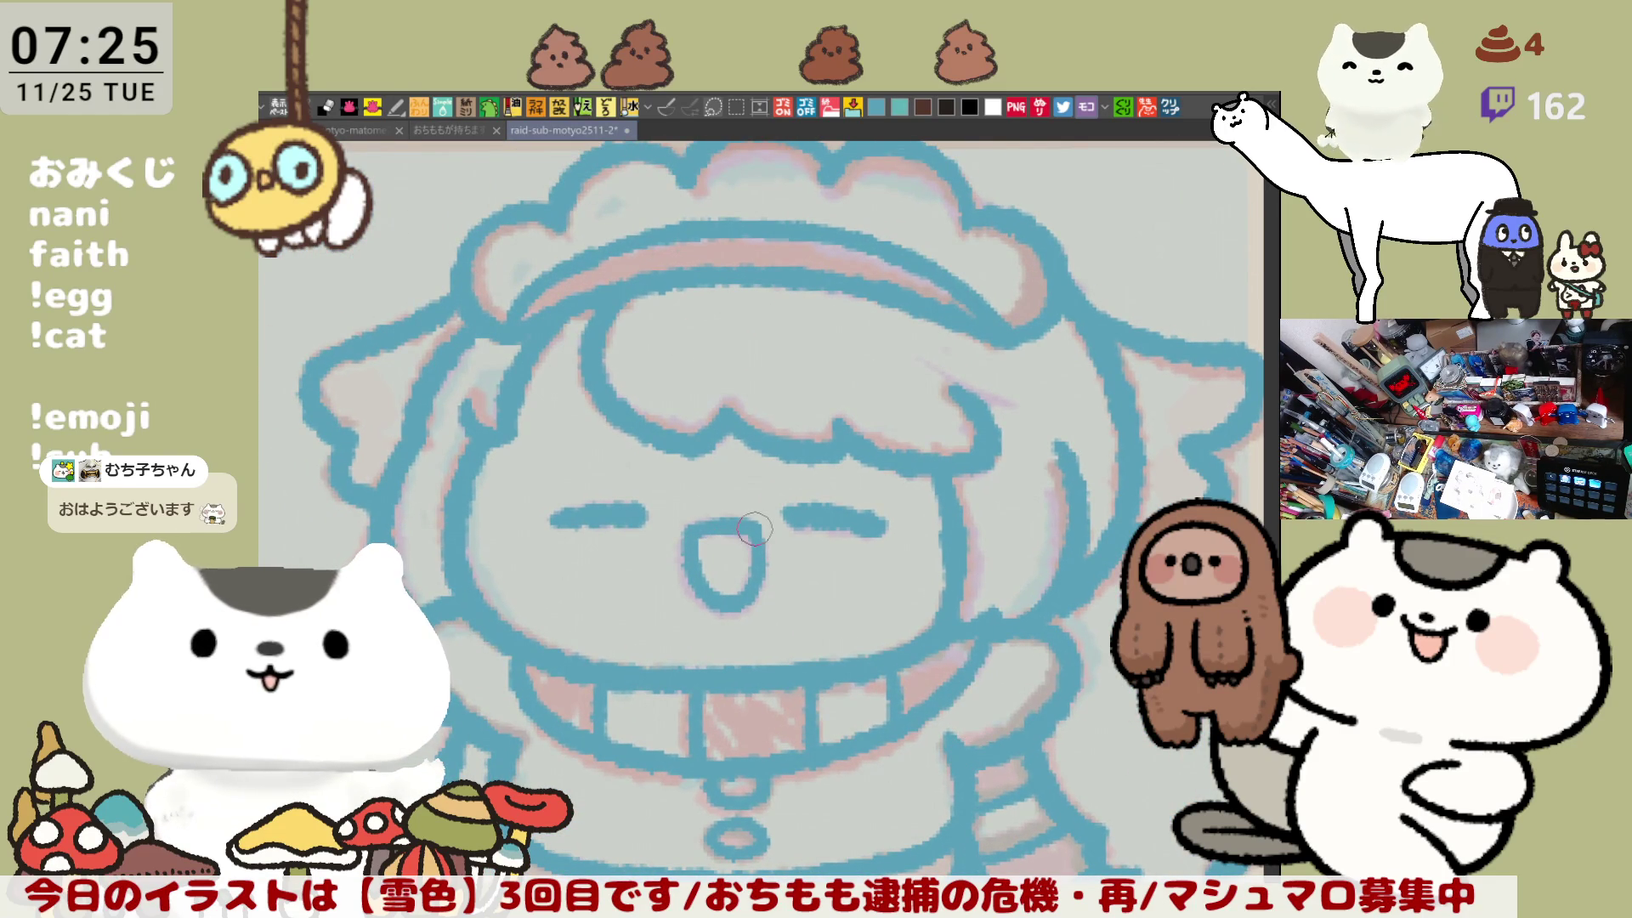
pyautogui.moveTo(851, 546); pyautogui.dragTo(869, 535)
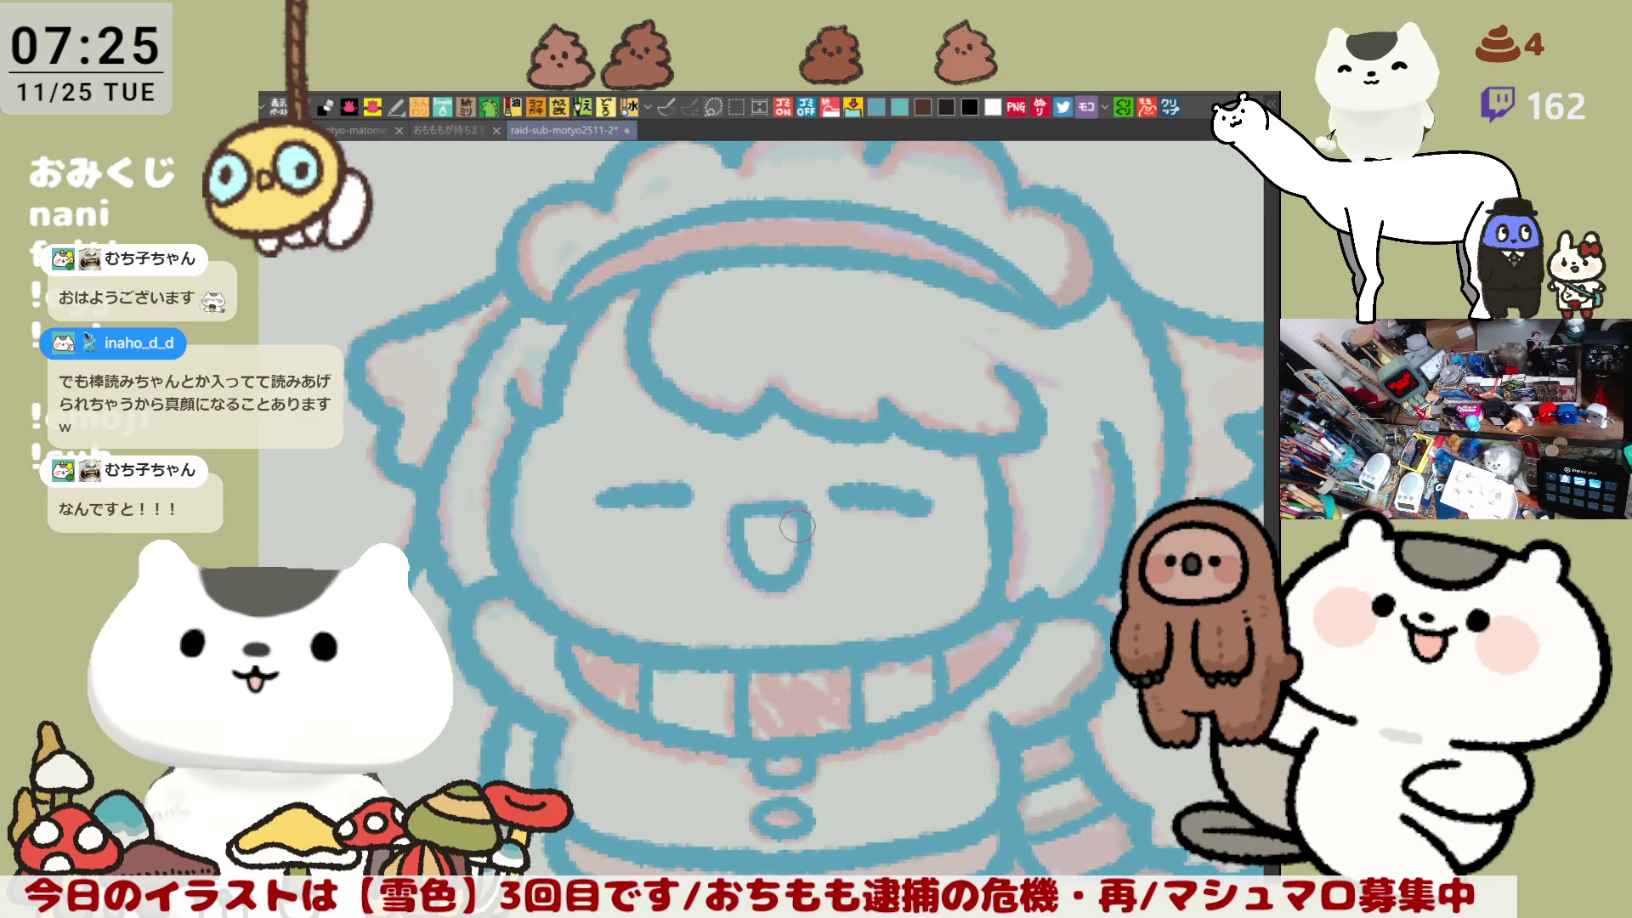
# Step: Zoom in on サニア, mirror the view, and touch up the left hair outline
pyautogui.scroll(-5, 807, 578)
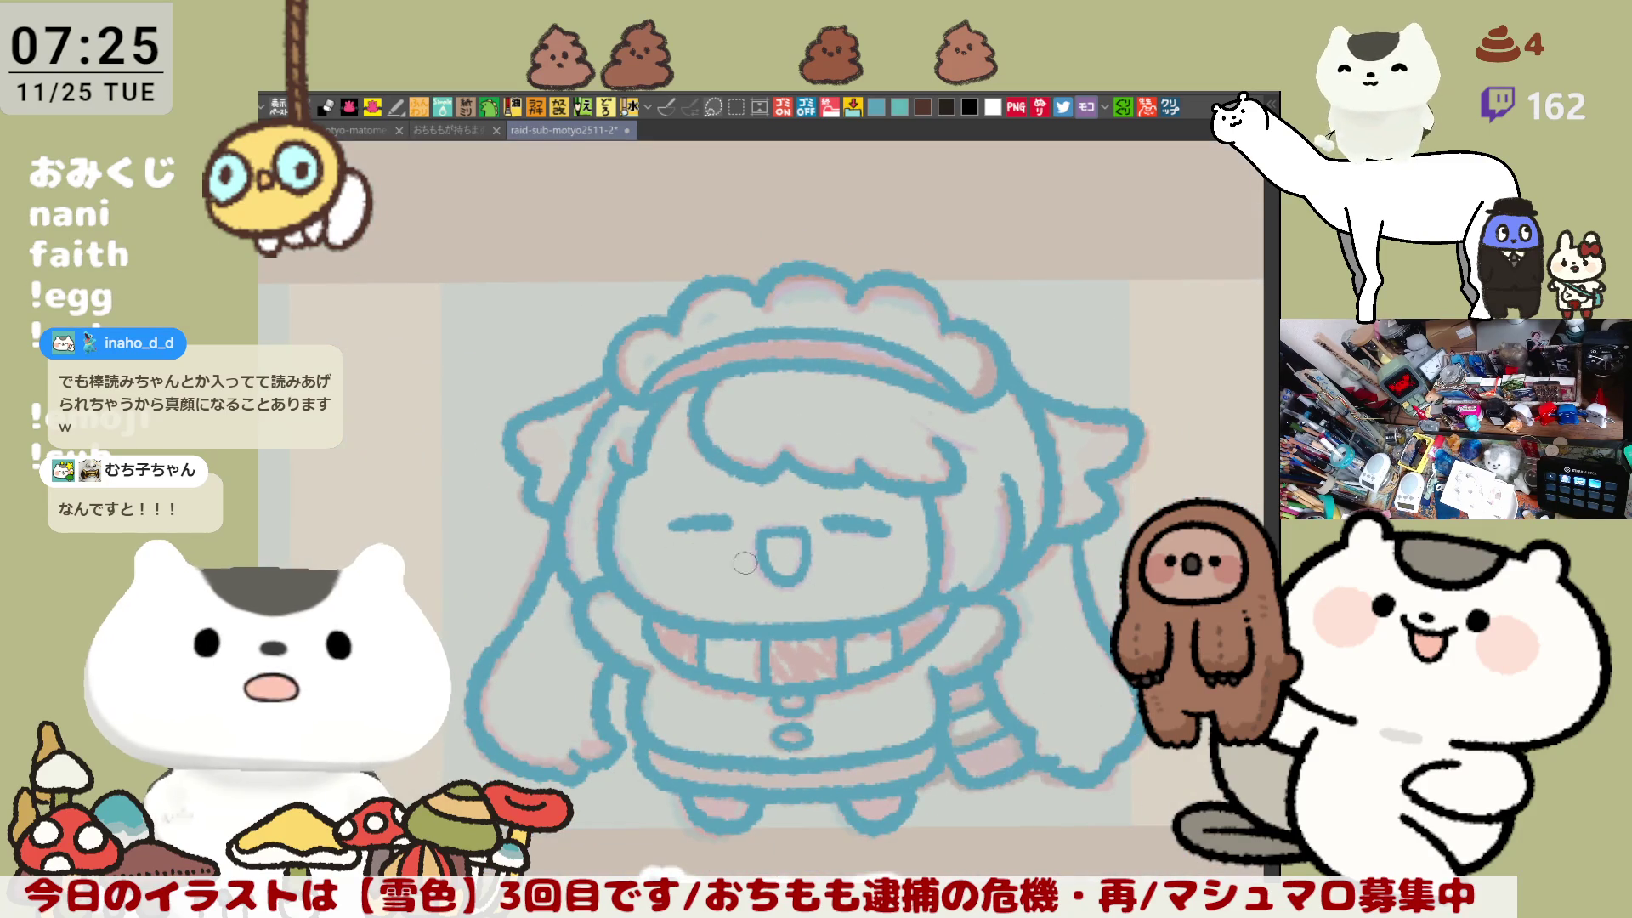
pyautogui.scroll(-2, 766, 569)
pyautogui.scroll(-2, 765, 569)
pyautogui.scroll(-2, 765, 569)
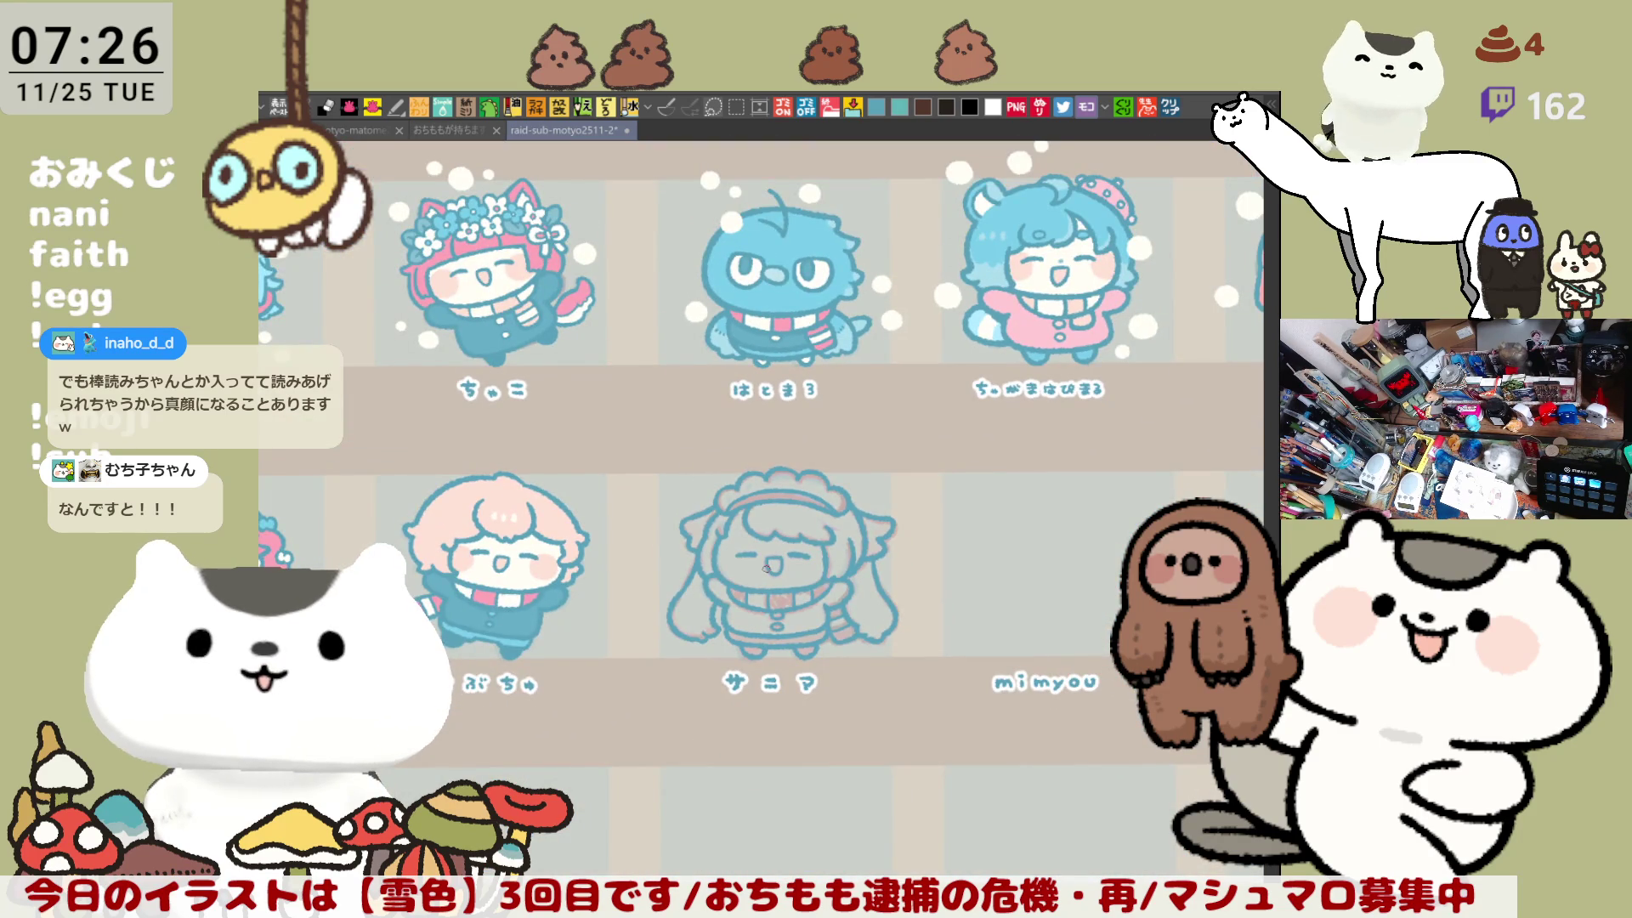
pyautogui.scroll(1, 765, 568)
pyautogui.scroll(2, 765, 566)
pyautogui.scroll(1, 765, 561)
pyautogui.scroll(1, 764, 557)
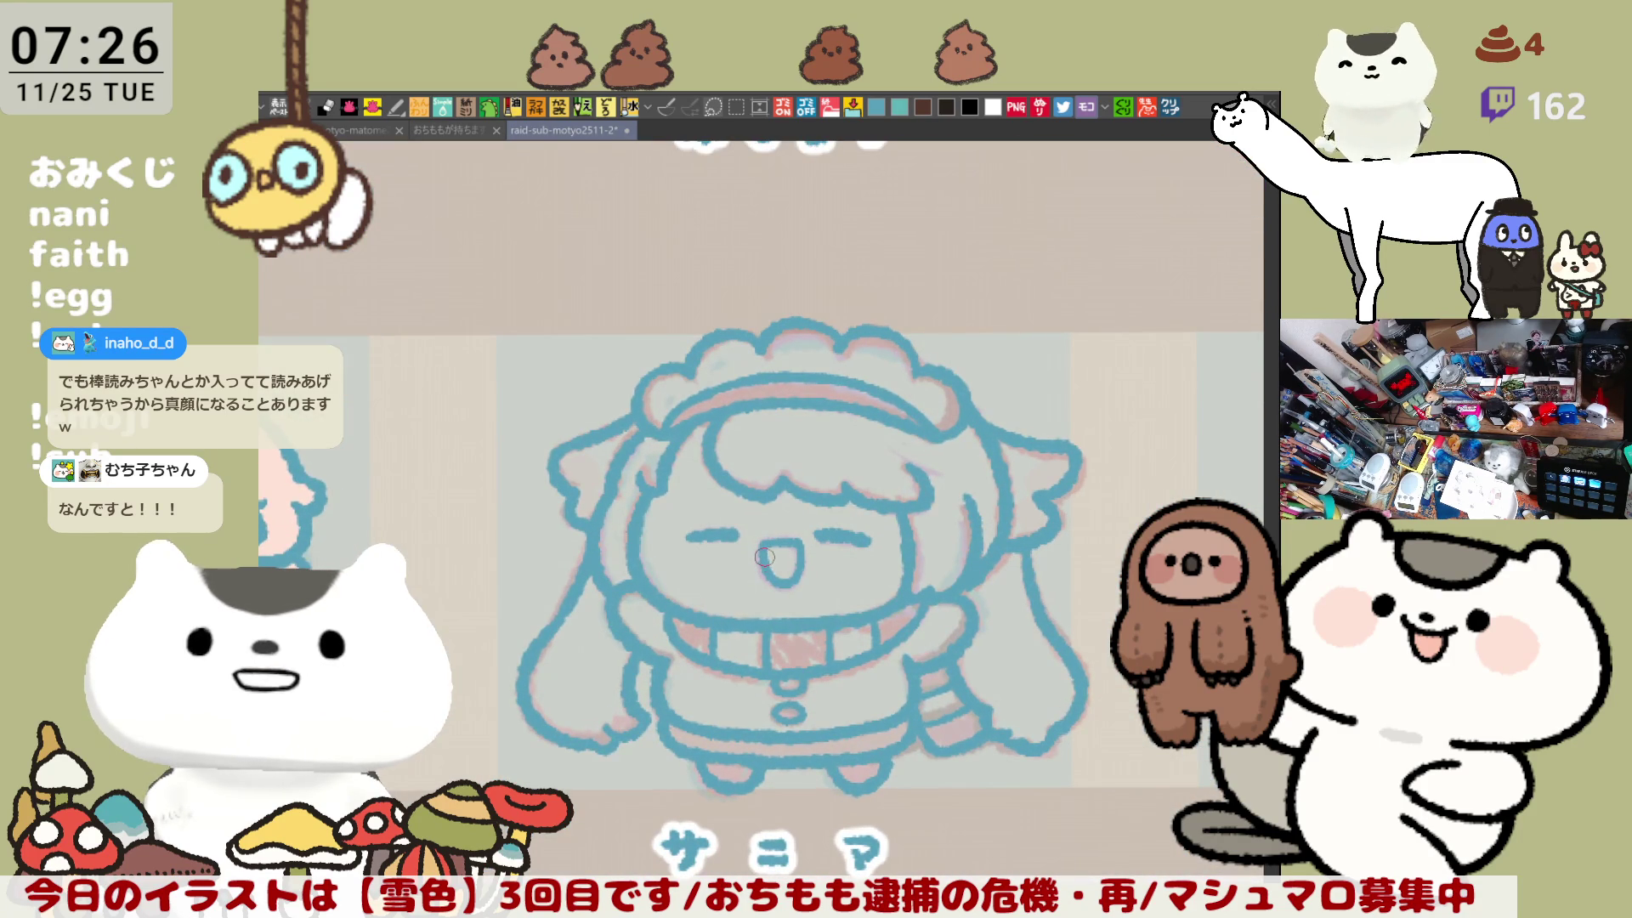
pyautogui.scroll(-1, 756, 498)
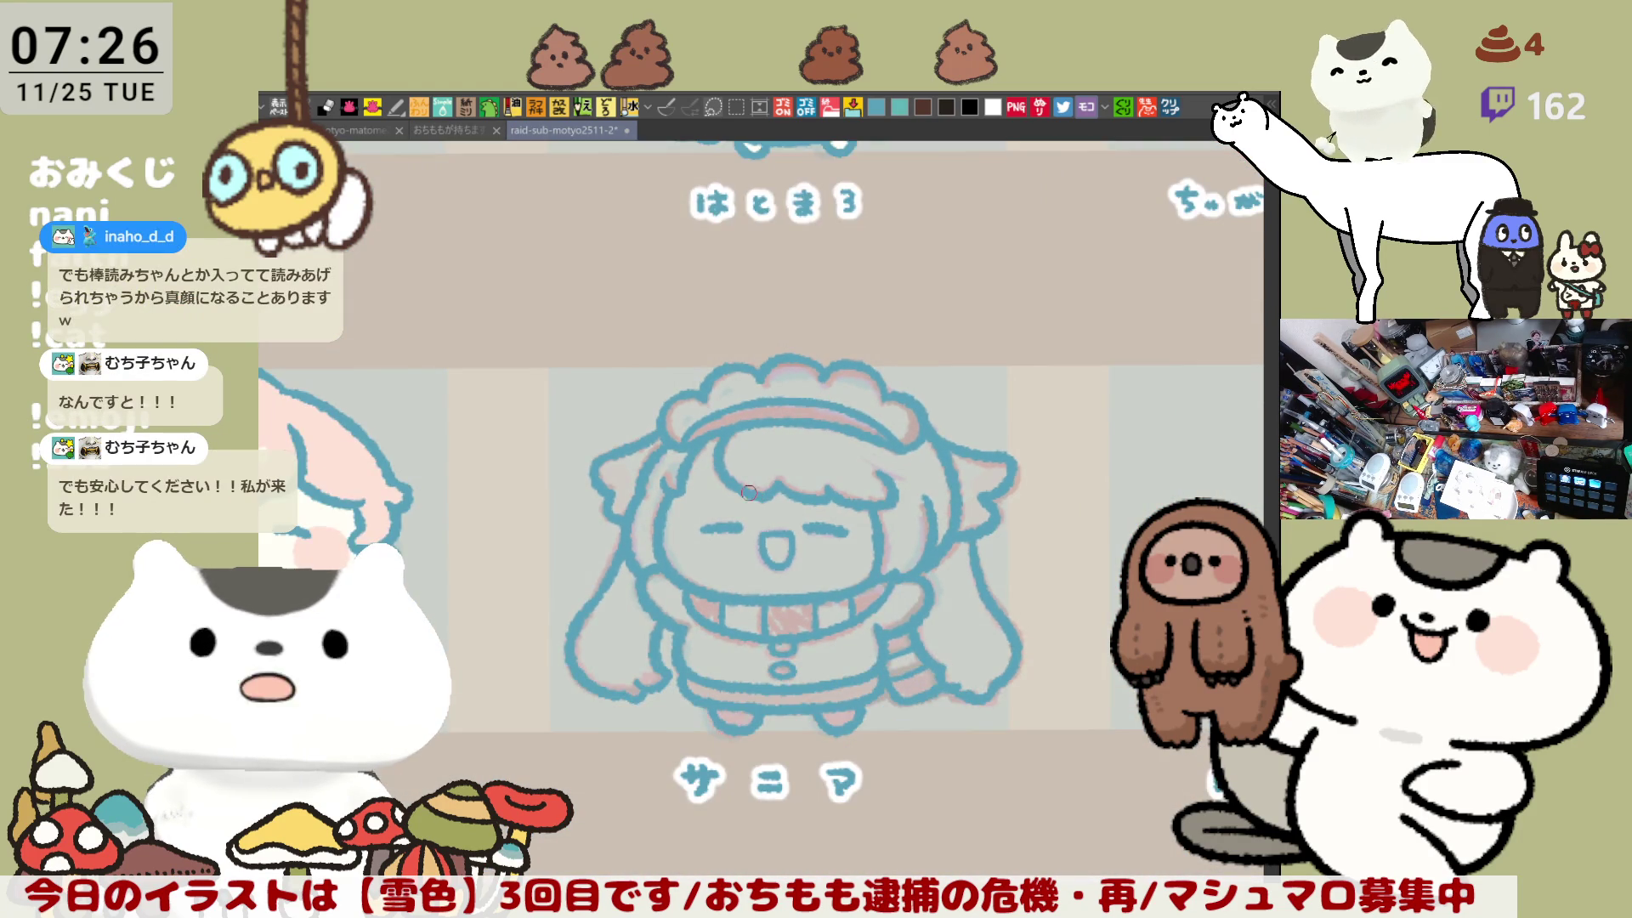
pyautogui.scroll(1, 749, 493)
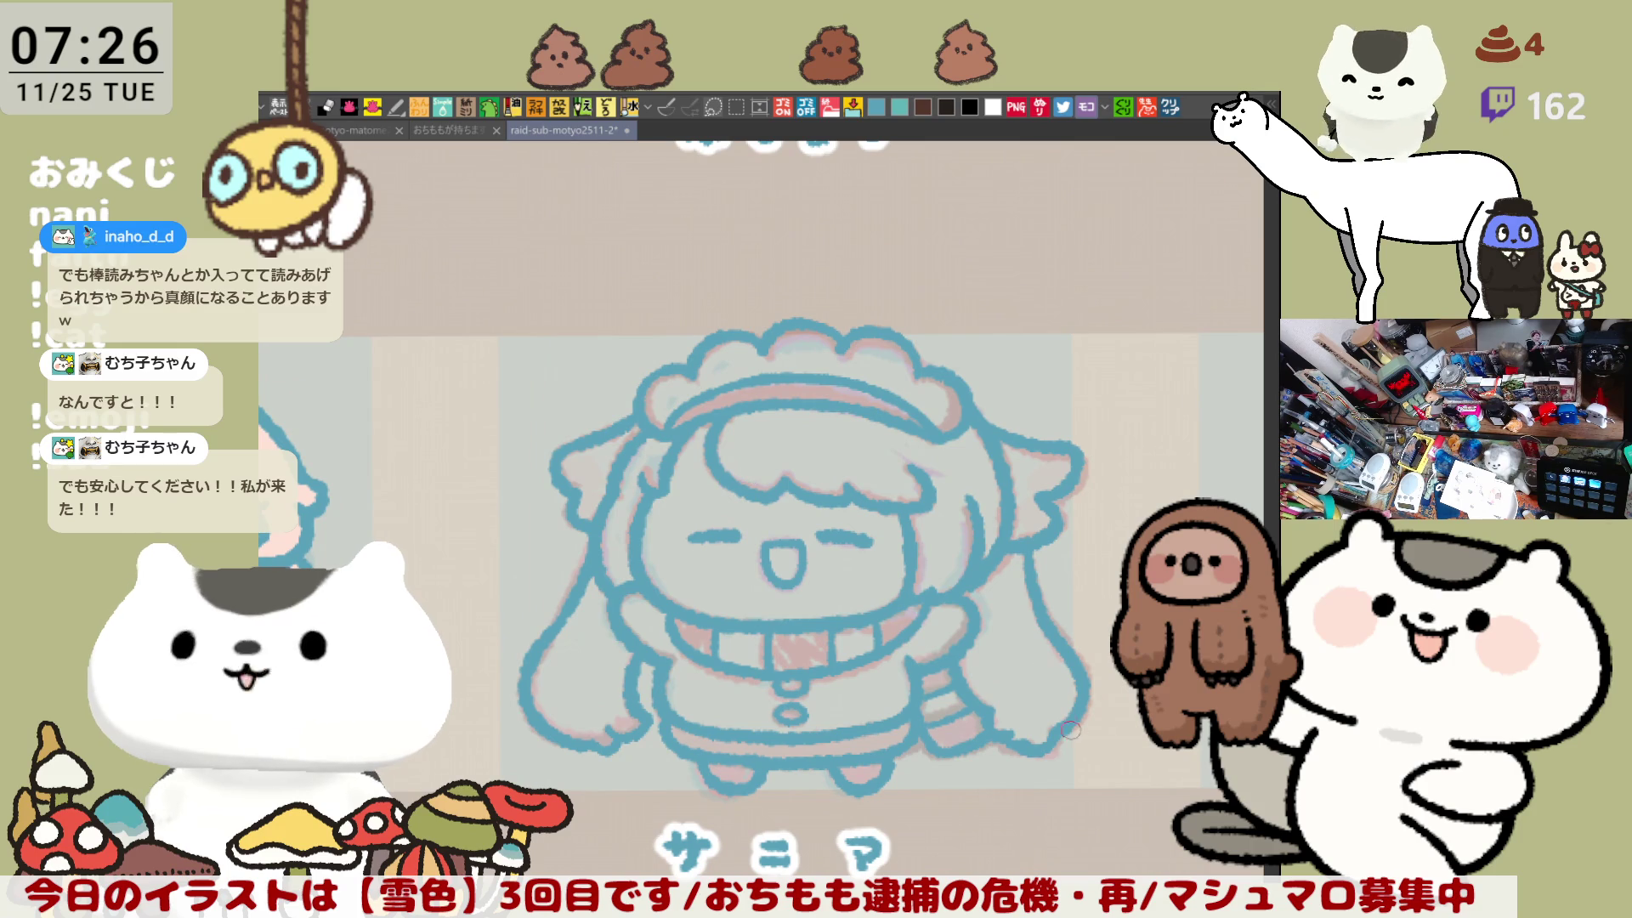
pyautogui.moveTo(984, 609); pyautogui.dragTo(962, 533)
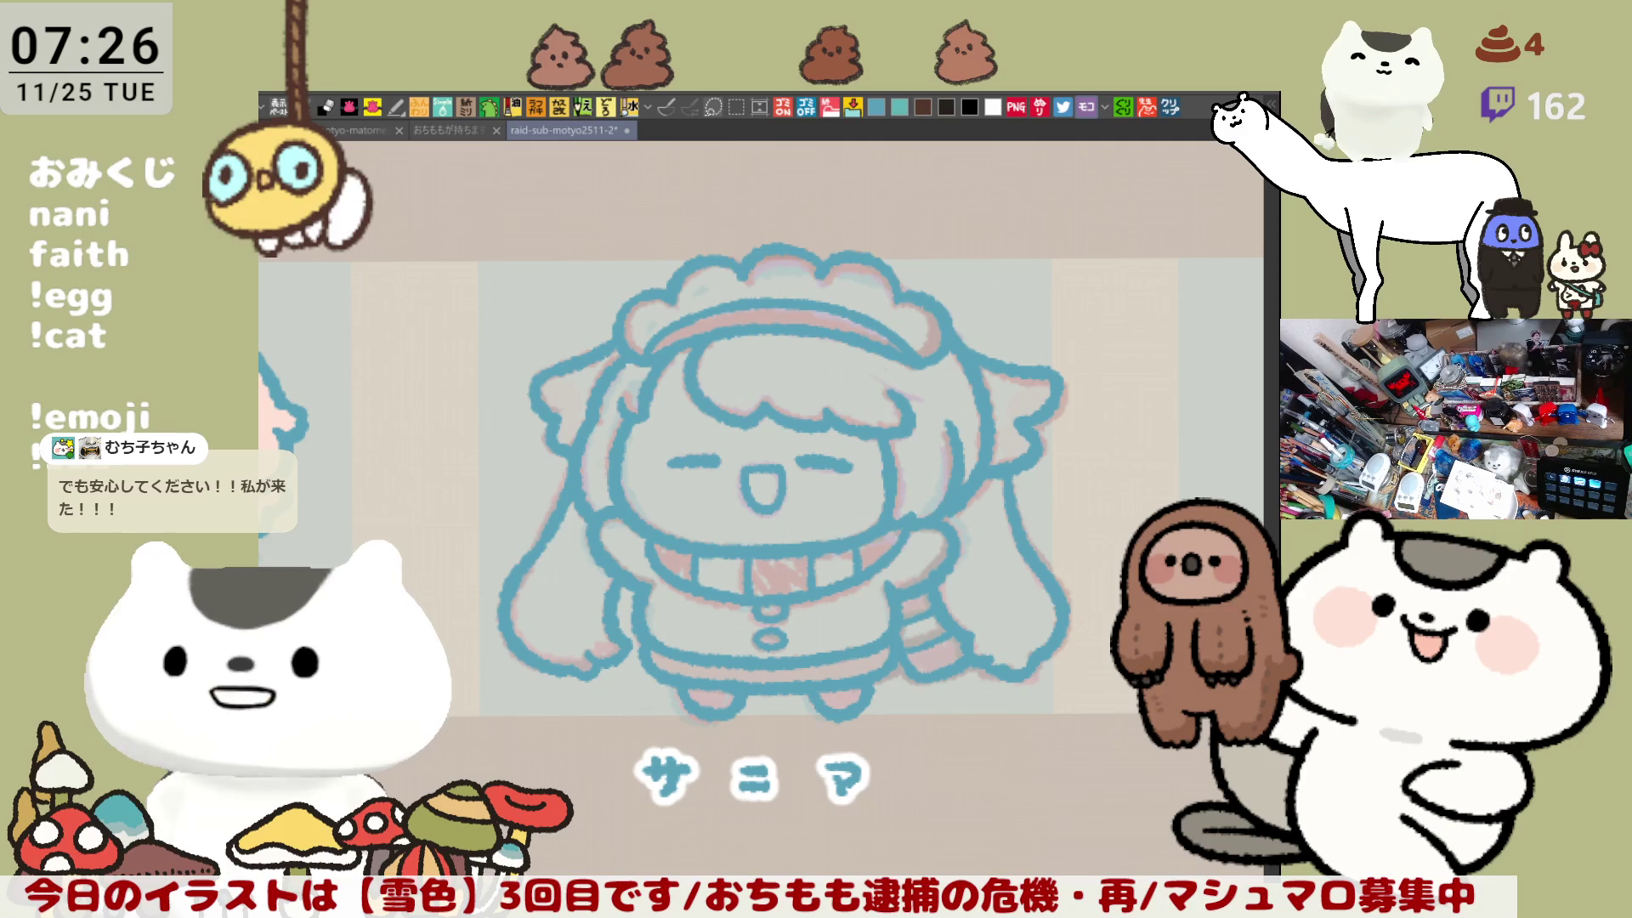
pyautogui.press('h')
pyautogui.moveTo(513, 547); pyautogui.dragTo(695, 521)
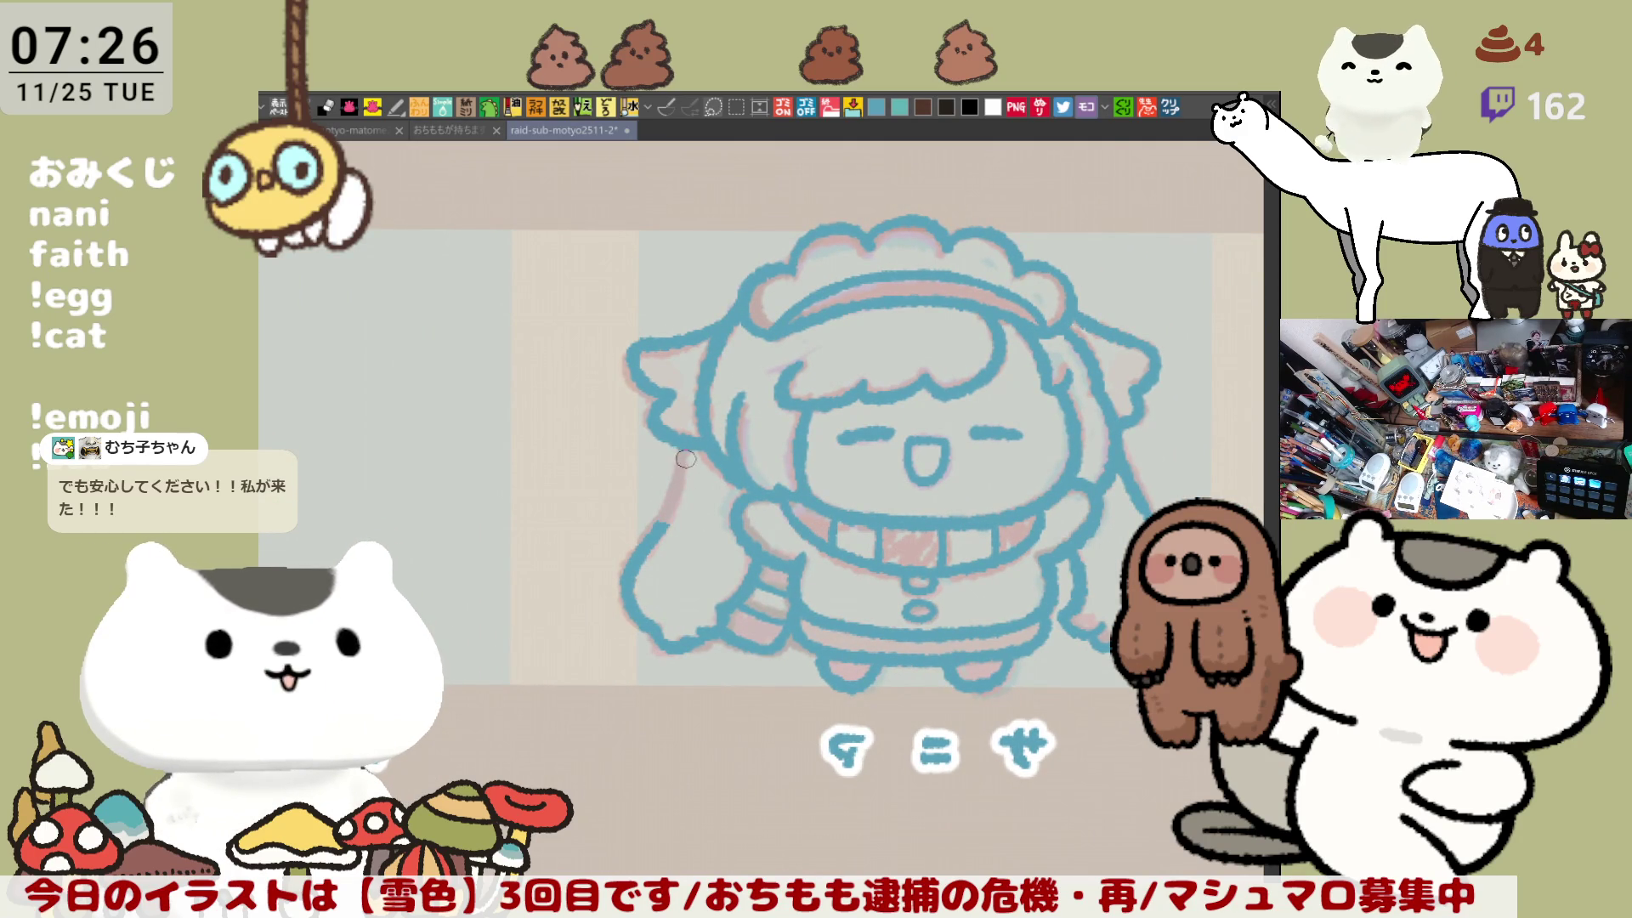
pyautogui.moveTo(689, 445); pyautogui.dragTo(651, 530)
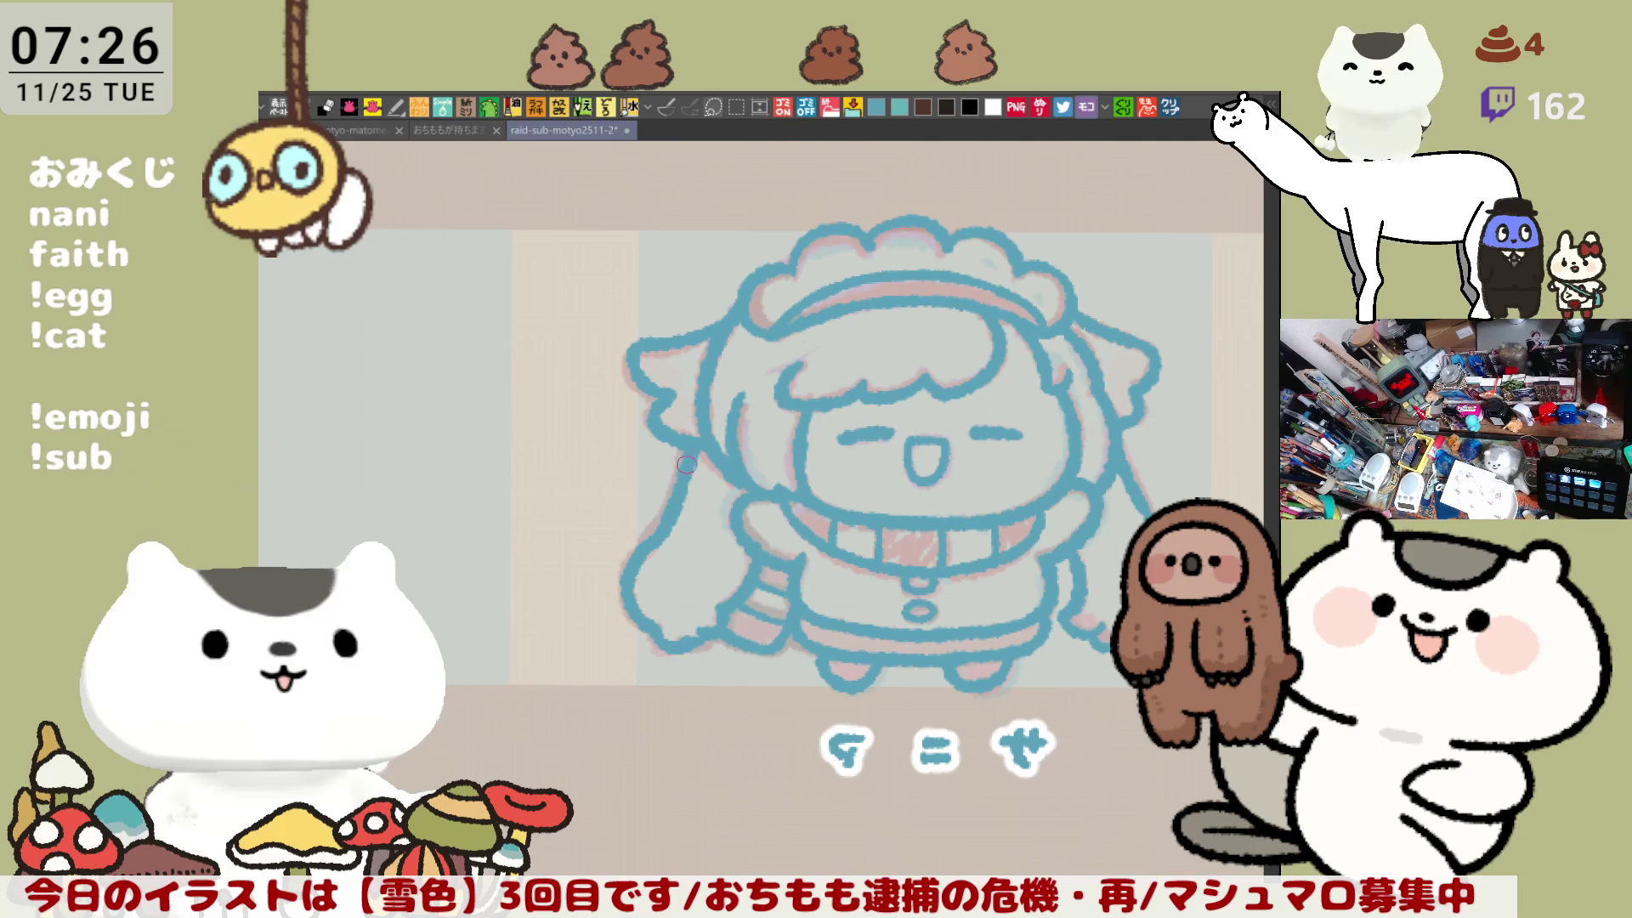
# Step: Enclose the whole サニア silhouette and fill it with a flat blue base
pyautogui.moveTo(677, 499)
pyautogui.mouseDown()
pyautogui.moveTo(906, 459)
pyautogui.moveTo(879, 524)
pyautogui.mouseUp()
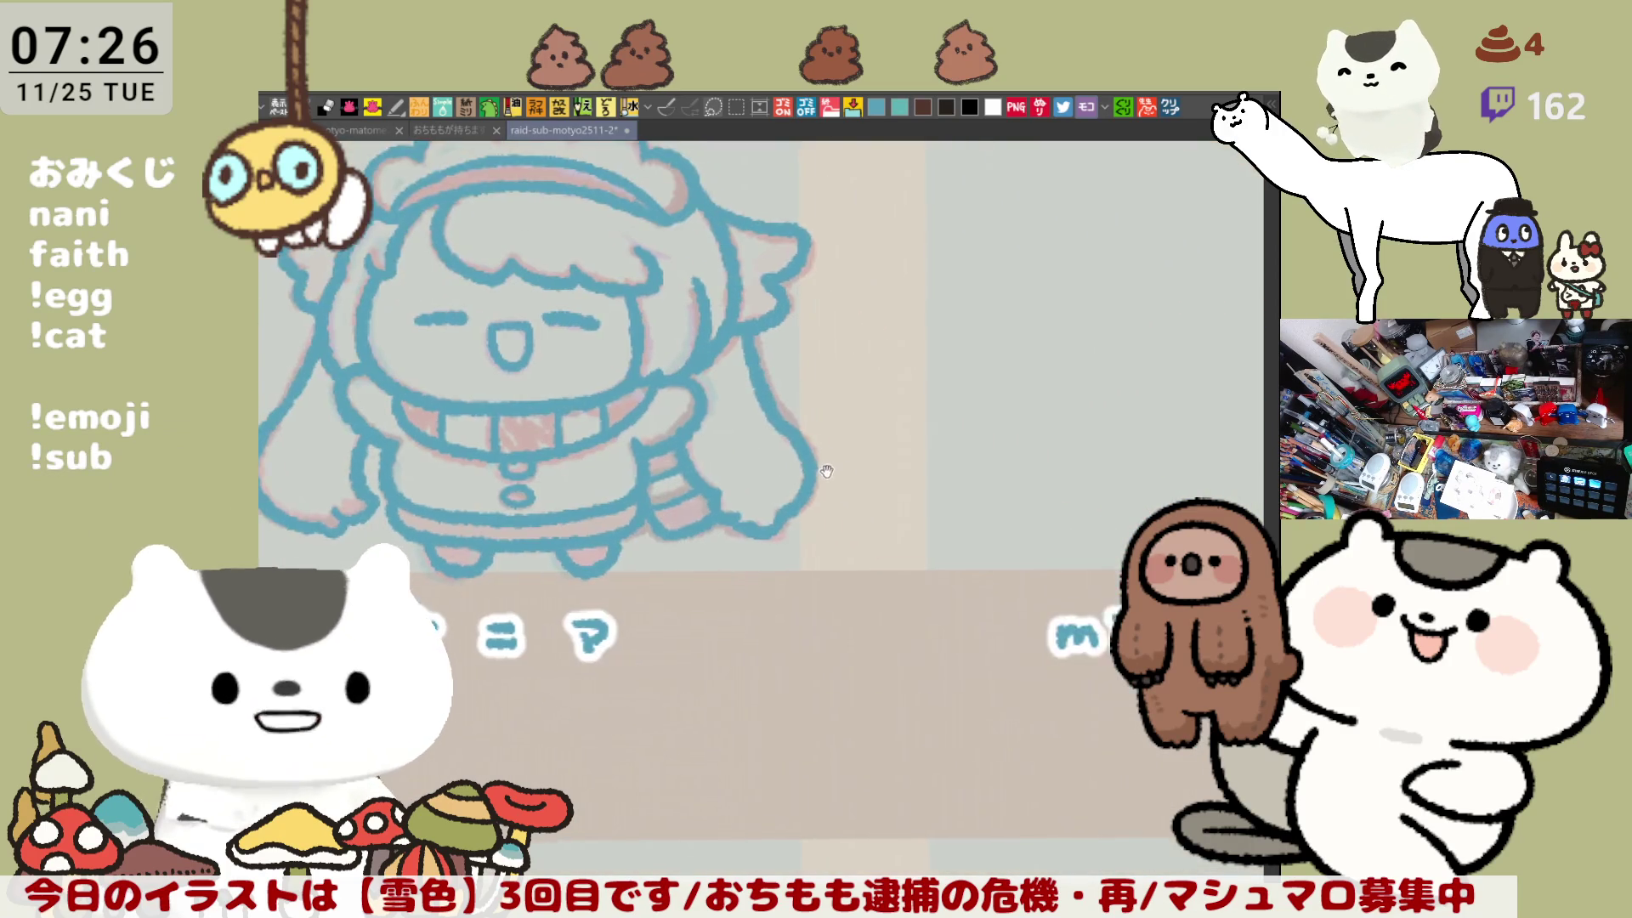
pyautogui.moveTo(879, 525); pyautogui.dragTo(891, 439)
pyautogui.moveTo(990, 485); pyautogui.dragTo(1101, 612)
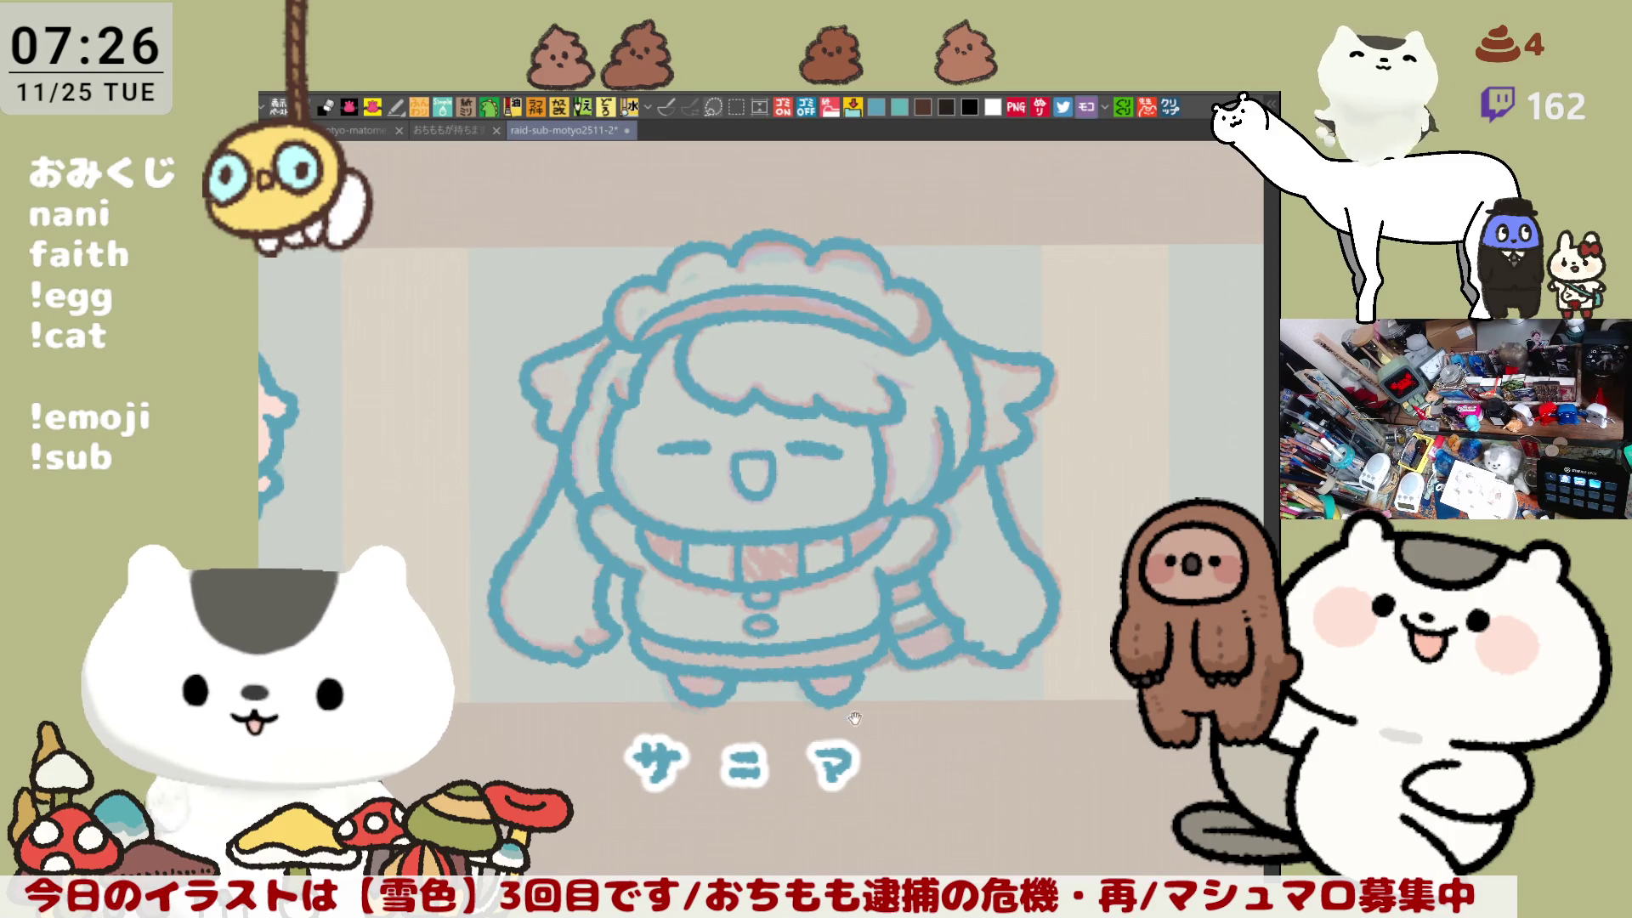
pyautogui.moveTo(734, 616); pyautogui.dragTo(883, 622)
pyautogui.scroll(-1, 883, 622)
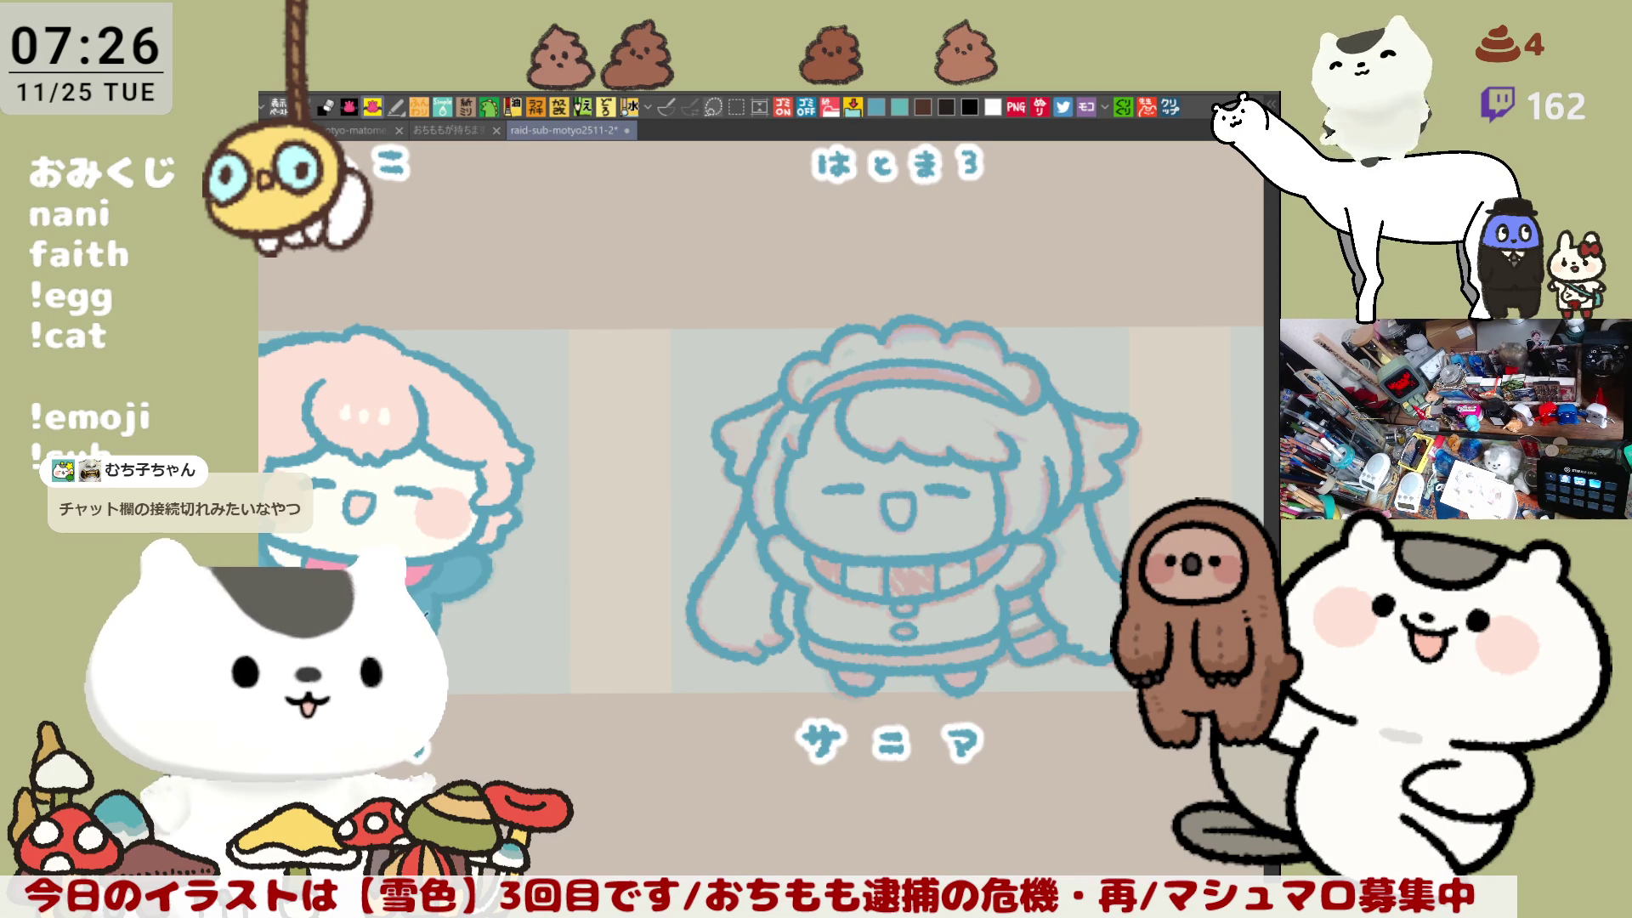
pyautogui.moveTo(1007, 610)
pyautogui.mouseDown()
pyautogui.moveTo(880, 595)
pyautogui.moveTo(907, 625)
pyautogui.mouseUp()
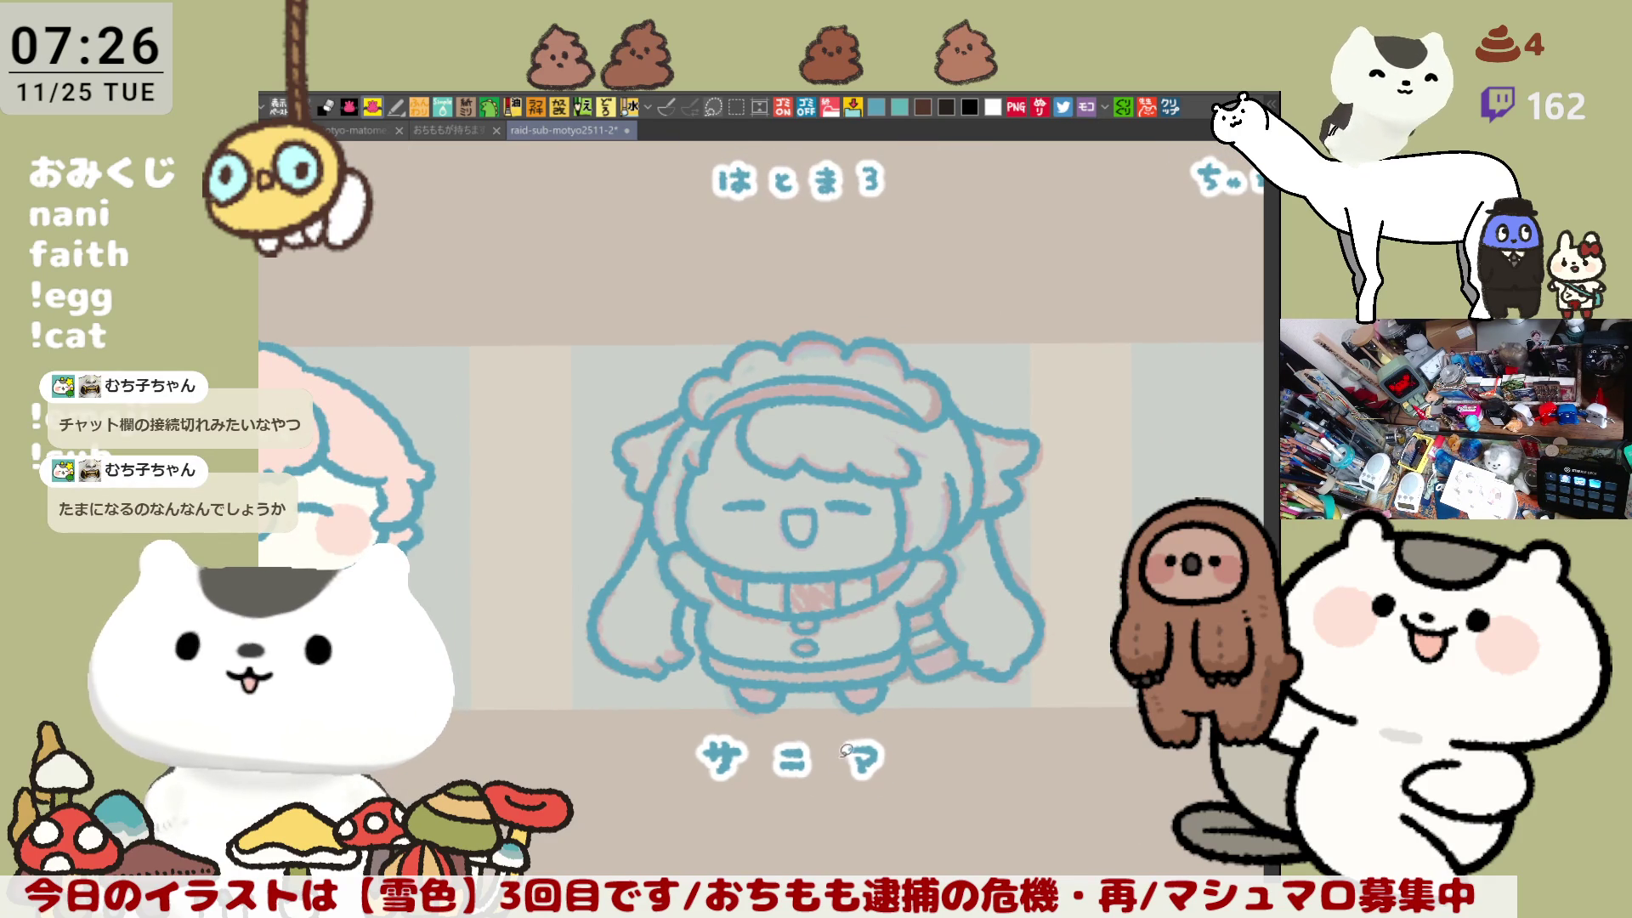
pyautogui.moveTo(714, 774)
pyautogui.mouseDown()
pyautogui.moveTo(568, 453)
pyautogui.moveTo(718, 772)
pyautogui.mouseUp()
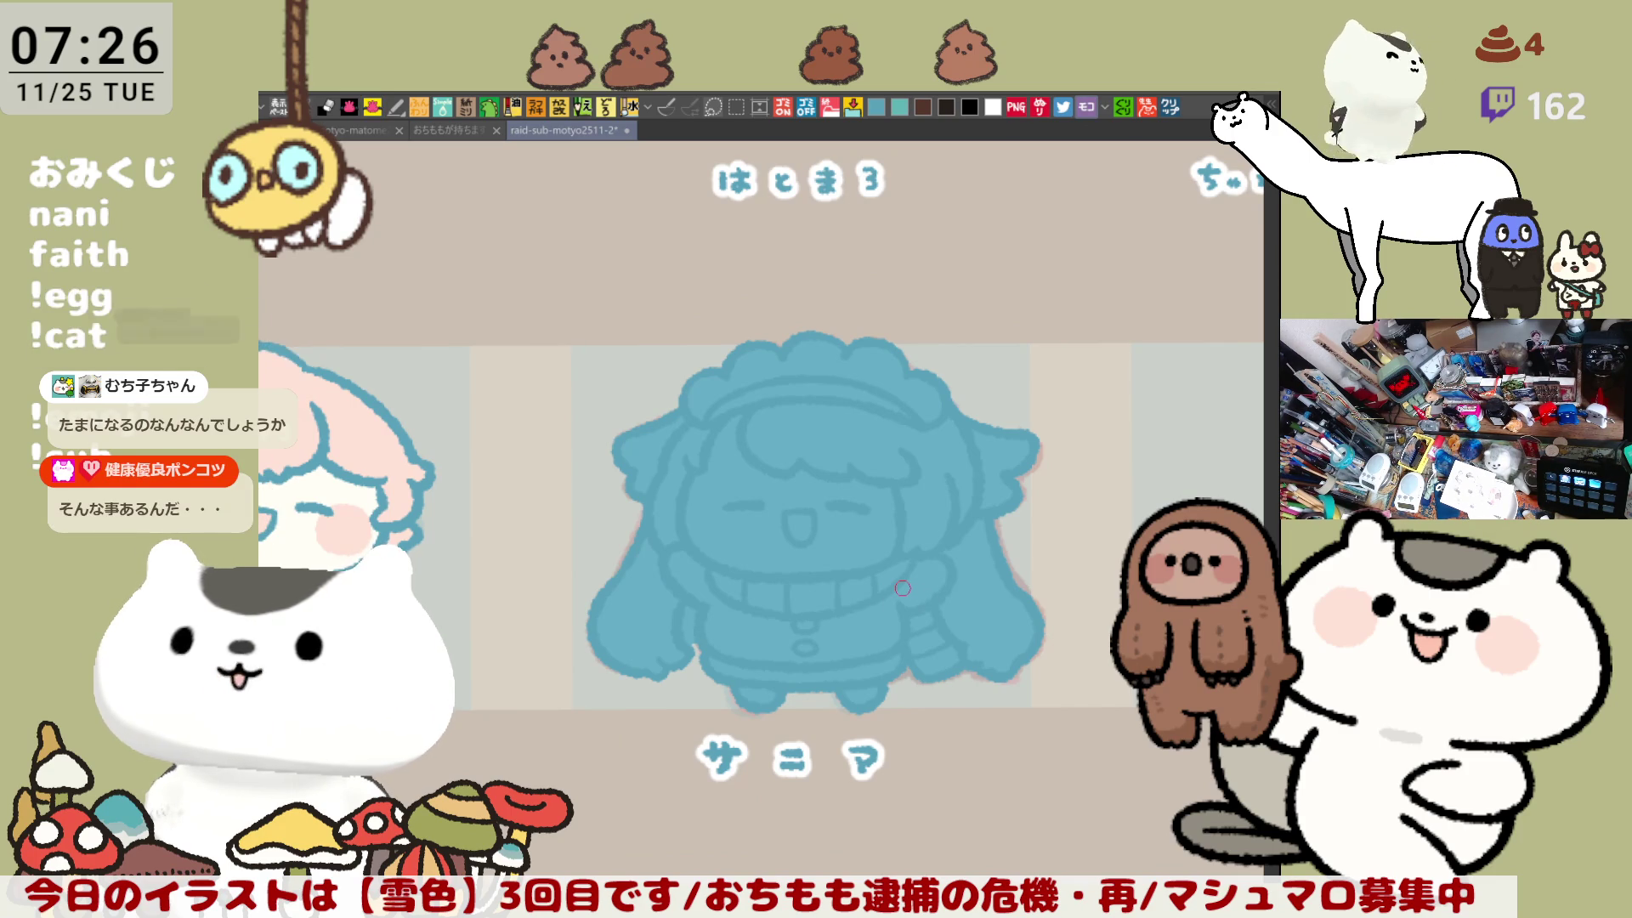
# Step: Fill the hair fringe, side hair sections and right ear pale pink
pyautogui.scroll(3, 903, 588)
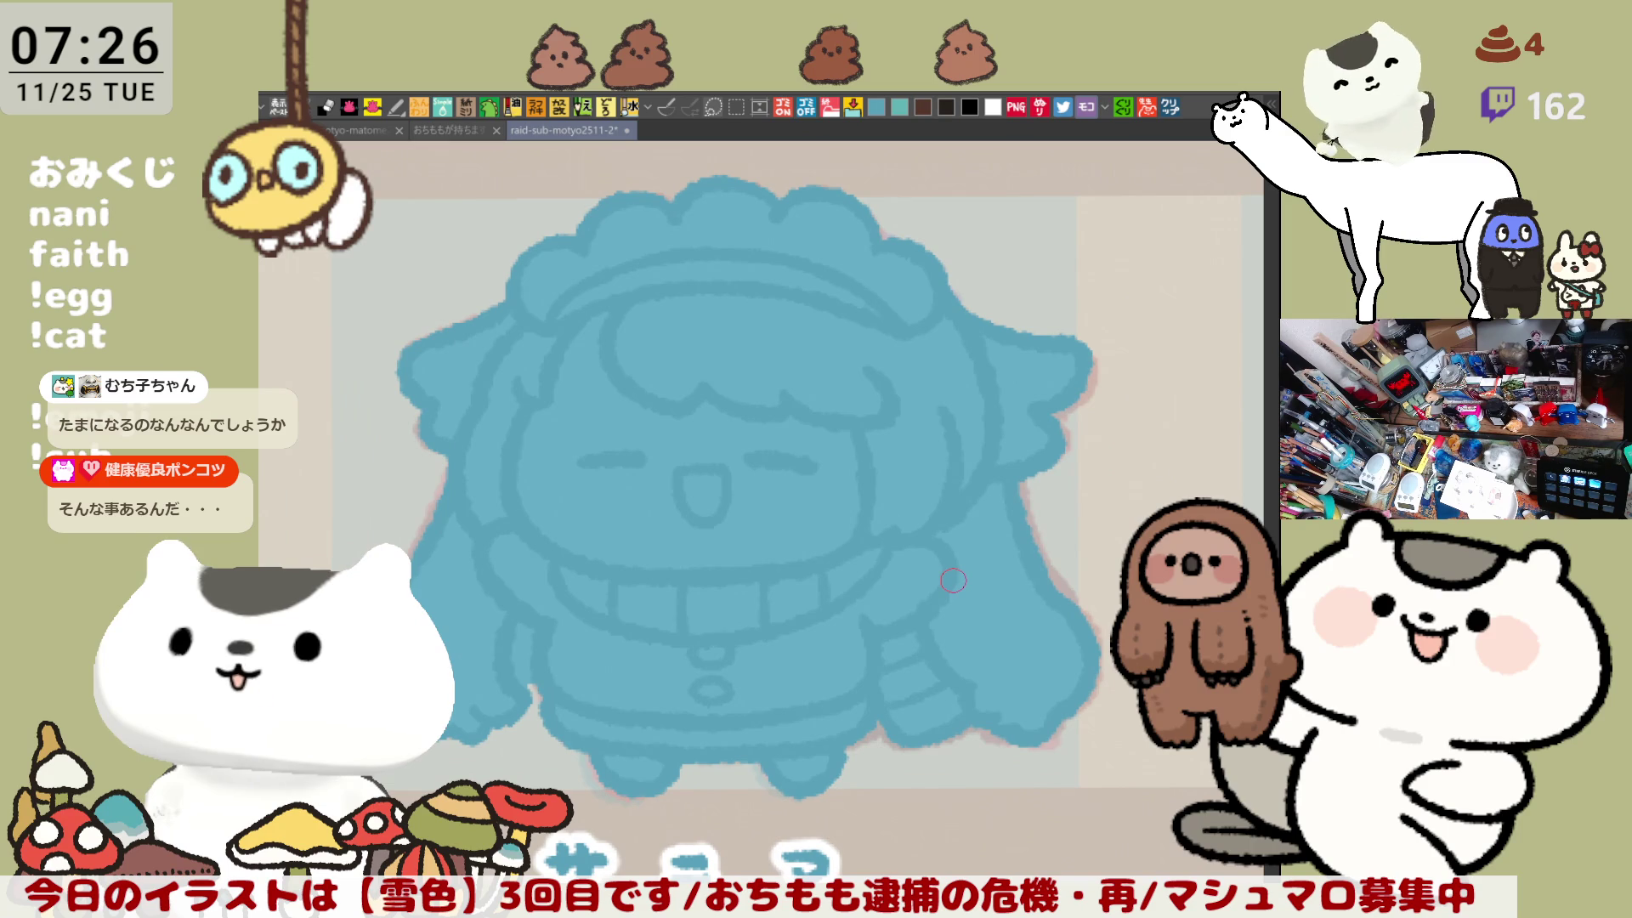
pyautogui.moveTo(755, 597)
pyautogui.mouseDown()
pyautogui.moveTo(818, 589)
pyautogui.moveTo(831, 569)
pyautogui.mouseUp()
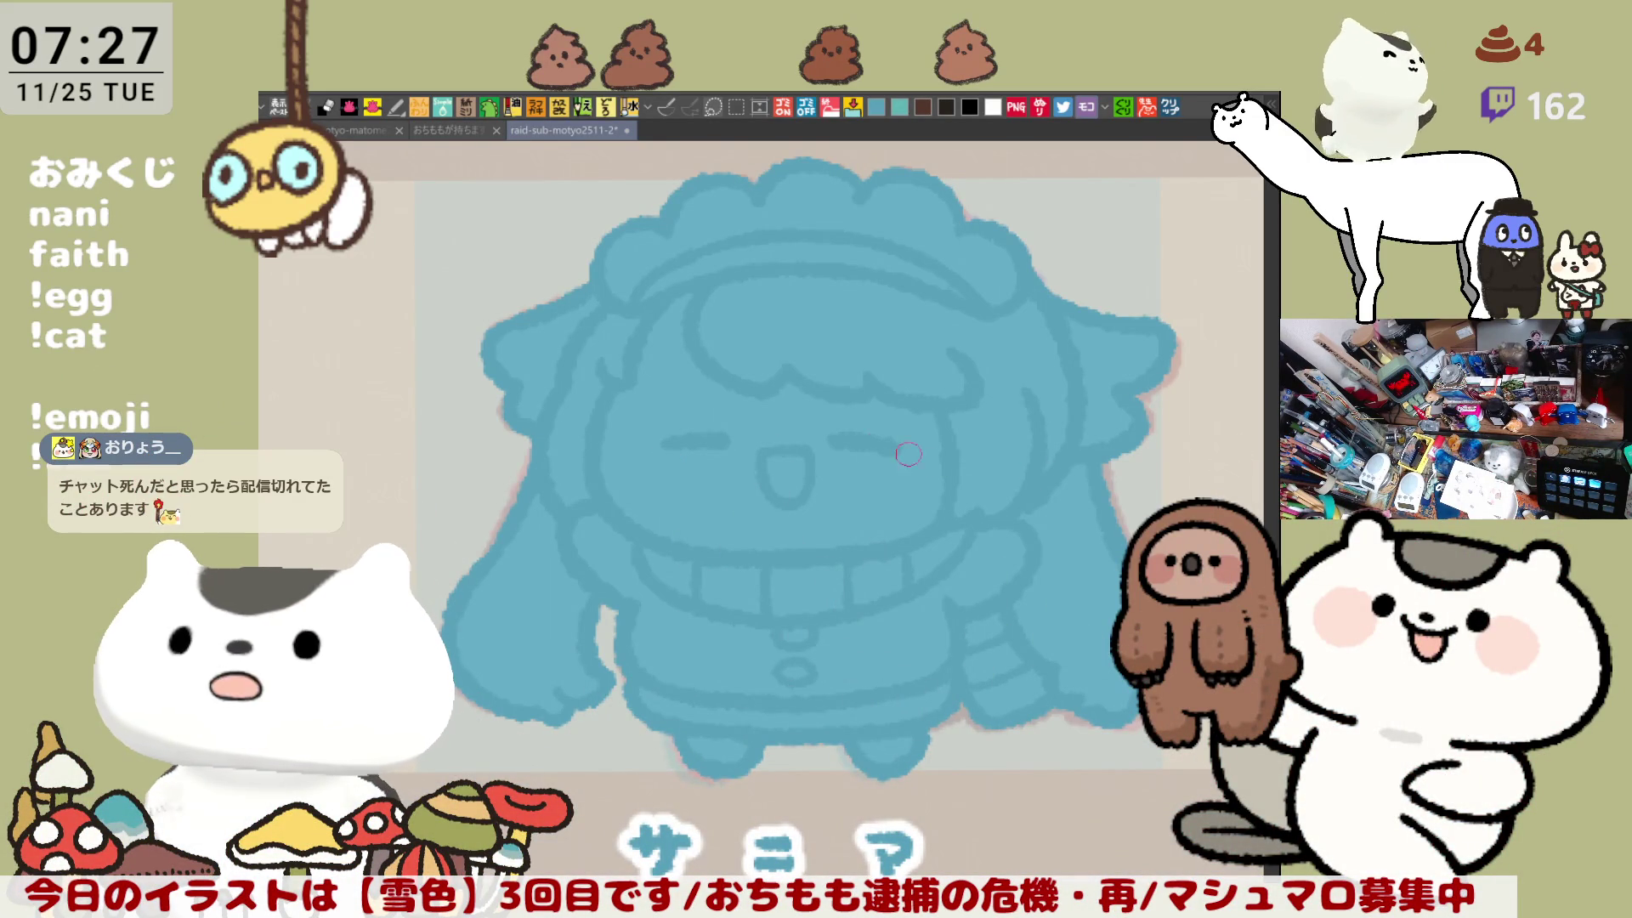
pyautogui.click(912, 343)
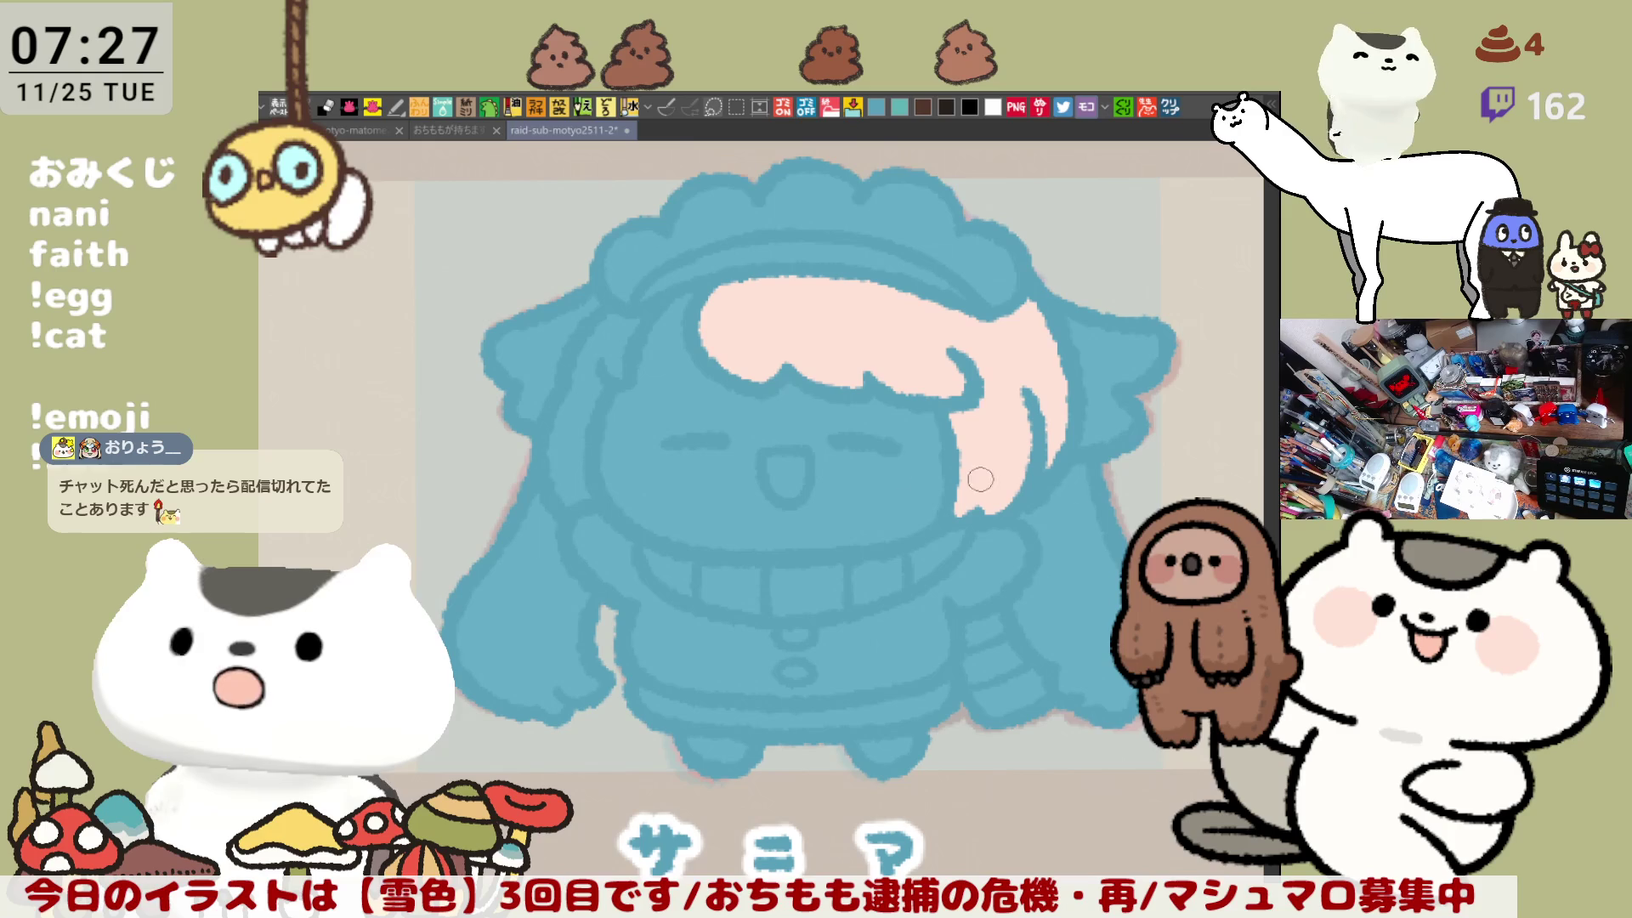
pyautogui.click(595, 399)
pyautogui.click(544, 357)
pyautogui.click(523, 594)
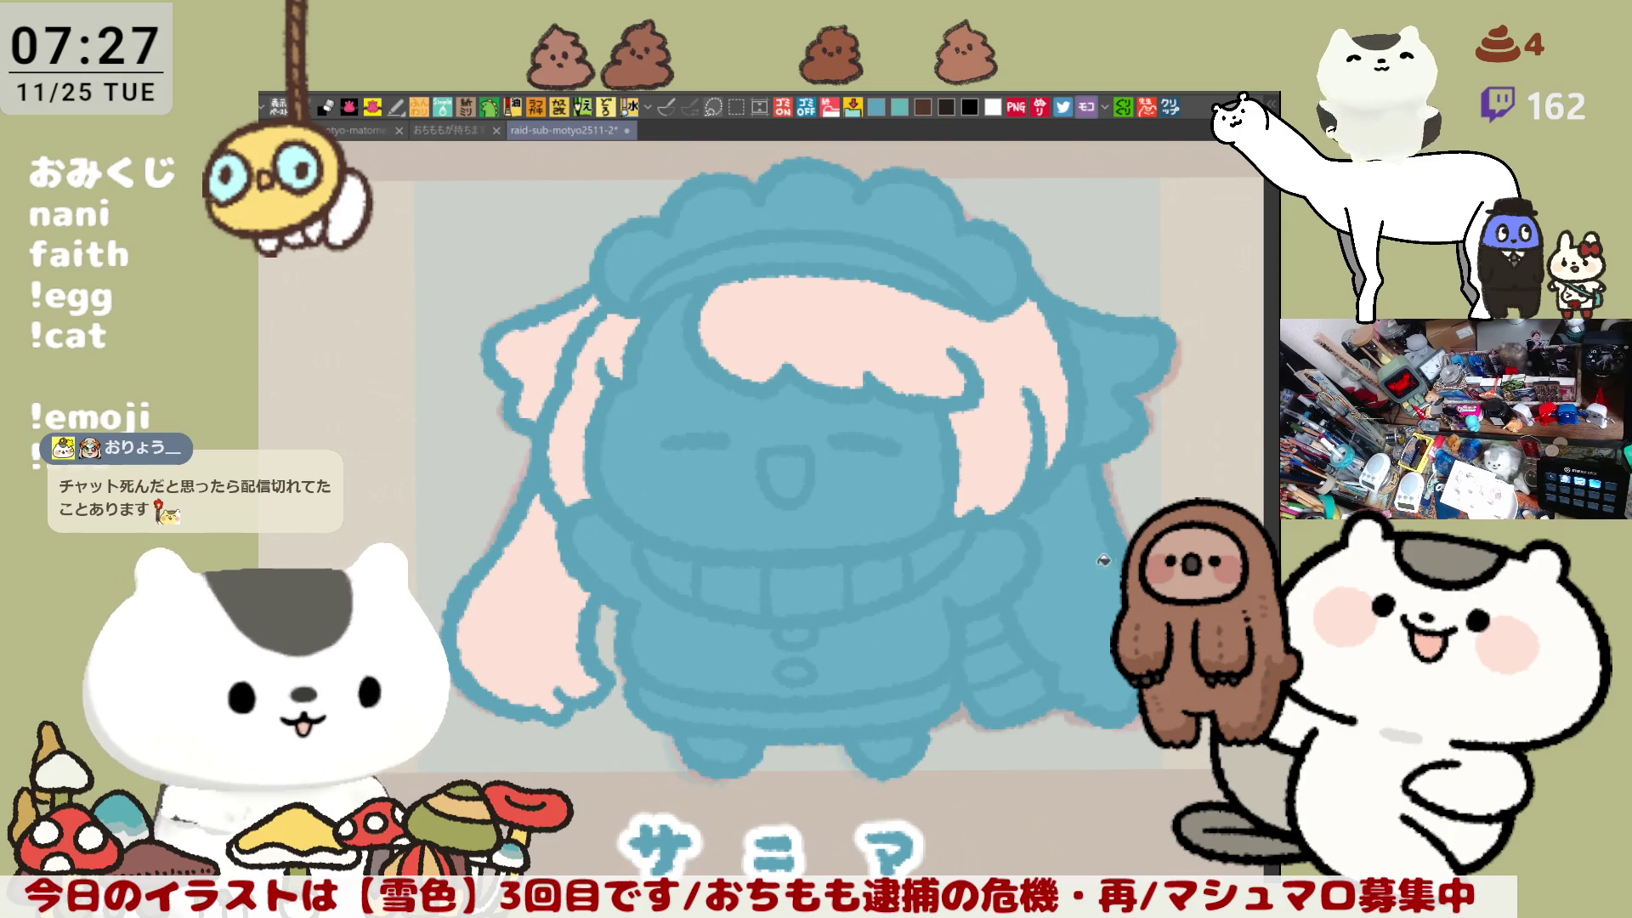
pyautogui.click(1075, 586)
pyautogui.click(1119, 372)
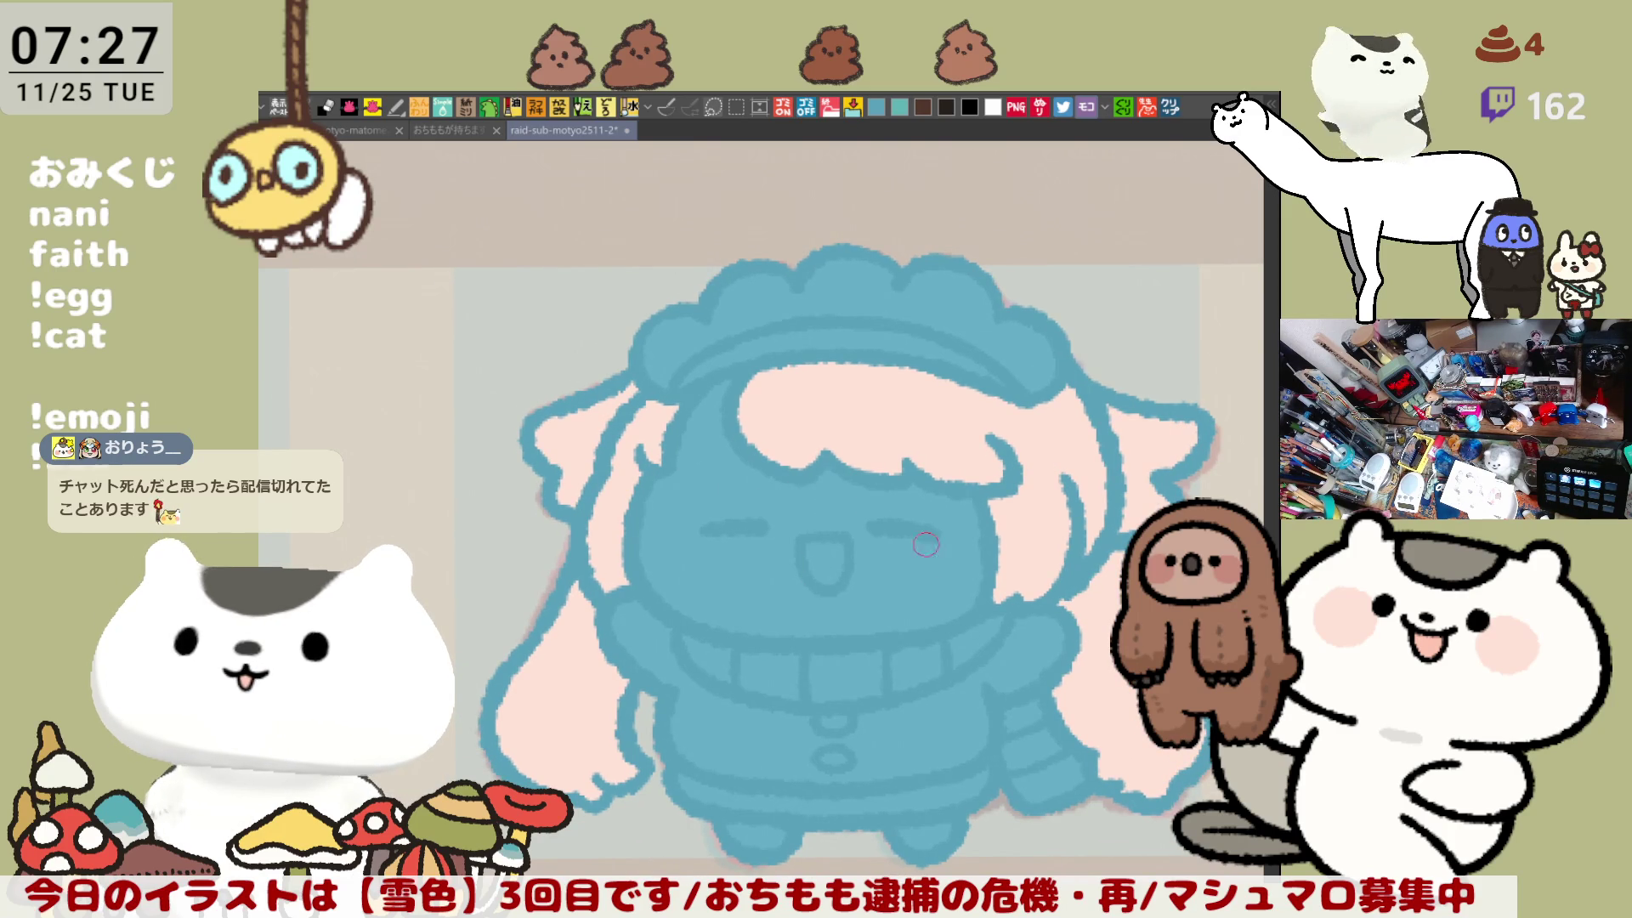
# Step: Fill the face white and the headband frill white and blue
pyautogui.click(927, 568)
pyautogui.click(1032, 369)
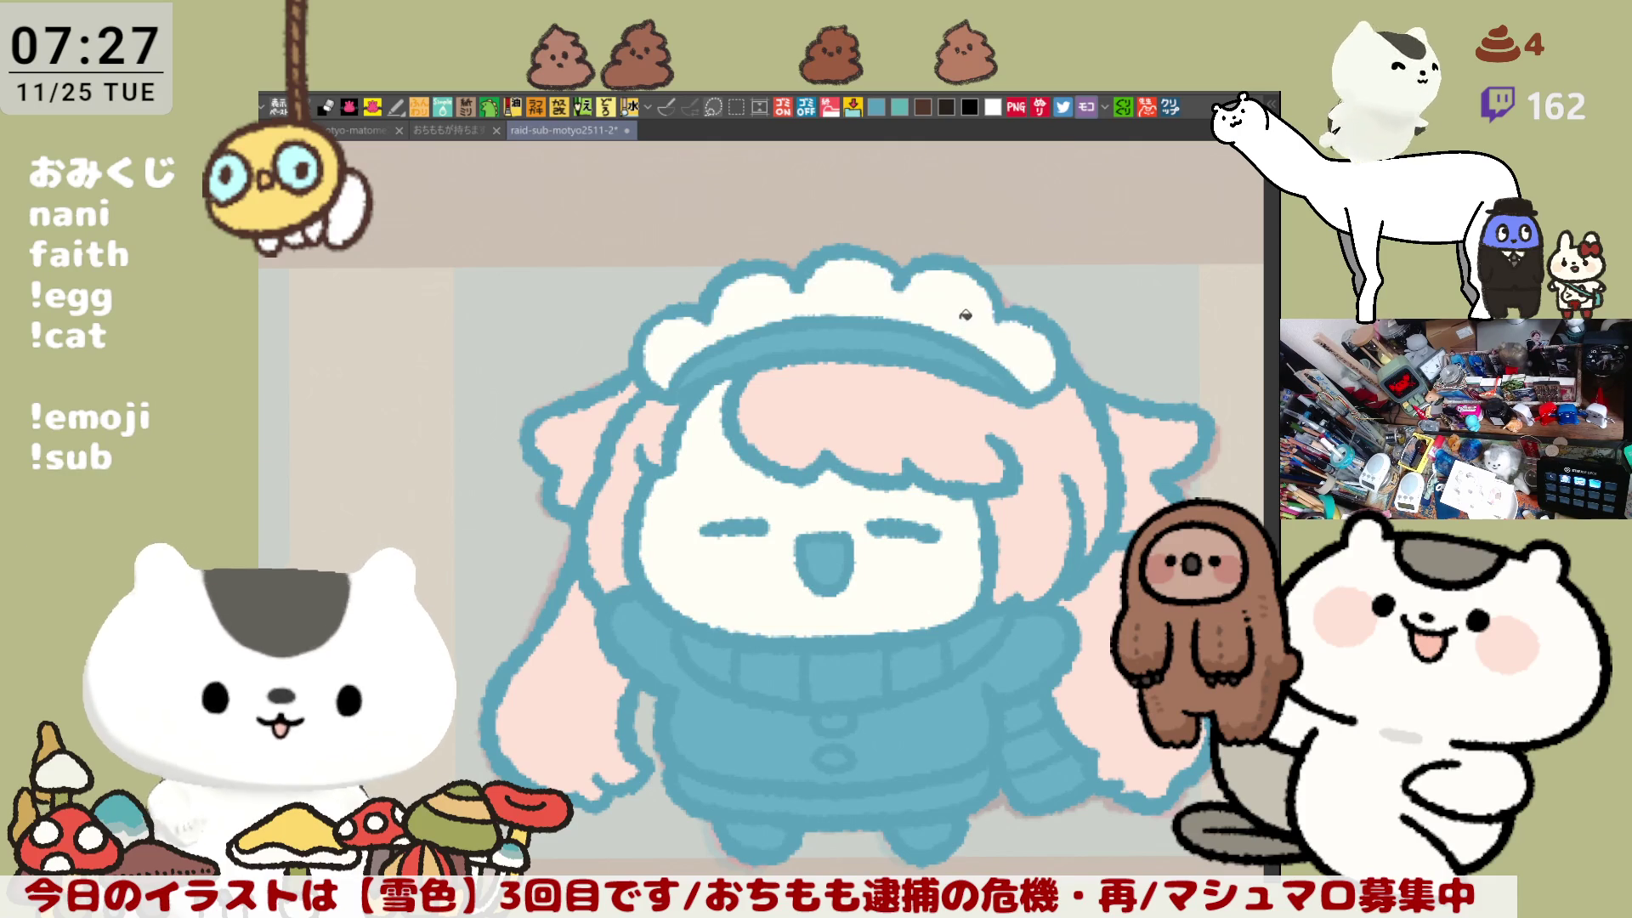
pyautogui.click(1038, 367)
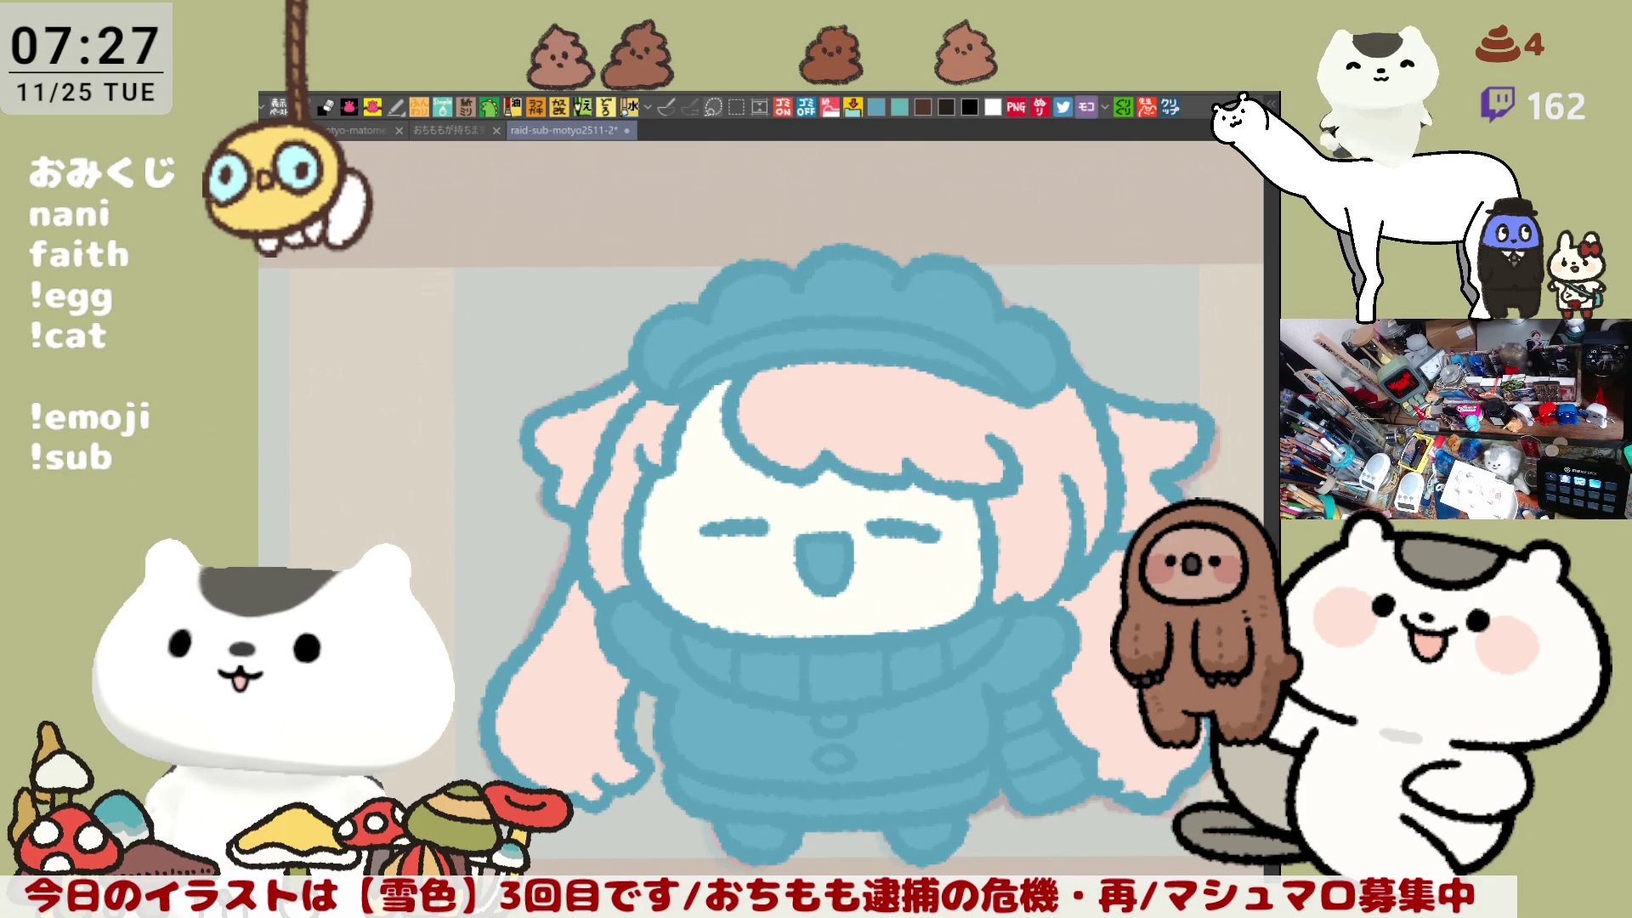
# Step: Undo the blue fill so the サニア headdress frill is white again
pyautogui.moveTo(1091, 554); pyautogui.dragTo(1027, 516)
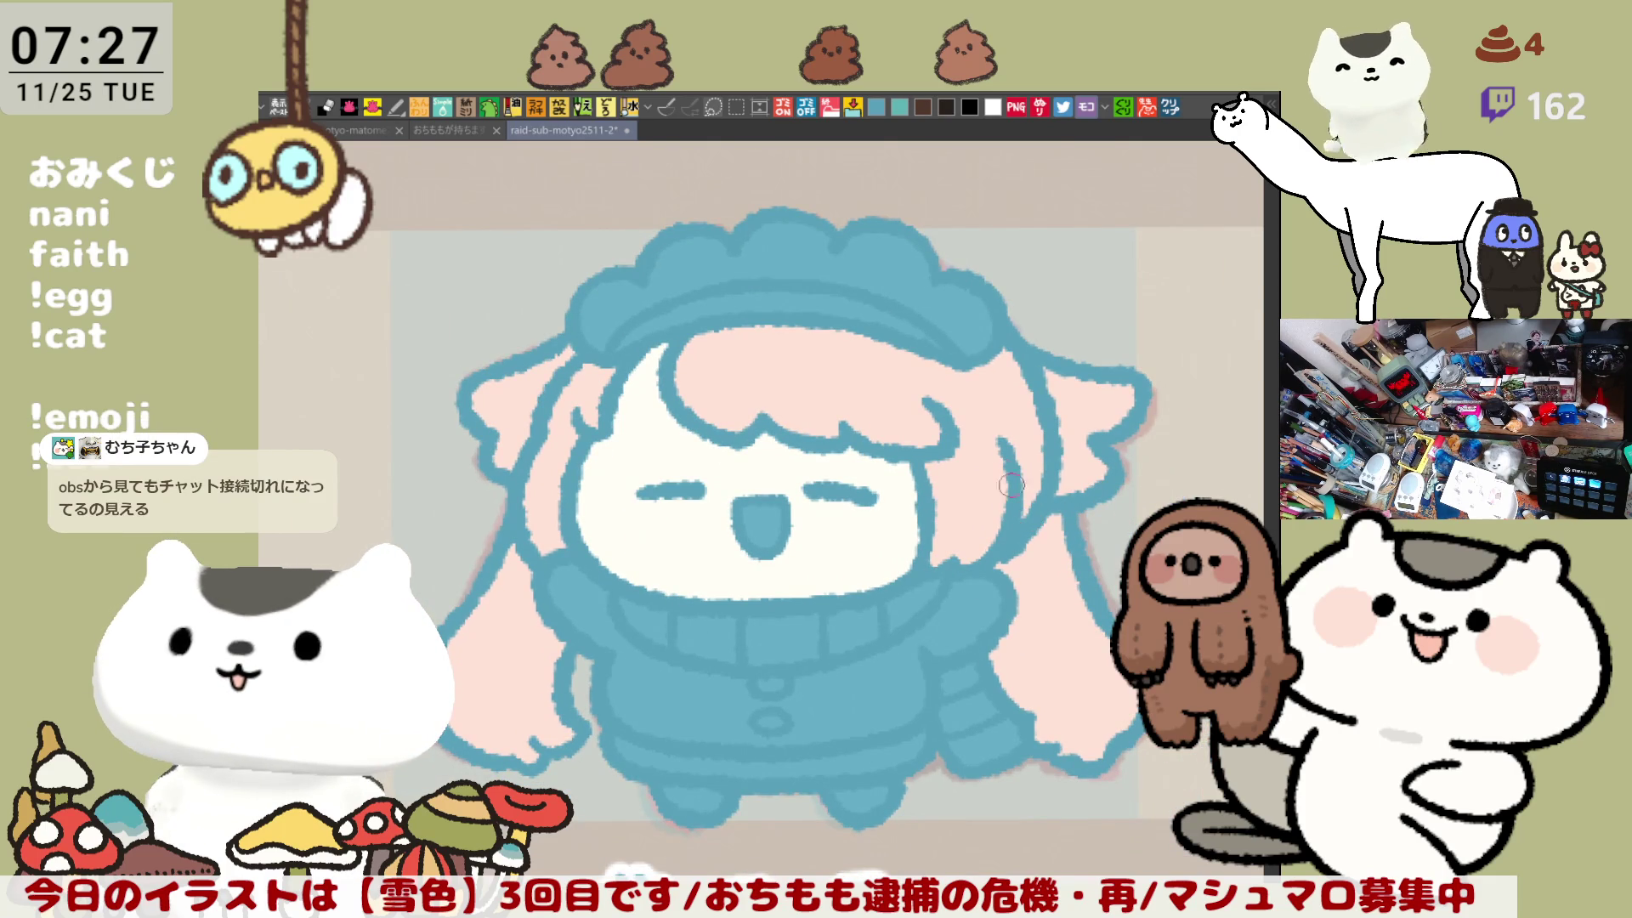
pyautogui.hotkey('ctrl', 'z')
pyautogui.moveTo(1012, 485); pyautogui.dragTo(951, 450)
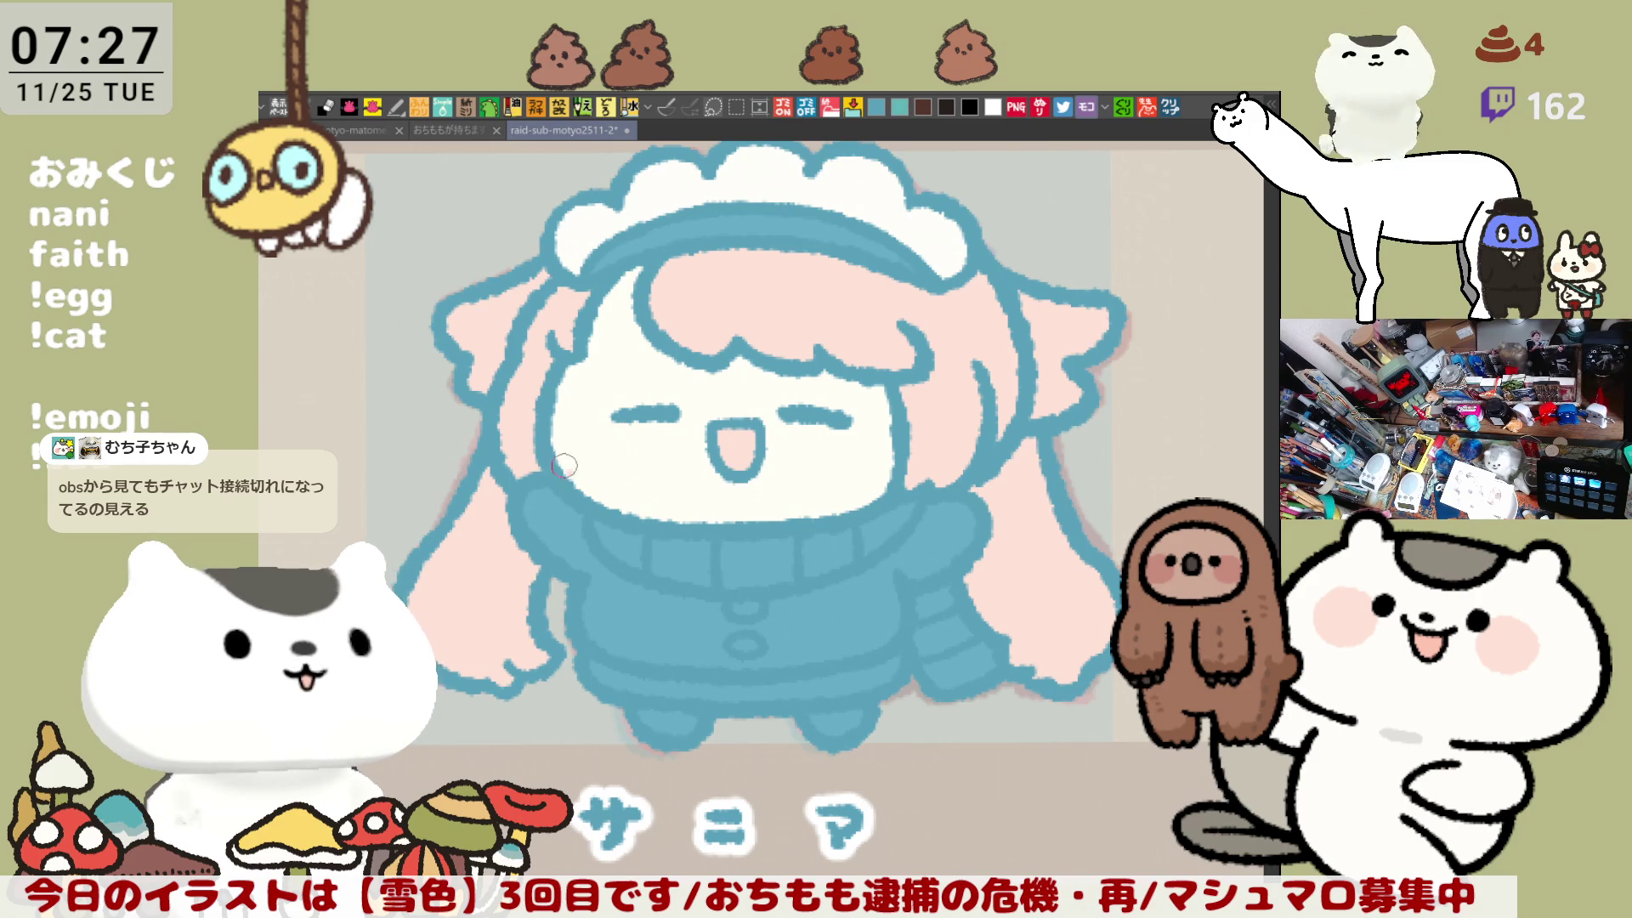
# Step: Paint a soft pink blush on the left and right cheeks, retrying the right-cheek stroke
pyautogui.moveTo(563, 465); pyautogui.dragTo(603, 429)
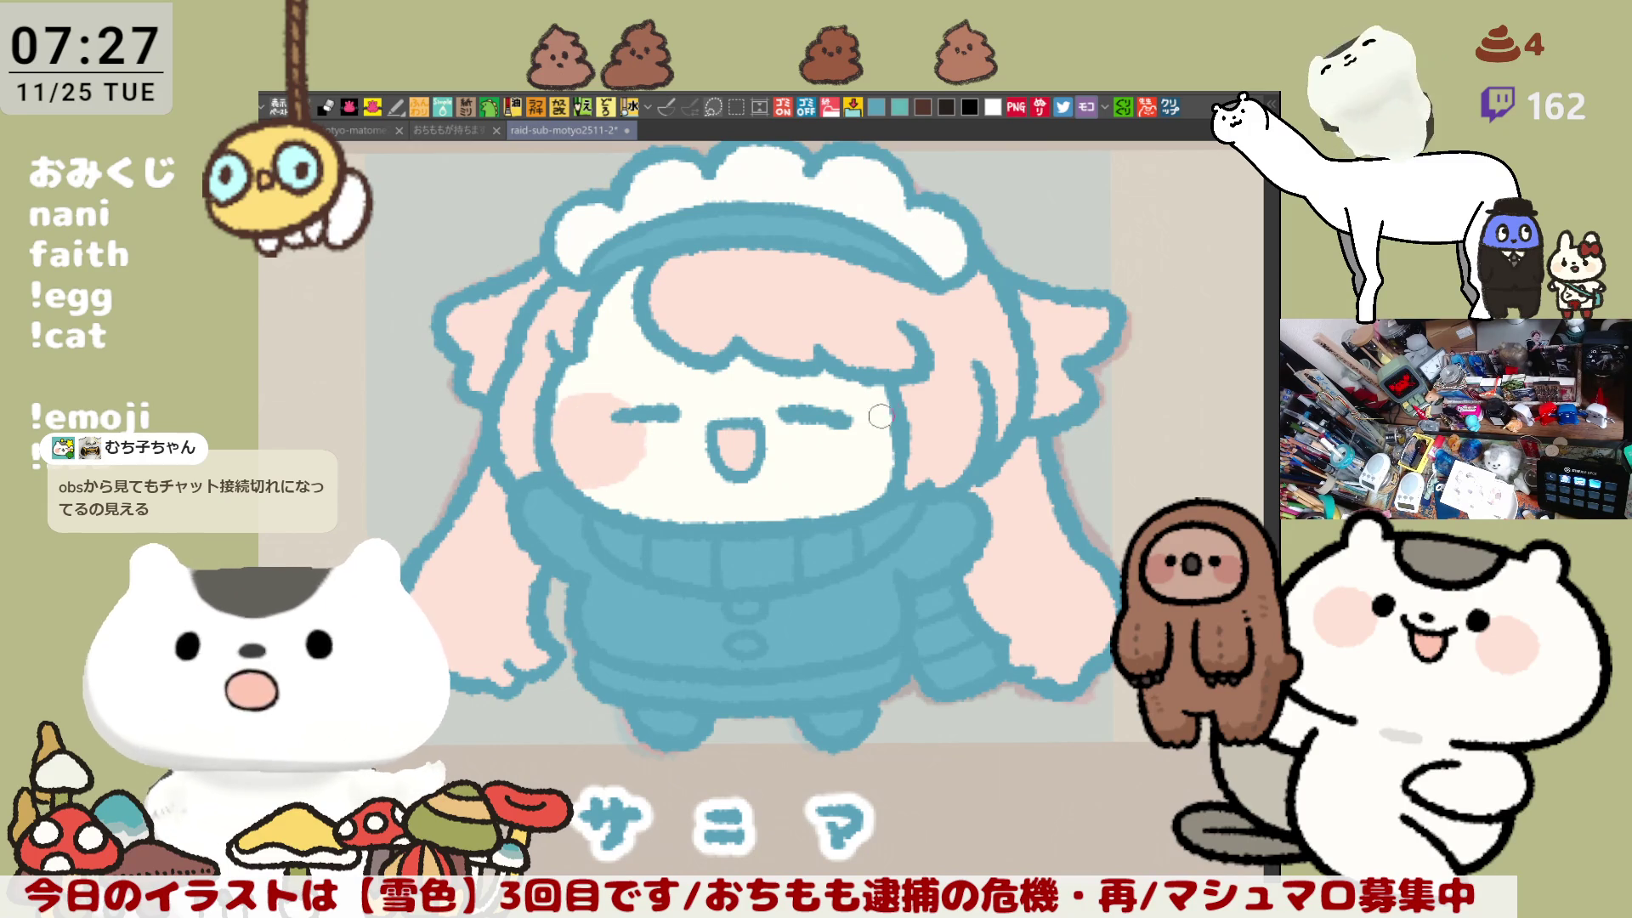
pyautogui.moveTo(896, 461); pyautogui.dragTo(902, 485)
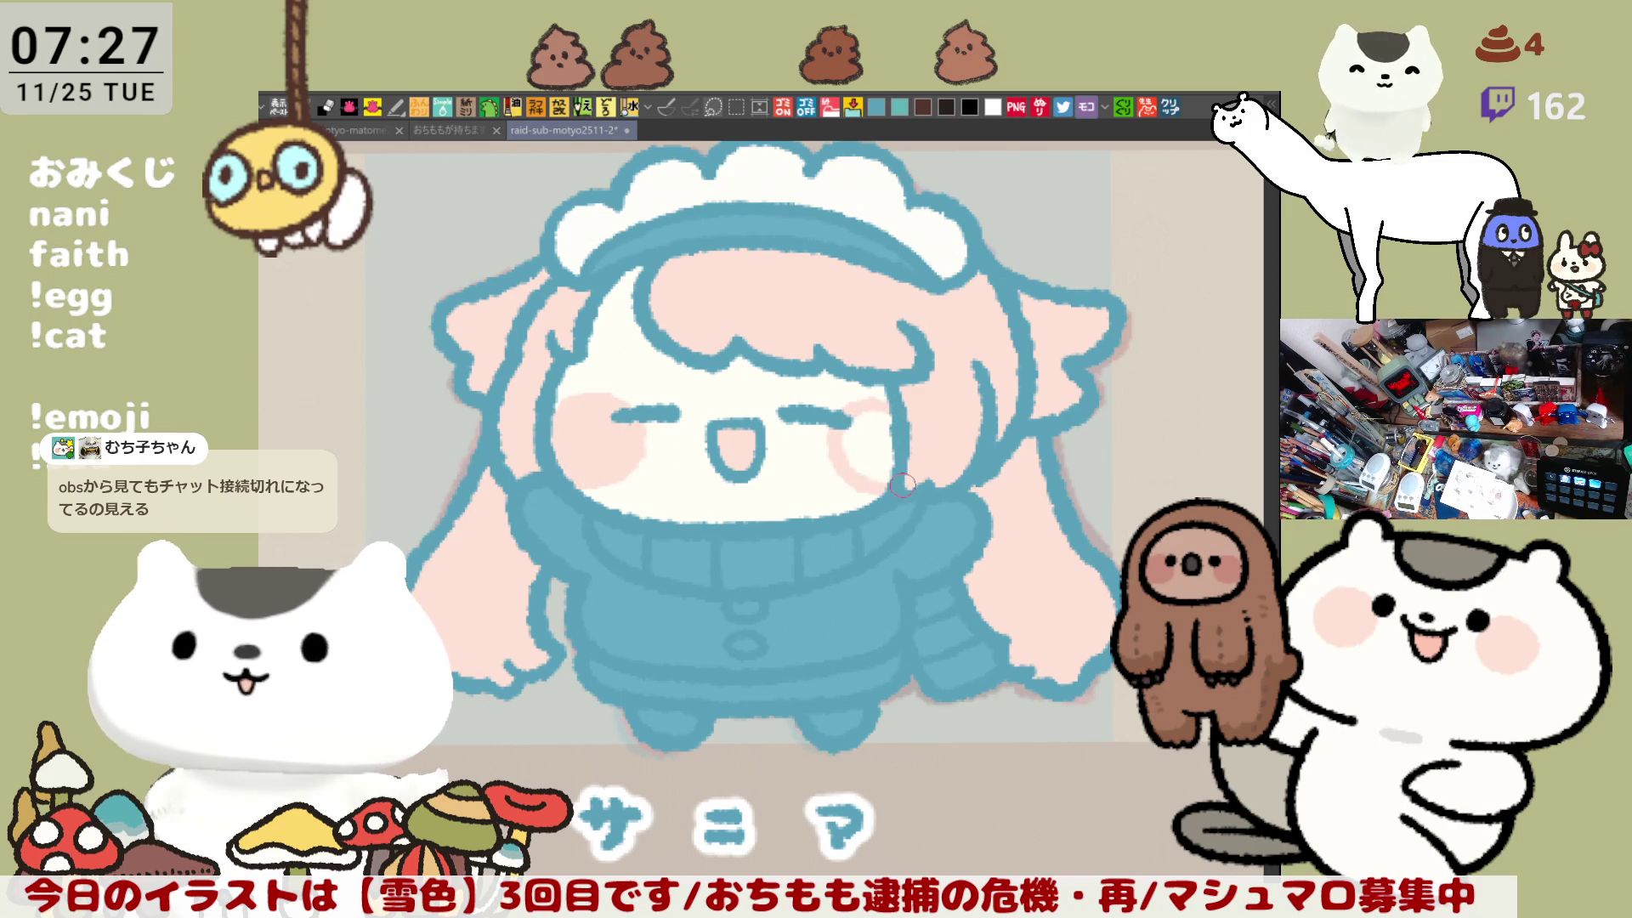
pyautogui.hotkey('ctrl', 'z')
pyautogui.moveTo(888, 480)
pyautogui.mouseDown()
pyautogui.moveTo(900, 449)
pyautogui.moveTo(884, 448)
pyautogui.moveTo(883, 425)
pyautogui.moveTo(930, 523)
pyautogui.mouseUp()
pyautogui.hotkey('ctrl', 'z')
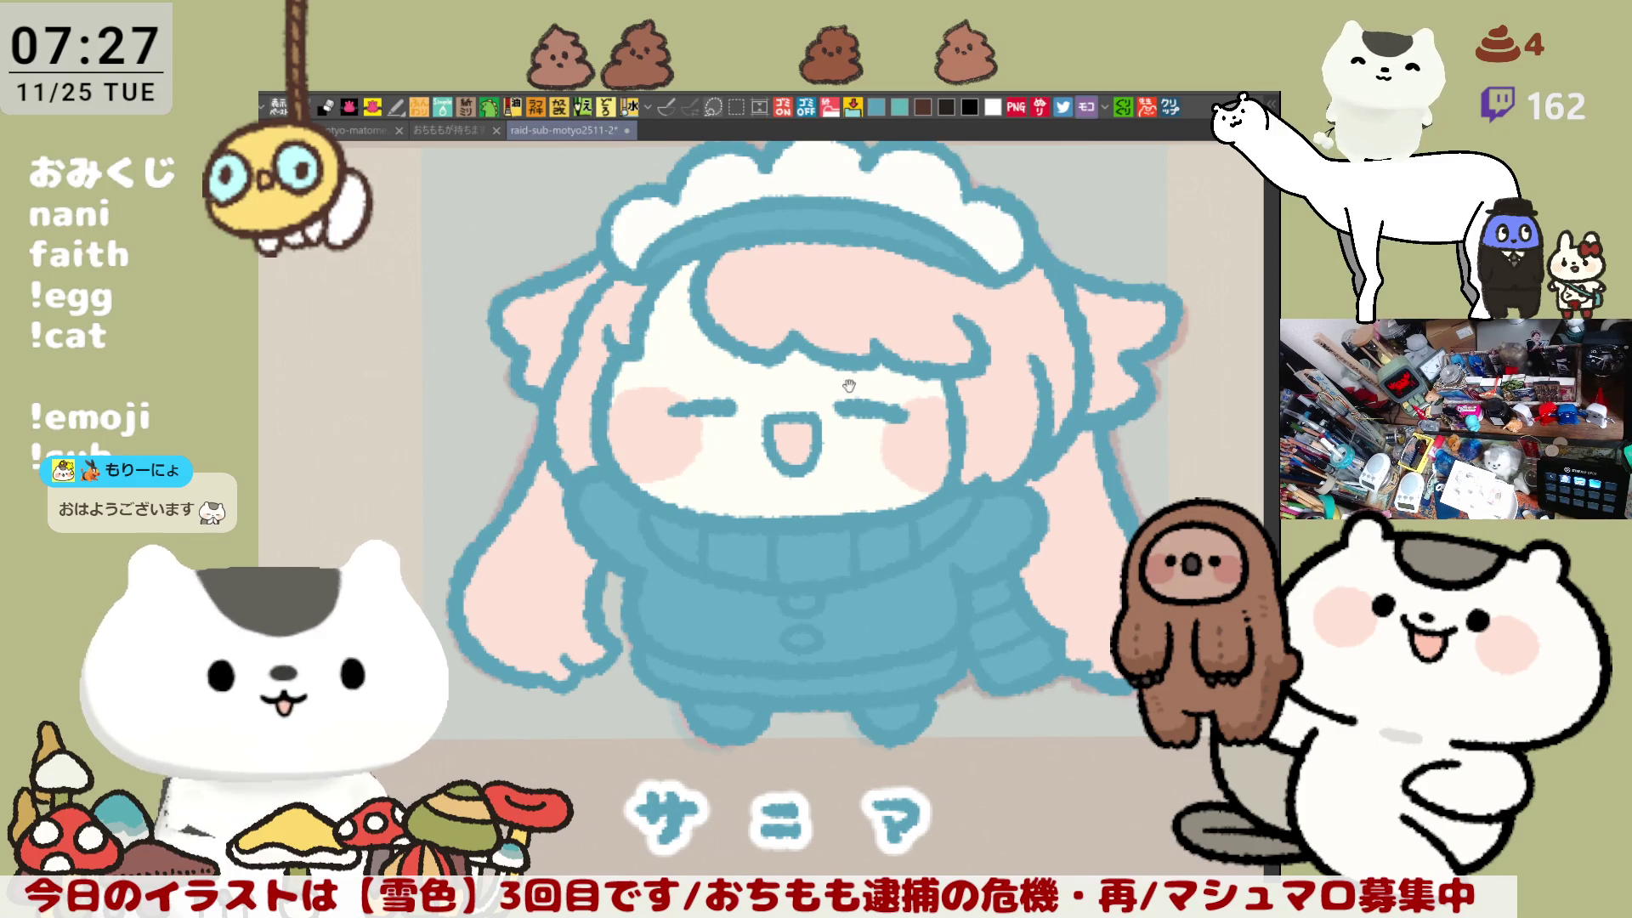
pyautogui.moveTo(634, 358); pyautogui.dragTo(591, 392)
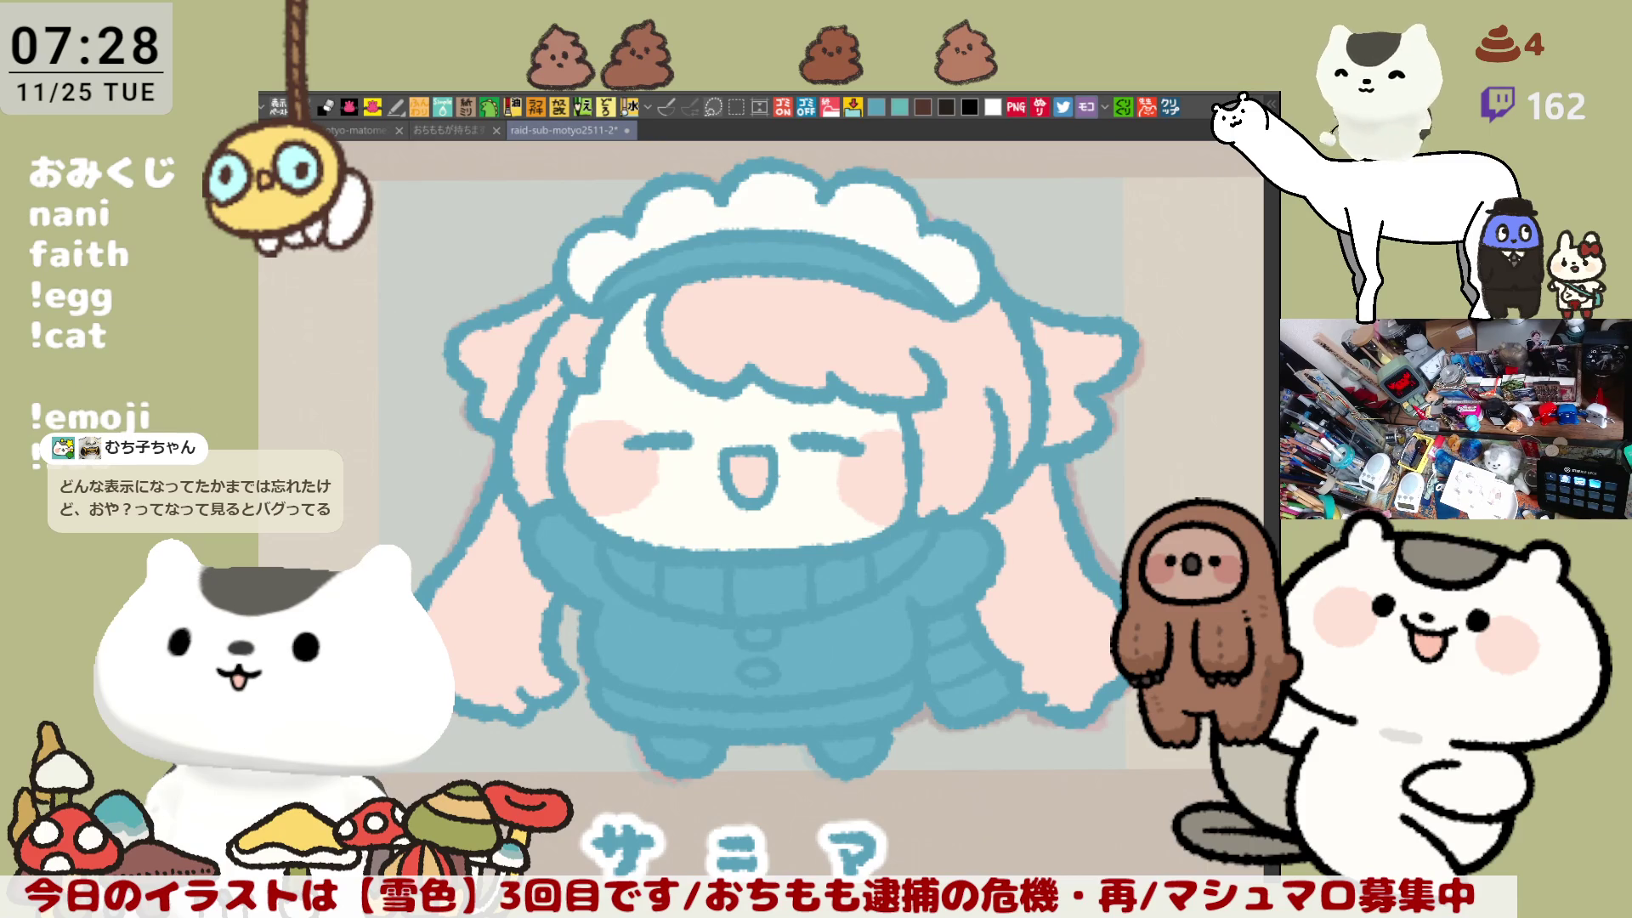
# Step: Fill the headband, centre collar piece and two scarf stripes pink, keeping the side collar pieces white
pyautogui.click(757, 257)
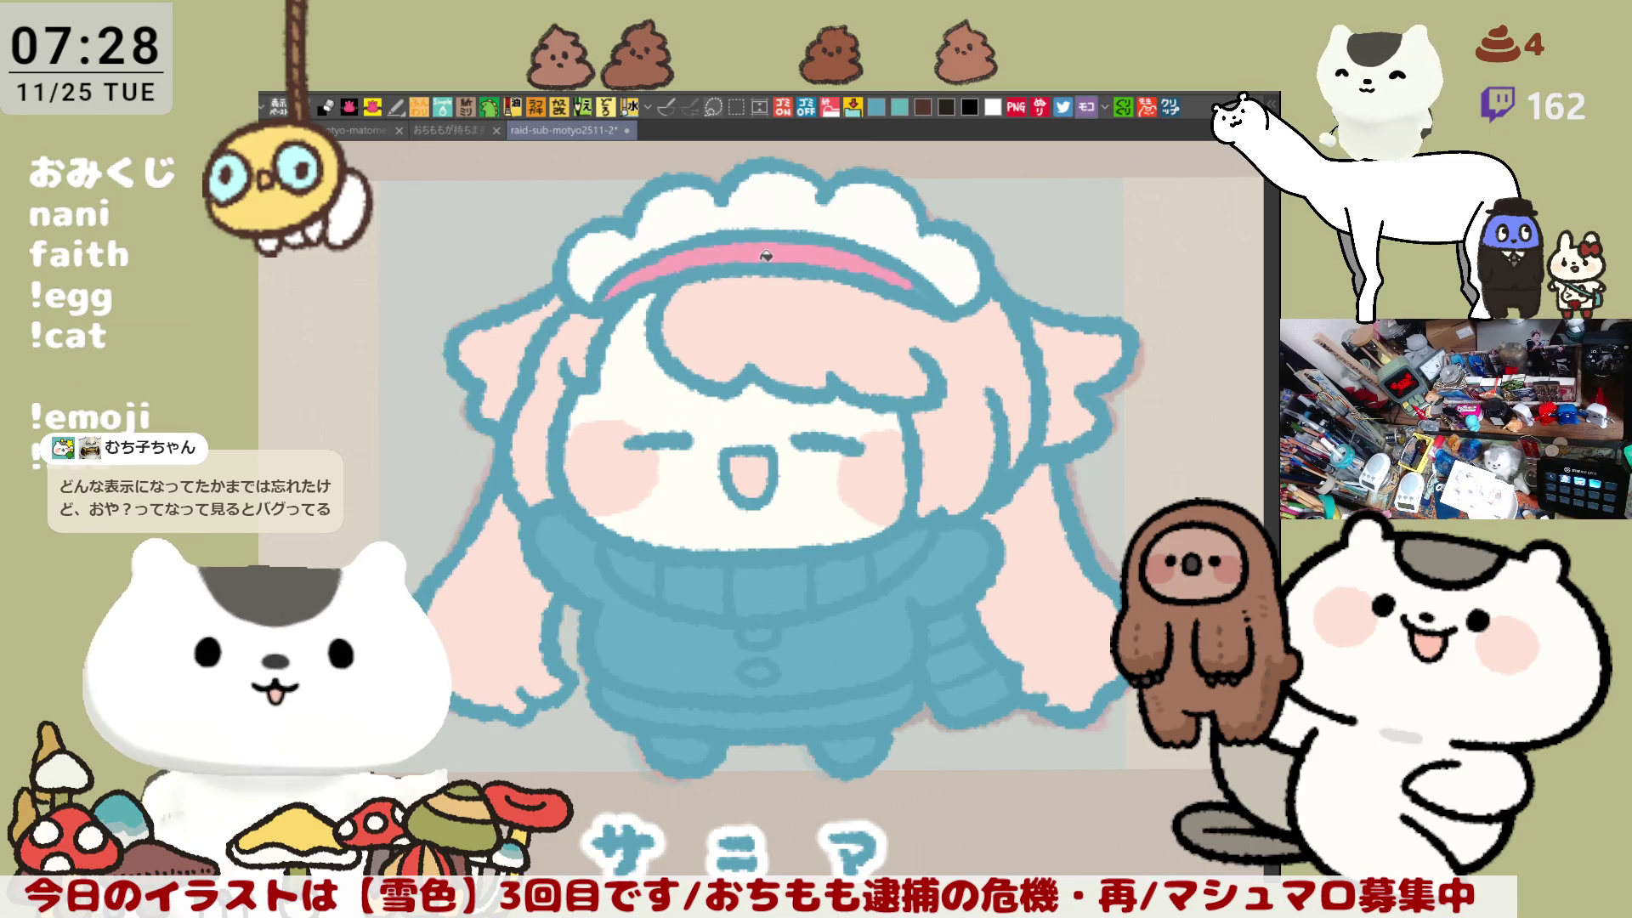
pyautogui.click(633, 568)
pyautogui.click(765, 586)
pyautogui.click(888, 557)
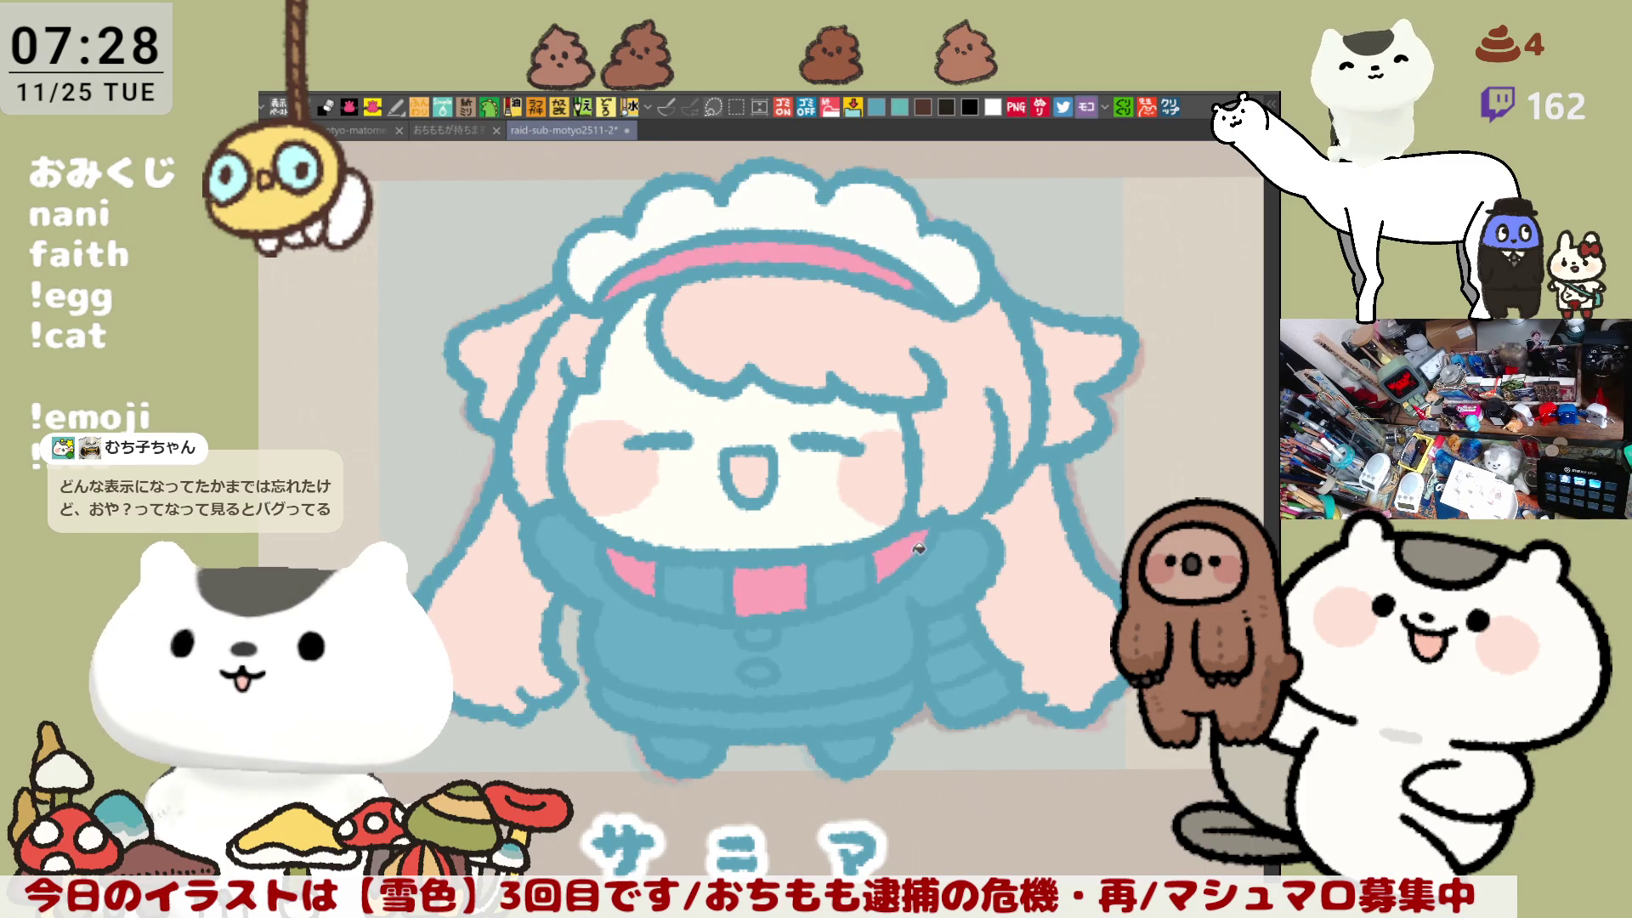
pyautogui.click(945, 633)
pyautogui.click(967, 682)
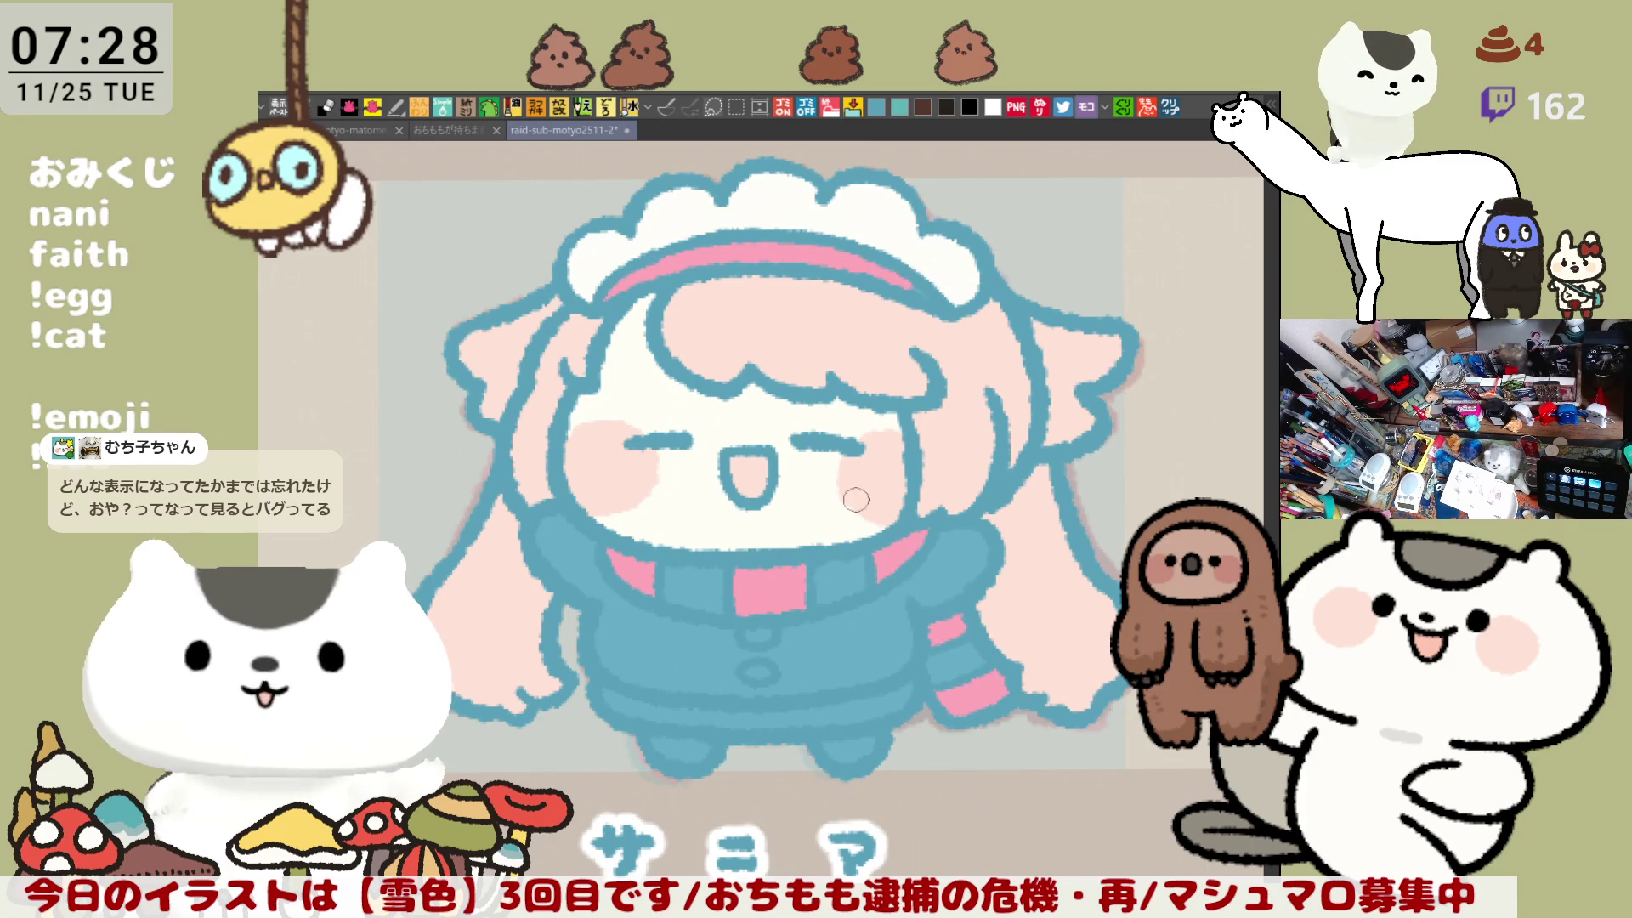
pyautogui.click(693, 586)
pyautogui.click(833, 569)
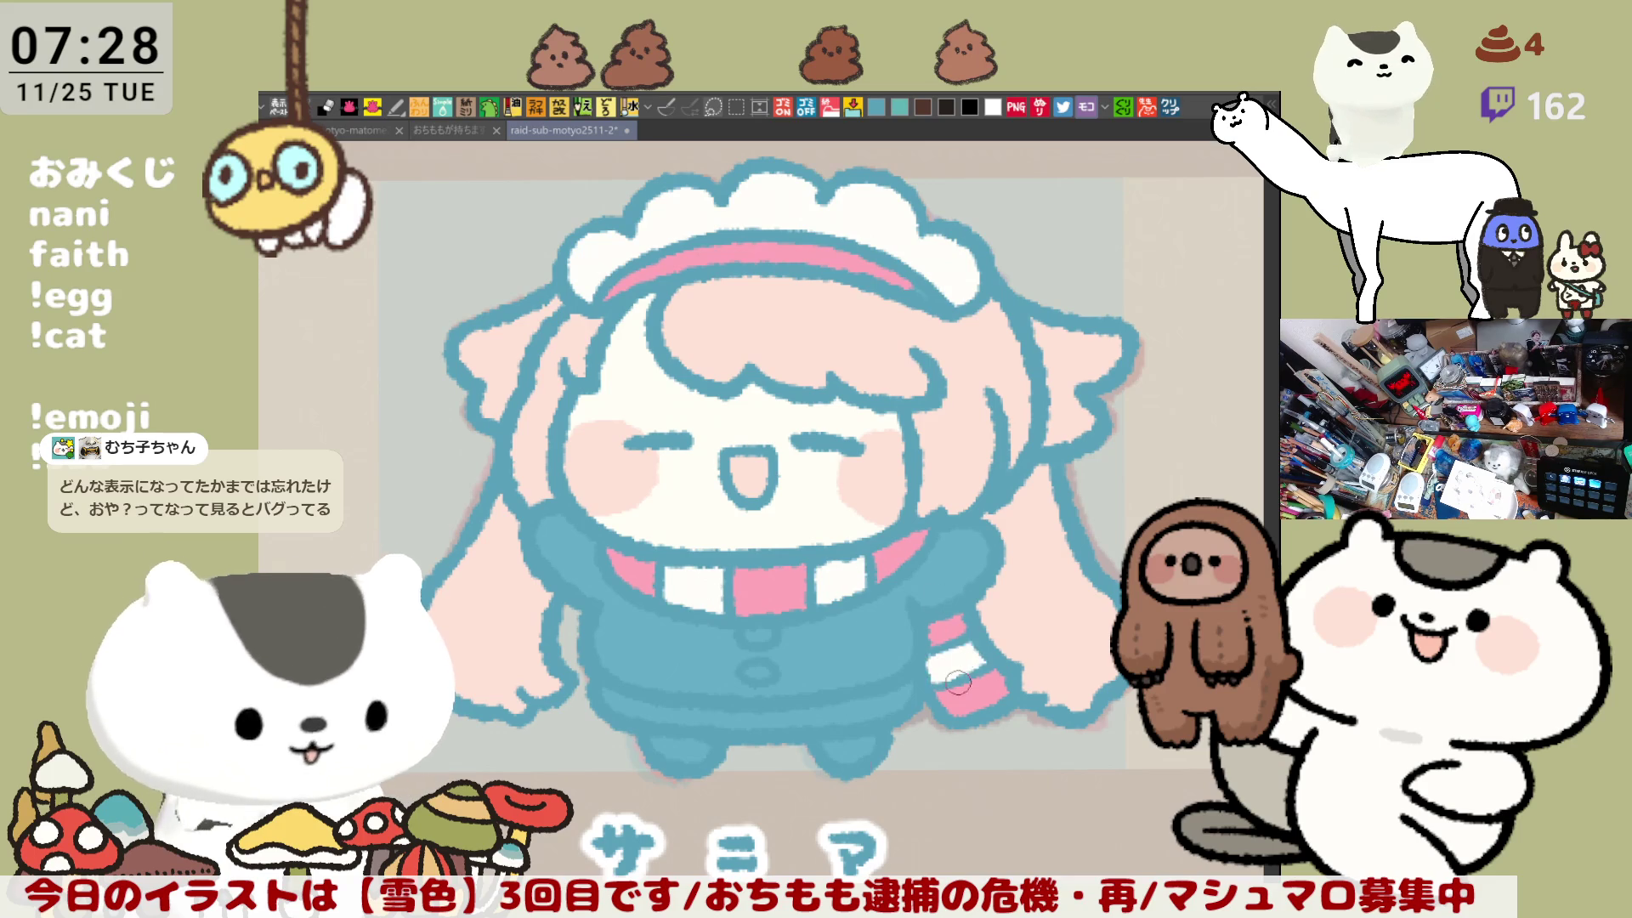
# Step: Add pink touch-ups near the ear and on the hair, save, then fill the coat pink
pyautogui.moveTo(829, 690); pyautogui.dragTo(913, 602)
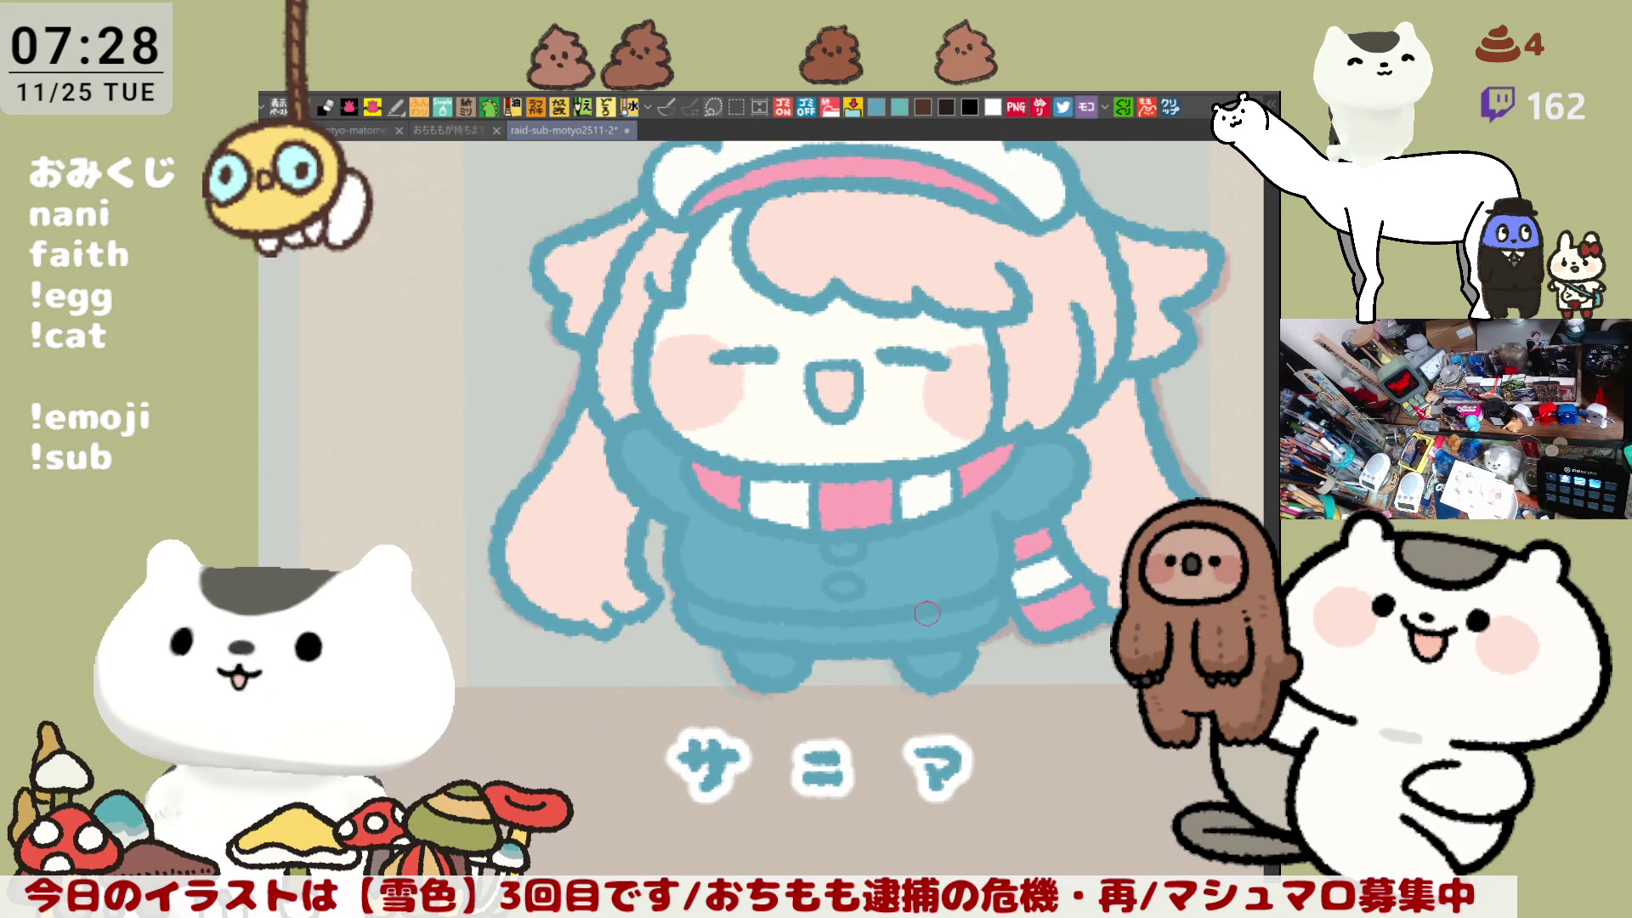
pyautogui.moveTo(930, 586); pyautogui.dragTo(904, 700)
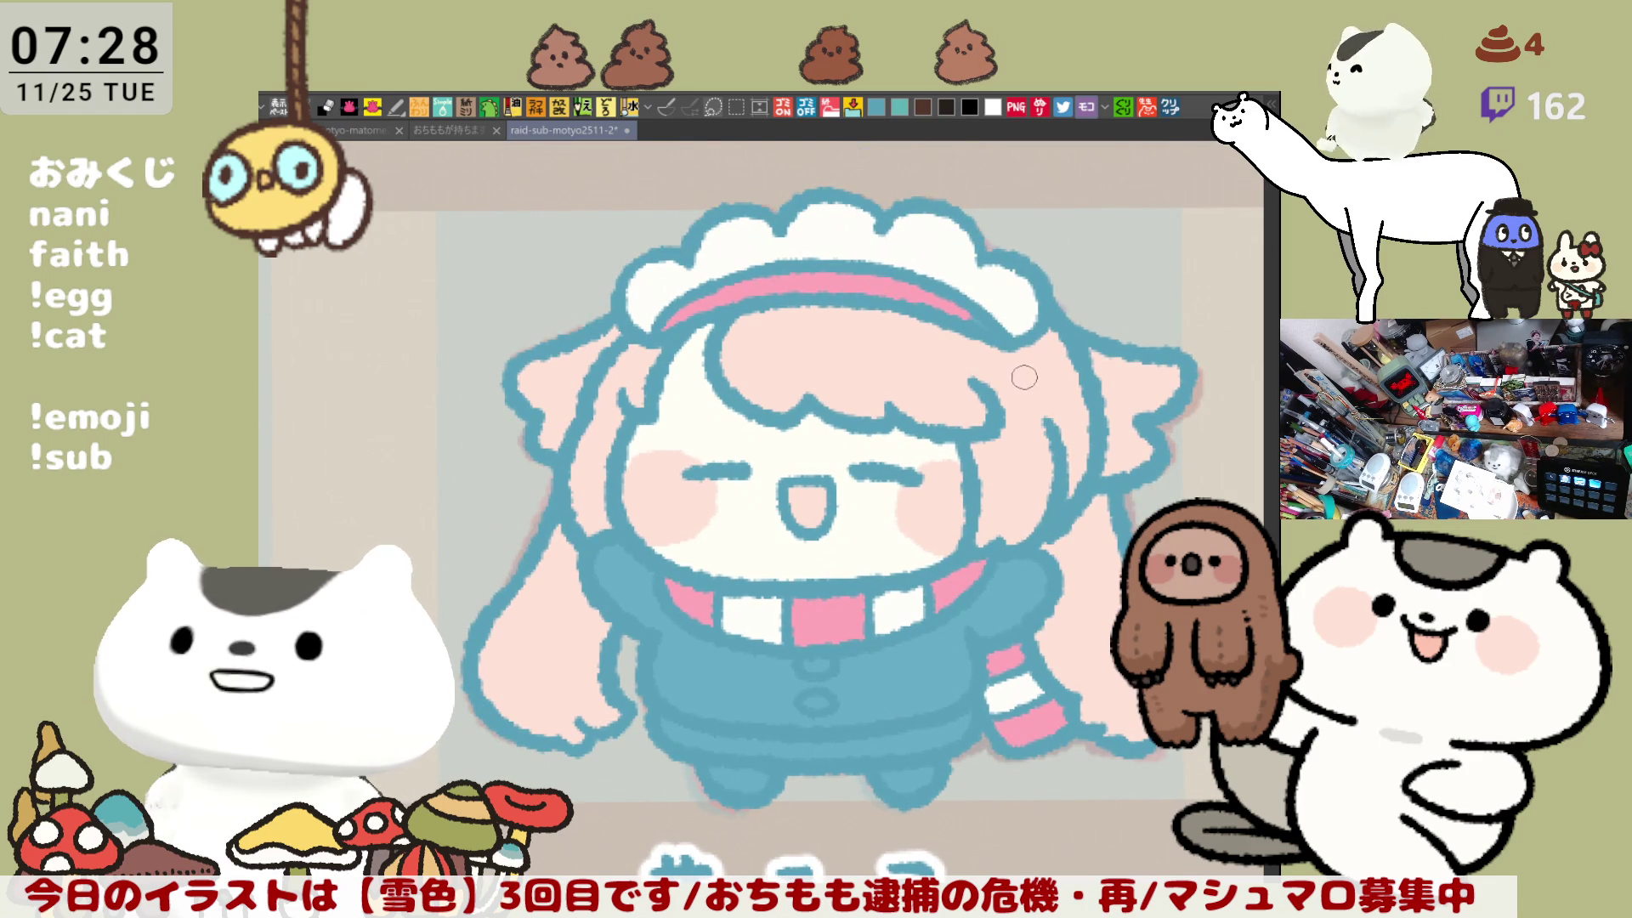
pyautogui.moveTo(553, 361); pyautogui.dragTo(568, 379)
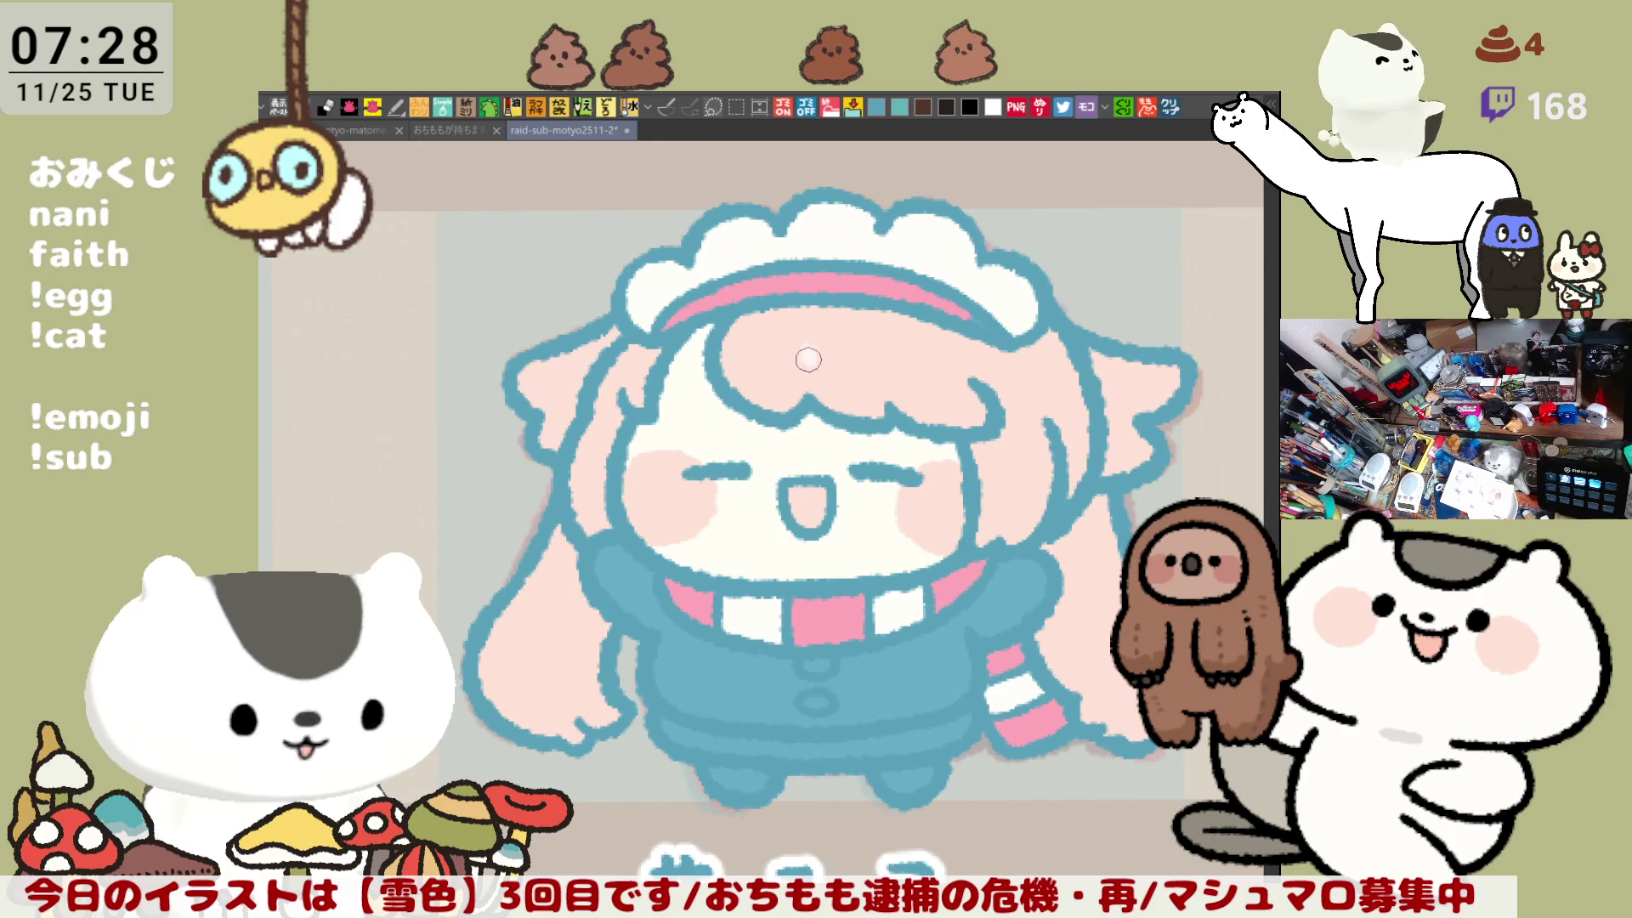
pyautogui.click(848, 358)
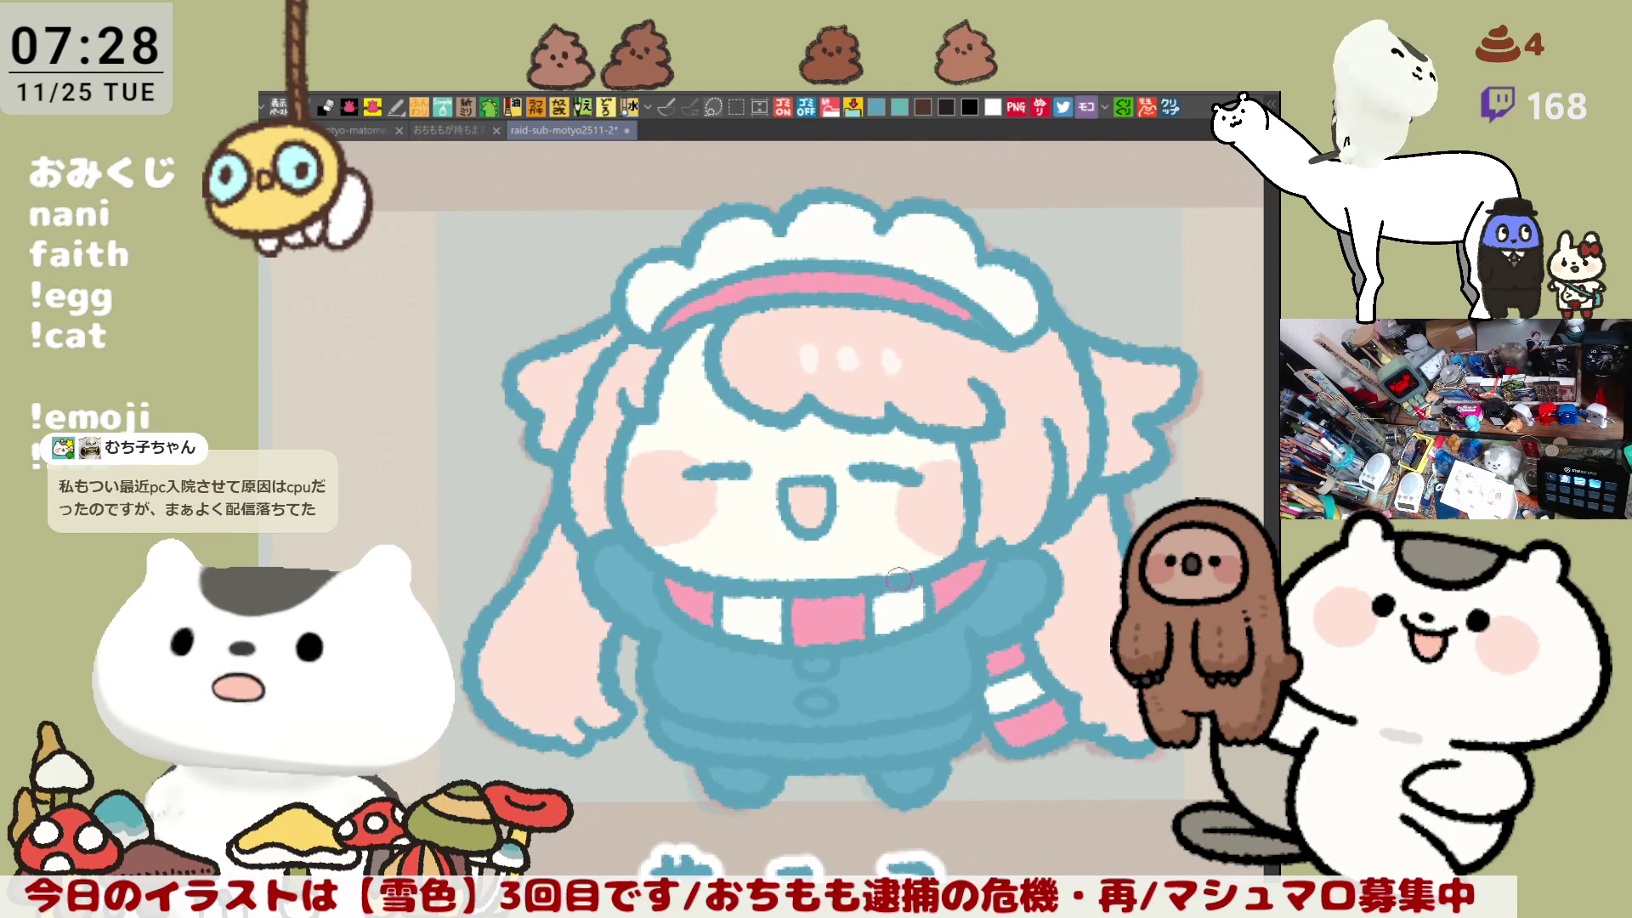
pyautogui.hotkey('ctrl', 's')
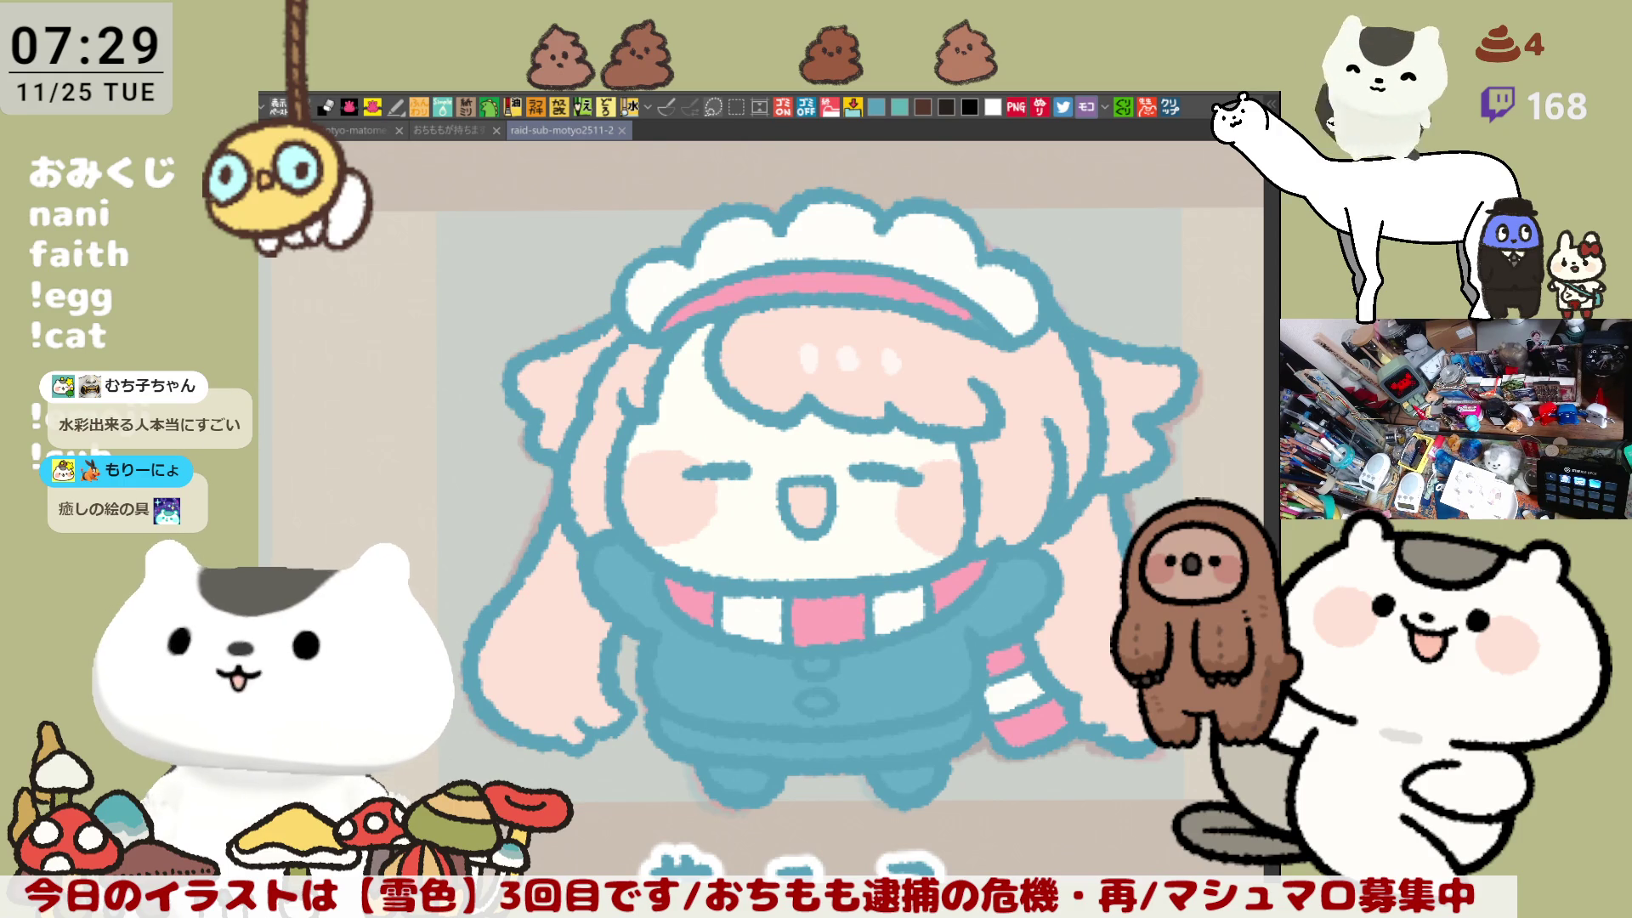
pyautogui.press('g')
pyautogui.click(744, 662)
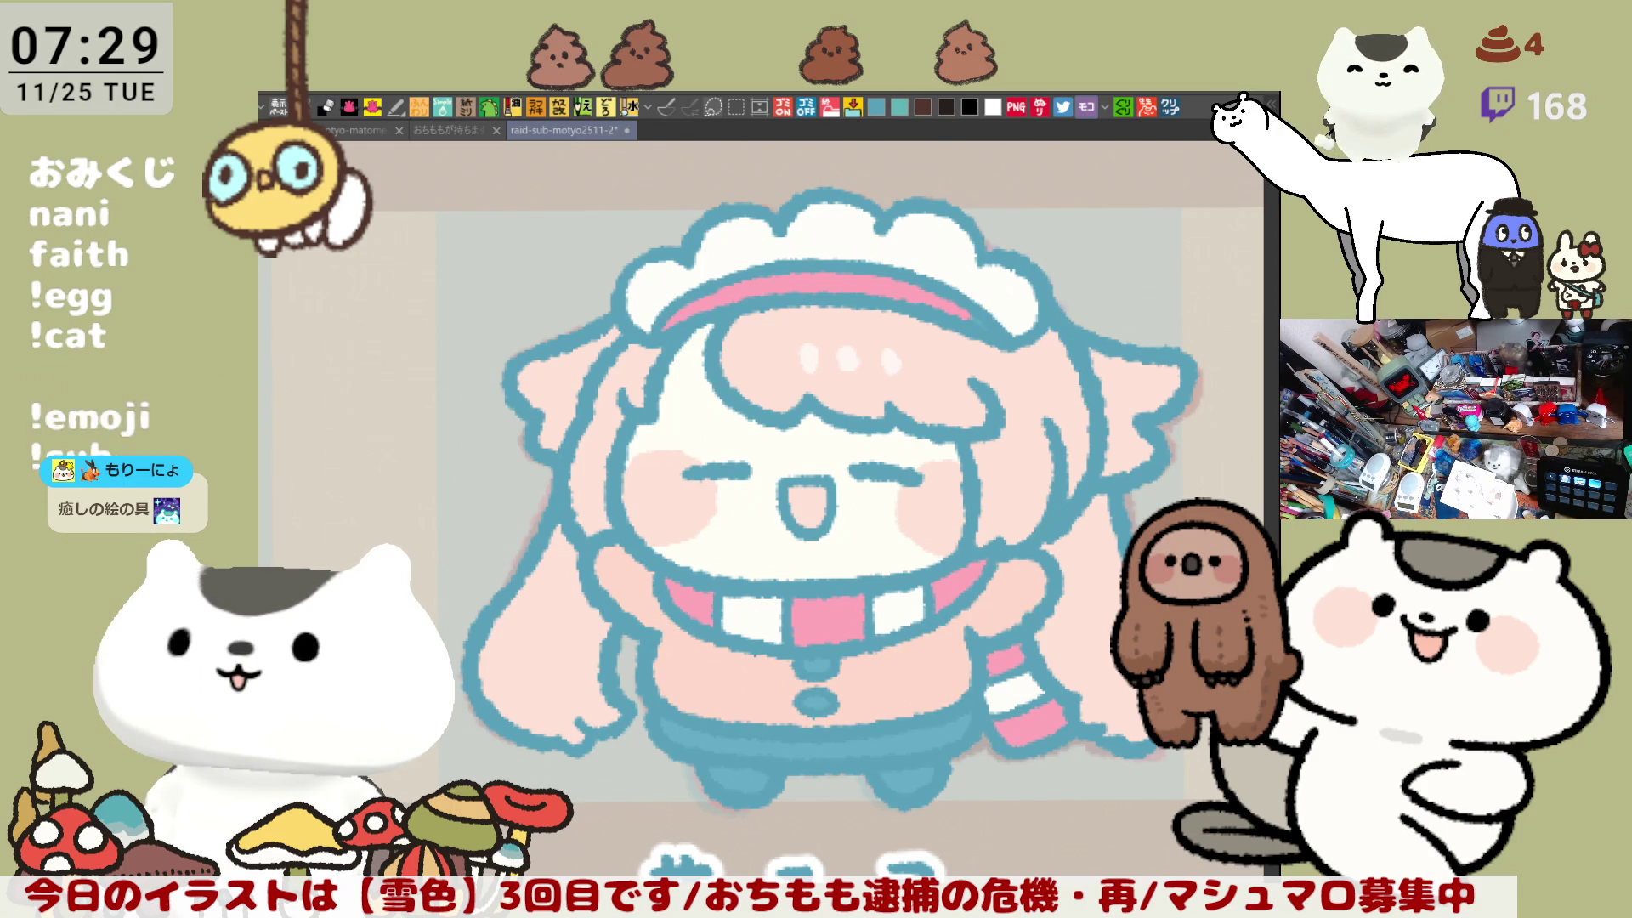
# Step: Fill the skirt lighter blue and the collar button pale, drop the ear mark, and tint the lower-left hair salmon
pyautogui.click(973, 760)
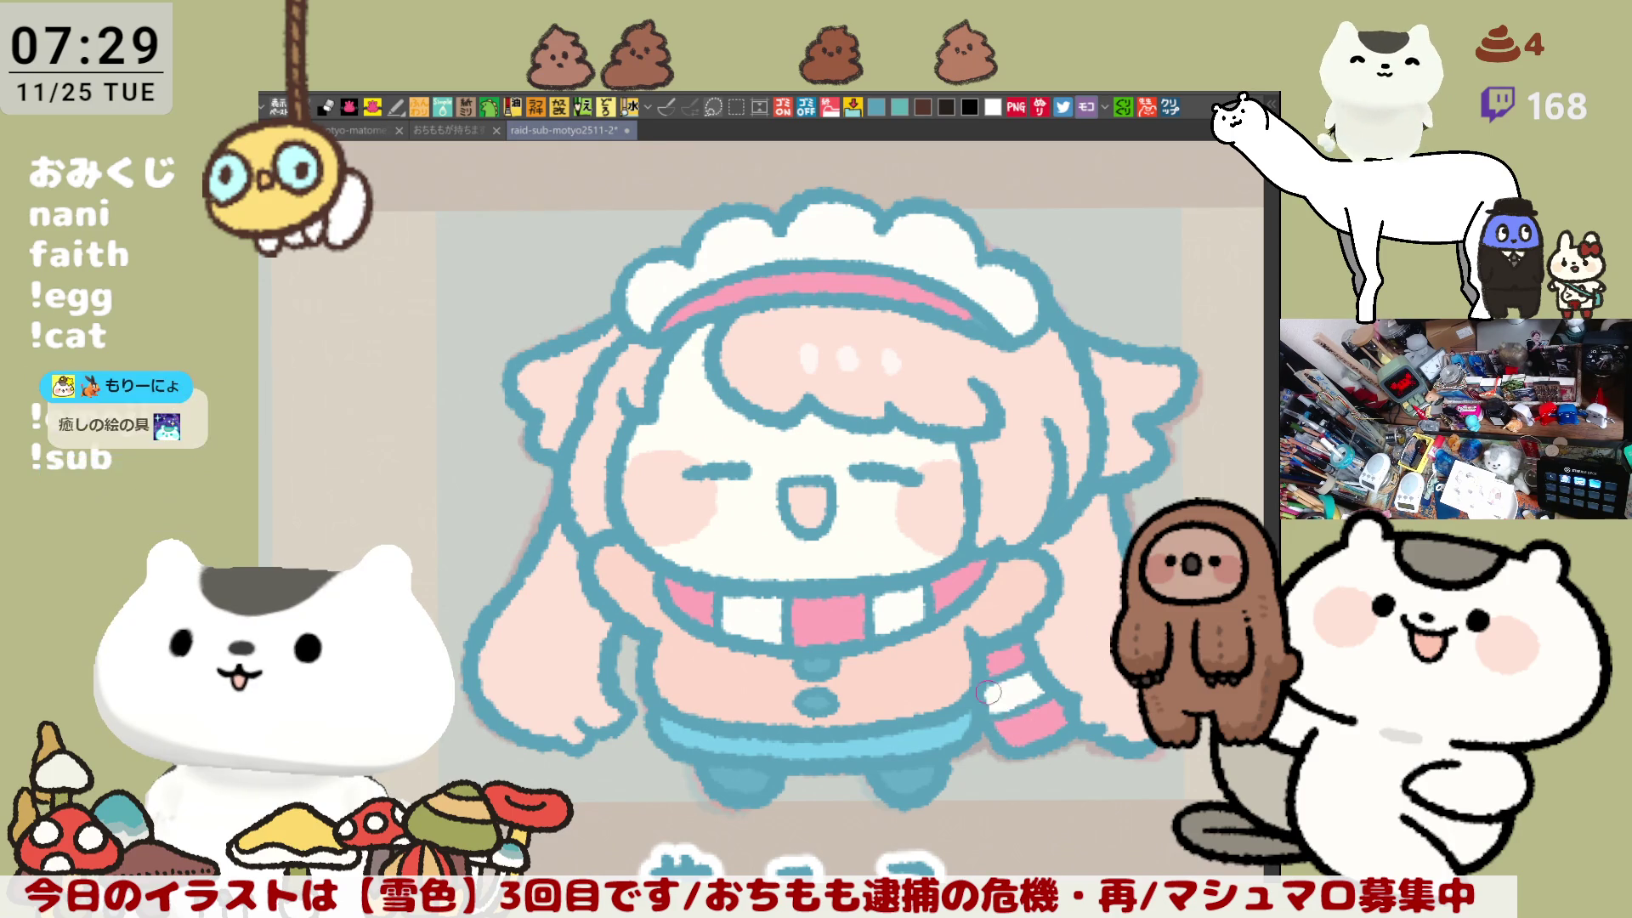
pyautogui.click(821, 695)
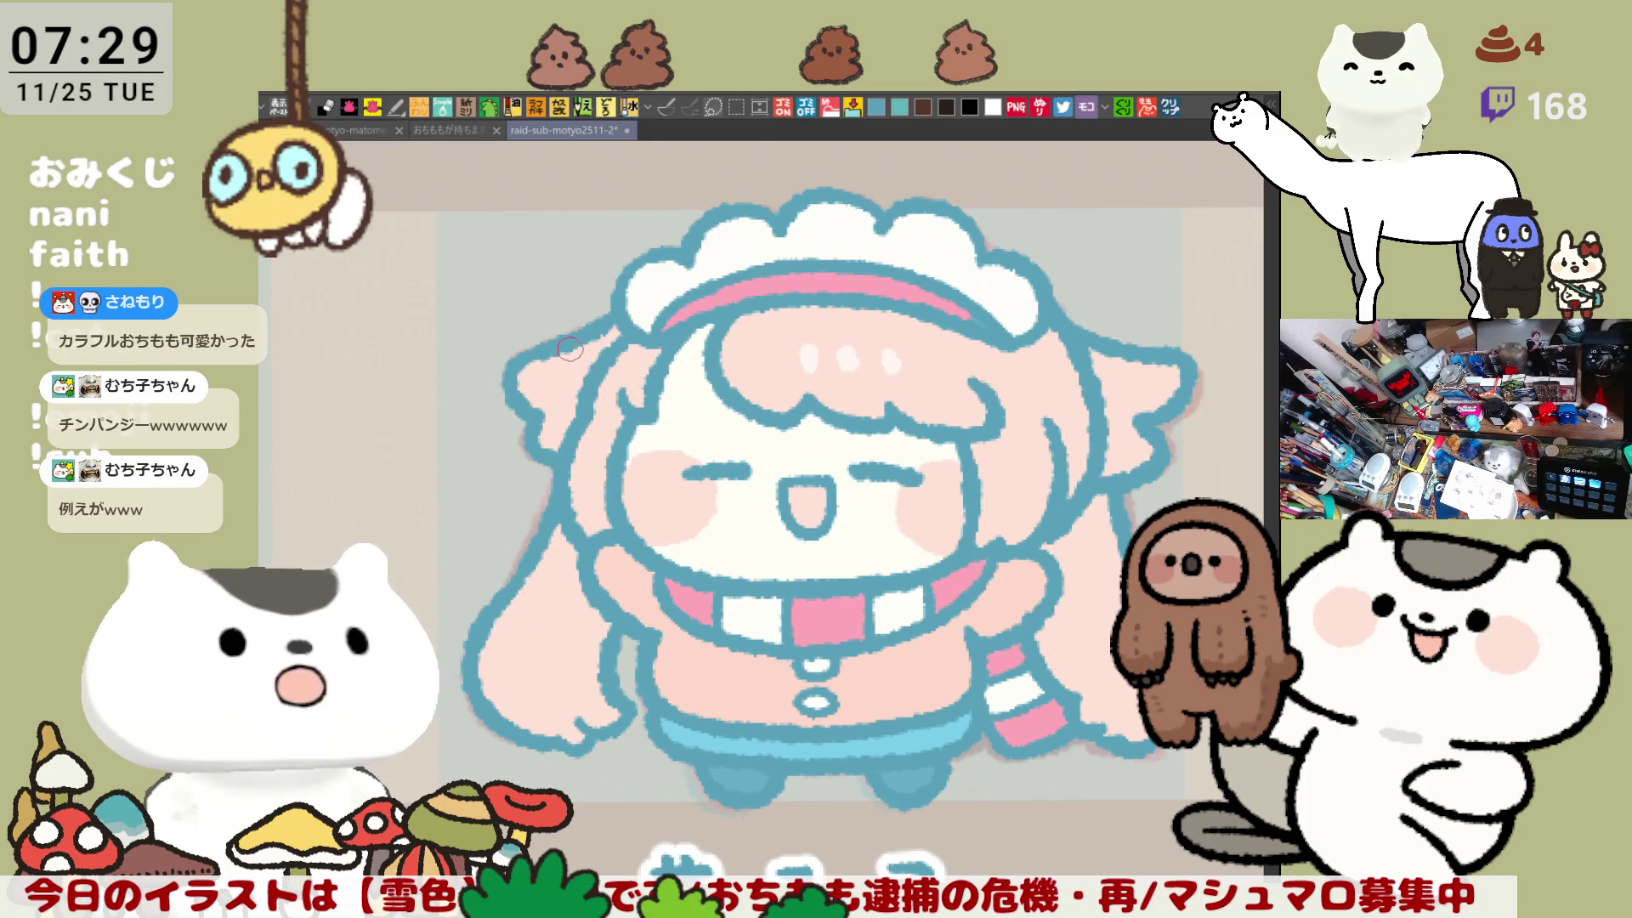
pyautogui.hotkey('ctrl', 'z')
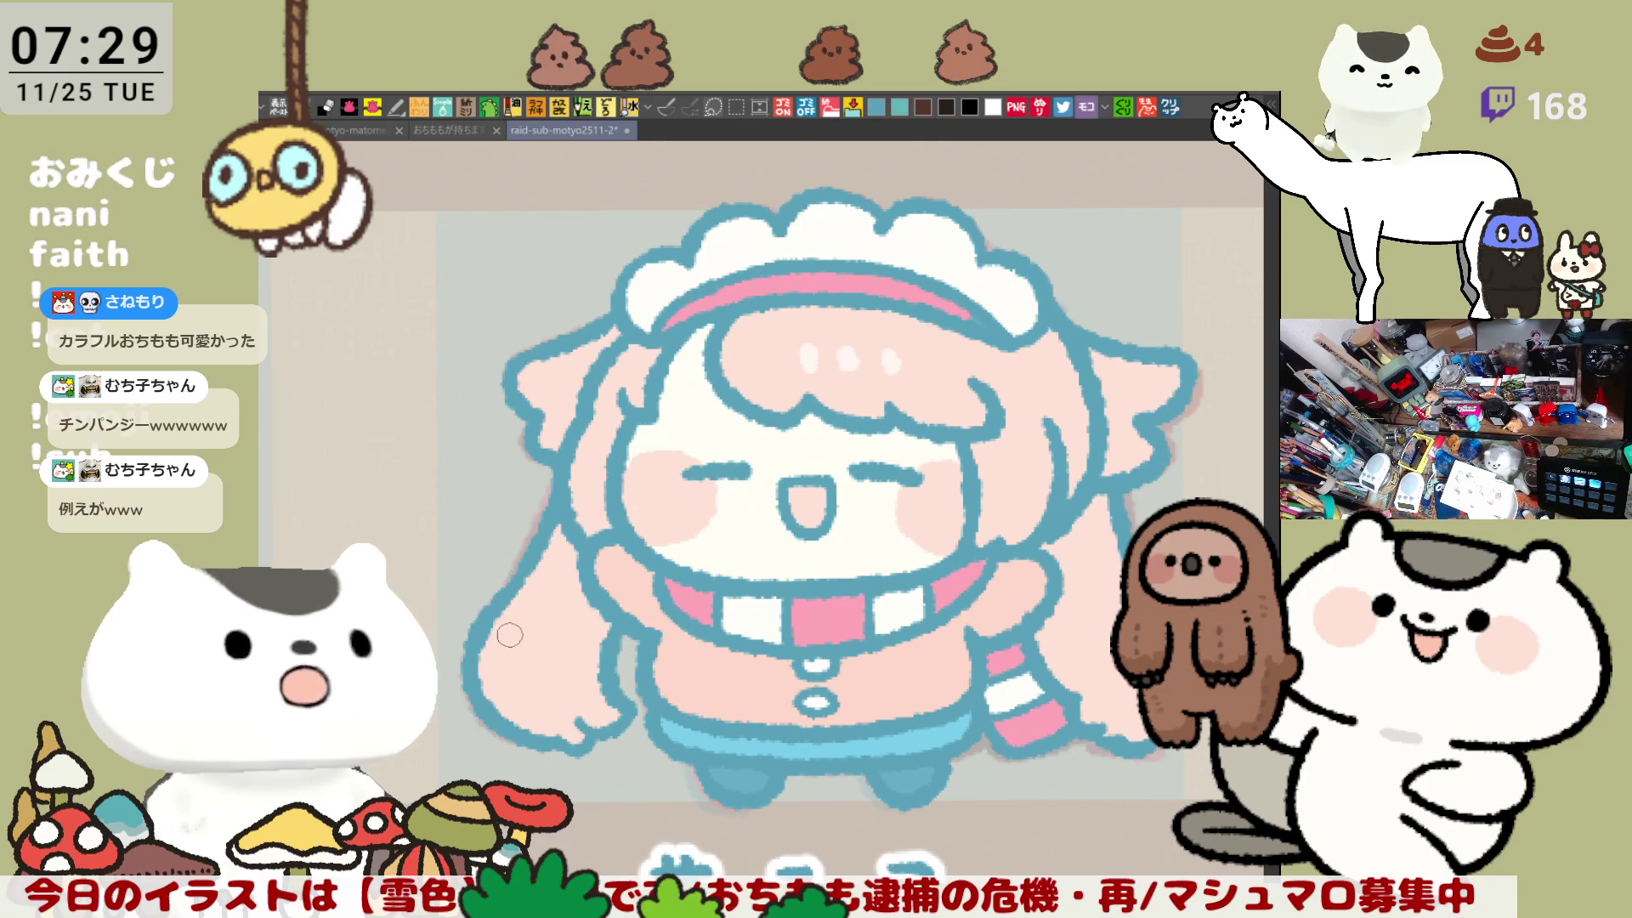
pyautogui.click(568, 684)
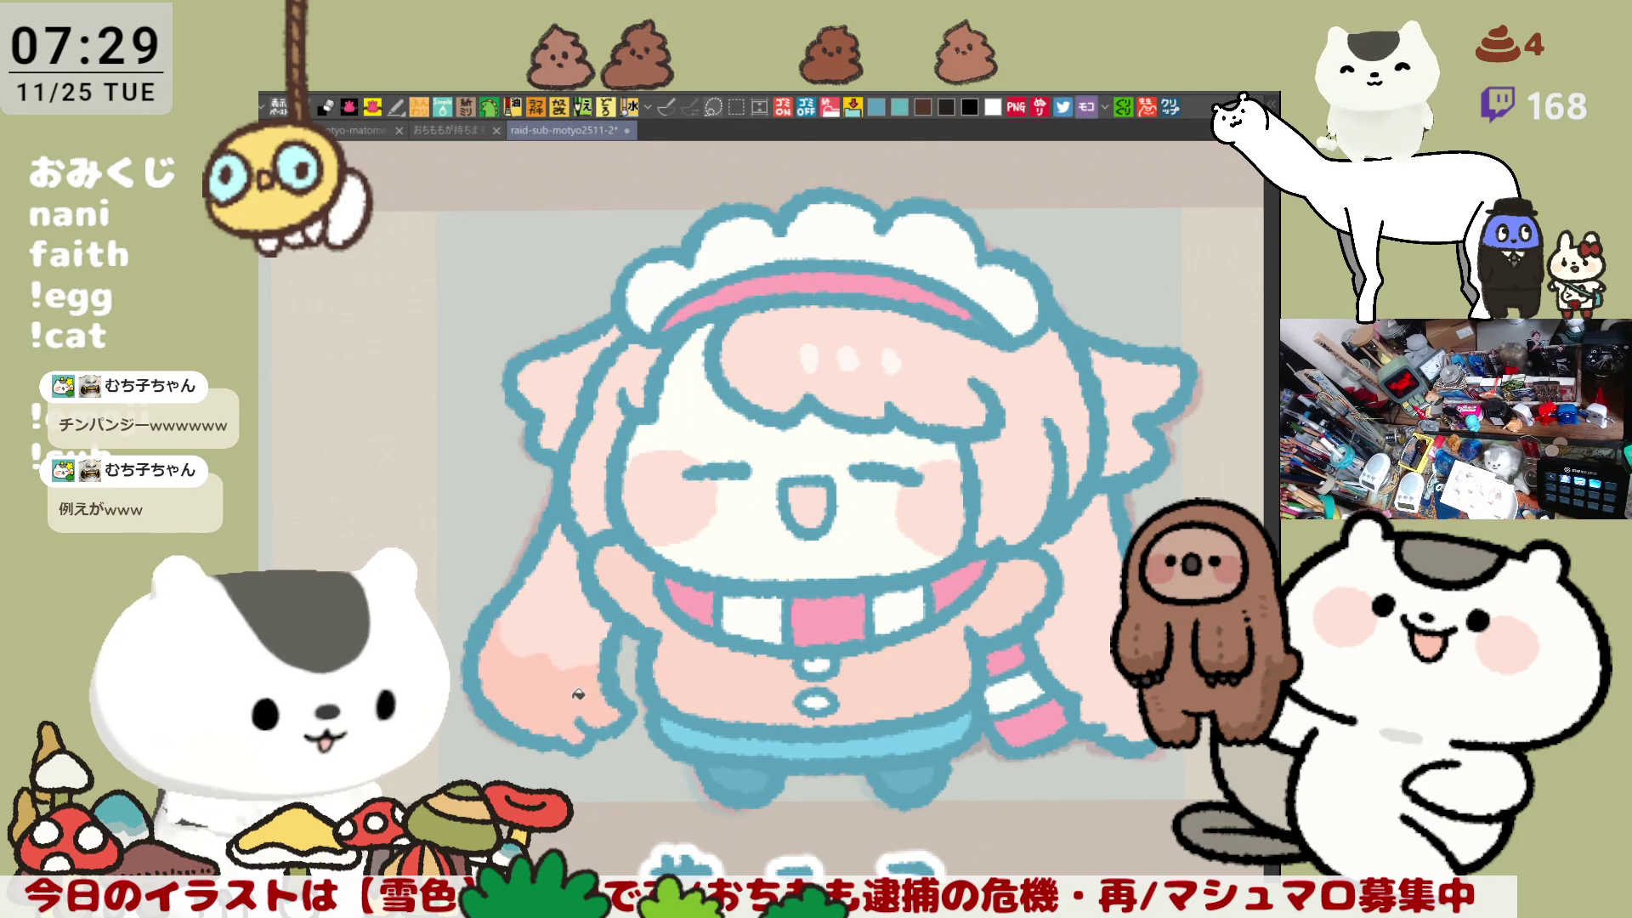
# Step: Compare salmon on the lower-left hair, keep it light pink, and save the illustration
pyautogui.hotkey('ctrl', 'z')
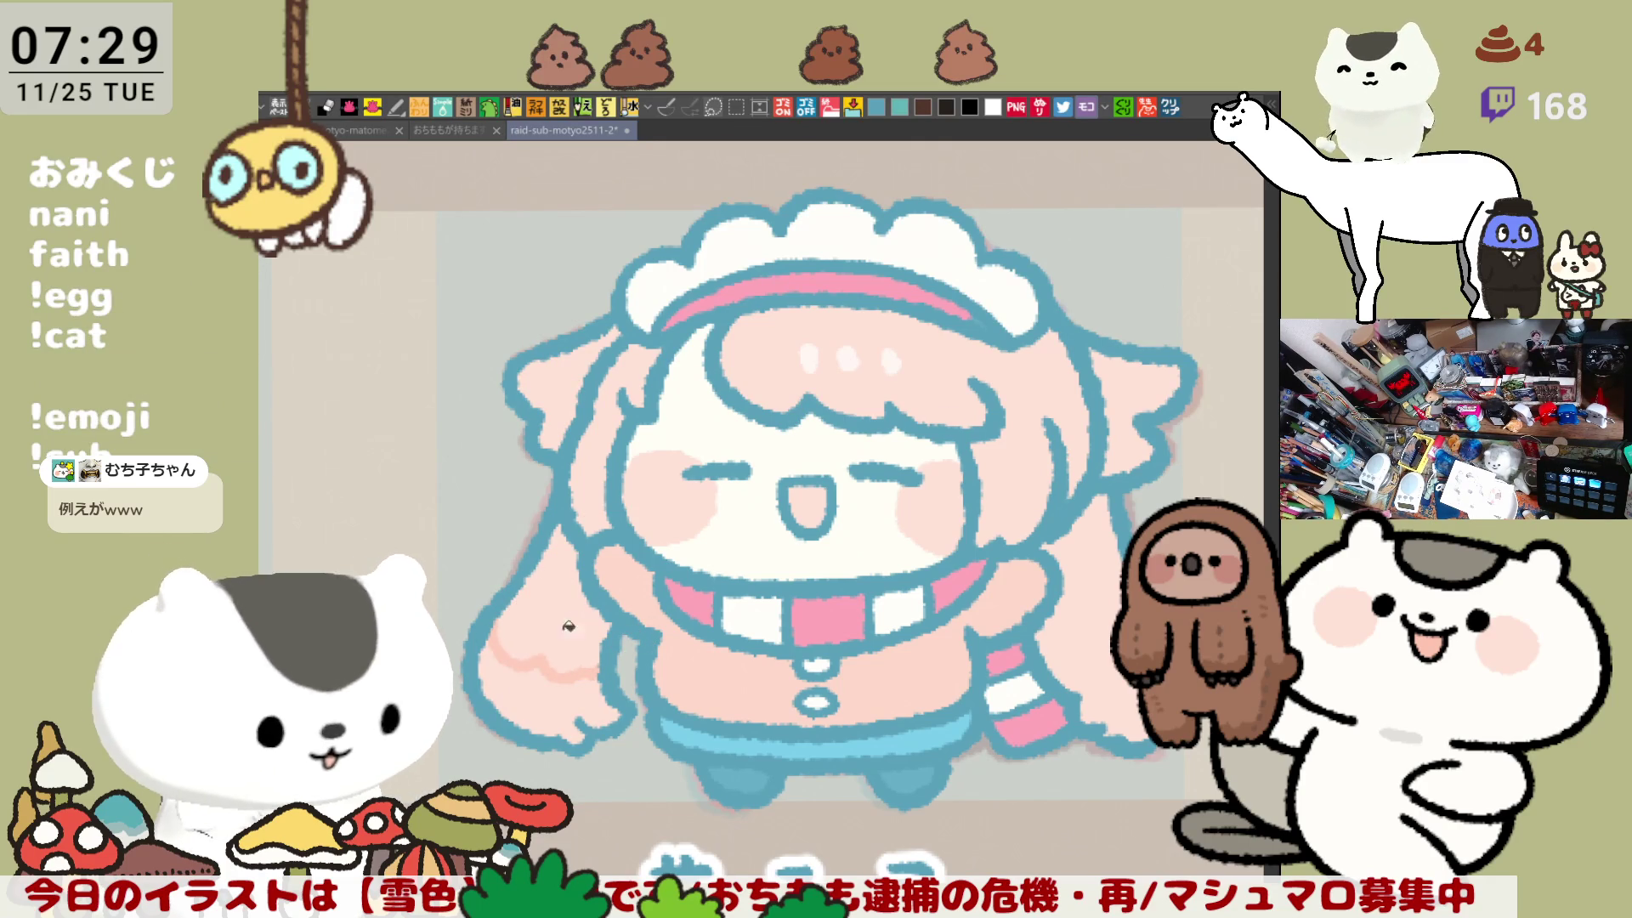
pyautogui.click(568, 626)
pyautogui.hotkey('ctrl', 'z')
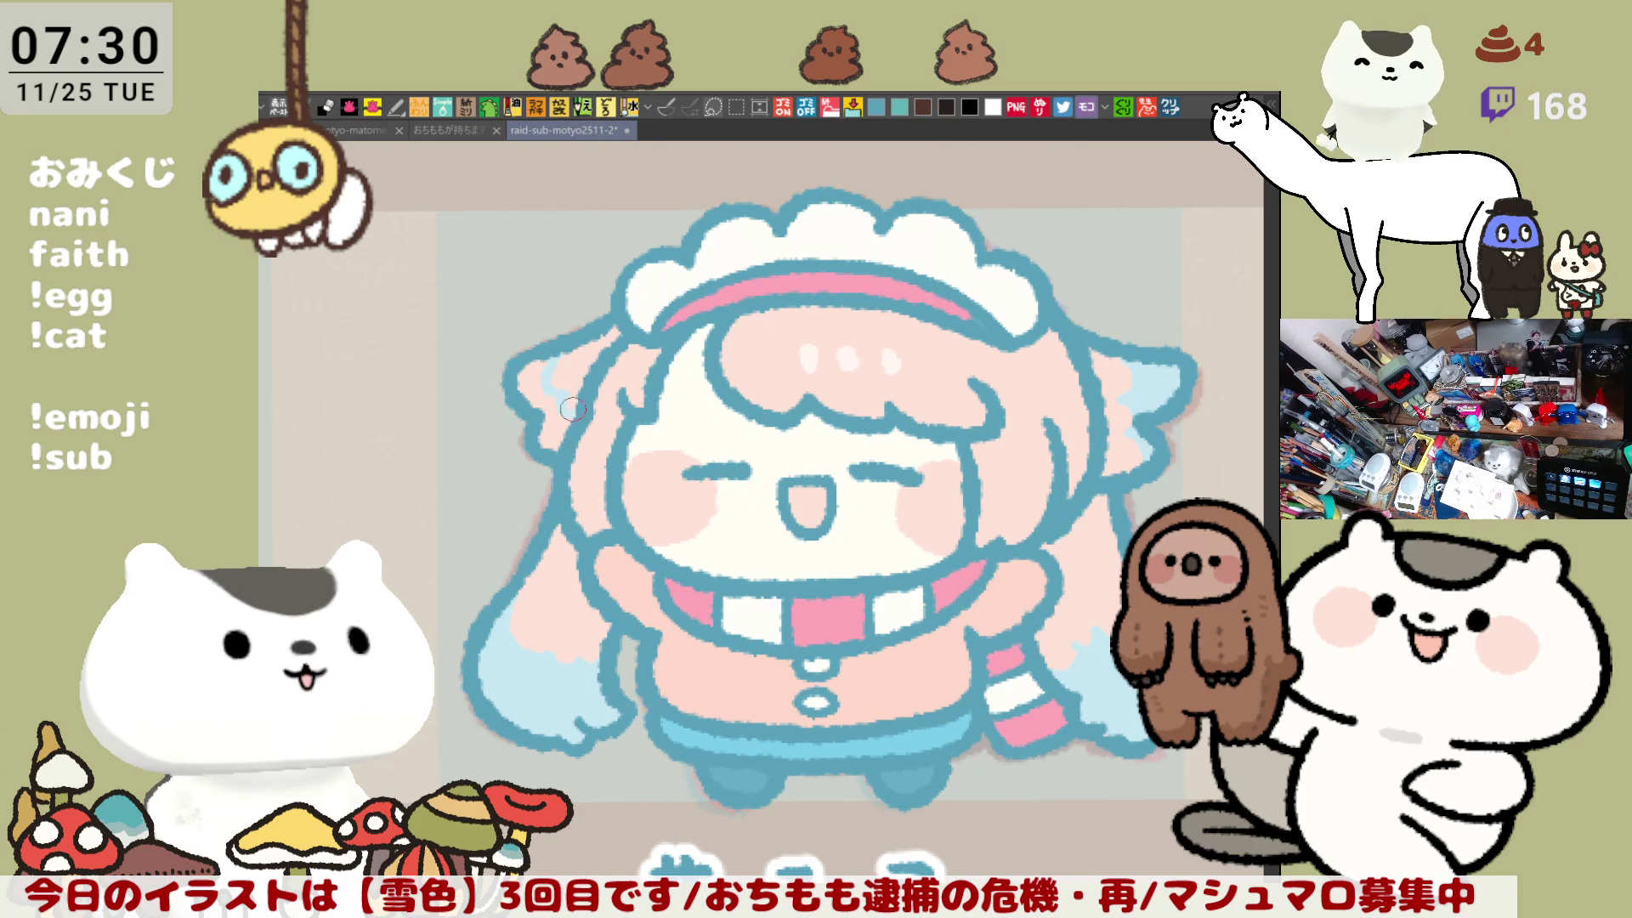
pyautogui.hotkey('ctrl', 's')
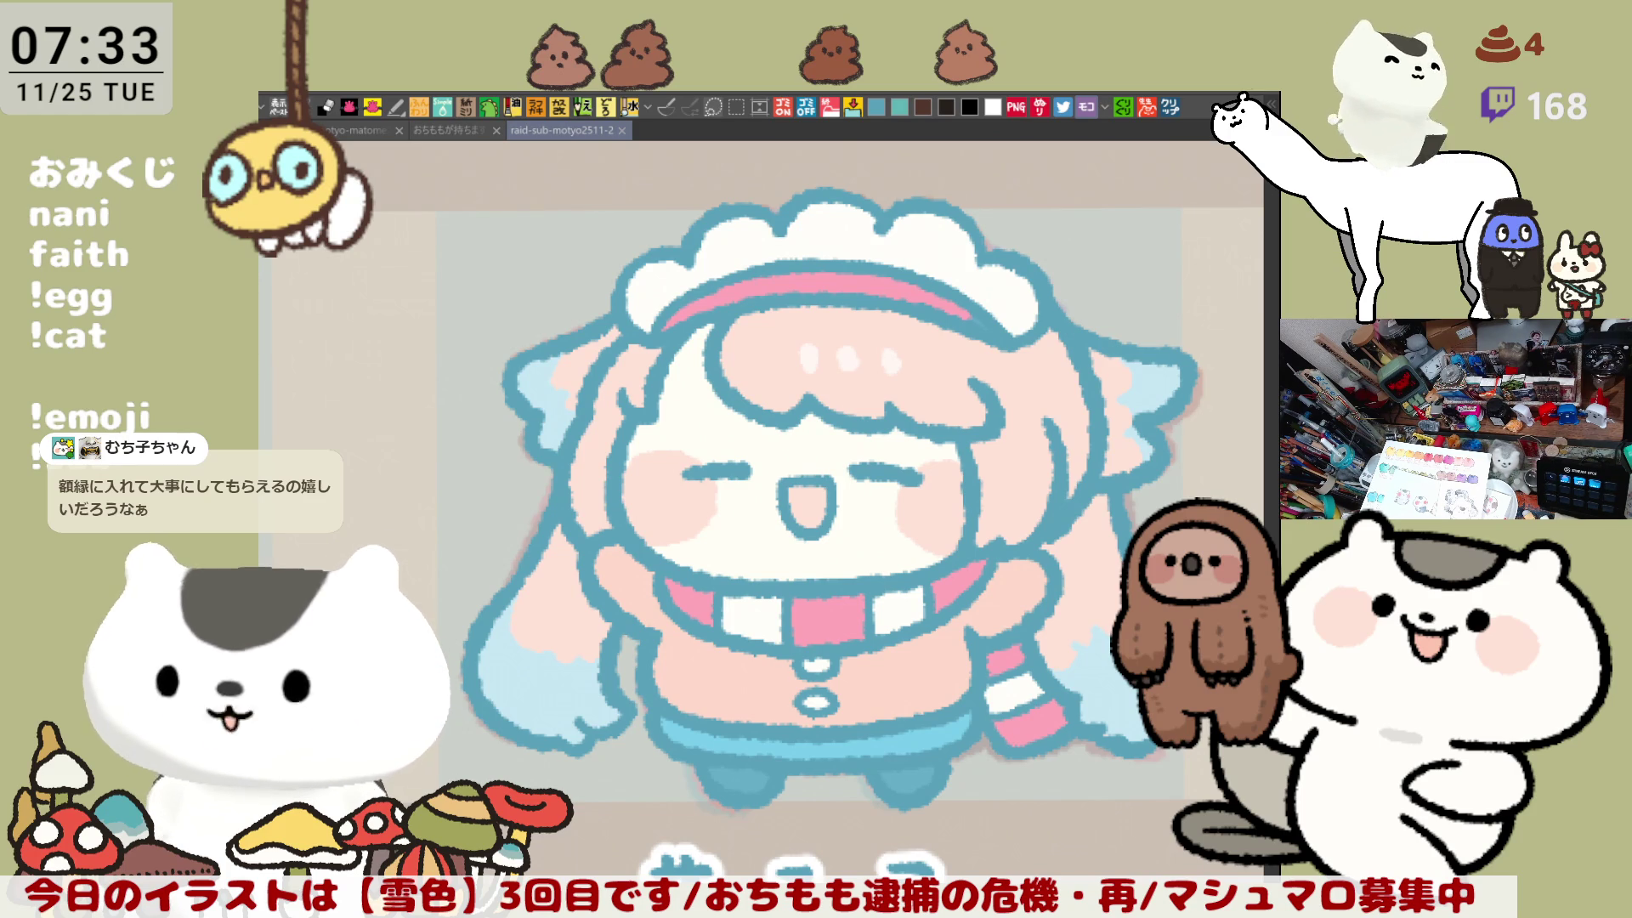
# Step: Paste the copied post screenshot showing two framed artworks as a new canvas
pyautogui.click(1171, 112)
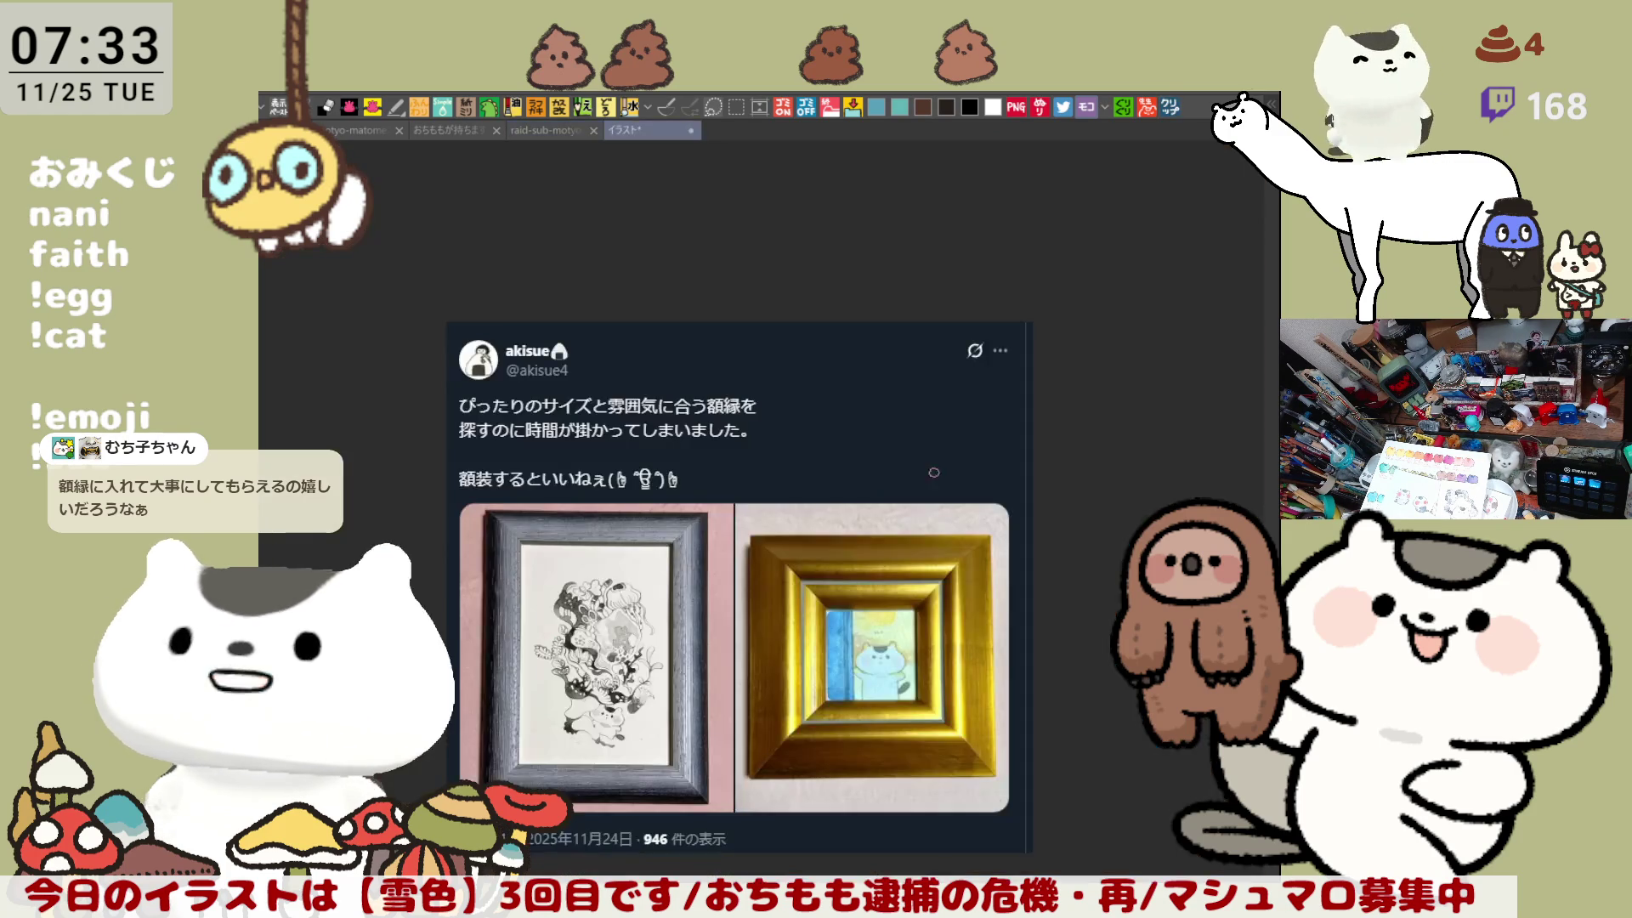
# Step: Zoom and pan around the two-frame reference, viewing the ink drawing and centring the gold-framed painting
pyautogui.scroll(5, 750, 754)
pyautogui.scroll(2, 597, 661)
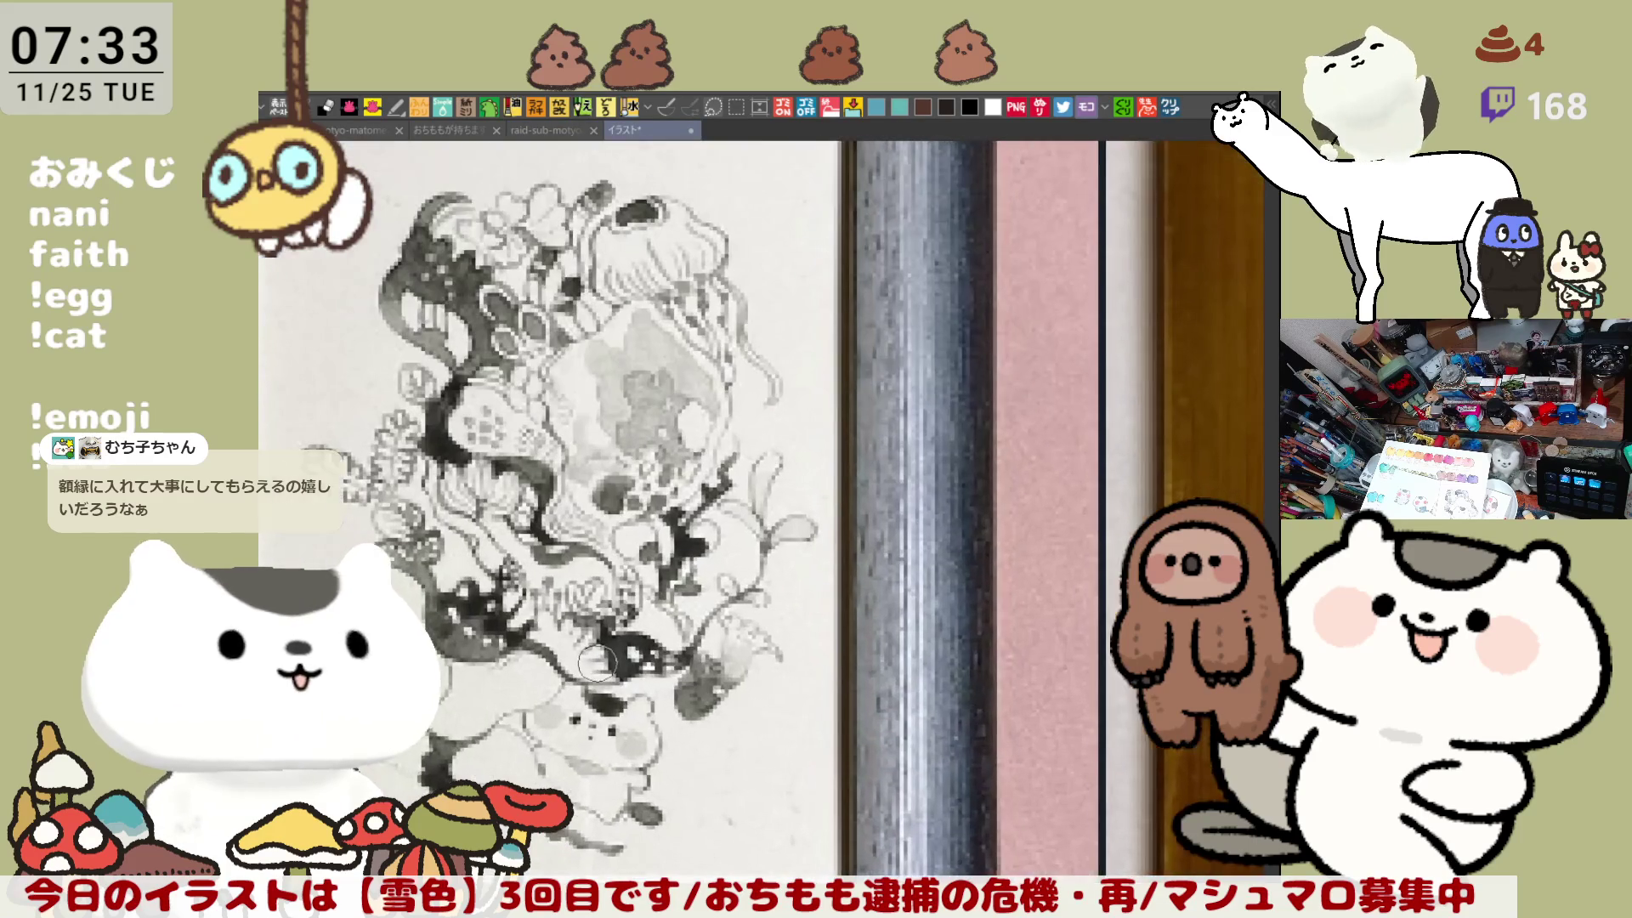
pyautogui.scroll(-1, 598, 662)
pyautogui.scroll(-1, 597, 659)
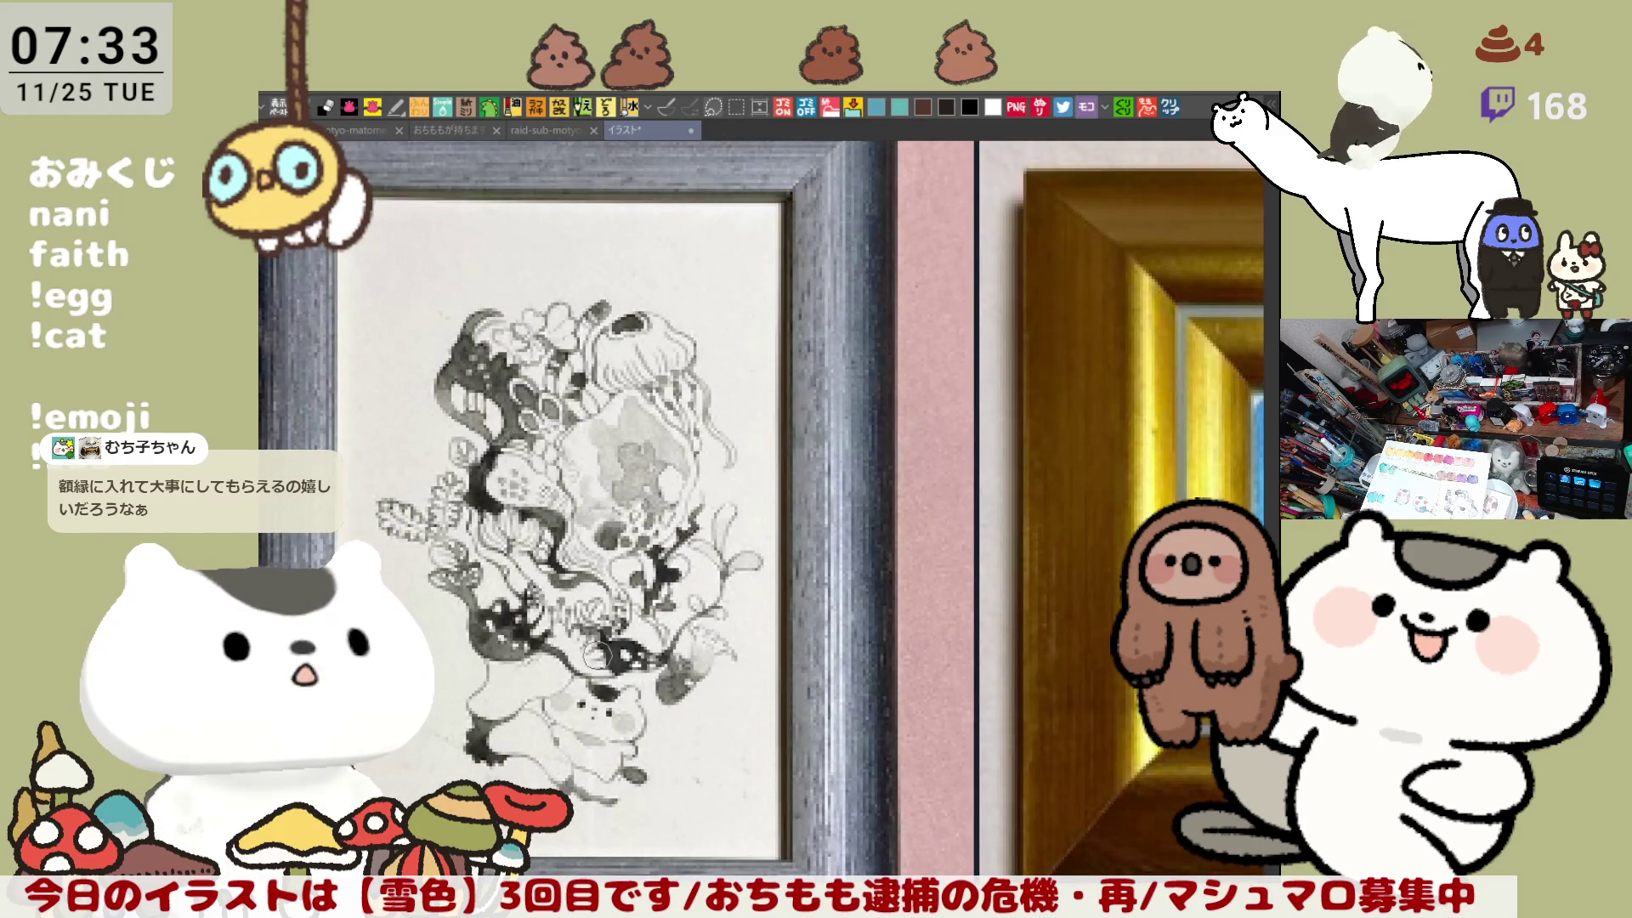
pyautogui.scroll(1, 596, 657)
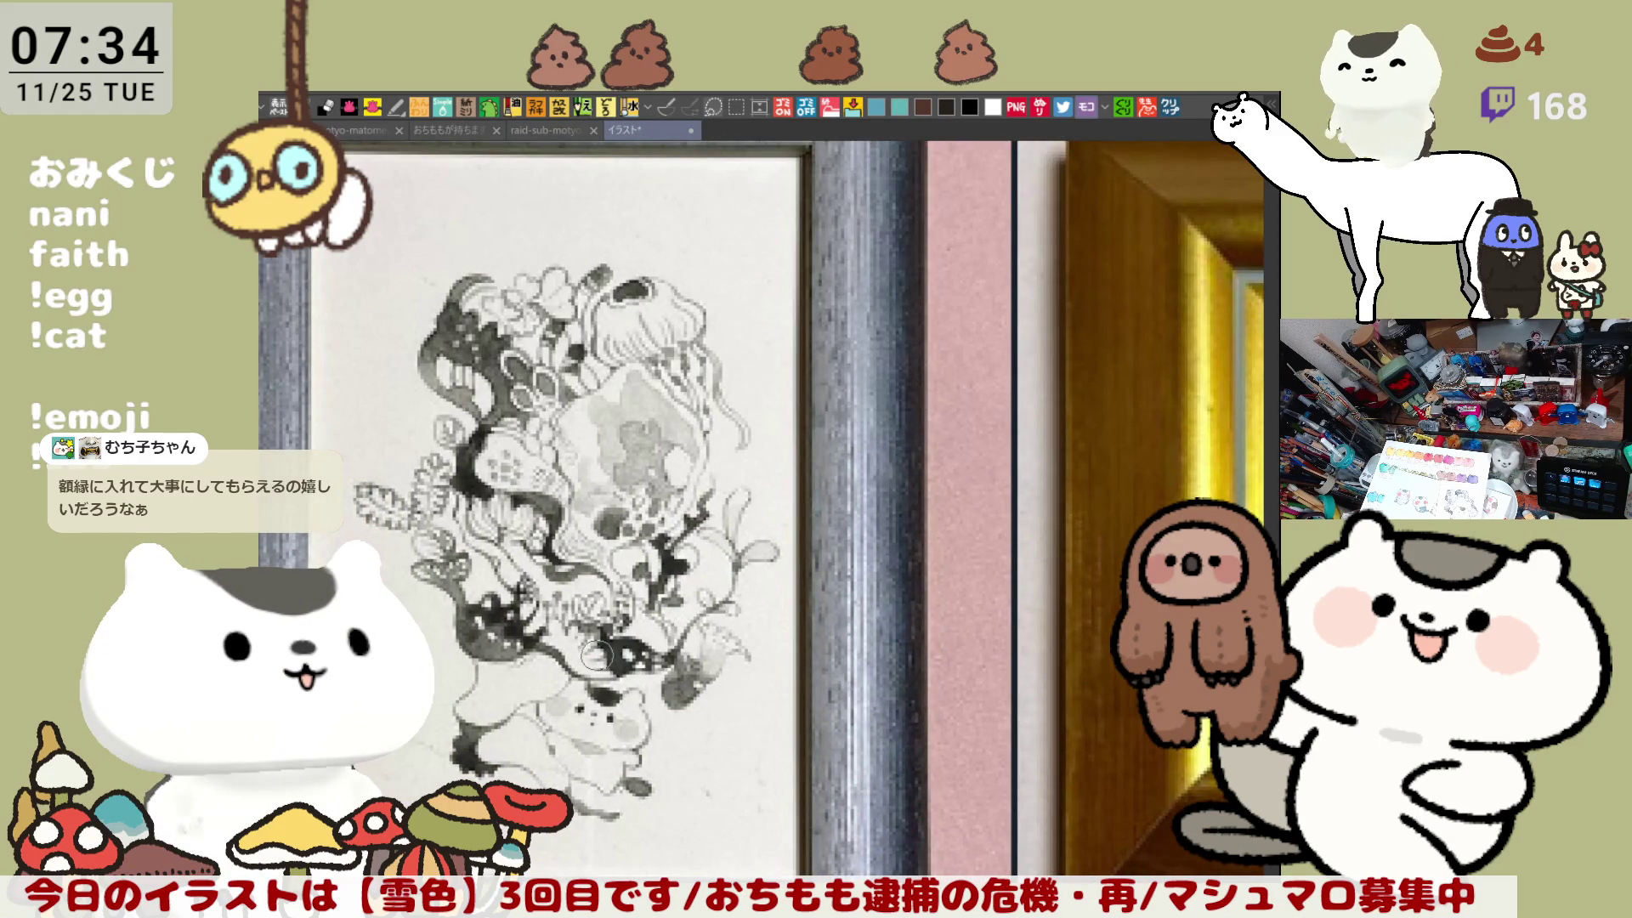
pyautogui.scroll(-1, 597, 654)
pyautogui.scroll(-2, 597, 654)
pyautogui.scroll(2, 871, 623)
pyautogui.scroll(2, 871, 623)
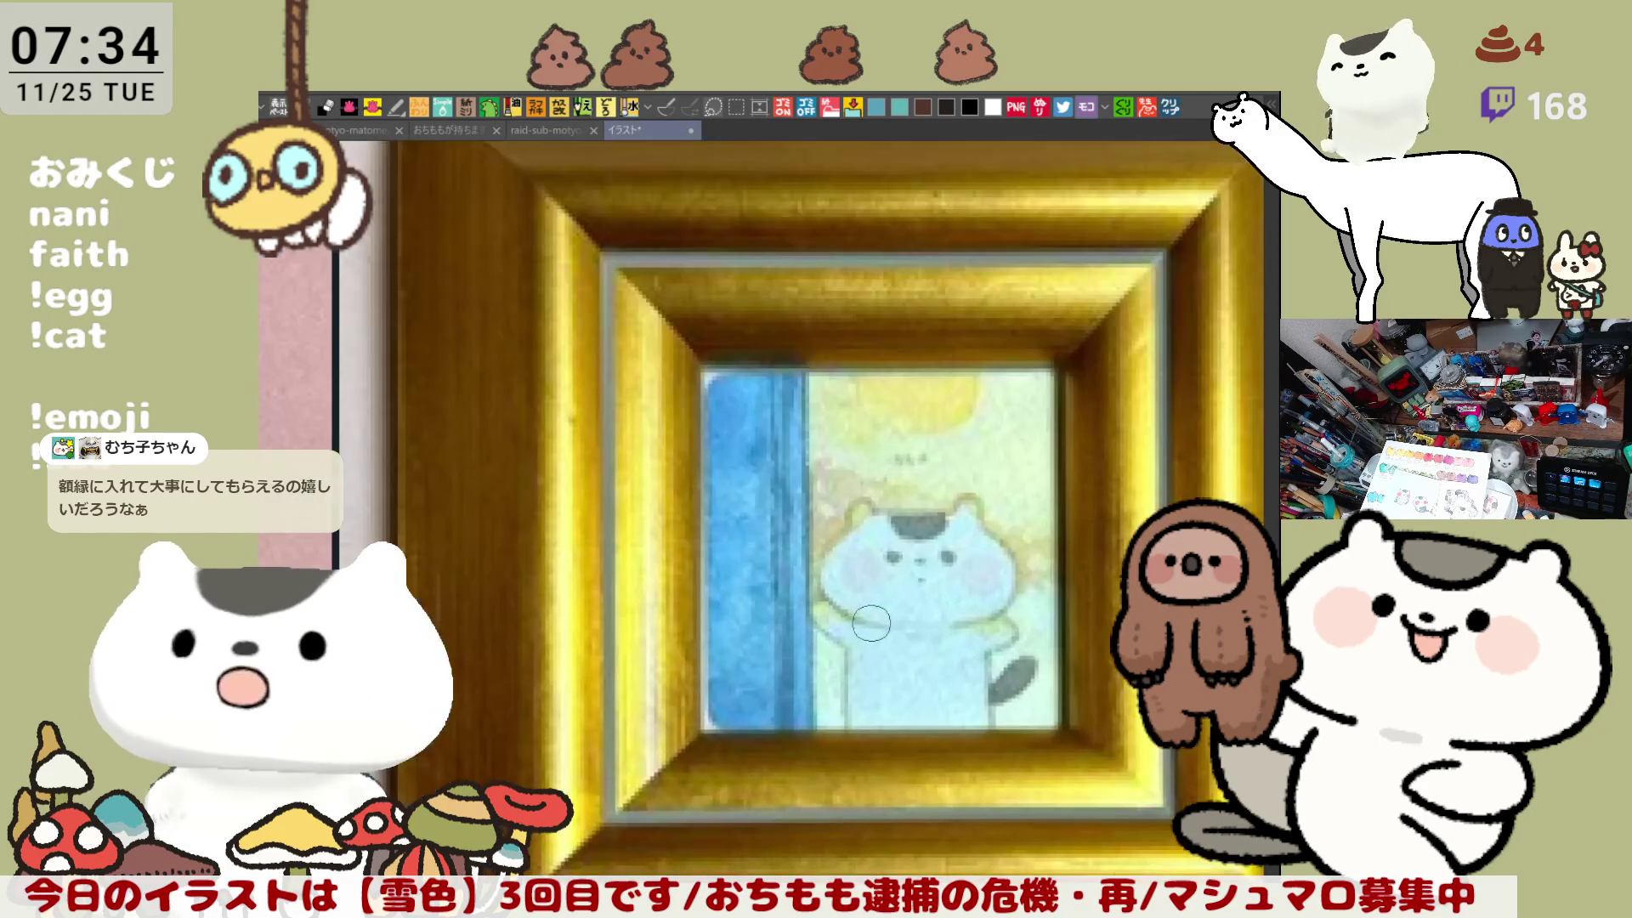
pyautogui.scroll(-2, 871, 612)
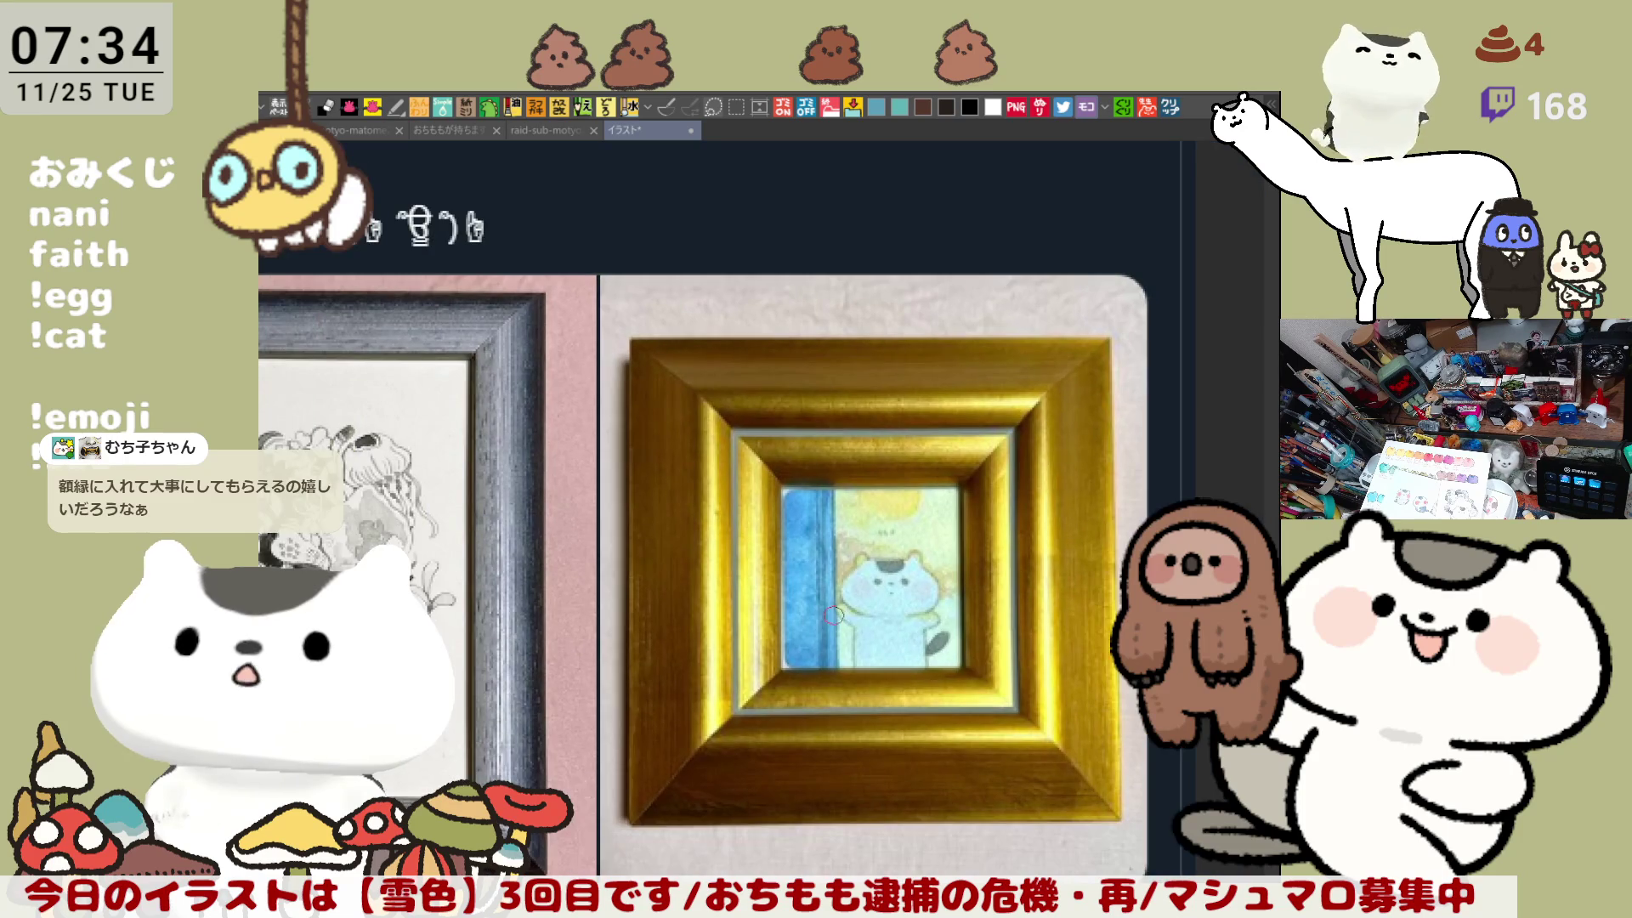
pyautogui.scroll(1, 821, 633)
pyautogui.scroll(-1, 821, 633)
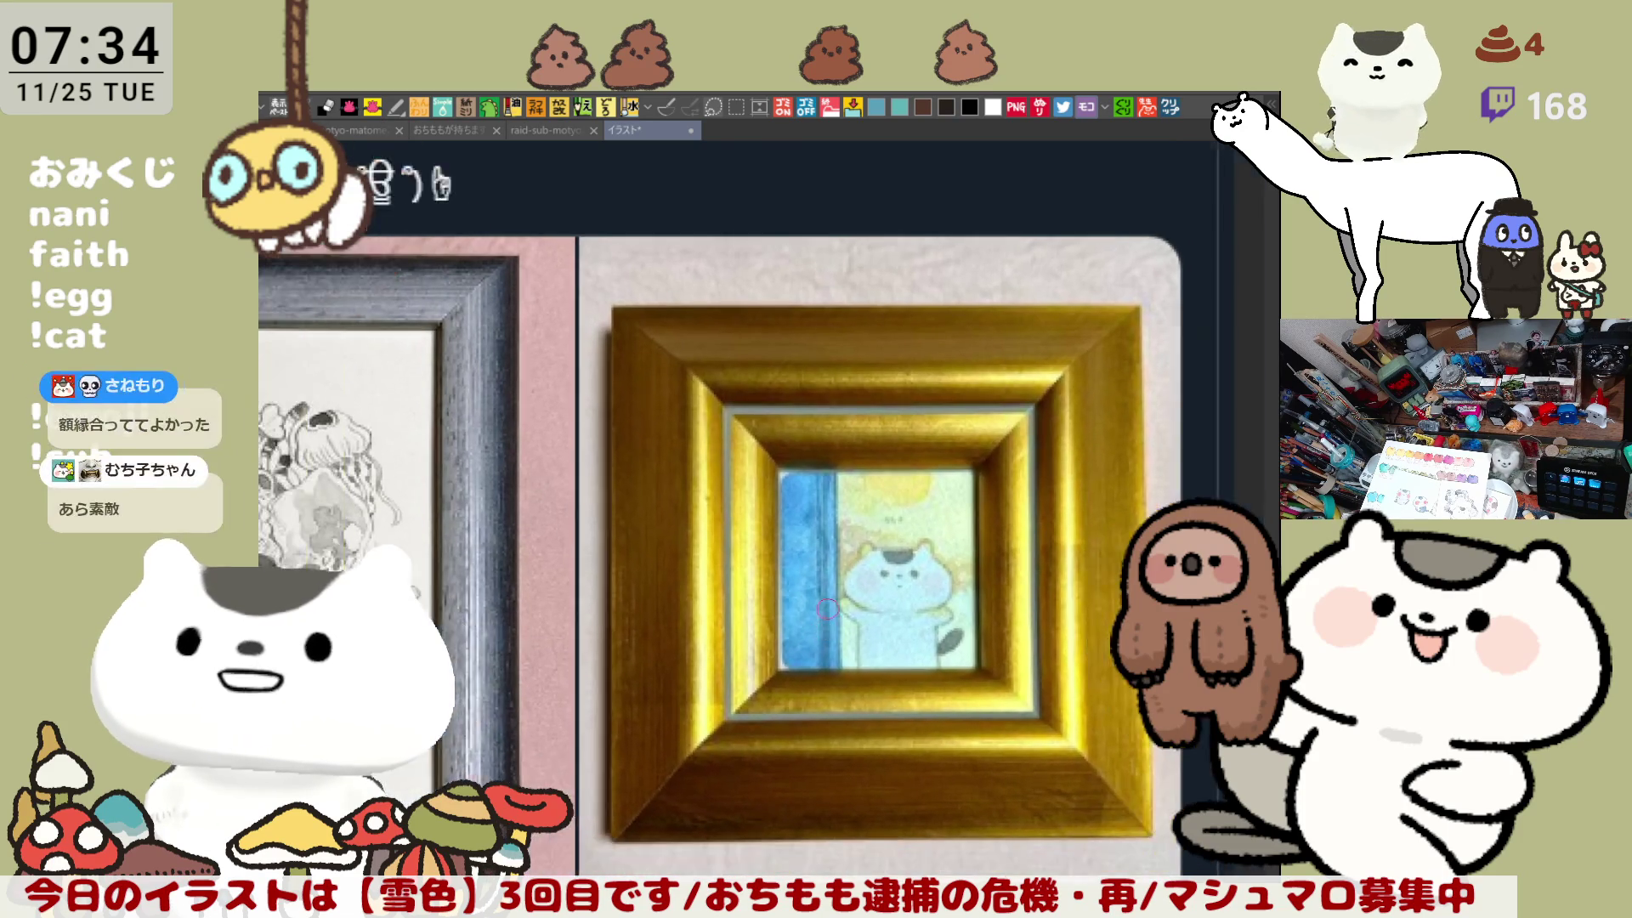
pyautogui.scroll(-1, 849, 578)
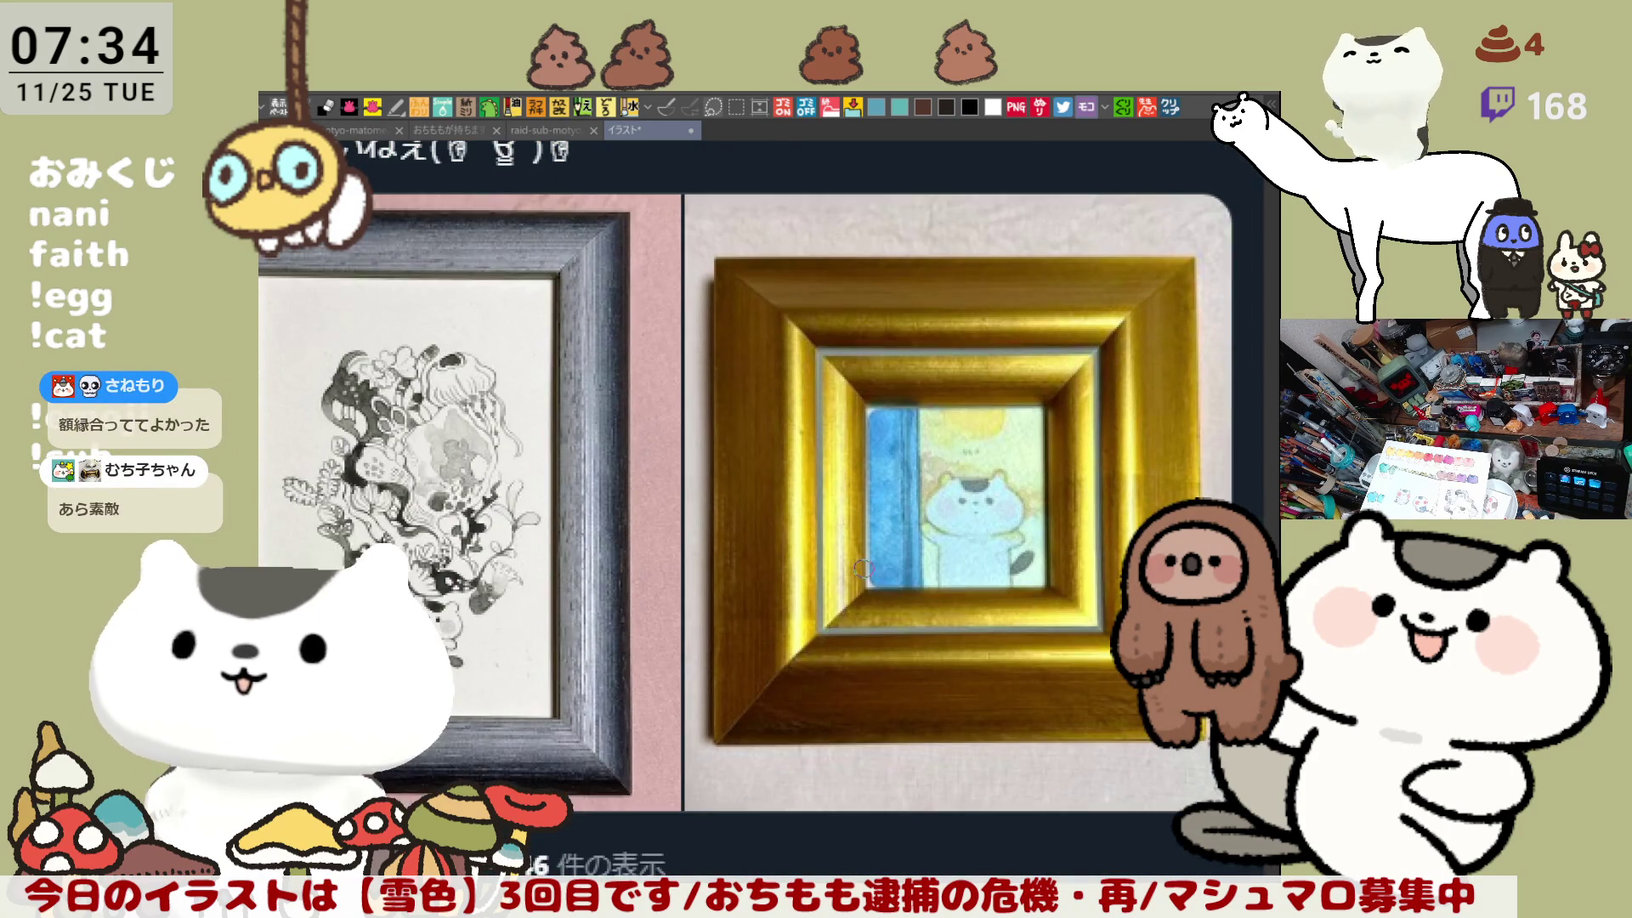
pyautogui.scroll(-1, 862, 569)
pyautogui.scroll(2, 944, 527)
pyautogui.scroll(1, 954, 492)
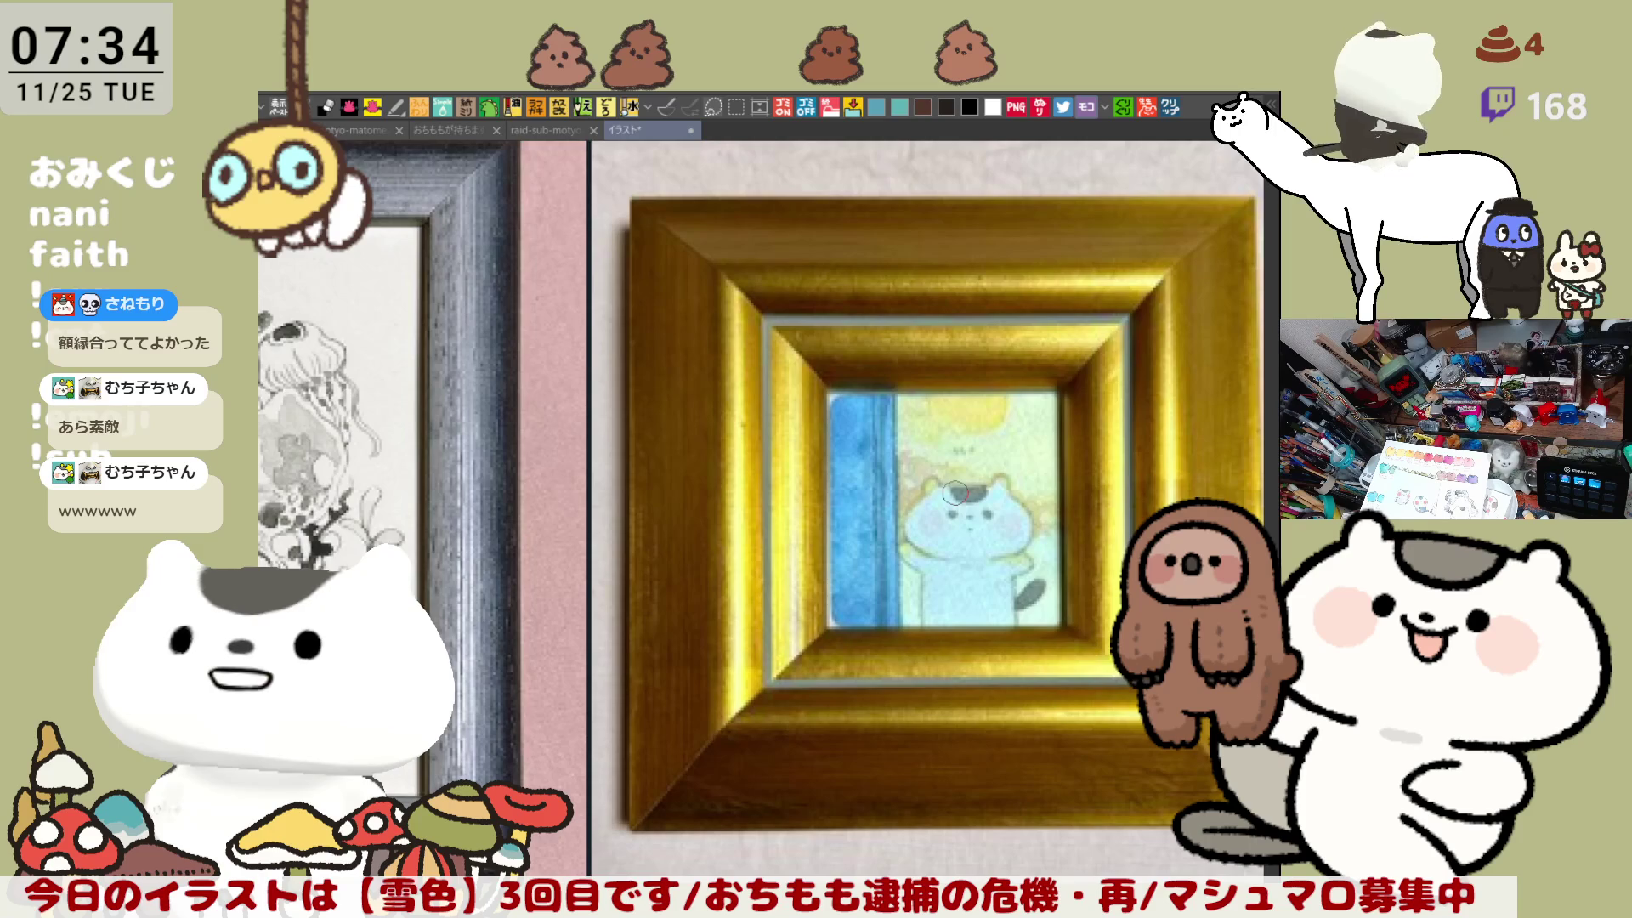
pyautogui.scroll(-1, 954, 492)
pyautogui.scroll(-1, 1003, 467)
pyautogui.scroll(-1, 1037, 446)
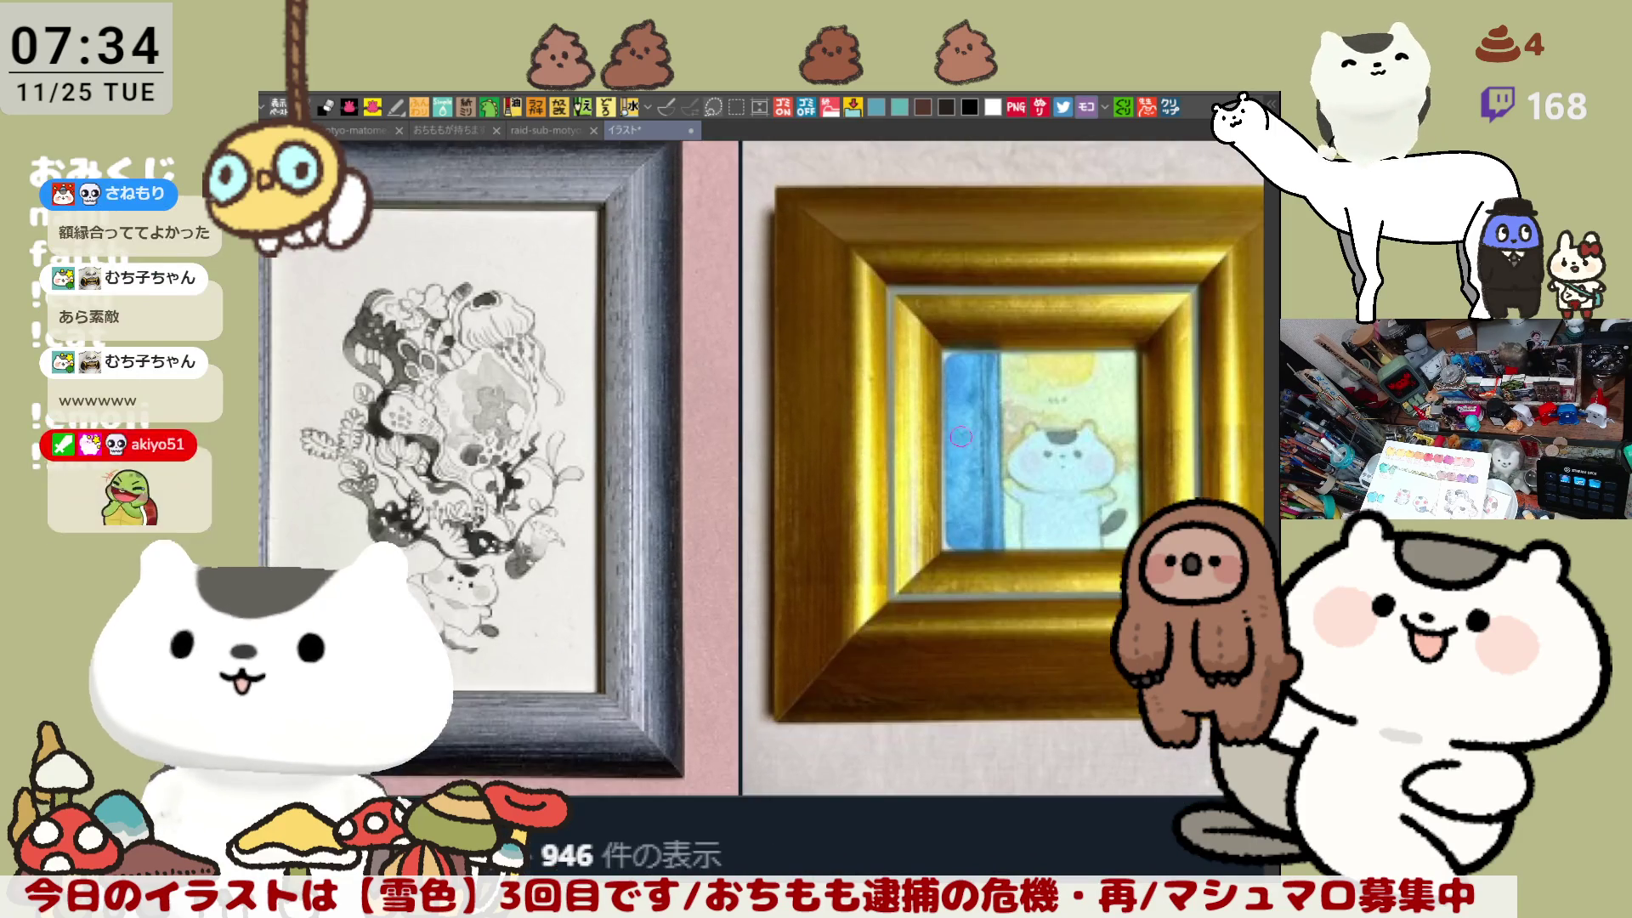
pyautogui.scroll(-1, 1057, 436)
pyautogui.scroll(1, 1057, 436)
pyautogui.scroll(1, 1029, 501)
pyautogui.scroll(1, 1035, 464)
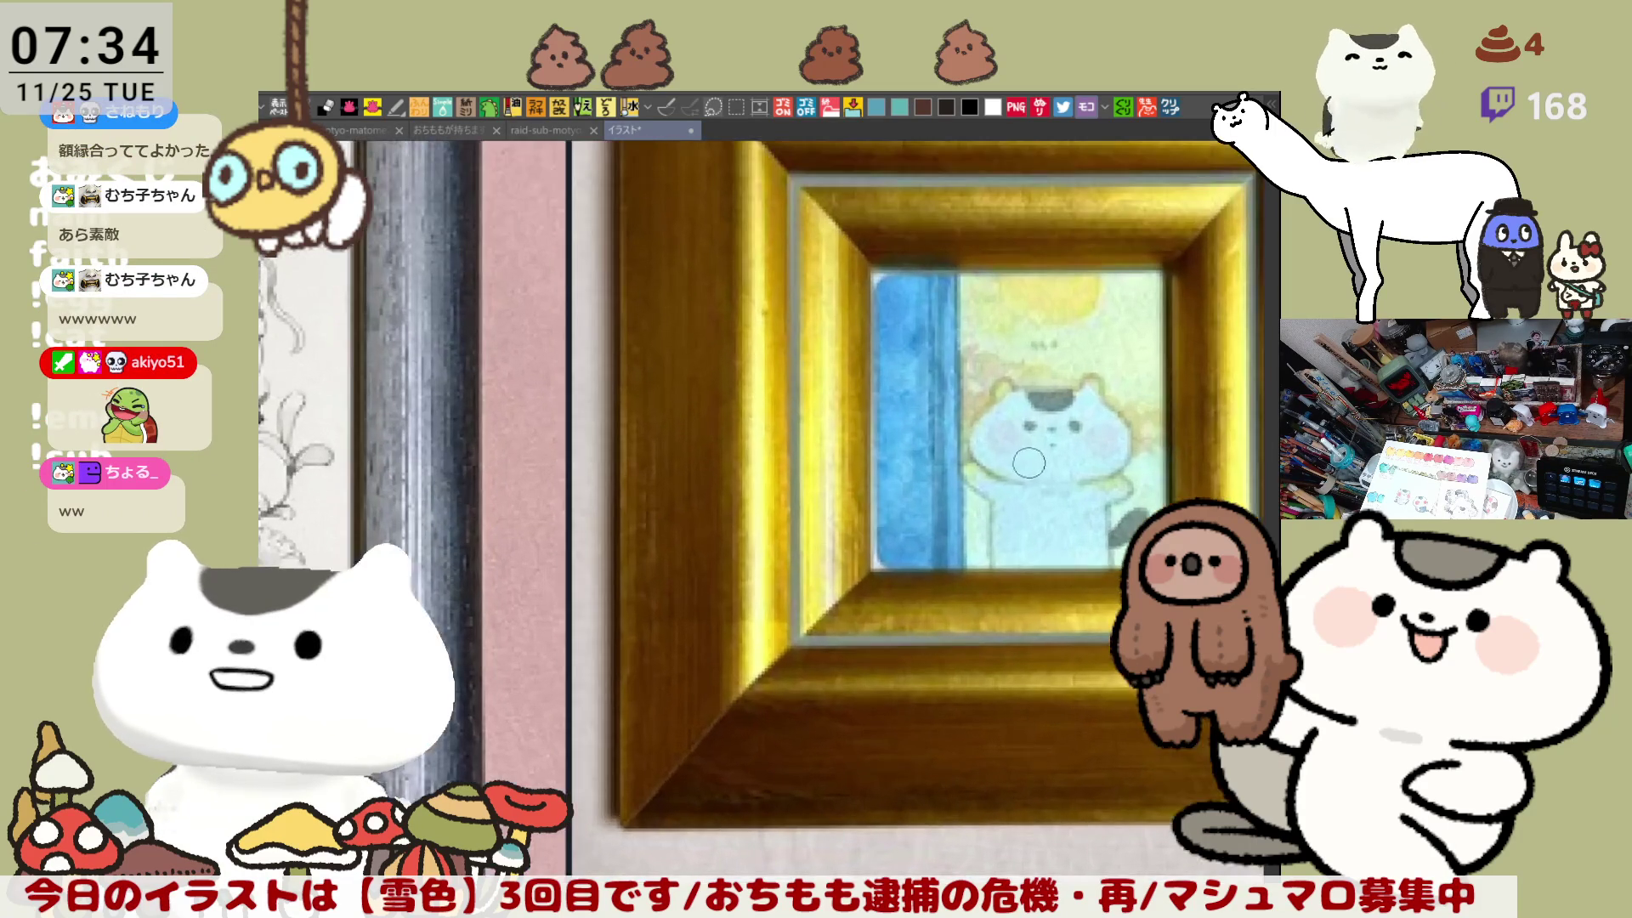
pyautogui.moveTo(744, 493); pyautogui.dragTo(1079, 544)
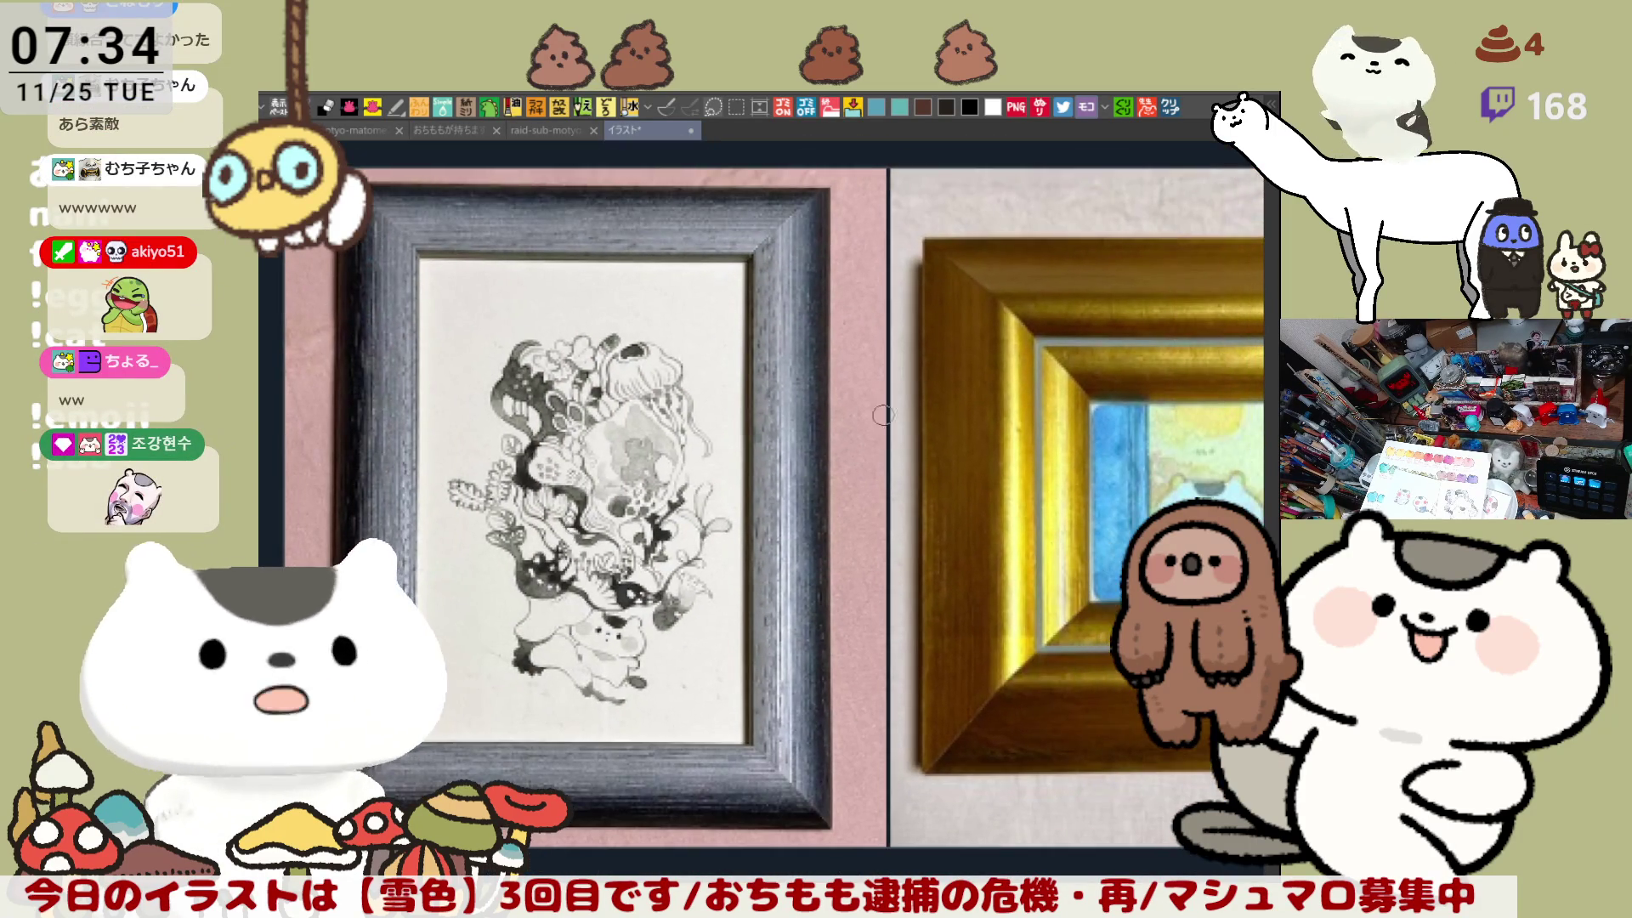
pyautogui.moveTo(1258, 429); pyautogui.dragTo(871, 435)
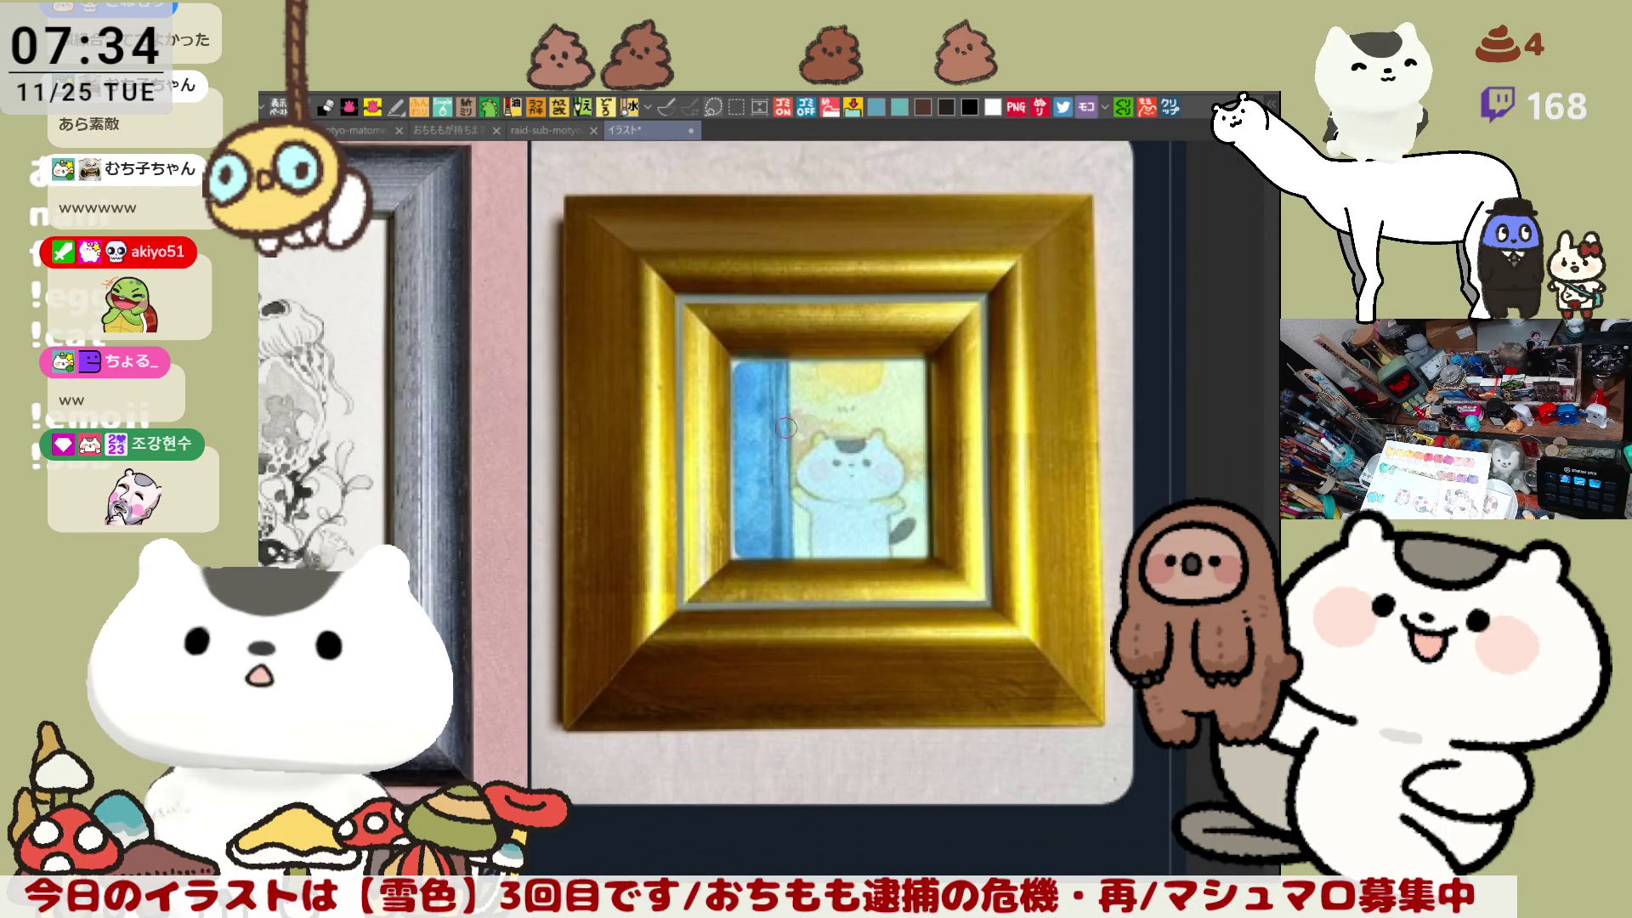
pyautogui.scroll(1, 785, 428)
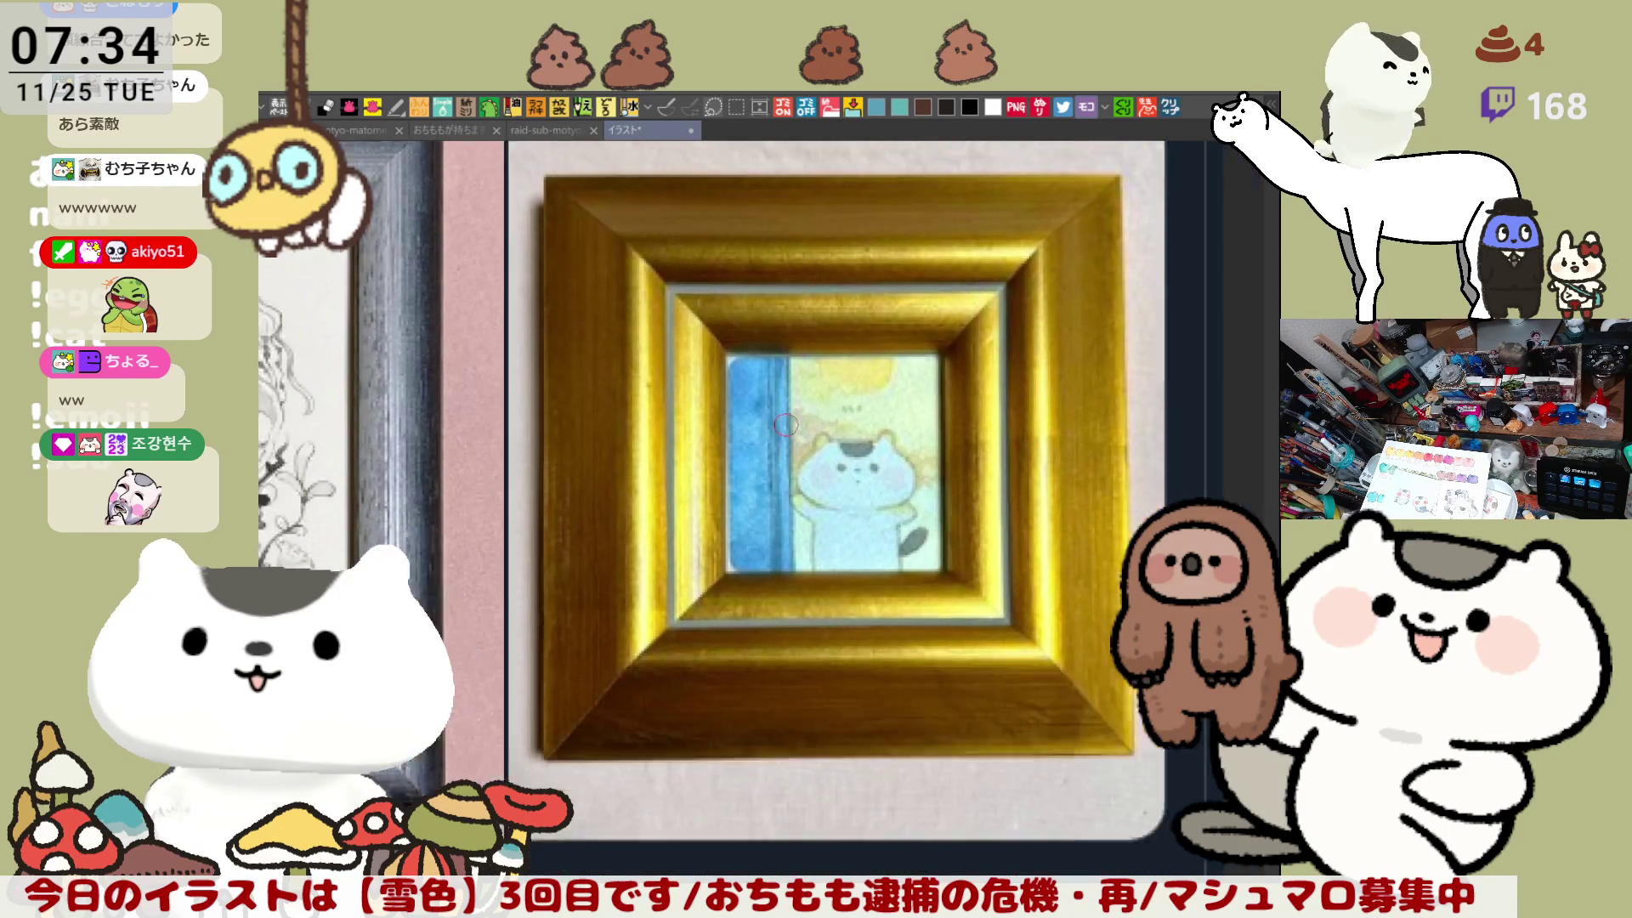
pyautogui.scroll(-1, 786, 424)
pyautogui.scroll(-1, 765, 424)
pyautogui.scroll(-2, 641, 422)
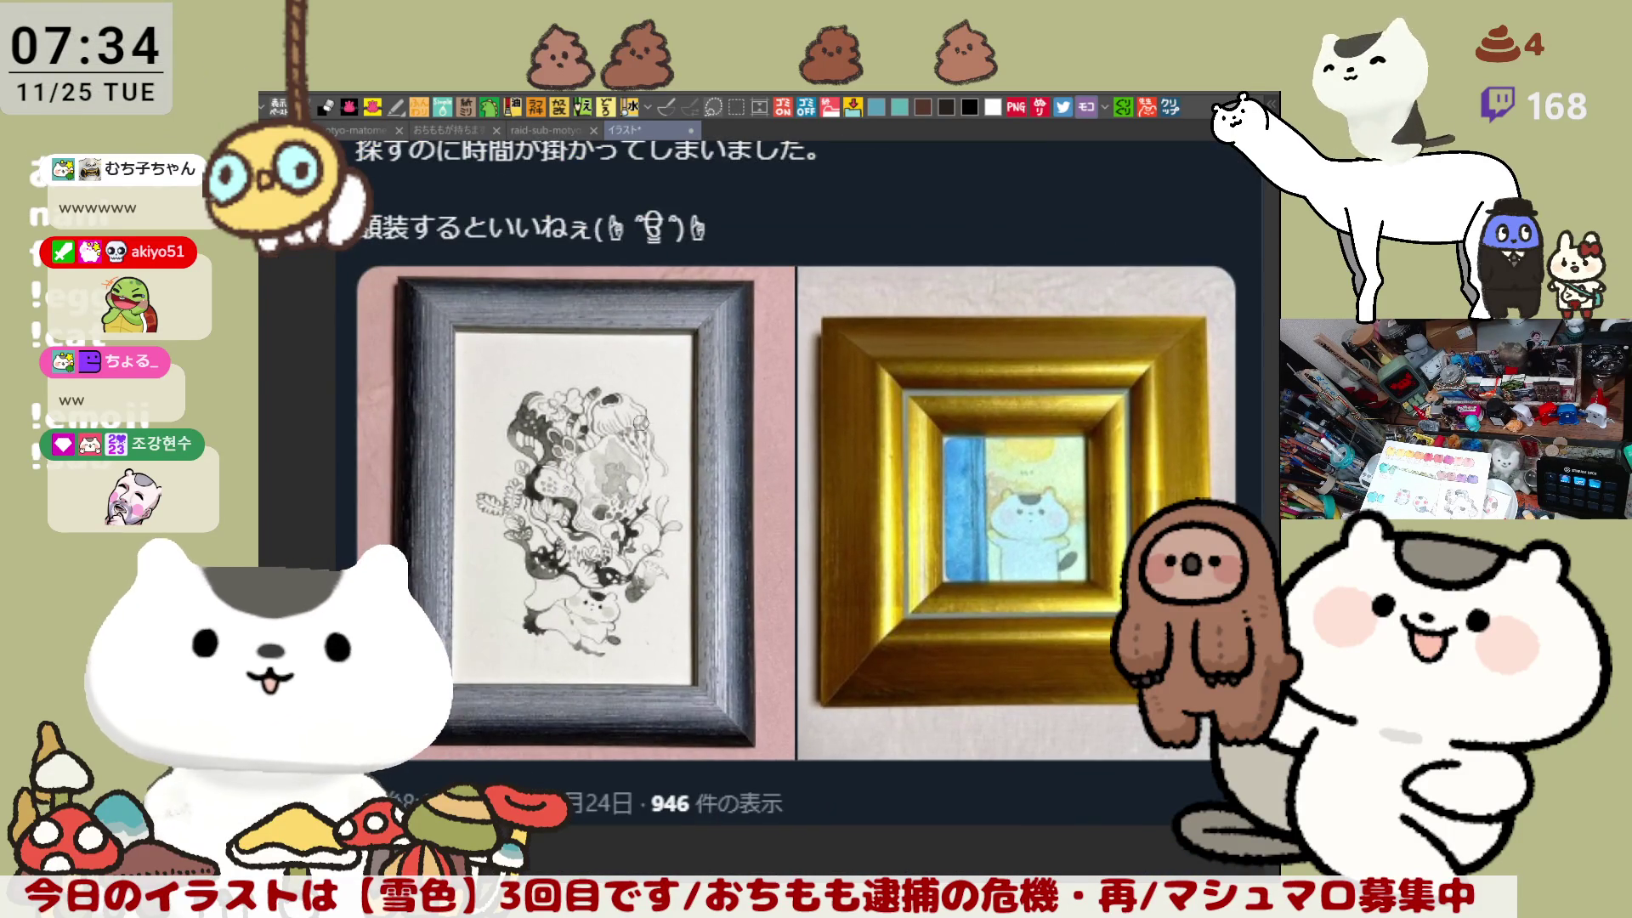
pyautogui.scroll(1, 641, 422)
pyautogui.scroll(1, 641, 422)
pyautogui.moveTo(1088, 423)
pyautogui.mouseDown()
pyautogui.moveTo(1100, 483)
pyautogui.moveTo(803, 472)
pyautogui.moveTo(660, 439)
pyautogui.mouseUp()
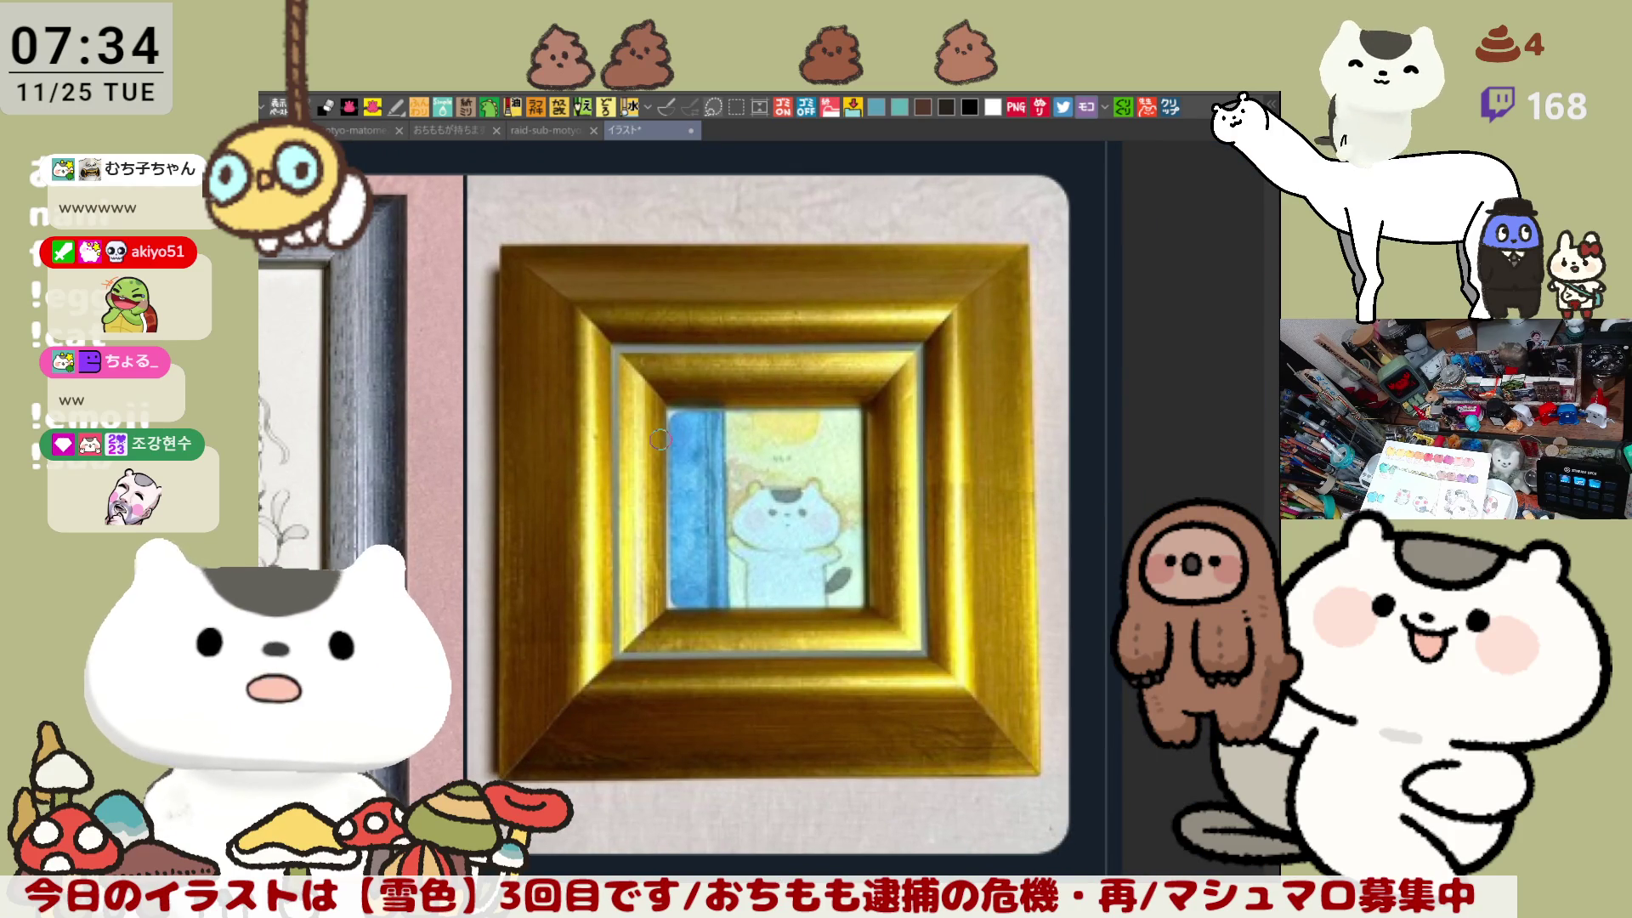
# Step: Paste the copied photo of the gold-framed cat-artwork collage as a new canvas
pyautogui.scroll(-2, 660, 440)
pyautogui.scroll(1, 727, 440)
pyautogui.scroll(1, 728, 439)
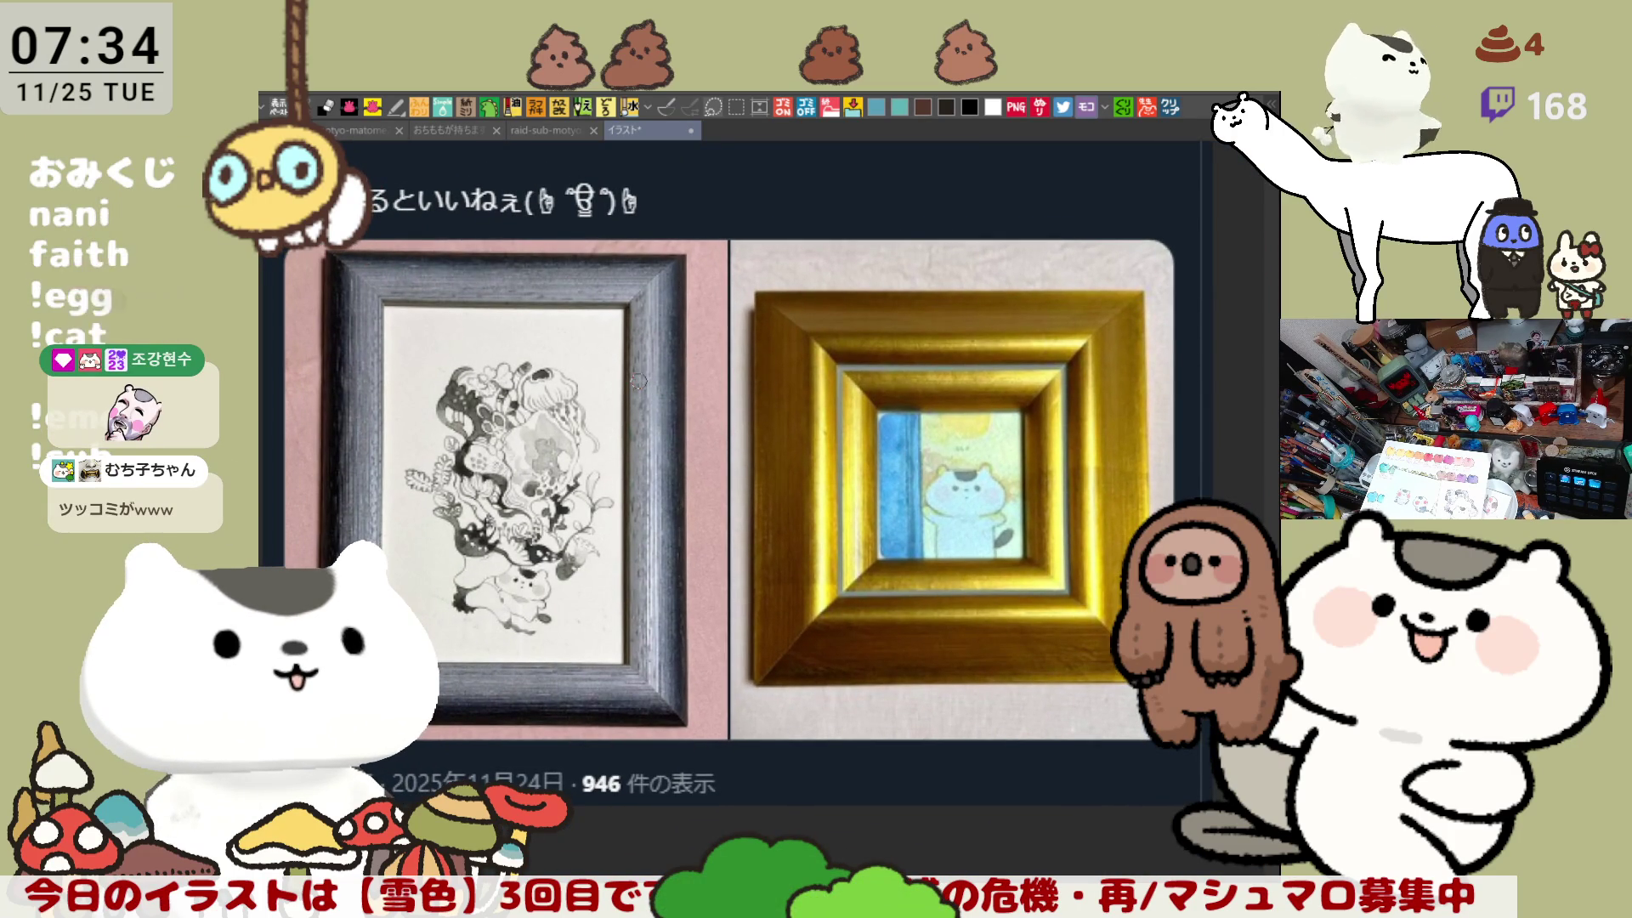
pyautogui.scroll(1, 638, 381)
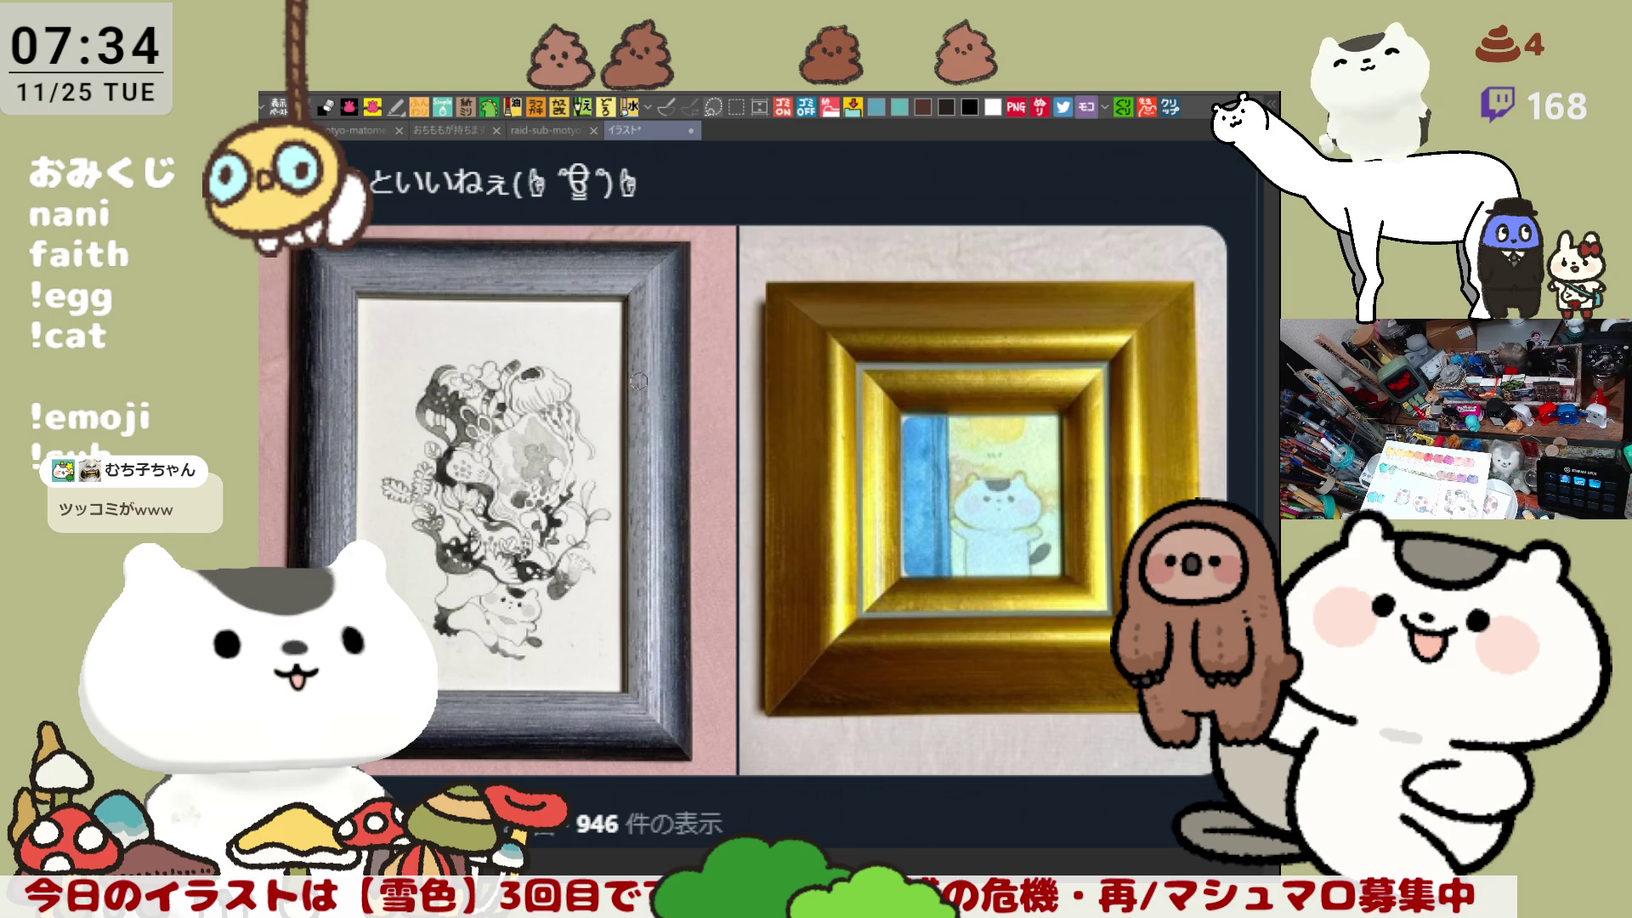
pyautogui.scroll(1, 639, 381)
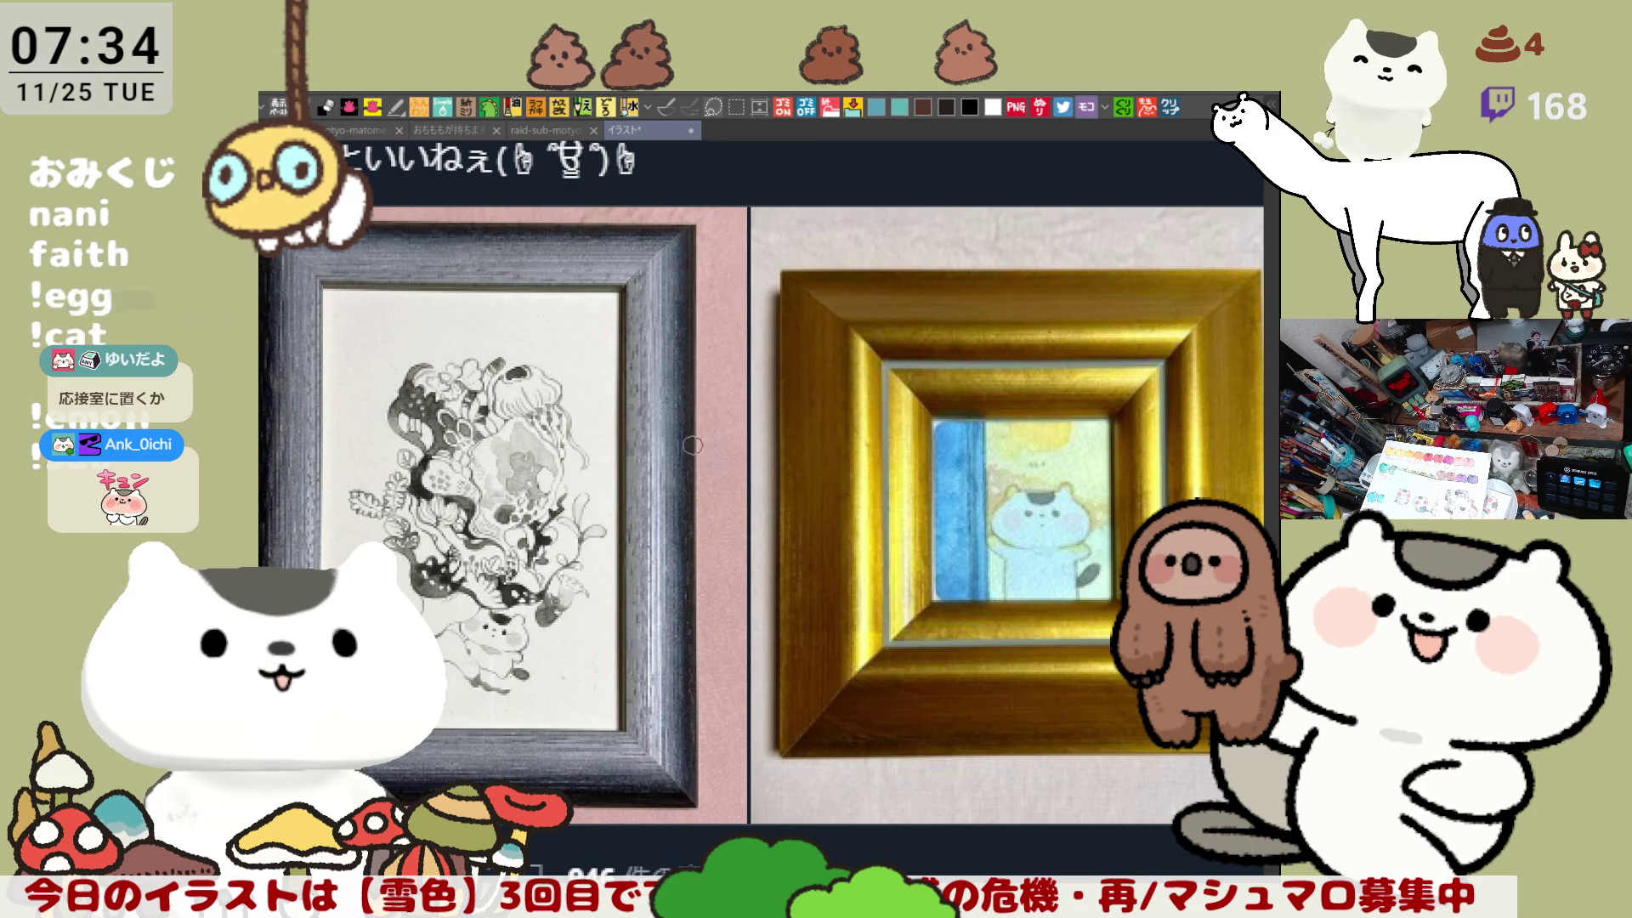
pyautogui.scroll(2, 523, 461)
pyautogui.scroll(1, 523, 461)
pyautogui.scroll(1, 523, 460)
pyautogui.scroll(1, 524, 460)
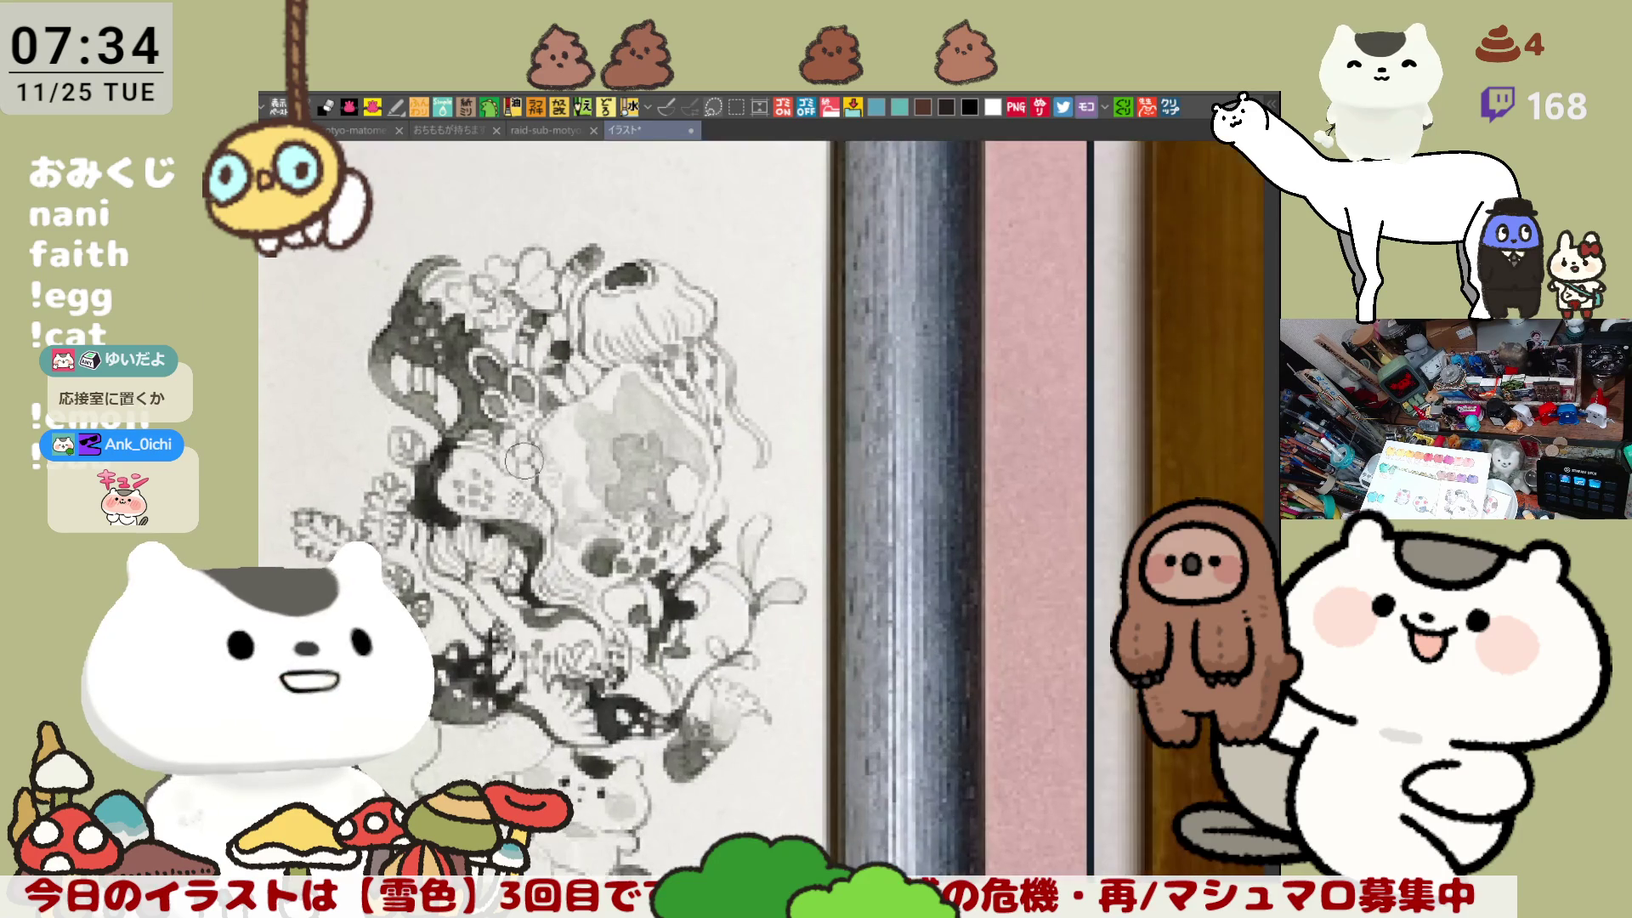
pyautogui.scroll(-1, 523, 460)
pyautogui.scroll(-1, 528, 460)
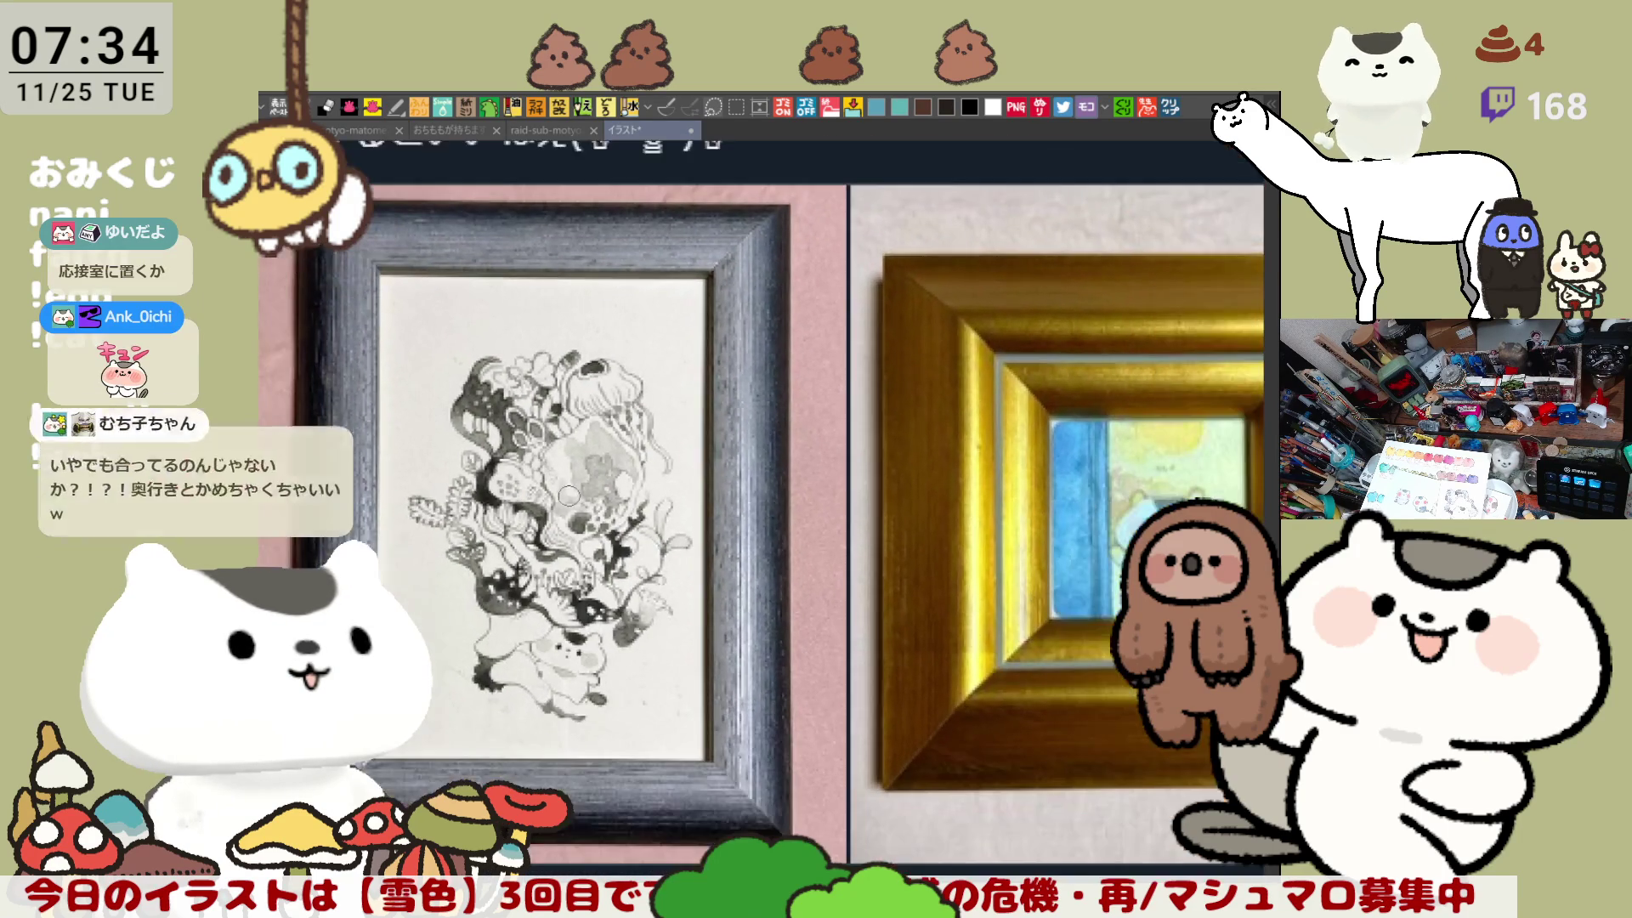
pyautogui.scroll(-1, 527, 460)
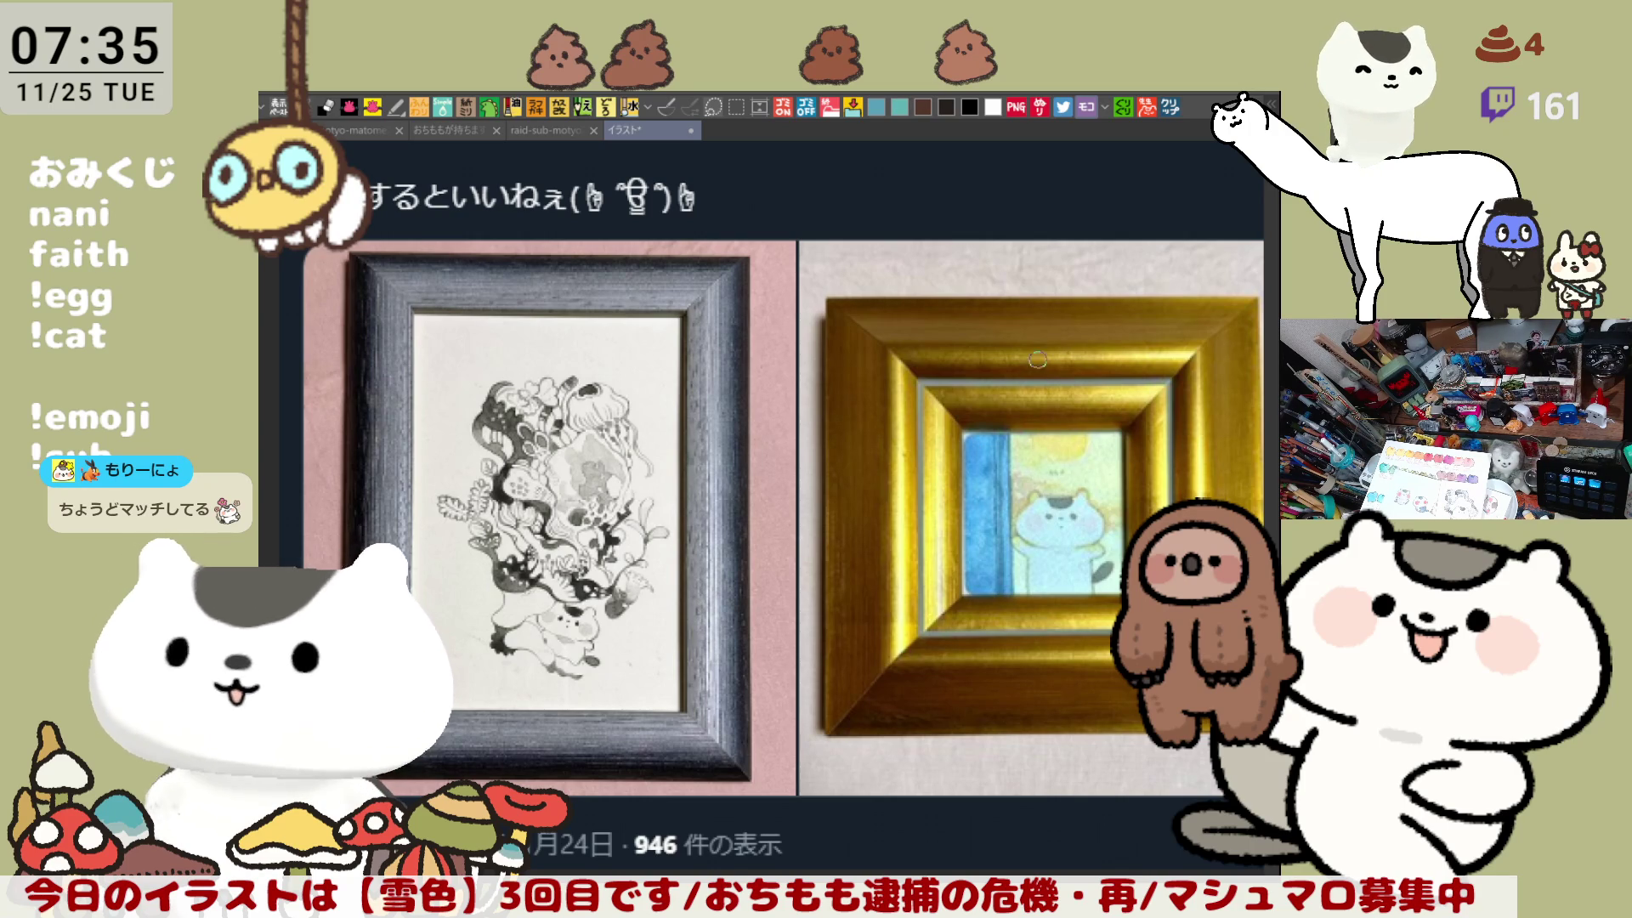
pyautogui.click(1178, 109)
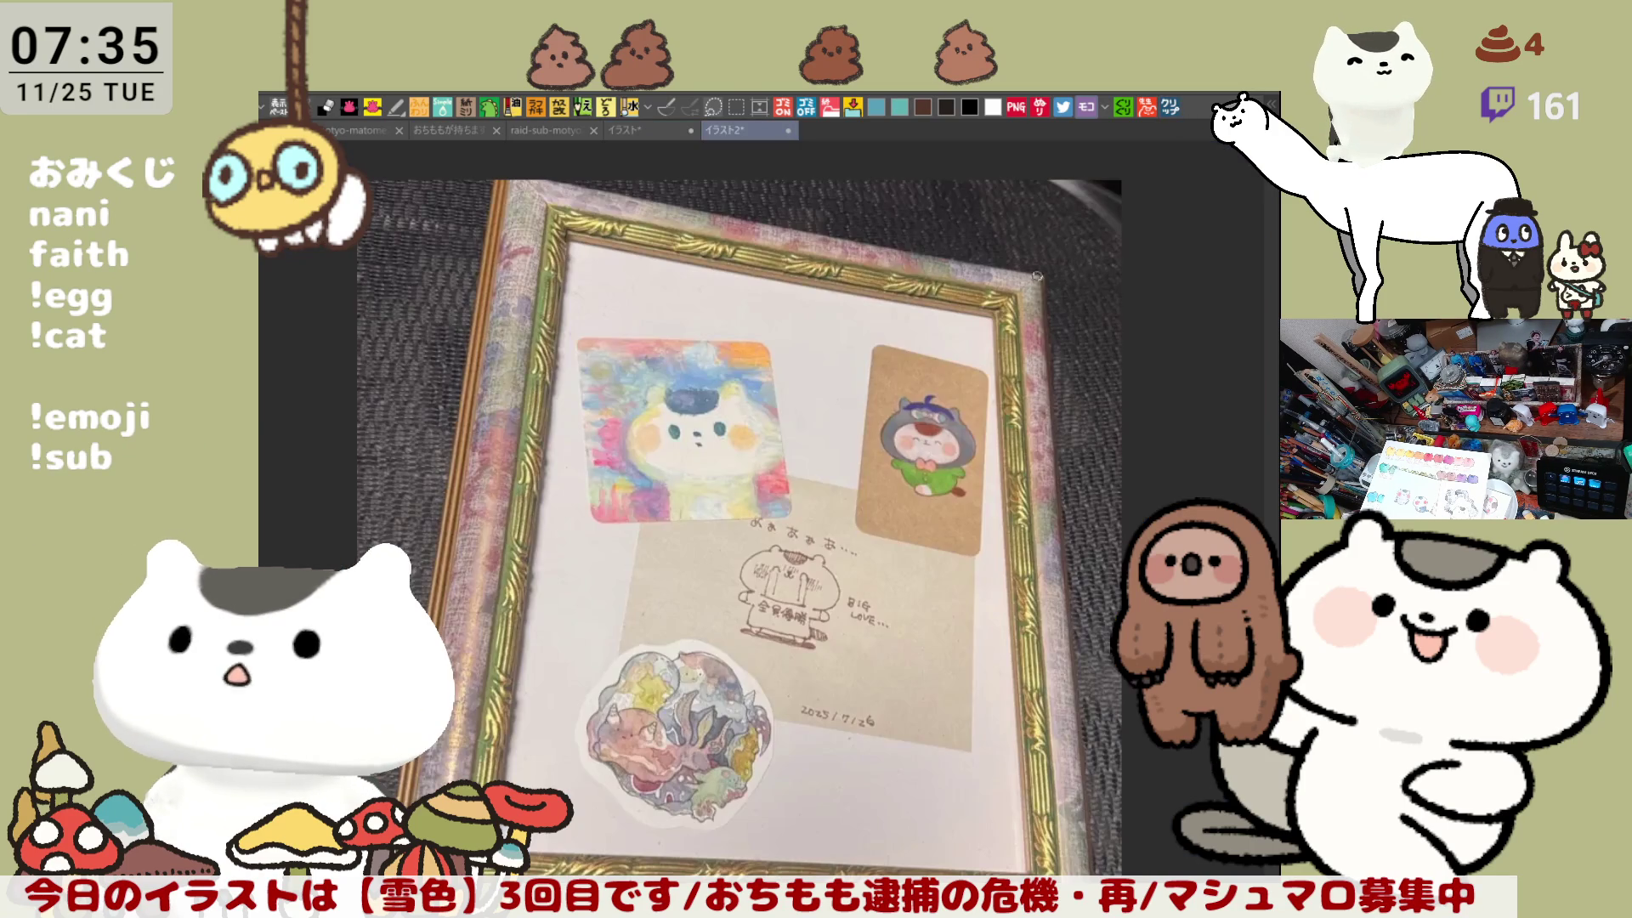
# Step: Zoom and pan over the framed collage photo, including its 2025/7/26 date
pyautogui.scroll(5, 816, 578)
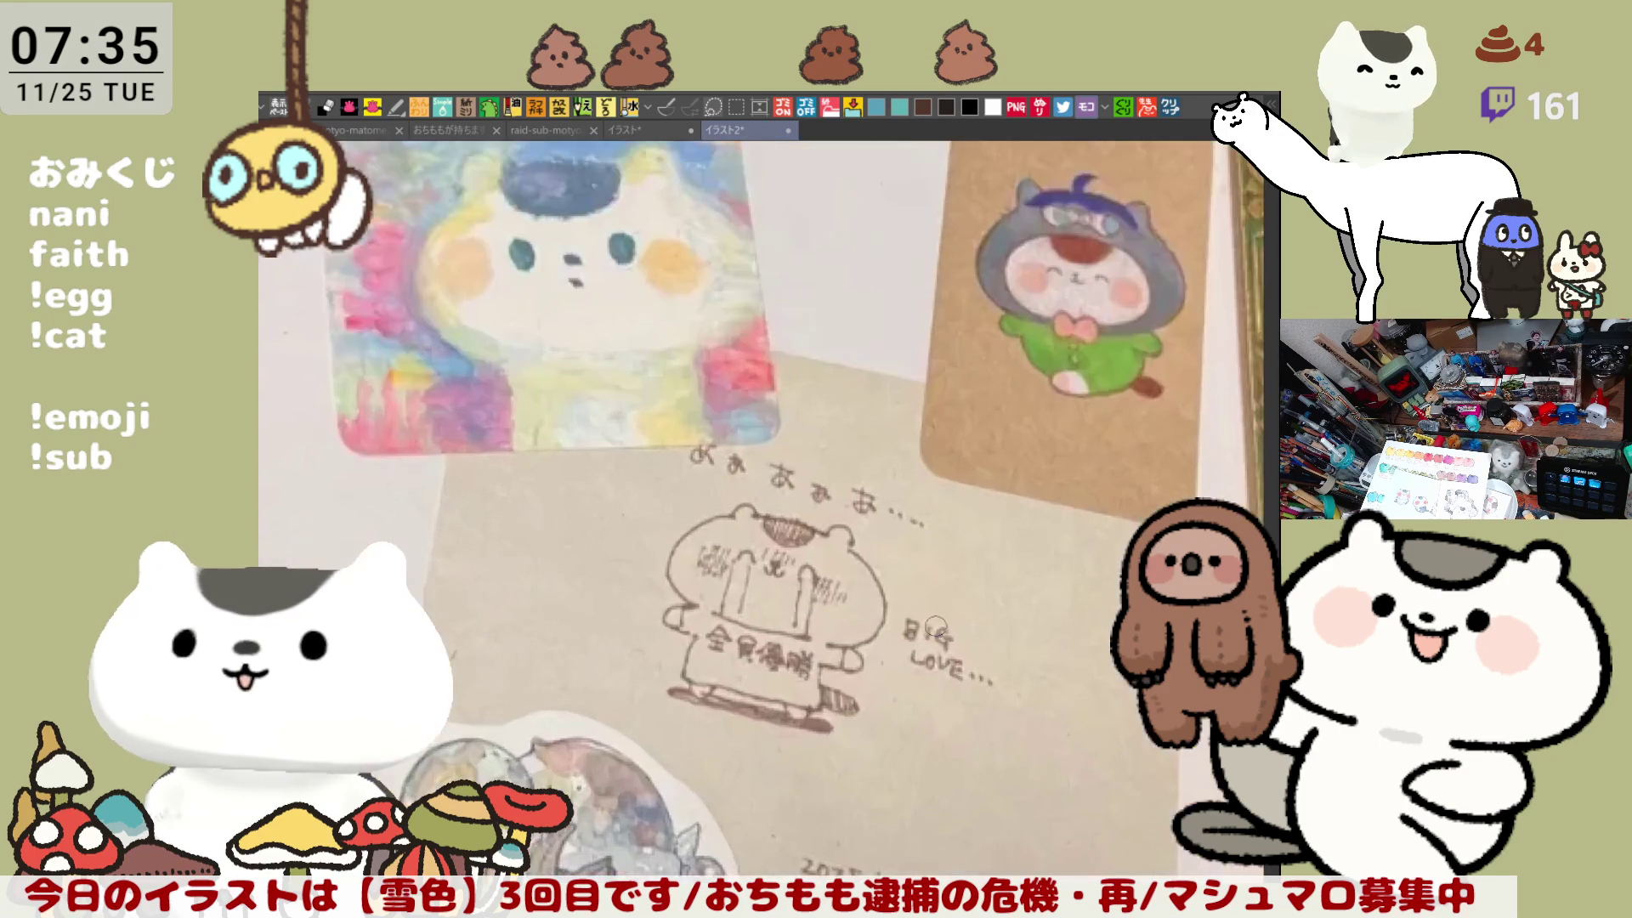
pyautogui.moveTo(900, 719); pyautogui.dragTo(900, 601)
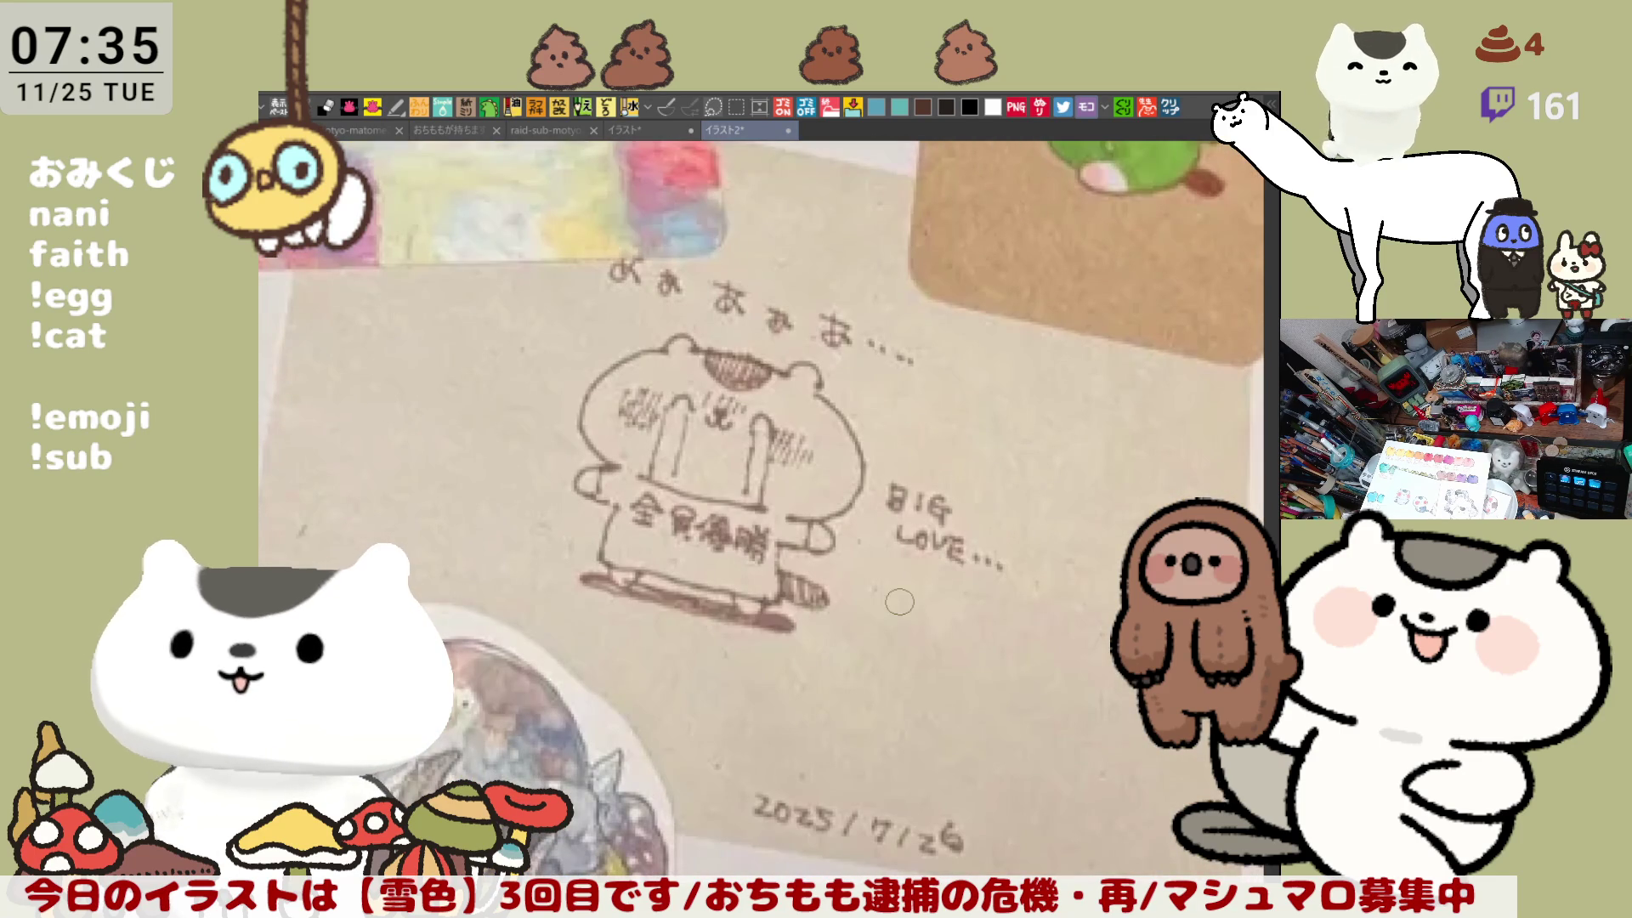
pyautogui.scroll(-3, 899, 601)
pyautogui.scroll(-1, 899, 601)
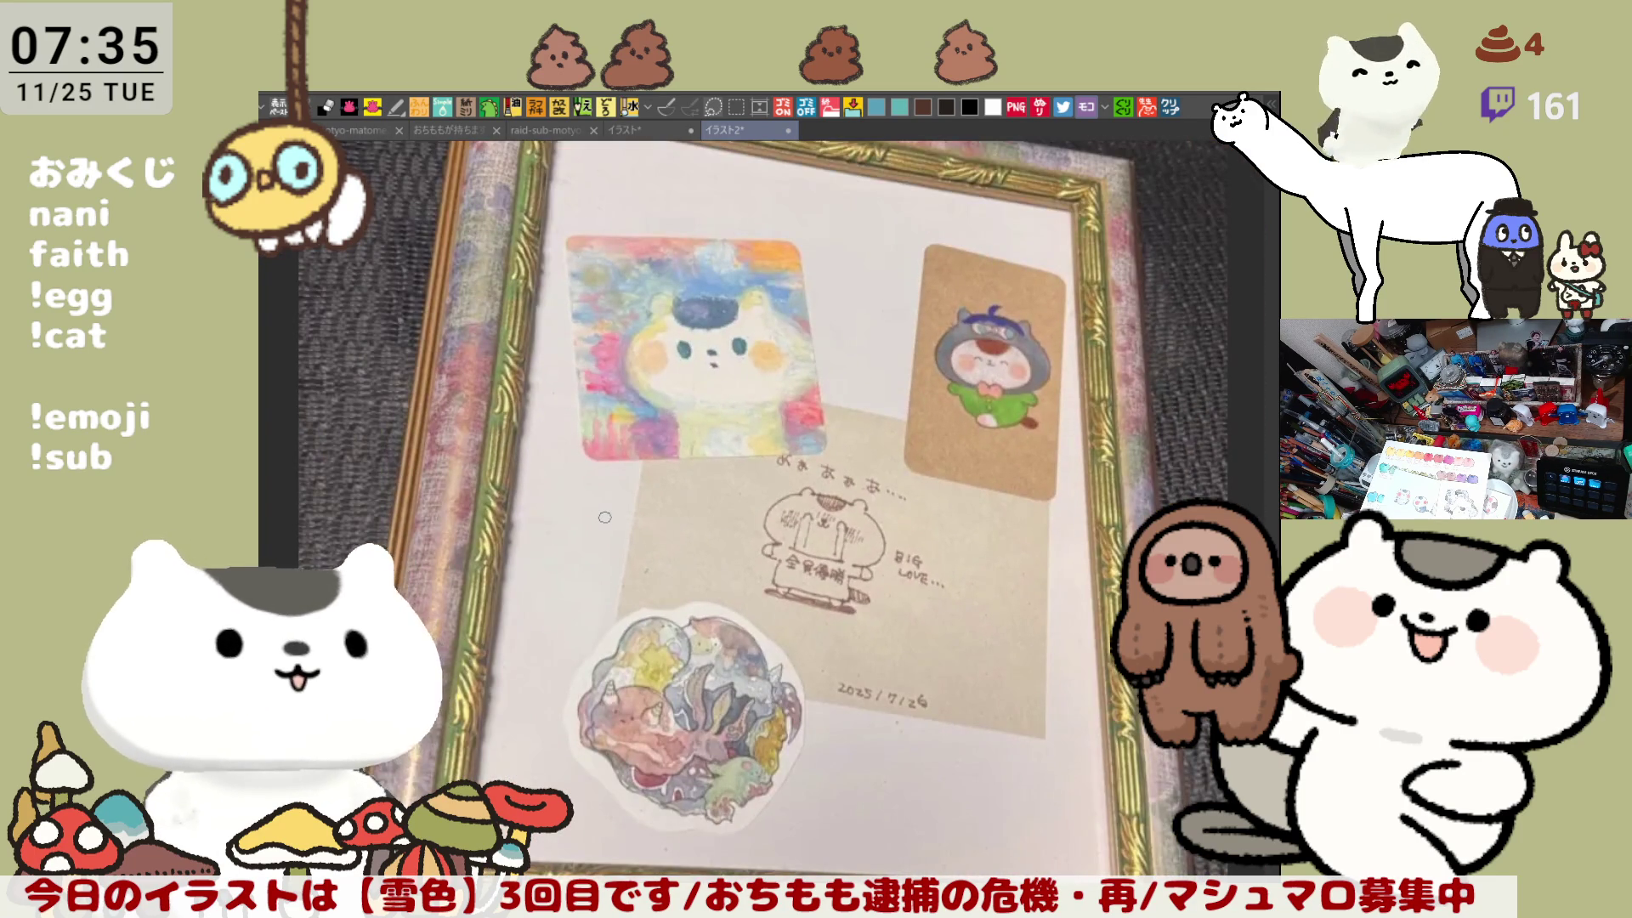
pyautogui.scroll(-1, 604, 517)
pyautogui.scroll(-1, 600, 532)
pyautogui.scroll(-1, 597, 542)
pyautogui.scroll(-1, 595, 550)
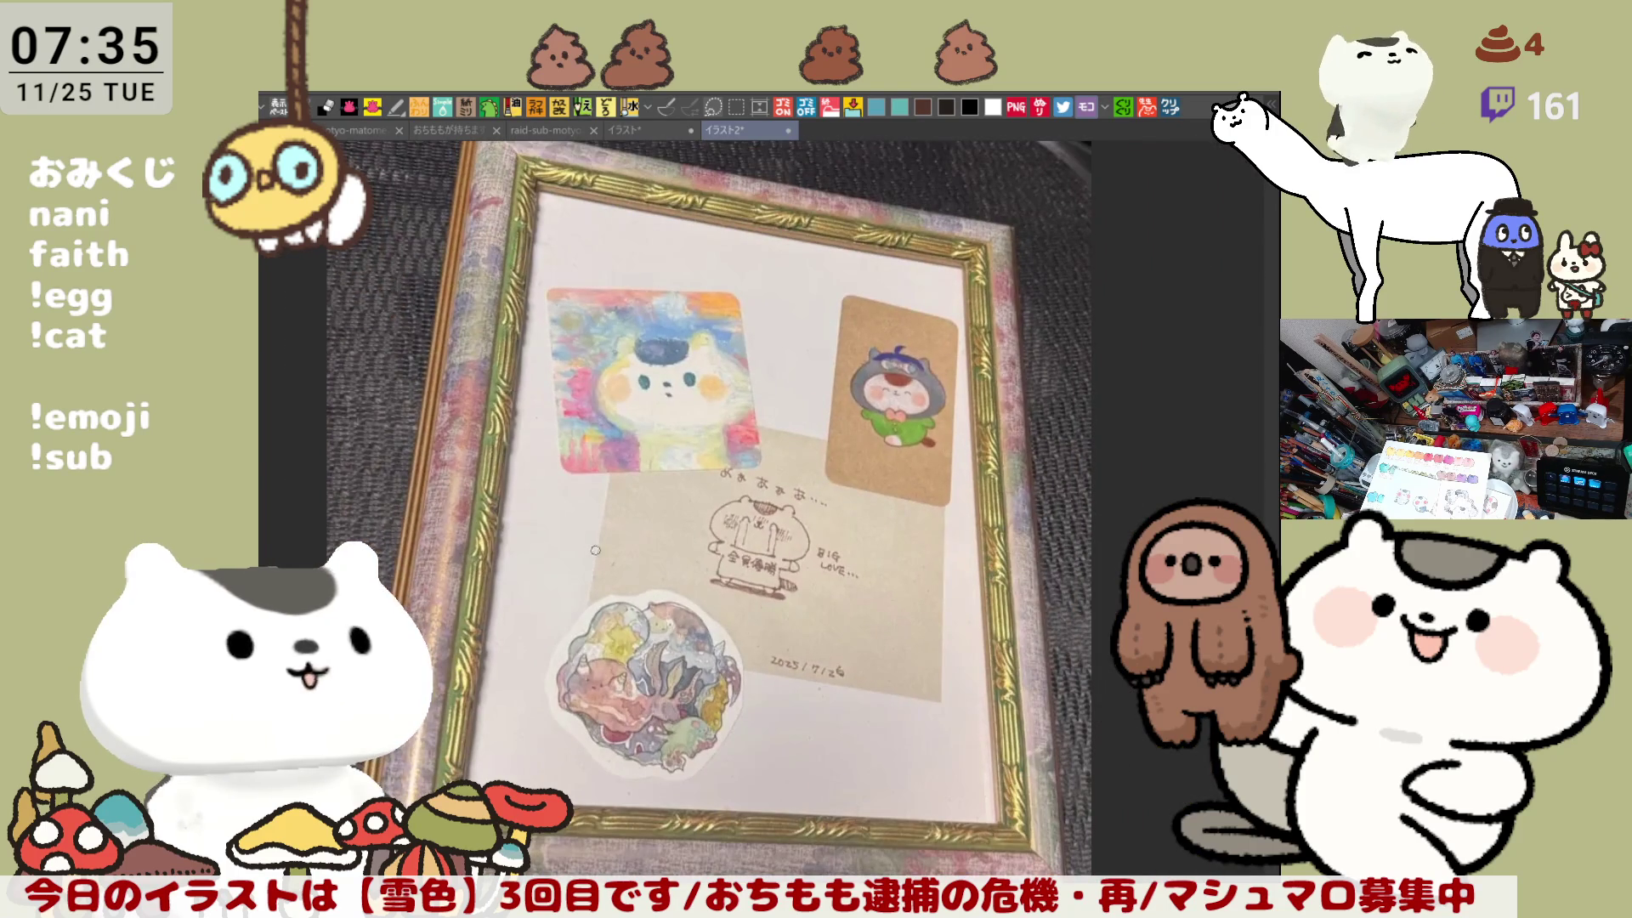
pyautogui.scroll(2, 993, 575)
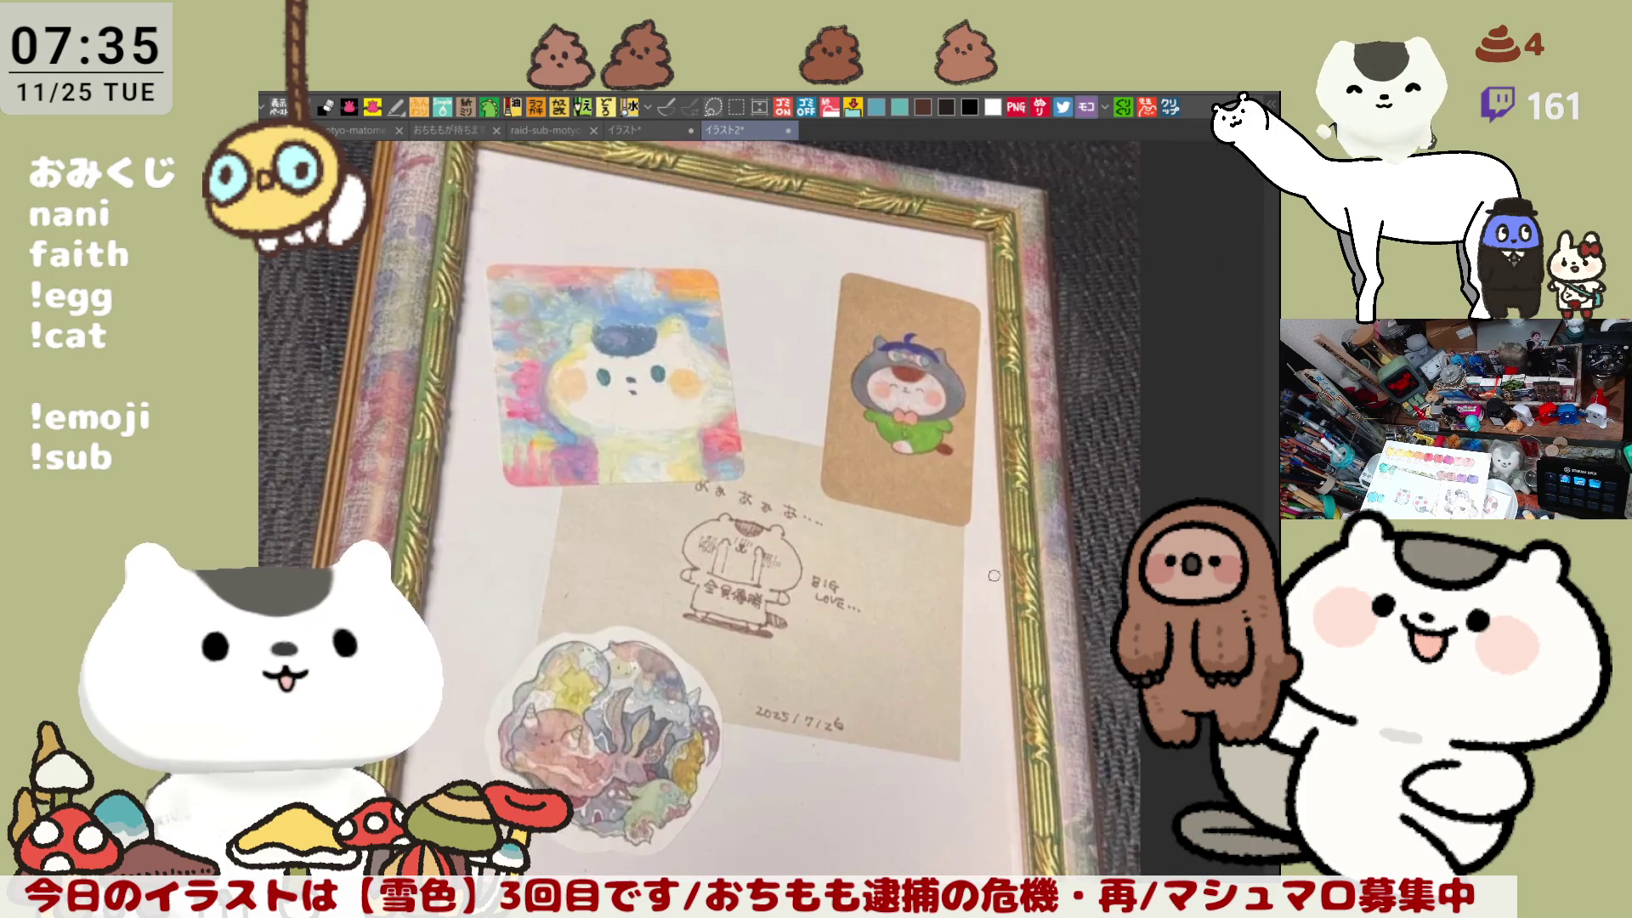
pyautogui.scroll(2, 994, 575)
pyautogui.scroll(-2, 880, 419)
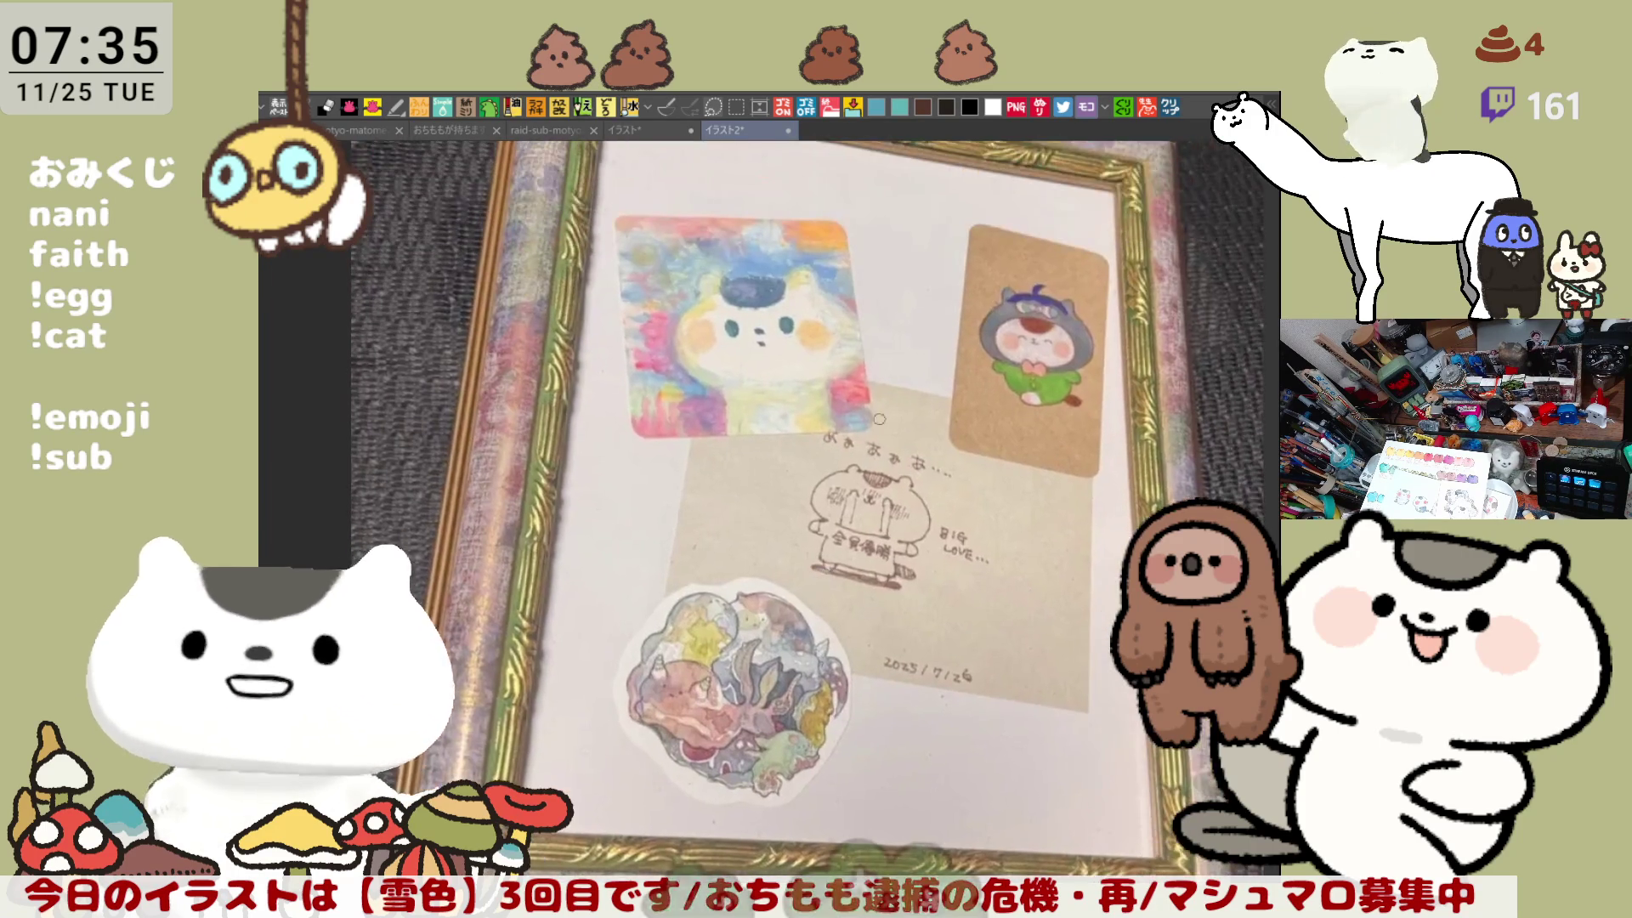
pyautogui.scroll(-1, 879, 419)
pyautogui.scroll(-1, 860, 467)
pyautogui.scroll(-1, 844, 512)
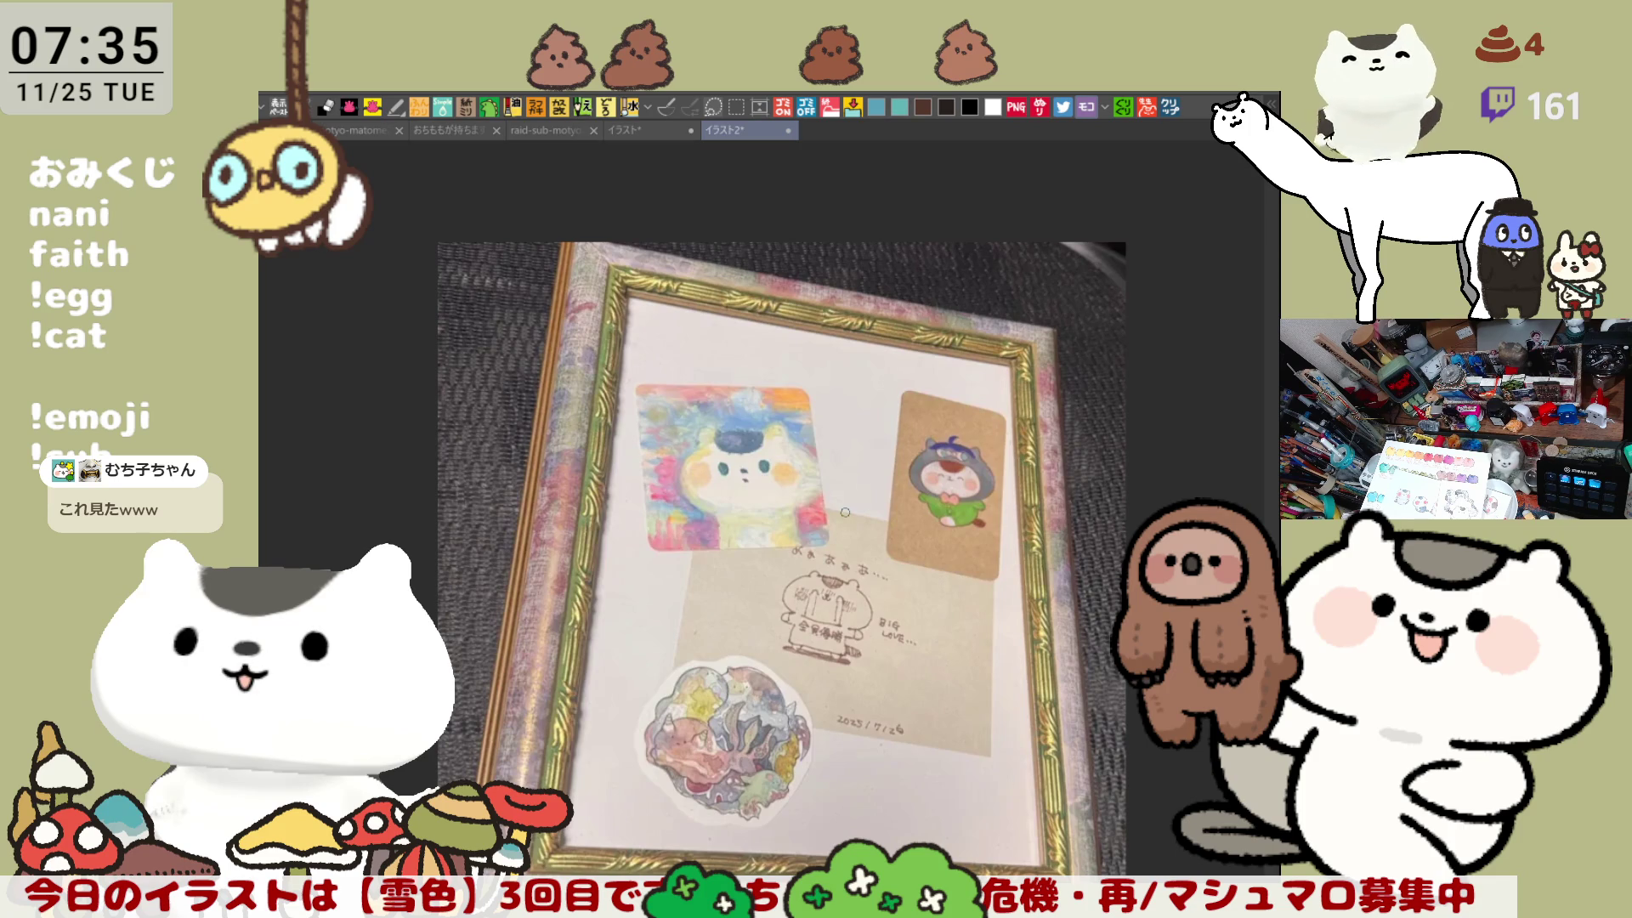
pyautogui.scroll(1, 898, 613)
pyautogui.scroll(1, 888, 620)
pyautogui.scroll(1, 769, 609)
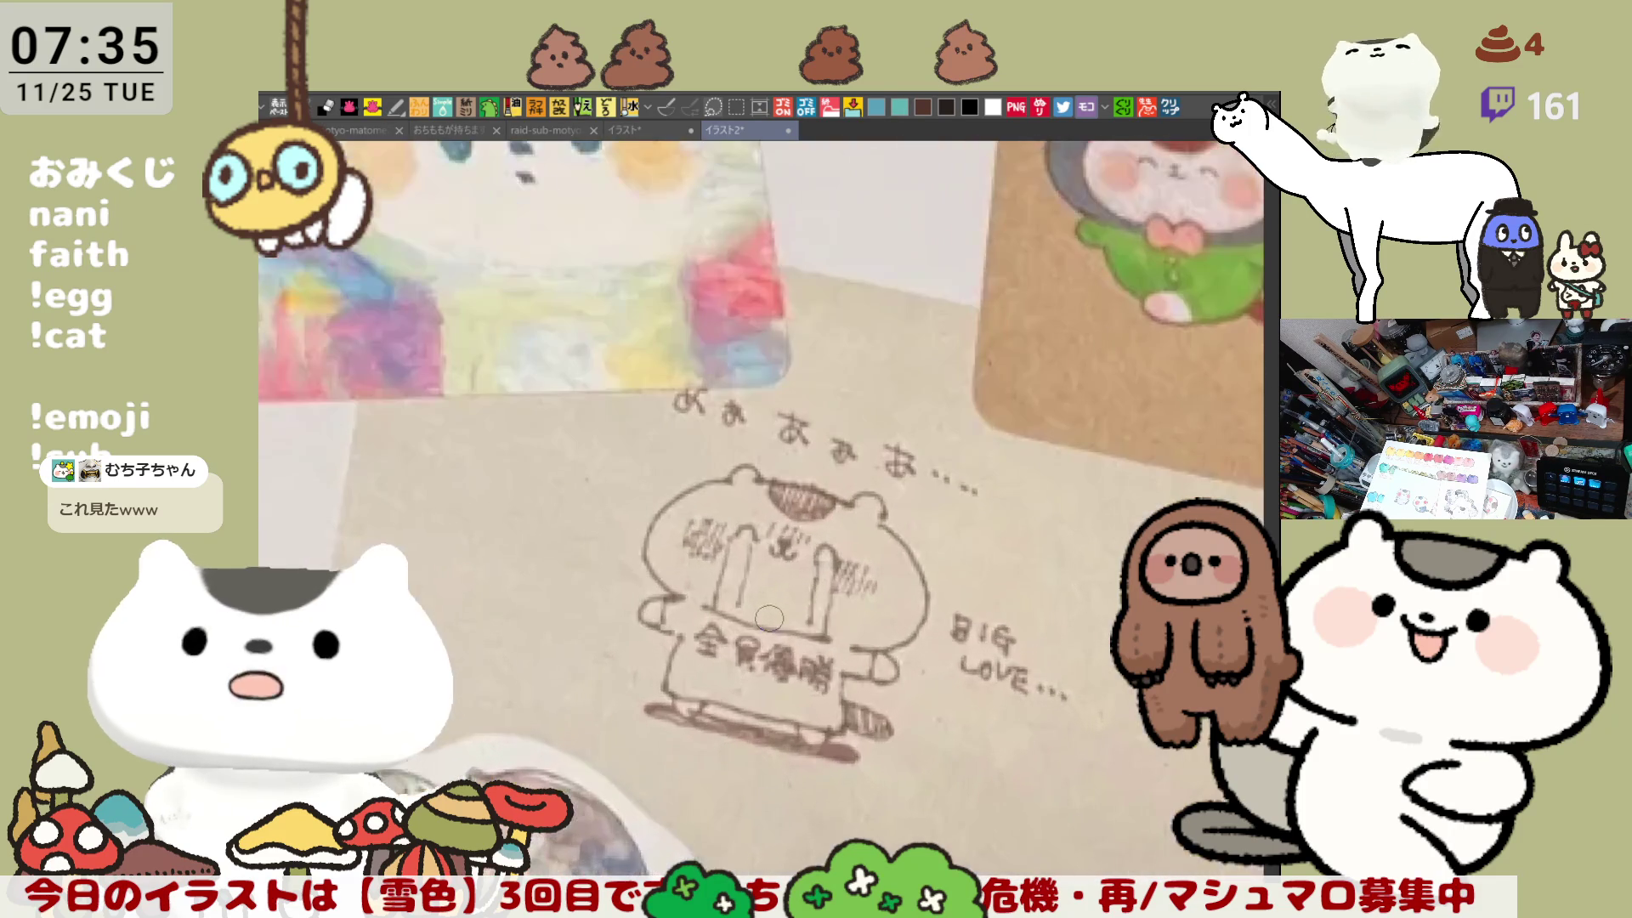
pyautogui.scroll(1, 769, 618)
# Step: Close the イラスト2 and イラスト1 reference canvases
pyautogui.scroll(-1, 771, 618)
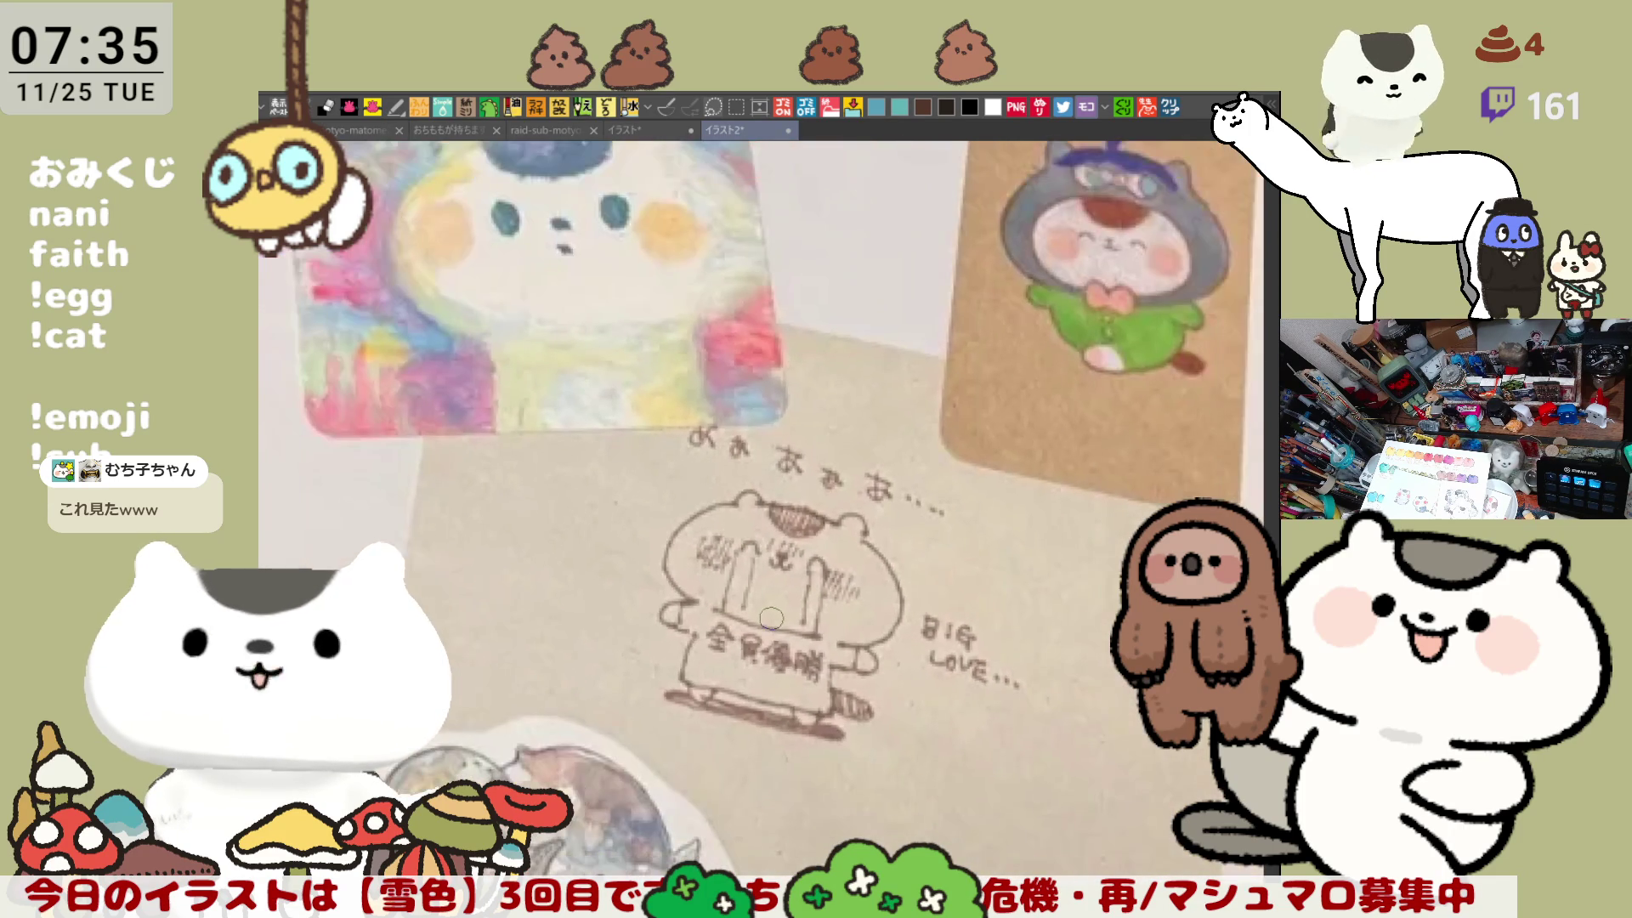
pyautogui.scroll(-1, 772, 617)
pyautogui.scroll(-1, 771, 615)
pyautogui.scroll(-1, 769, 612)
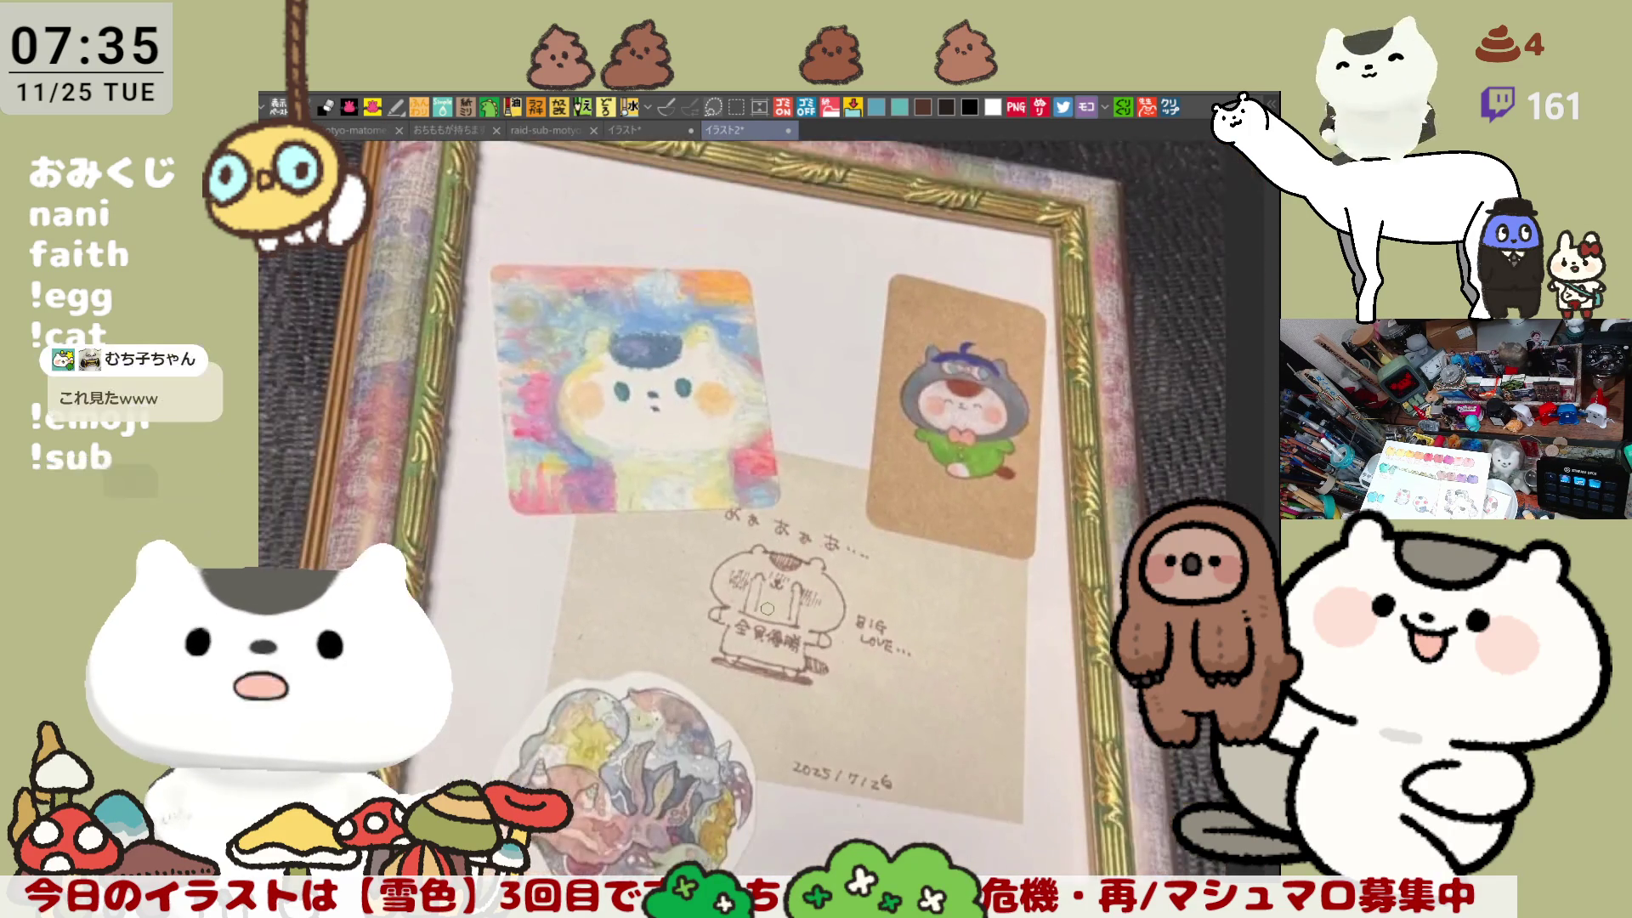
pyautogui.scroll(-1, 767, 608)
pyautogui.scroll(-1, 768, 608)
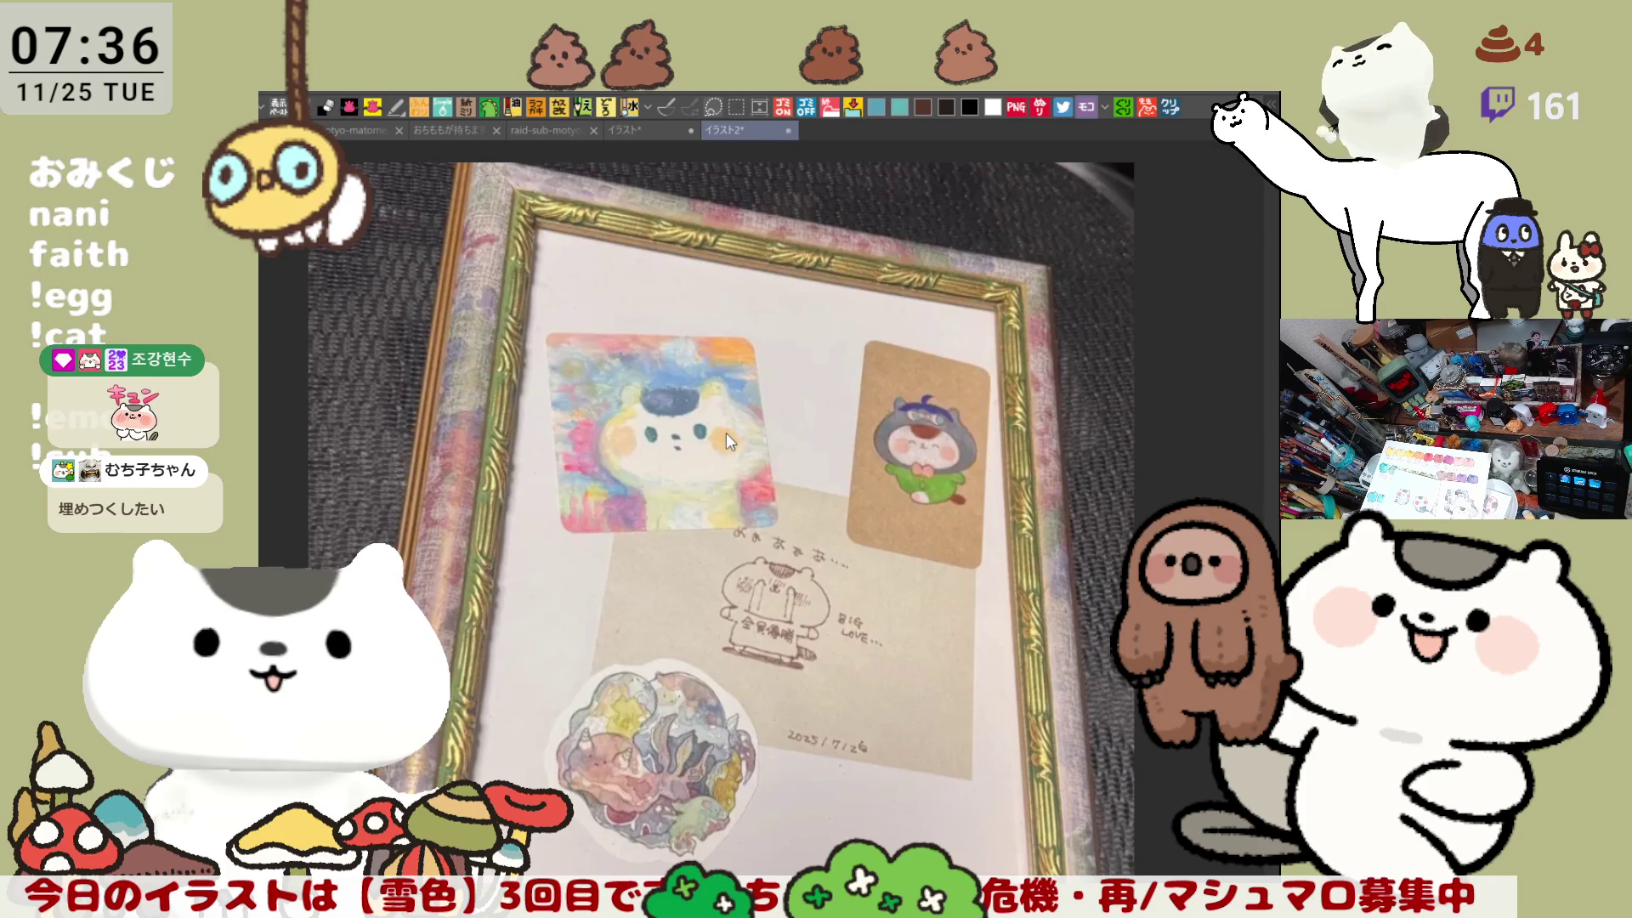
pyautogui.hotkey('ctrl', 'w')
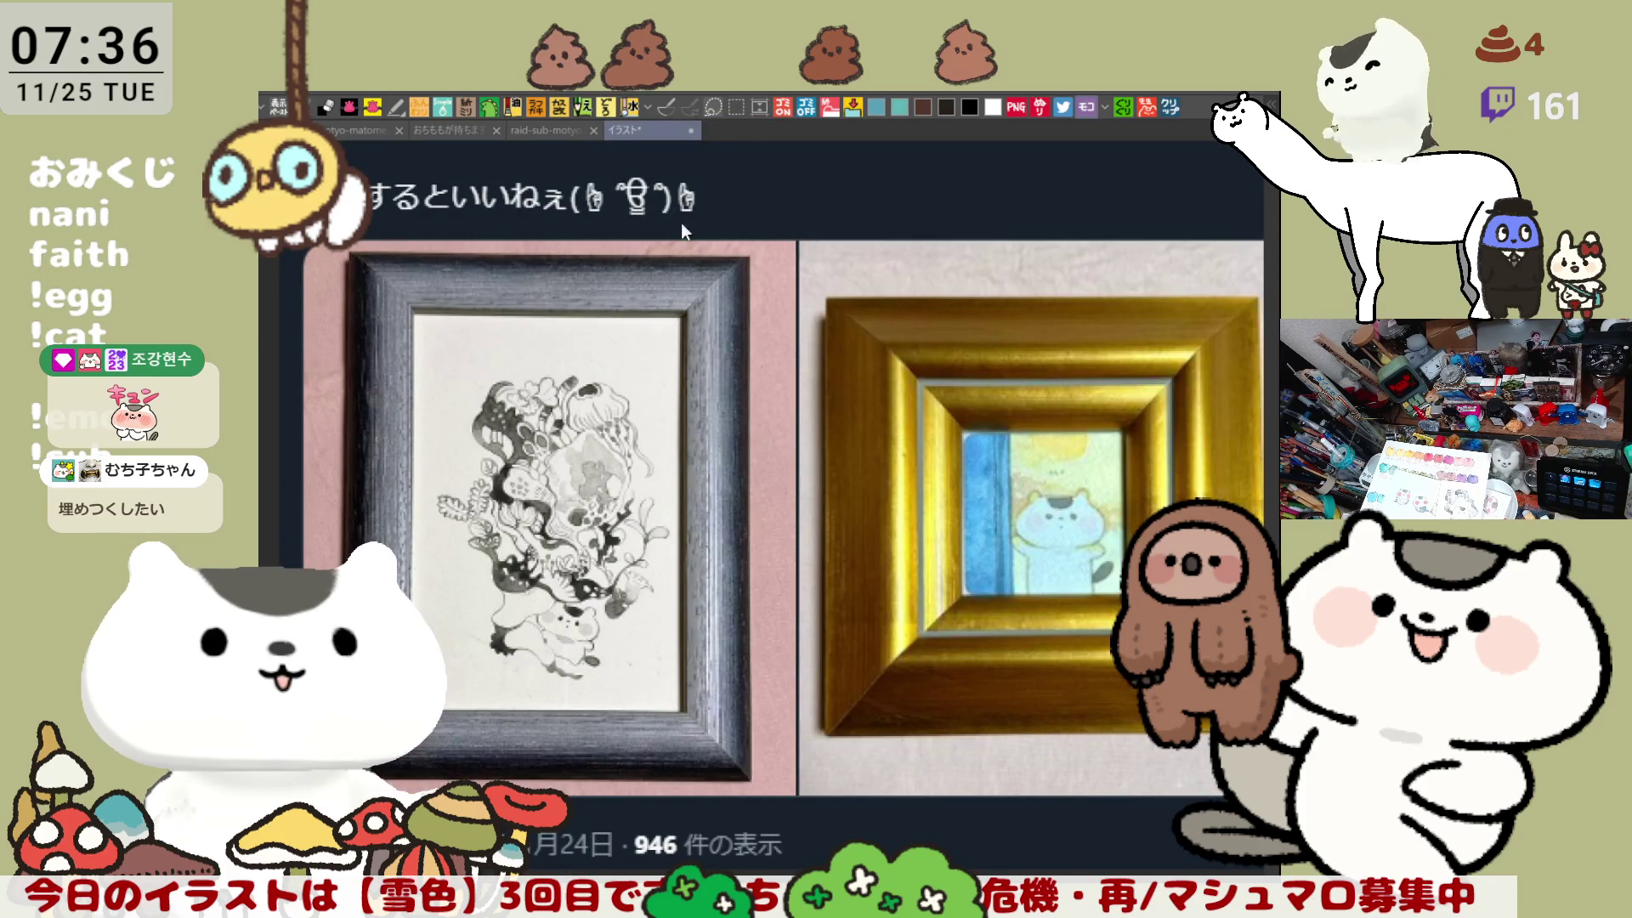
pyautogui.hotkey('ctrl', 'w')
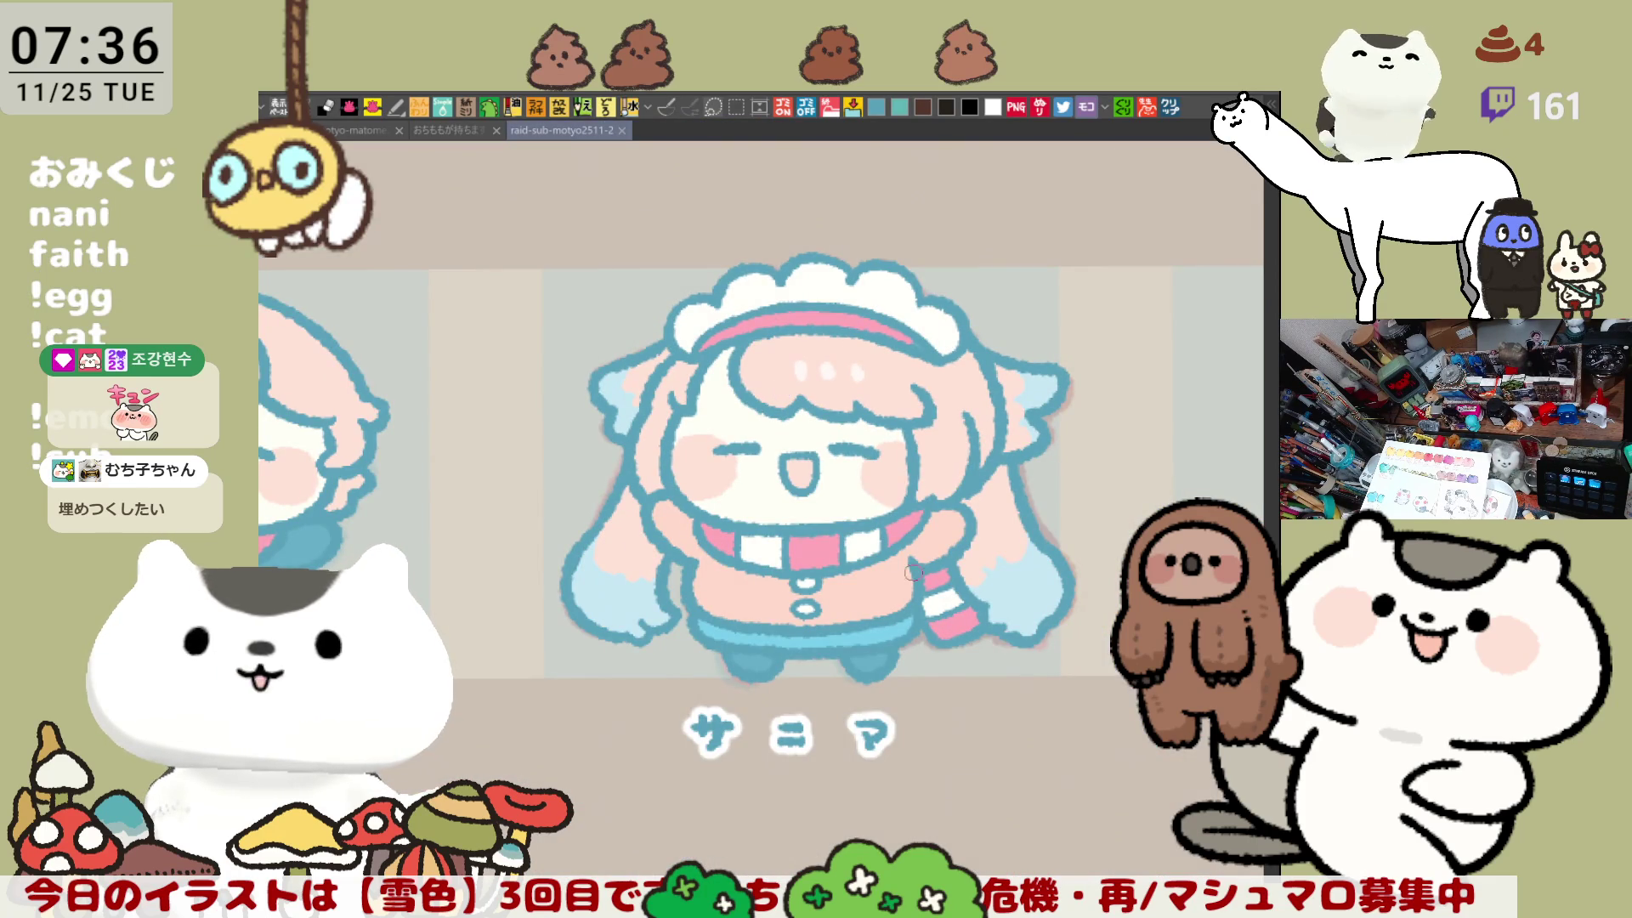
# Step: Zoom out over the character grid, then zoom in on the ふわりふうか chibi above ぴとみん
pyautogui.scroll(-3, 1025, 547)
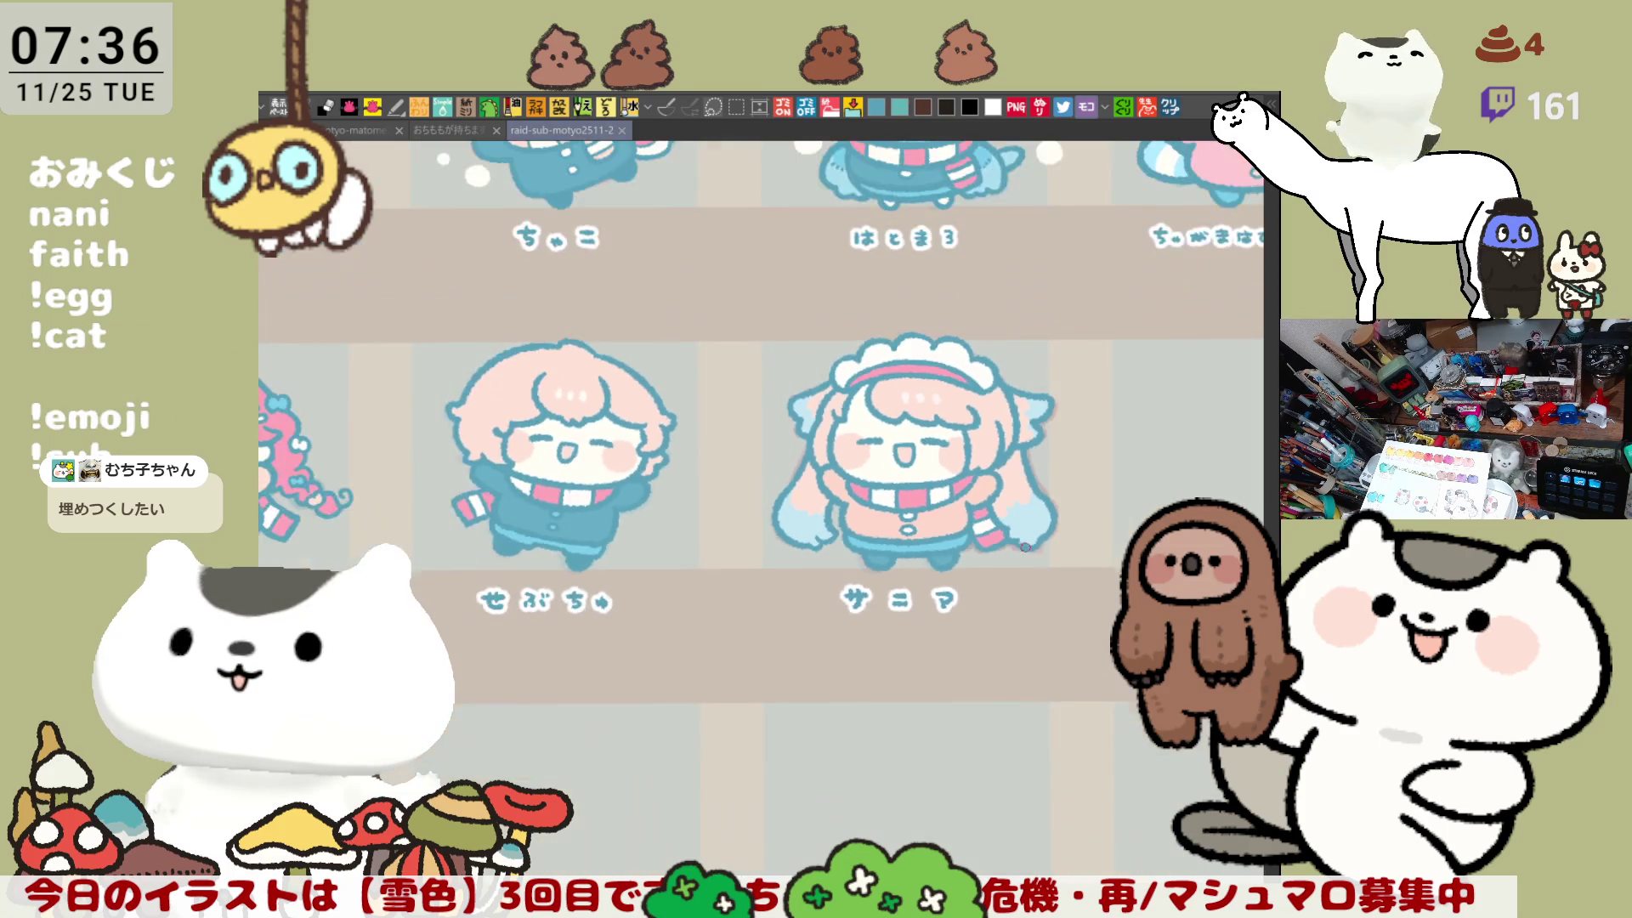
pyautogui.scroll(-2, 1025, 546)
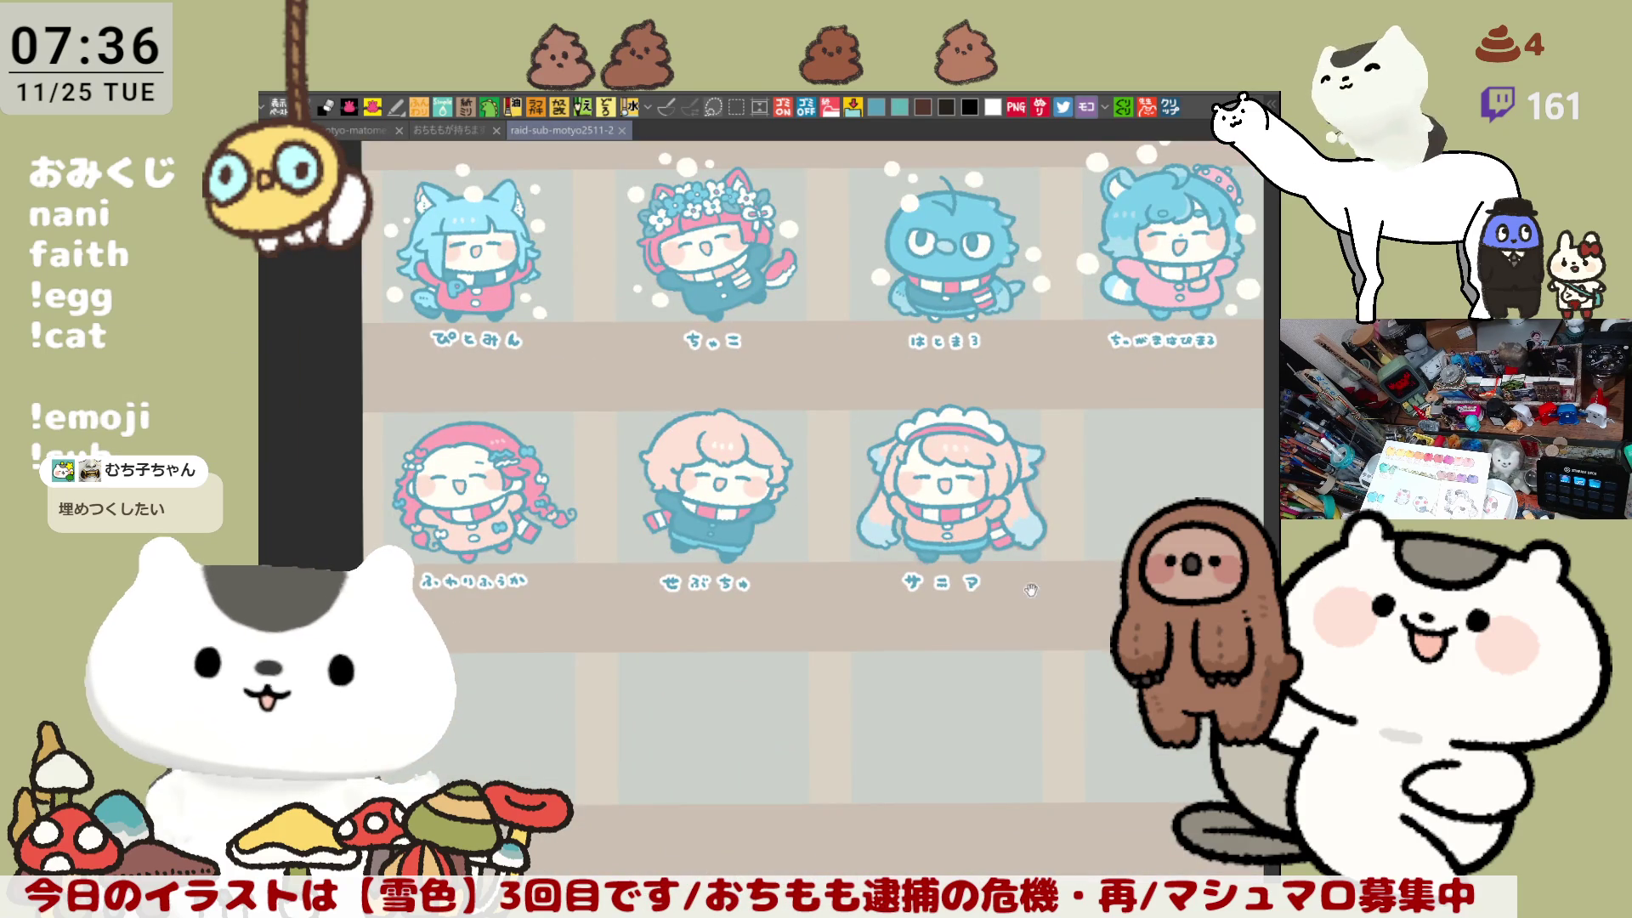
pyautogui.moveTo(1030, 590); pyautogui.dragTo(1088, 575)
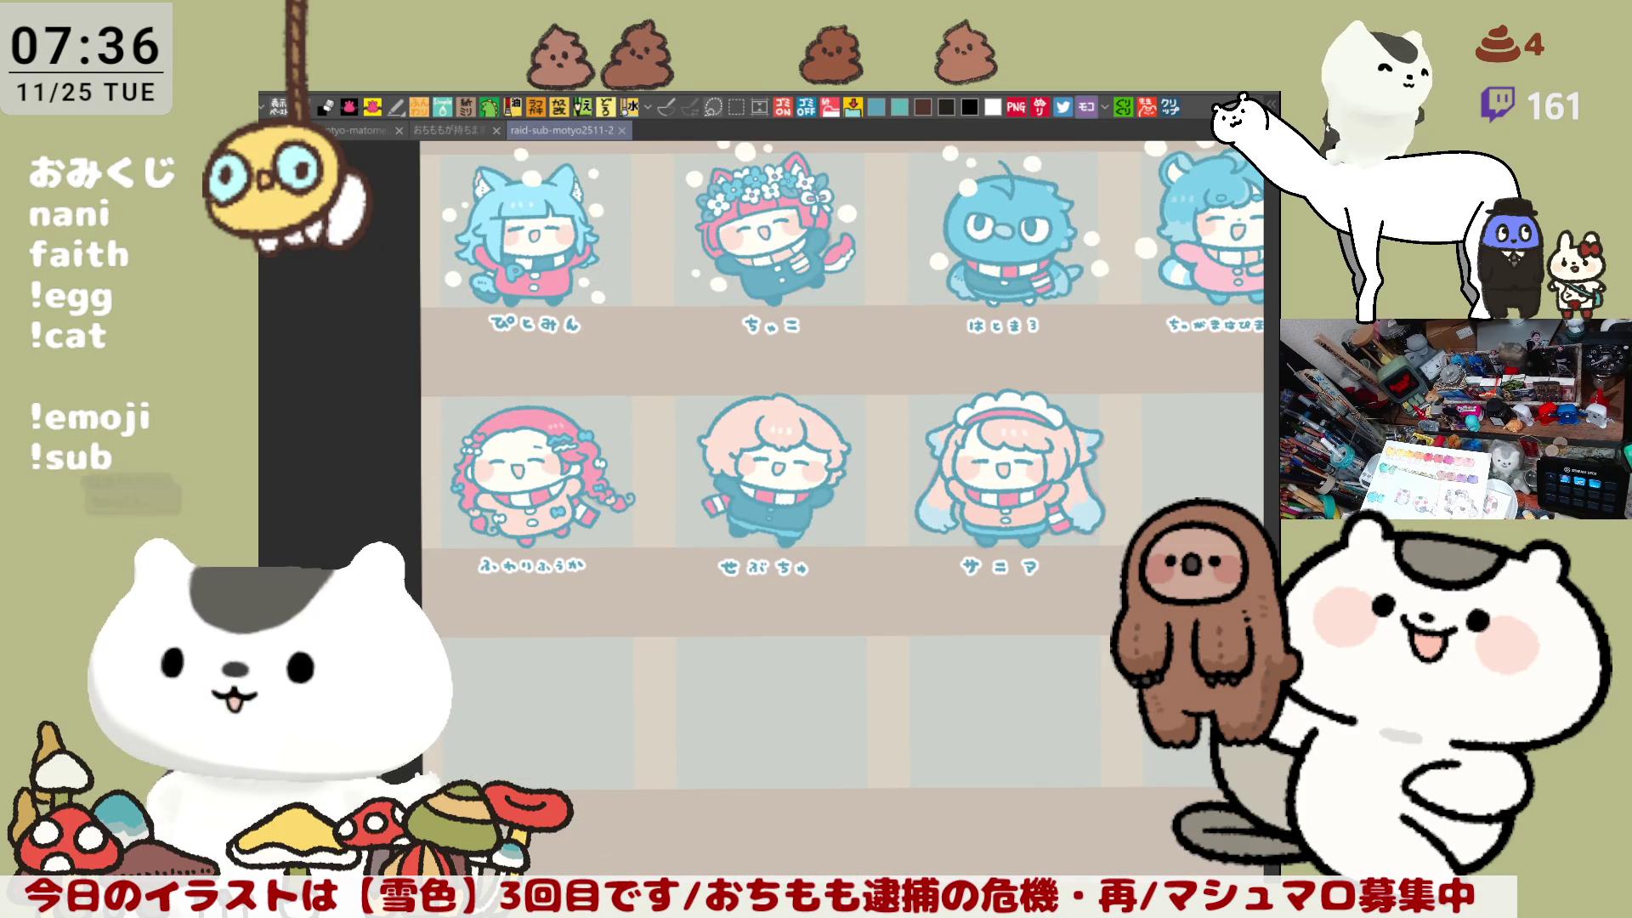
pyautogui.scroll(3, 838, 640)
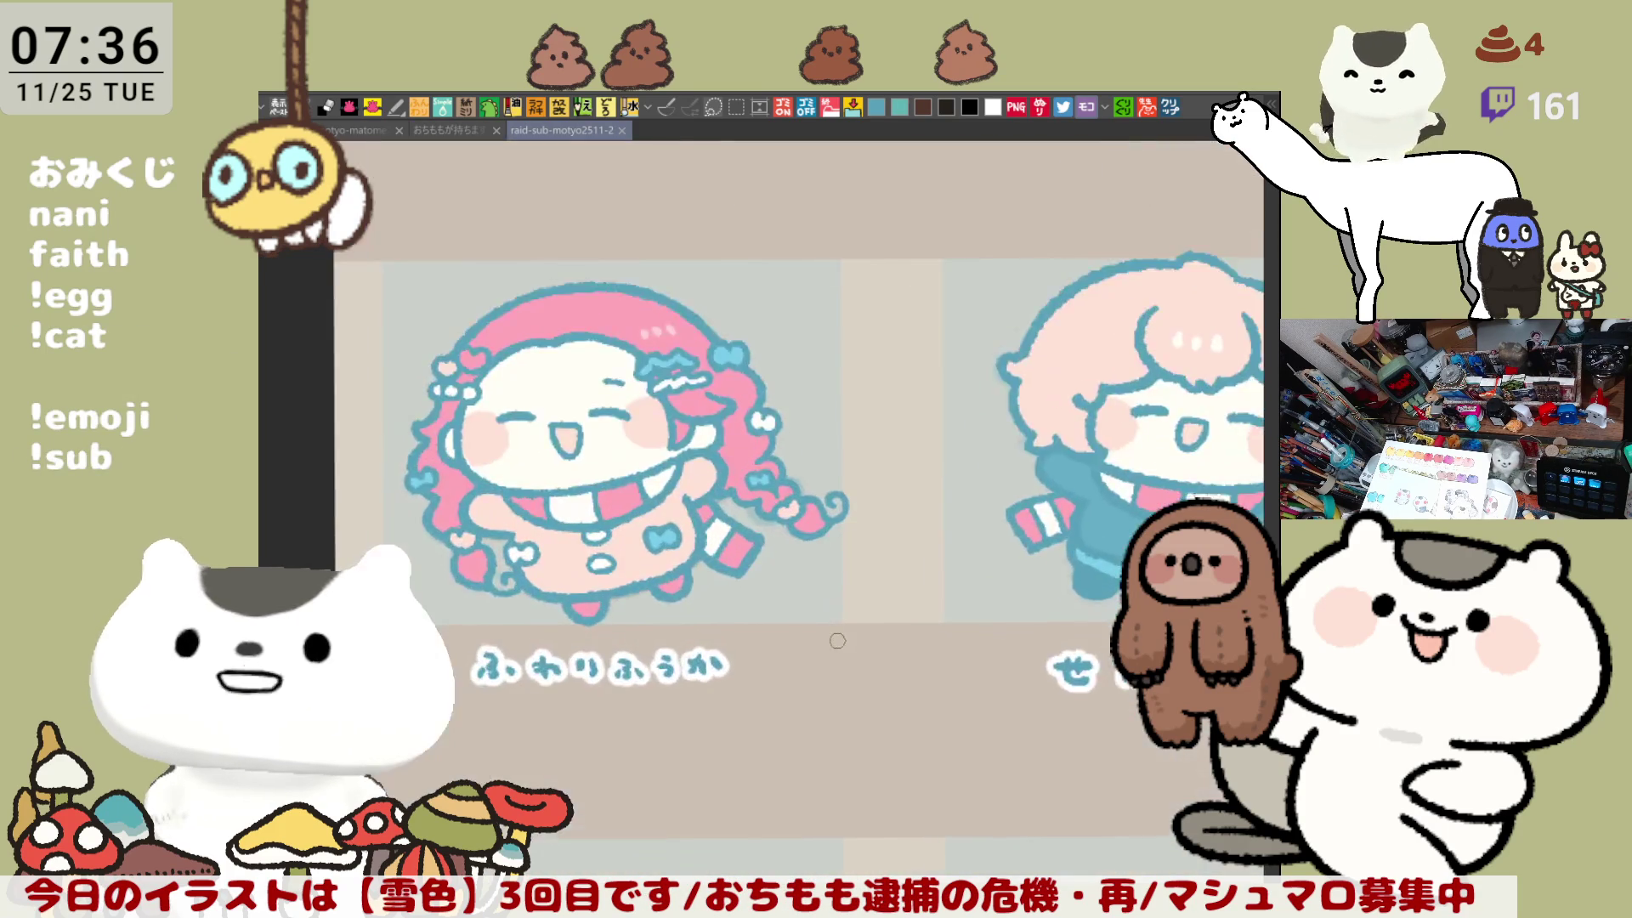
pyautogui.scroll(2, 837, 641)
pyautogui.scroll(-2, 892, 641)
pyautogui.scroll(-2, 893, 641)
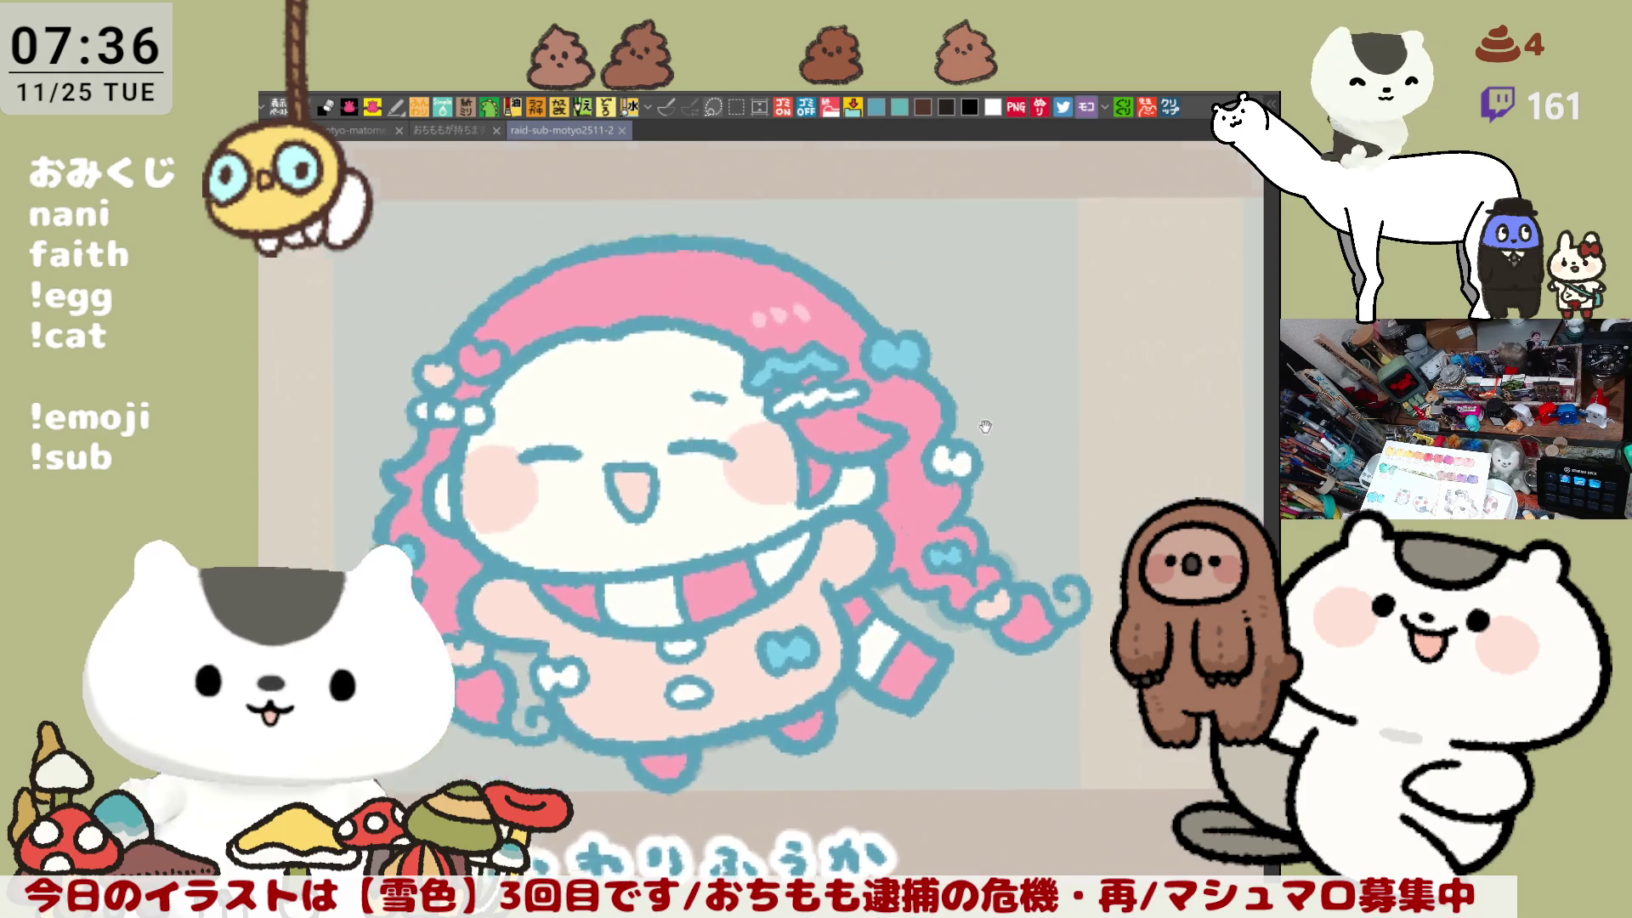
pyautogui.scroll(3, 978, 184)
pyautogui.moveTo(1009, 281); pyautogui.dragTo(1001, 390)
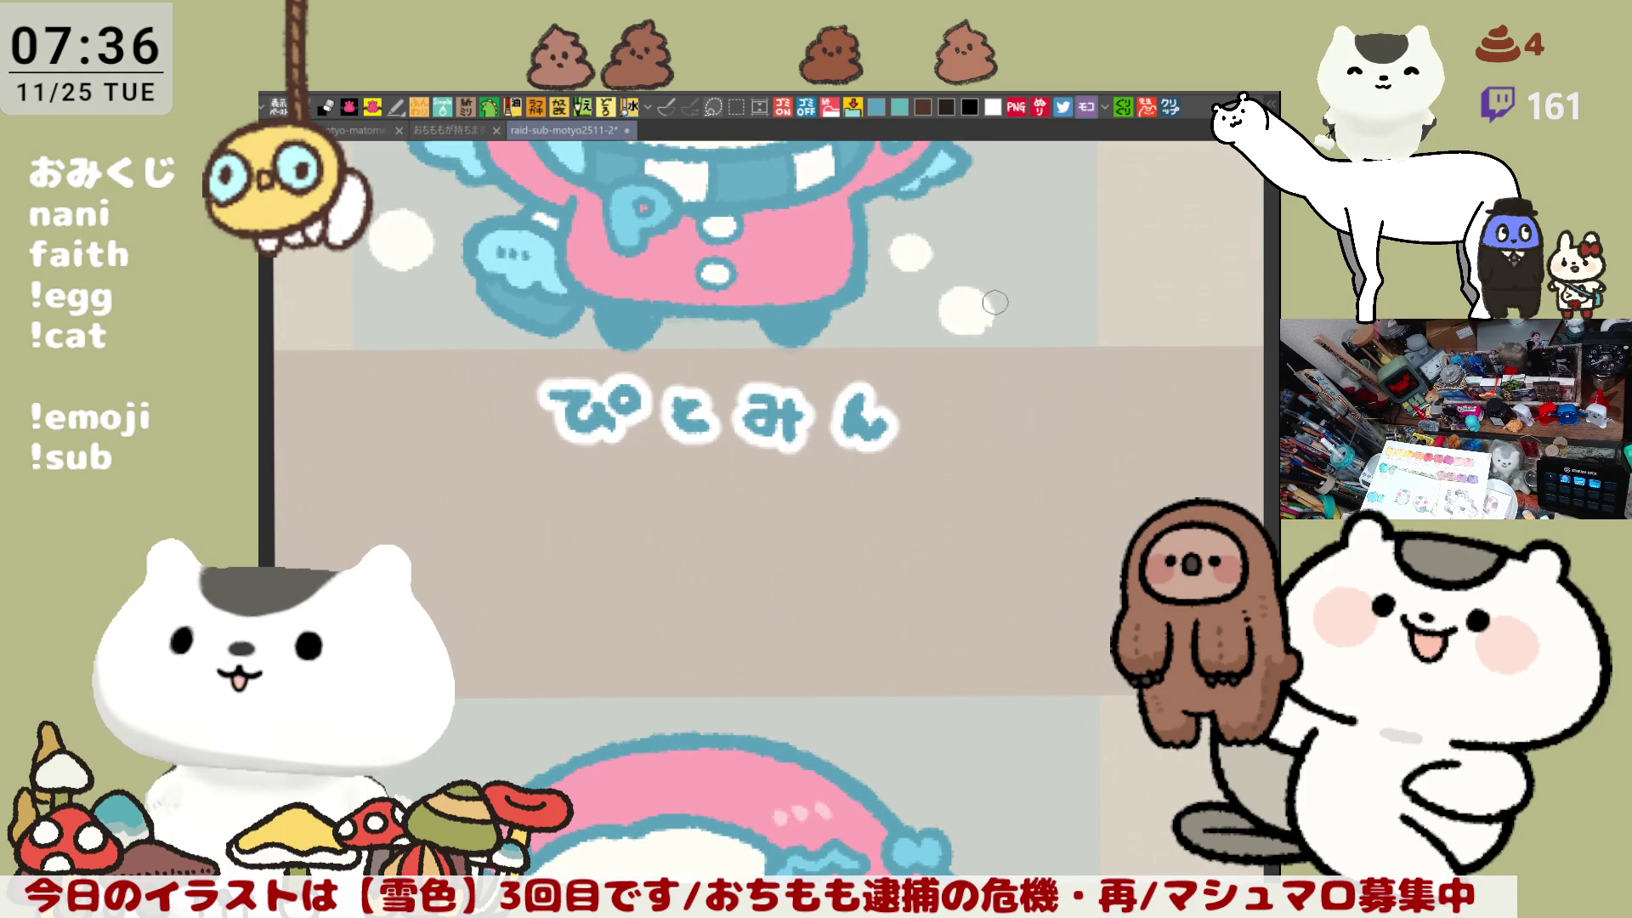
pyautogui.scroll(-10, 948, 386)
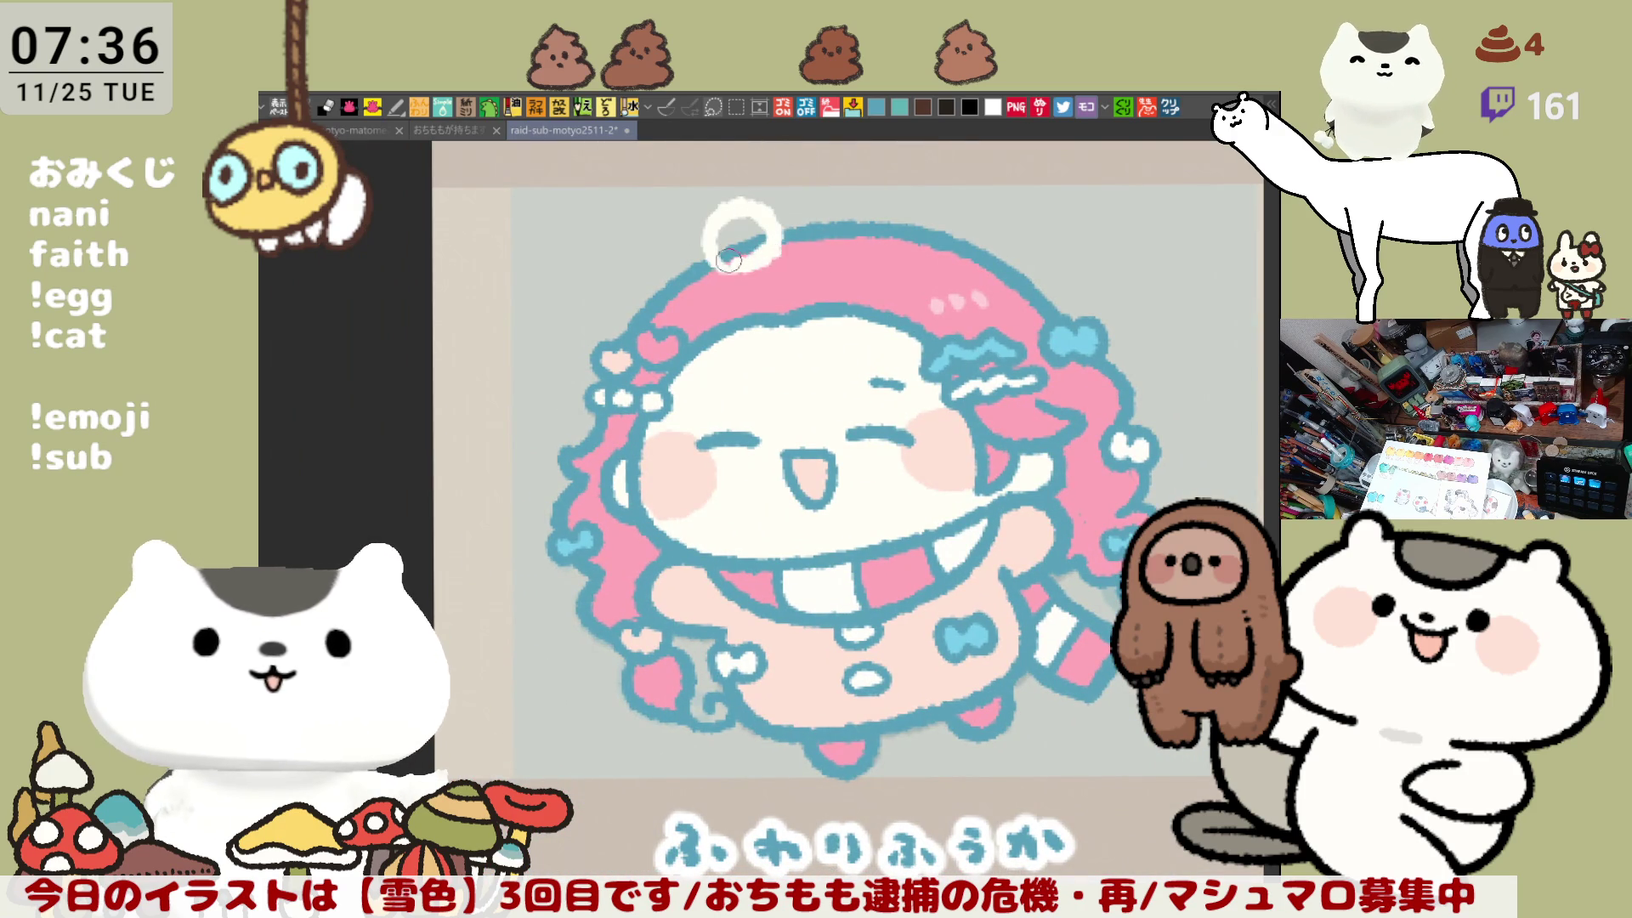
# Step: Paint a white ring on top of her head and fill it into a solid snowball
pyautogui.moveTo(750, 250); pyautogui.dragTo(727, 235)
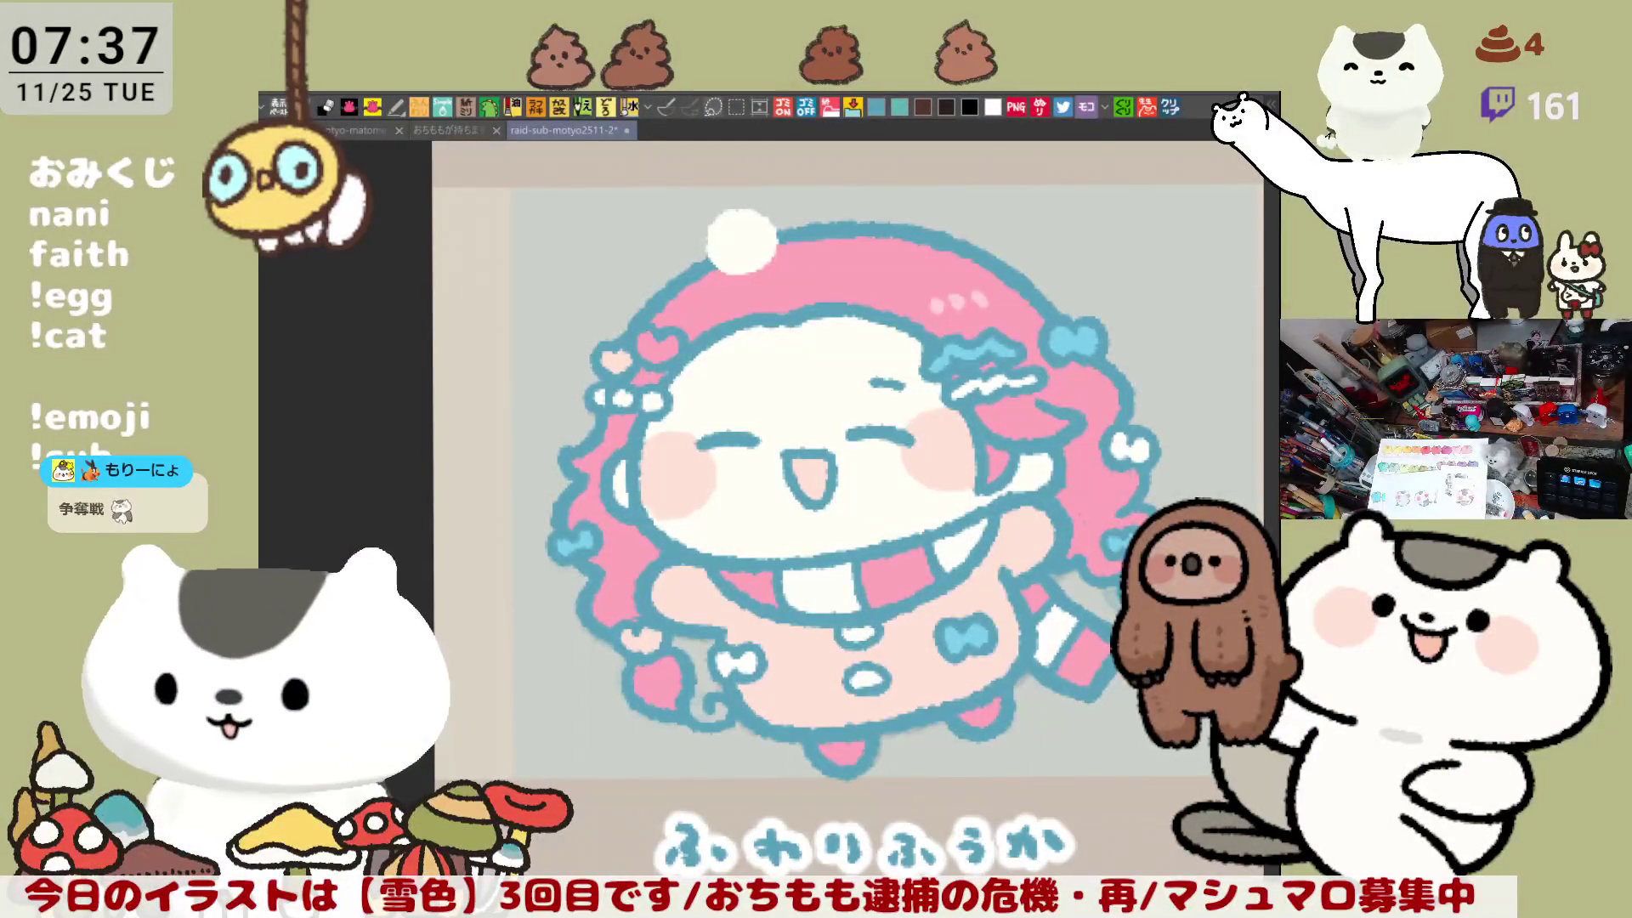
pyautogui.moveTo(848, 369); pyautogui.dragTo(797, 442)
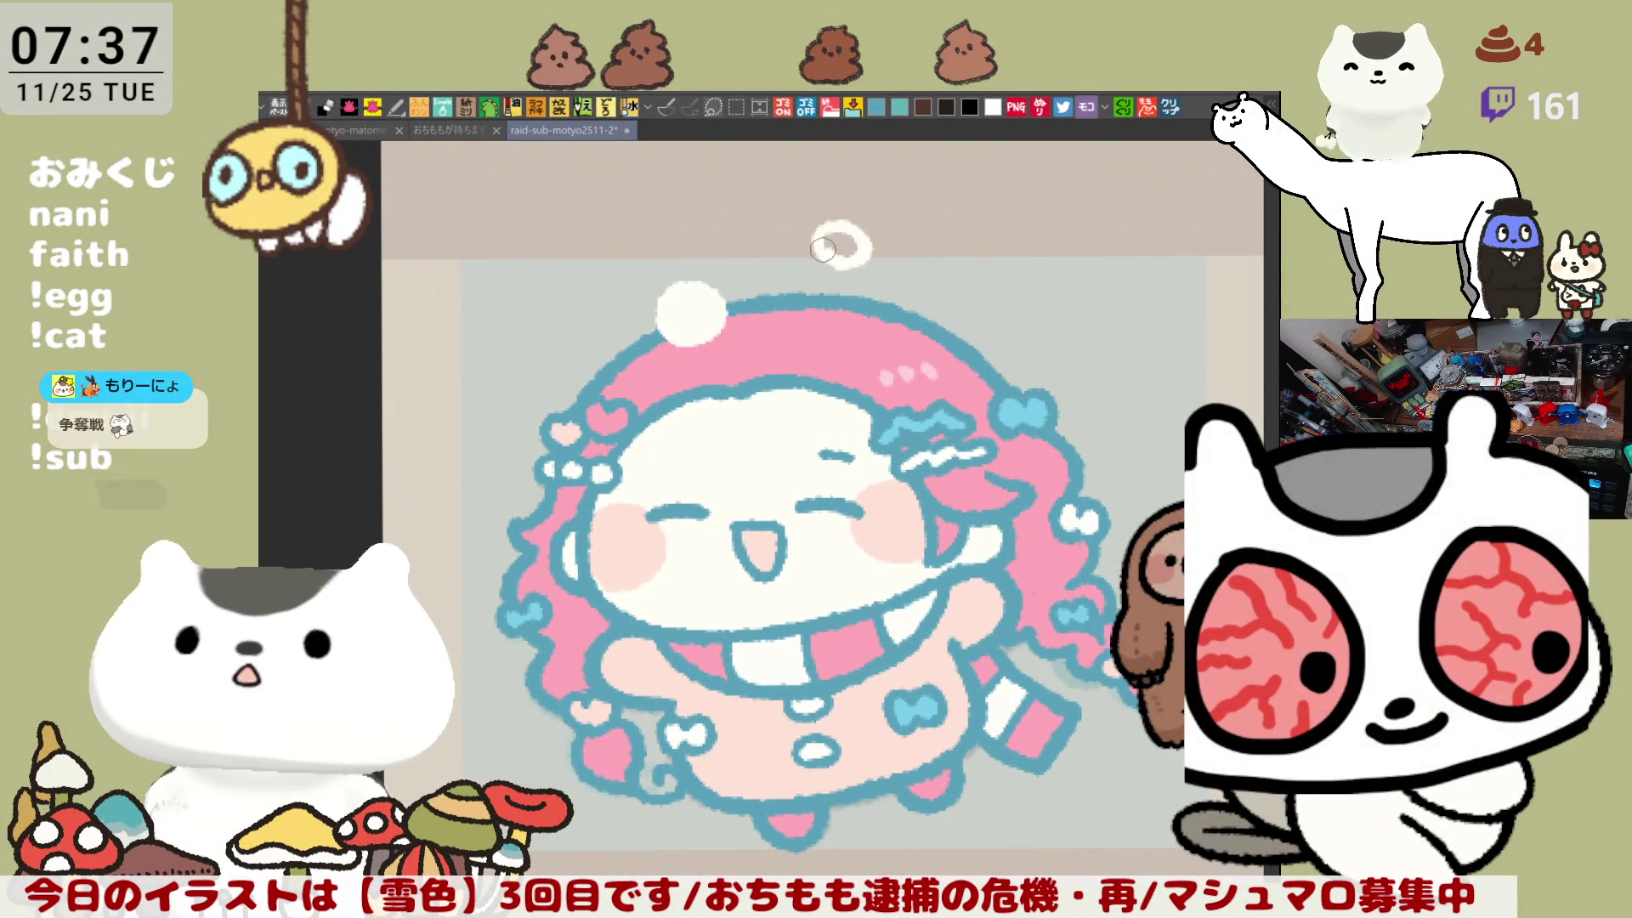
pyautogui.moveTo(823, 249); pyautogui.dragTo(843, 248)
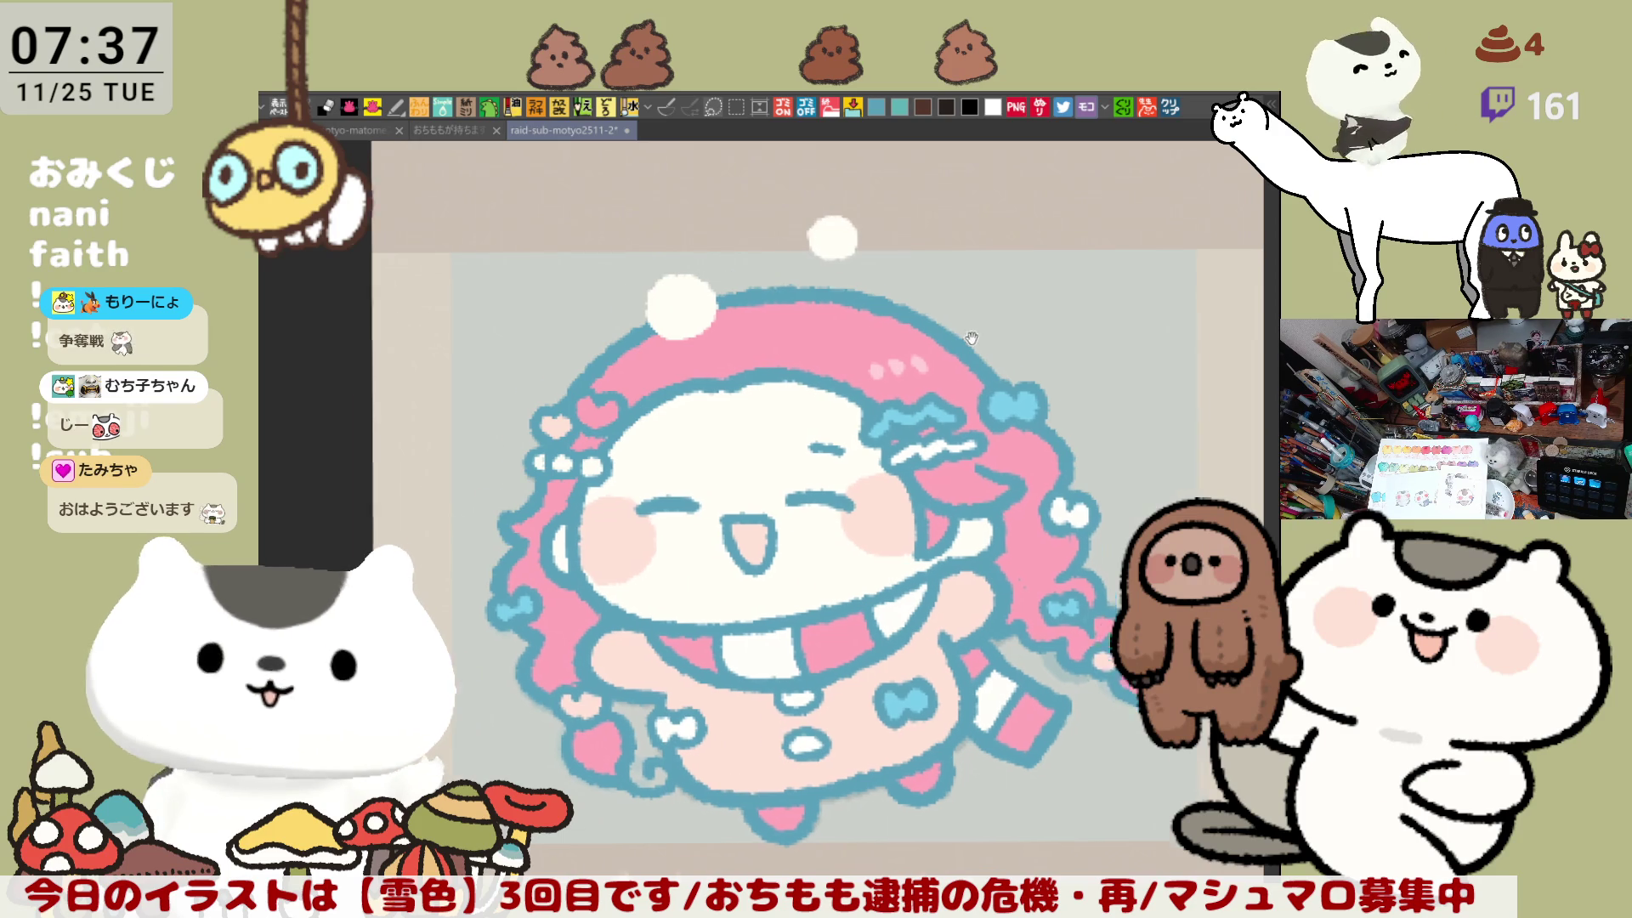
pyautogui.moveTo(840, 255); pyautogui.dragTo(758, 193)
# Step: Add a white snow blob at top right, undoing the oversized ring and C-shaped stroke
pyautogui.moveTo(1038, 412)
pyautogui.mouseDown()
pyautogui.moveTo(1066, 430)
pyautogui.moveTo(1043, 399)
pyautogui.mouseUp()
pyautogui.hotkey('ctrl', 'z')
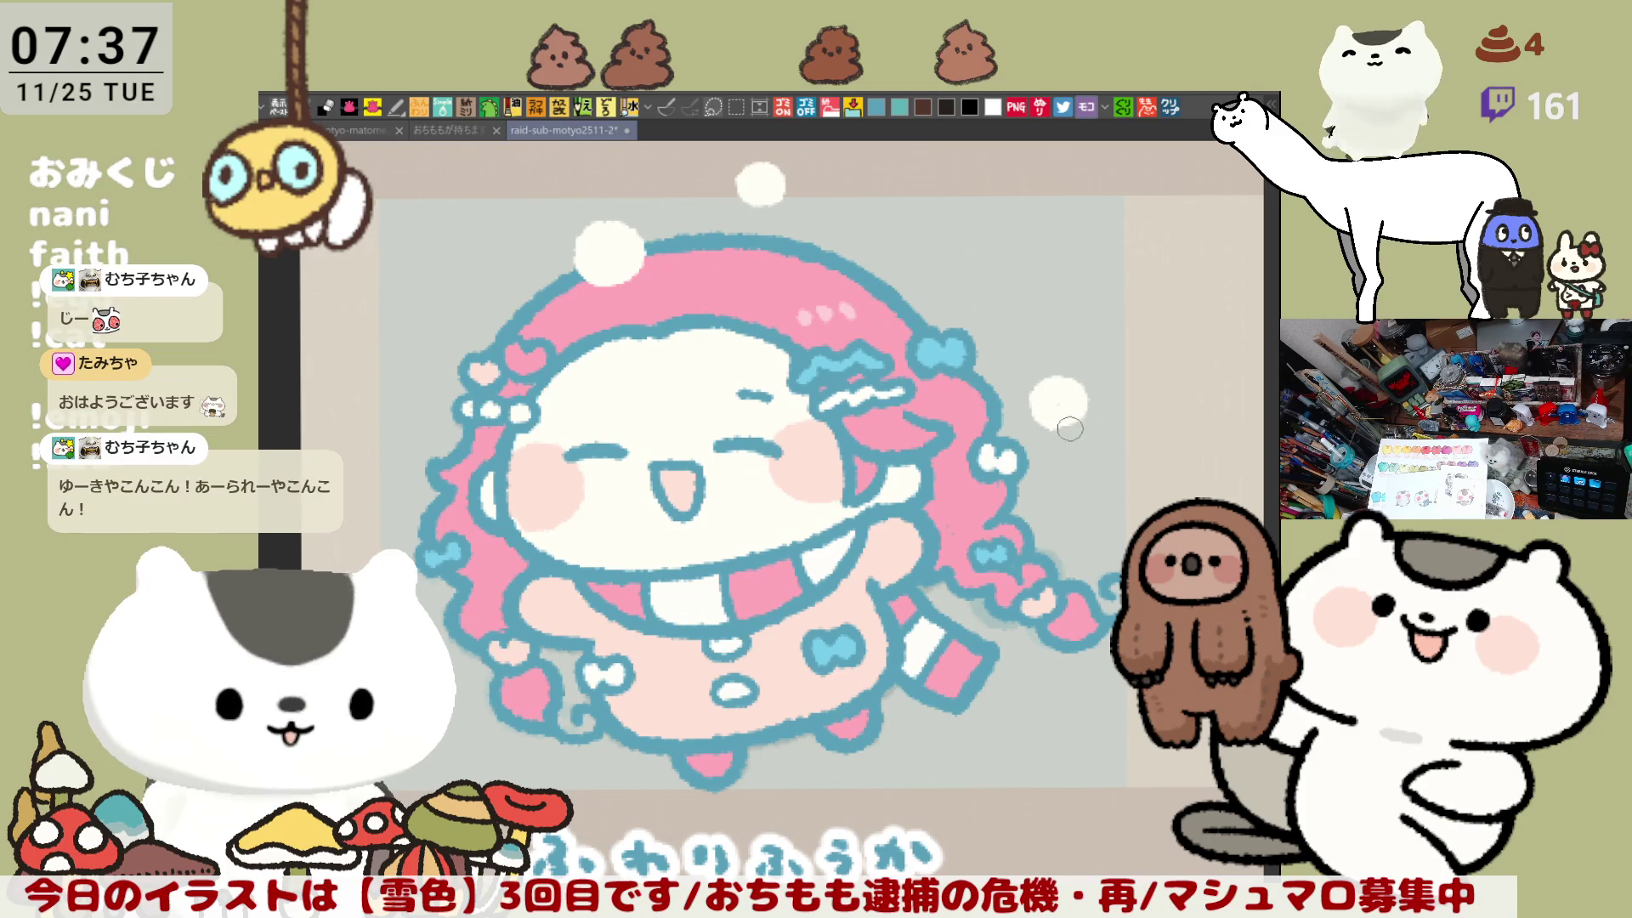
pyautogui.moveTo(1075, 391)
pyautogui.mouseDown()
pyautogui.moveTo(1054, 418)
pyautogui.moveTo(1066, 379)
pyautogui.mouseUp()
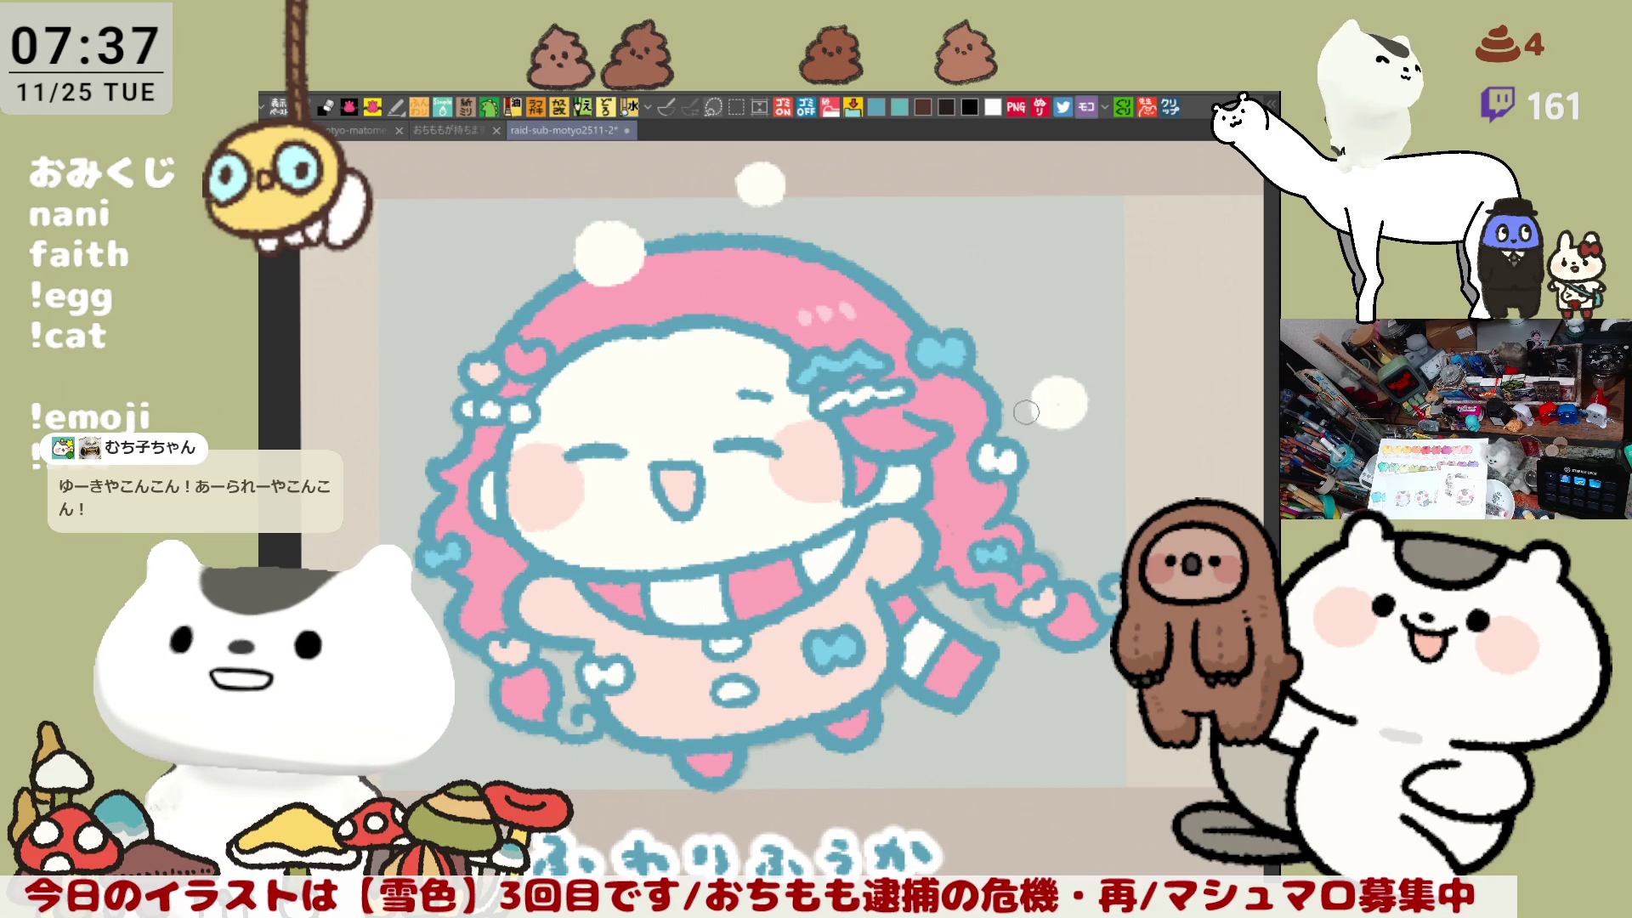
pyautogui.moveTo(1104, 527); pyautogui.dragTo(1040, 473)
pyautogui.hotkey('ctrl', 'z')
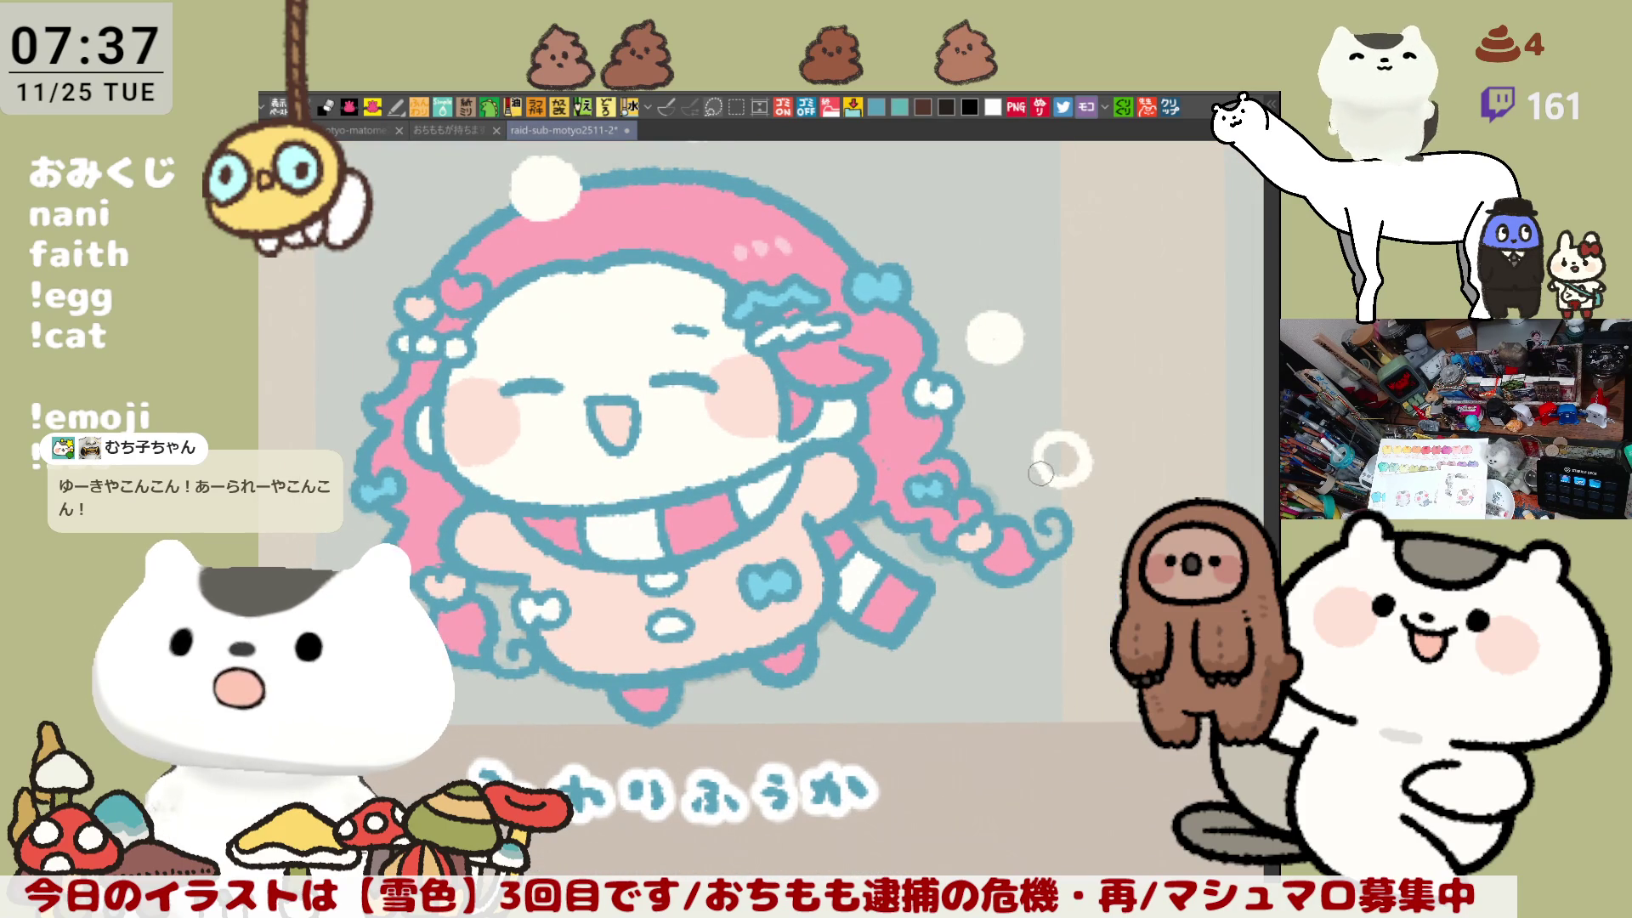
# Step: Dab white snow dots left of the pink hair and right of the ふわりふうか chibi
pyautogui.moveTo(570, 291)
pyautogui.mouseDown()
pyautogui.moveTo(669, 364)
pyautogui.moveTo(614, 232)
pyautogui.mouseUp()
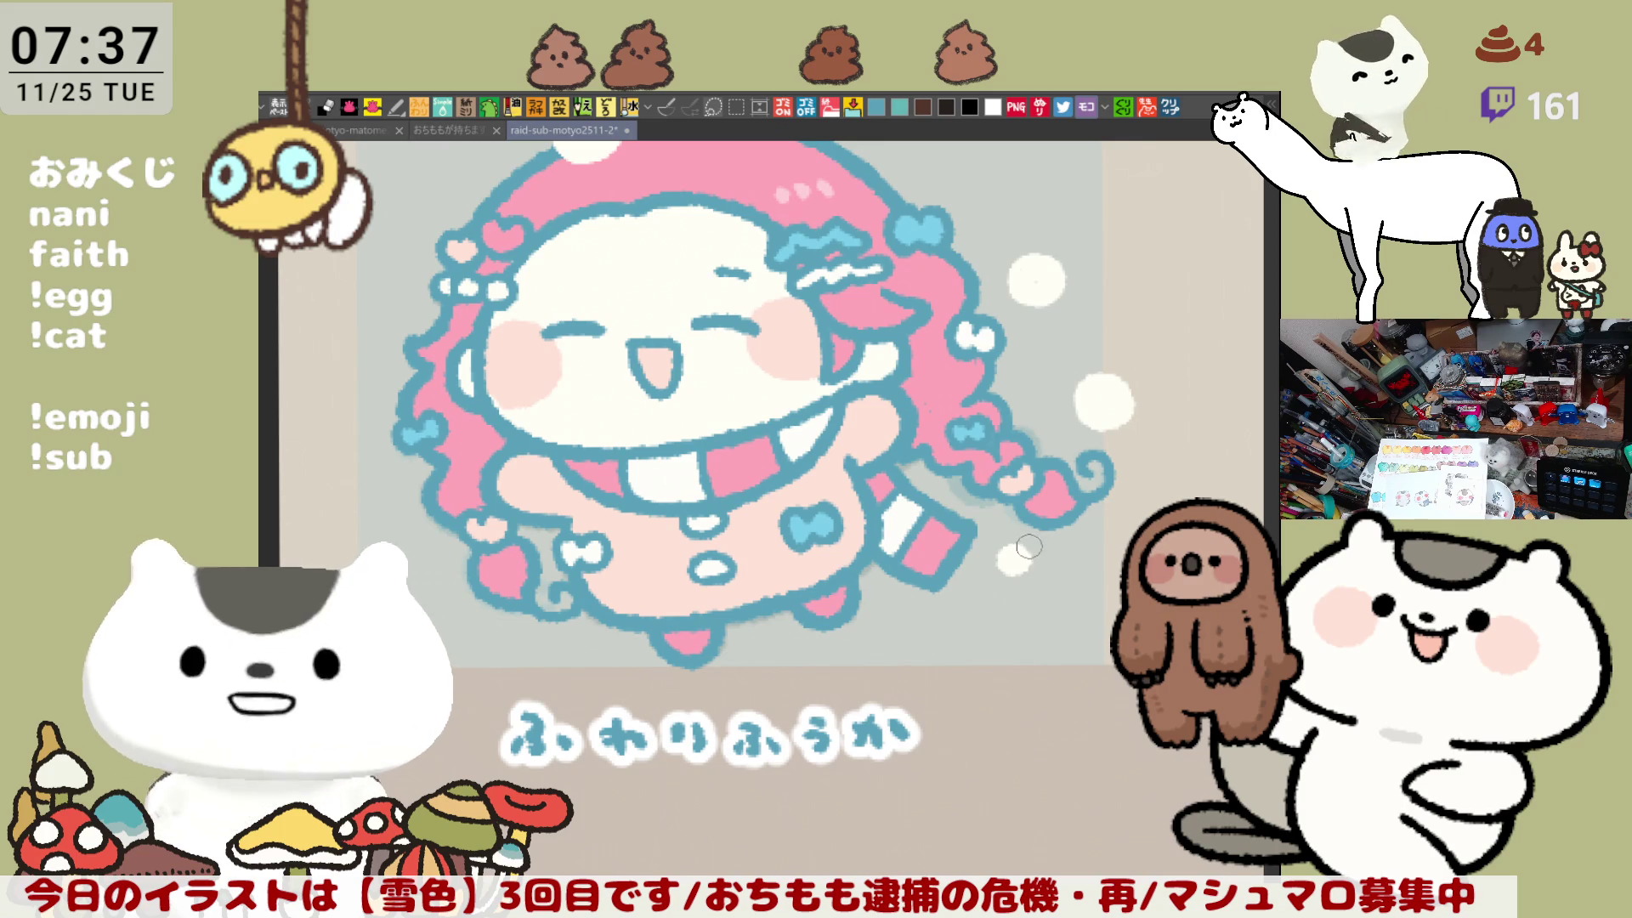
pyautogui.moveTo(1002, 521)
pyautogui.mouseDown()
pyautogui.moveTo(992, 604)
pyautogui.moveTo(1154, 501)
pyautogui.mouseUp()
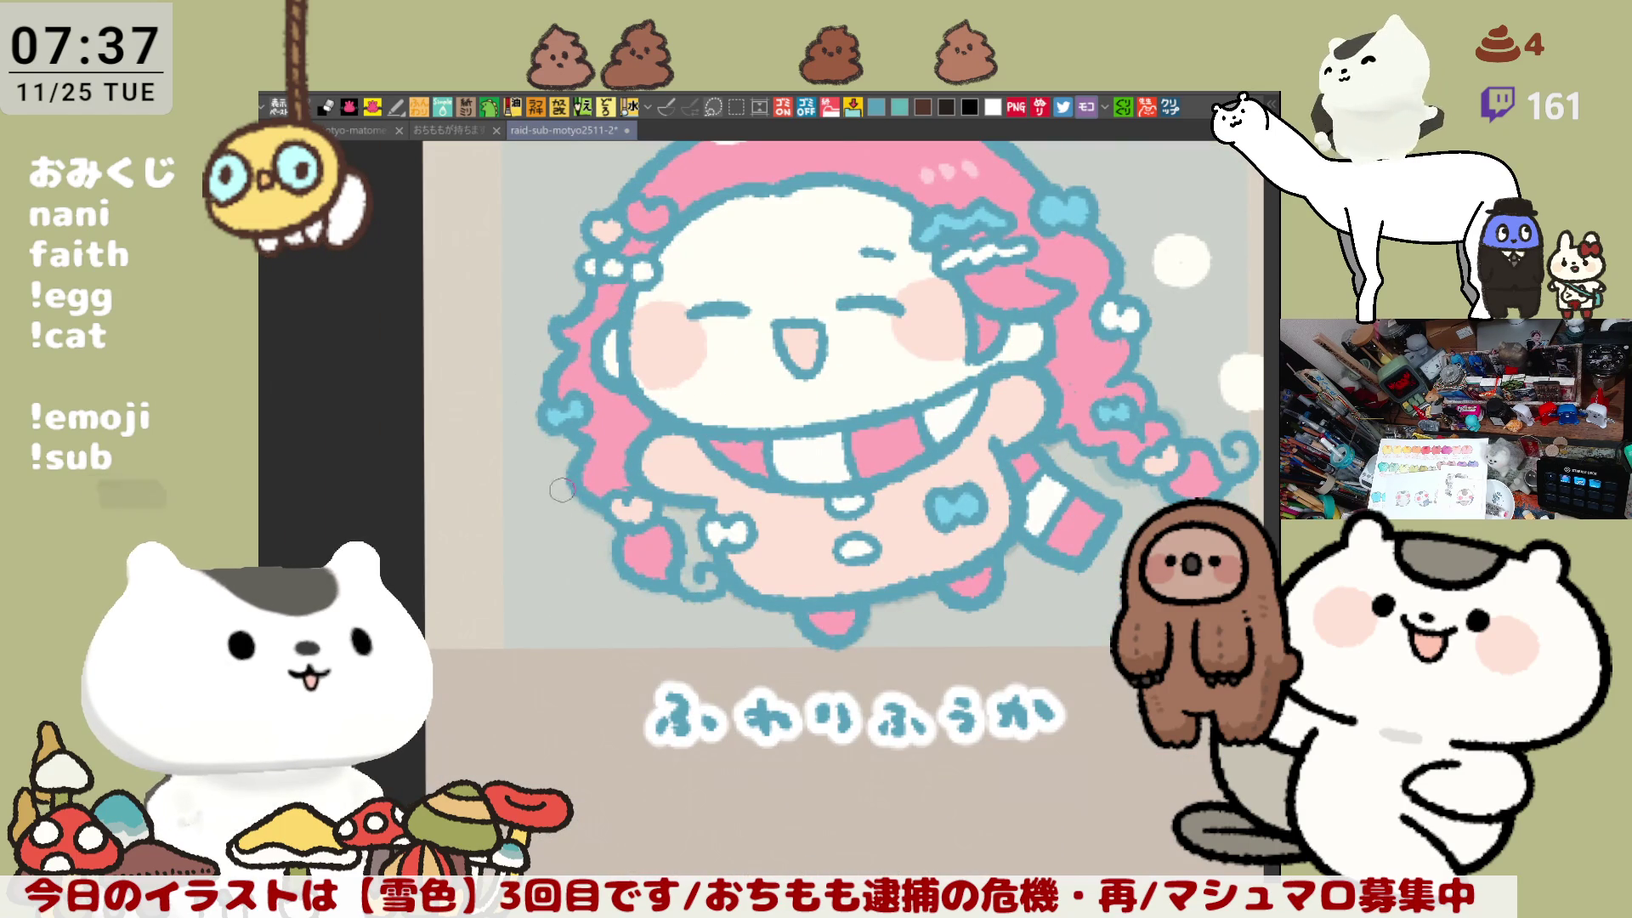
pyautogui.moveTo(537, 535); pyautogui.dragTo(525, 548)
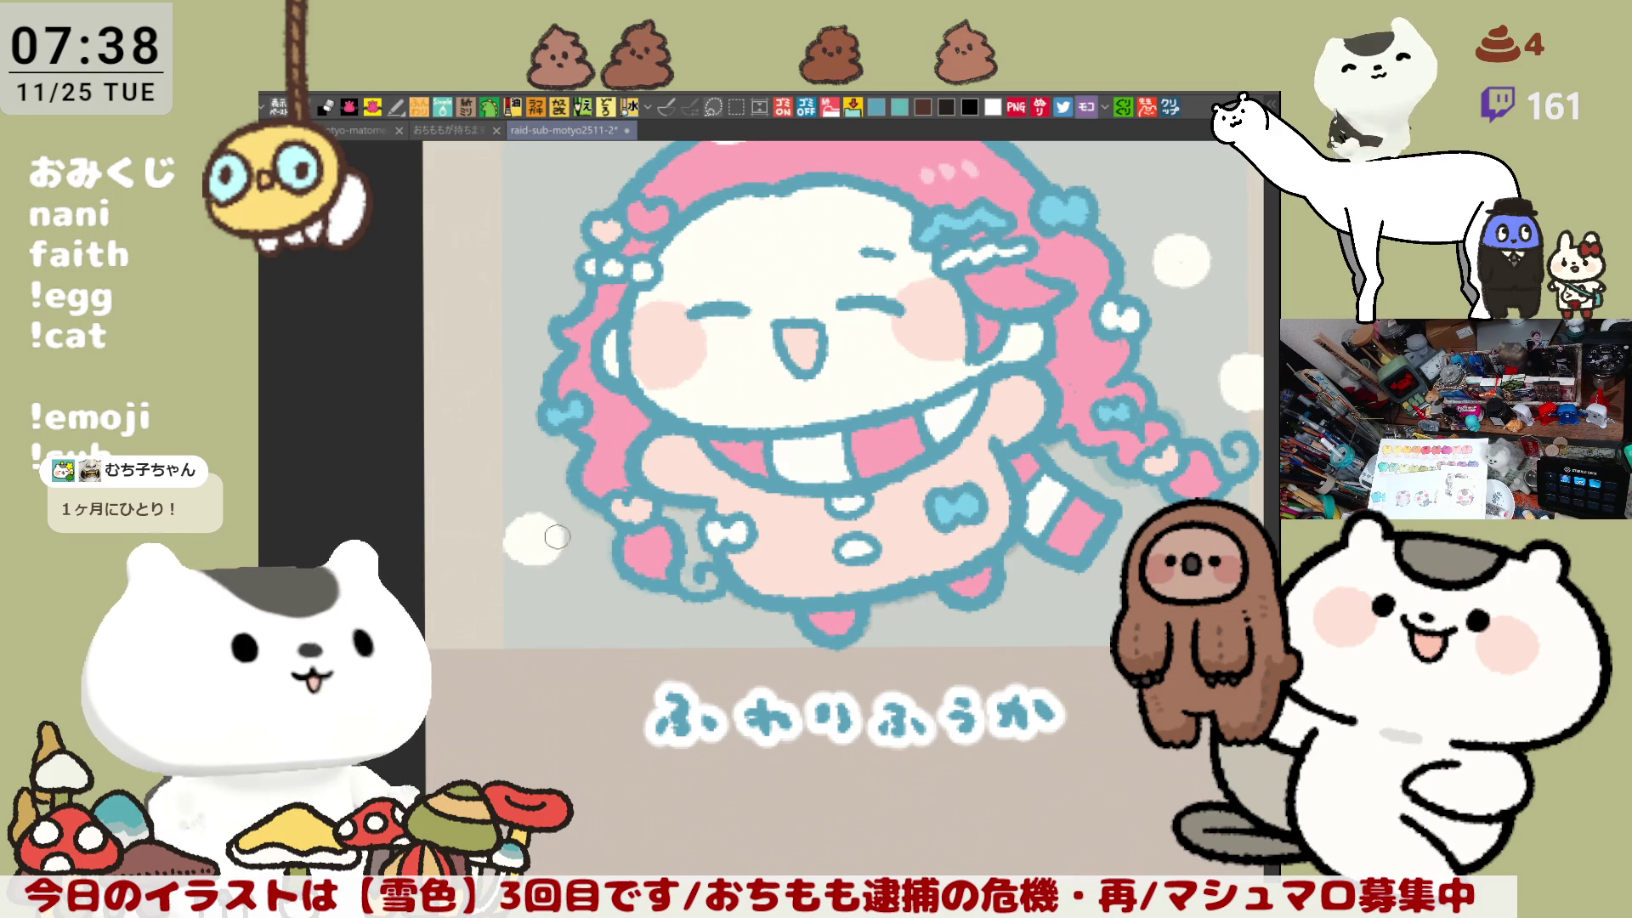
pyautogui.scroll(3, 765, 425)
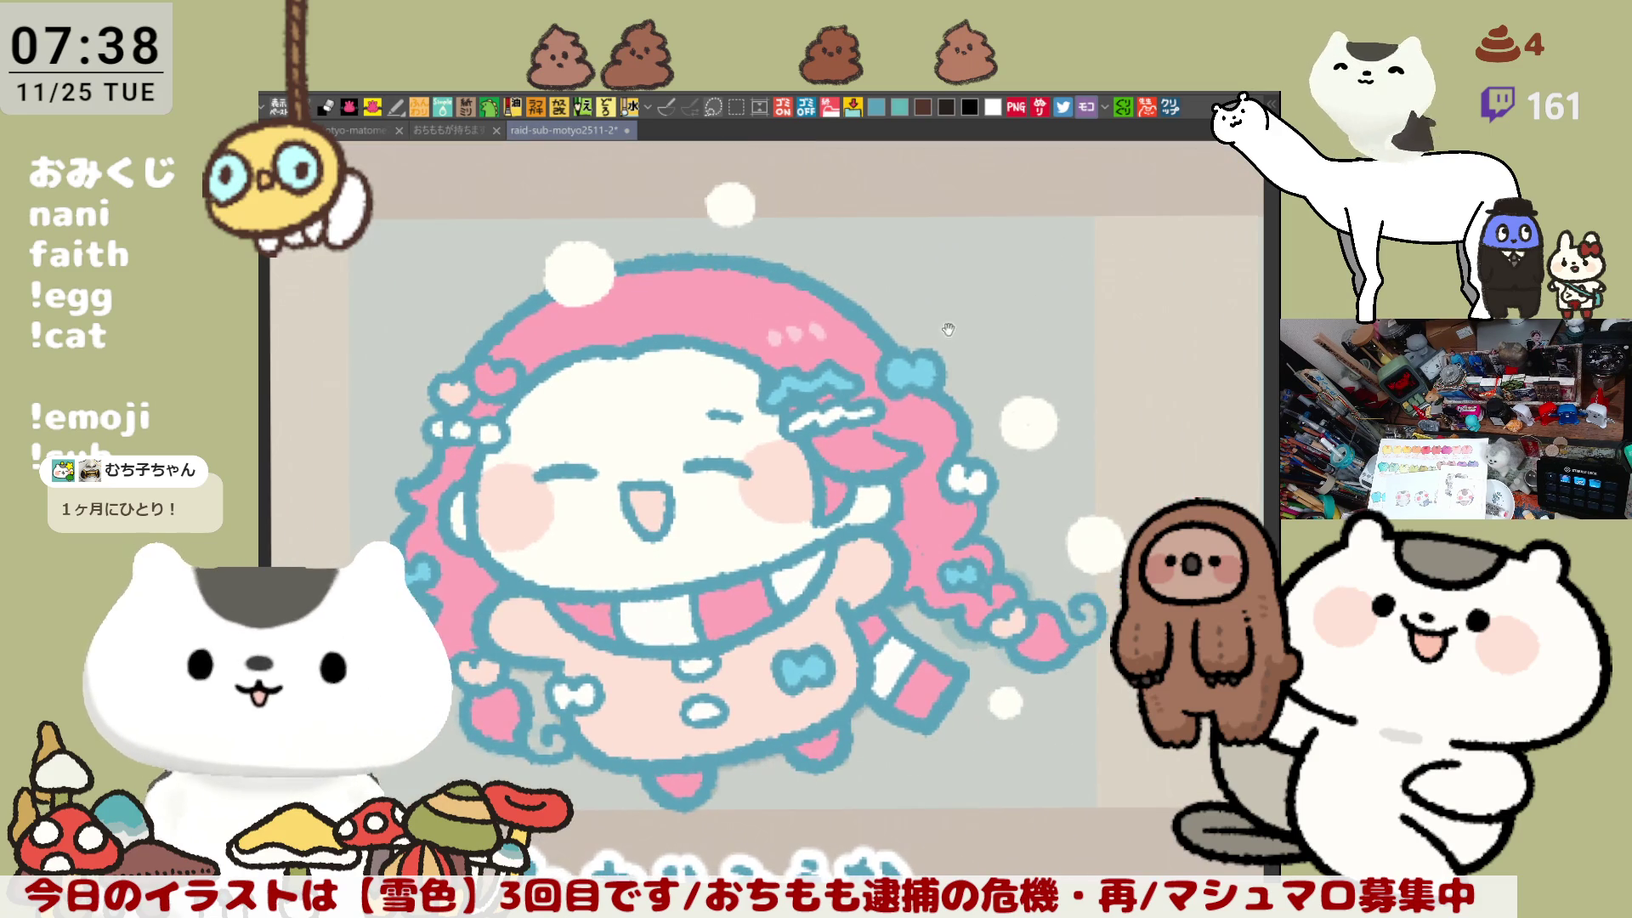
pyautogui.click(1017, 351)
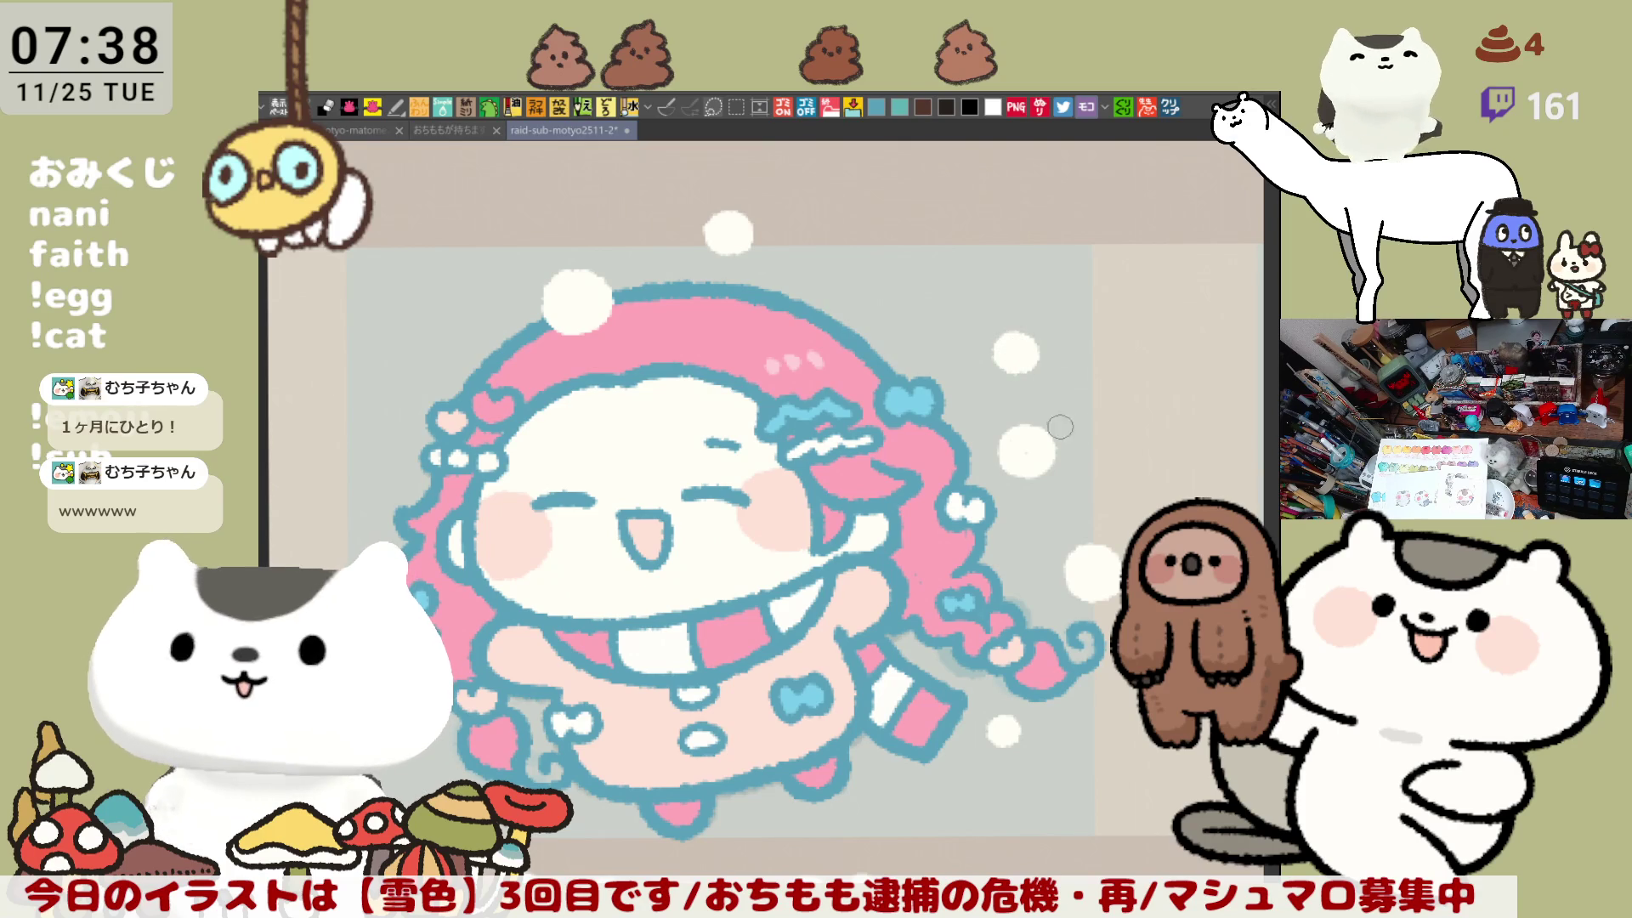
pyautogui.scroll(-1, 1043, 507)
pyautogui.scroll(-1, 1042, 506)
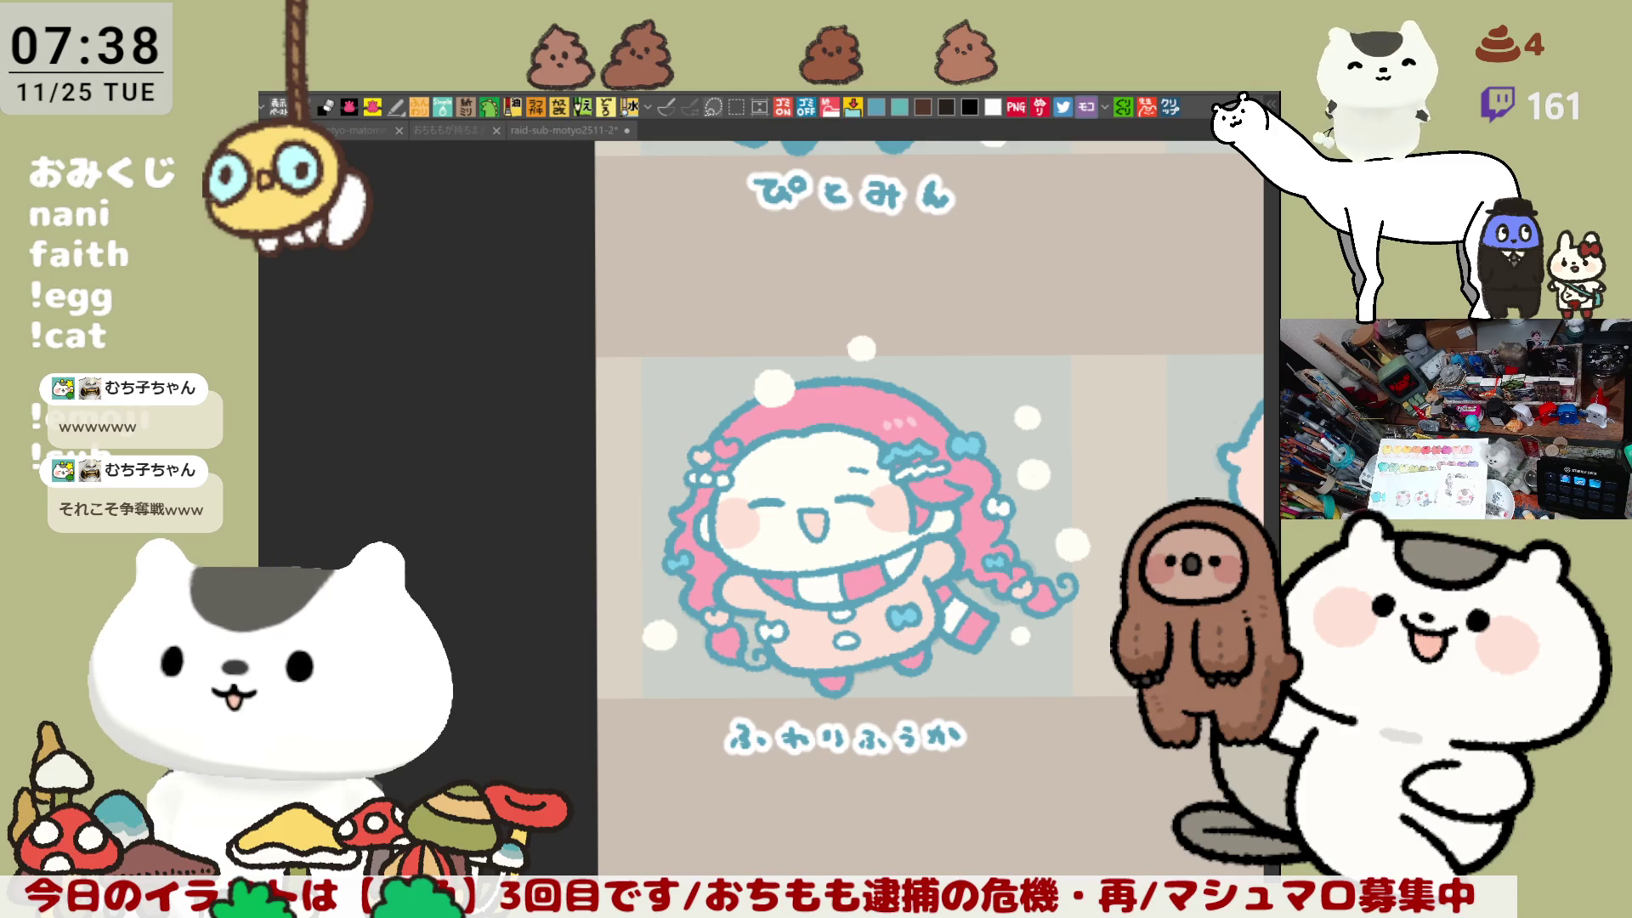
# Step: Fill the white rings above ふわりふうか into solid snow bubbles, undoing misplaced rings
pyautogui.moveTo(966, 689); pyautogui.dragTo(876, 329)
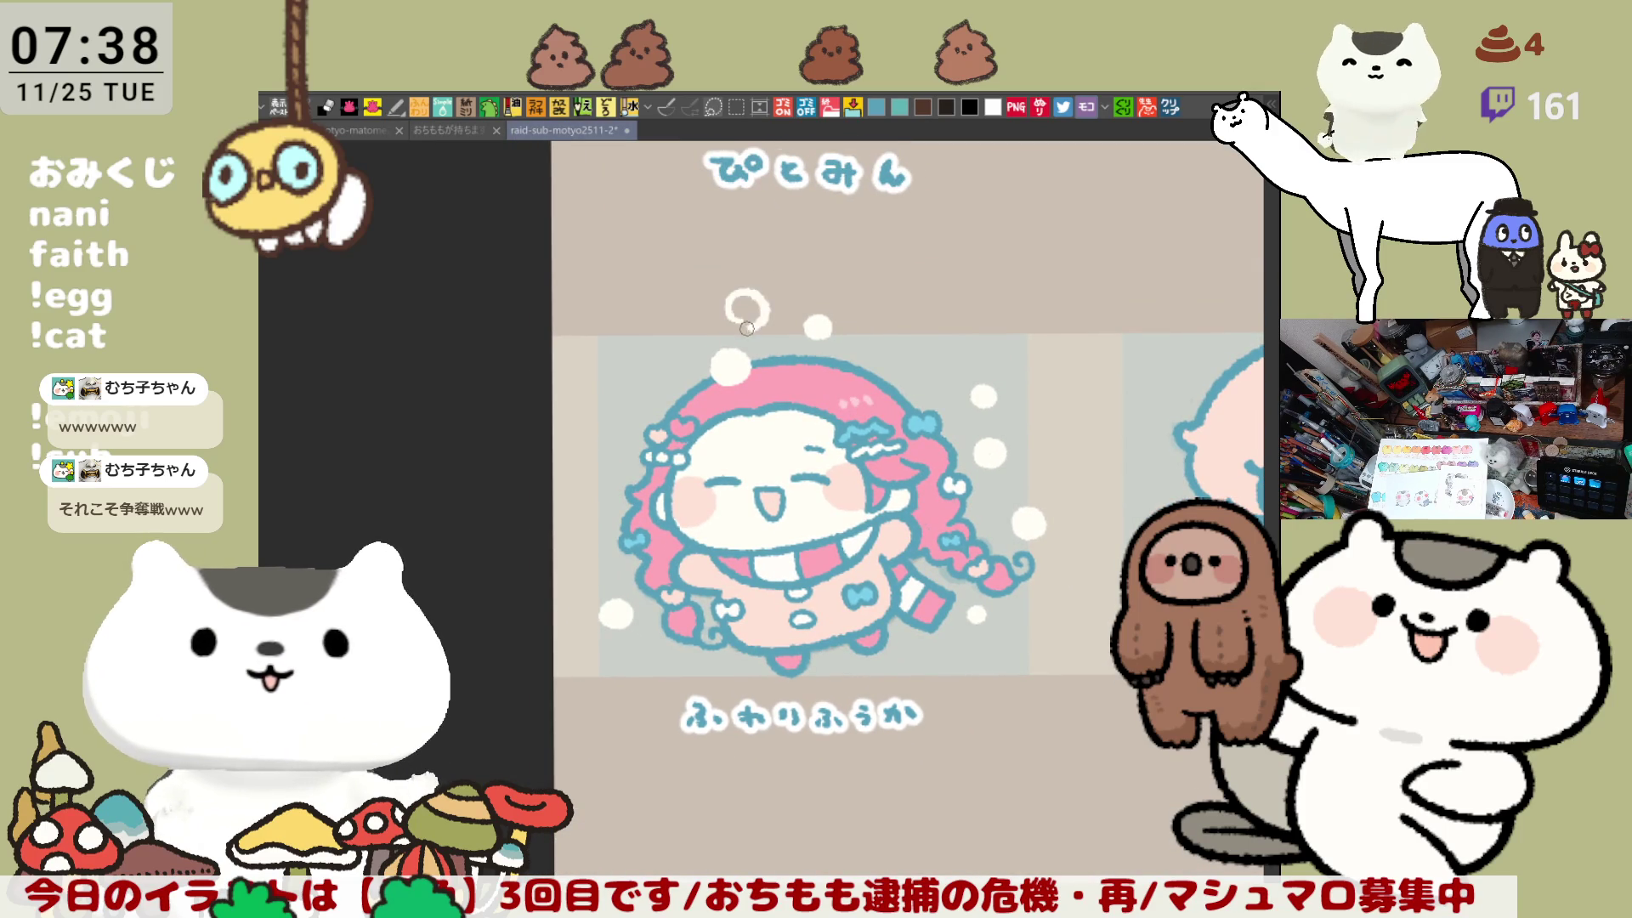
pyautogui.hotkey('ctrl', 'z')
pyautogui.hotkey('ctrl', 'z')
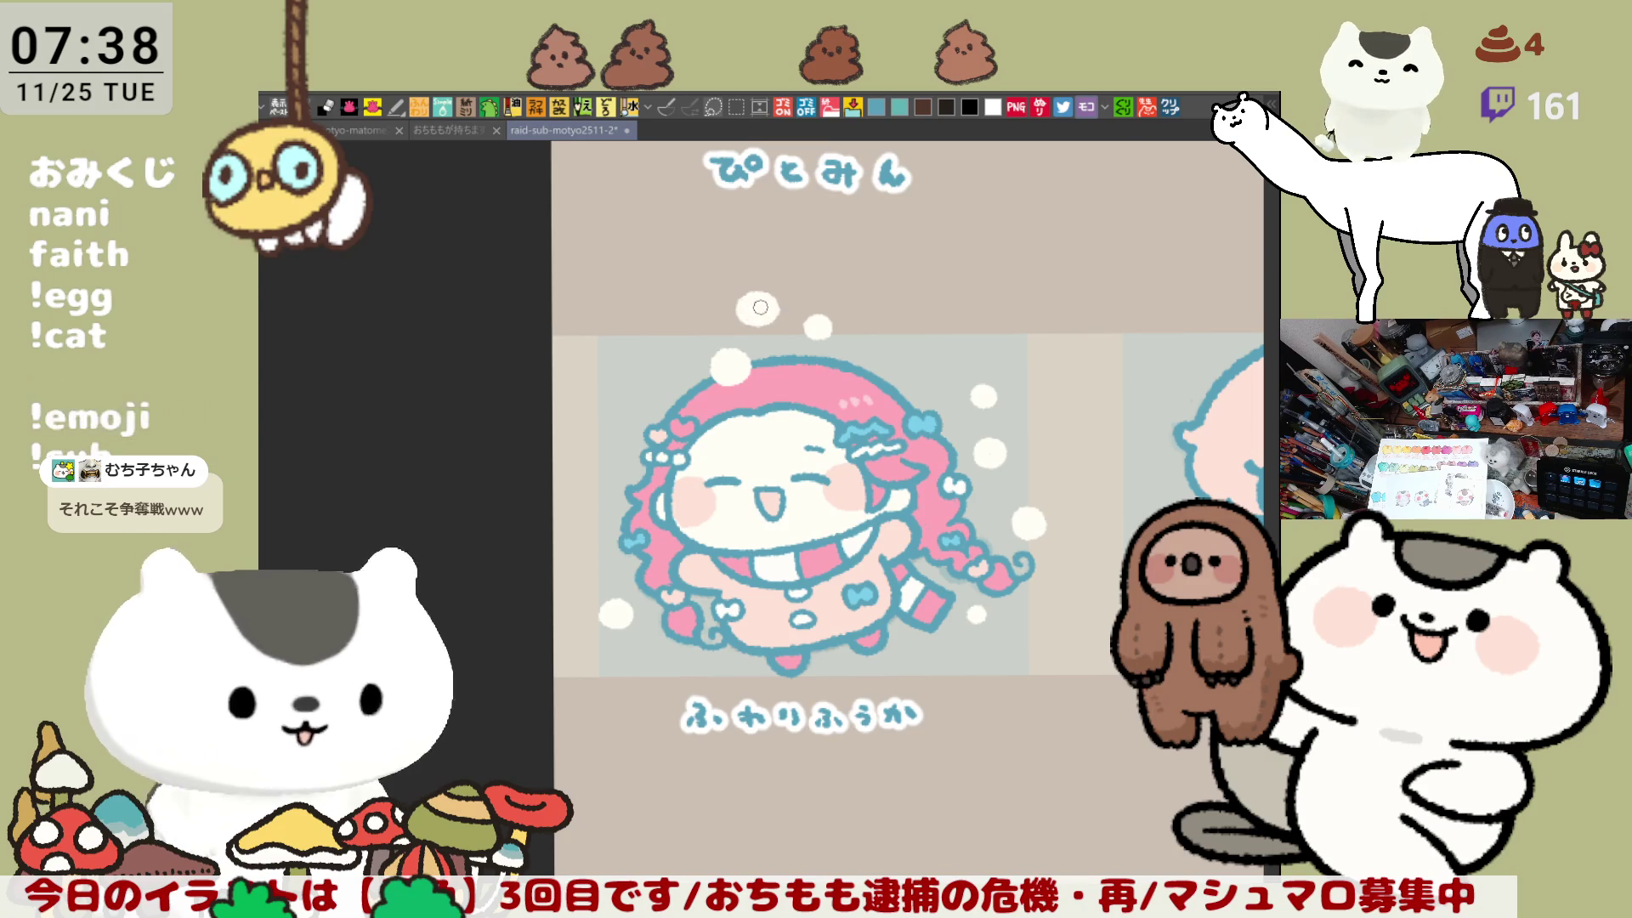
pyautogui.moveTo(1143, 545)
pyautogui.mouseDown()
pyautogui.moveTo(918, 440)
pyautogui.moveTo(850, 460)
pyautogui.mouseUp()
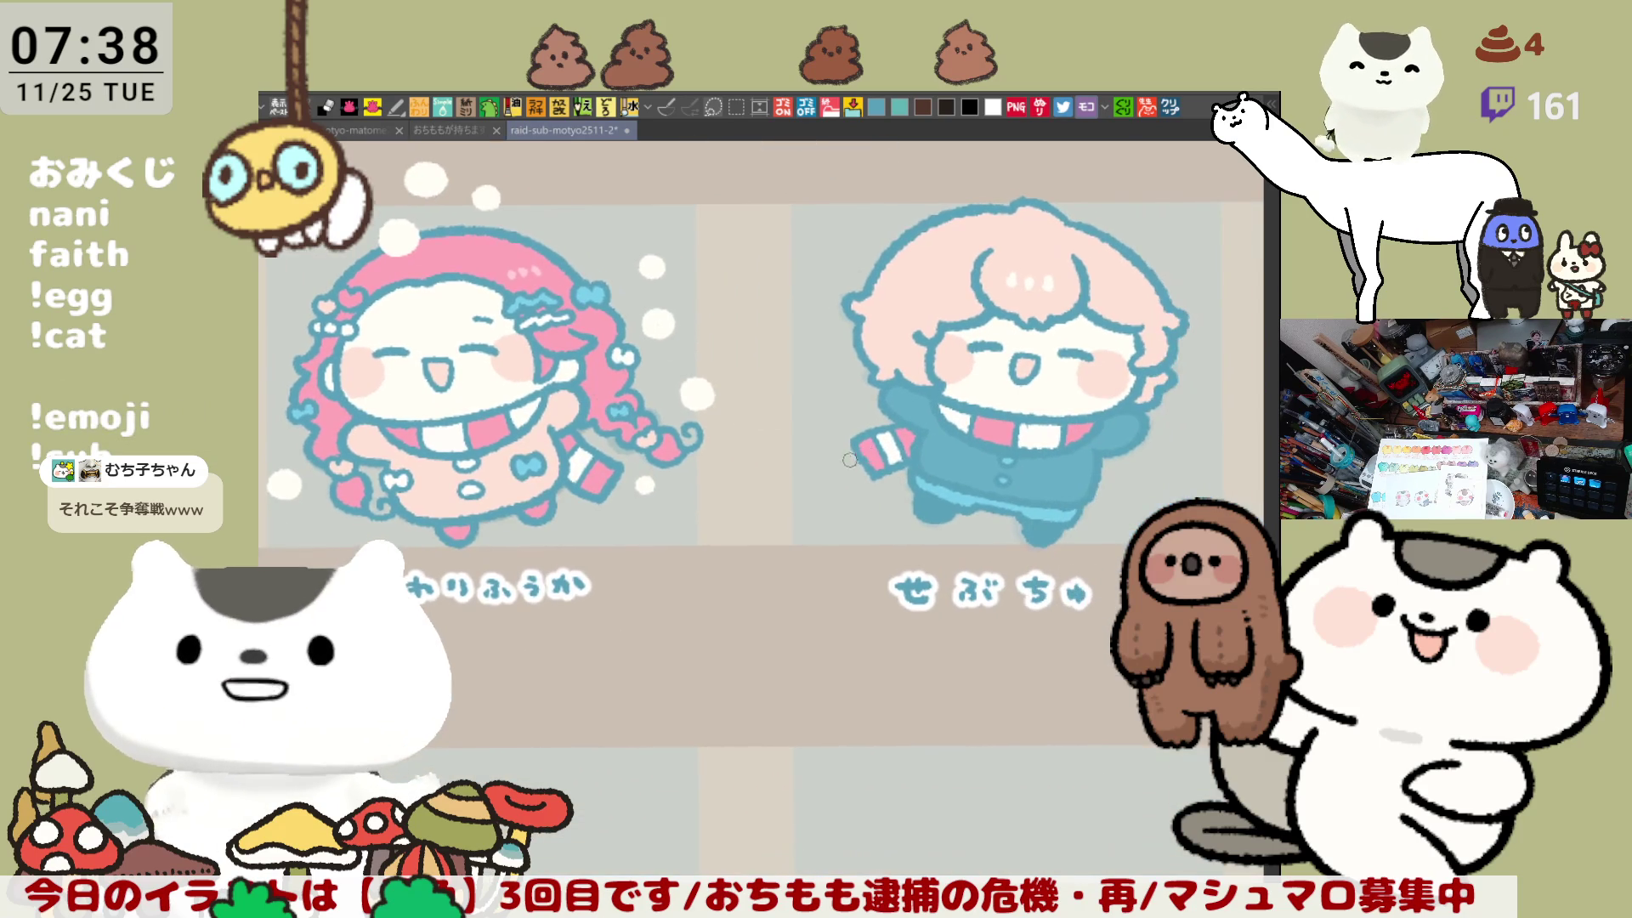
pyautogui.hotkey('ctrl', 'z')
pyautogui.moveTo(848, 393); pyautogui.dragTo(842, 415)
pyautogui.hotkey('ctrl', 'z')
pyautogui.moveTo(859, 493)
pyautogui.mouseDown()
pyautogui.moveTo(828, 423)
pyautogui.moveTo(832, 451)
pyautogui.moveTo(849, 450)
pyautogui.moveTo(841, 433)
pyautogui.moveTo(666, 549)
pyautogui.mouseUp()
pyautogui.hotkey('ctrl', 'z')
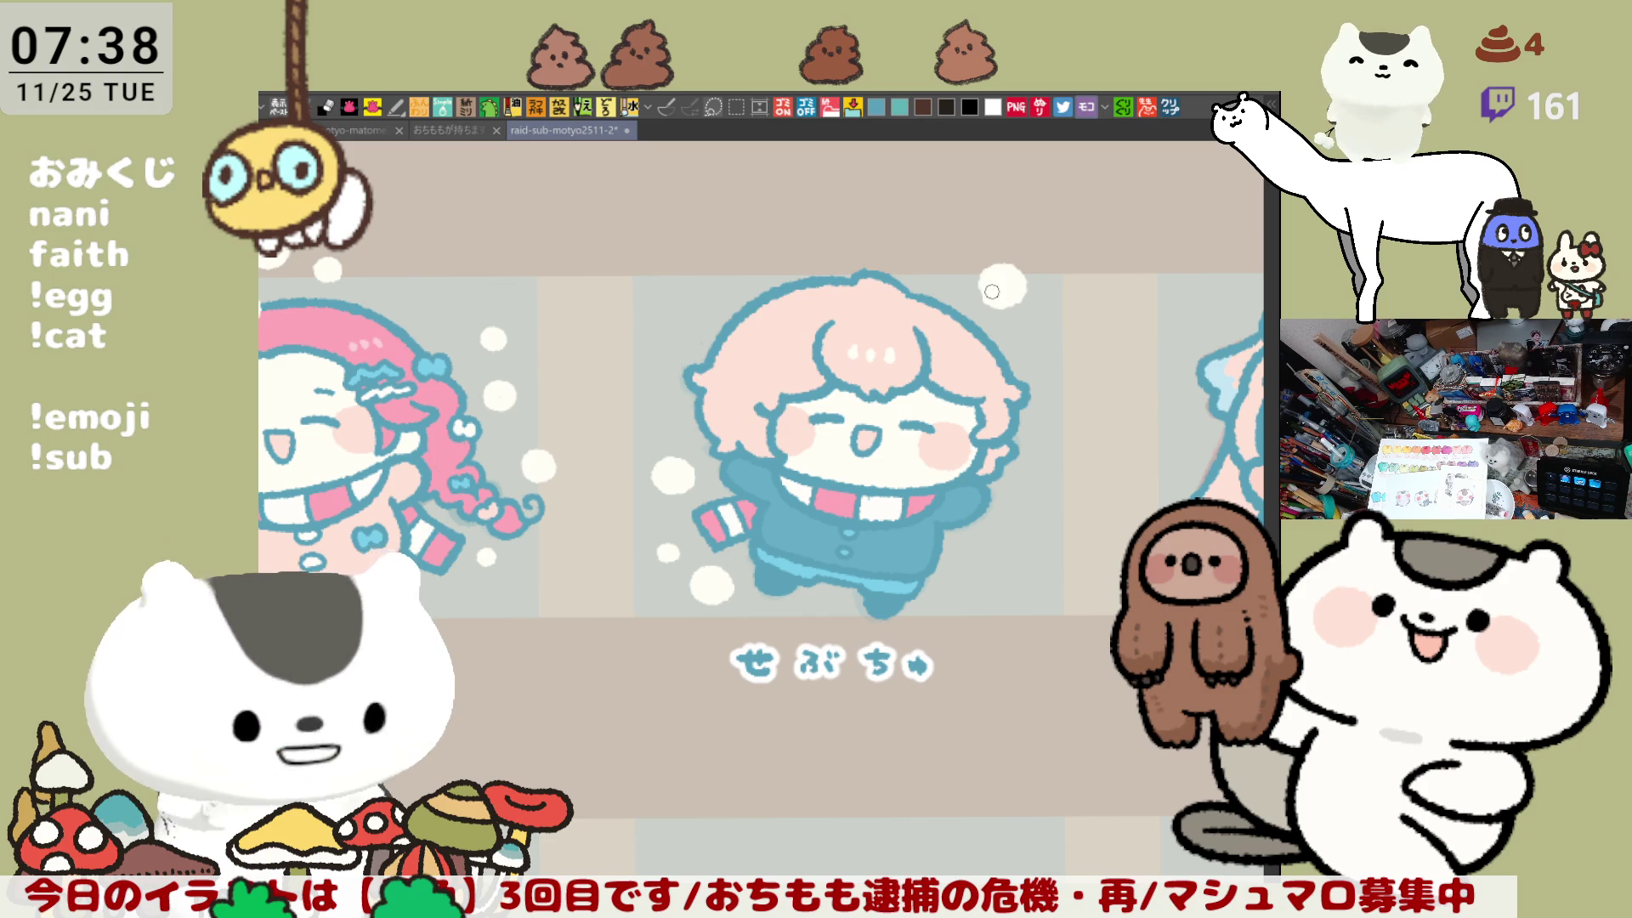
pyautogui.moveTo(990, 287); pyautogui.dragTo(1010, 289)
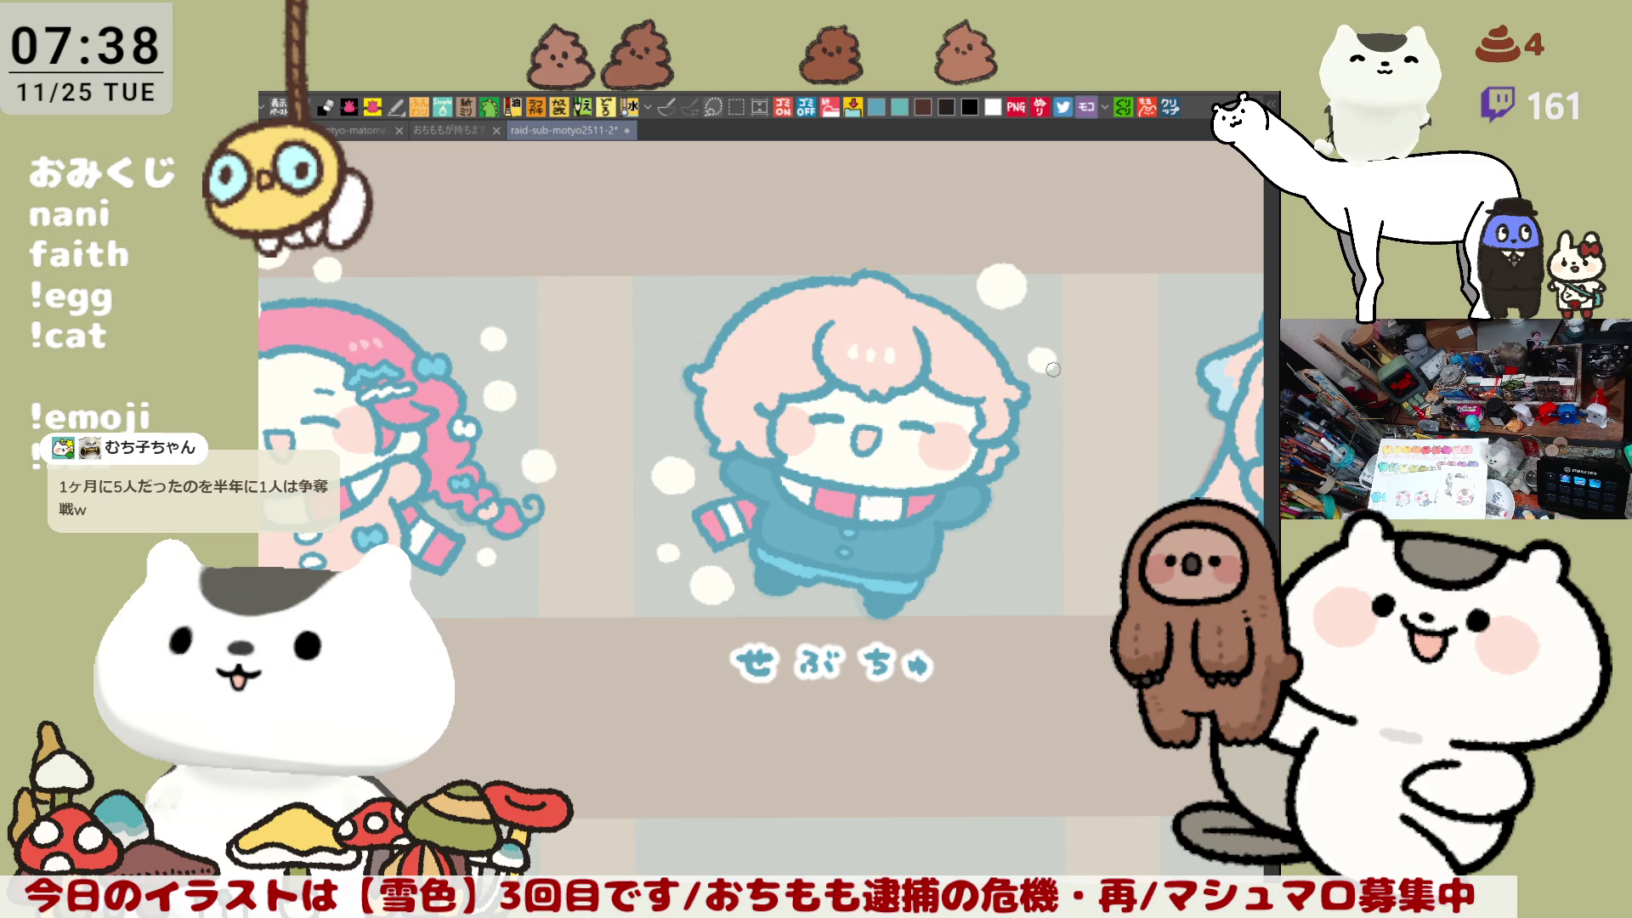
# Step: Scatter white snow rings and dots around the blue-coated せぶちゅ character
pyautogui.moveTo(1055, 494); pyautogui.dragTo(1065, 491)
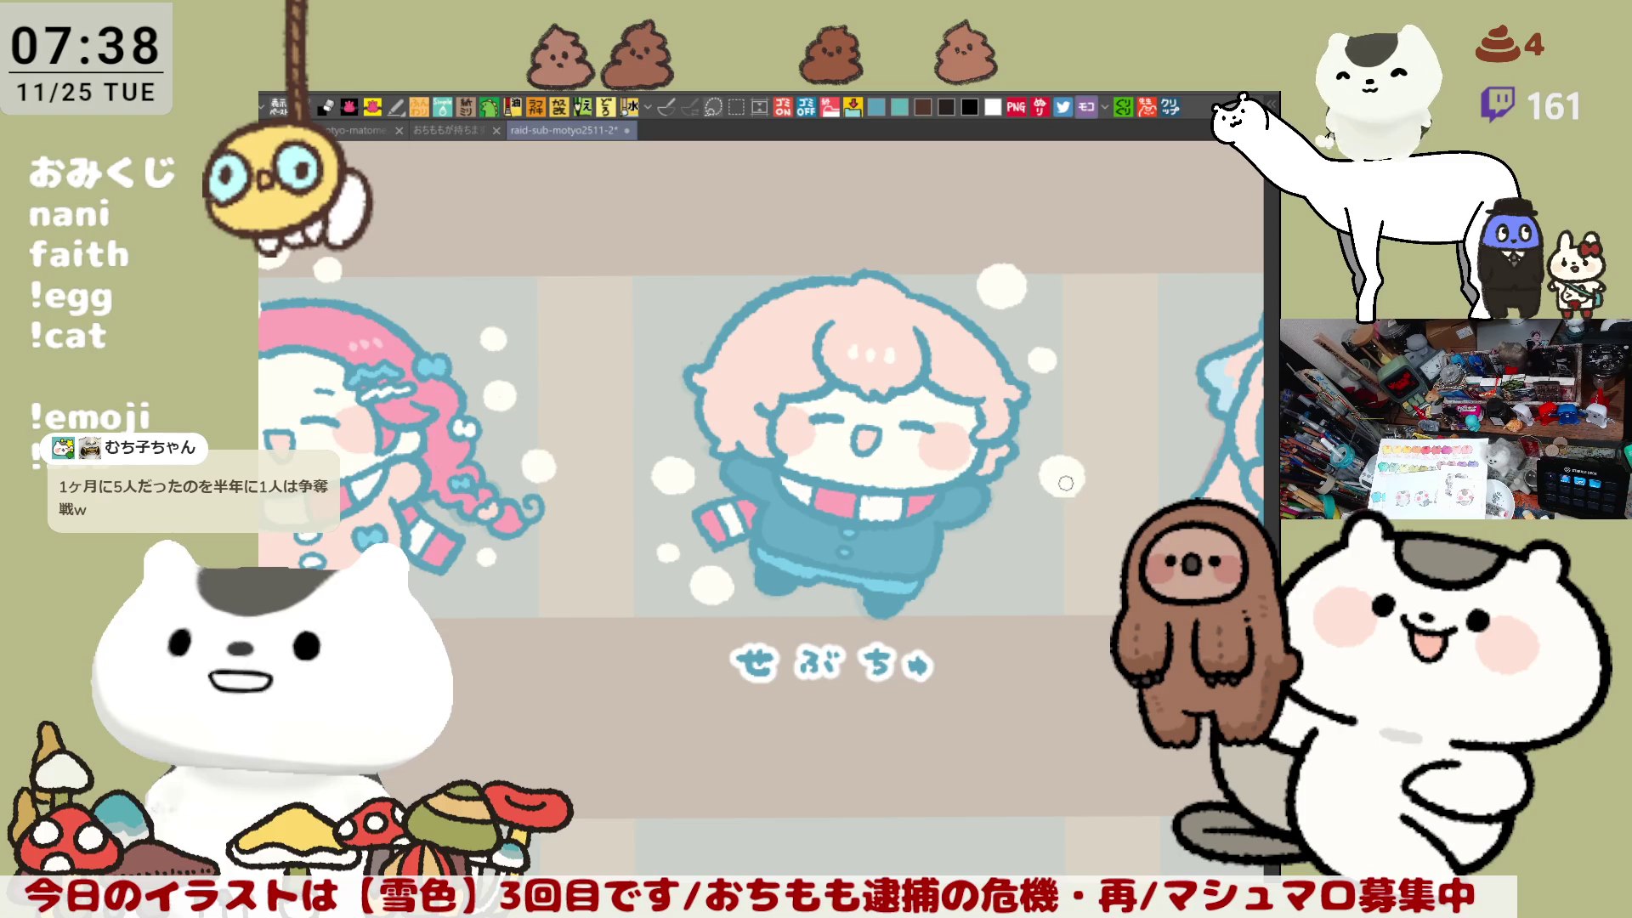
pyautogui.moveTo(730, 267); pyautogui.dragTo(746, 272)
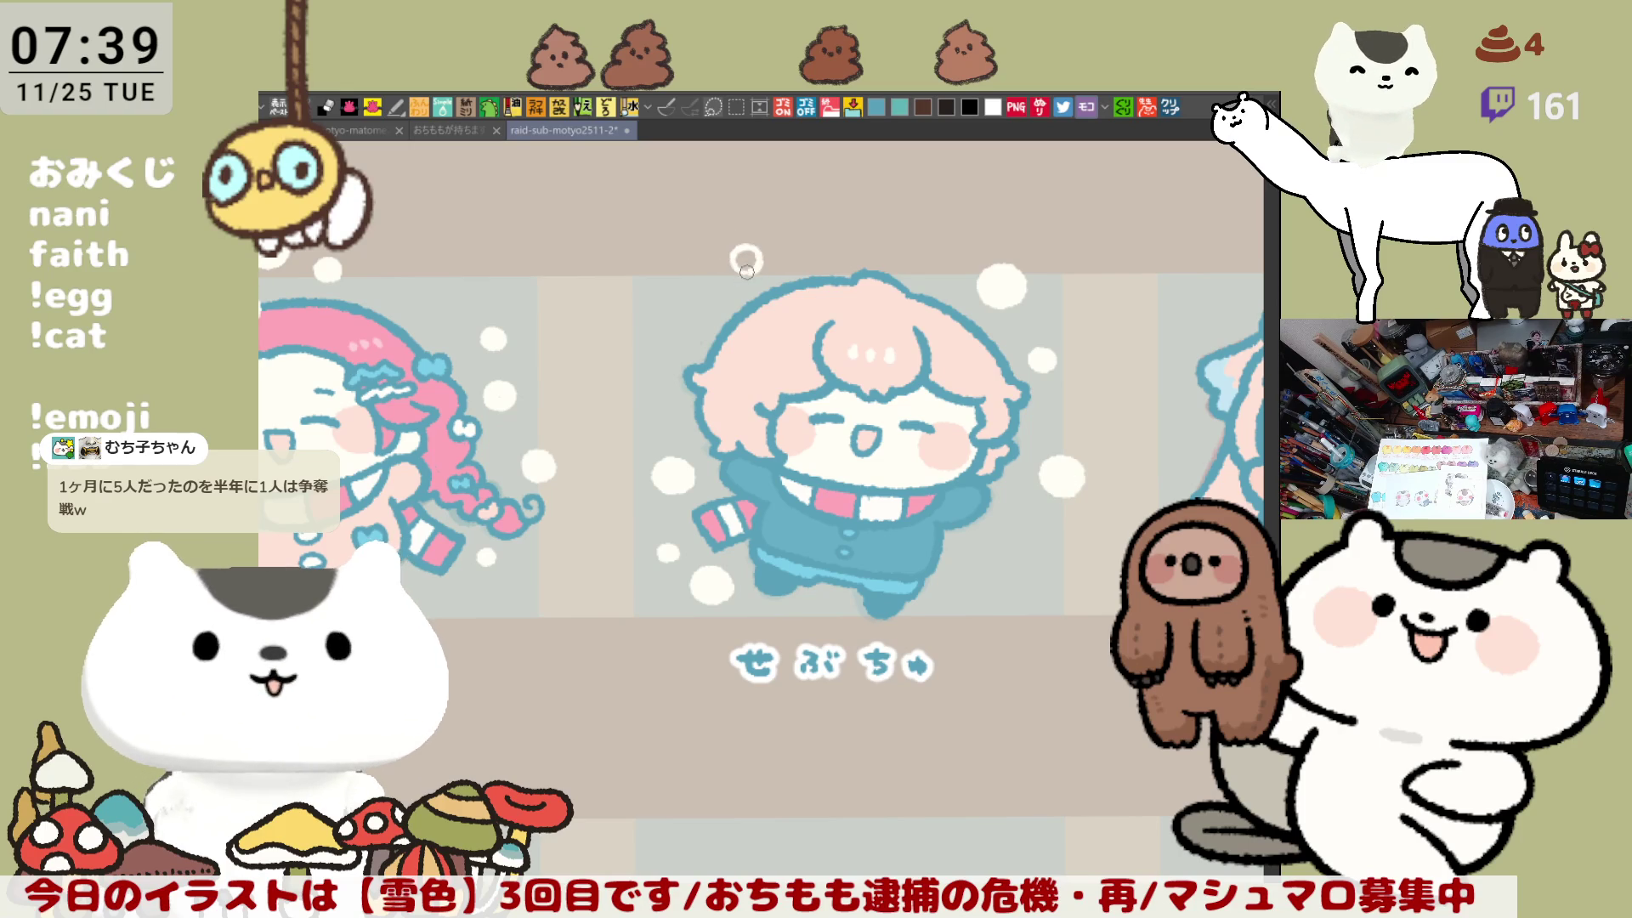
pyautogui.moveTo(748, 255)
pyautogui.mouseDown()
pyautogui.moveTo(753, 274)
pyautogui.moveTo(748, 255)
pyautogui.mouseUp()
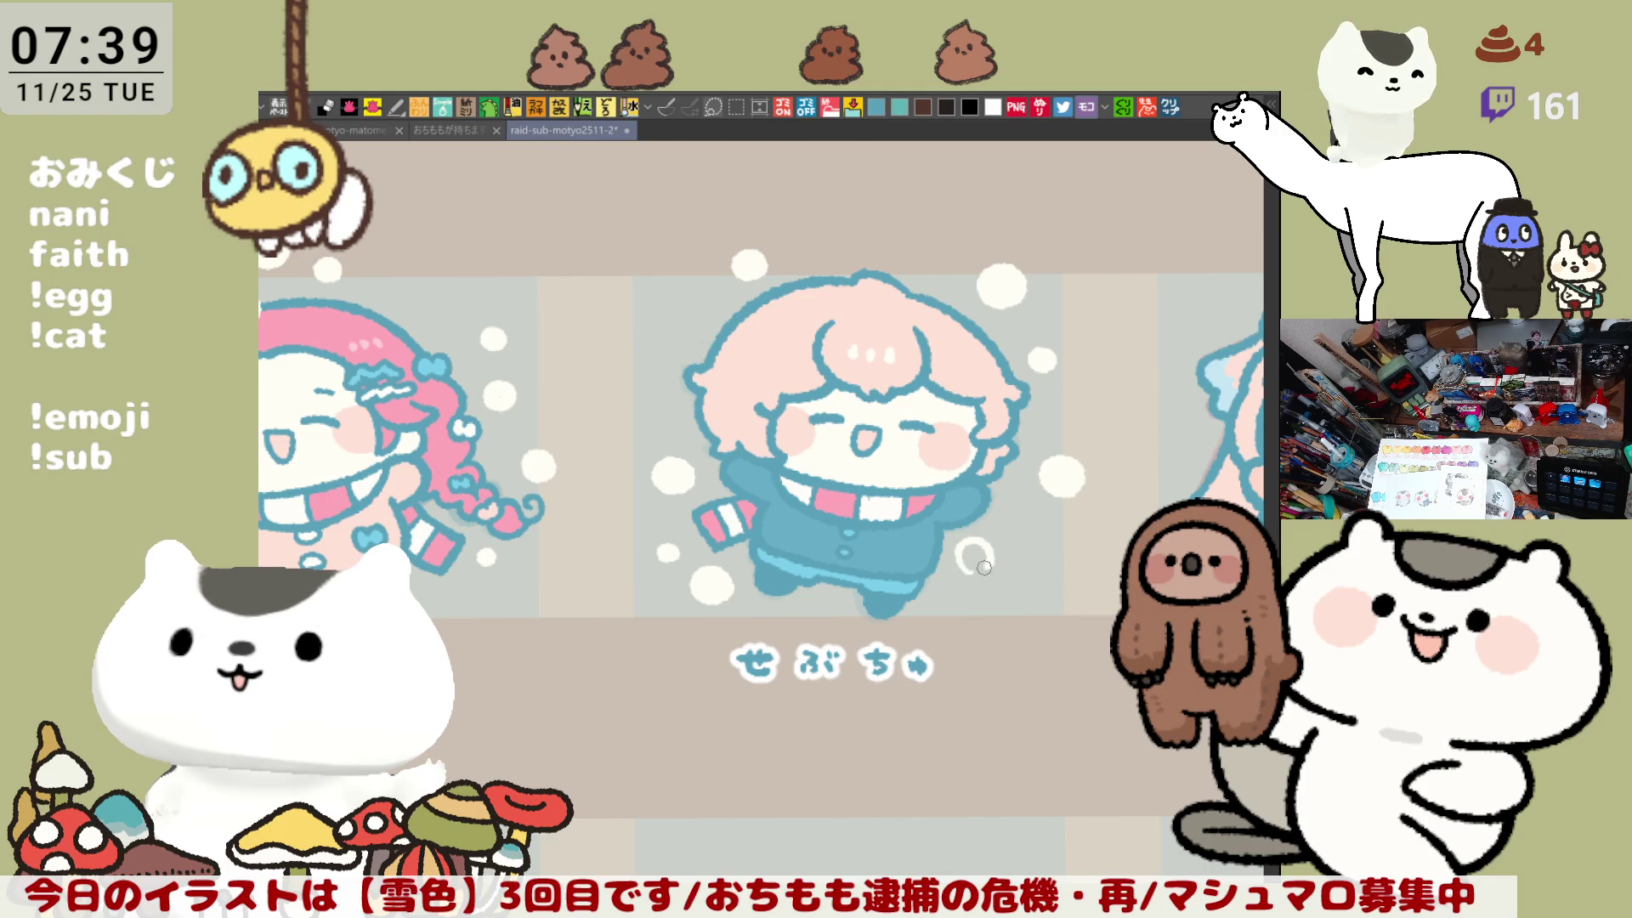
pyautogui.moveTo(967, 556)
pyautogui.mouseDown()
pyautogui.moveTo(988, 553)
pyautogui.moveTo(871, 531)
pyautogui.moveTo(851, 404)
pyautogui.mouseUp()
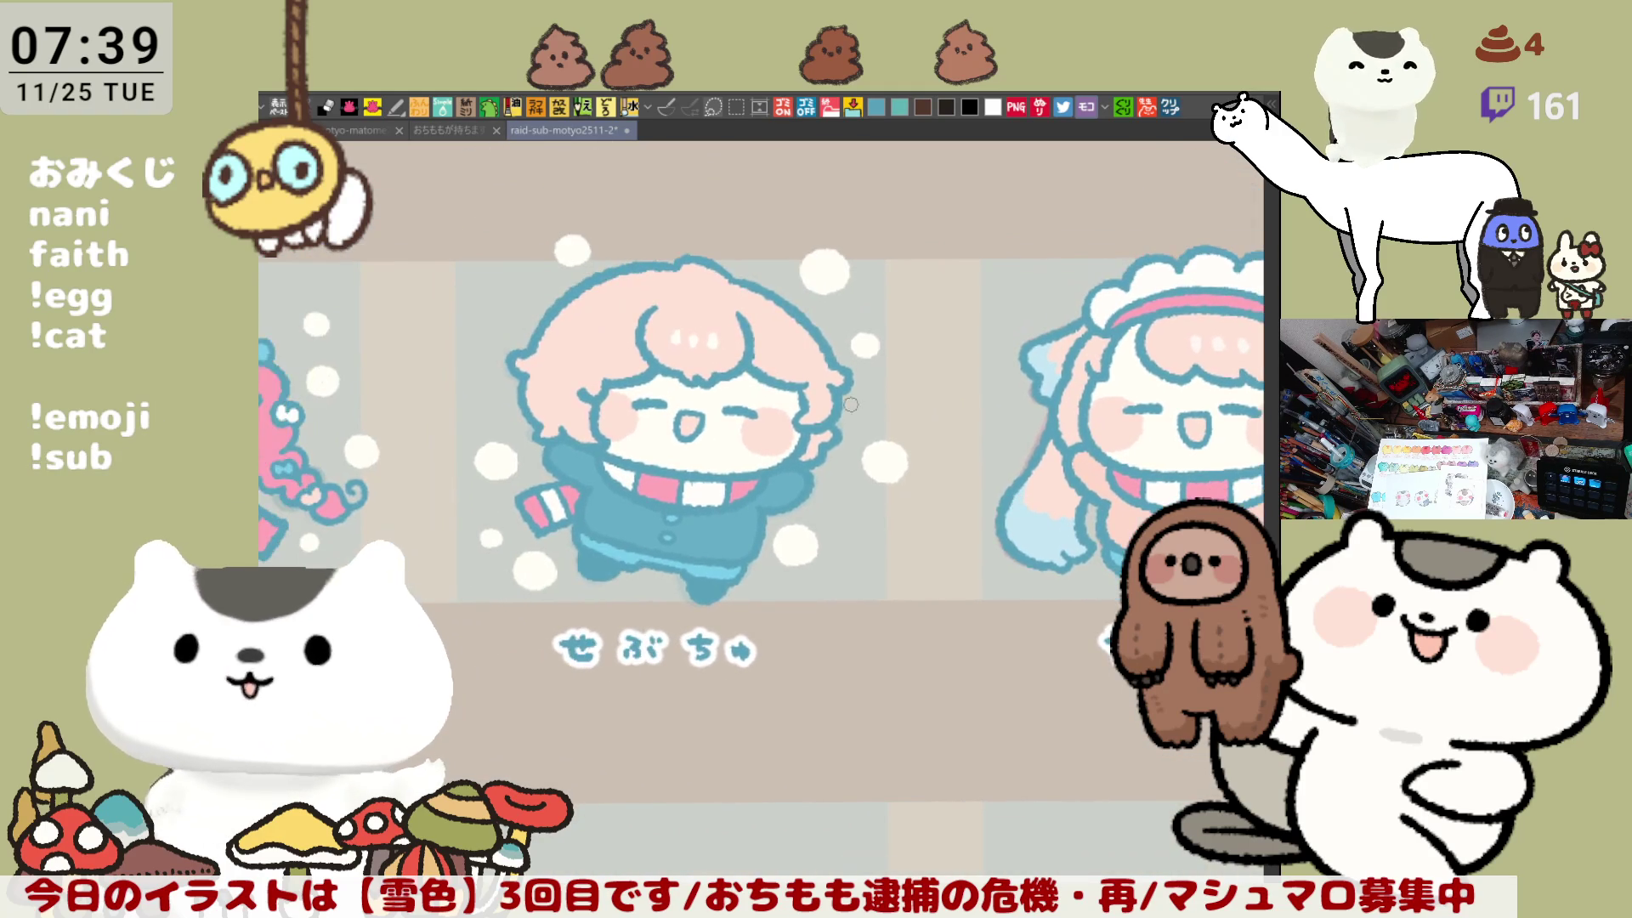
pyautogui.moveTo(534, 333); pyautogui.dragTo(542, 322)
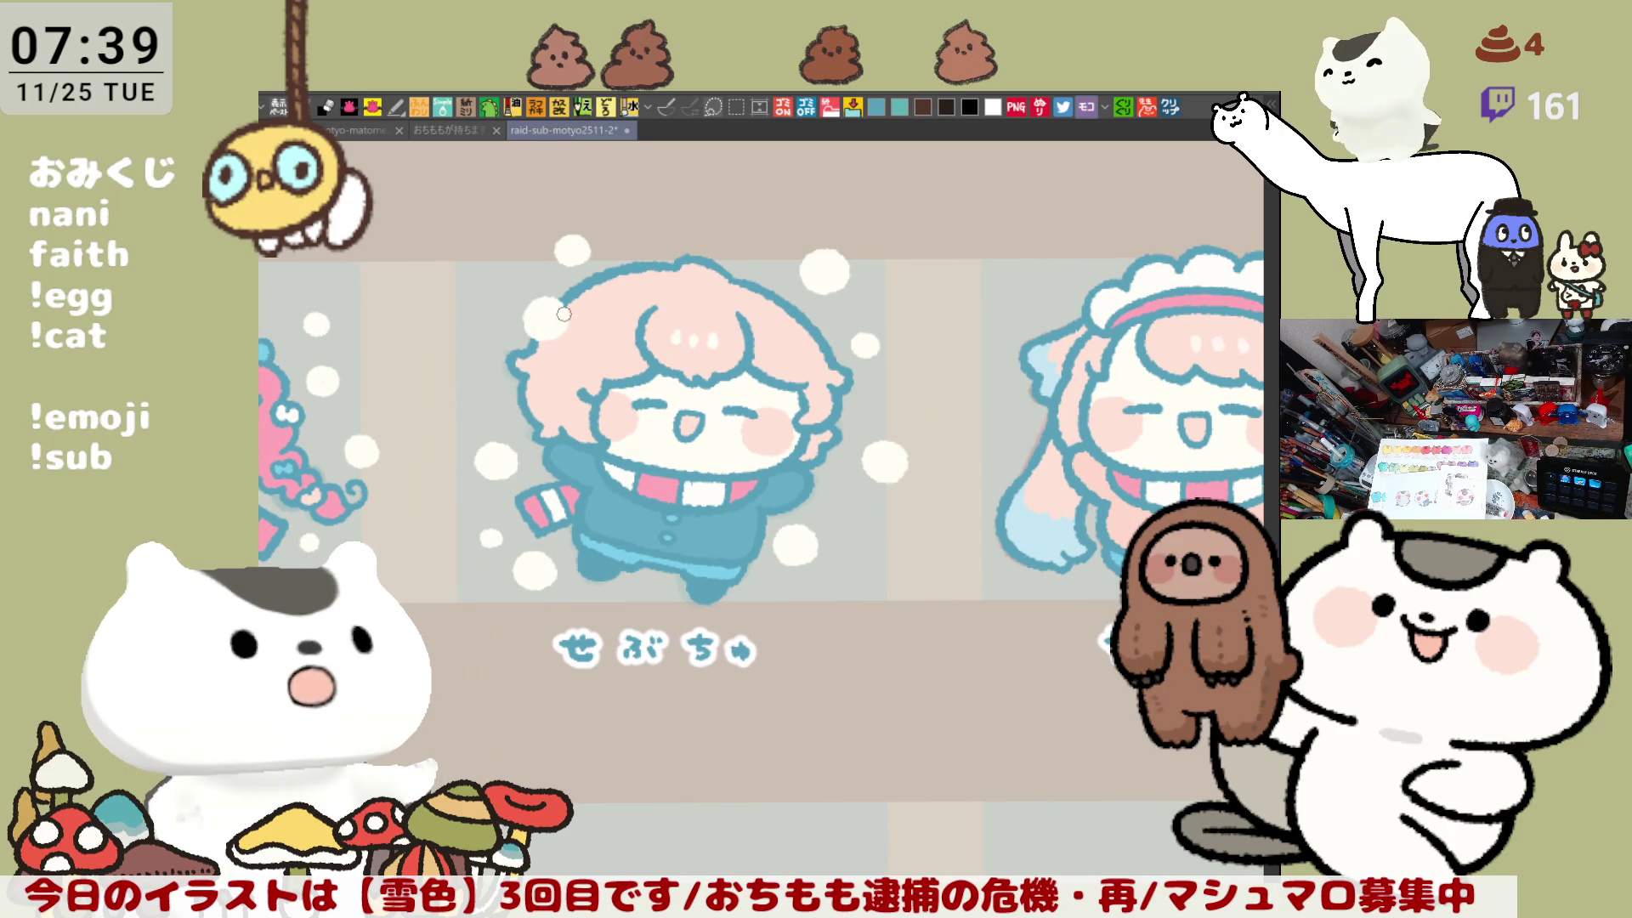
pyautogui.moveTo(1139, 400); pyautogui.dragTo(854, 355)
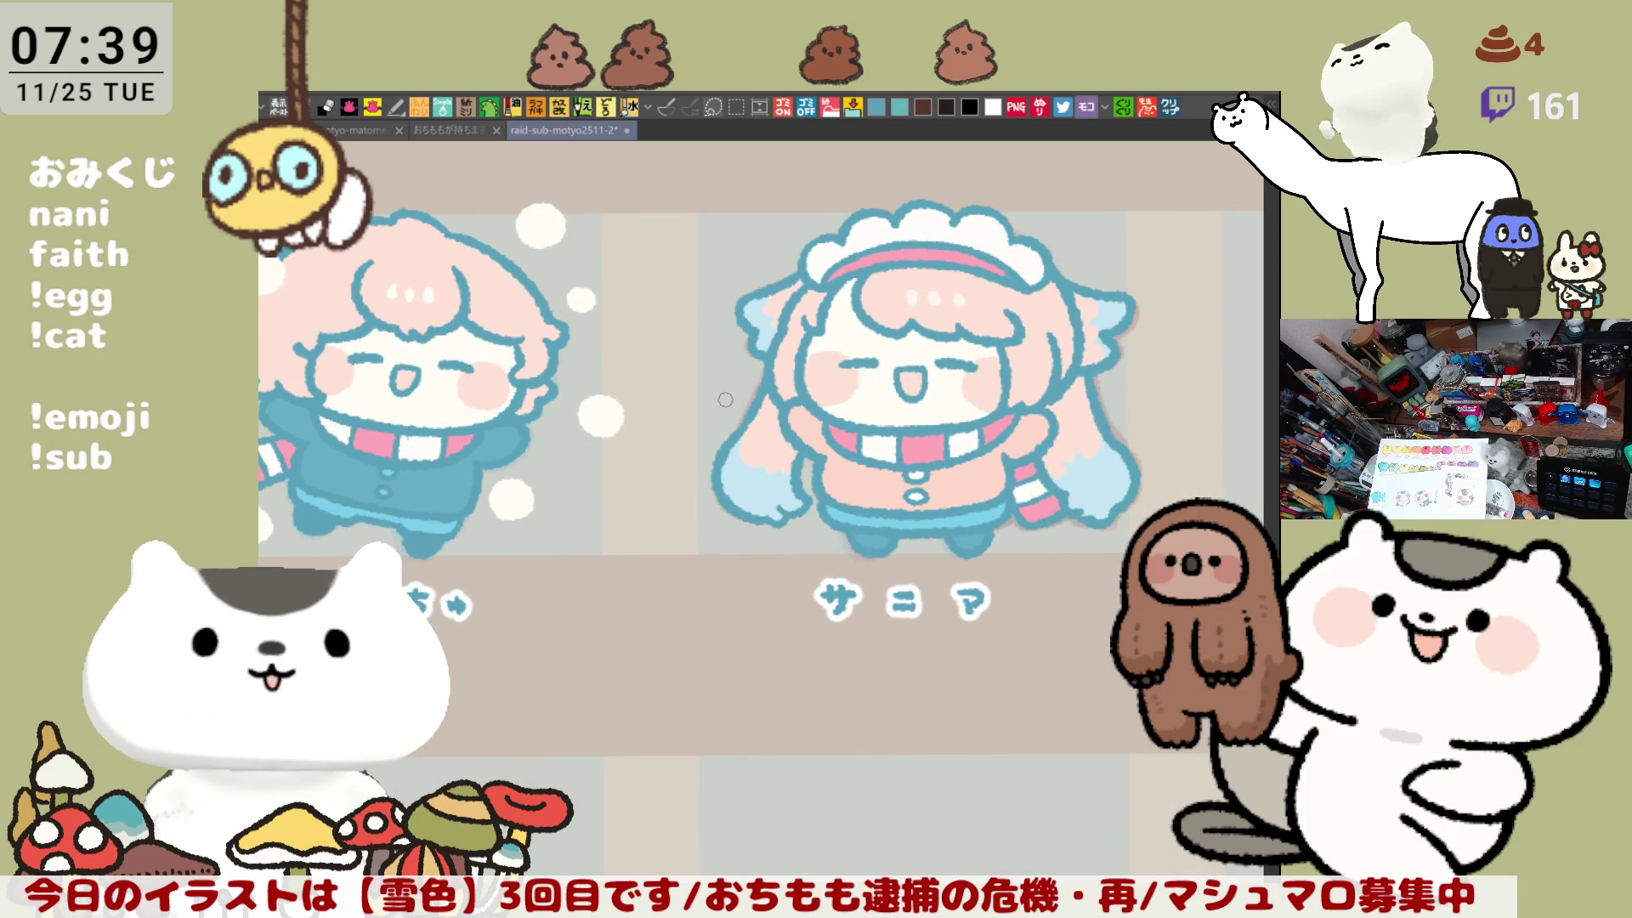
# Step: Add small white snow rings beside the pink-haired サニア character and her right arm
pyautogui.moveTo(709, 403)
pyautogui.mouseDown()
pyautogui.moveTo(711, 371)
pyautogui.moveTo(699, 379)
pyautogui.mouseUp()
pyautogui.hotkey('ctrl', 'z')
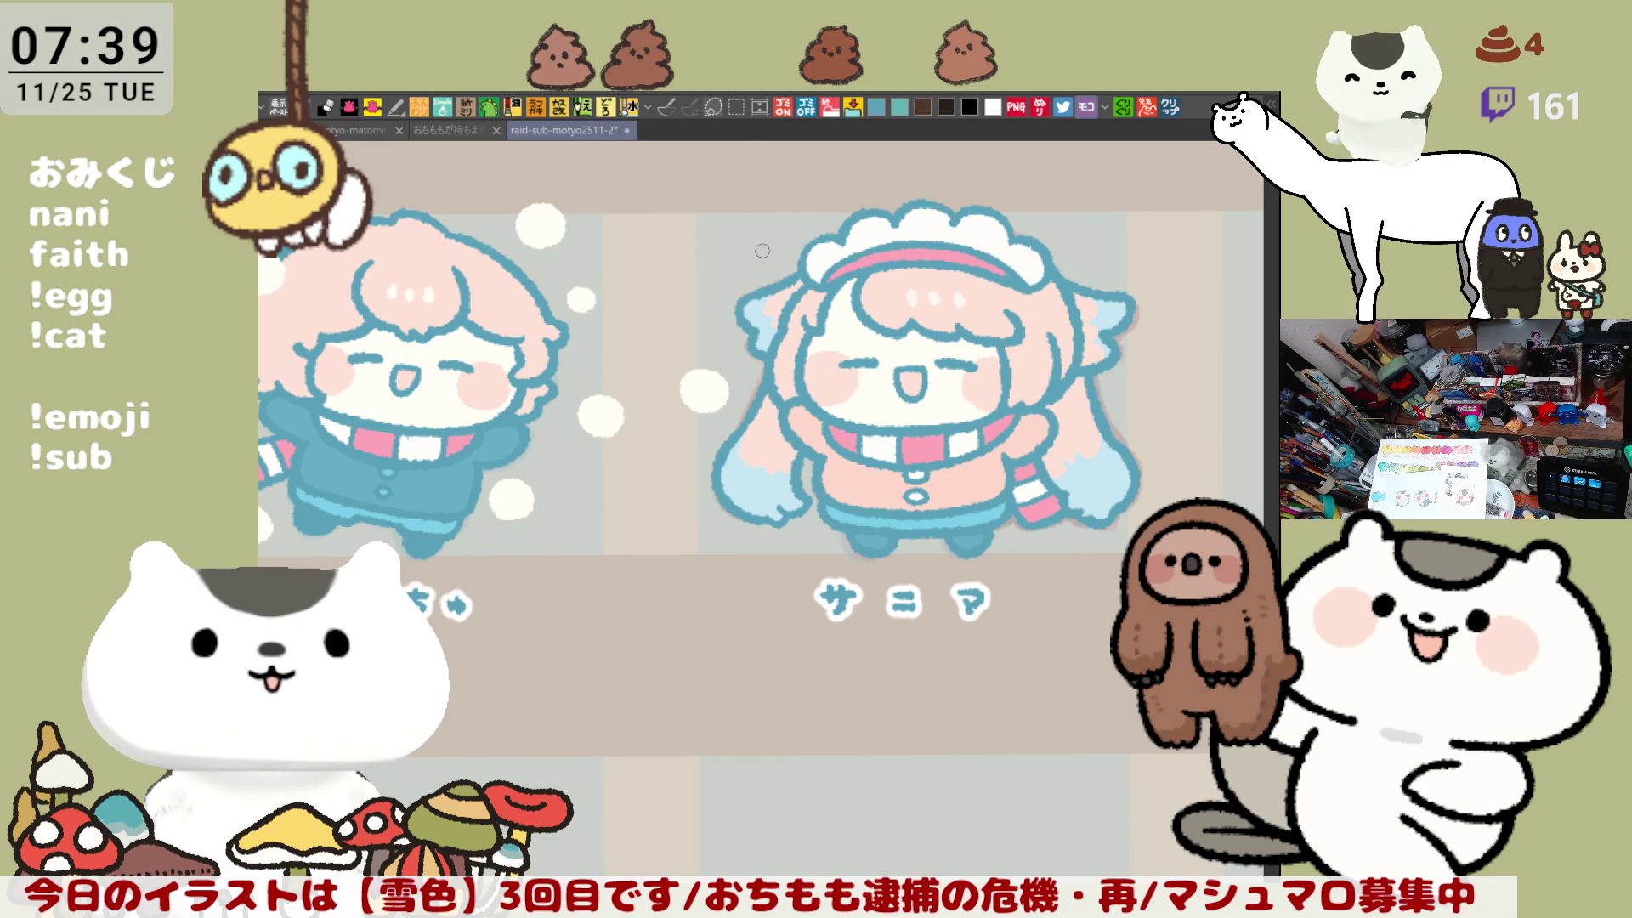
pyautogui.moveTo(762, 242); pyautogui.dragTo(748, 249)
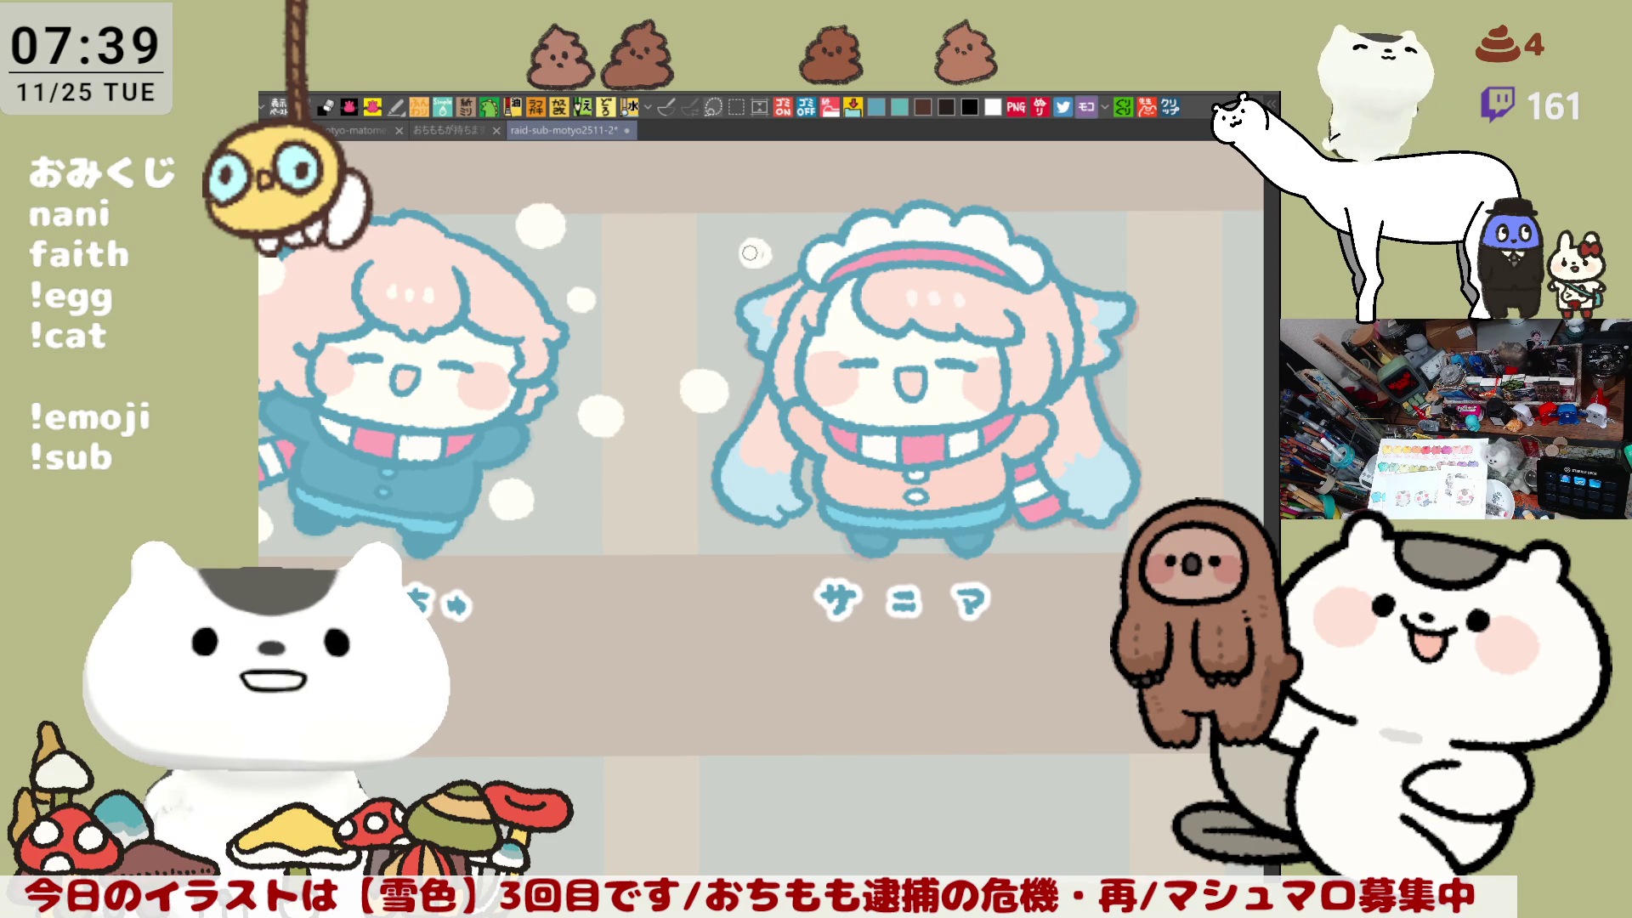
pyautogui.hscroll(3, 780, 244)
pyautogui.scroll(-1, 979, 390)
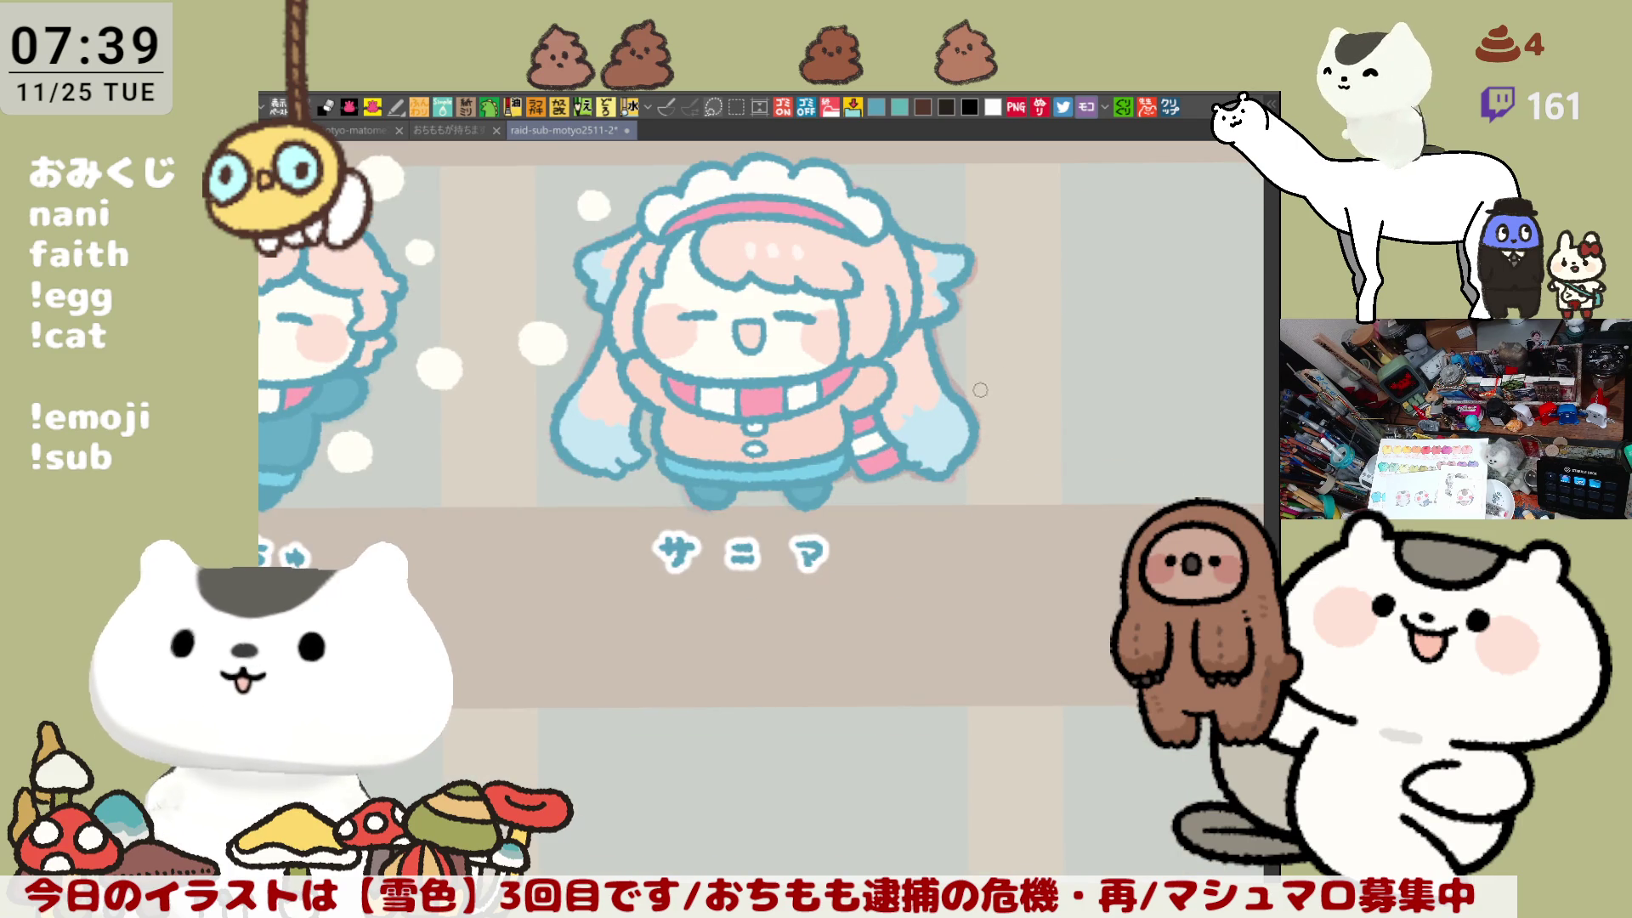
pyautogui.moveTo(948, 397)
pyautogui.mouseDown()
pyautogui.moveTo(963, 370)
pyautogui.moveTo(956, 389)
pyautogui.mouseUp()
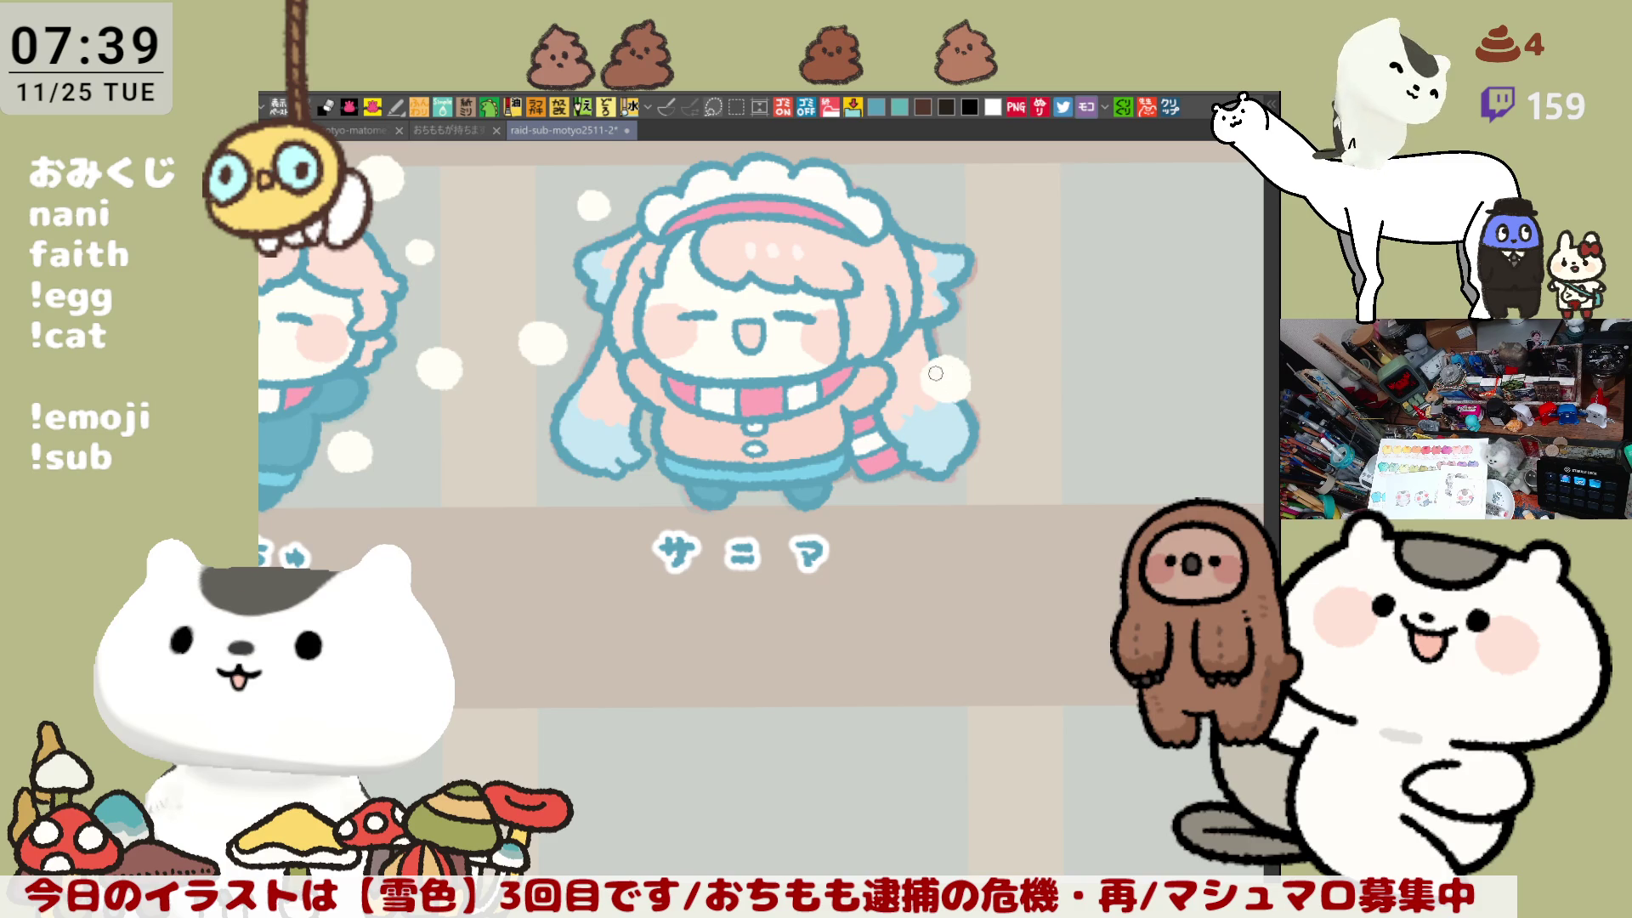
pyautogui.scroll(2, 956, 371)
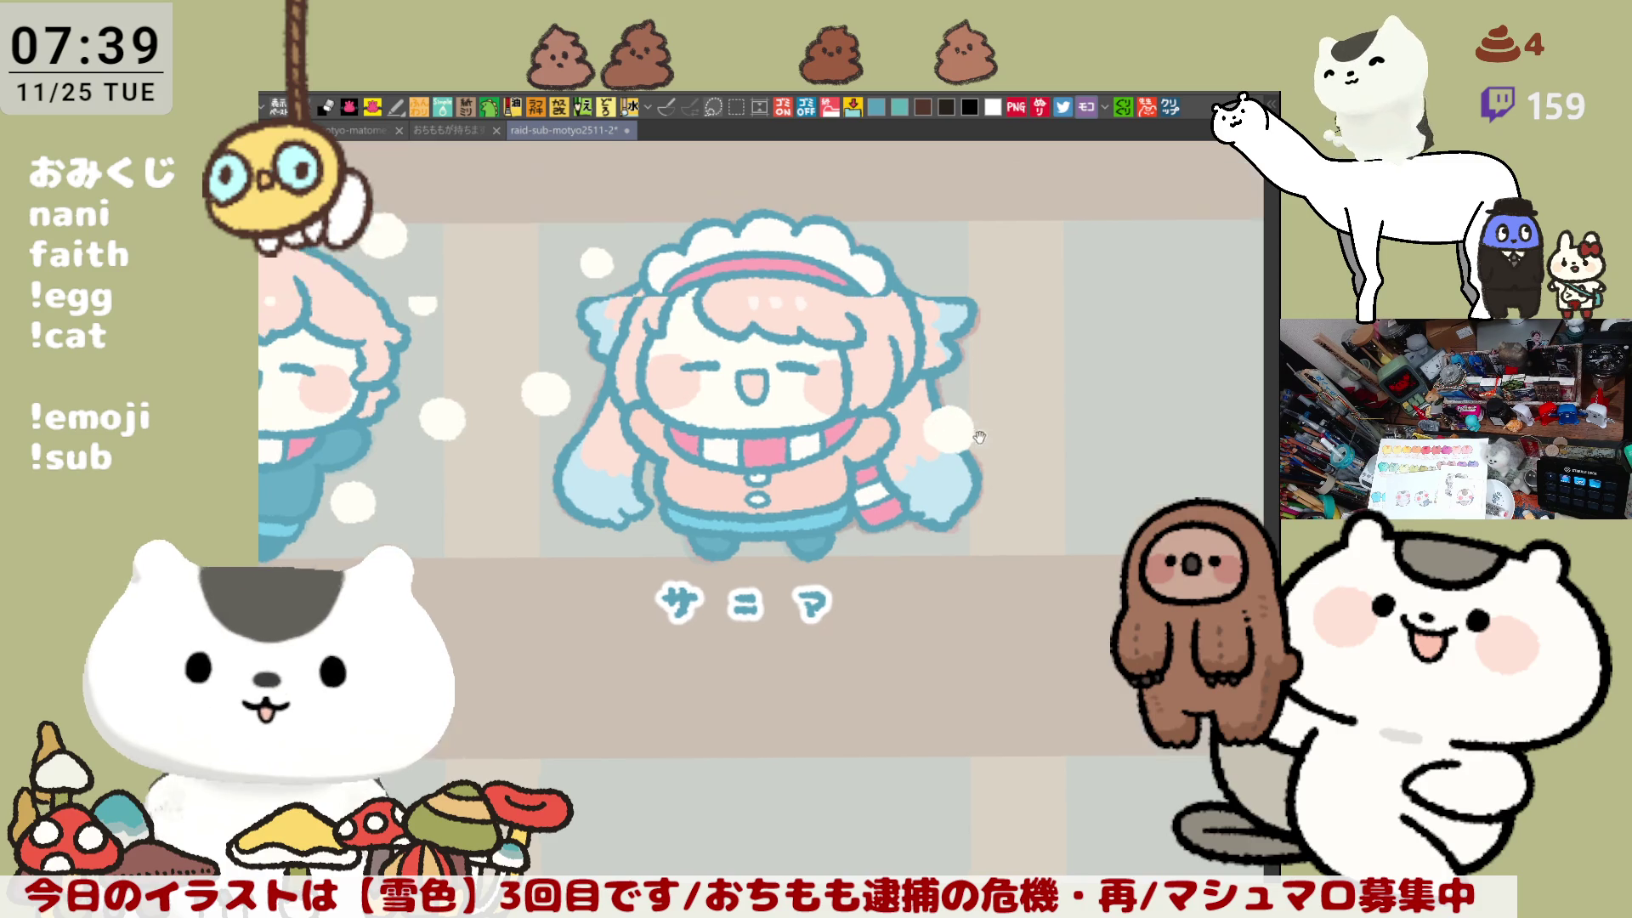
pyautogui.scroll(2, 968, 311)
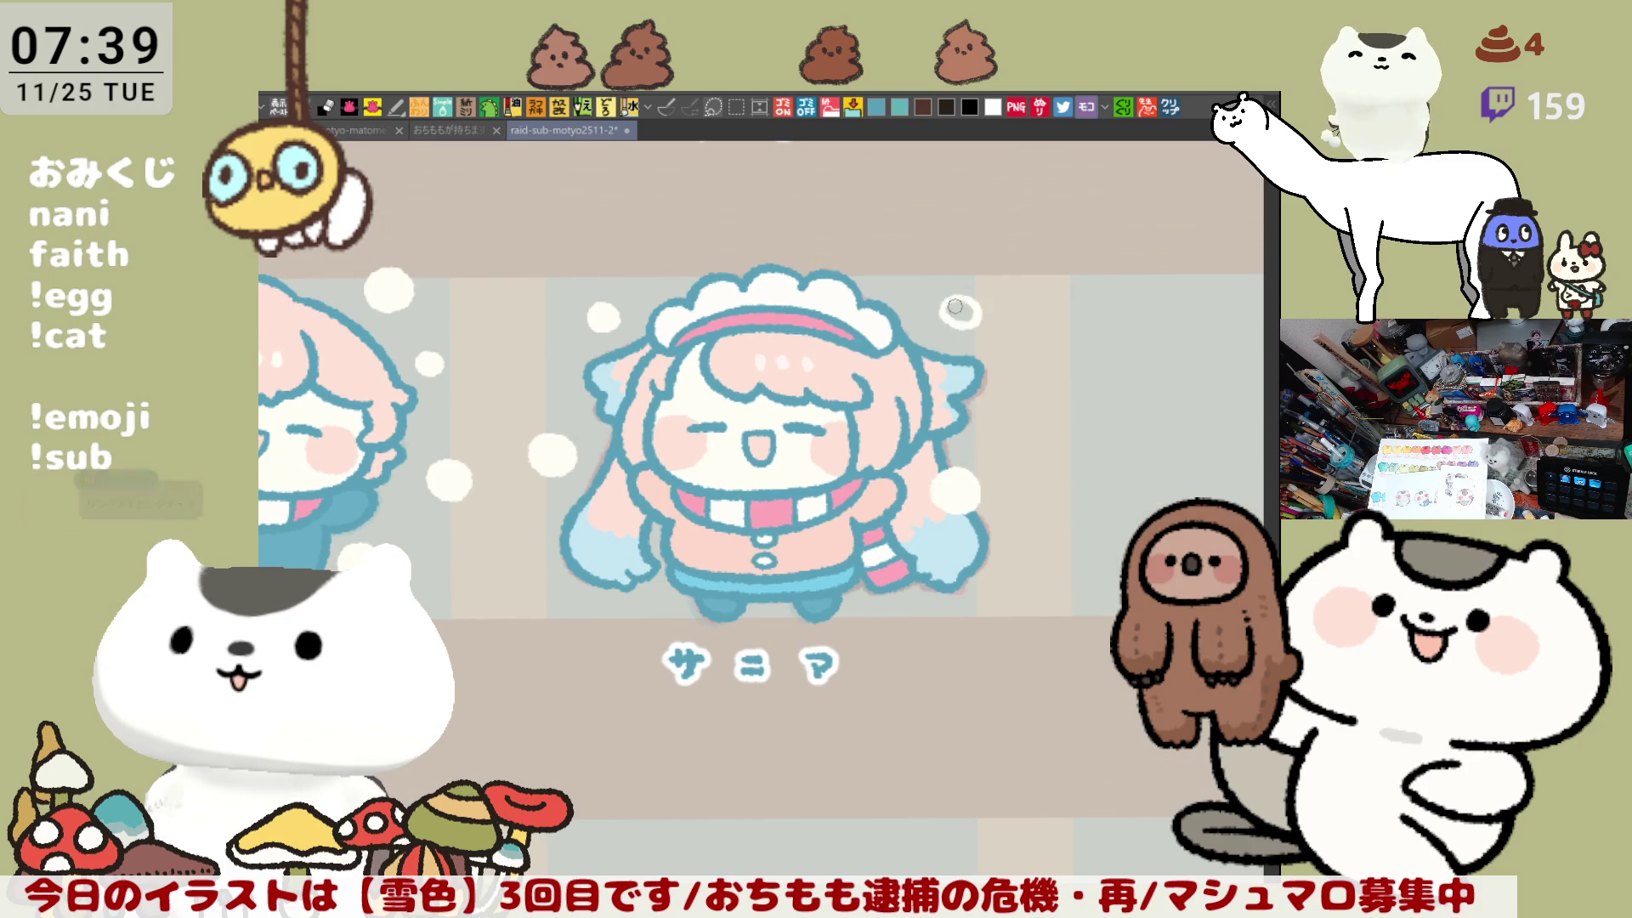
# Step: Redraw the snow ring above her head and dab round white snow dots beside her
pyautogui.moveTo(951, 324); pyautogui.dragTo(959, 320)
pyautogui.hotkey('ctrl', 'z')
pyautogui.hotkey('ctrl', 'z')
pyautogui.hotkey('ctrl', 'z')
pyautogui.hotkey('ctrl', 'z')
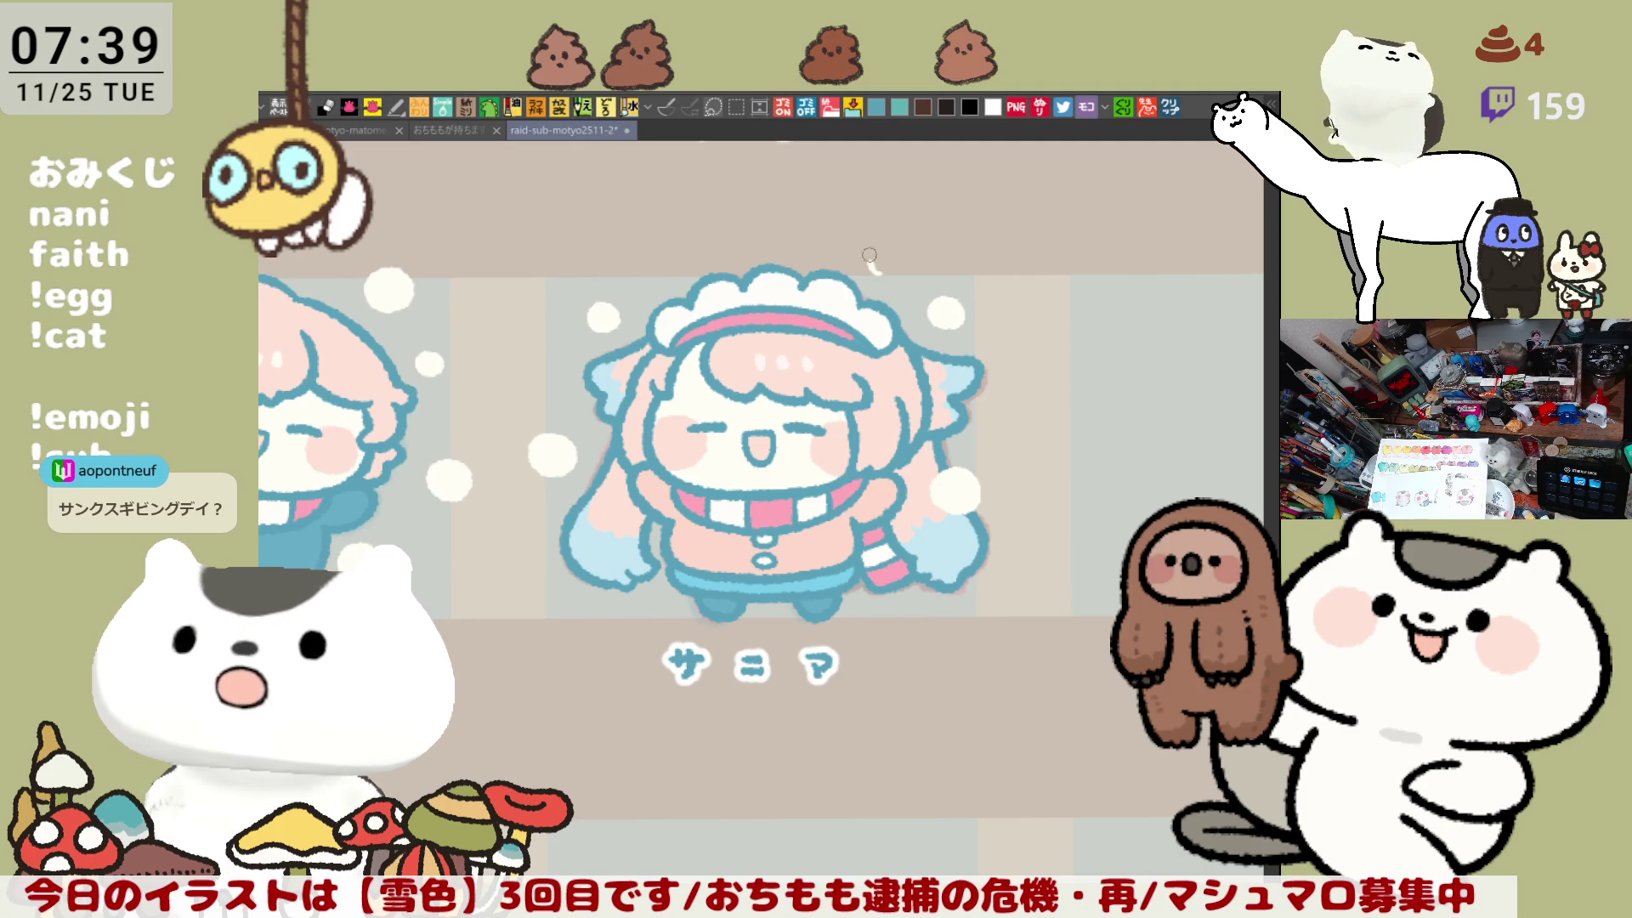
pyautogui.hotkey('ctrl', 'z')
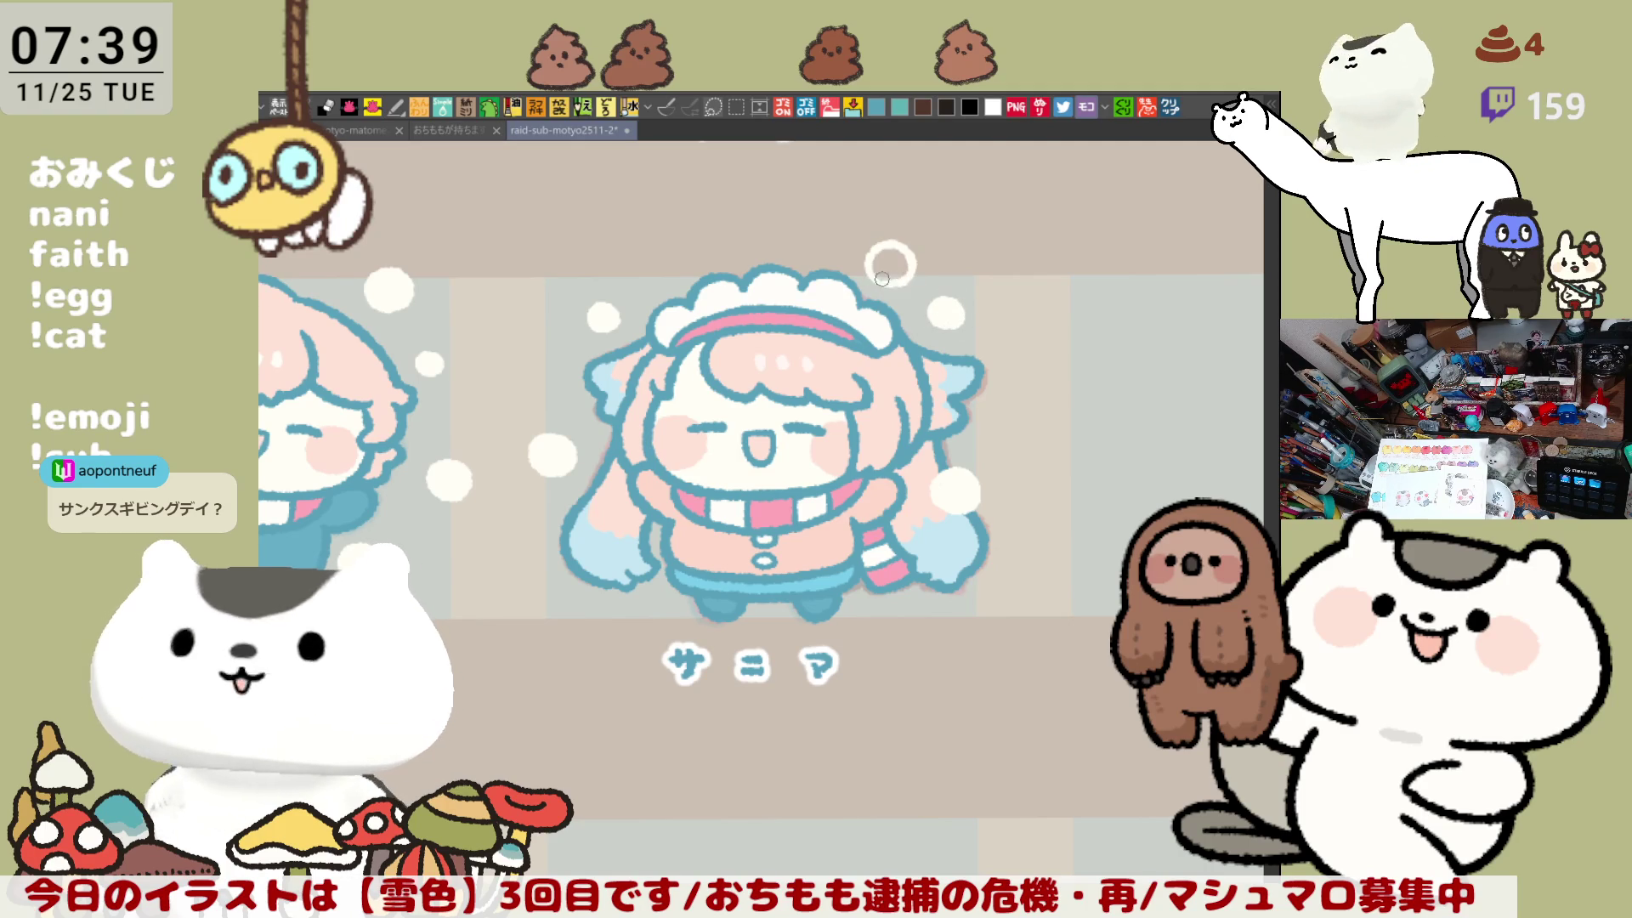
pyautogui.moveTo(877, 274); pyautogui.dragTo(917, 264)
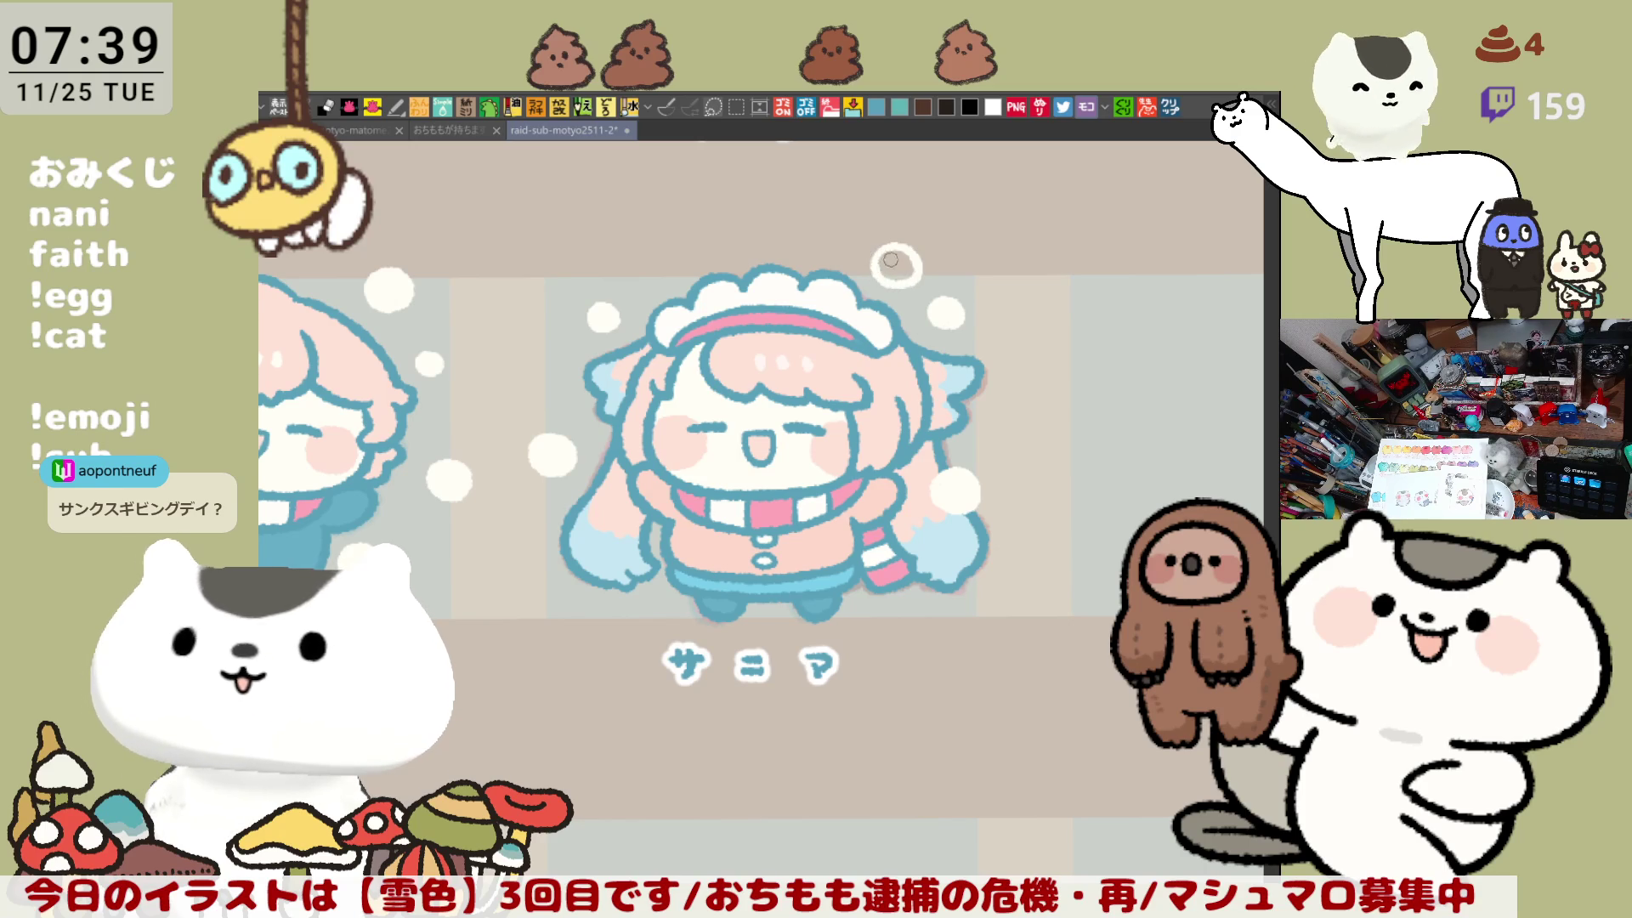
pyautogui.click(889, 260)
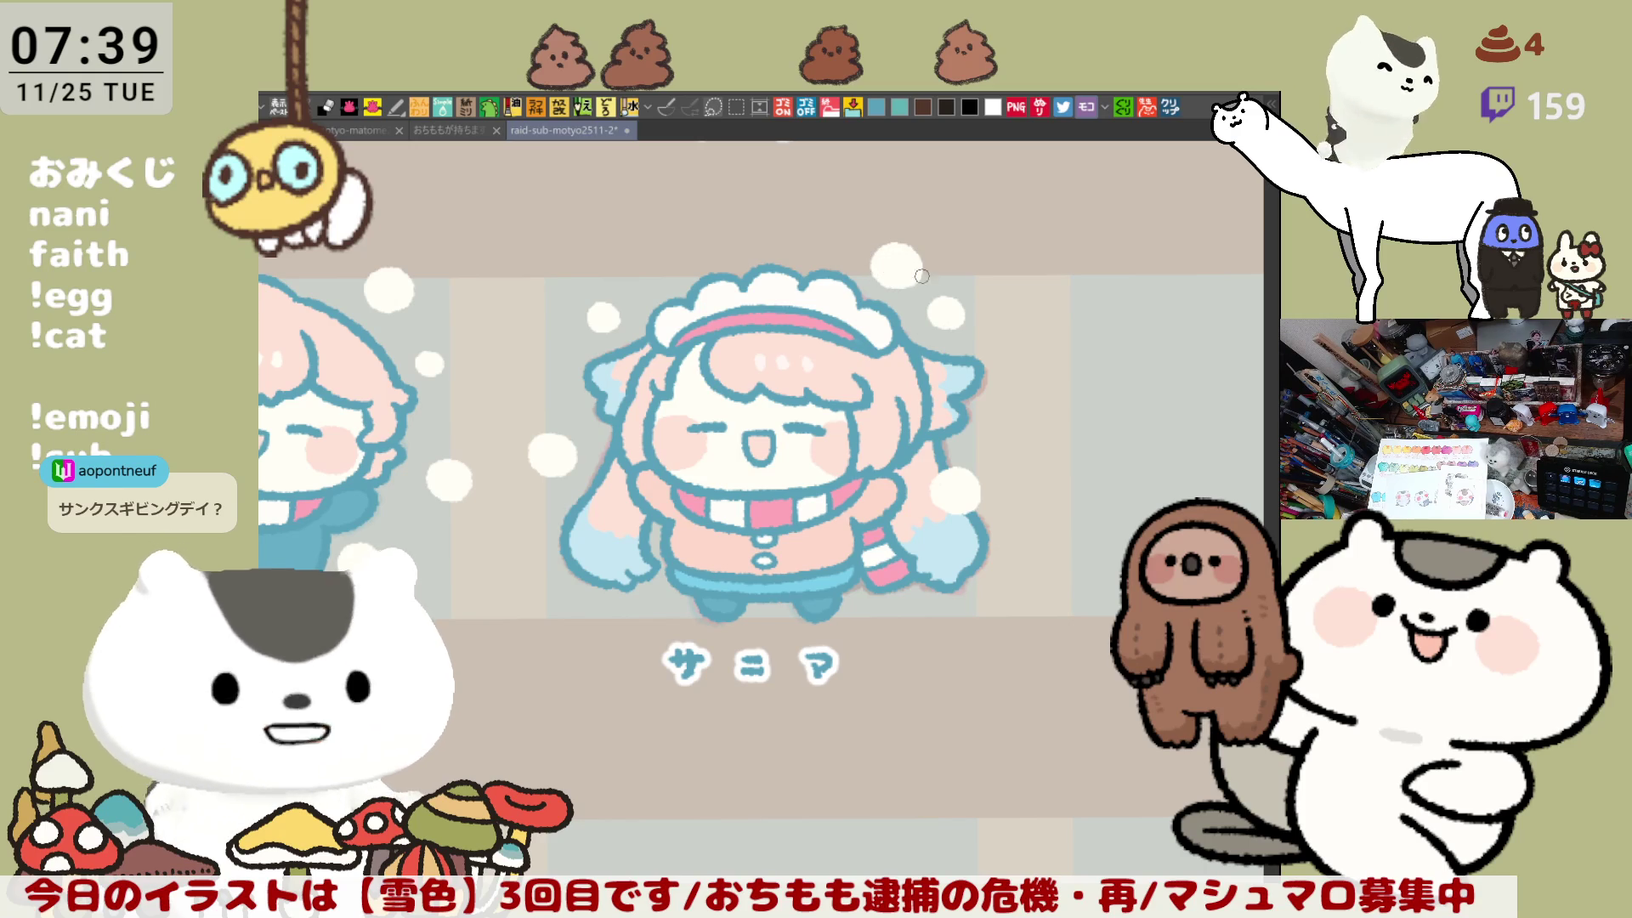
pyautogui.click(1010, 563)
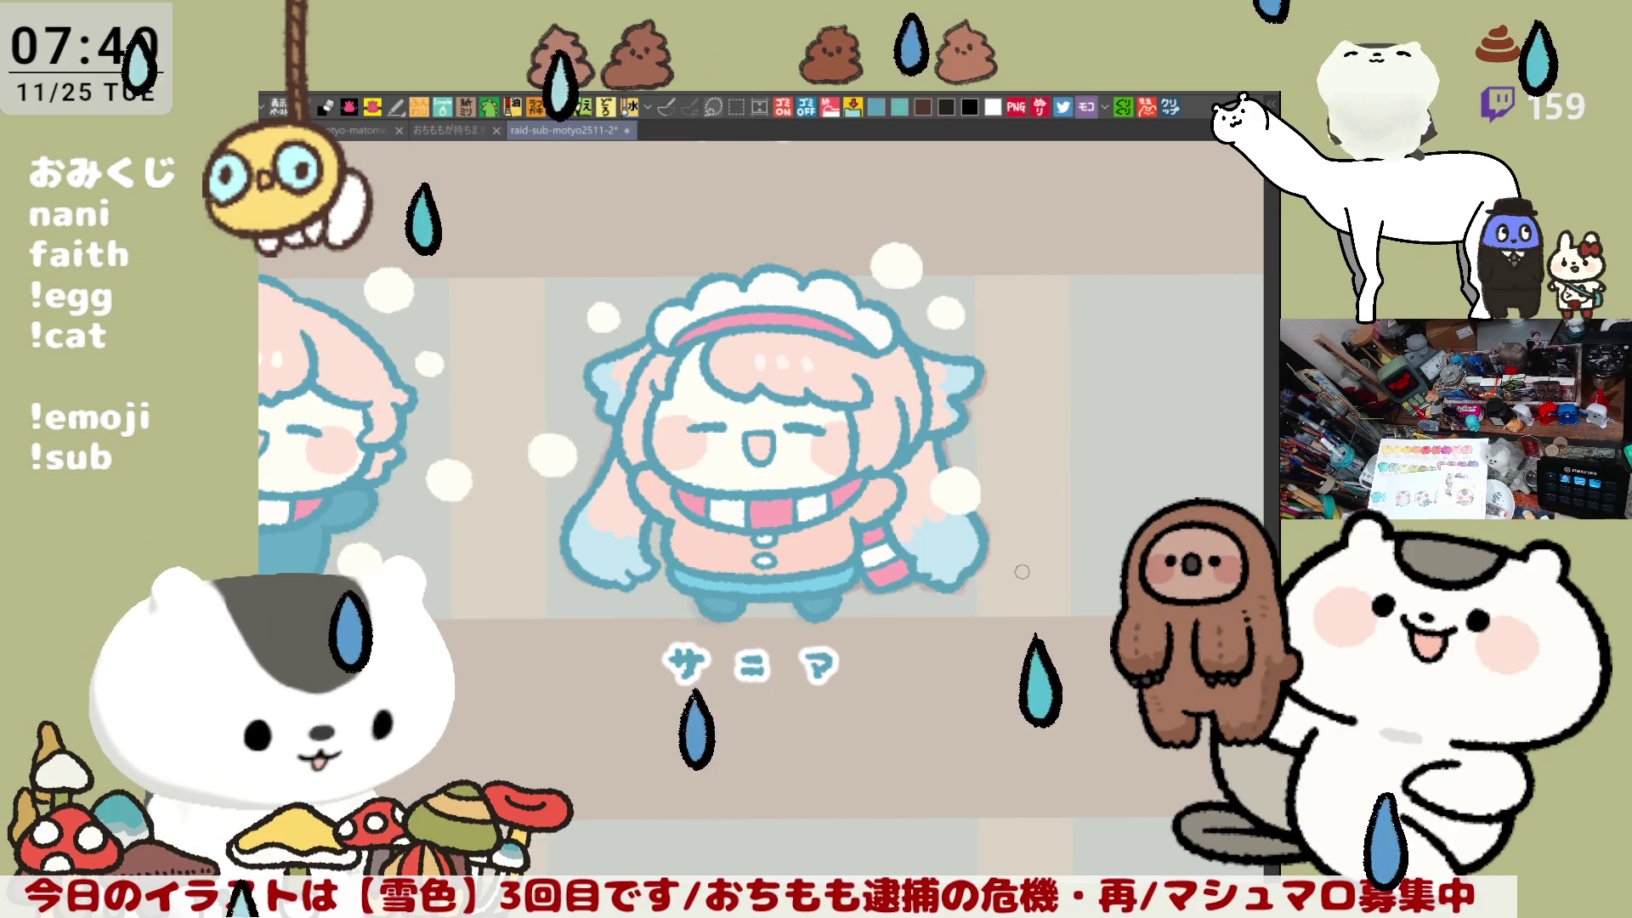
pyautogui.click(1016, 561)
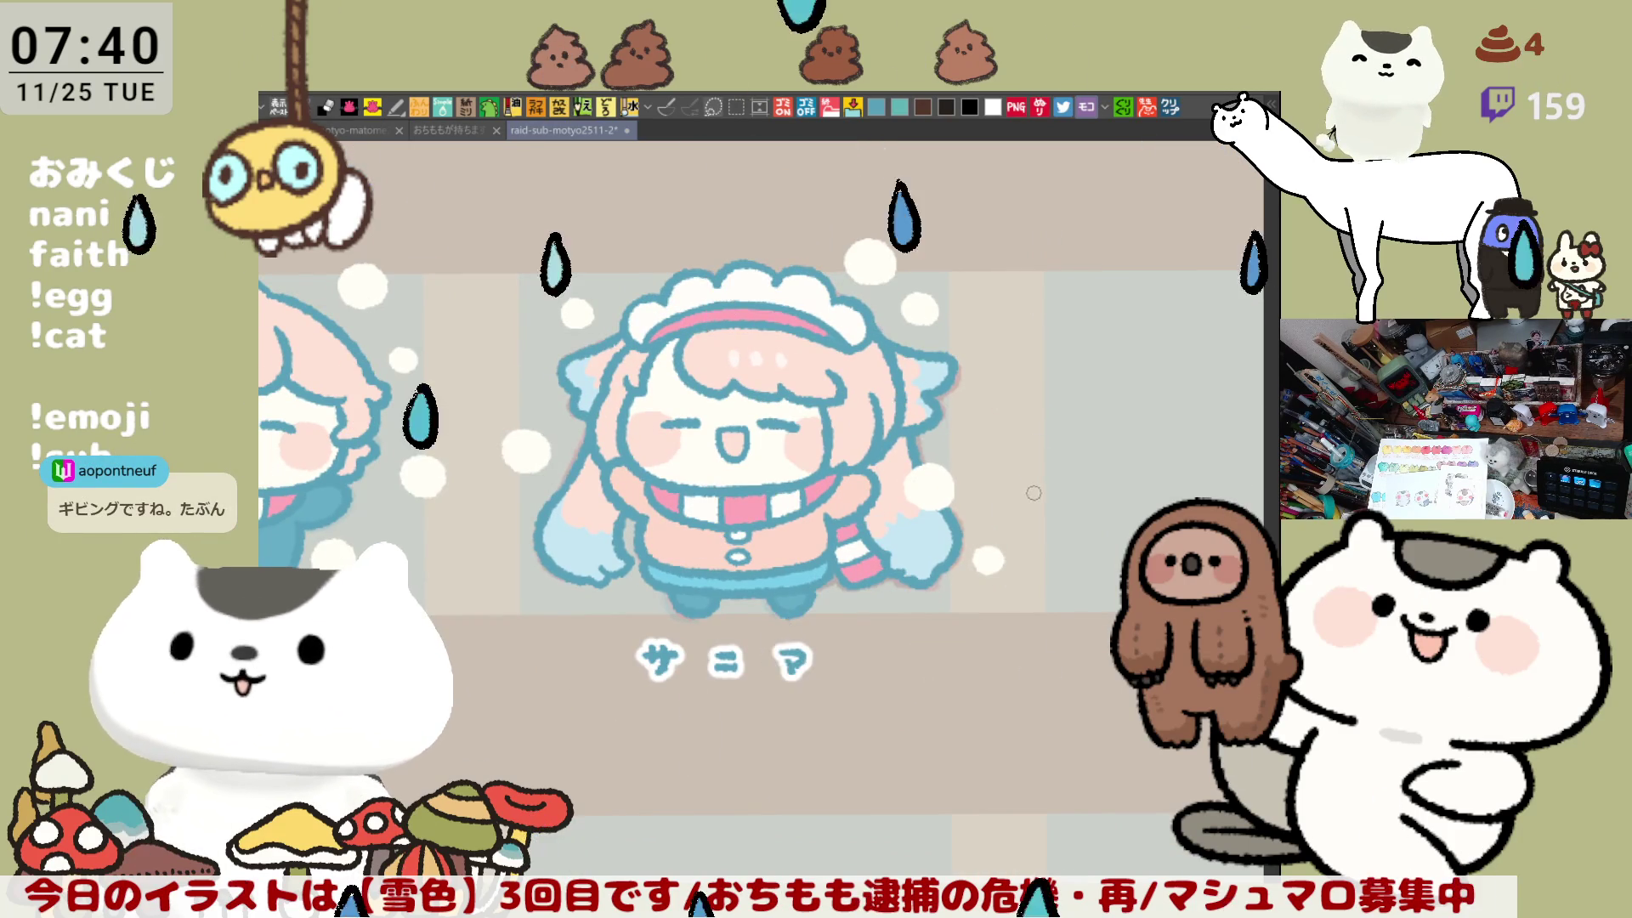
# Step: Pan and level the view to centre the empty mimyou tile
pyautogui.moveTo(1224, 552)
pyautogui.mouseDown()
pyautogui.moveTo(1012, 509)
pyautogui.moveTo(987, 437)
pyautogui.mouseUp()
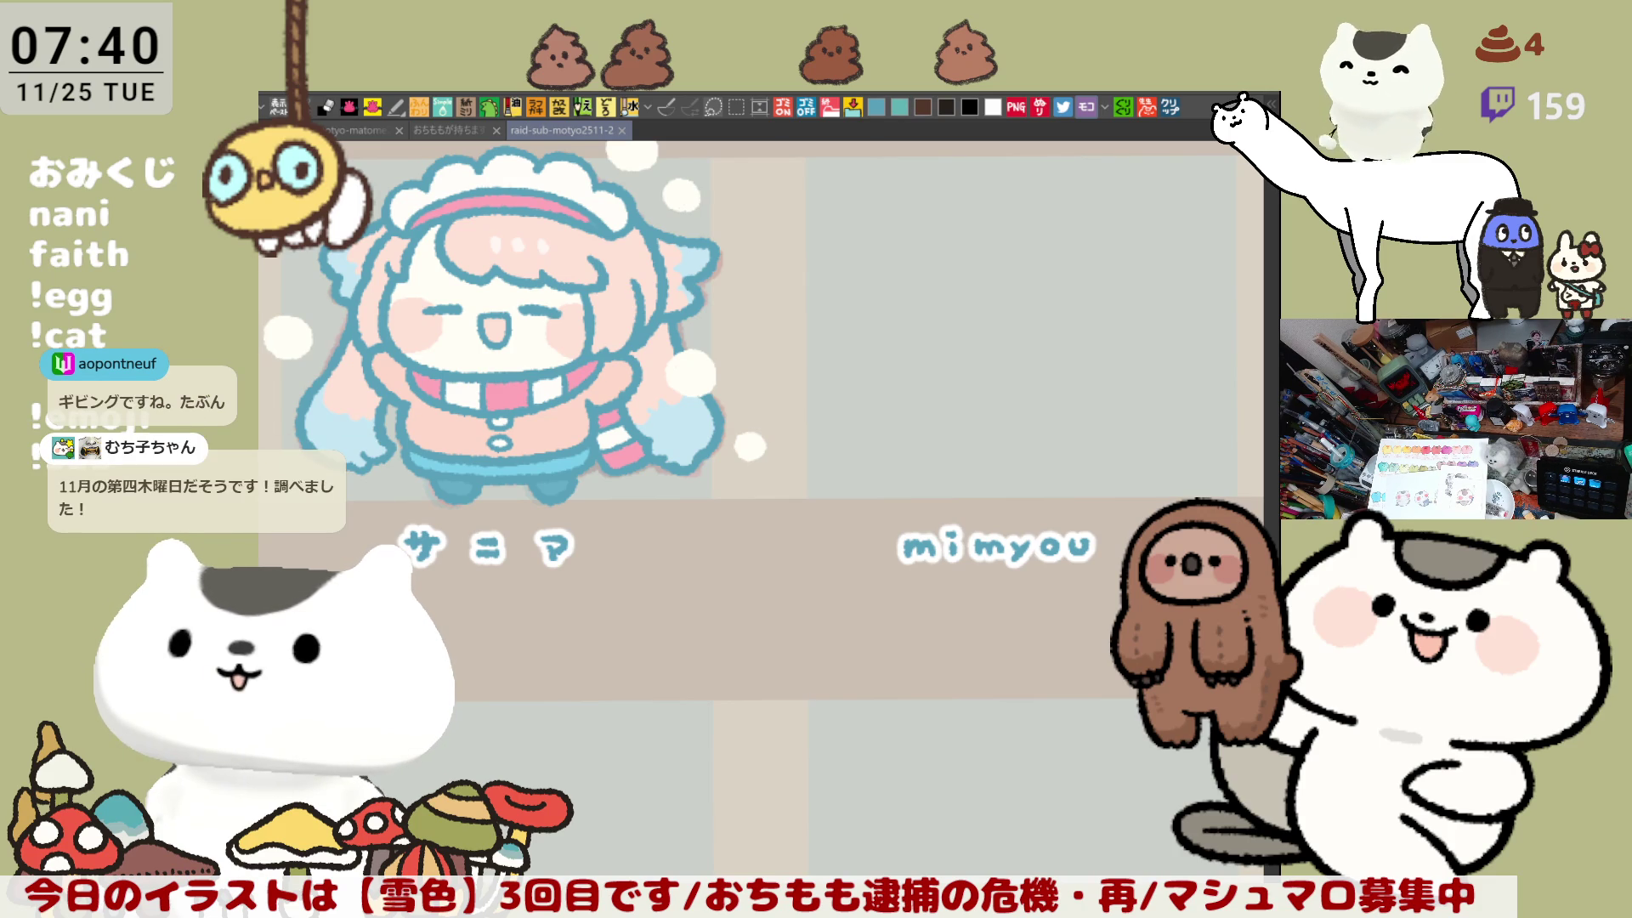
pyautogui.moveTo(1016, 503); pyautogui.dragTo(964, 605)
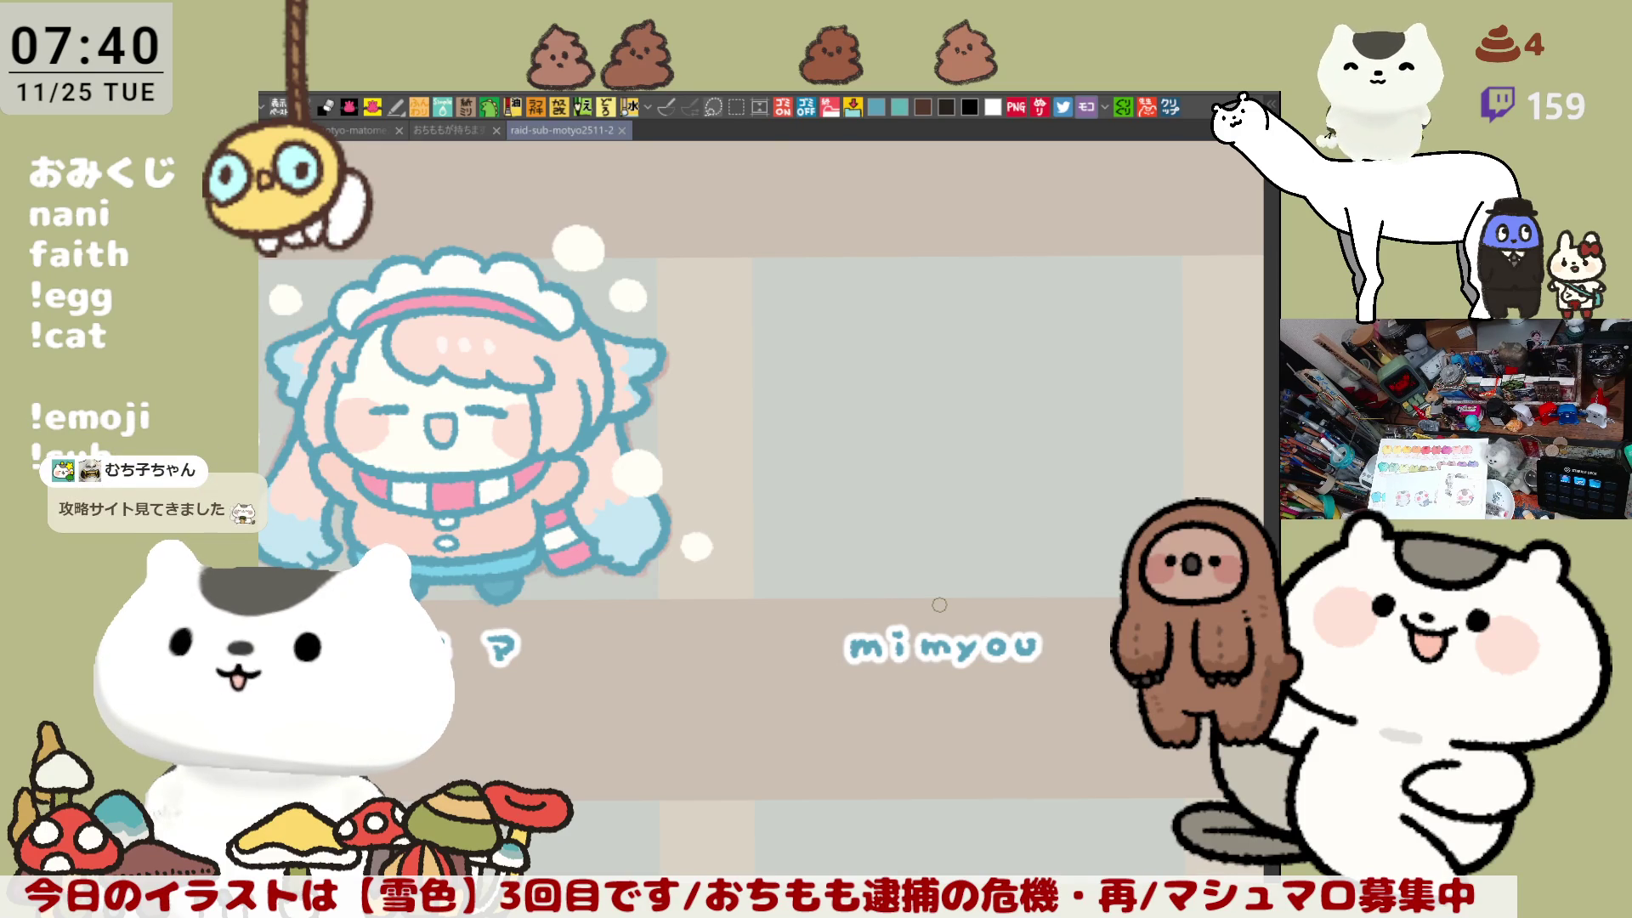
pyautogui.moveTo(939, 604); pyautogui.dragTo(592, 478)
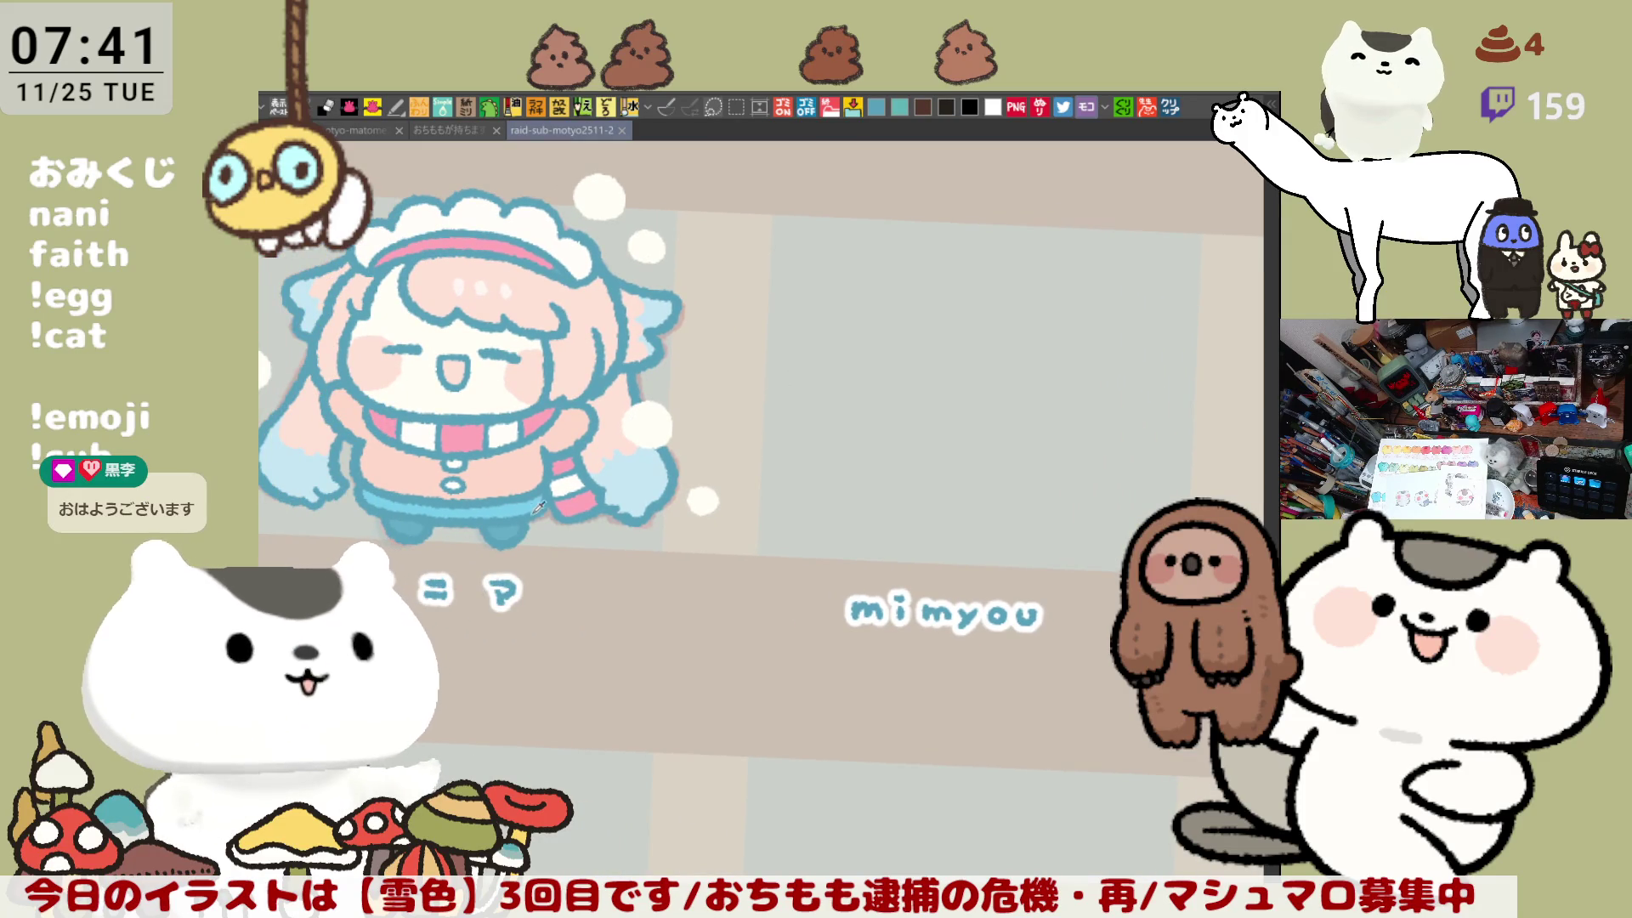
pyautogui.moveTo(555, 478); pyautogui.dragTo(458, 476)
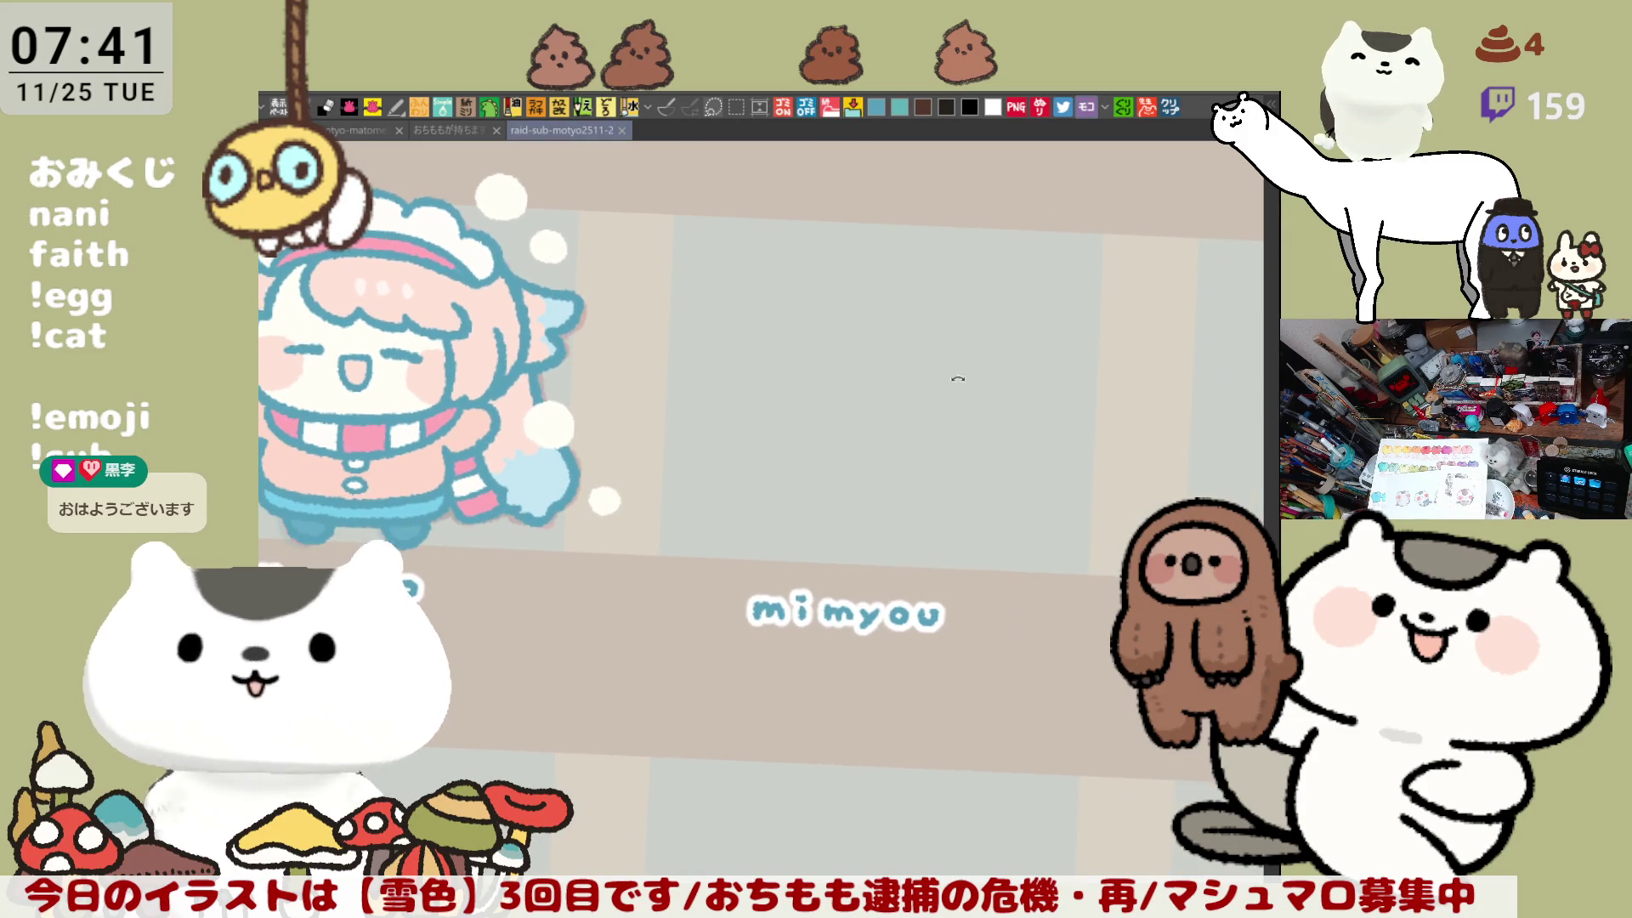
# Step: Look over the empty mimyou tile and neighbouring characters, undoing trial strokes
pyautogui.moveTo(762, 463)
pyautogui.mouseDown()
pyautogui.moveTo(771, 332)
pyautogui.moveTo(803, 442)
pyautogui.mouseUp()
pyautogui.hotkey('ctrl', 'z')
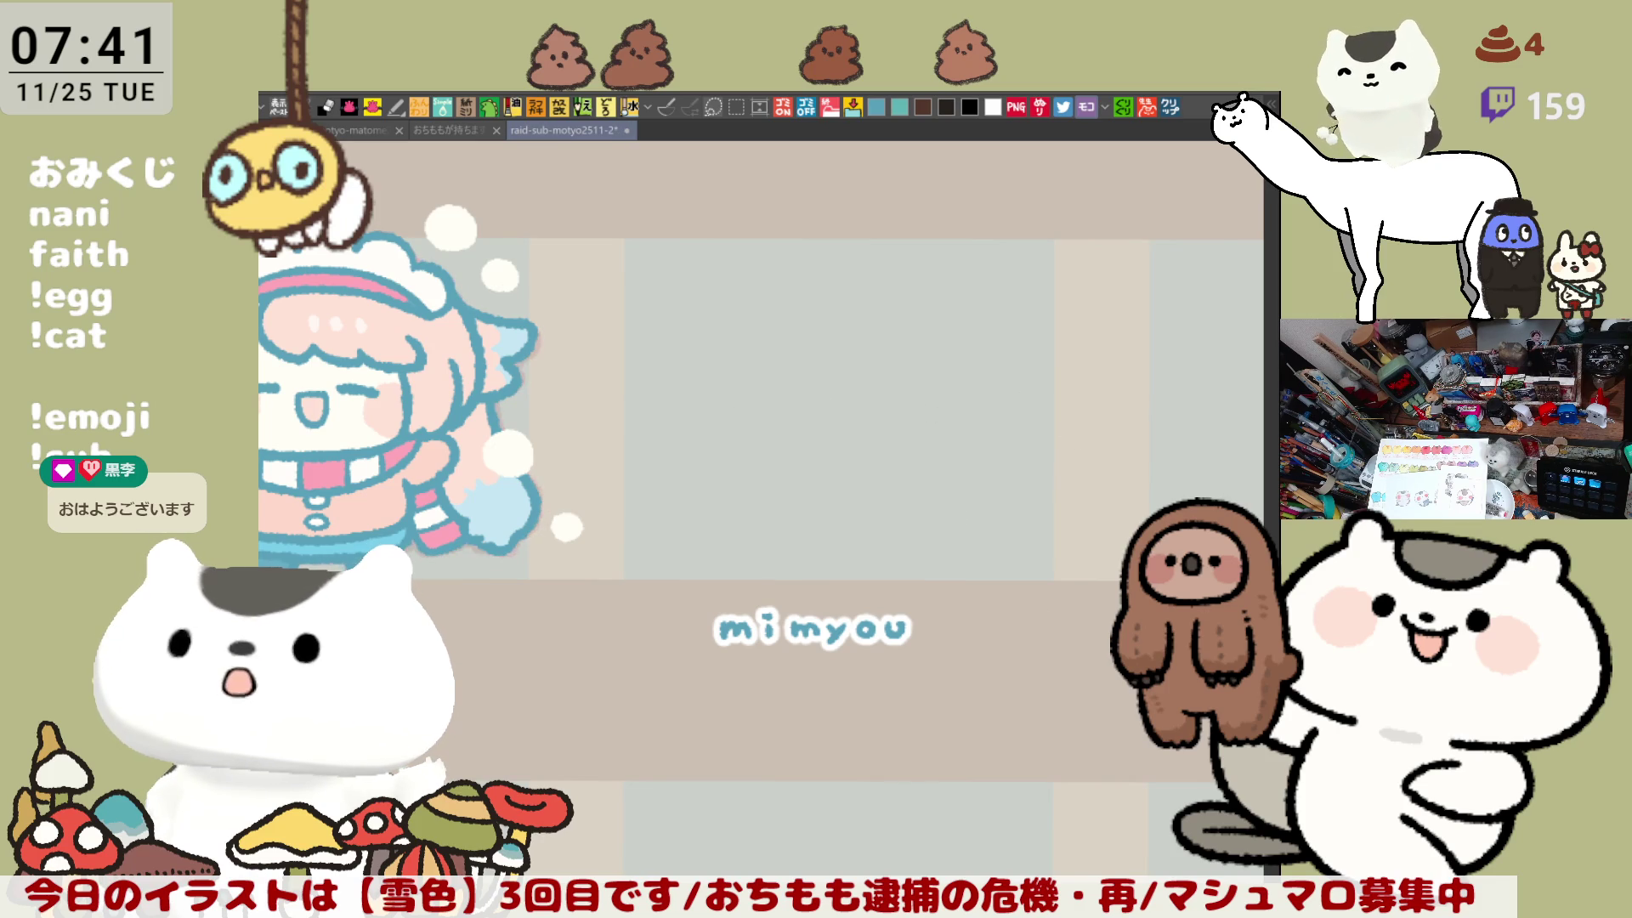
pyautogui.moveTo(1060, 618); pyautogui.dragTo(941, 507)
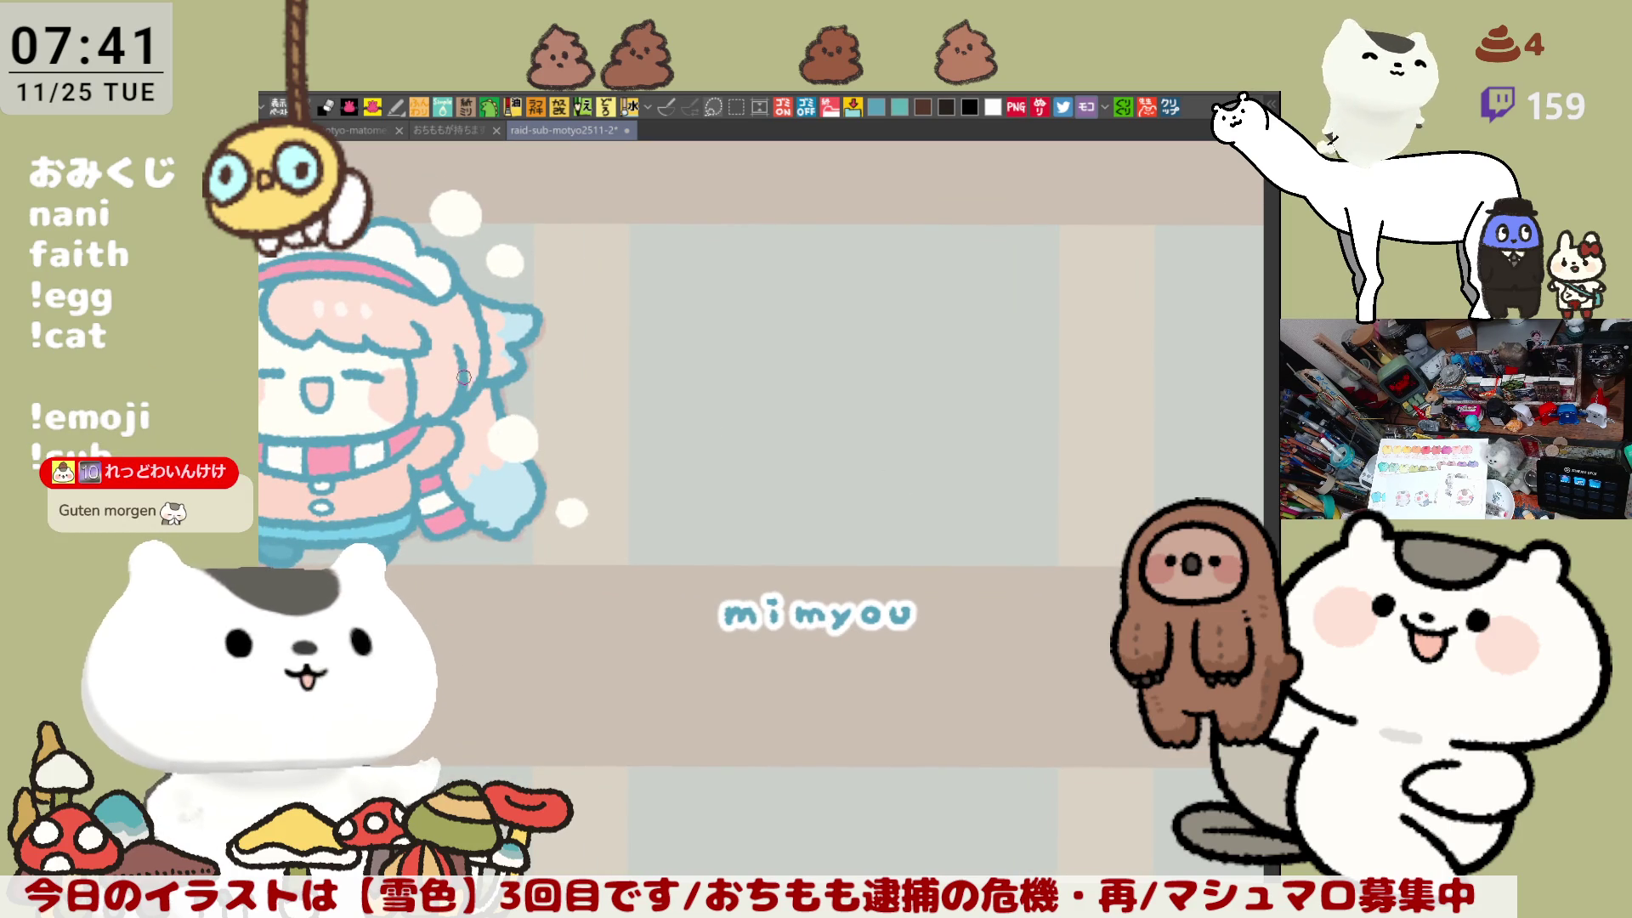
pyautogui.moveTo(940, 419); pyautogui.dragTo(864, 448)
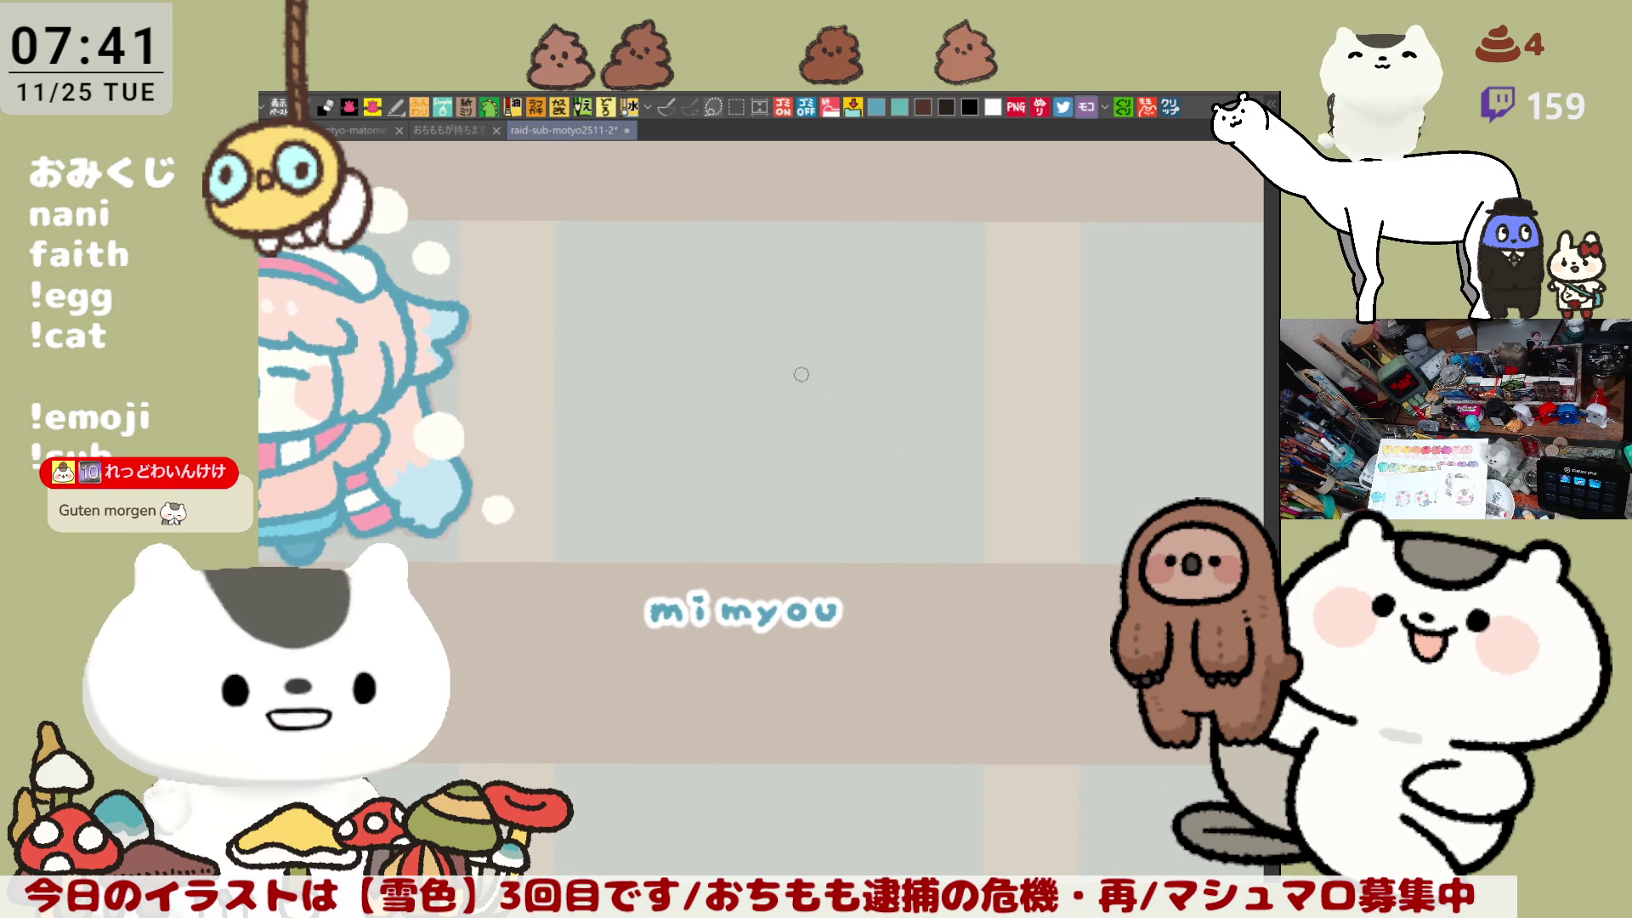
pyautogui.hotkey('ctrl', 'z')
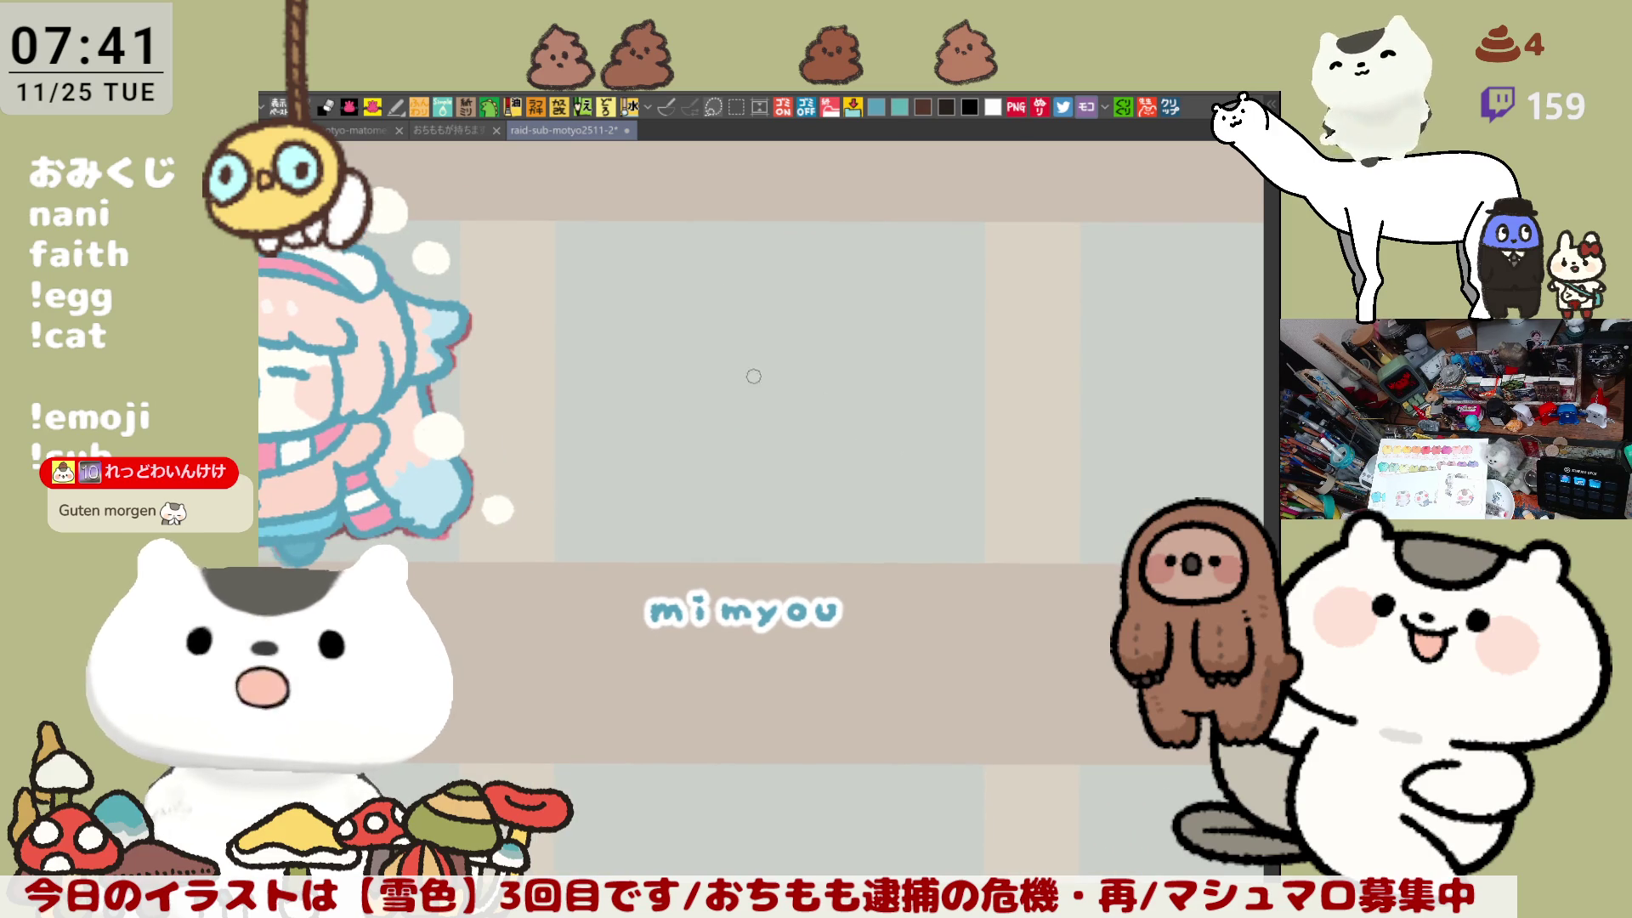
pyautogui.moveTo(753, 376)
pyautogui.mouseDown()
pyautogui.moveTo(1081, 533)
pyautogui.moveTo(1006, 527)
pyautogui.mouseUp()
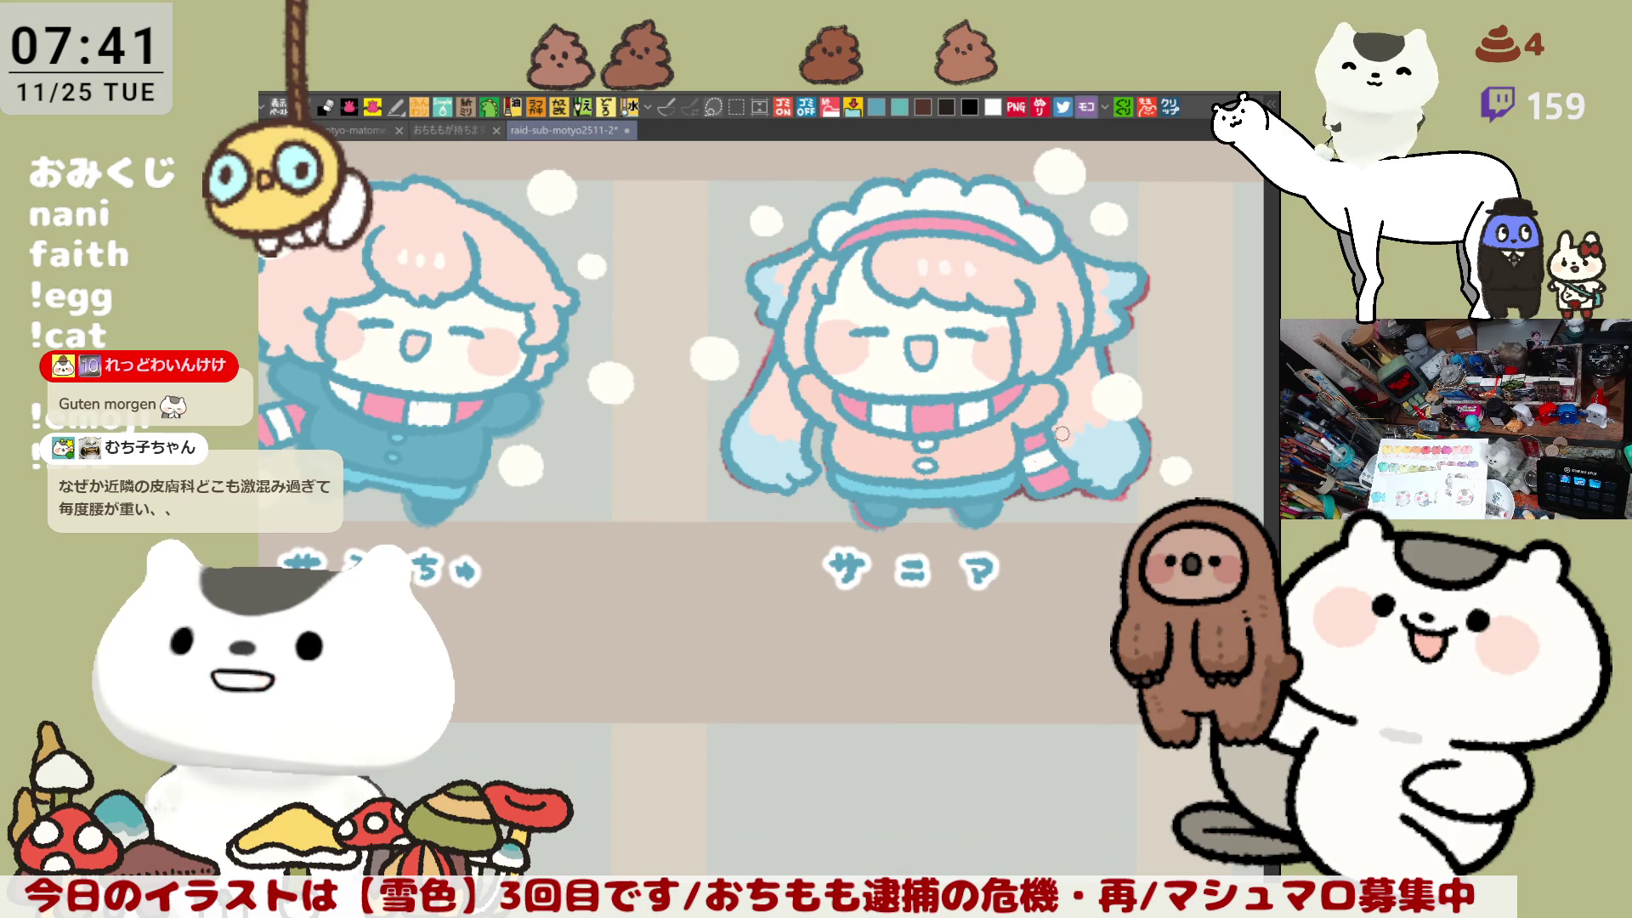
pyautogui.moveTo(1240, 272); pyautogui.dragTo(790, 314)
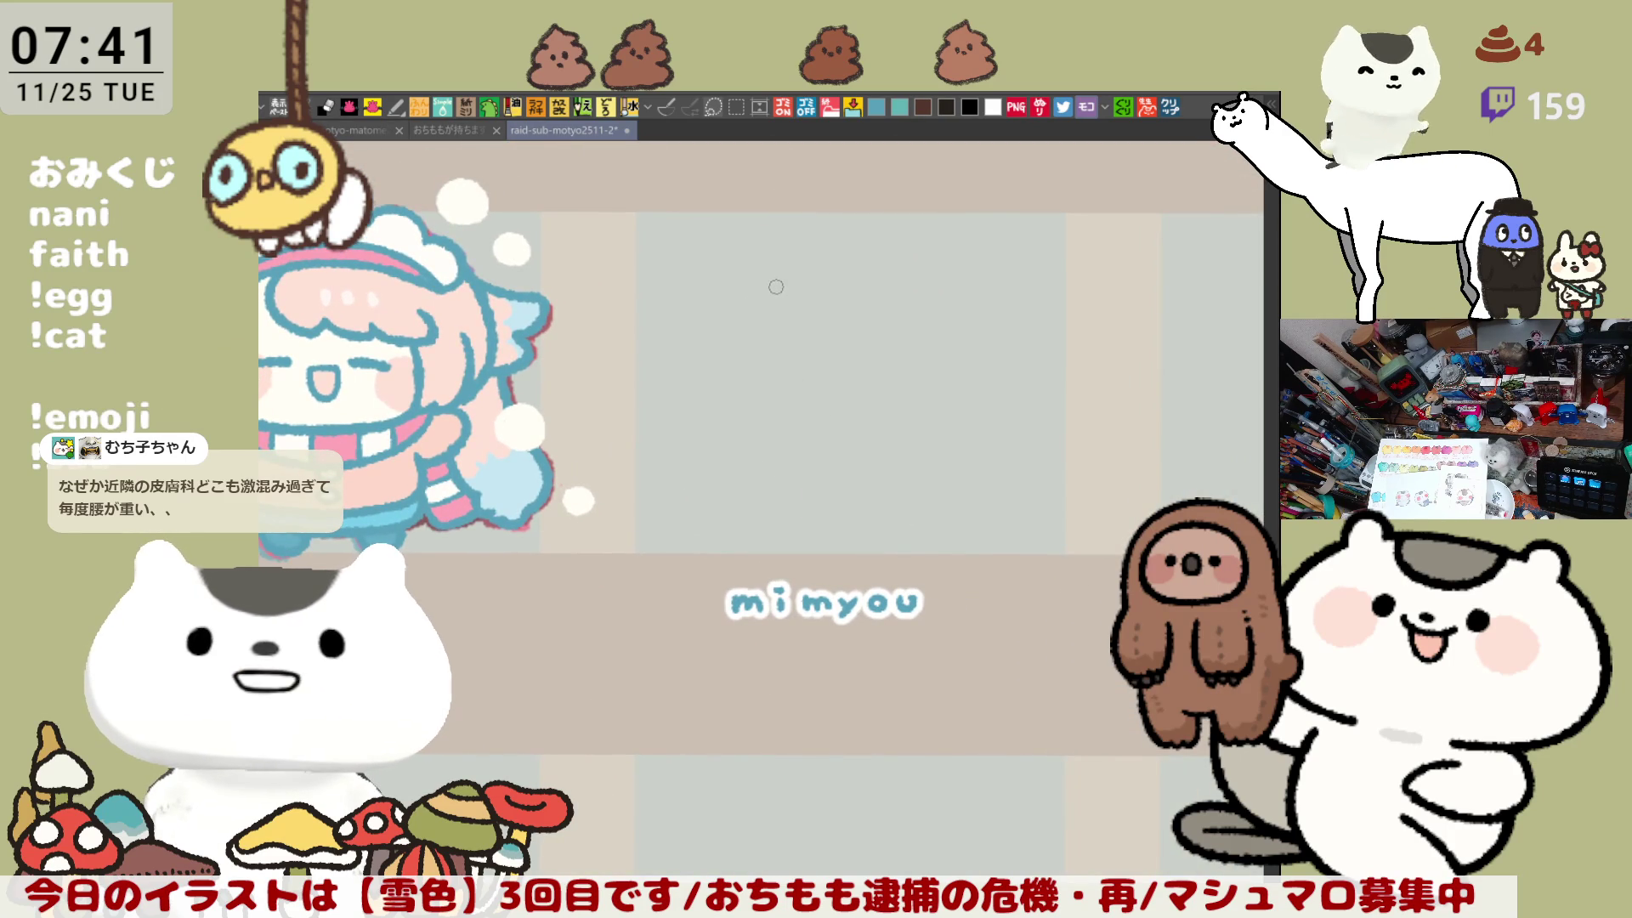
# Step: Try and undo head curves, then flip the canvas view horizontally
pyautogui.moveTo(778, 279); pyautogui.dragTo(803, 431)
pyautogui.hotkey('ctrl', 'z')
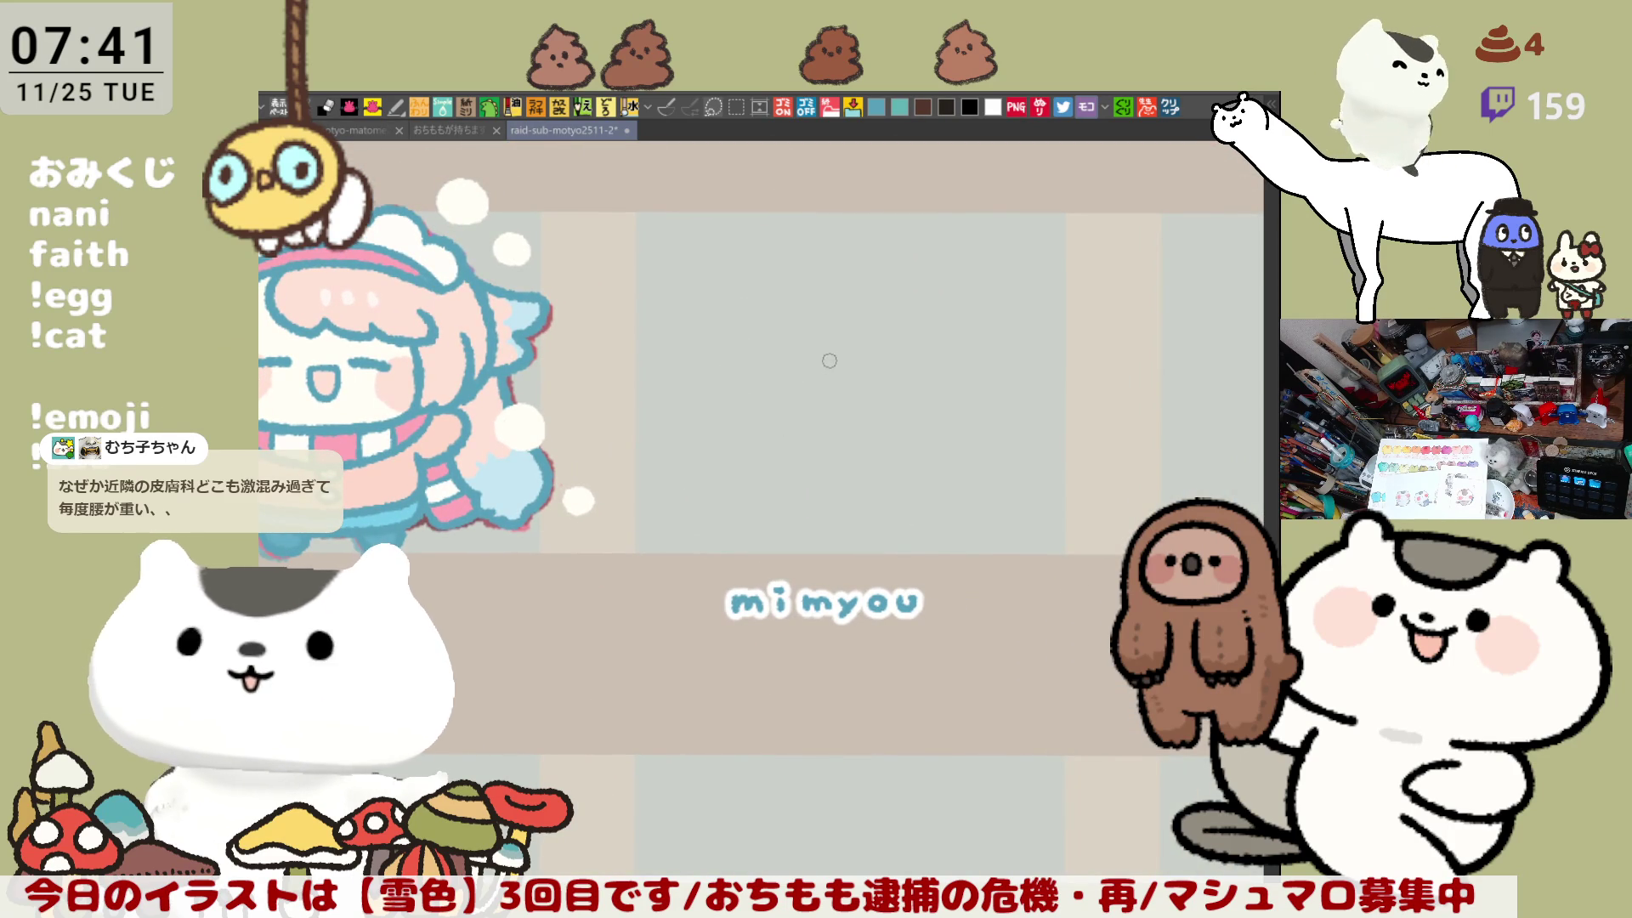
pyautogui.moveTo(854, 403); pyautogui.dragTo(875, 440)
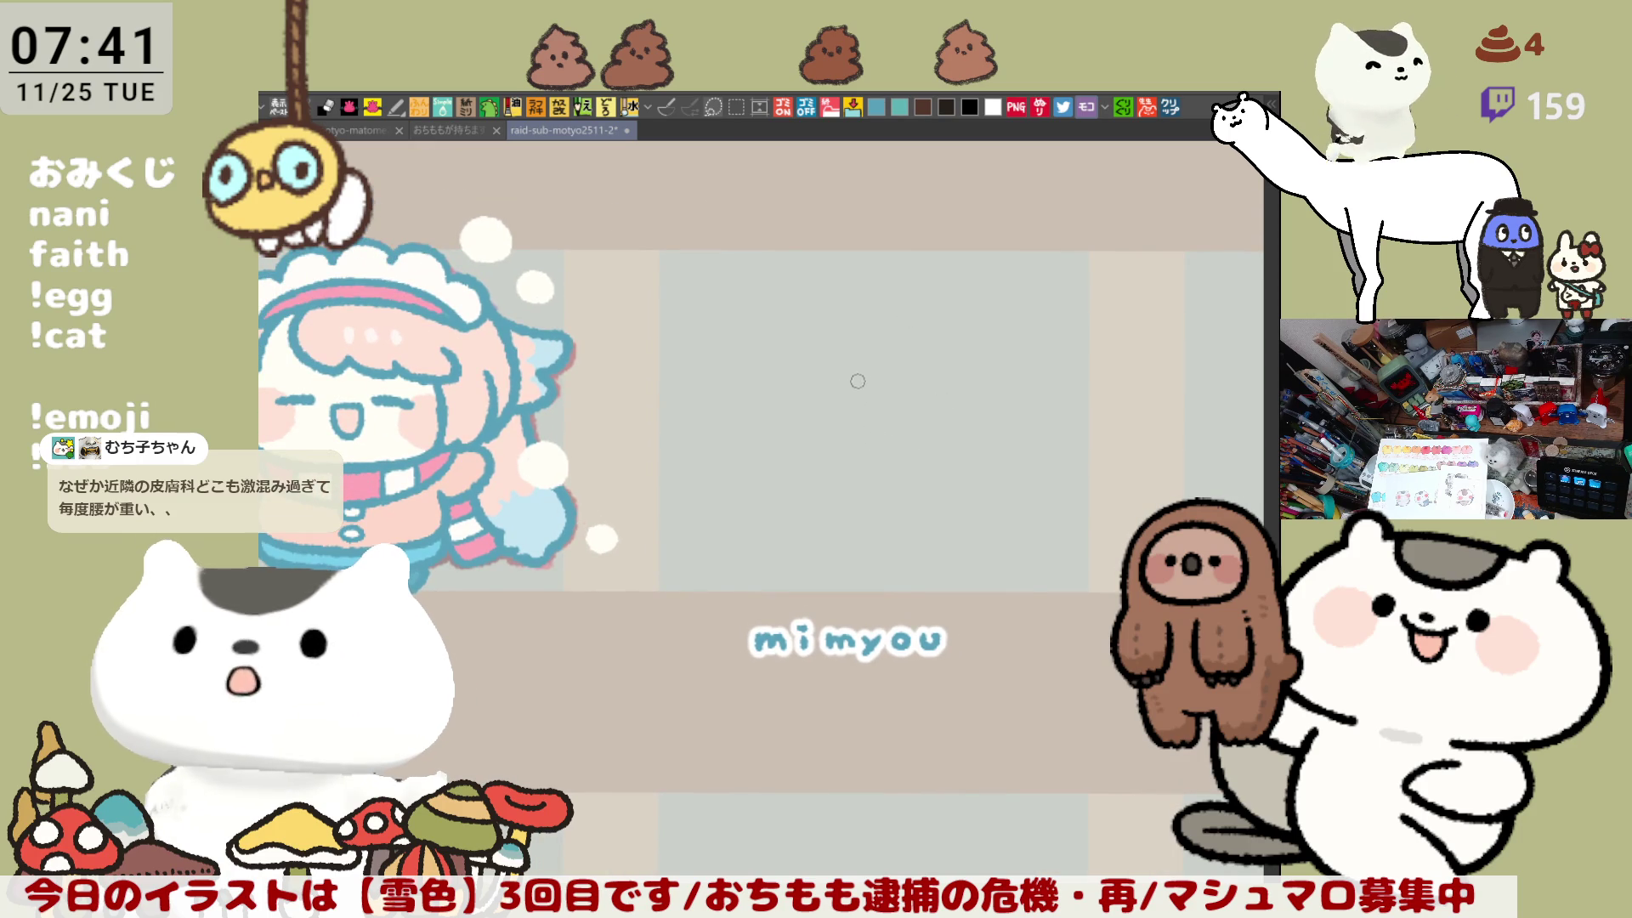
pyautogui.moveTo(800, 315); pyautogui.dragTo(803, 459)
pyautogui.hotkey('ctrl', 'z')
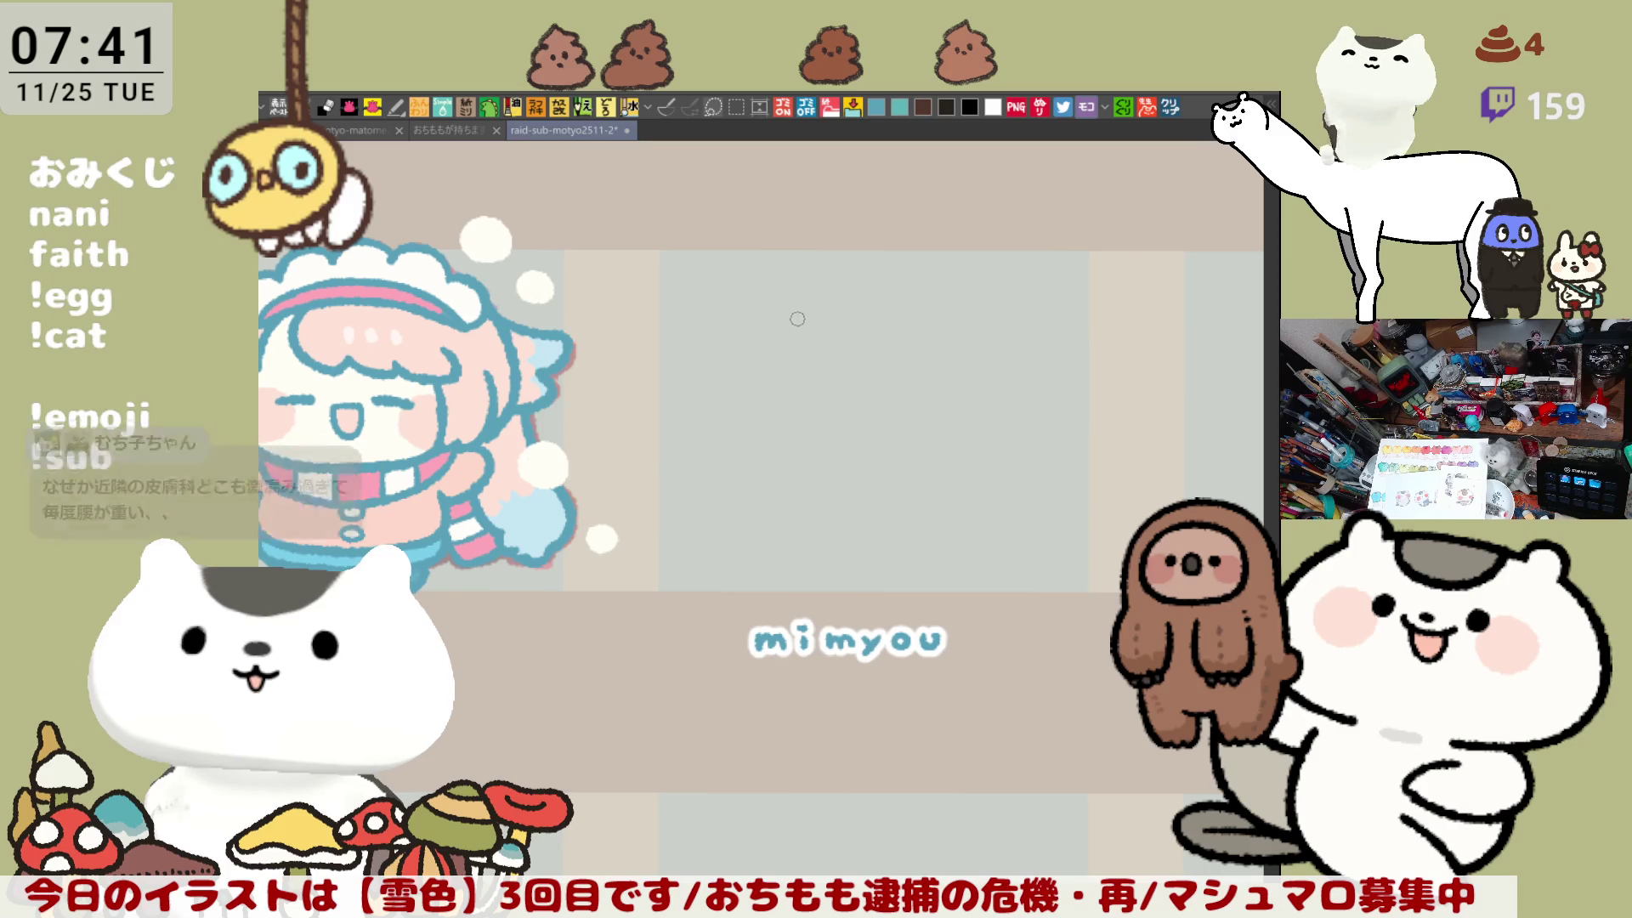
pyautogui.press('h')
pyautogui.moveTo(750, 351); pyautogui.dragTo(1005, 334)
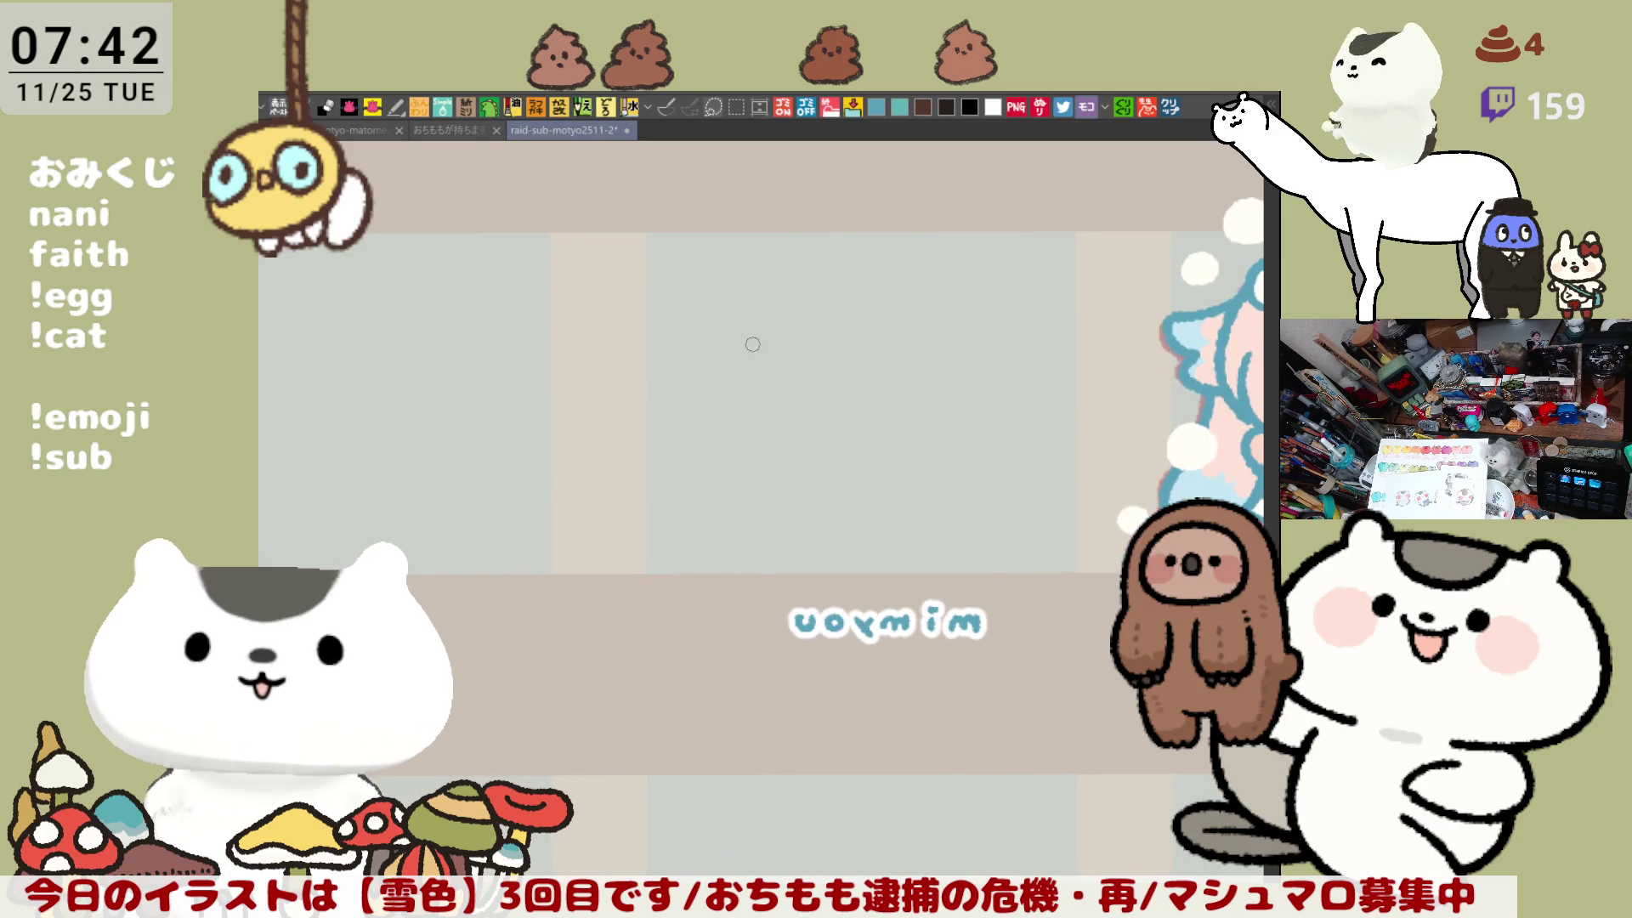
# Step: Try several curved head strokes in blue, undoing each attempt
pyautogui.moveTo(769, 317); pyautogui.dragTo(831, 457)
pyautogui.hotkey('ctrl', 'z')
pyautogui.moveTo(780, 301); pyautogui.dragTo(844, 459)
pyautogui.hotkey('ctrl', 'z')
pyautogui.moveTo(795, 299); pyautogui.dragTo(859, 444)
pyautogui.hotkey('ctrl', 'z')
pyautogui.moveTo(795, 299); pyautogui.dragTo(859, 443)
pyautogui.hotkey('ctrl', 'z')
pyautogui.moveTo(797, 273); pyautogui.dragTo(858, 439)
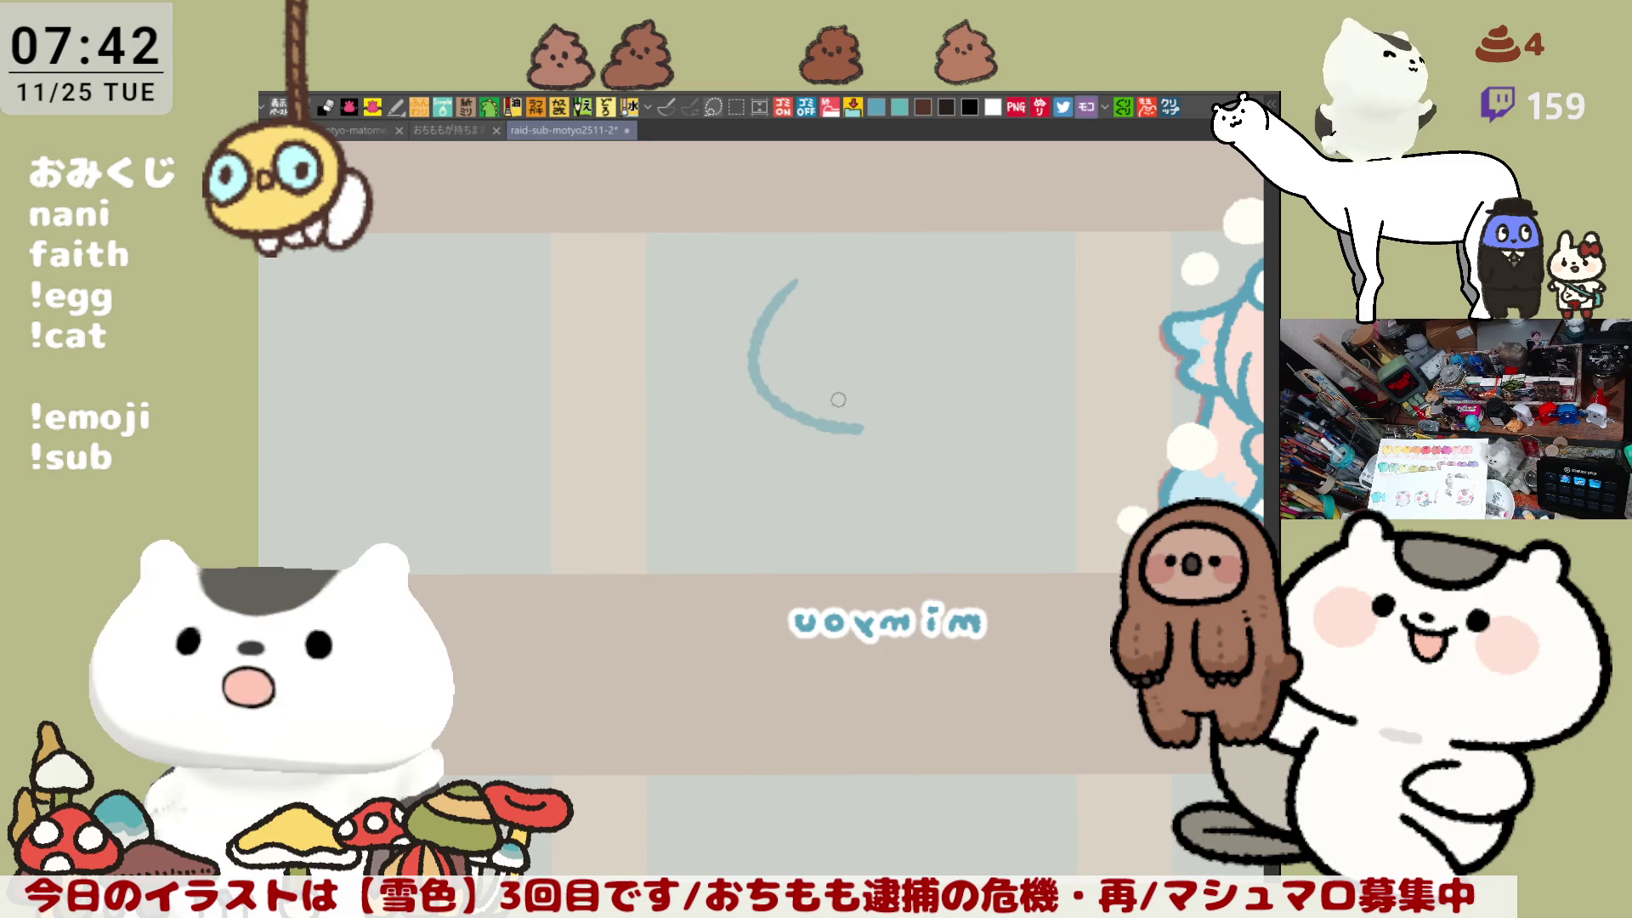
pyautogui.hotkey('ctrl', 'z')
# Step: Settle the left curve of the chibi's head after repeated redraws
pyautogui.moveTo(783, 276)
pyautogui.mouseDown()
pyautogui.moveTo(855, 425)
pyautogui.moveTo(707, 351)
pyautogui.mouseUp()
pyautogui.hotkey('ctrl', 'z')
pyautogui.moveTo(671, 249); pyautogui.dragTo(746, 422)
pyautogui.hotkey('ctrl', 'z')
pyautogui.moveTo(674, 253); pyautogui.dragTo(746, 401)
pyautogui.hotkey('ctrl', 'z')
pyautogui.moveTo(674, 253); pyautogui.dragTo(744, 401)
pyautogui.hotkey('ctrl', 'z')
pyautogui.moveTo(674, 253); pyautogui.dragTo(747, 403)
pyautogui.hotkey('ctrl', 'z')
pyautogui.moveTo(675, 262); pyautogui.dragTo(742, 414)
pyautogui.hotkey('ctrl', 'z')
pyautogui.moveTo(675, 259); pyautogui.dragTo(765, 399)
pyautogui.hotkey('ctrl', 'z')
pyautogui.moveTo(675, 260); pyautogui.dragTo(747, 395)
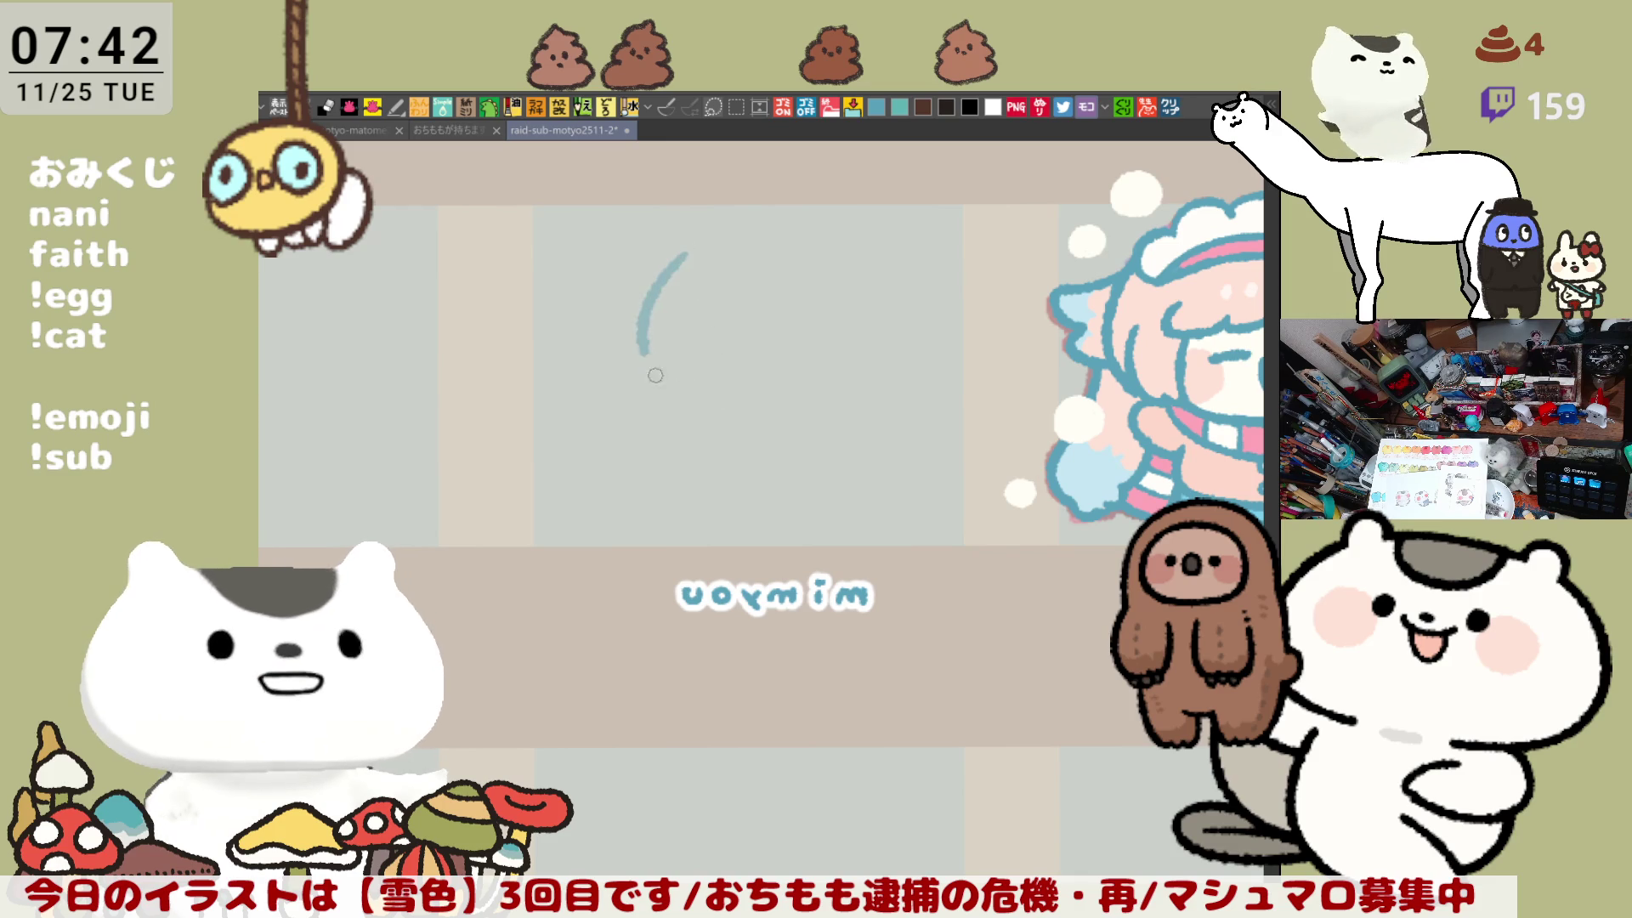
# Step: Draw the curved bang line, a joining curve, and a long arc across the head's top
pyautogui.moveTo(765, 246); pyautogui.dragTo(874, 305)
pyautogui.hotkey('ctrl', 'z')
pyautogui.moveTo(767, 265); pyautogui.dragTo(884, 304)
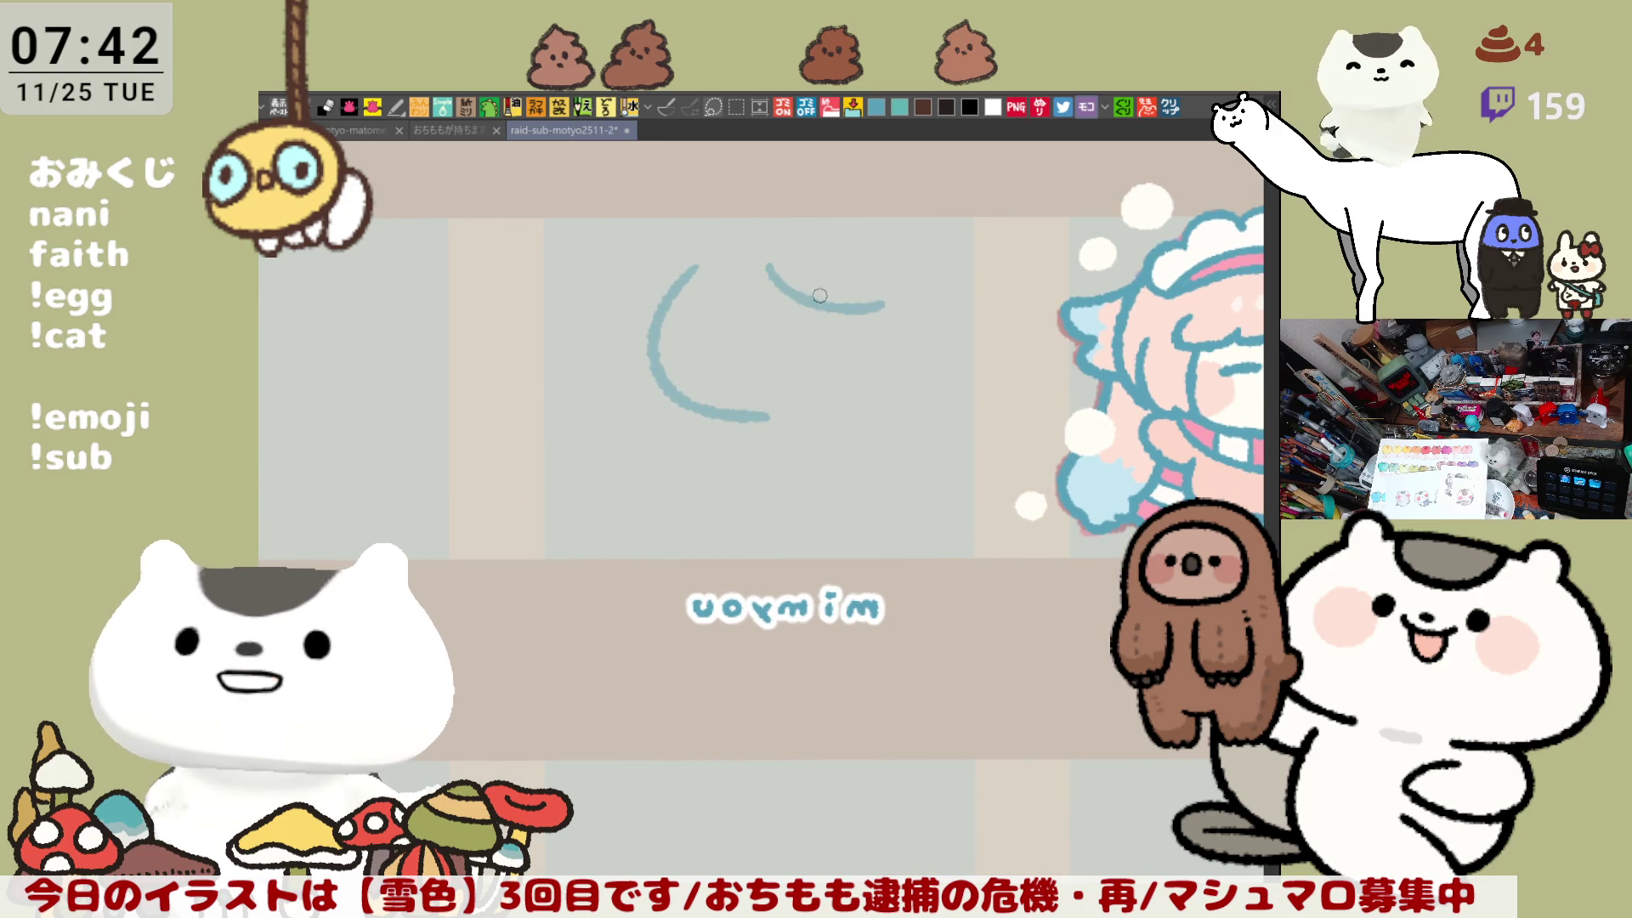
pyautogui.moveTo(693, 300); pyautogui.dragTo(777, 260)
pyautogui.hotkey('ctrl', 'z')
pyautogui.moveTo(681, 299); pyautogui.dragTo(769, 266)
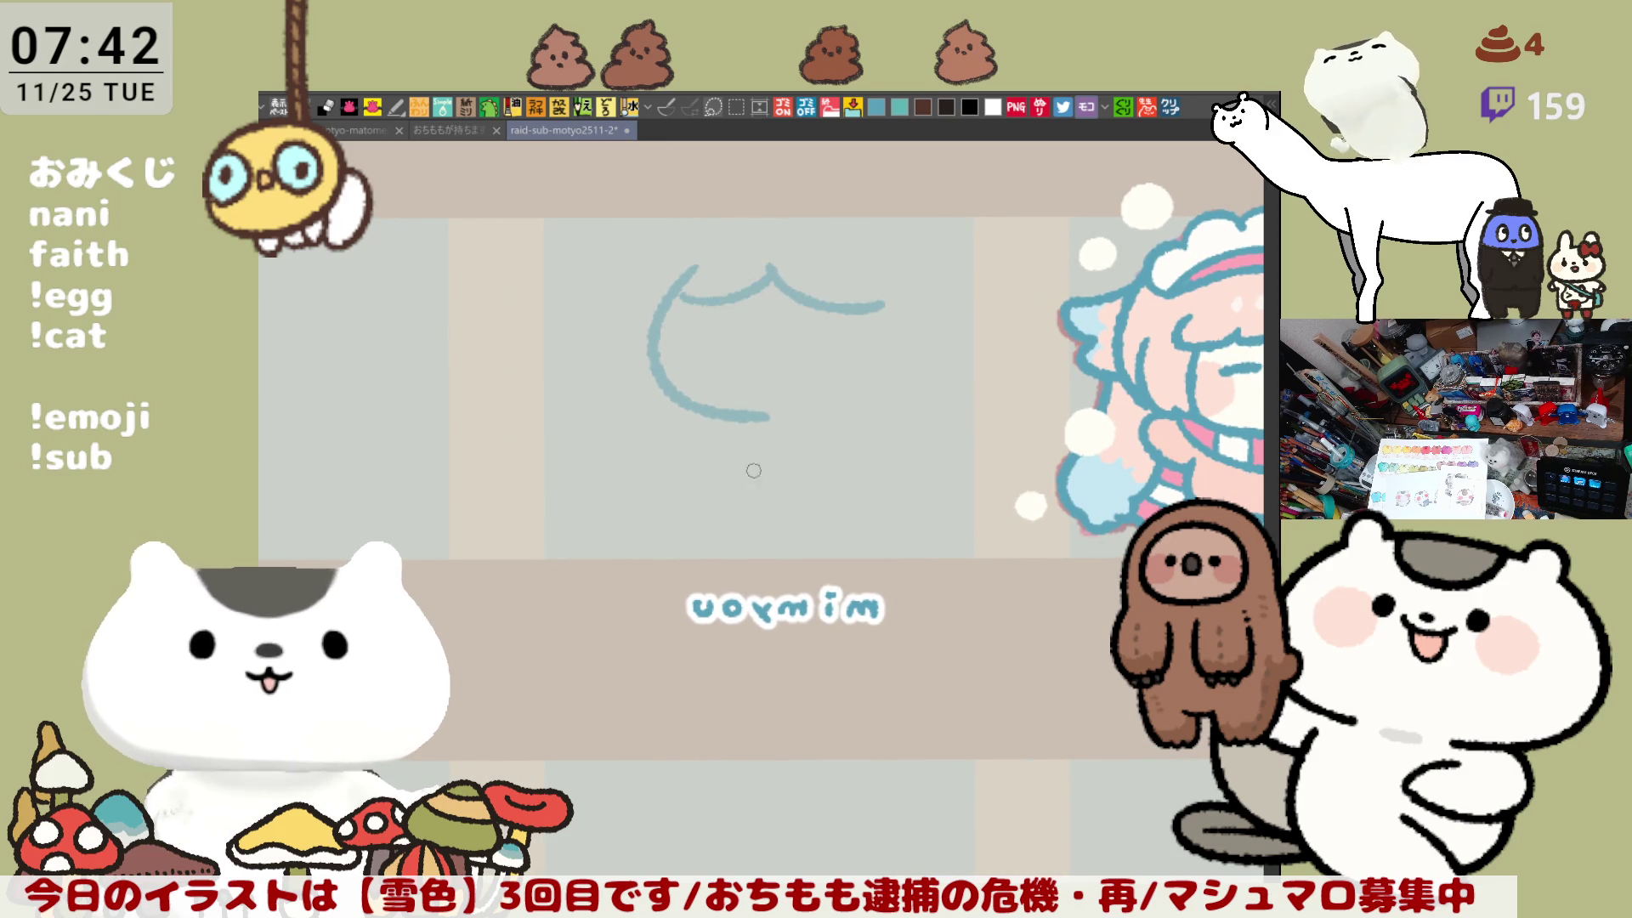
pyautogui.moveTo(806, 204); pyautogui.dragTo(900, 225)
pyautogui.hotkey('ctrl', 'z')
pyautogui.moveTo(751, 219); pyautogui.dragTo(914, 235)
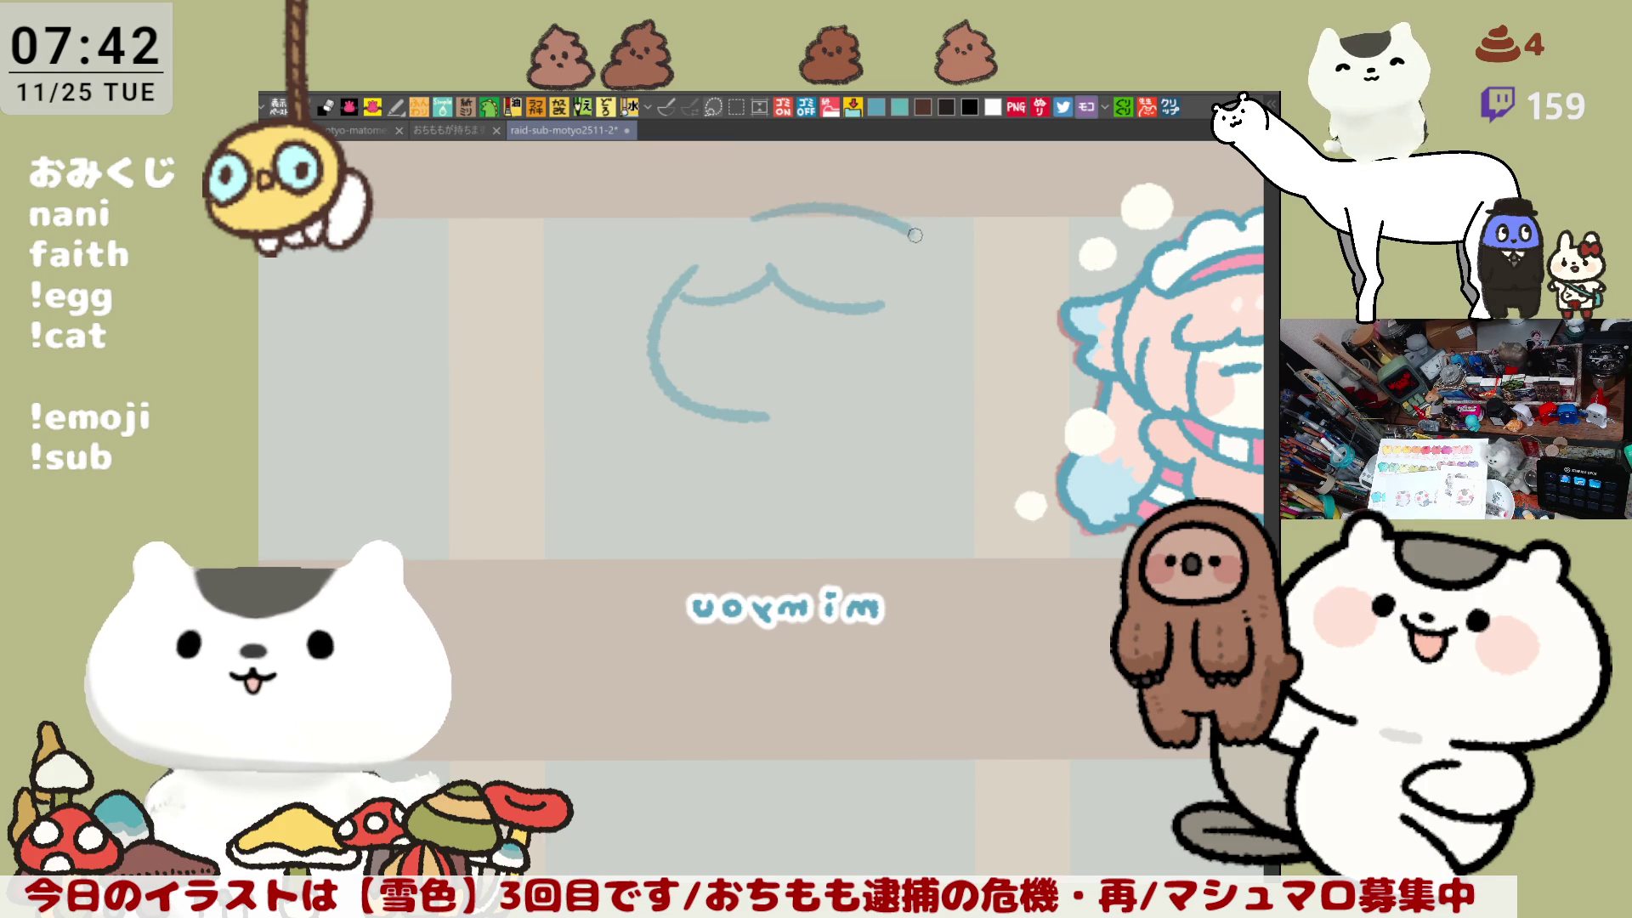
pyautogui.hotkey('ctrl', 'z')
pyautogui.moveTo(739, 222); pyautogui.dragTo(917, 247)
pyautogui.hotkey('ctrl', 'z')
pyautogui.moveTo(728, 225); pyautogui.dragTo(936, 250)
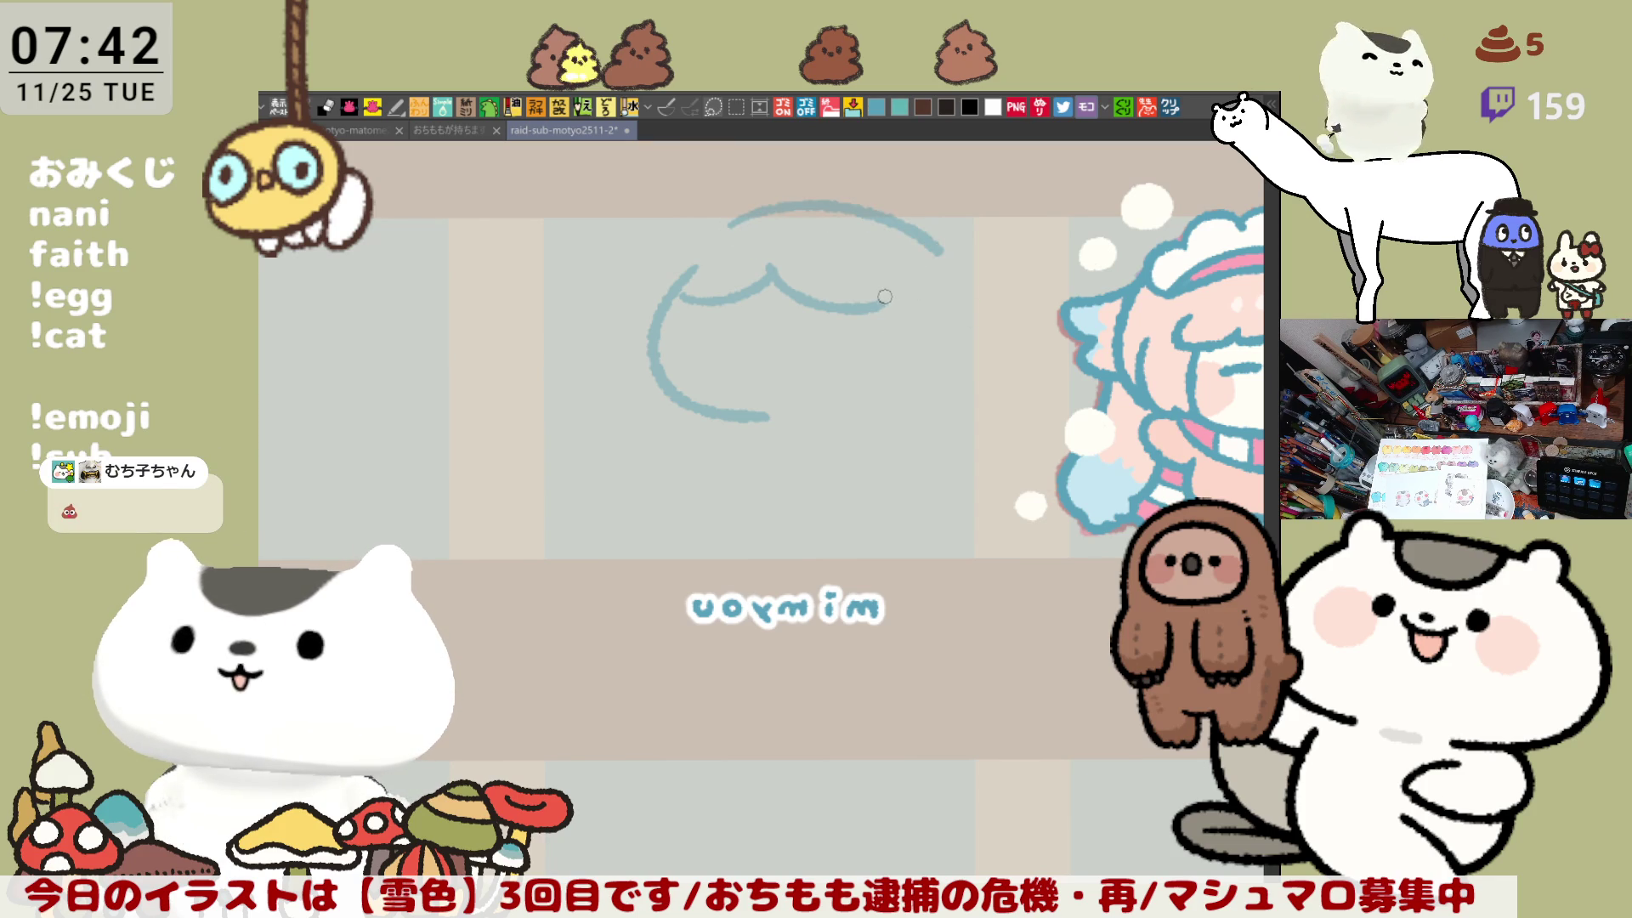
# Step: Add the right-side hair curl and a left hair arc, then mirror the view to check
pyautogui.moveTo(884, 301); pyautogui.dragTo(879, 350)
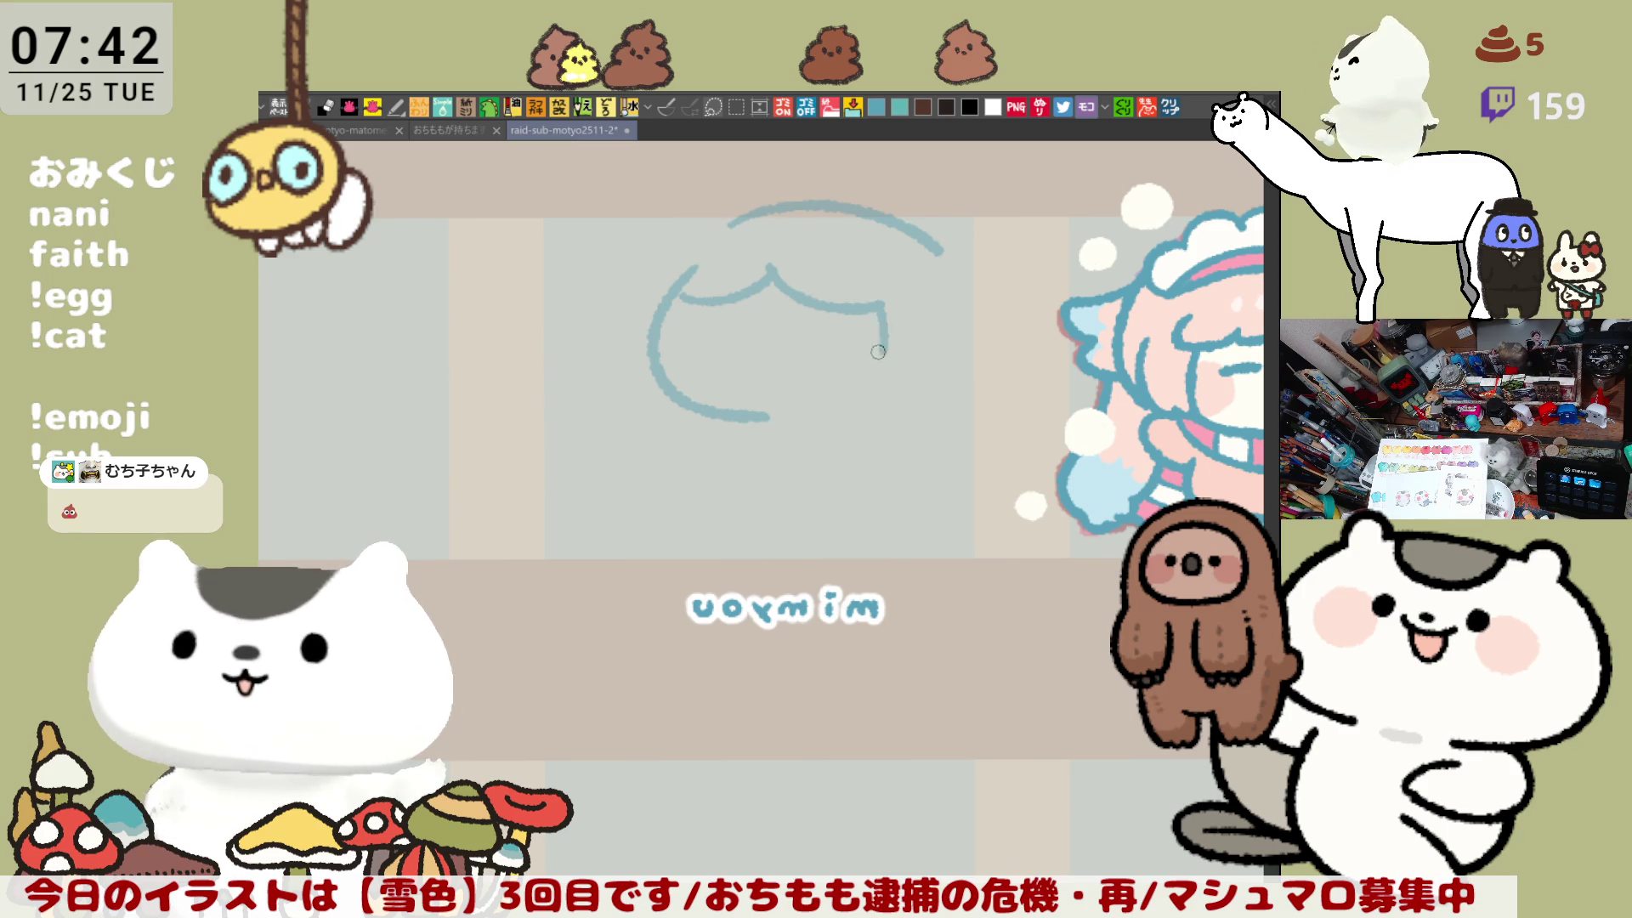
pyautogui.hotkey('ctrl', 'z')
pyautogui.hotkey('ctrl', 'z')
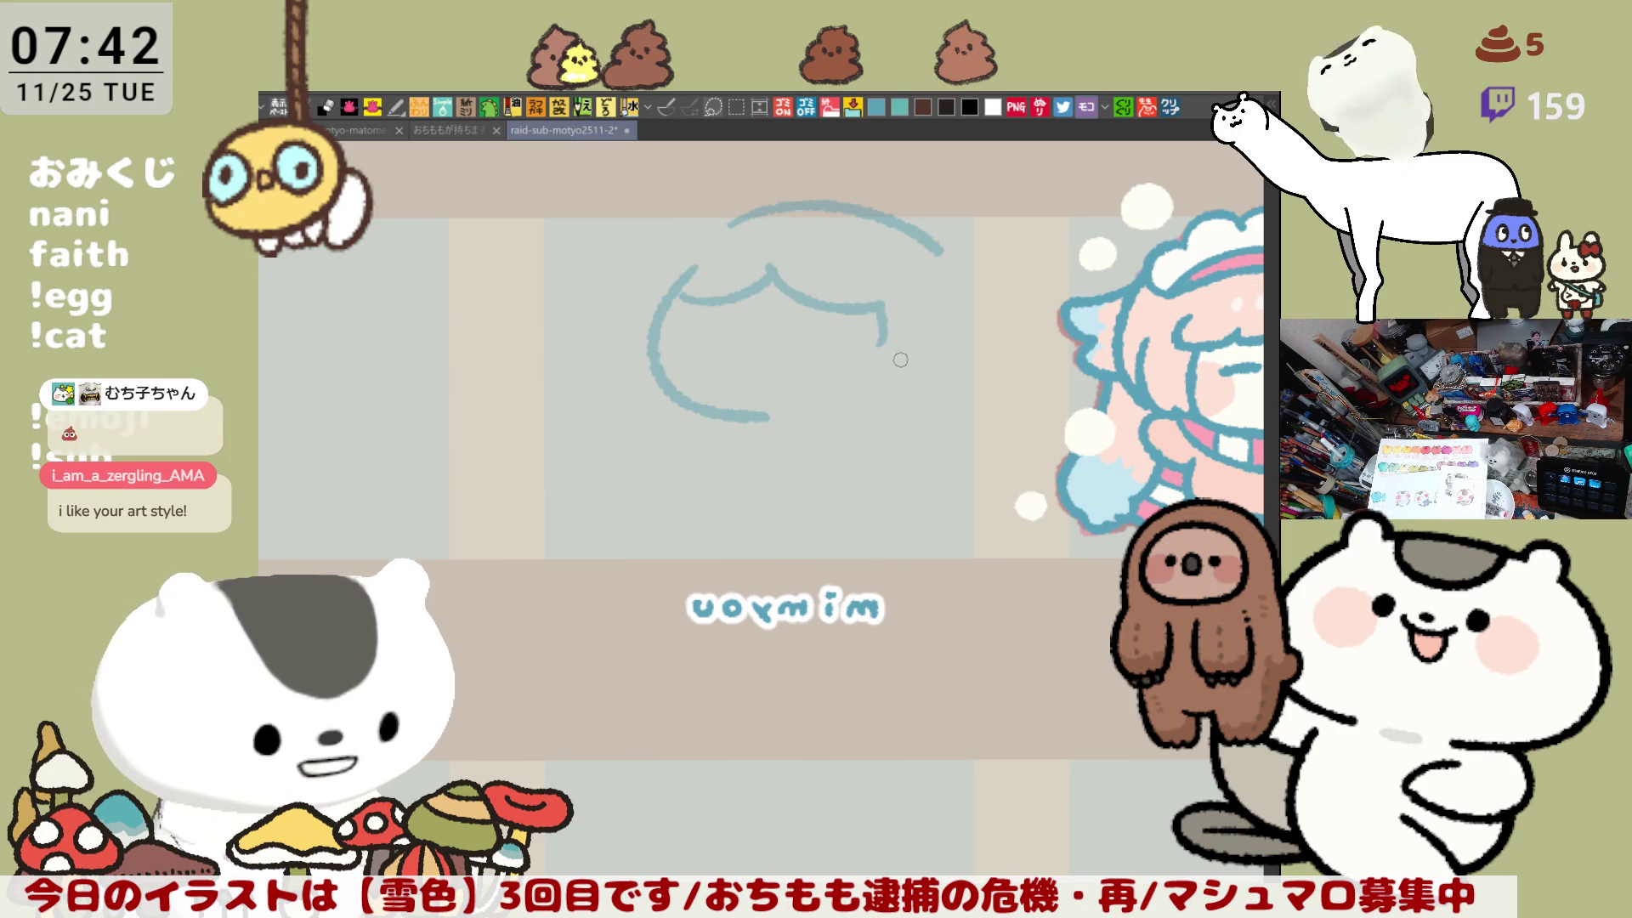
pyautogui.moveTo(886, 338); pyautogui.dragTo(944, 401)
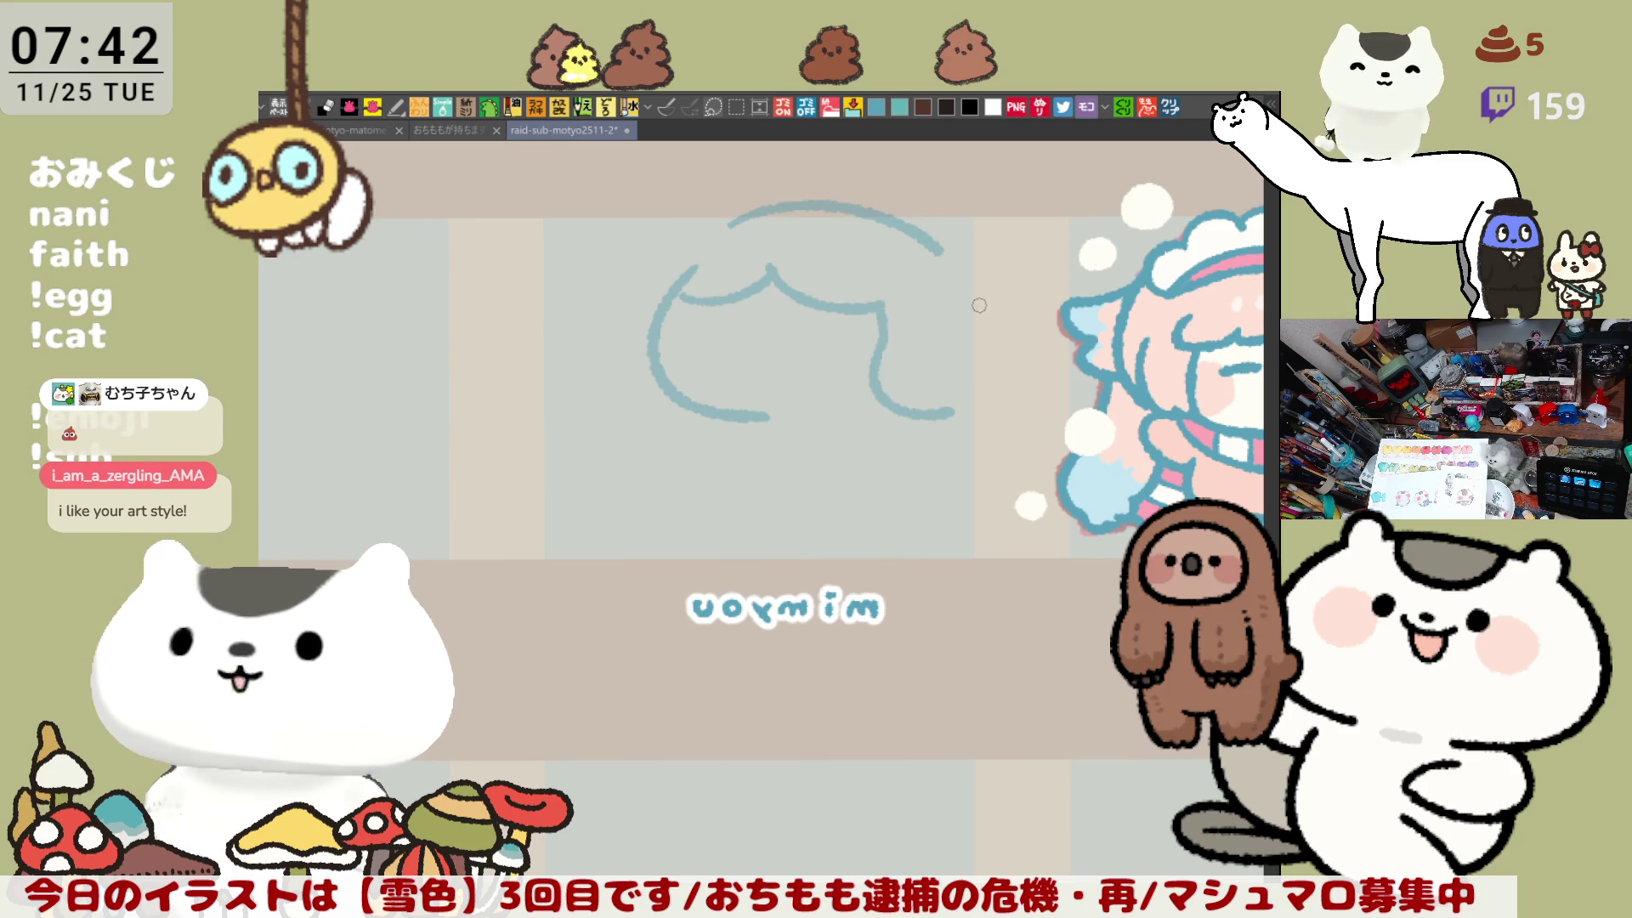
pyautogui.moveTo(939, 249); pyautogui.dragTo(975, 336)
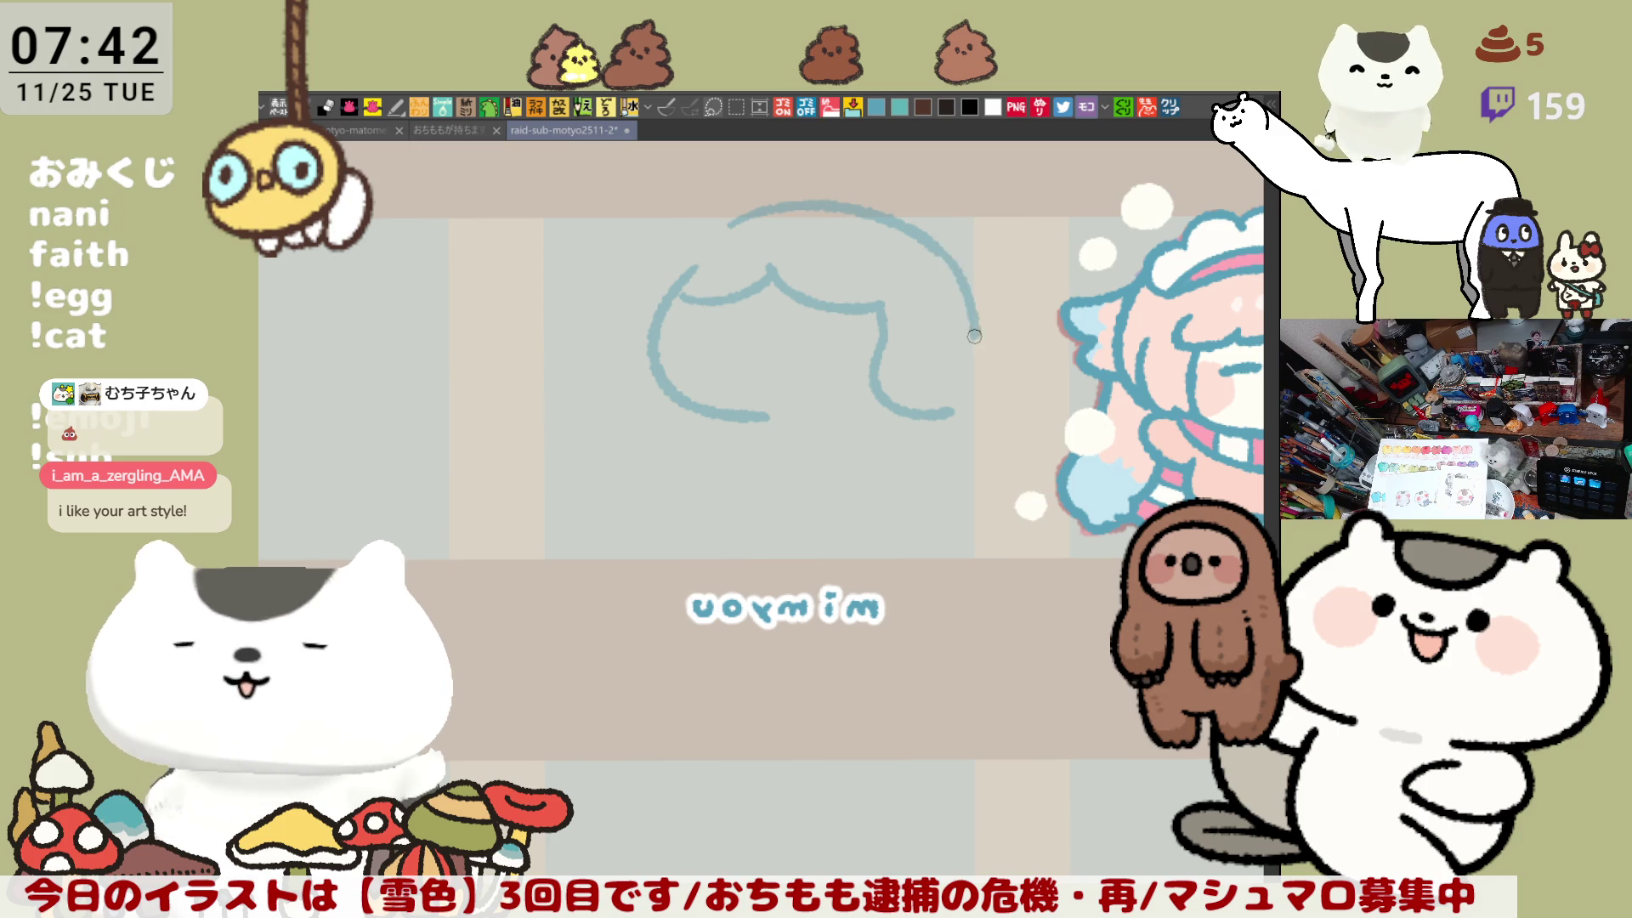
pyautogui.moveTo(948, 260)
pyautogui.mouseDown()
pyautogui.moveTo(976, 344)
pyautogui.moveTo(952, 412)
pyautogui.mouseUp()
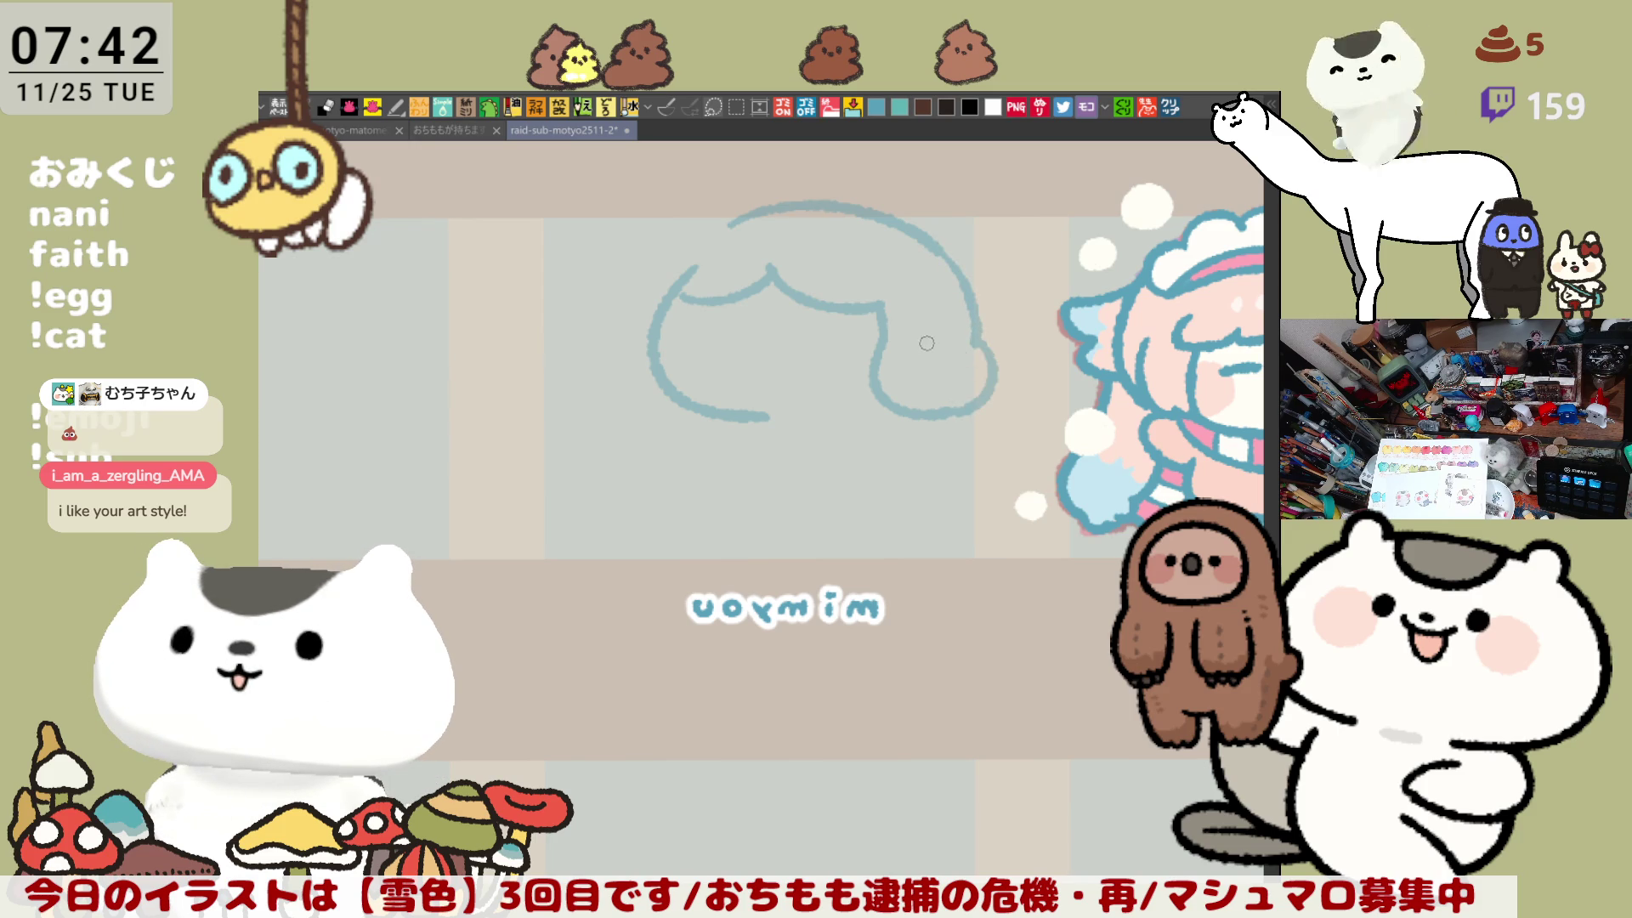
pyautogui.moveTo(898, 350); pyautogui.dragTo(953, 392)
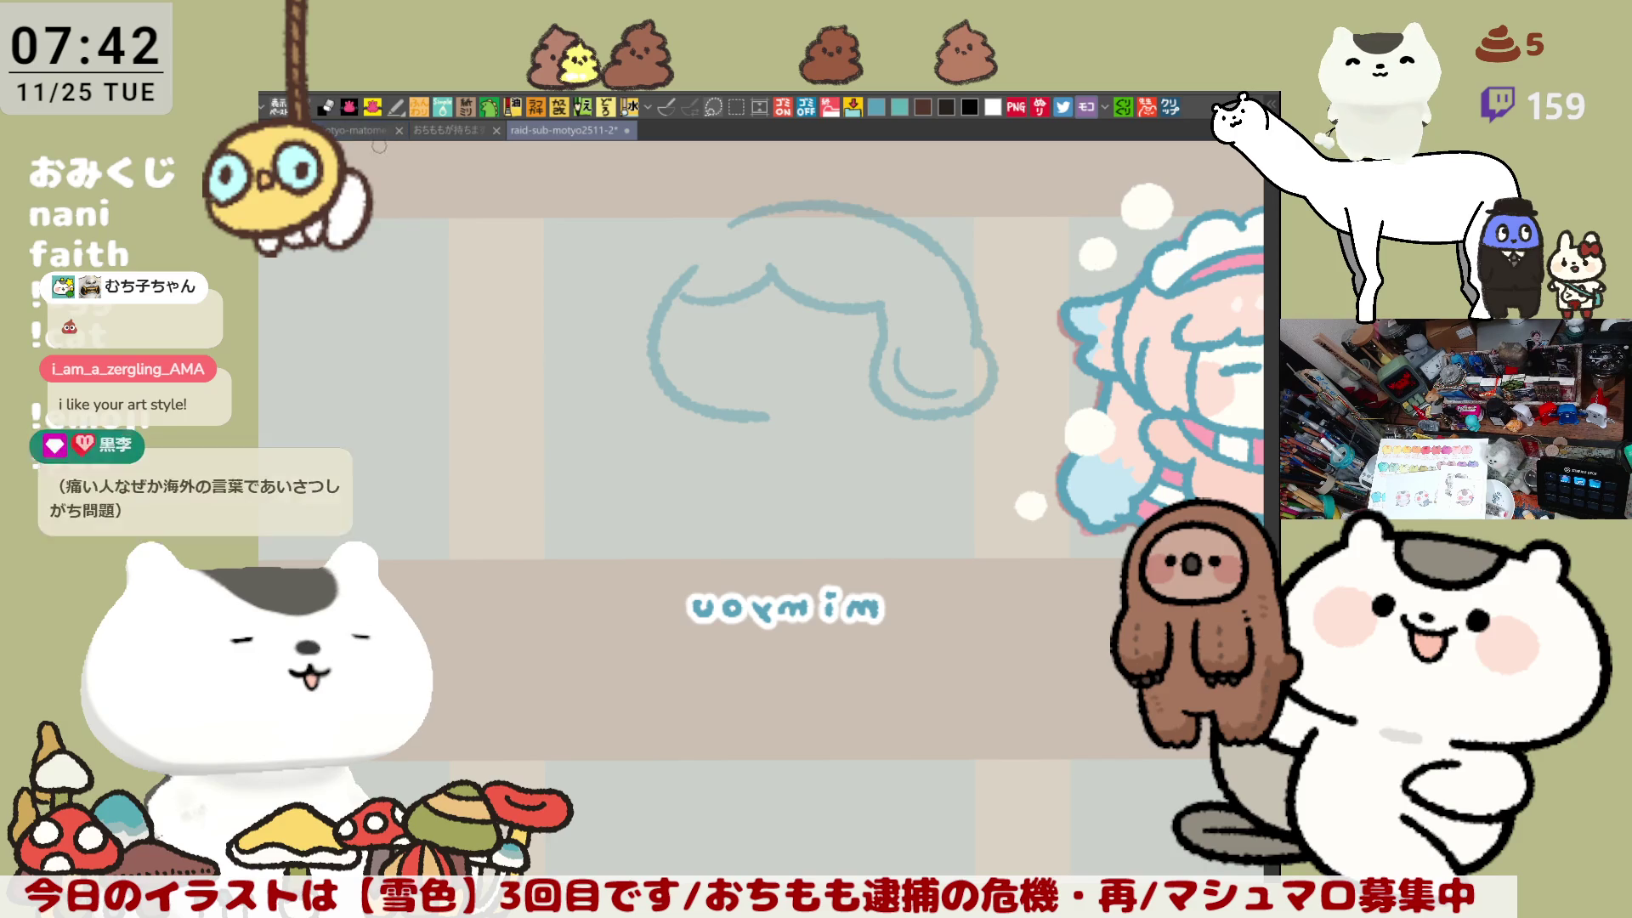
pyautogui.hotkey('ctrl', 'z')
pyautogui.moveTo(629, 306); pyautogui.dragTo(646, 404)
pyautogui.hotkey('ctrl', 'z')
pyautogui.moveTo(631, 316)
pyautogui.mouseDown()
pyautogui.moveTo(604, 351)
pyautogui.moveTo(692, 420)
pyautogui.mouseUp()
pyautogui.hotkey('ctrl', 'z')
pyautogui.hotkey('ctrl', 'z')
pyautogui.moveTo(631, 313); pyautogui.dragTo(696, 416)
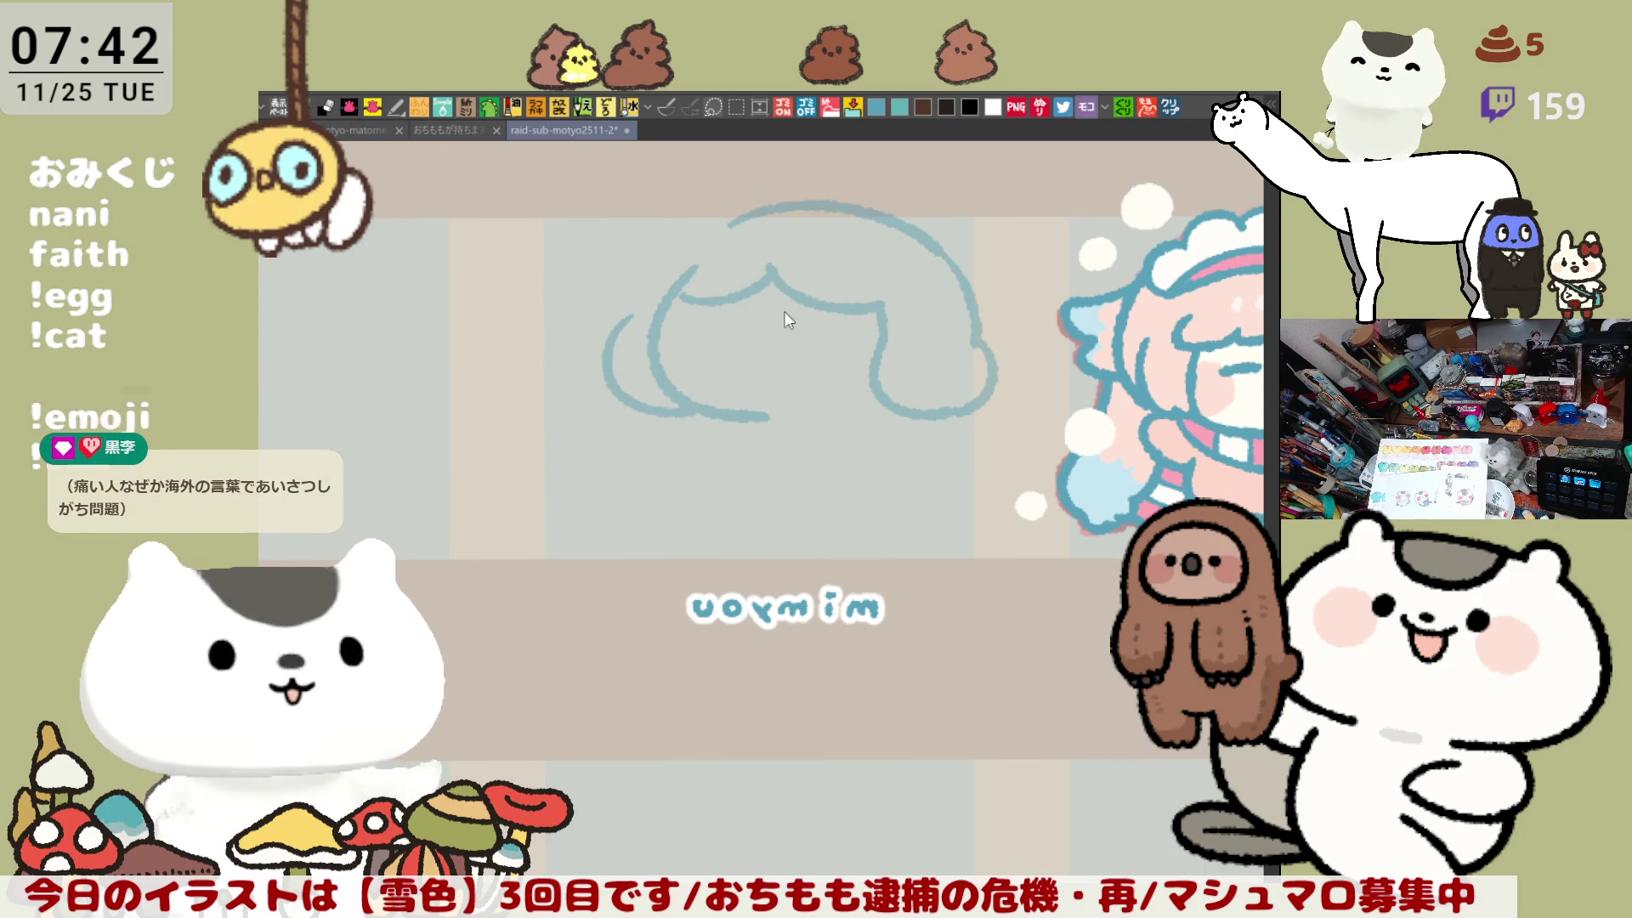
pyautogui.press('h')
pyautogui.moveTo(736, 207); pyautogui.dragTo(832, 296)
pyautogui.hotkey('ctrl', 'z')
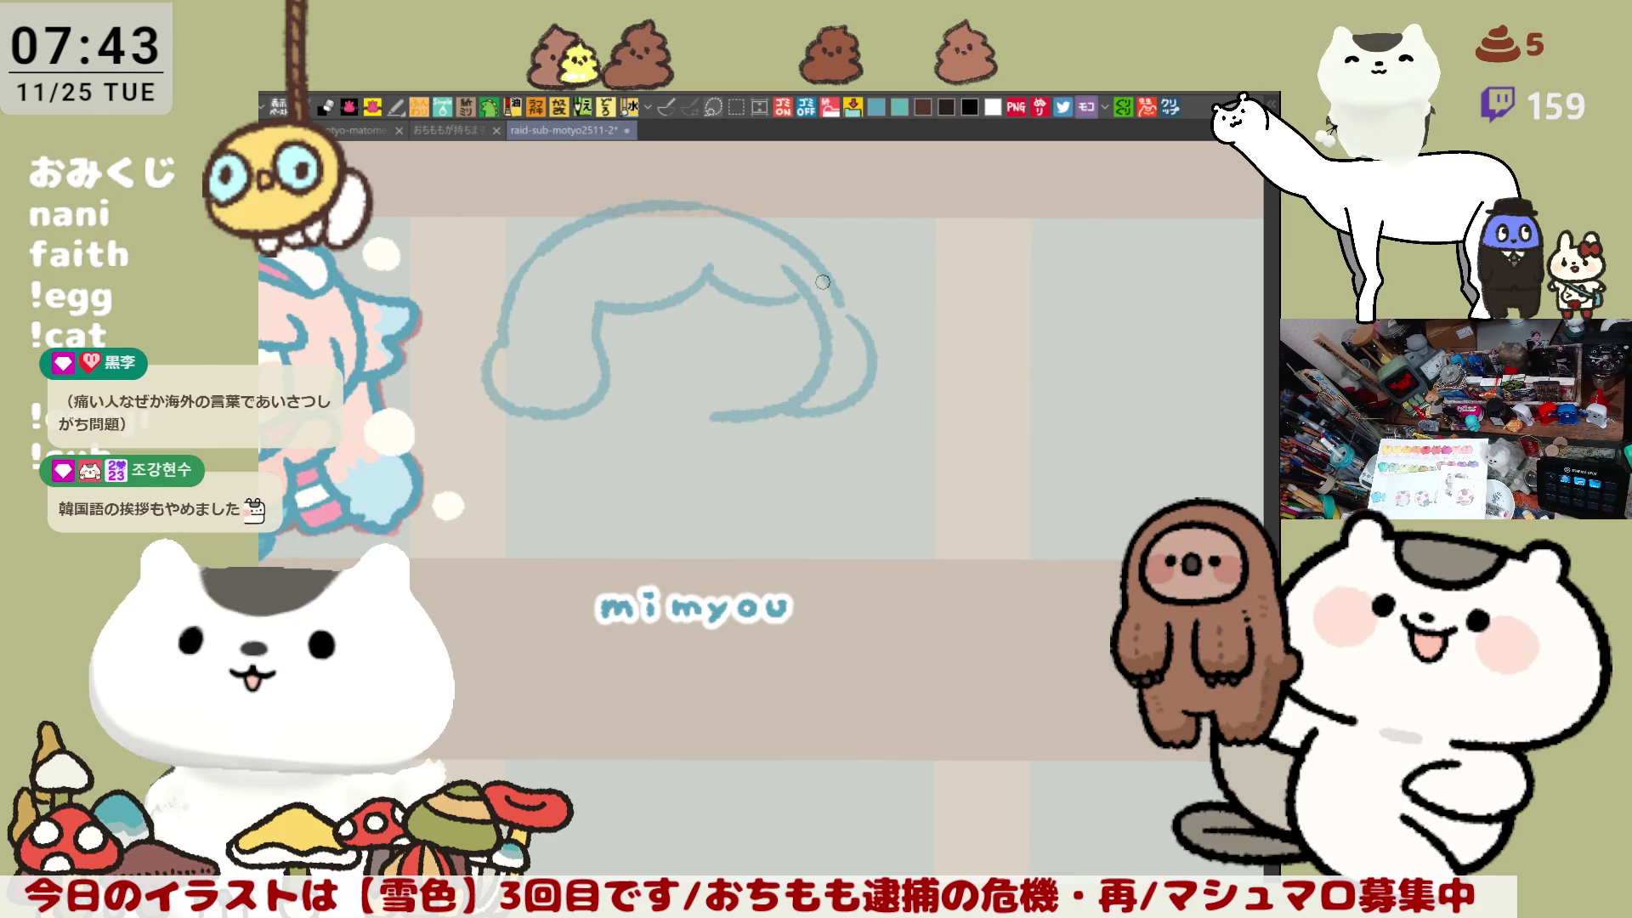
# Step: Extend the top hair arc rightward and redraw the hair line curving down-right
pyautogui.hotkey('ctrl', 'z')
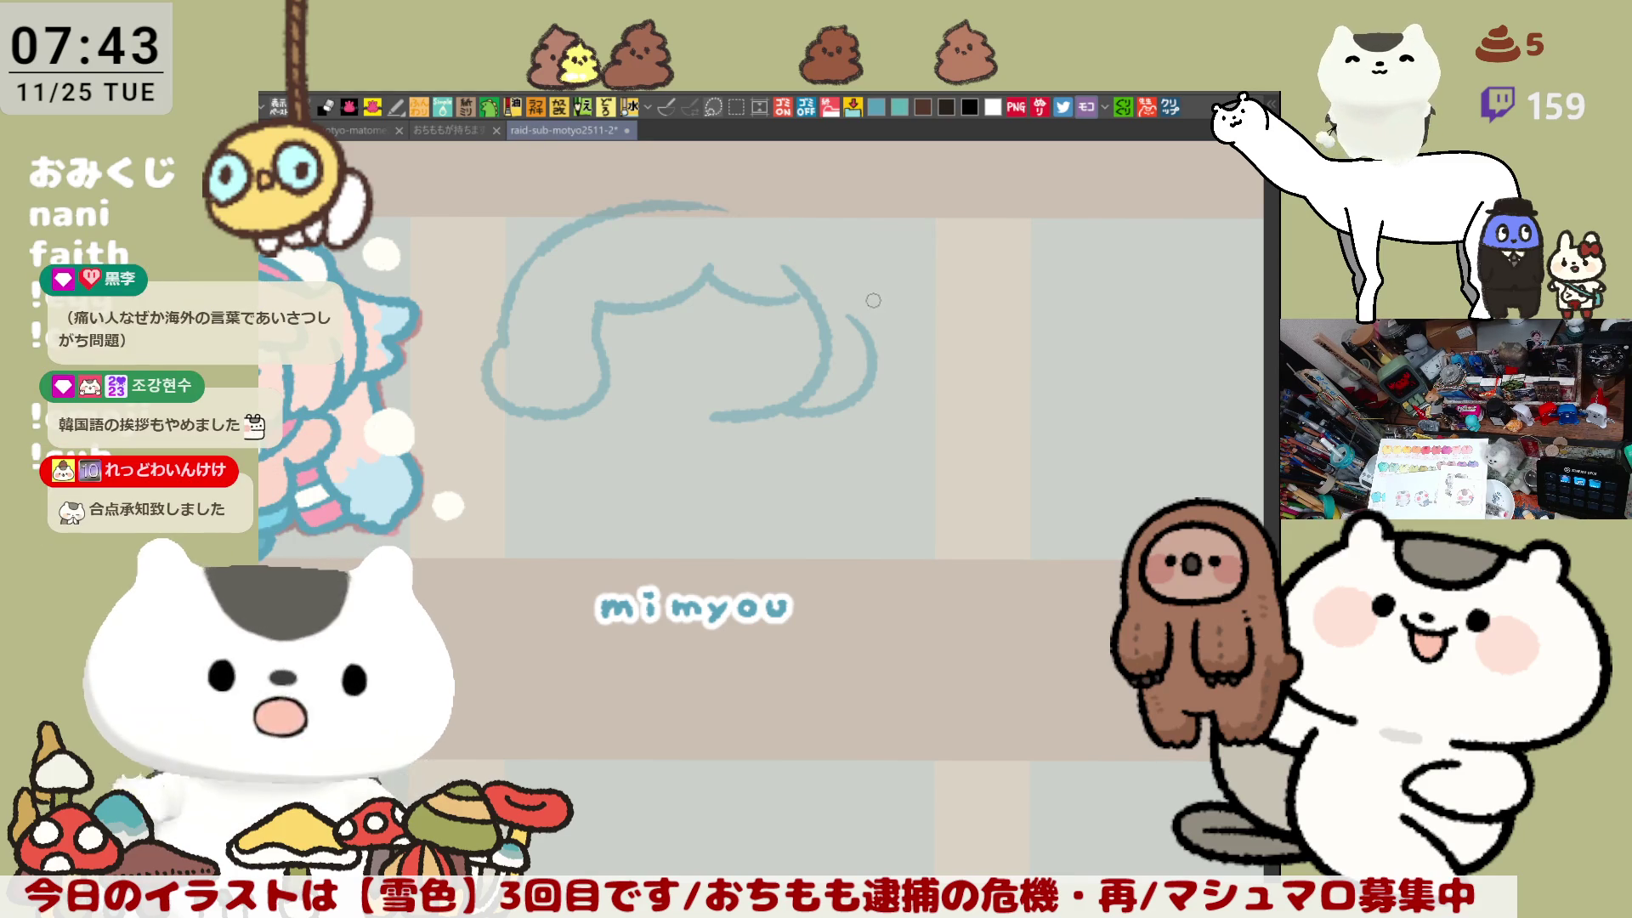
pyautogui.moveTo(732, 211); pyautogui.dragTo(837, 302)
pyautogui.hotkey('ctrl', 'z')
pyautogui.moveTo(751, 217); pyautogui.dragTo(837, 306)
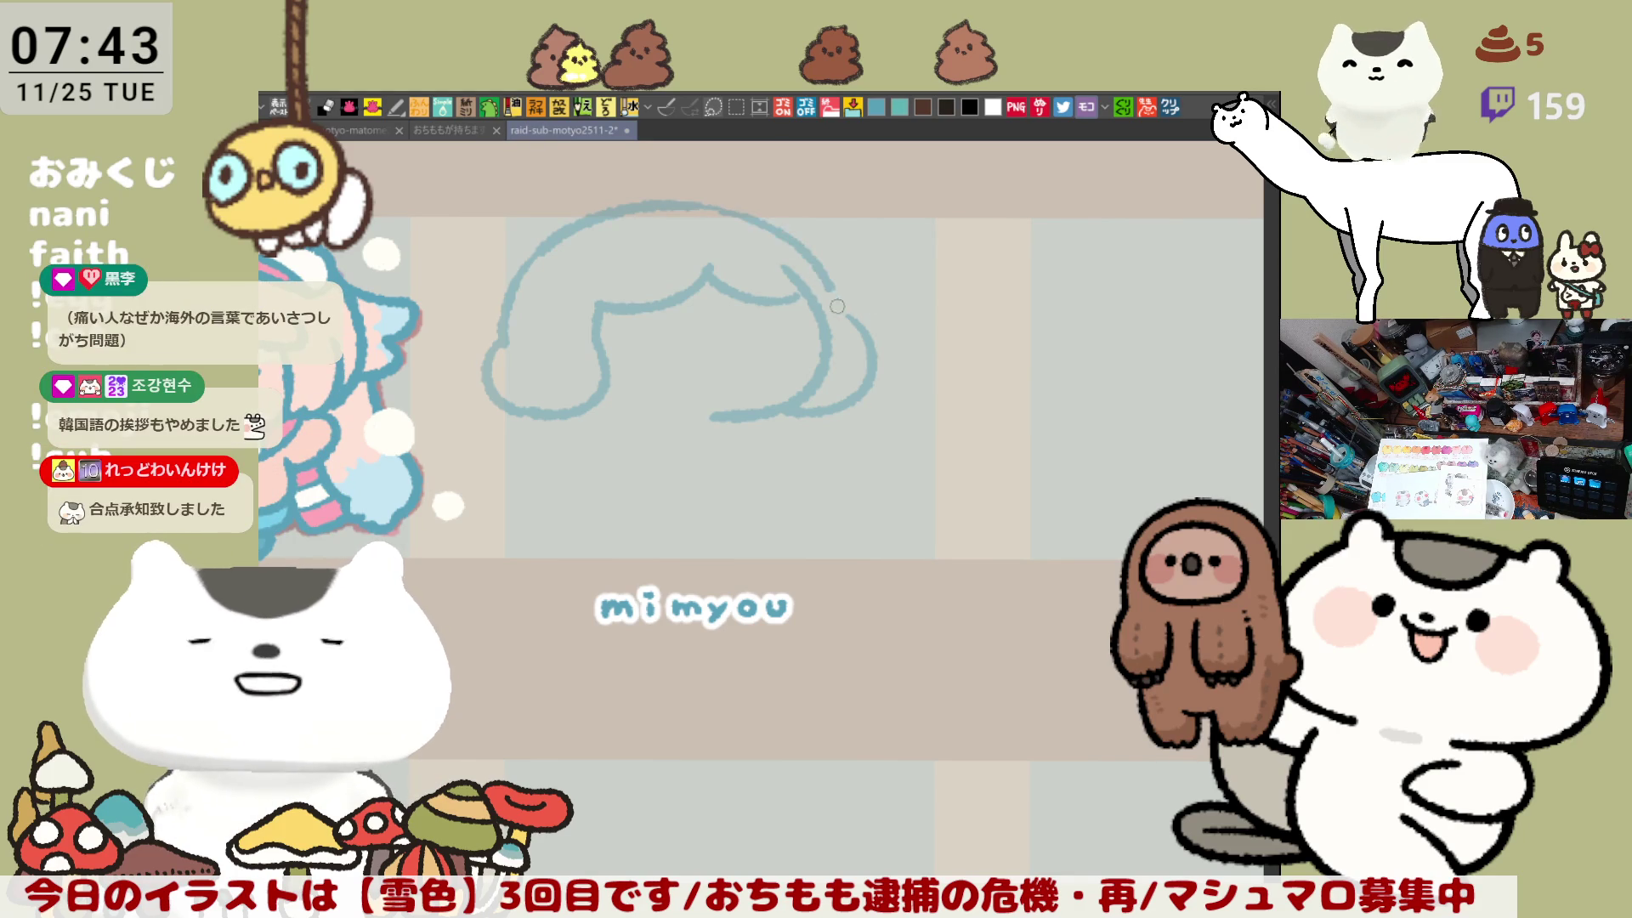
pyautogui.press('h')
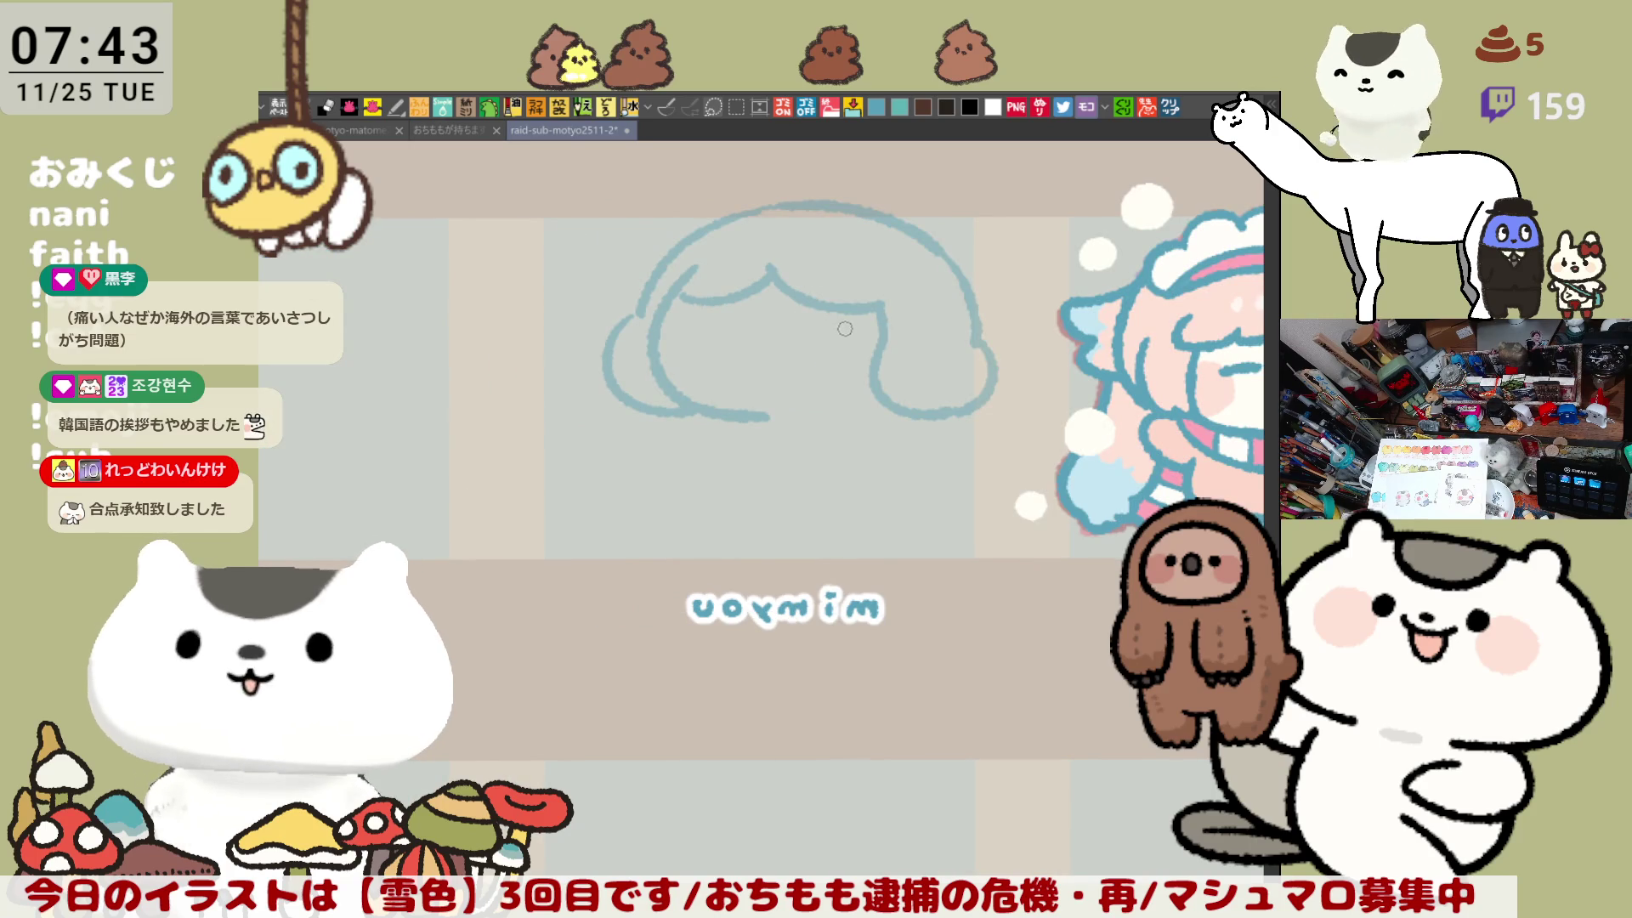
pyautogui.moveTo(884, 310)
pyautogui.mouseDown()
pyautogui.moveTo(874, 379)
pyautogui.moveTo(889, 406)
pyautogui.mouseUp()
pyautogui.moveTo(870, 313)
pyautogui.mouseDown()
pyautogui.moveTo(866, 369)
pyautogui.moveTo(935, 421)
pyautogui.mouseUp()
pyautogui.hotkey('ctrl', 'z')
pyautogui.moveTo(871, 331)
pyautogui.mouseDown()
pyautogui.moveTo(889, 418)
pyautogui.moveTo(935, 419)
pyautogui.mouseUp()
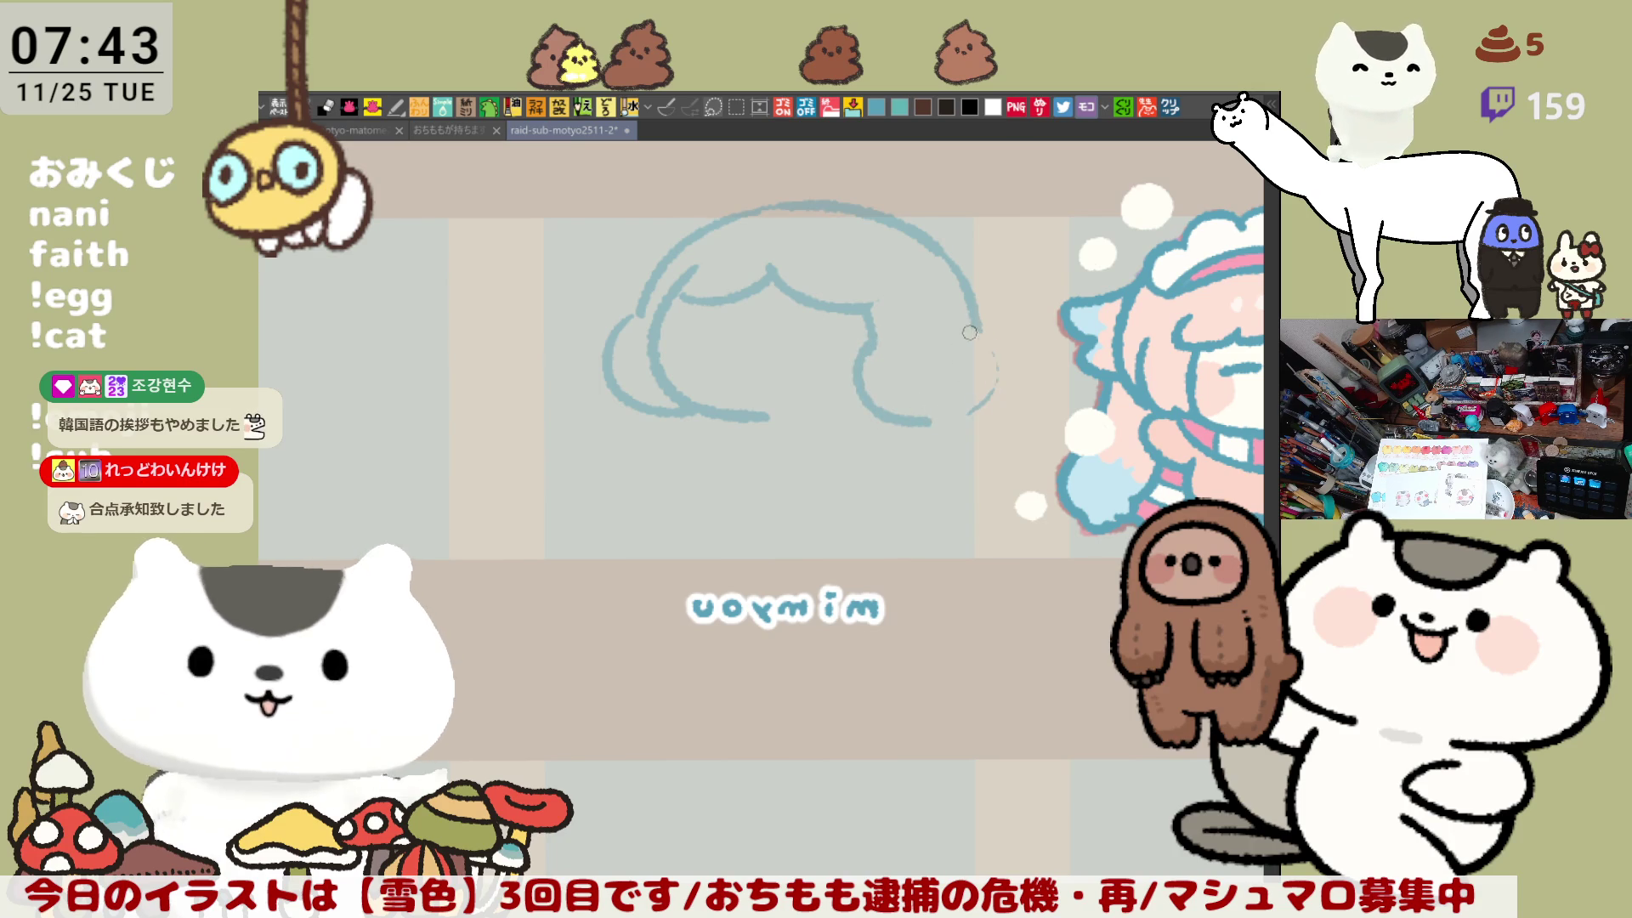
# Step: Redraw the right hair stroke cleanly and retry the left side with mirrored views
pyautogui.moveTo(956, 314); pyautogui.dragTo(966, 406)
pyautogui.hotkey('ctrl', 'z')
pyautogui.moveTo(964, 319); pyautogui.dragTo(968, 406)
pyautogui.hotkey('ctrl', 'z')
pyautogui.moveTo(965, 323); pyautogui.dragTo(967, 406)
pyautogui.press('h')
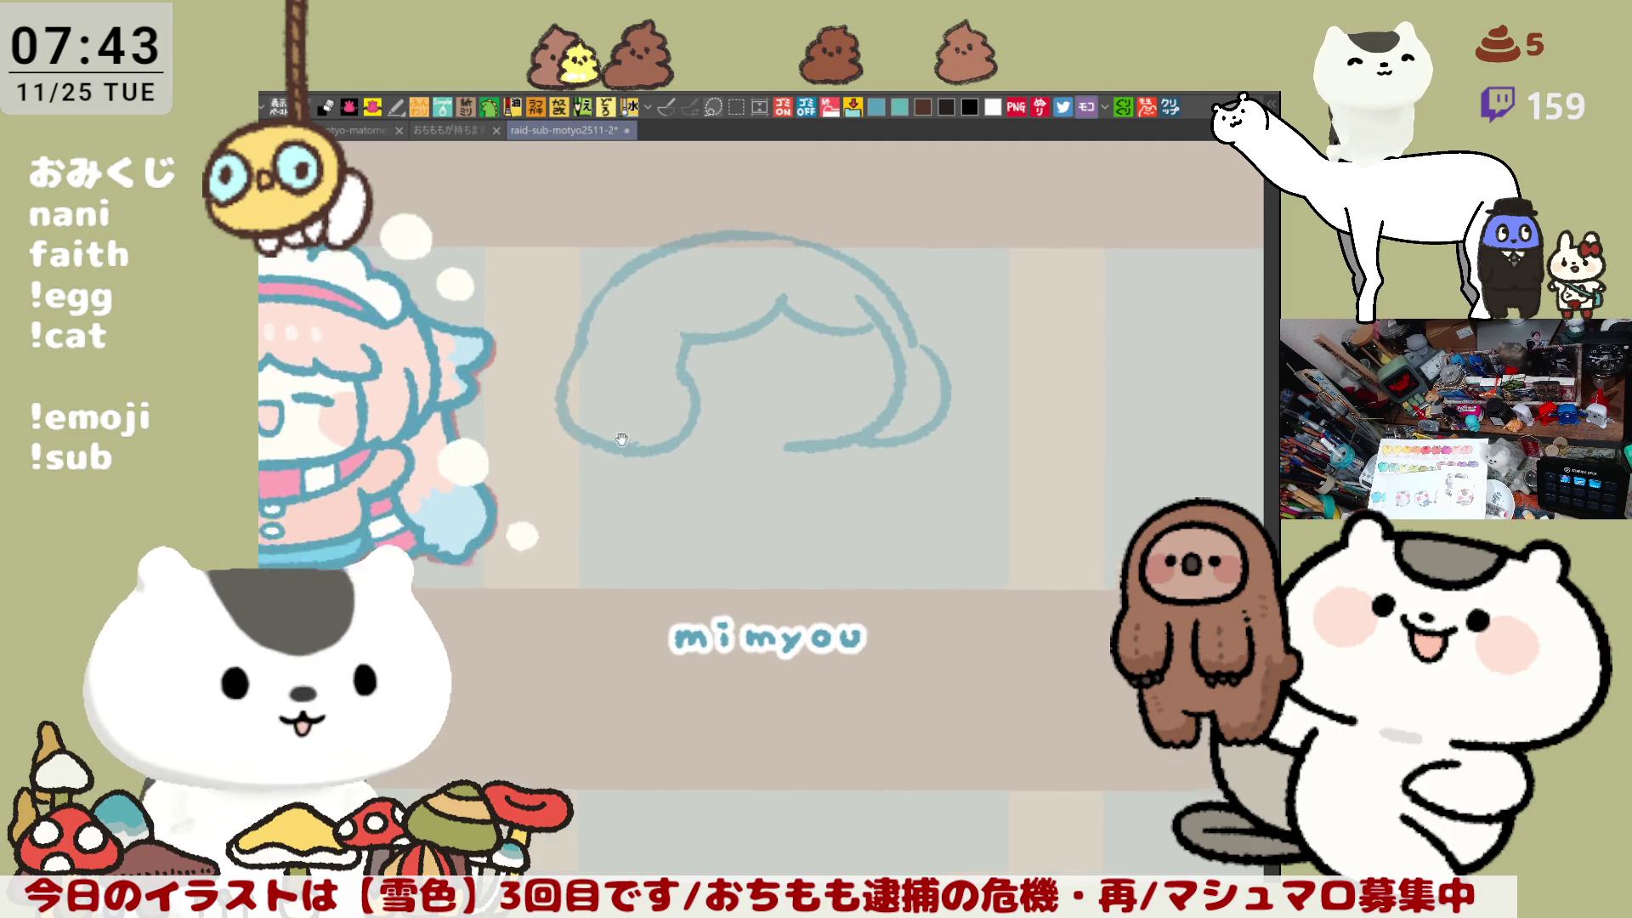
pyautogui.hotkey('ctrl', 'z')
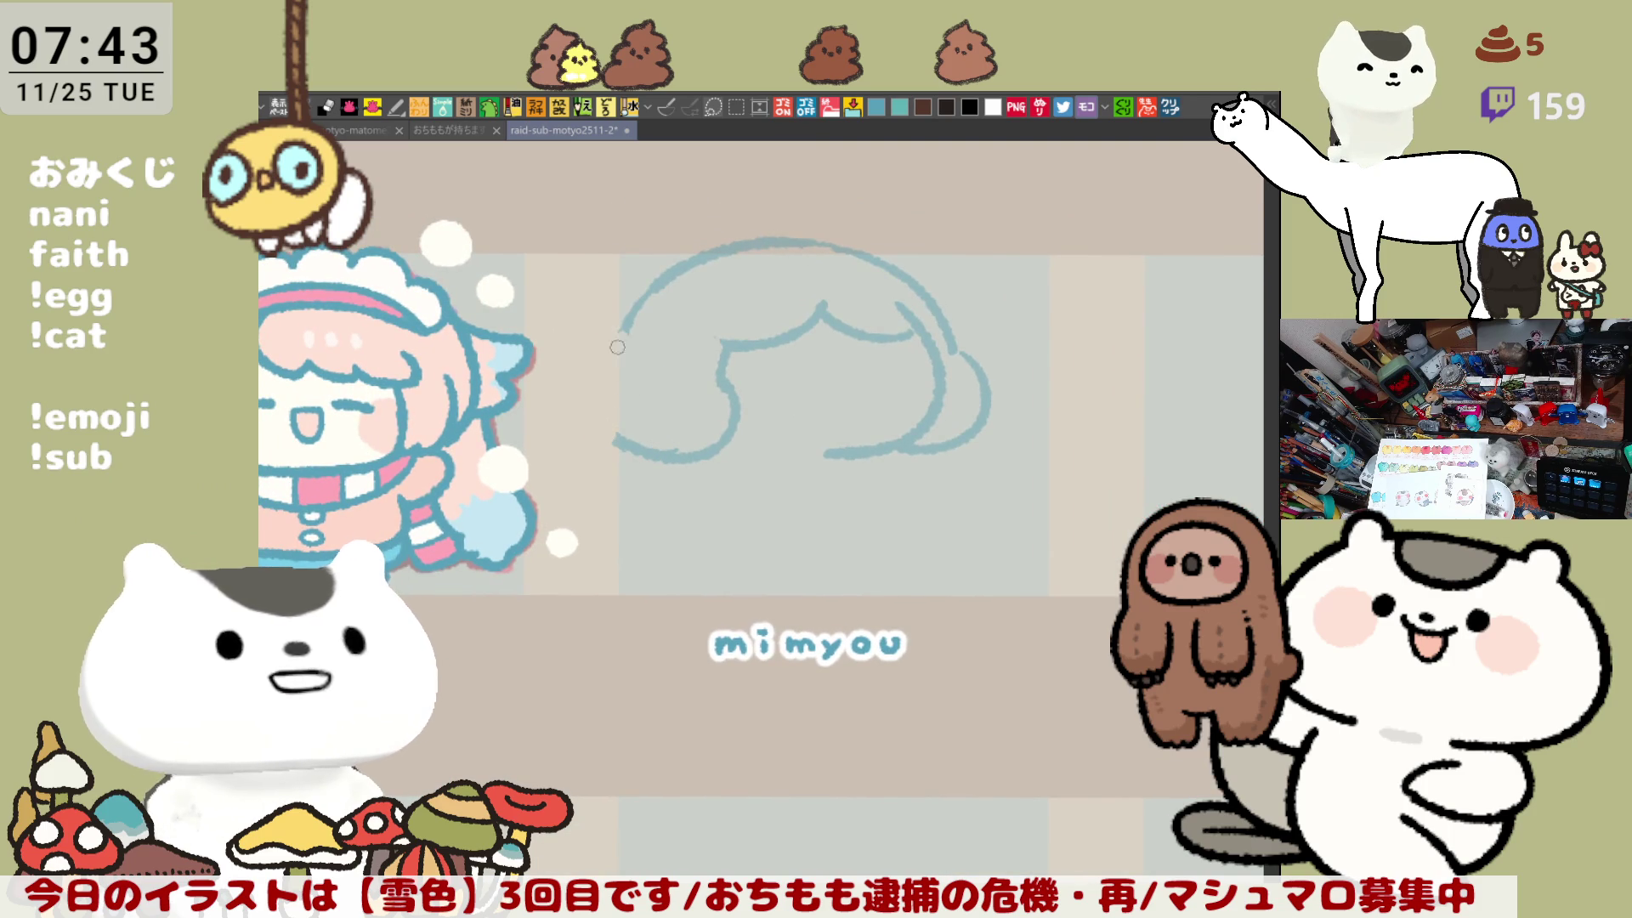
pyautogui.moveTo(627, 333)
pyautogui.mouseDown()
pyautogui.moveTo(620, 435)
pyautogui.moveTo(600, 400)
pyautogui.mouseUp()
pyautogui.hotkey('ctrl', 'z')
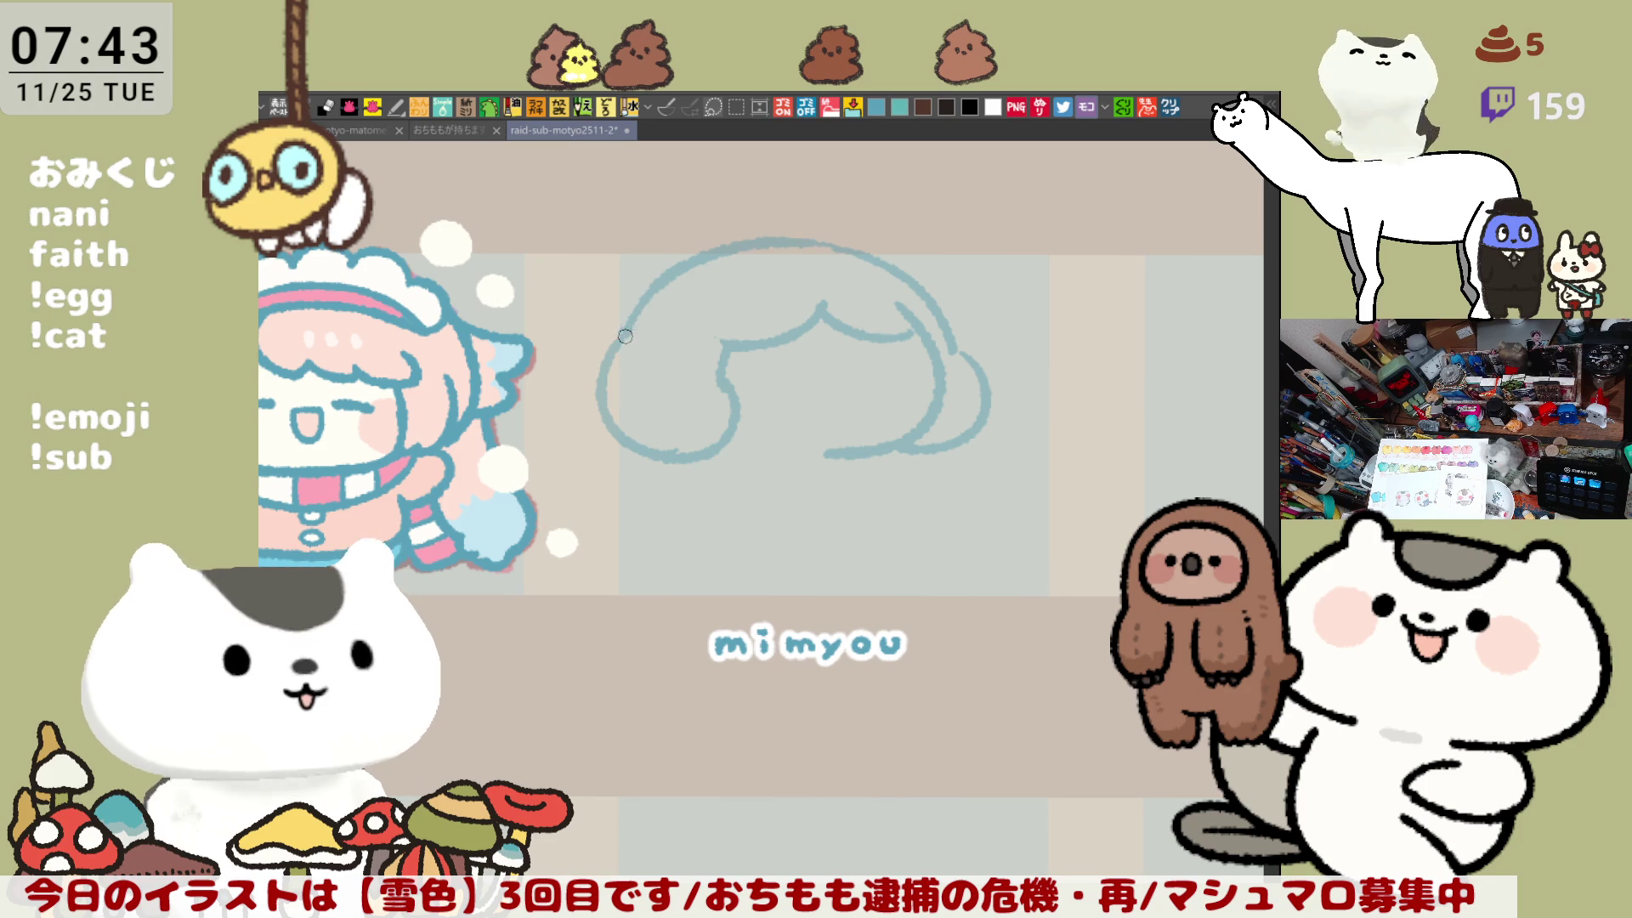
pyautogui.press('h')
# Step: Draw a stroke along the hair's bottom and add two curved closed eyes
pyautogui.moveTo(657, 446)
pyautogui.mouseDown()
pyautogui.moveTo(732, 378)
pyautogui.moveTo(826, 367)
pyautogui.mouseUp()
pyautogui.moveTo(676, 293)
pyautogui.mouseDown()
pyautogui.moveTo(611, 271)
pyautogui.moveTo(744, 273)
pyautogui.mouseUp()
pyautogui.hotkey('ctrl', 'z')
pyautogui.hotkey('ctrl', 'z')
pyautogui.moveTo(586, 269)
pyautogui.mouseDown()
pyautogui.moveTo(674, 275)
pyautogui.moveTo(651, 271)
pyautogui.mouseUp()
pyautogui.hotkey('ctrl', 'z')
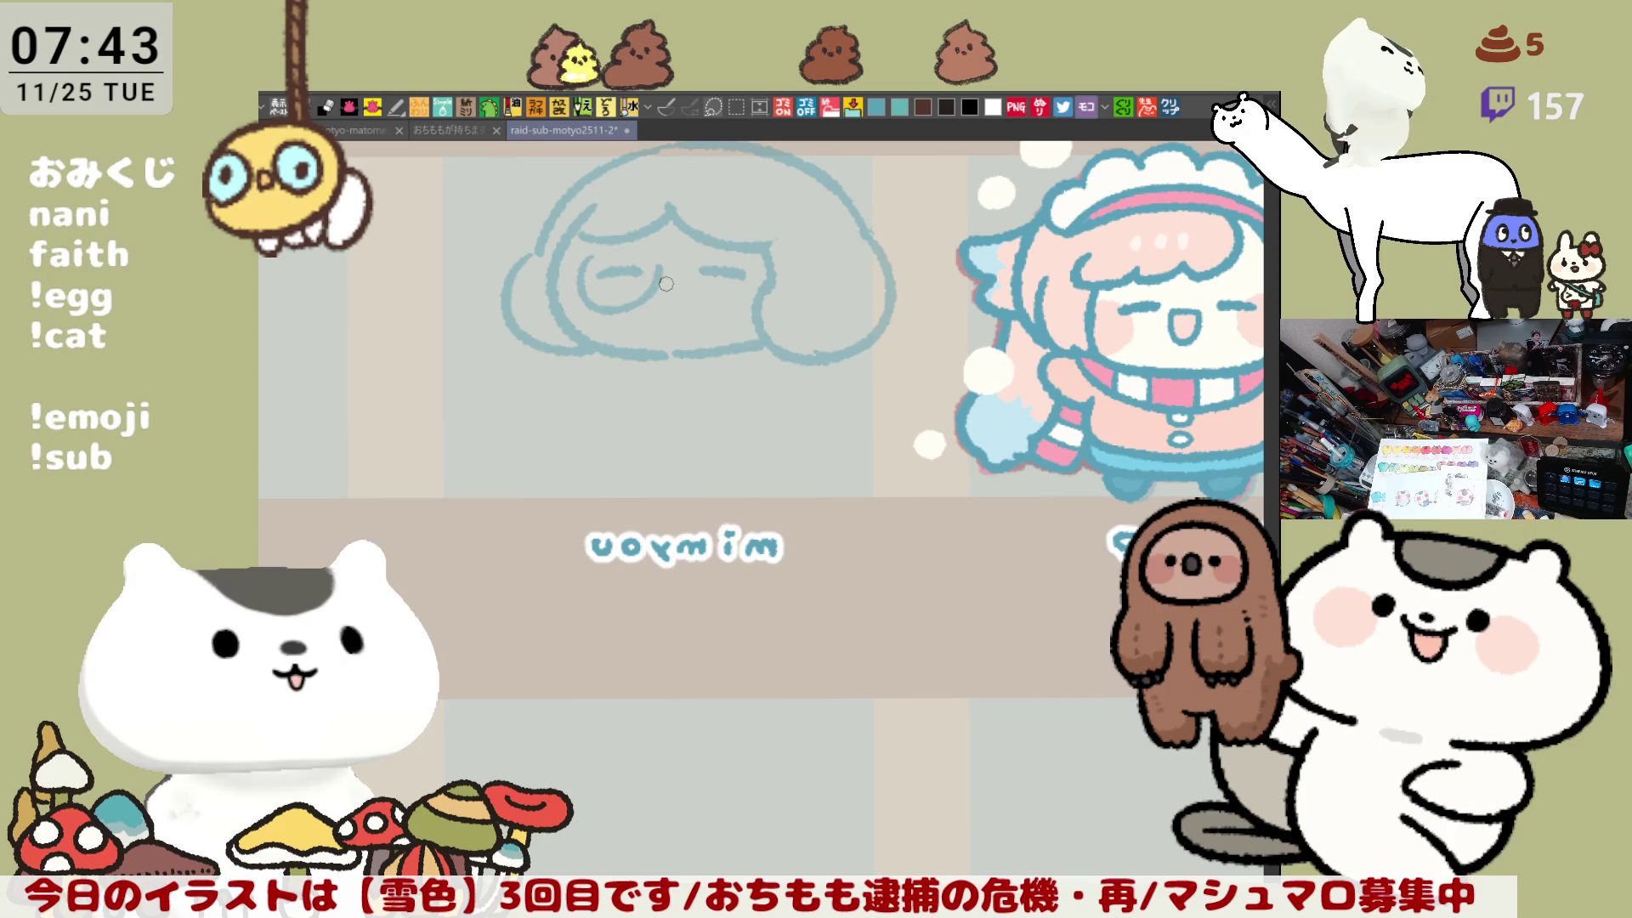
# Step: Draw curves under both eyes and an open smiling mouth below them
pyautogui.hotkey('ctrl', 'z')
pyautogui.moveTo(581, 265); pyautogui.dragTo(753, 311)
pyautogui.hotkey('ctrl', 'z')
pyautogui.hotkey('ctrl', 'z')
pyautogui.moveTo(688, 263); pyautogui.dragTo(721, 307)
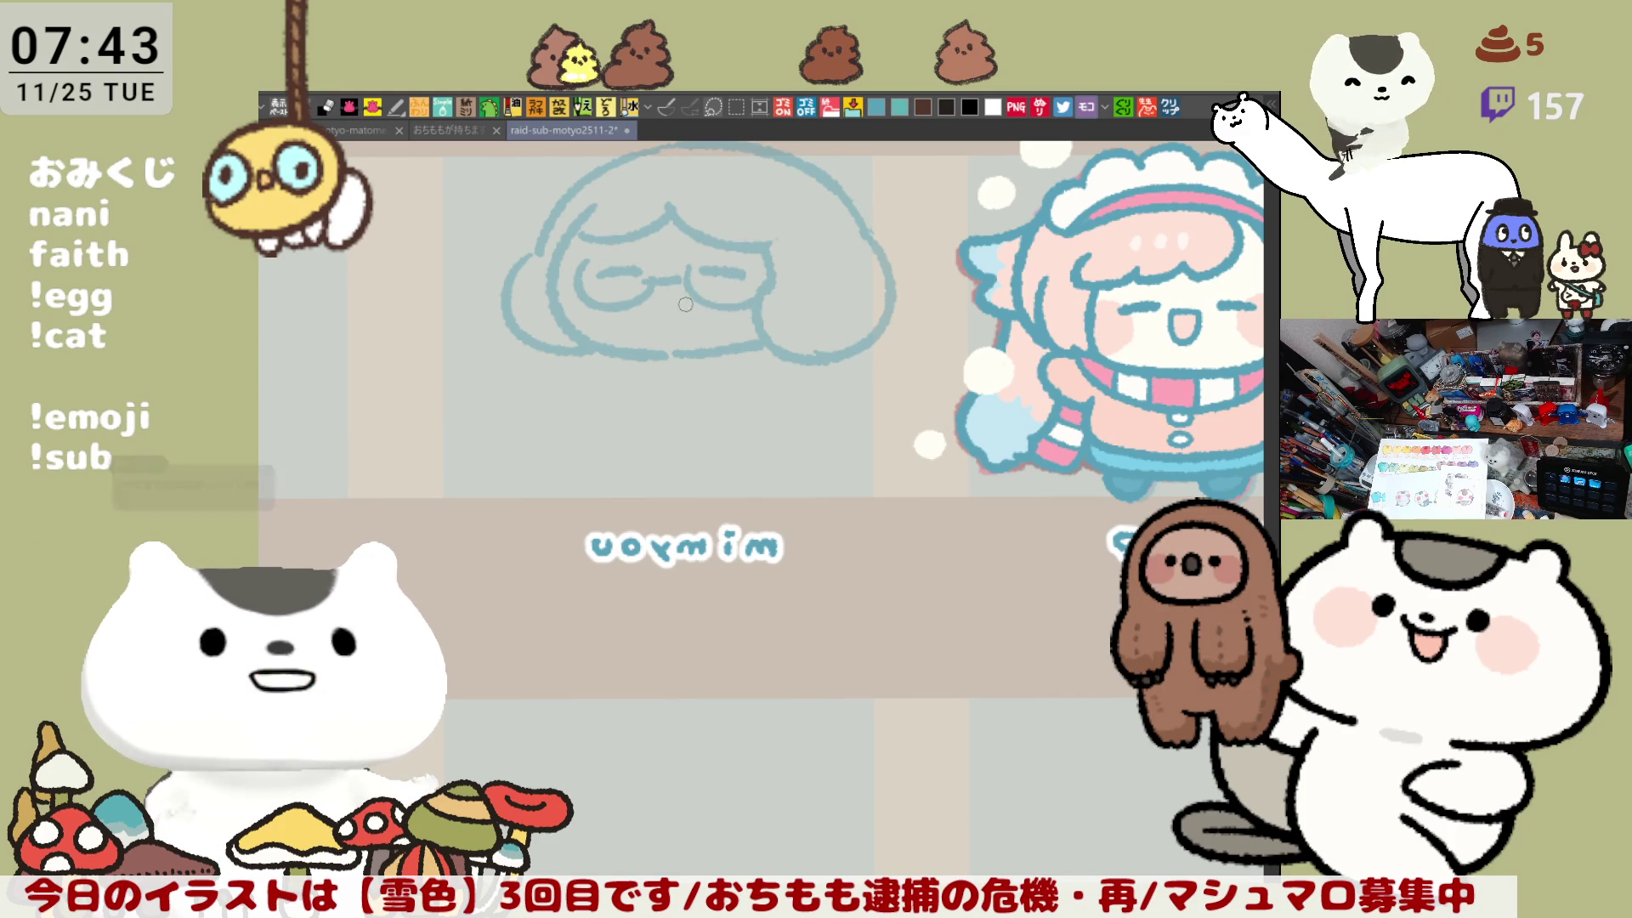
pyautogui.moveTo(671, 293); pyautogui.dragTo(687, 313)
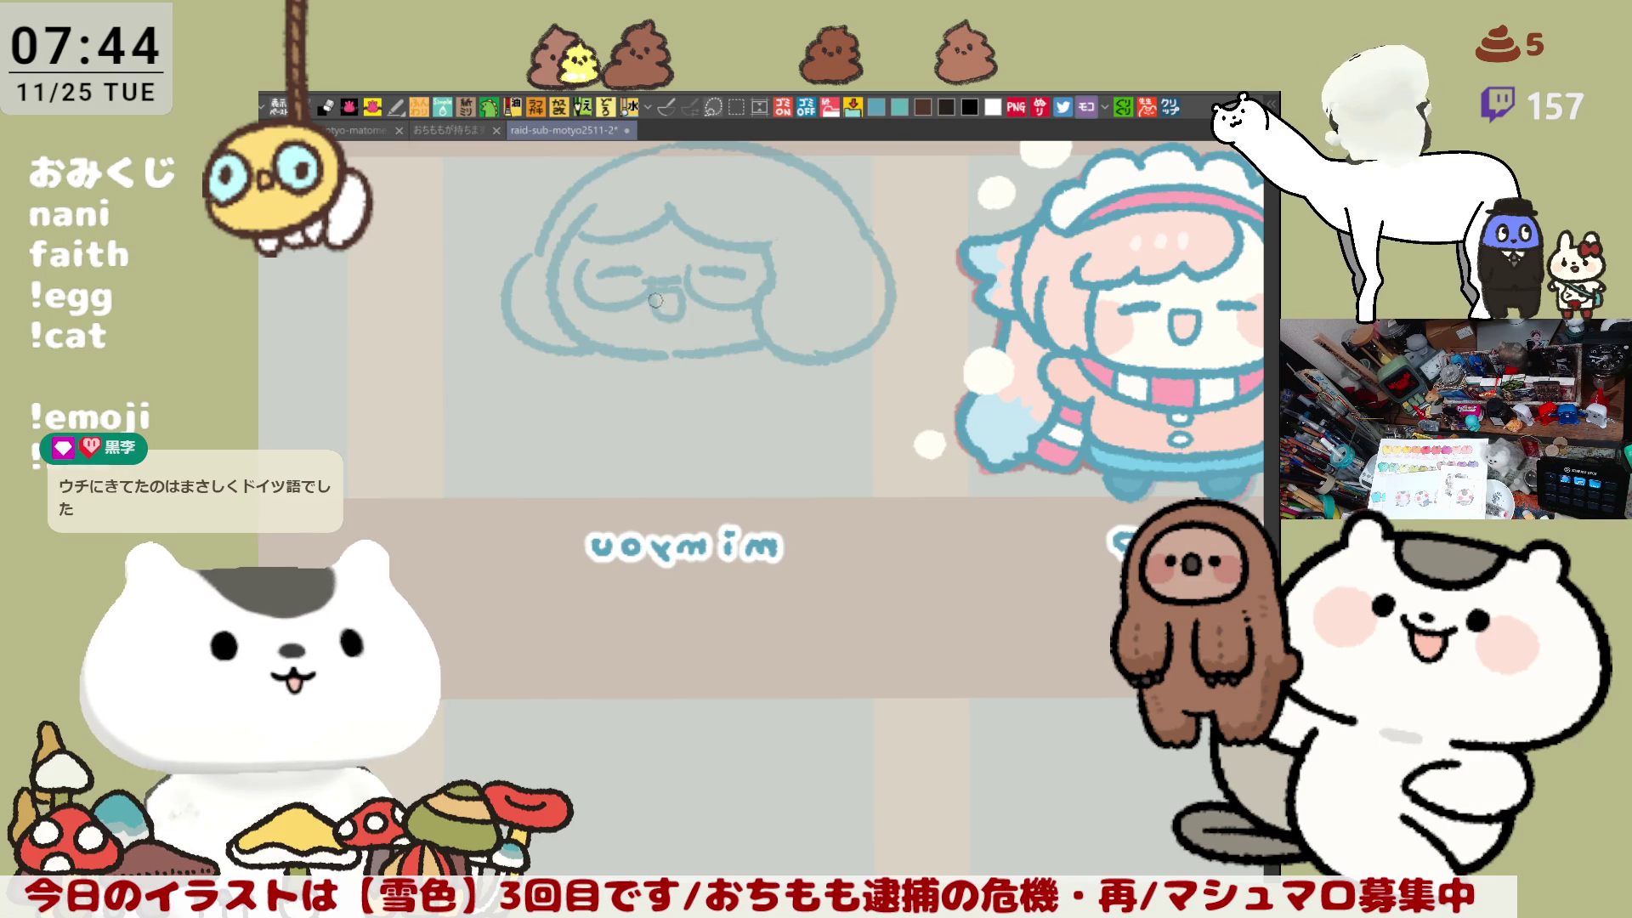
# Step: Erase and redraw the lower-left face outline, retrying the stroke until it fits
pyautogui.scroll(3, 694, 351)
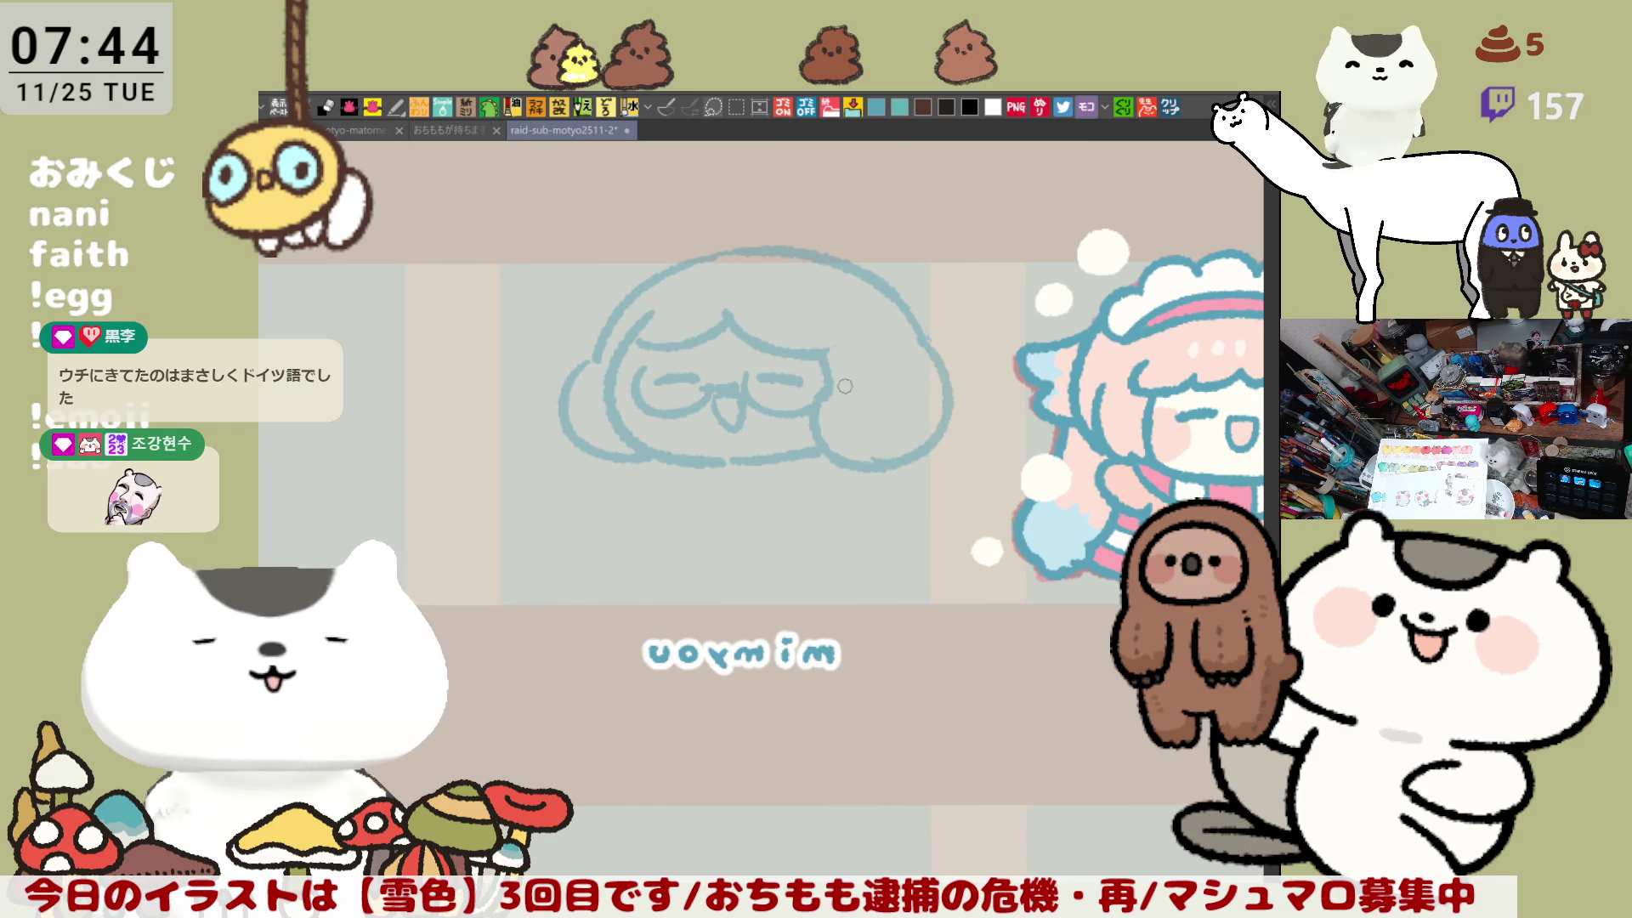
pyautogui.moveTo(577, 367)
pyautogui.mouseDown()
pyautogui.moveTo(586, 436)
pyautogui.moveTo(599, 369)
pyautogui.moveTo(572, 384)
pyautogui.moveTo(646, 468)
pyautogui.mouseUp()
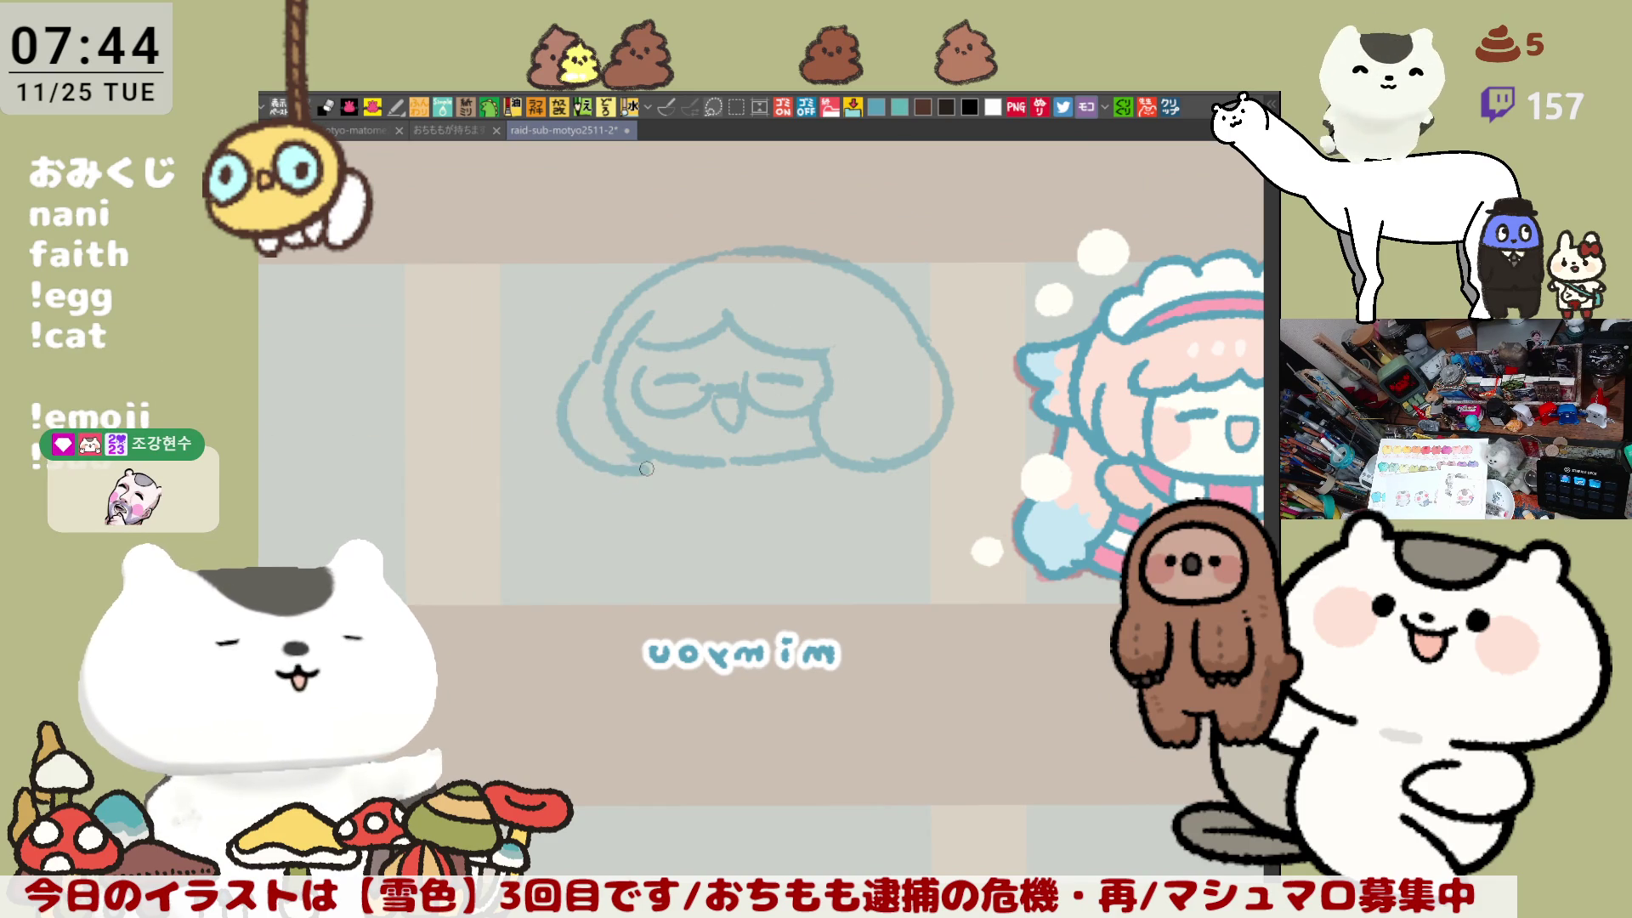
pyautogui.hotkey('ctrl', 'z')
pyautogui.moveTo(568, 366); pyautogui.dragTo(638, 460)
pyautogui.hotkey('ctrl', 'z')
pyautogui.moveTo(570, 363); pyautogui.dragTo(643, 464)
pyautogui.hotkey('ctrl', 'z')
pyautogui.moveTo(600, 354); pyautogui.dragTo(578, 440)
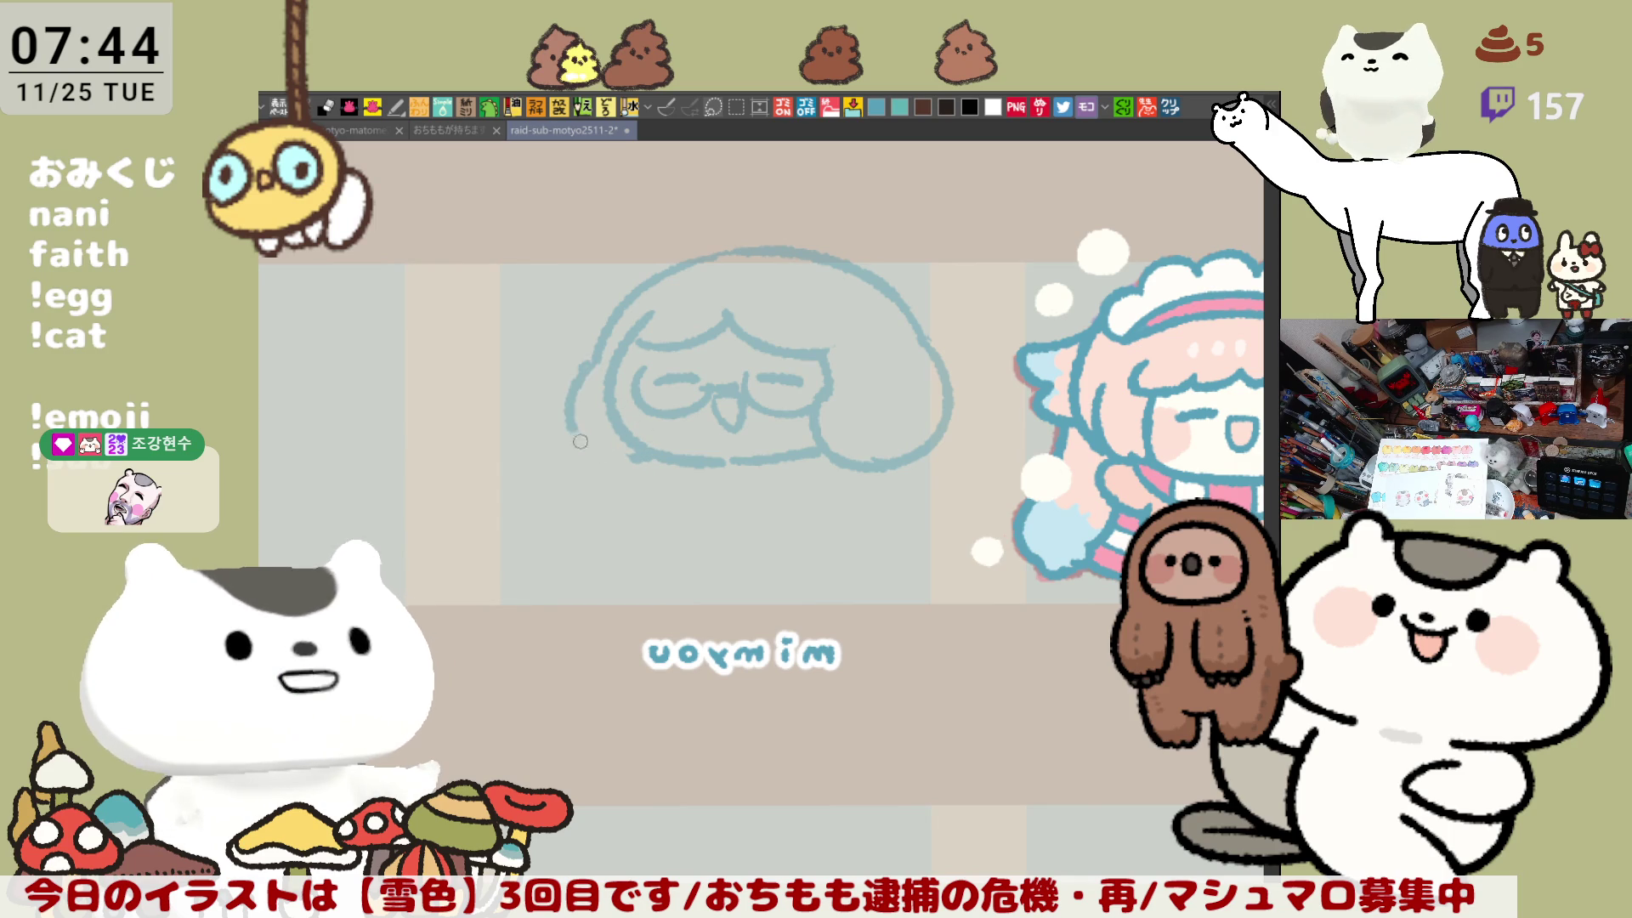
pyautogui.hotkey('ctrl', 'z')
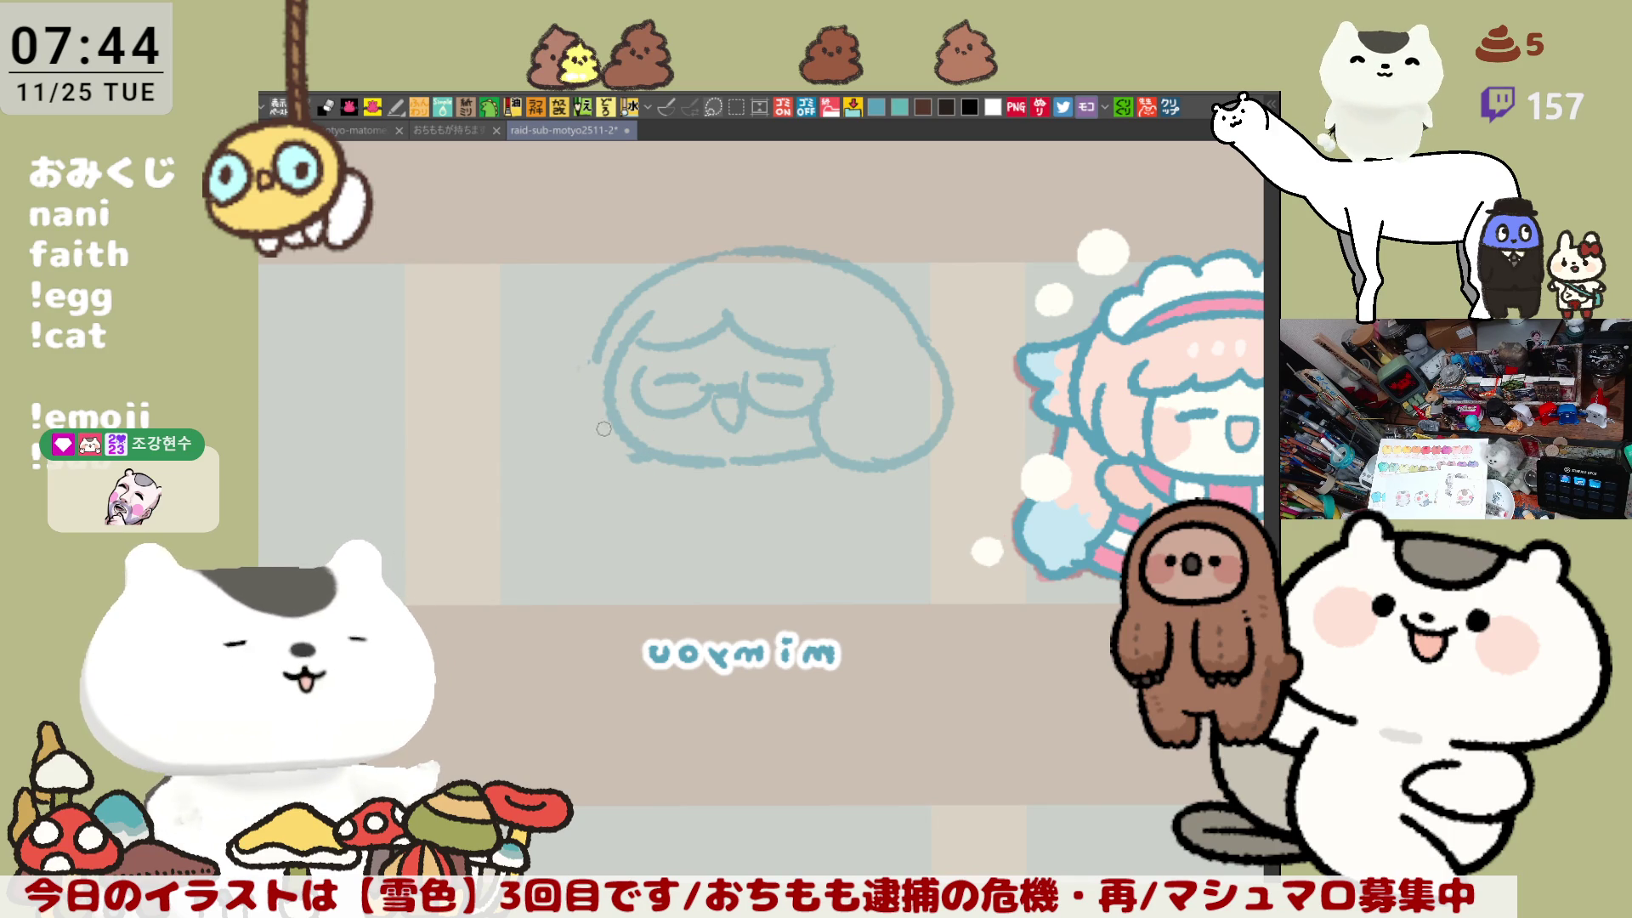
pyautogui.moveTo(586, 374); pyautogui.dragTo(624, 469)
pyautogui.hotkey('ctrl', 'z')
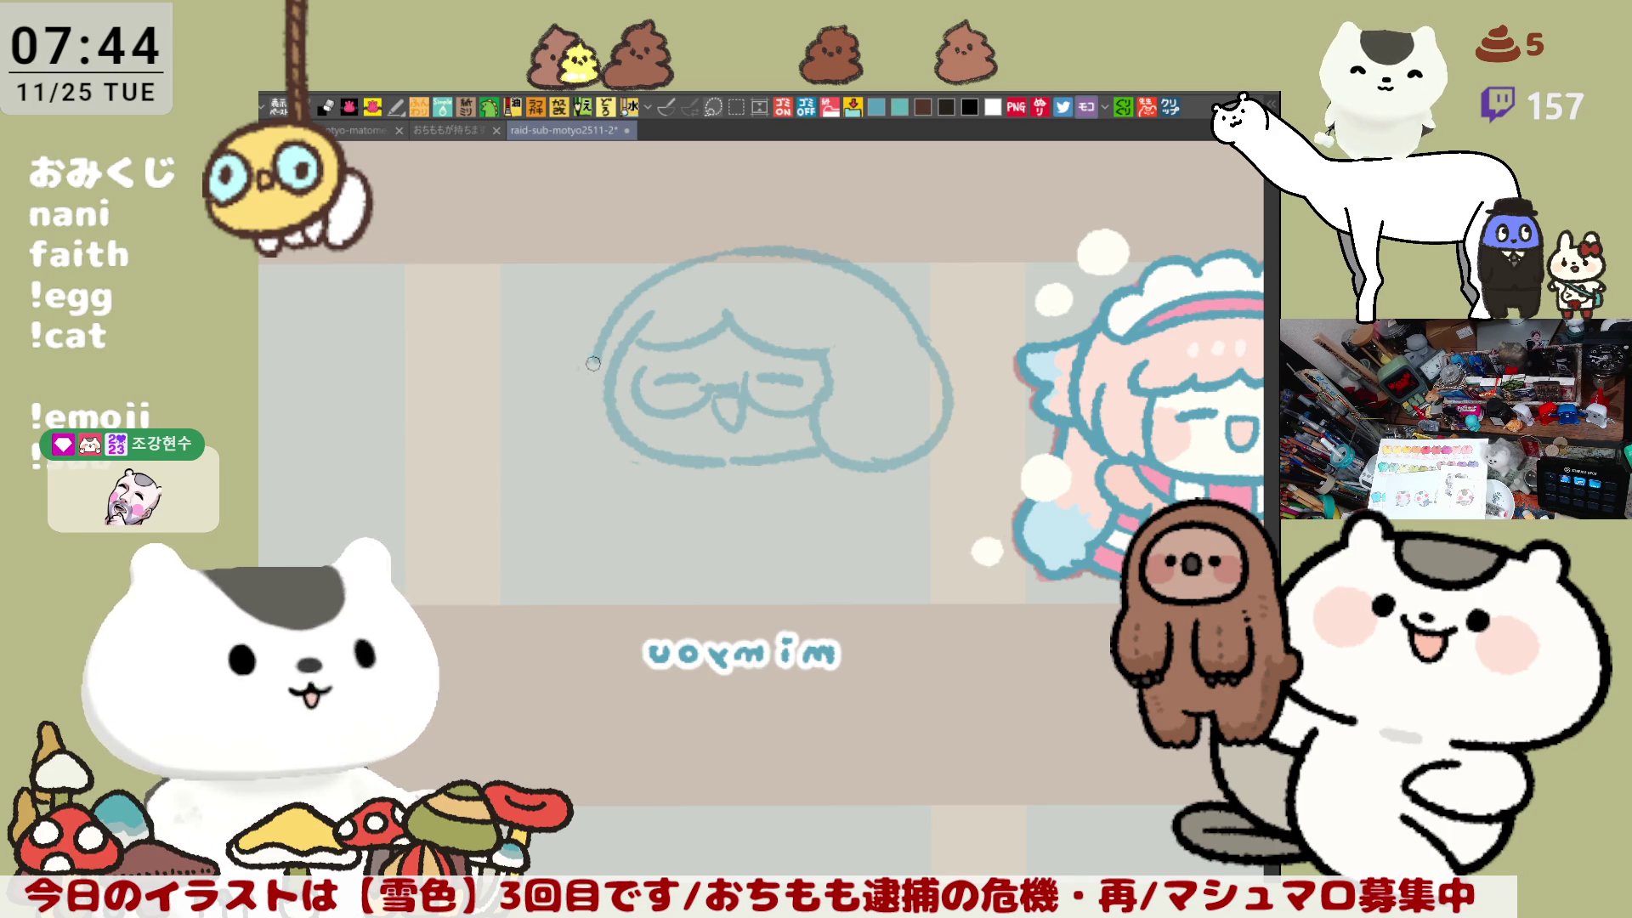
pyautogui.moveTo(599, 355); pyautogui.dragTo(629, 466)
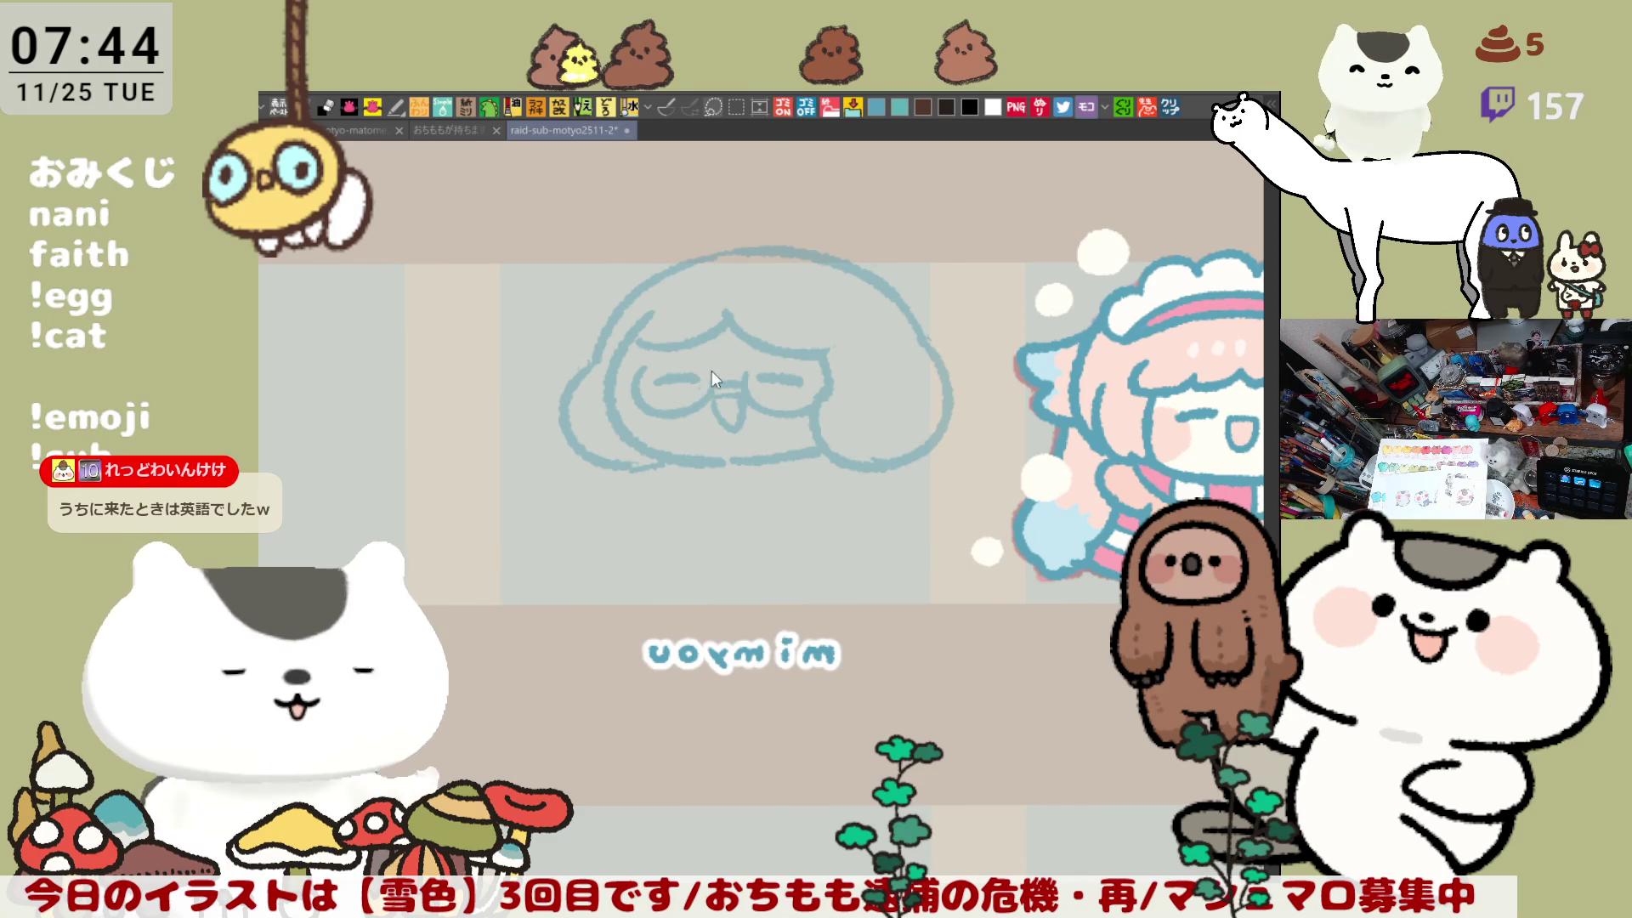
# Step: Add a curve extending from the face outline's lower-left end
pyautogui.moveTo(806, 450)
pyautogui.mouseDown()
pyautogui.moveTo(789, 495)
pyautogui.moveTo(755, 461)
pyautogui.mouseUp()
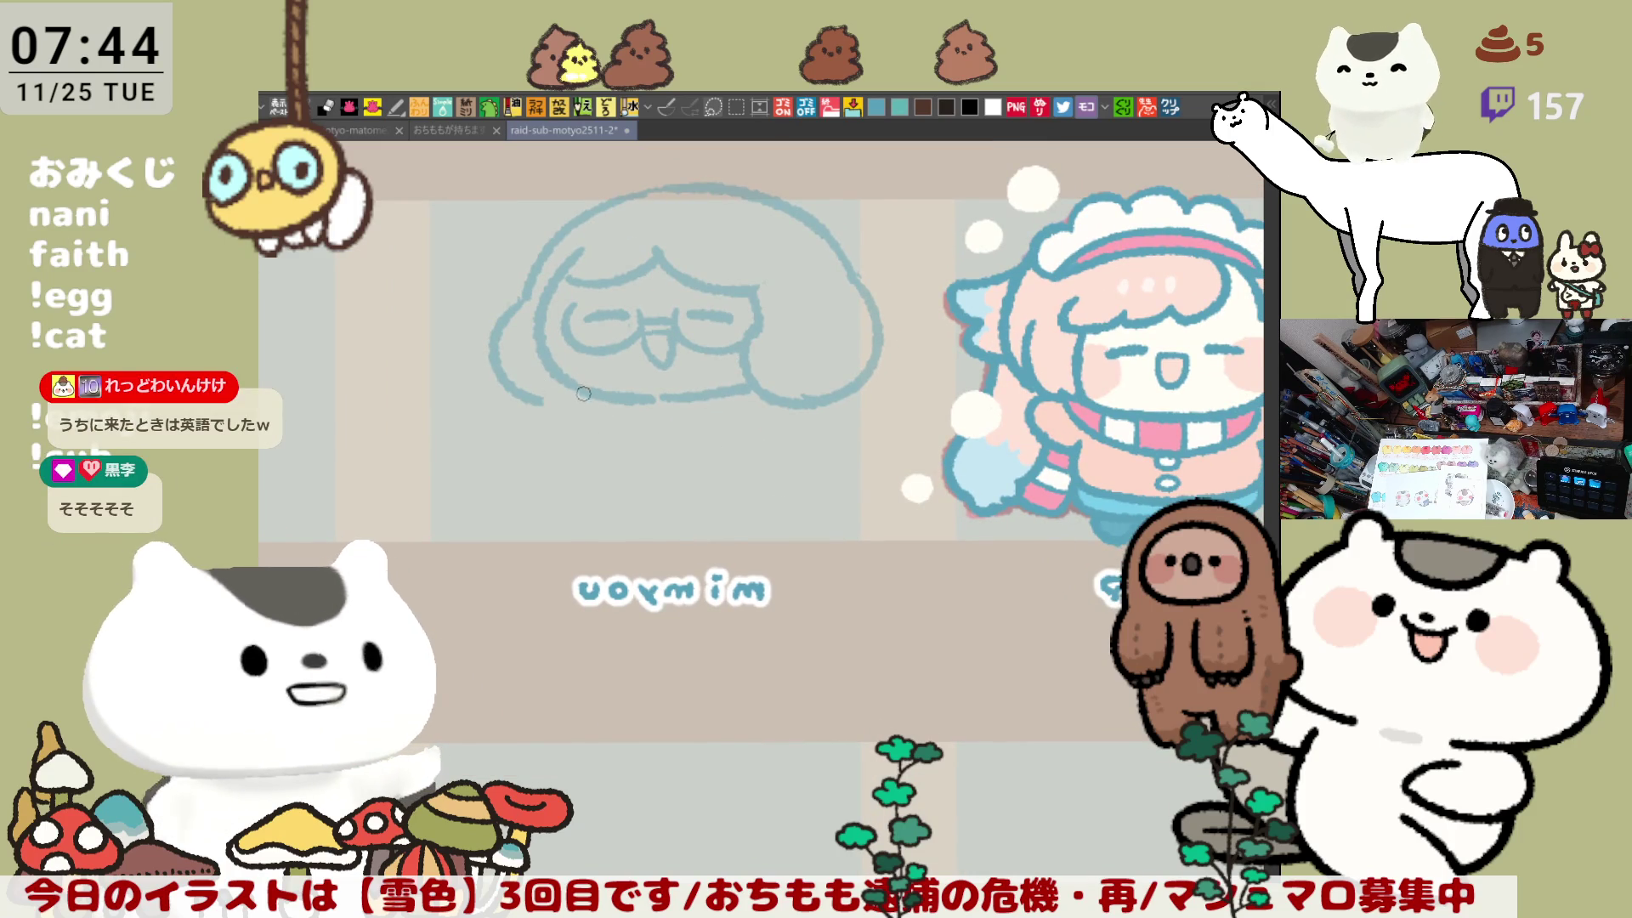
pyautogui.moveTo(537, 397); pyautogui.dragTo(570, 425)
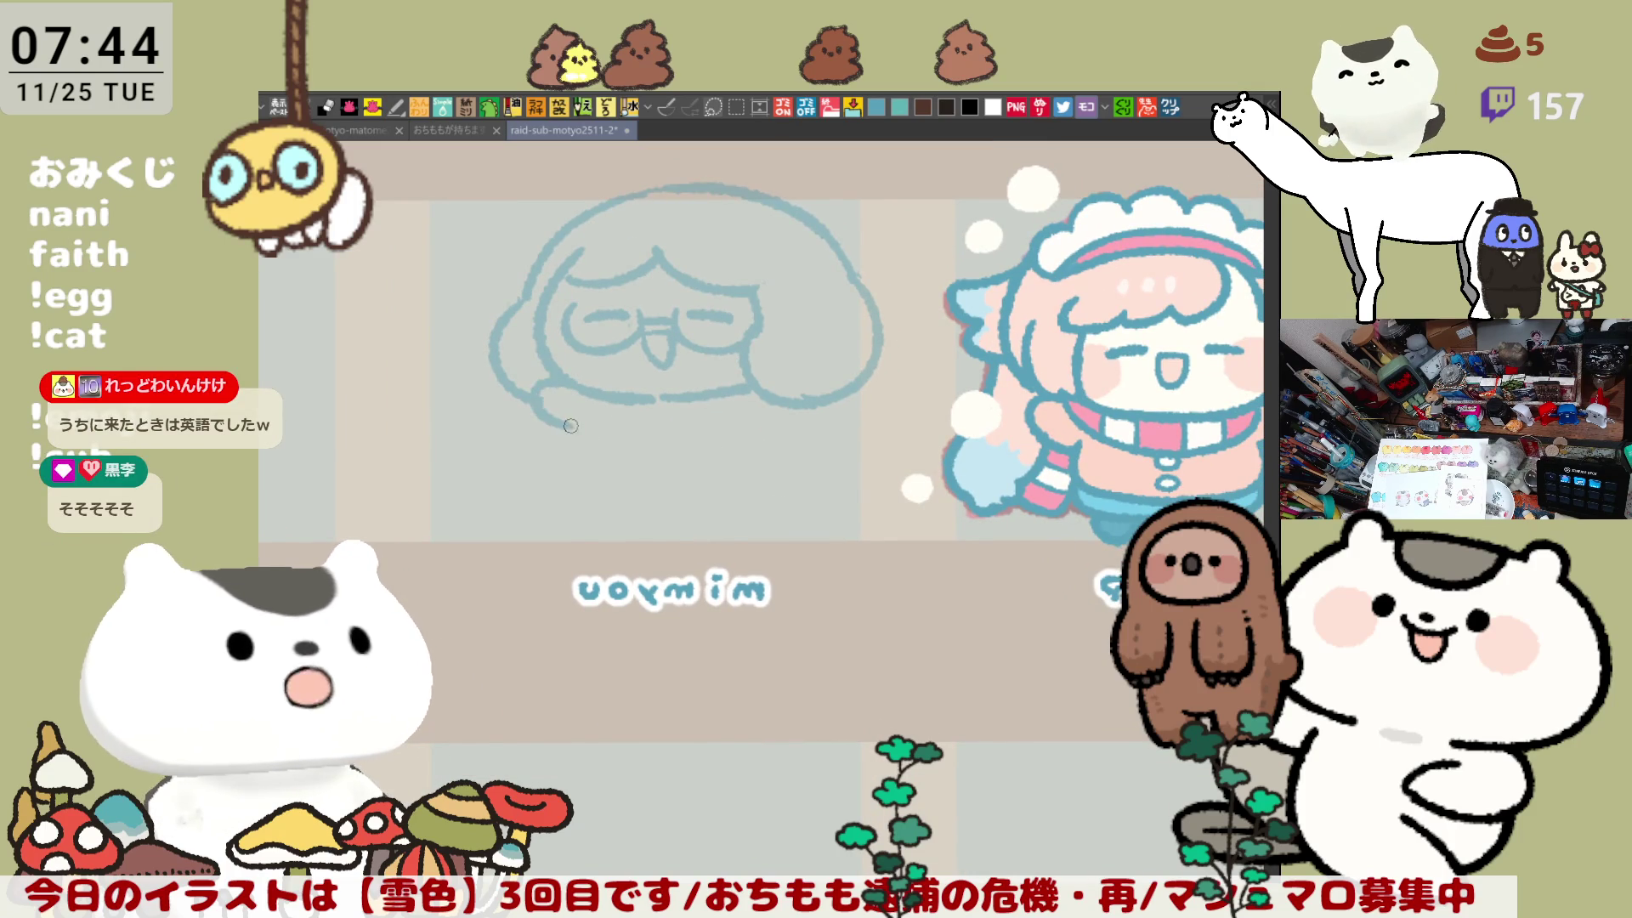
pyautogui.hotkey('ctrl', 'z')
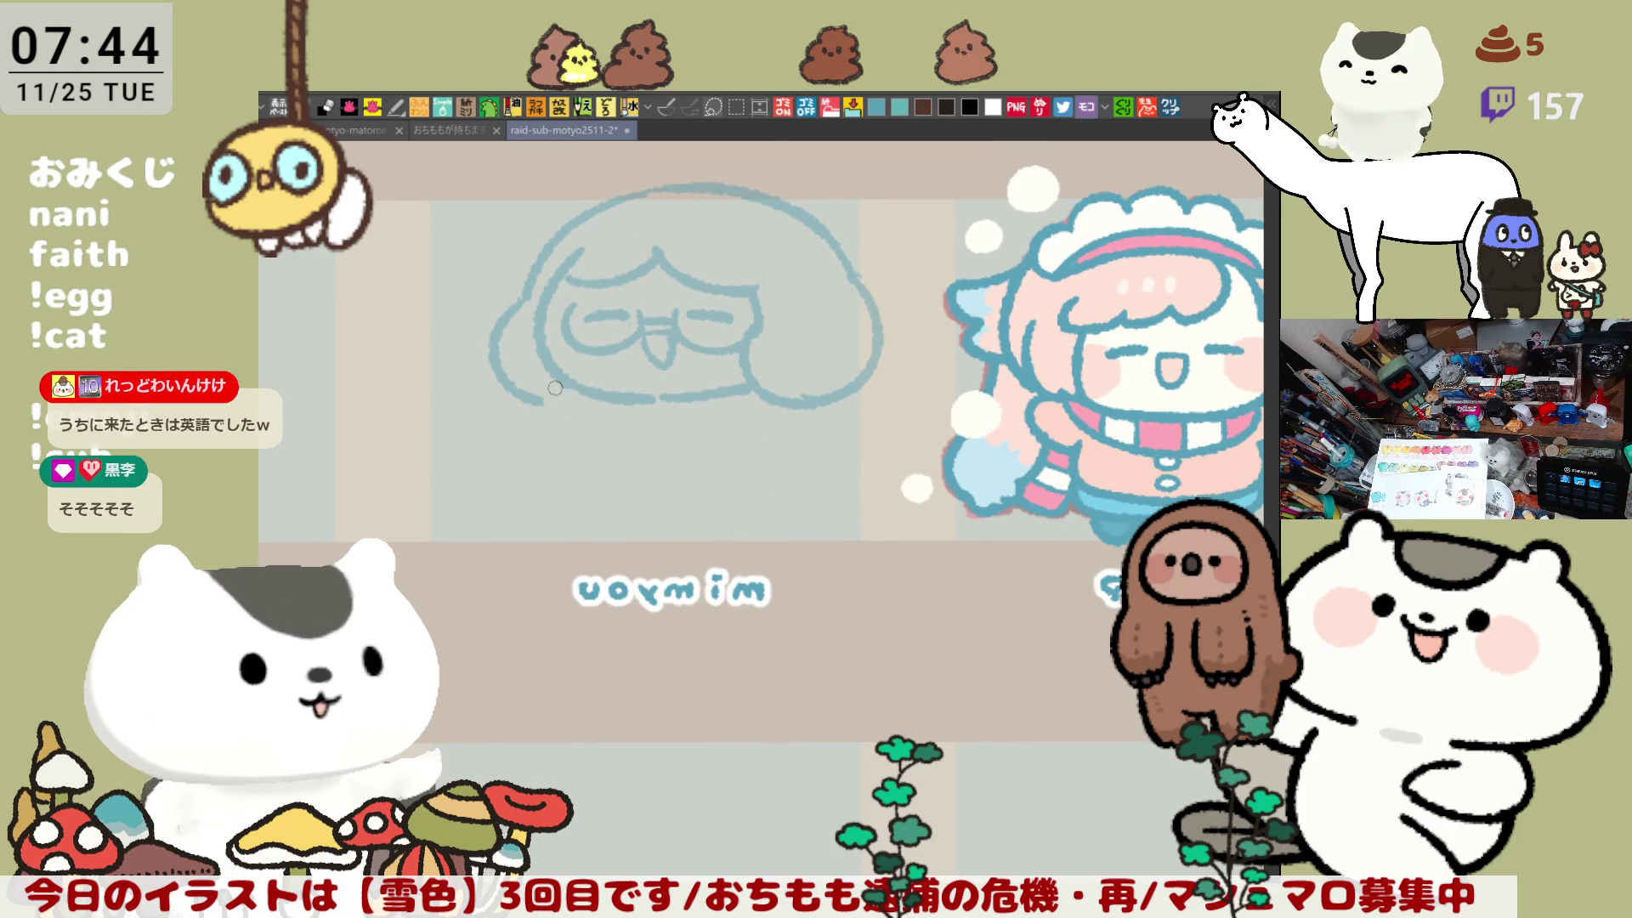
pyautogui.moveTo(535, 395); pyautogui.dragTo(586, 425)
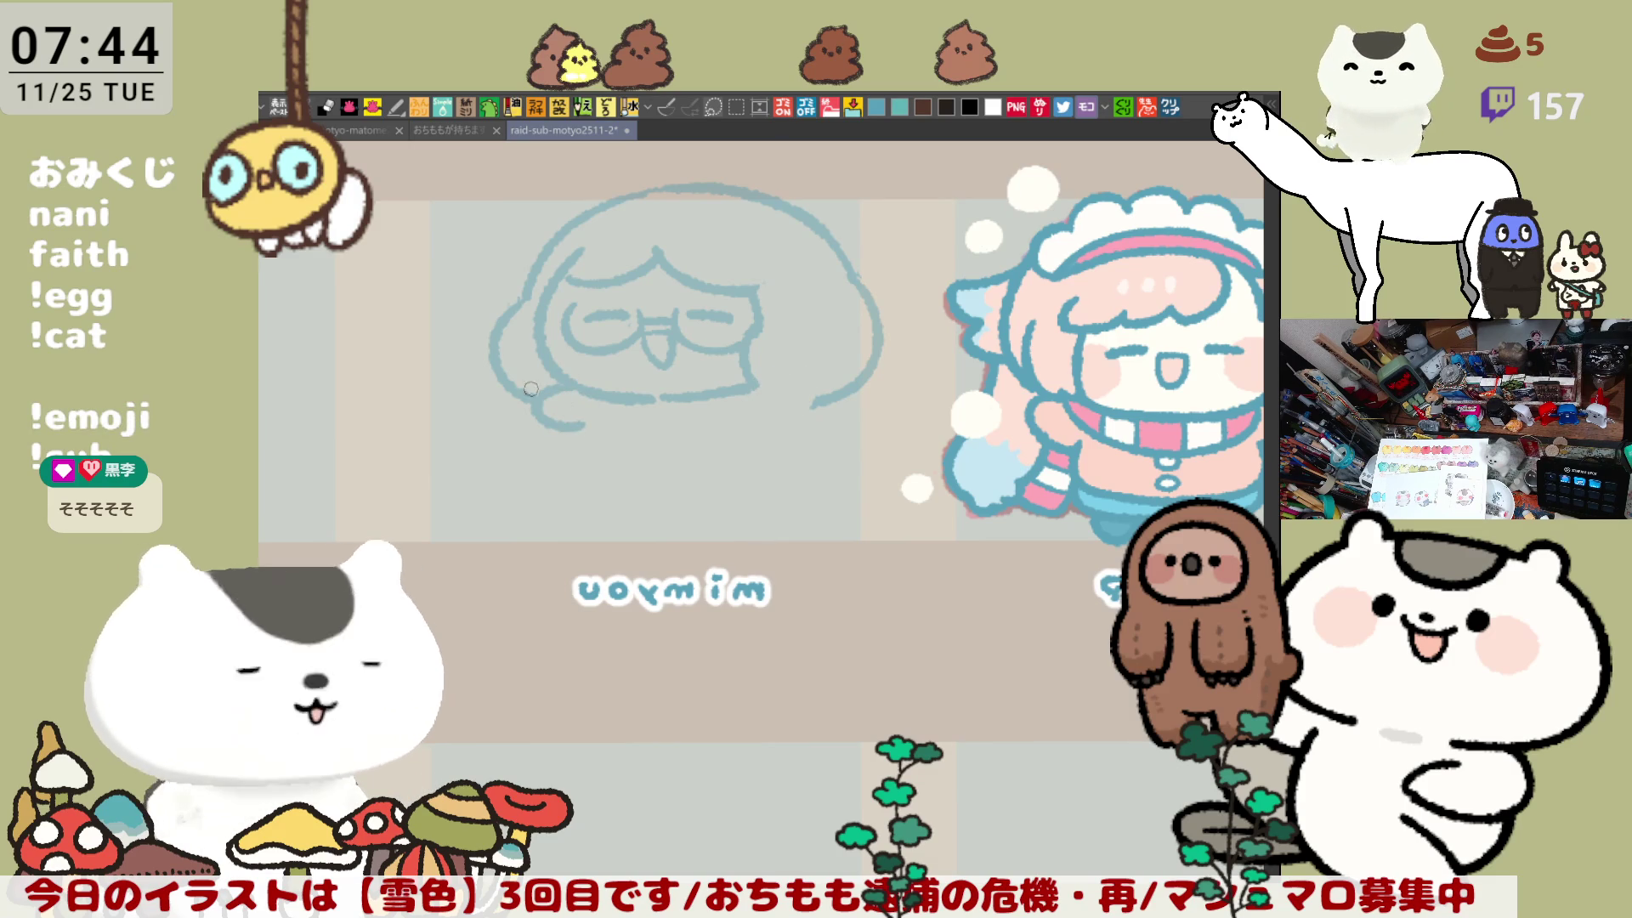
pyautogui.hotkey('ctrl', 'z')
pyautogui.hotkey('ctrl', 'z')
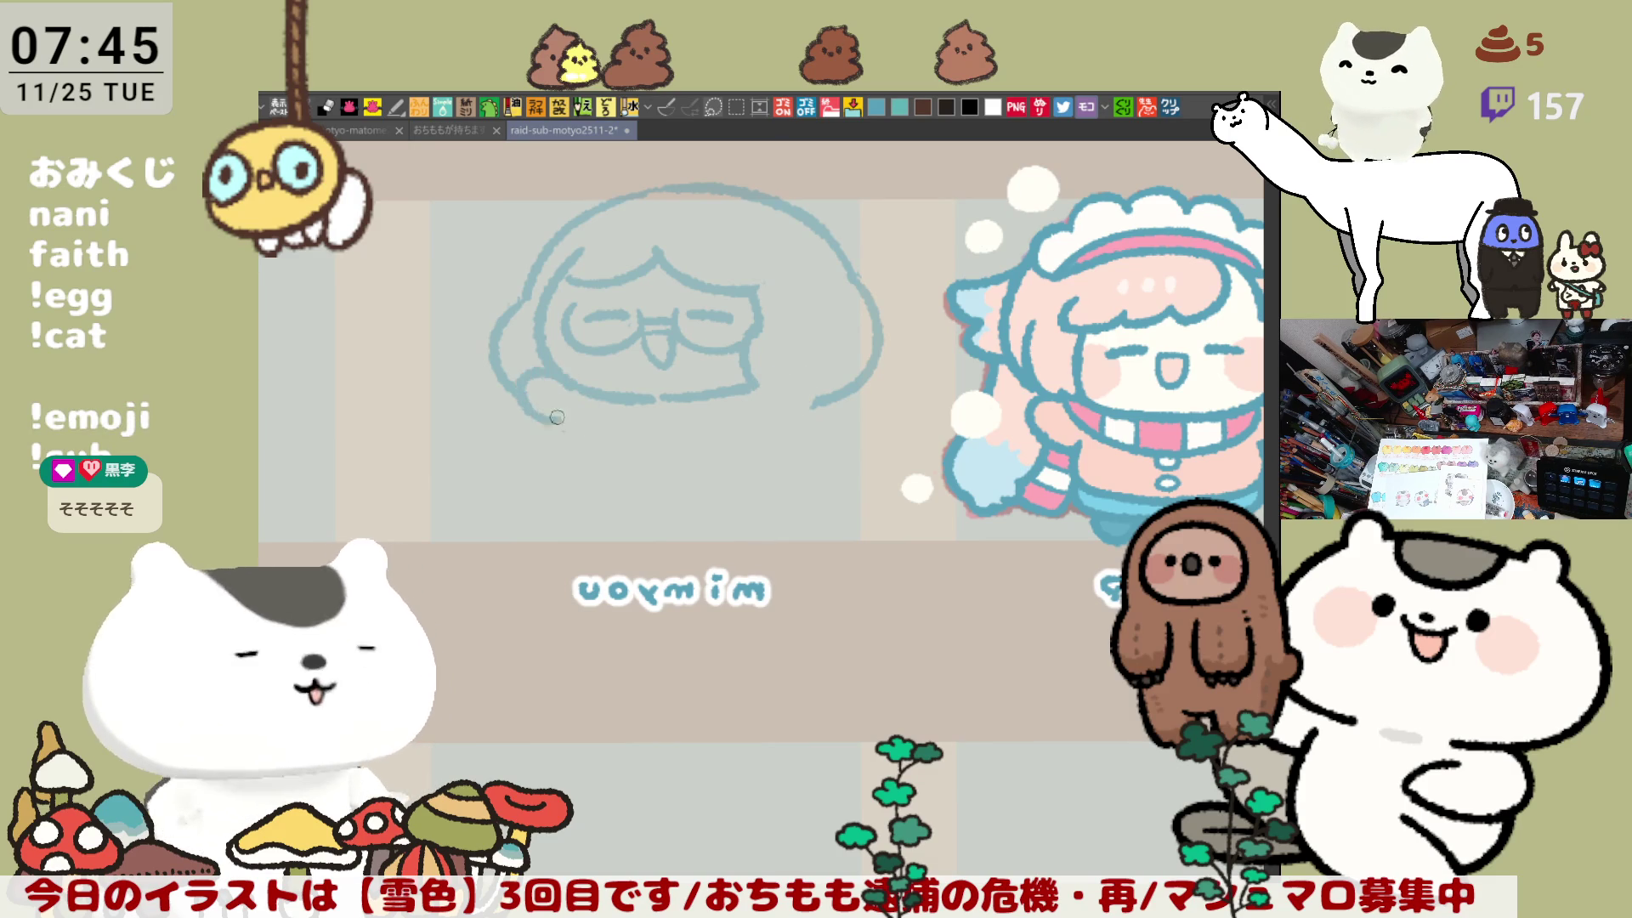
# Step: Extend the lower-left and lower-right face outlines downward
pyautogui.moveTo(522, 396); pyautogui.dragTo(572, 427)
pyautogui.moveTo(748, 380)
pyautogui.mouseDown()
pyautogui.moveTo(788, 371)
pyautogui.moveTo(809, 401)
pyautogui.mouseUp()
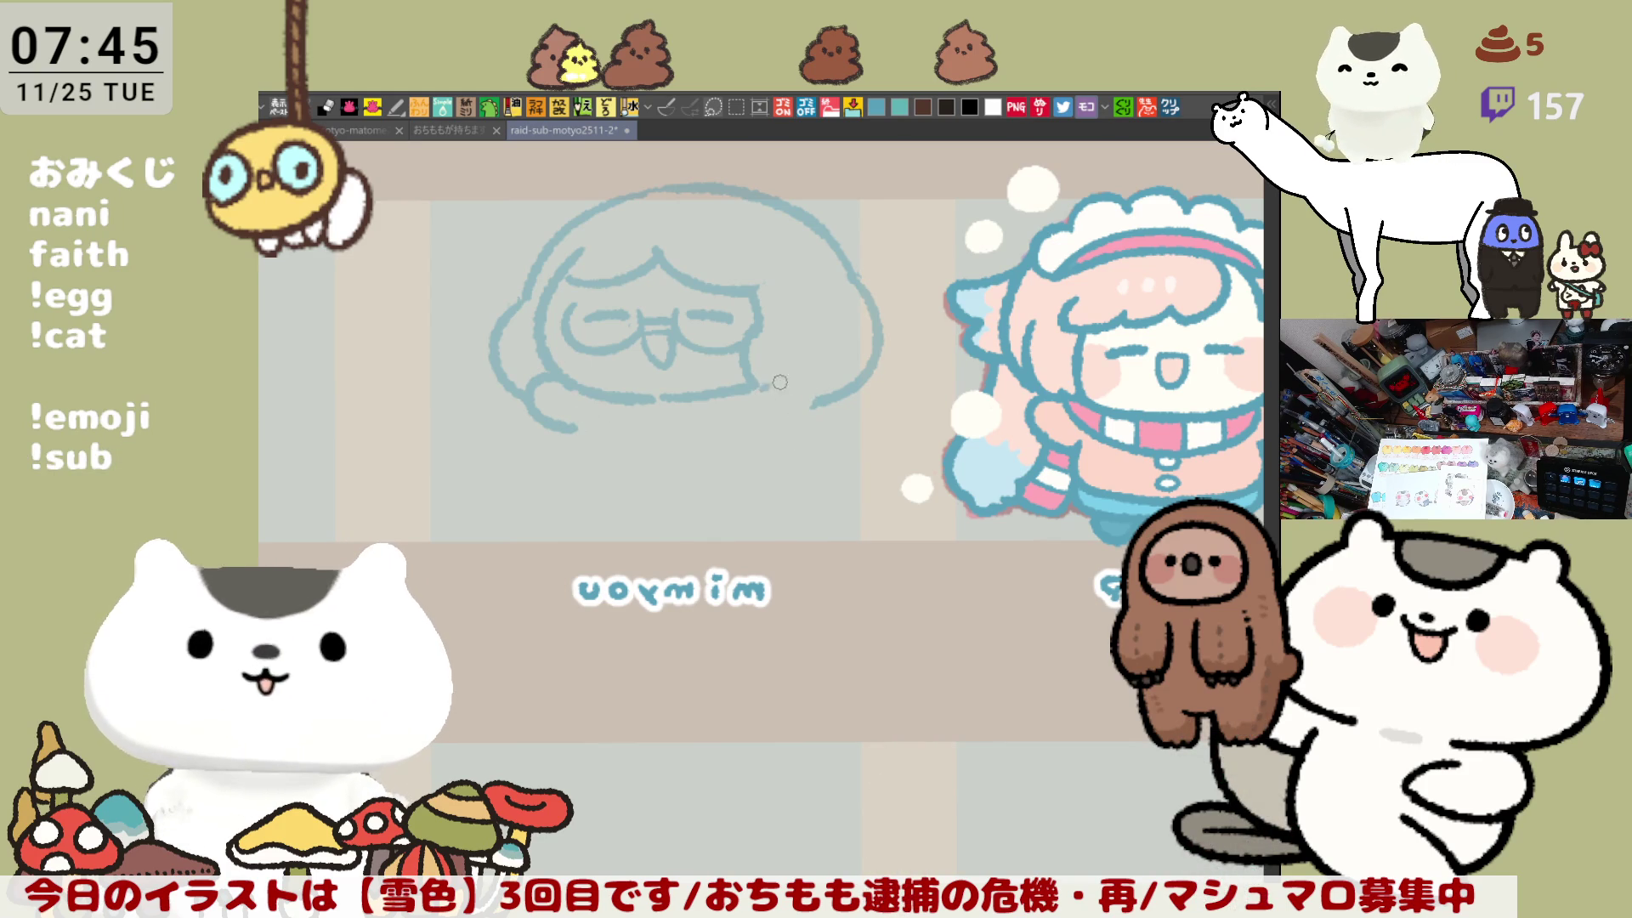
pyautogui.moveTo(814, 384); pyautogui.dragTo(790, 421)
pyautogui.hotkey('ctrl', 'z')
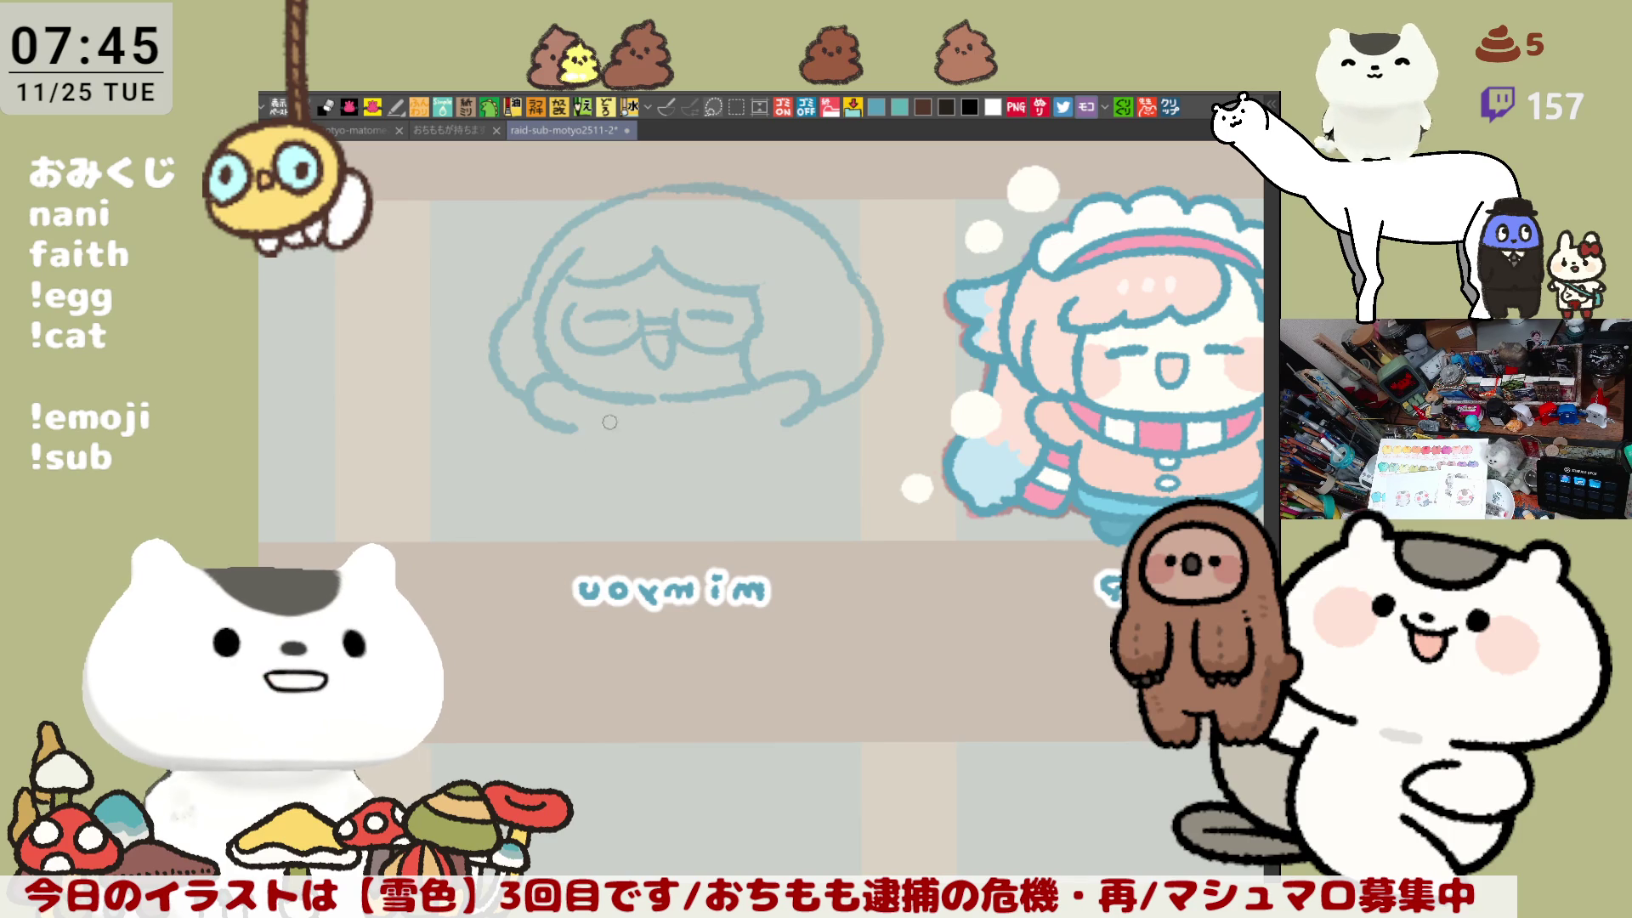
# Step: Draw the chin curve under the face and add a scarf stripe beneath it
pyautogui.moveTo(584, 402)
pyautogui.mouseDown()
pyautogui.moveTo(679, 443)
pyautogui.moveTo(731, 405)
pyautogui.mouseUp()
pyautogui.hotkey('ctrl', 'z')
pyautogui.moveTo(584, 401); pyautogui.dragTo(756, 392)
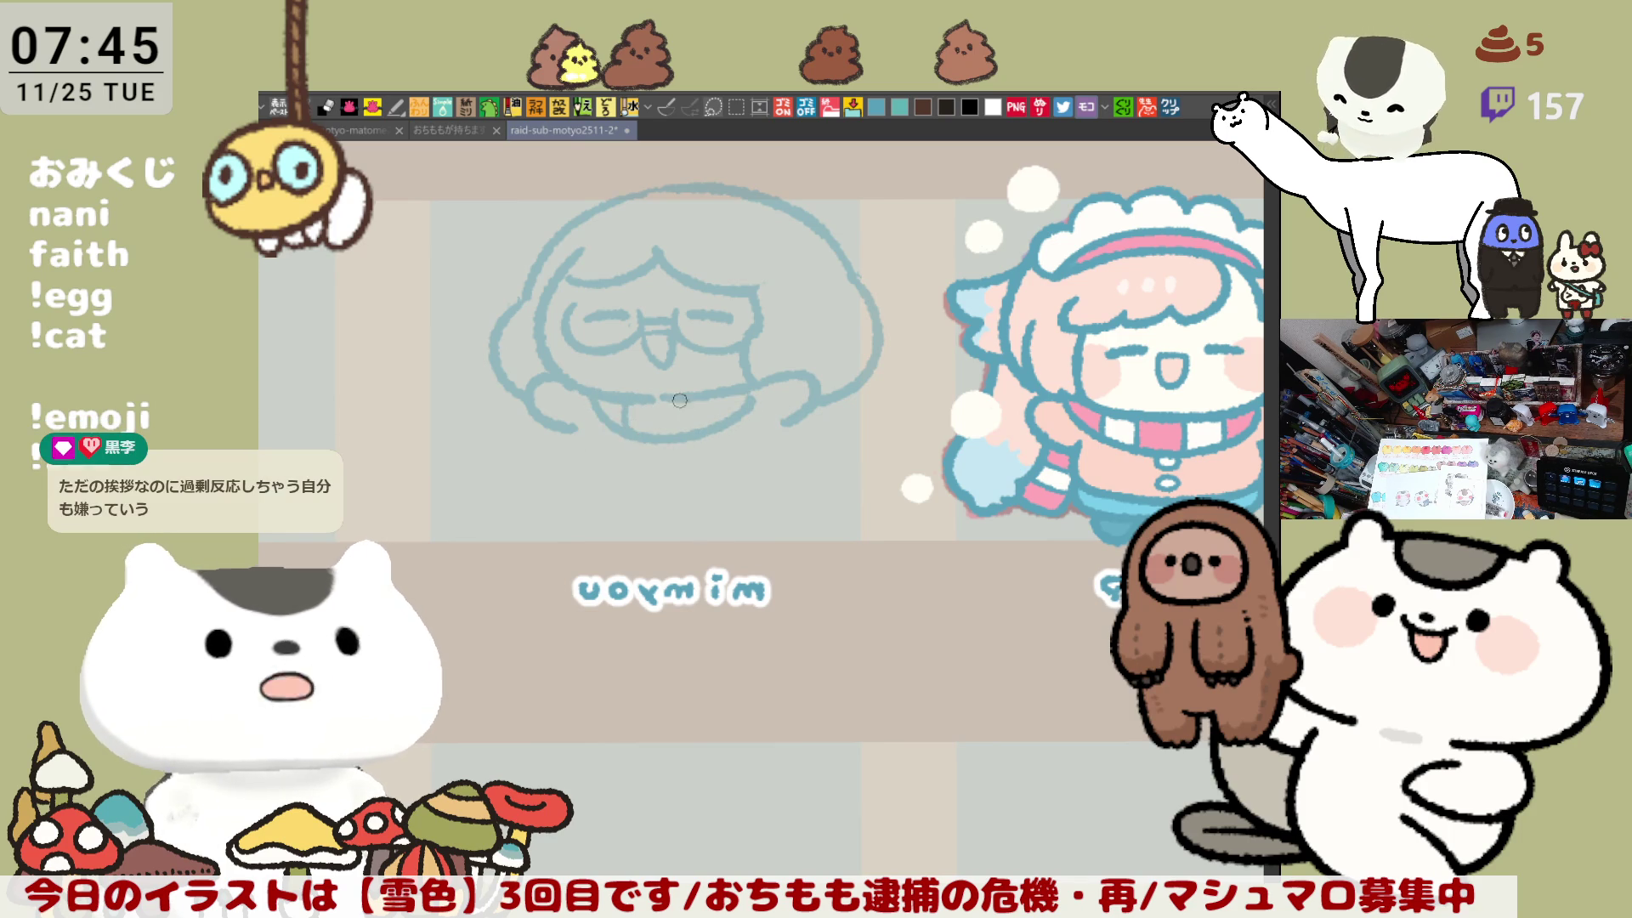
pyautogui.moveTo(671, 392); pyautogui.dragTo(678, 413)
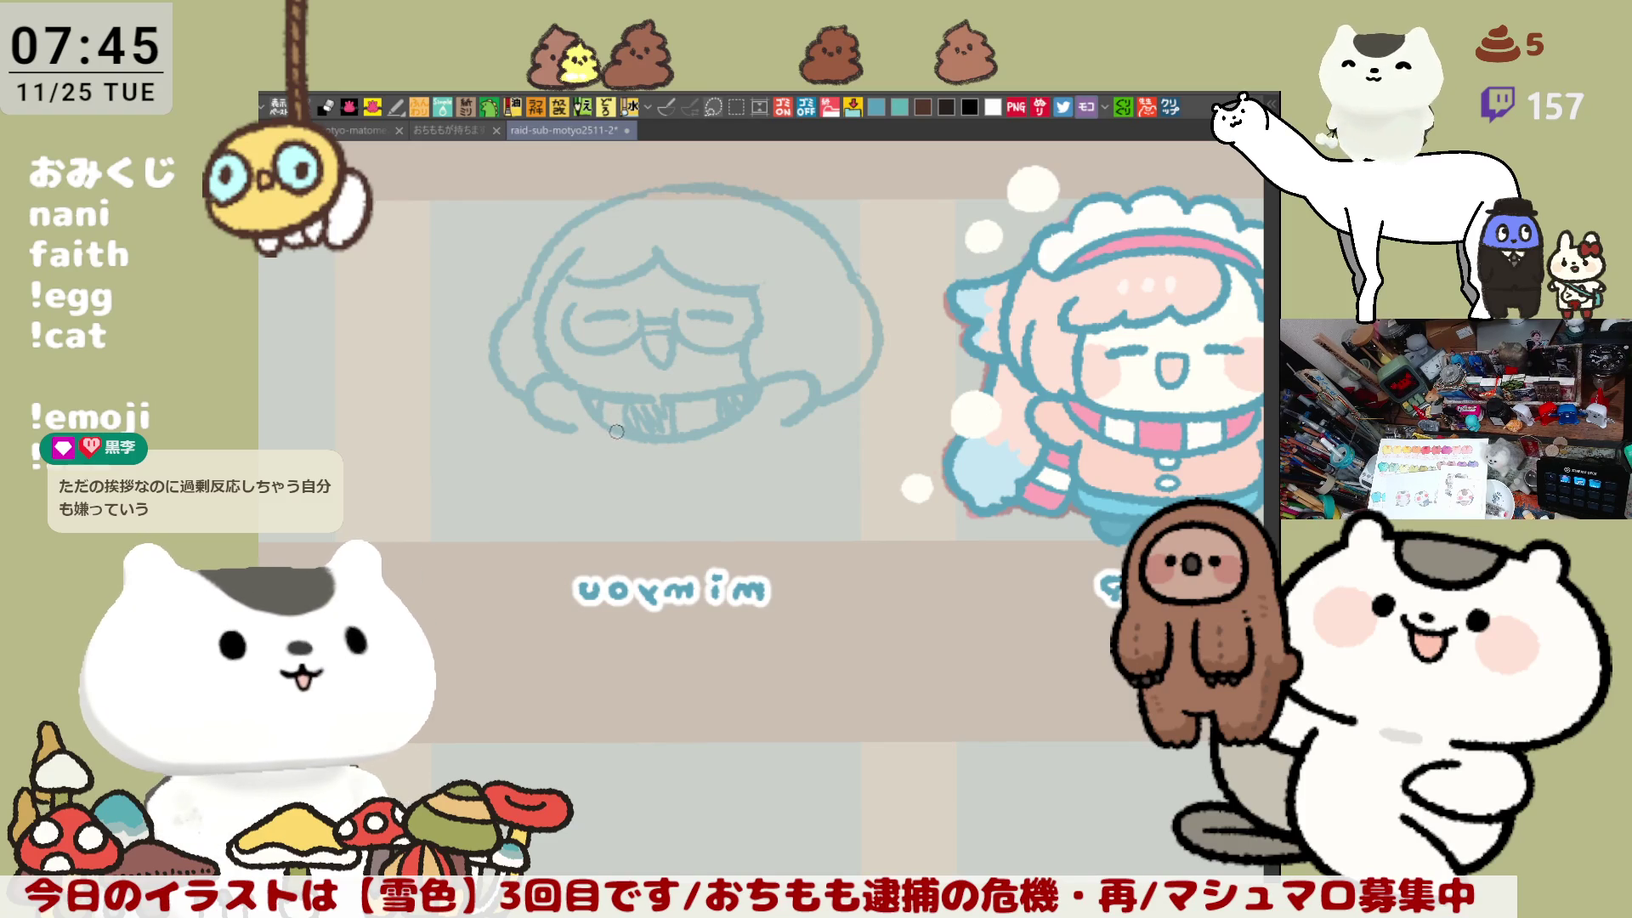
pyautogui.moveTo(707, 477)
pyautogui.mouseDown()
pyautogui.moveTo(606, 437)
pyautogui.moveTo(687, 416)
pyautogui.mouseUp()
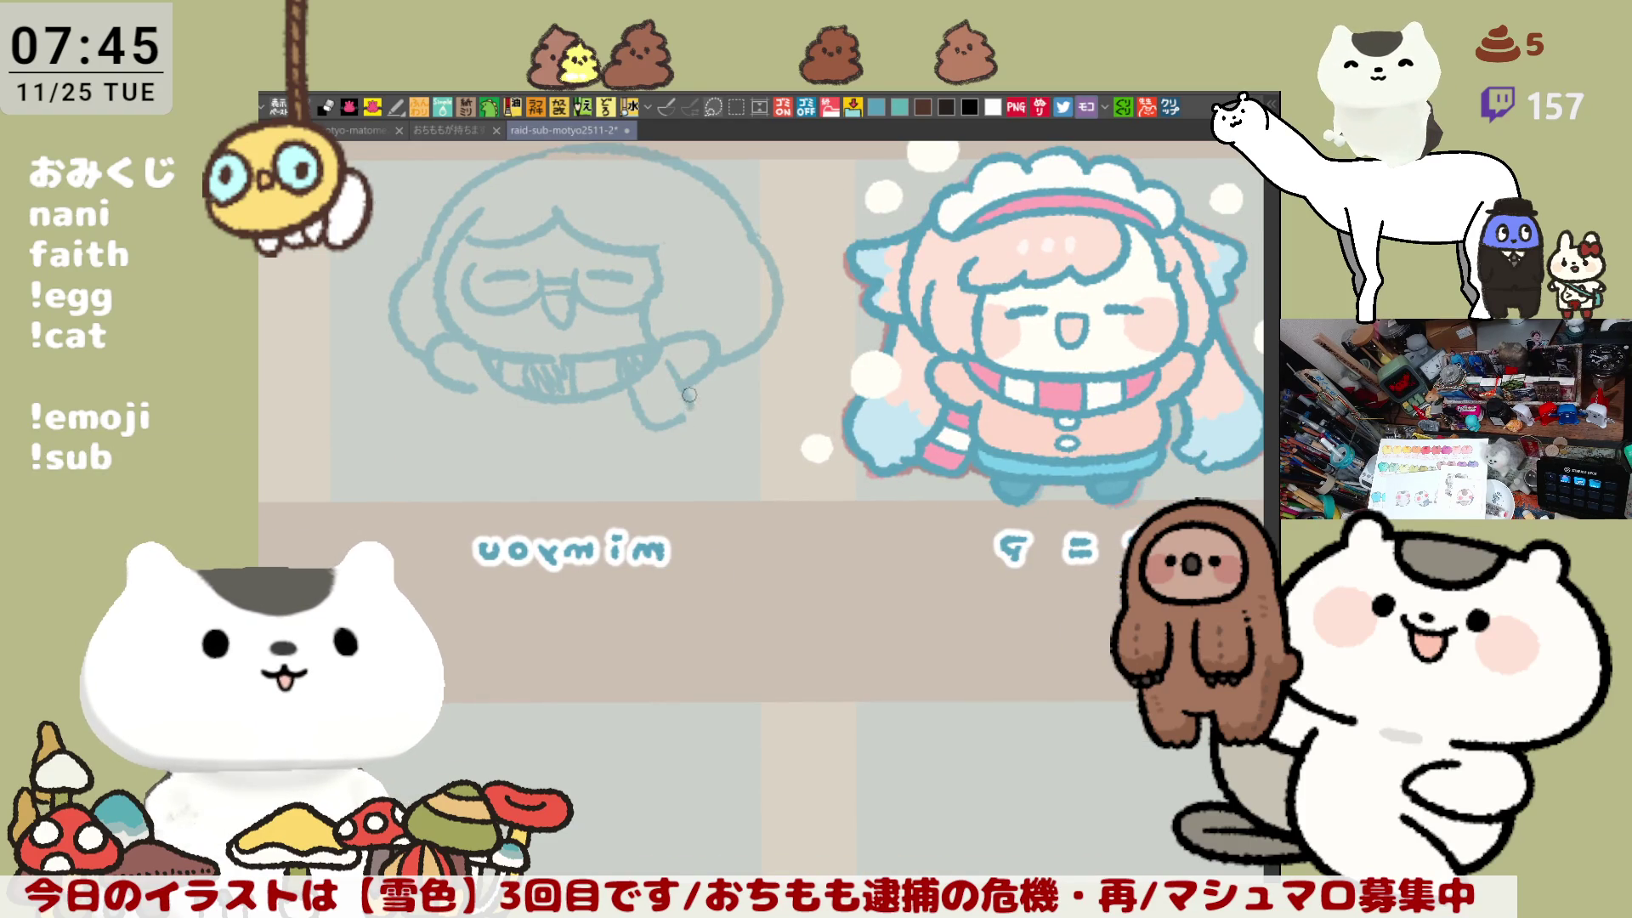
# Step: Redraw the chin line and a shorter right body line, checking proportions in mirrored view
pyautogui.hotkey('ctrl', 'z')
pyautogui.moveTo(476, 387); pyautogui.dragTo(568, 457)
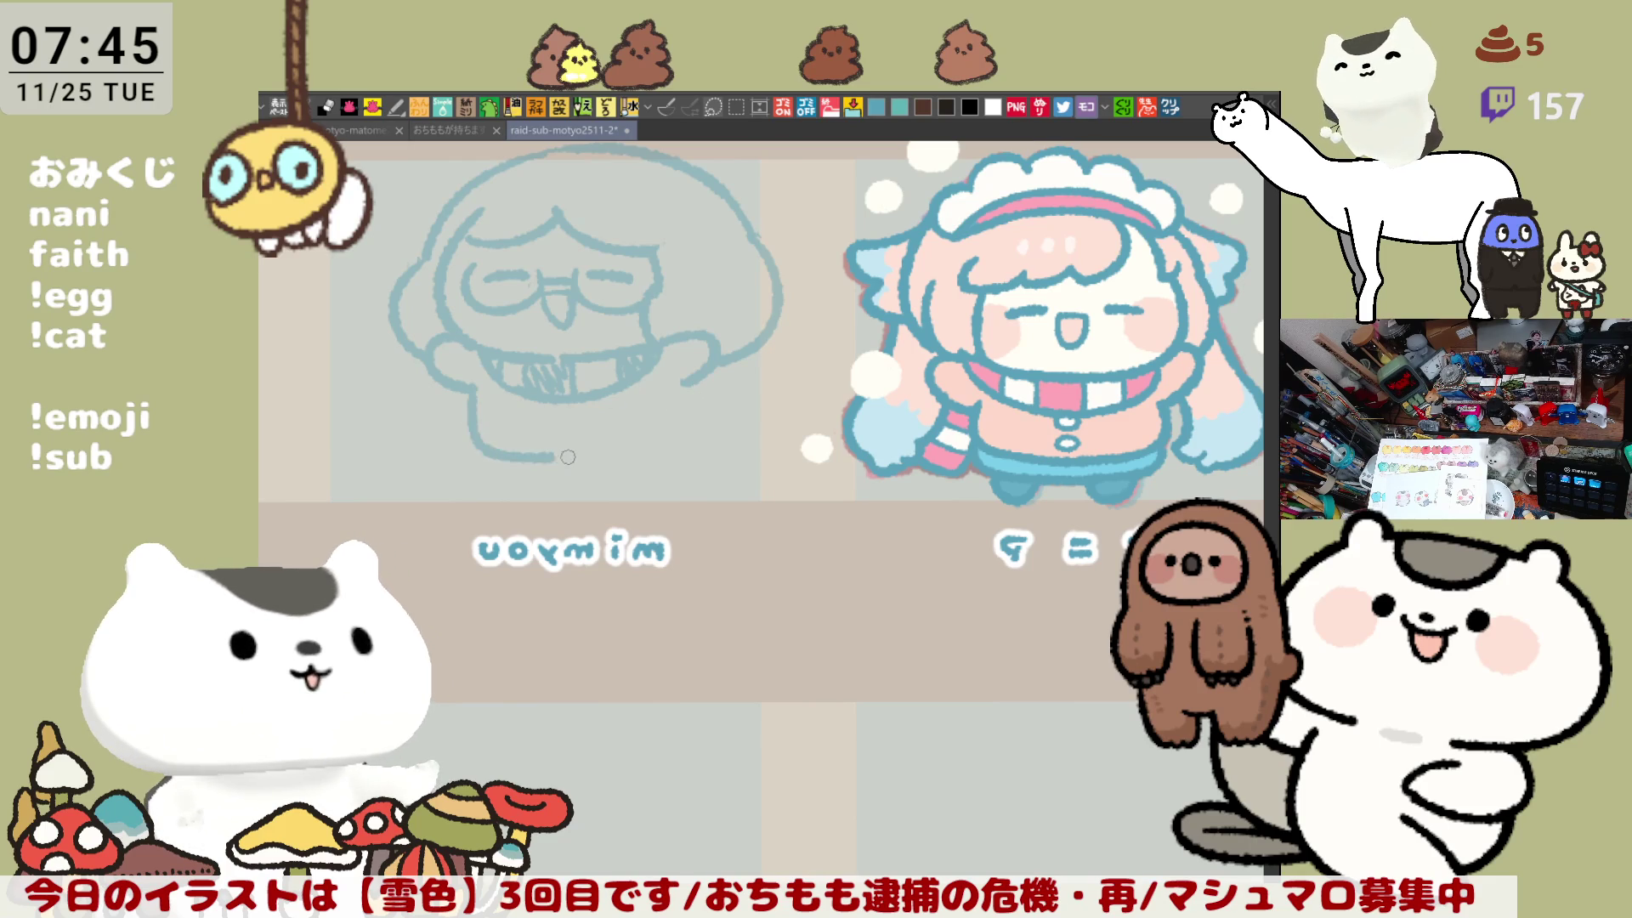
pyautogui.hotkey('ctrl', 'z')
pyautogui.moveTo(481, 387); pyautogui.dragTo(581, 458)
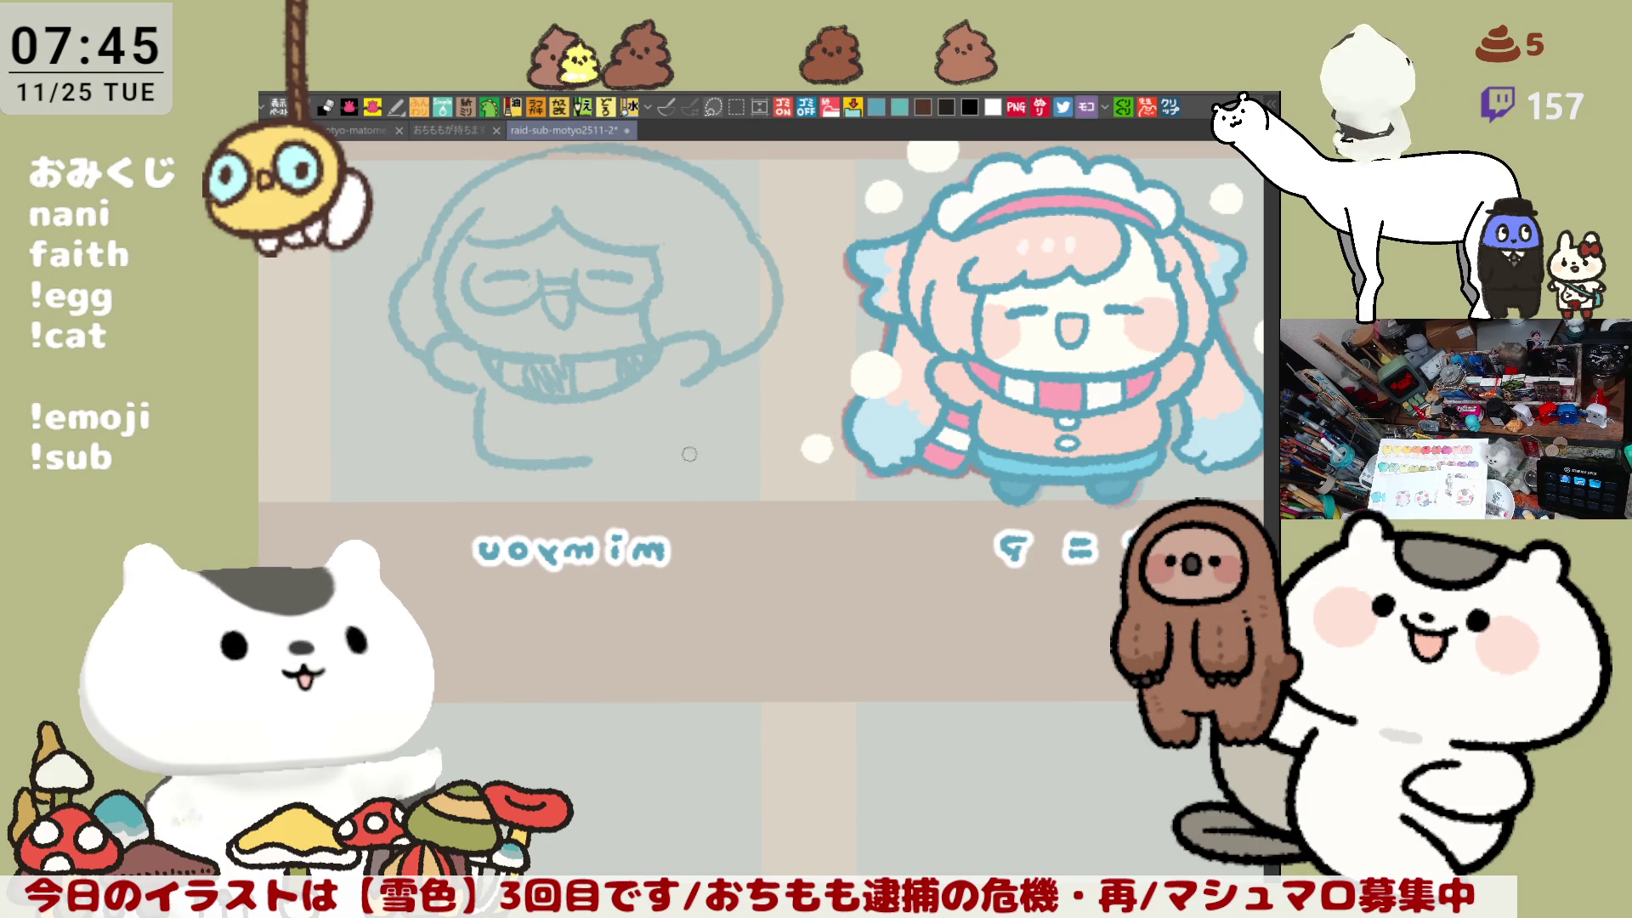
pyautogui.press('h')
pyautogui.moveTo(803, 380); pyautogui.dragTo(892, 463)
pyautogui.hotkey('ctrl', 'z')
pyautogui.moveTo(799, 379); pyautogui.dragTo(846, 456)
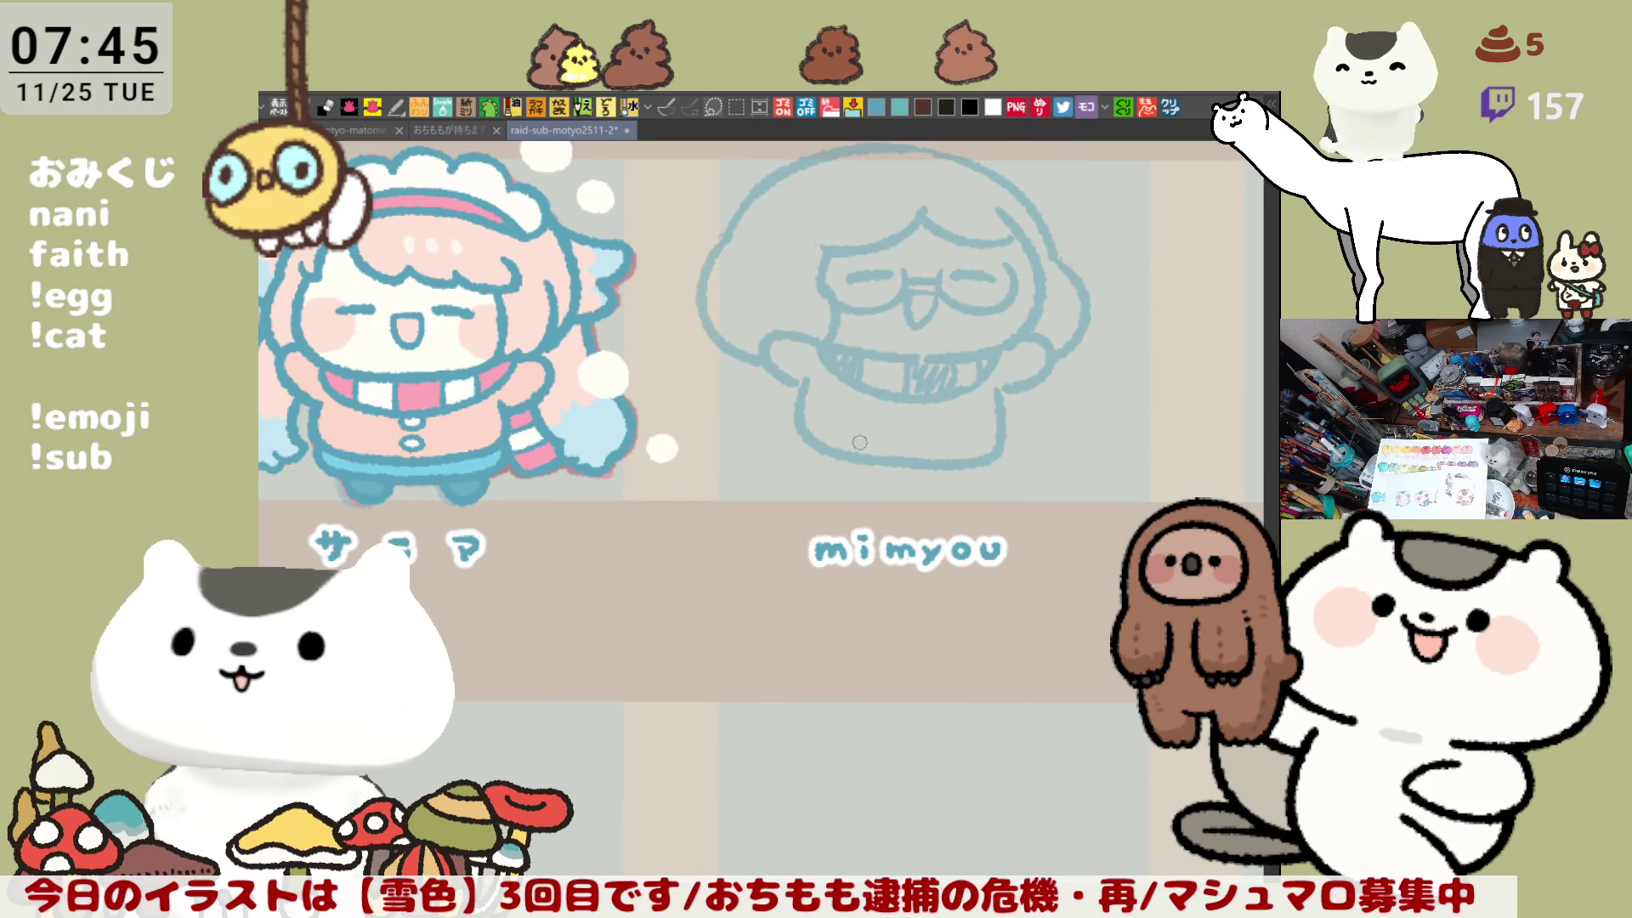
pyautogui.press('h')
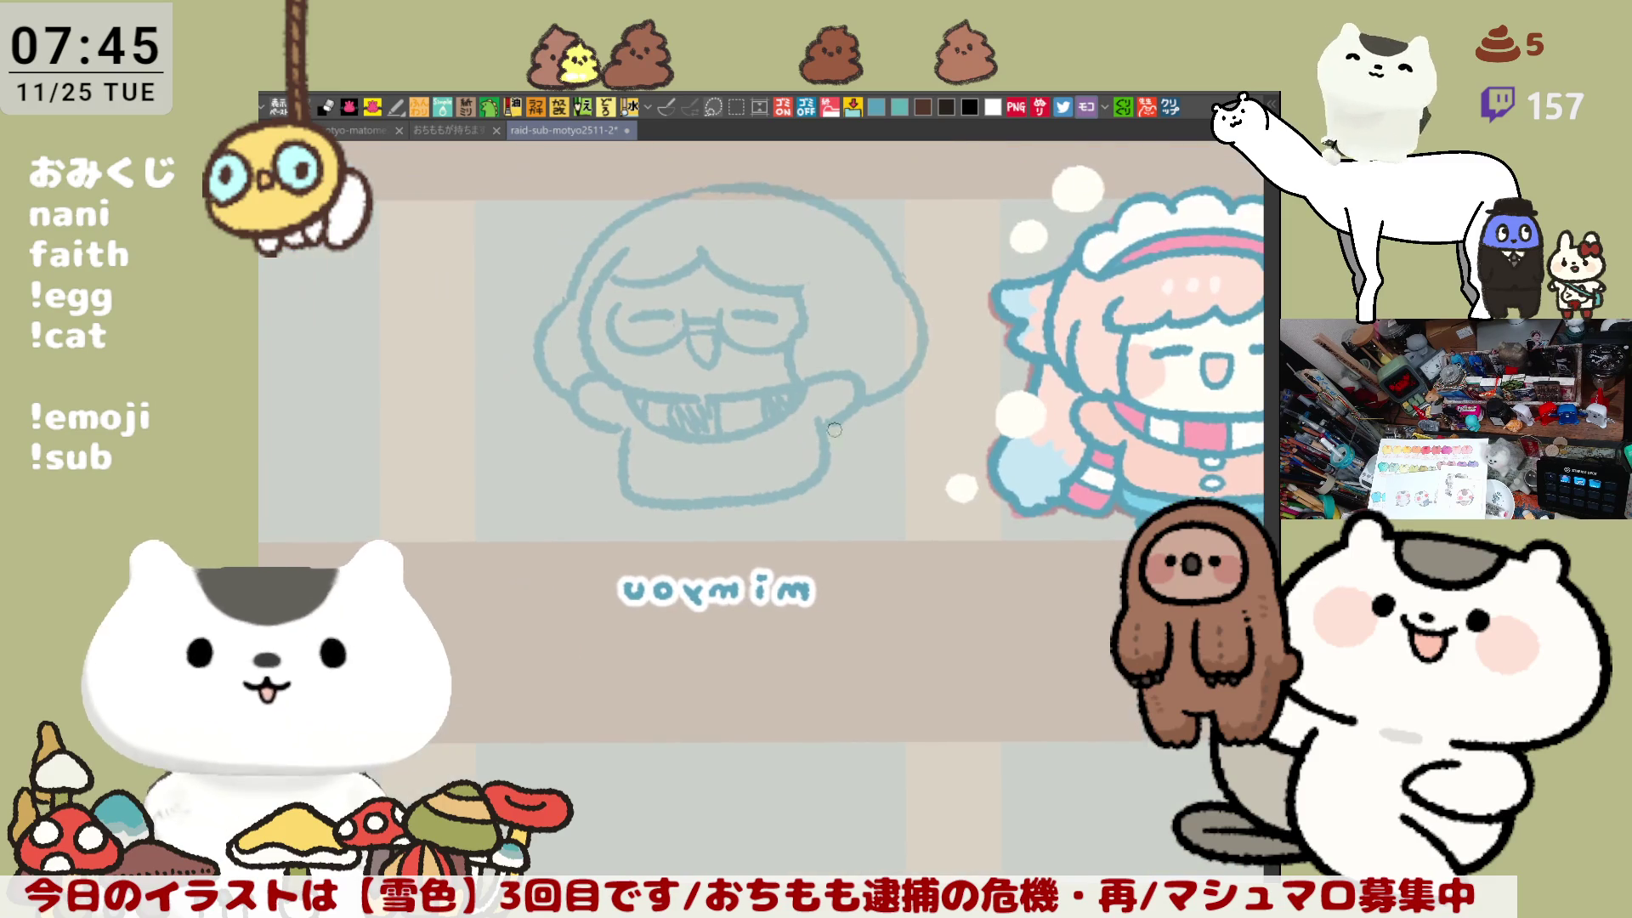
# Step: Erase and redraw the right side of the head outline down toward the body
pyautogui.moveTo(879, 359)
pyautogui.mouseDown()
pyautogui.moveTo(913, 353)
pyautogui.moveTo(885, 285)
pyautogui.mouseUp()
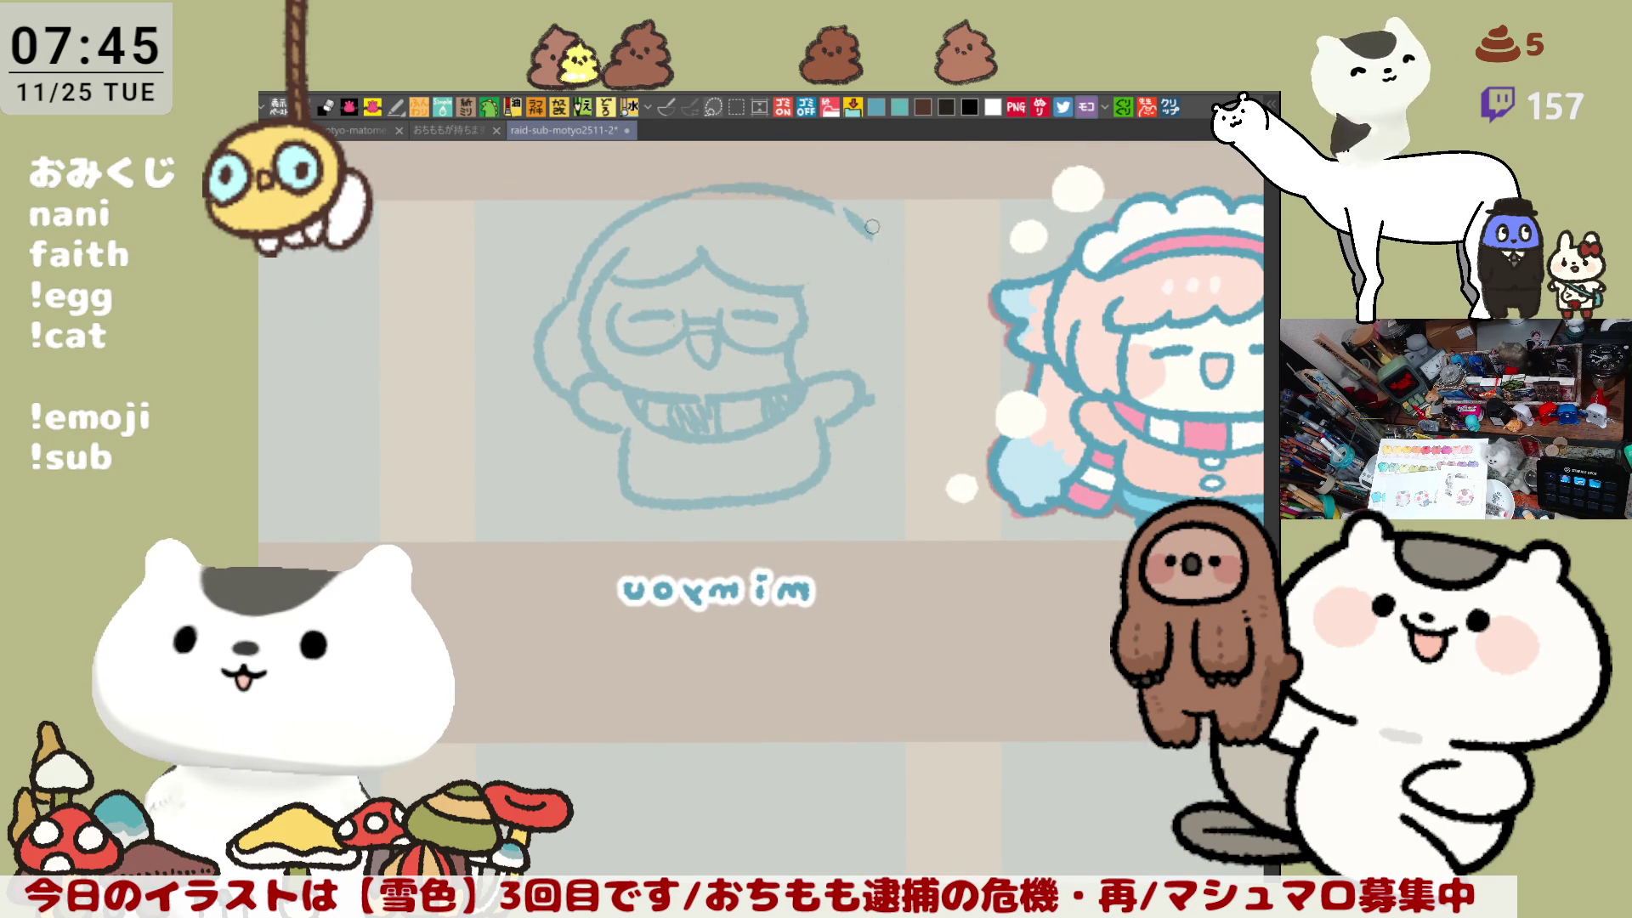
pyautogui.moveTo(826, 203); pyautogui.dragTo(891, 297)
pyautogui.hotkey('ctrl', 'z')
pyautogui.moveTo(826, 203)
pyautogui.mouseDown()
pyautogui.moveTo(889, 286)
pyautogui.moveTo(901, 395)
pyautogui.mouseUp()
pyautogui.hotkey('ctrl', 'z')
pyautogui.moveTo(891, 295); pyautogui.dragTo(876, 404)
pyautogui.hotkey('ctrl', 'z')
pyautogui.moveTo(897, 305); pyautogui.dragTo(886, 398)
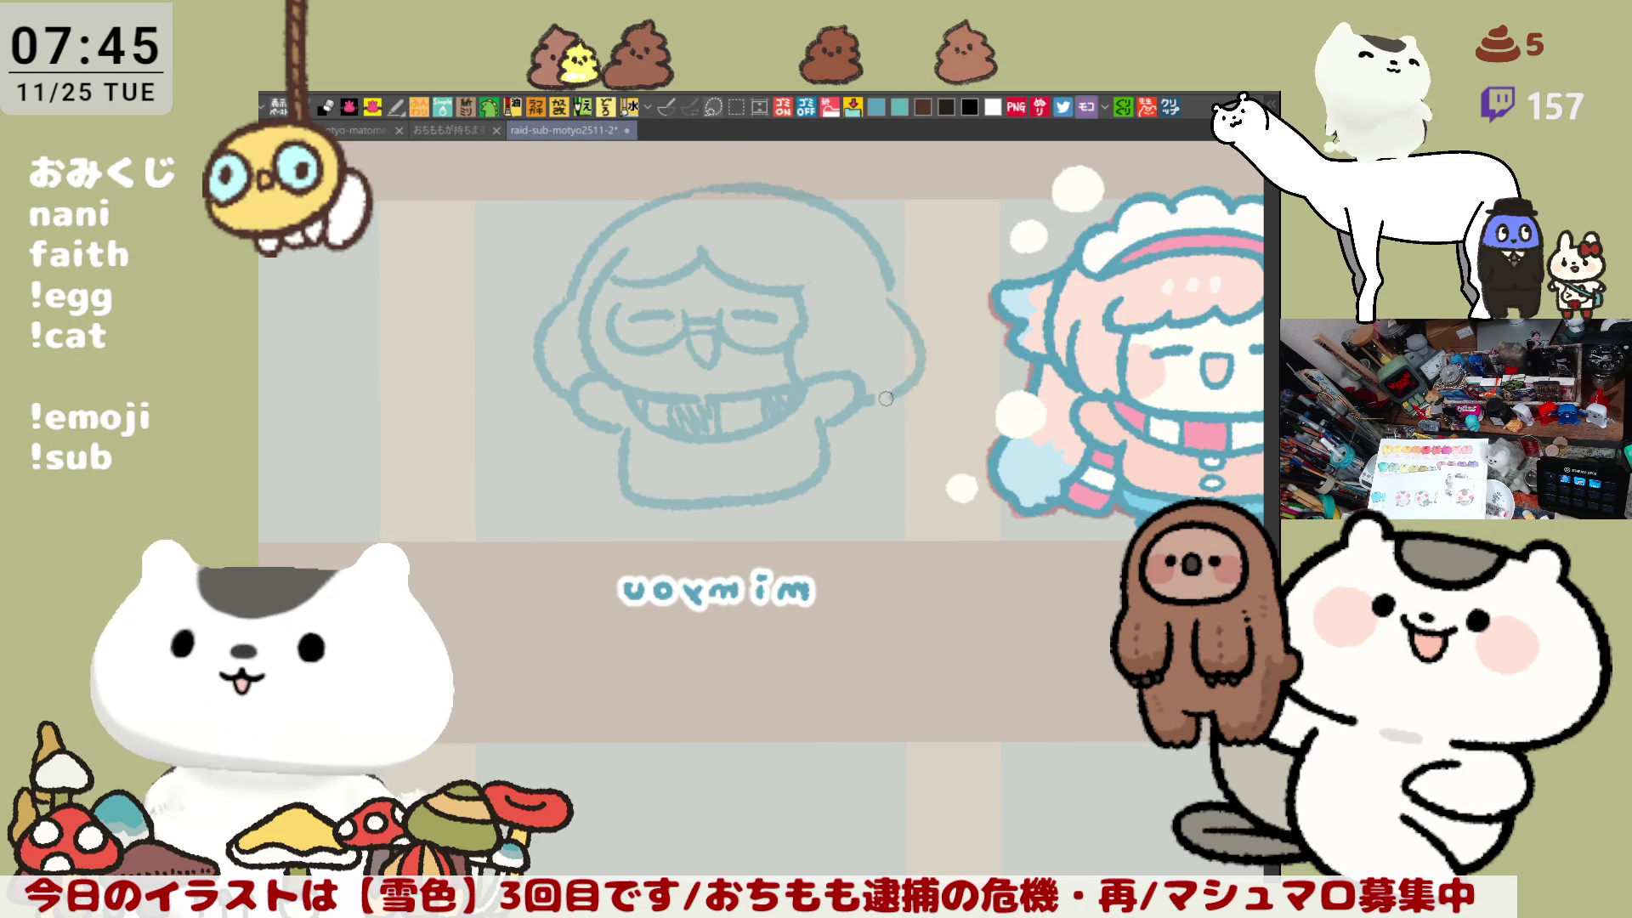
pyautogui.hotkey('ctrl', 'z')
pyautogui.moveTo(890, 299); pyautogui.dragTo(876, 399)
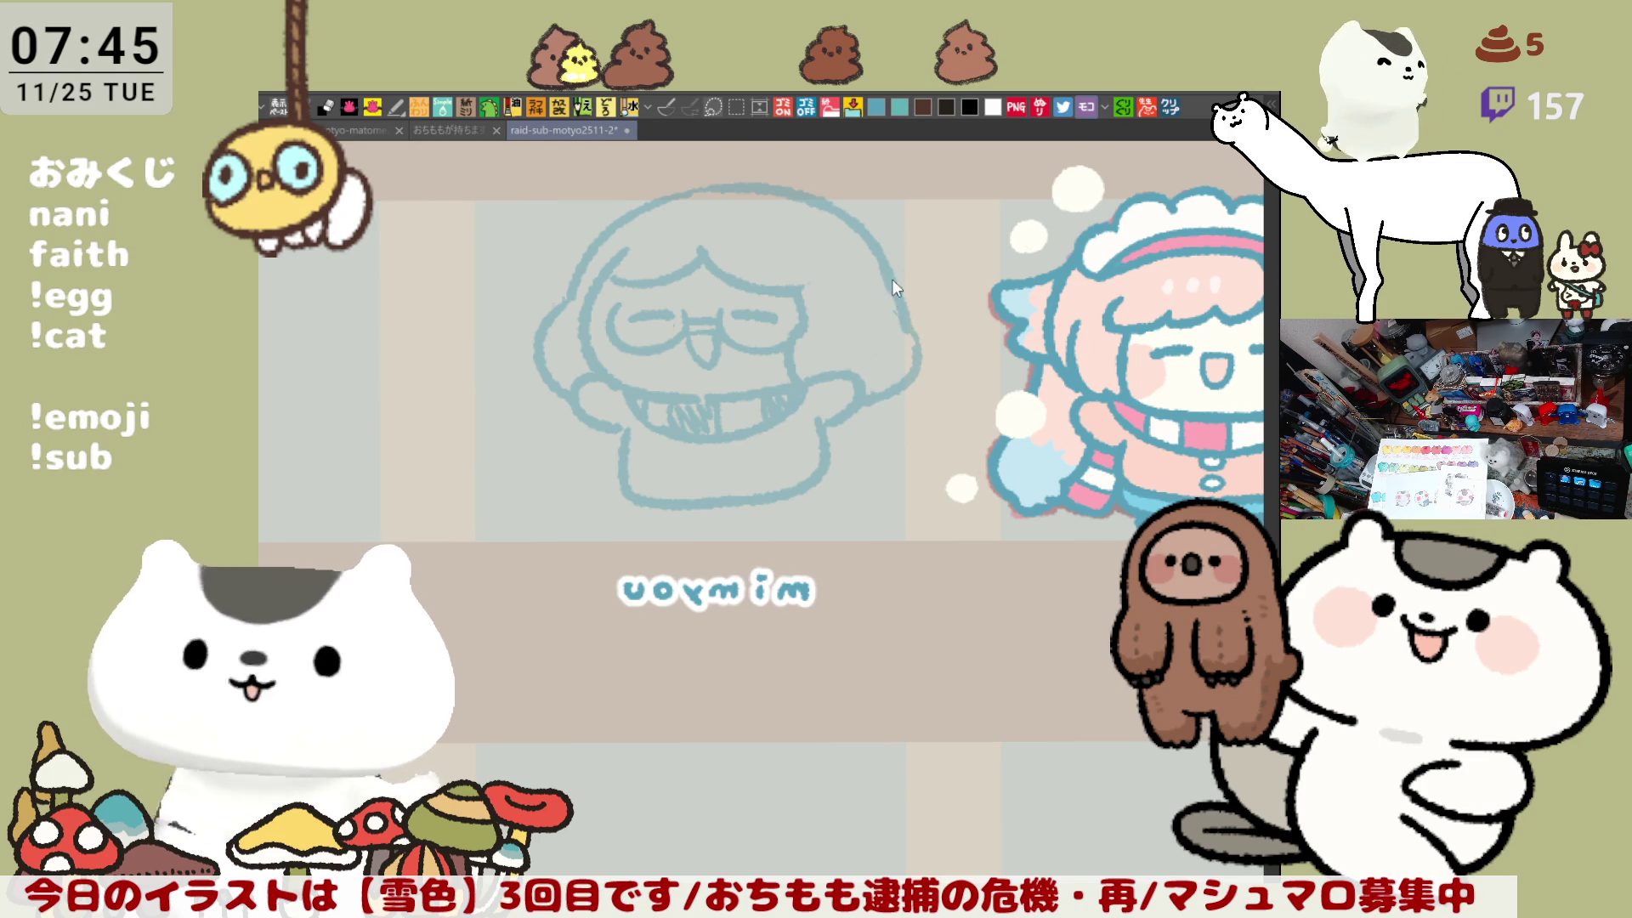
pyautogui.hotkey('ctrl', 'z')
pyautogui.moveTo(892, 285); pyautogui.dragTo(888, 396)
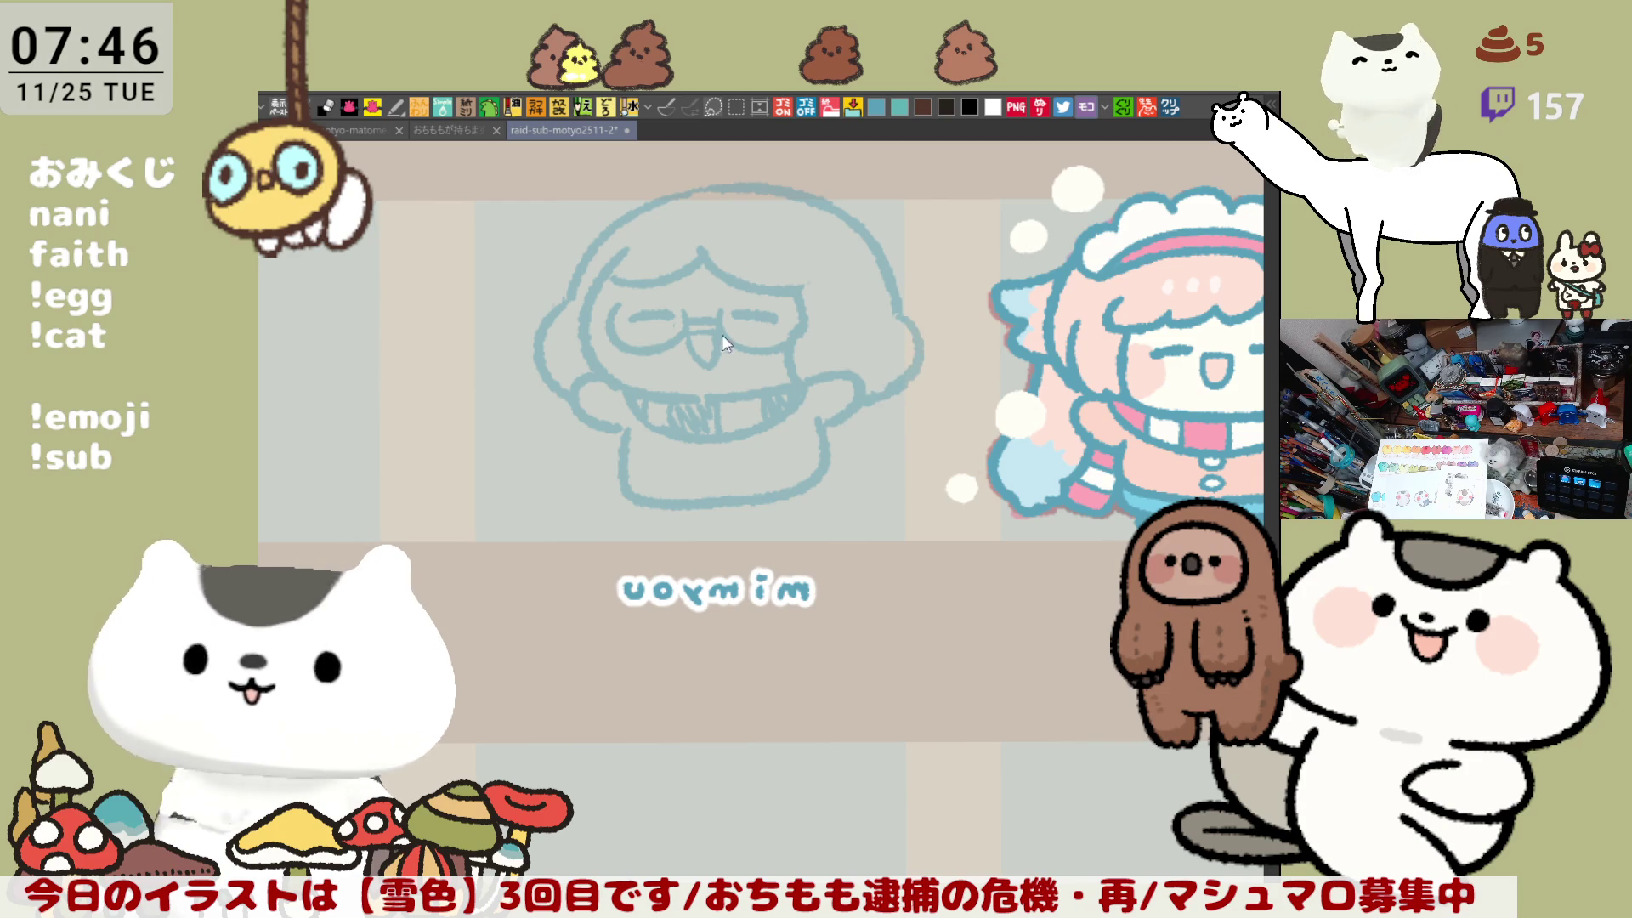
# Step: Thicken the head's upper-left outline and redraw its lower-left section
pyautogui.moveTo(569, 285); pyautogui.dragTo(571, 319)
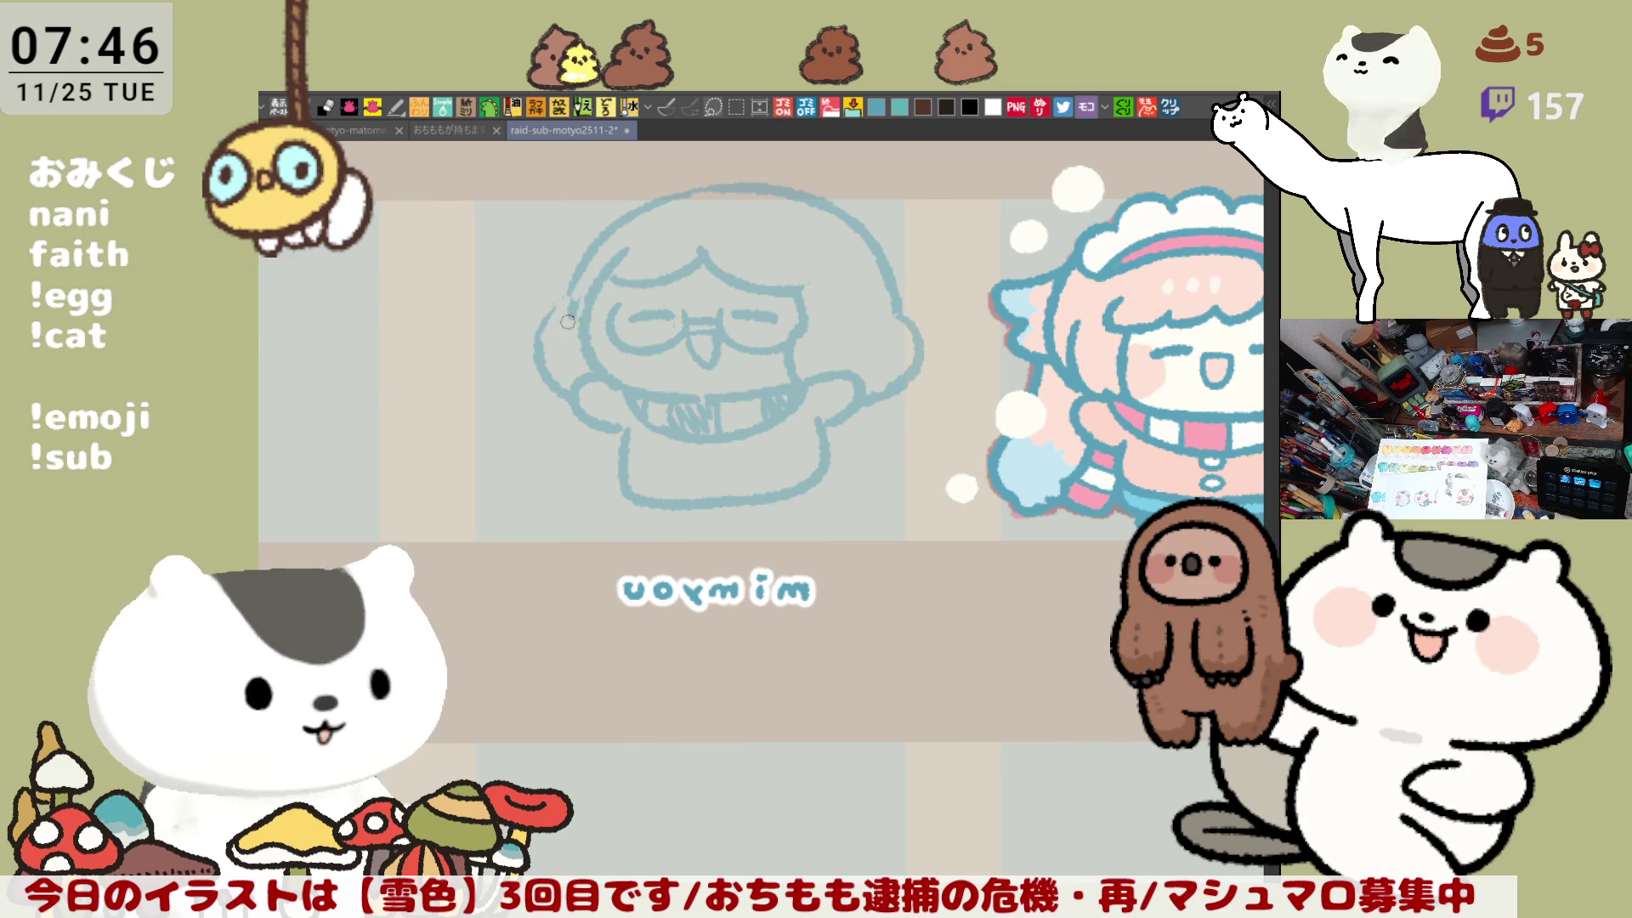
pyautogui.moveTo(569, 281); pyautogui.dragTo(578, 395)
pyautogui.hotkey('ctrl', 'z')
pyautogui.hotkey('ctrl', 'z')
pyautogui.moveTo(561, 319); pyautogui.dragTo(578, 398)
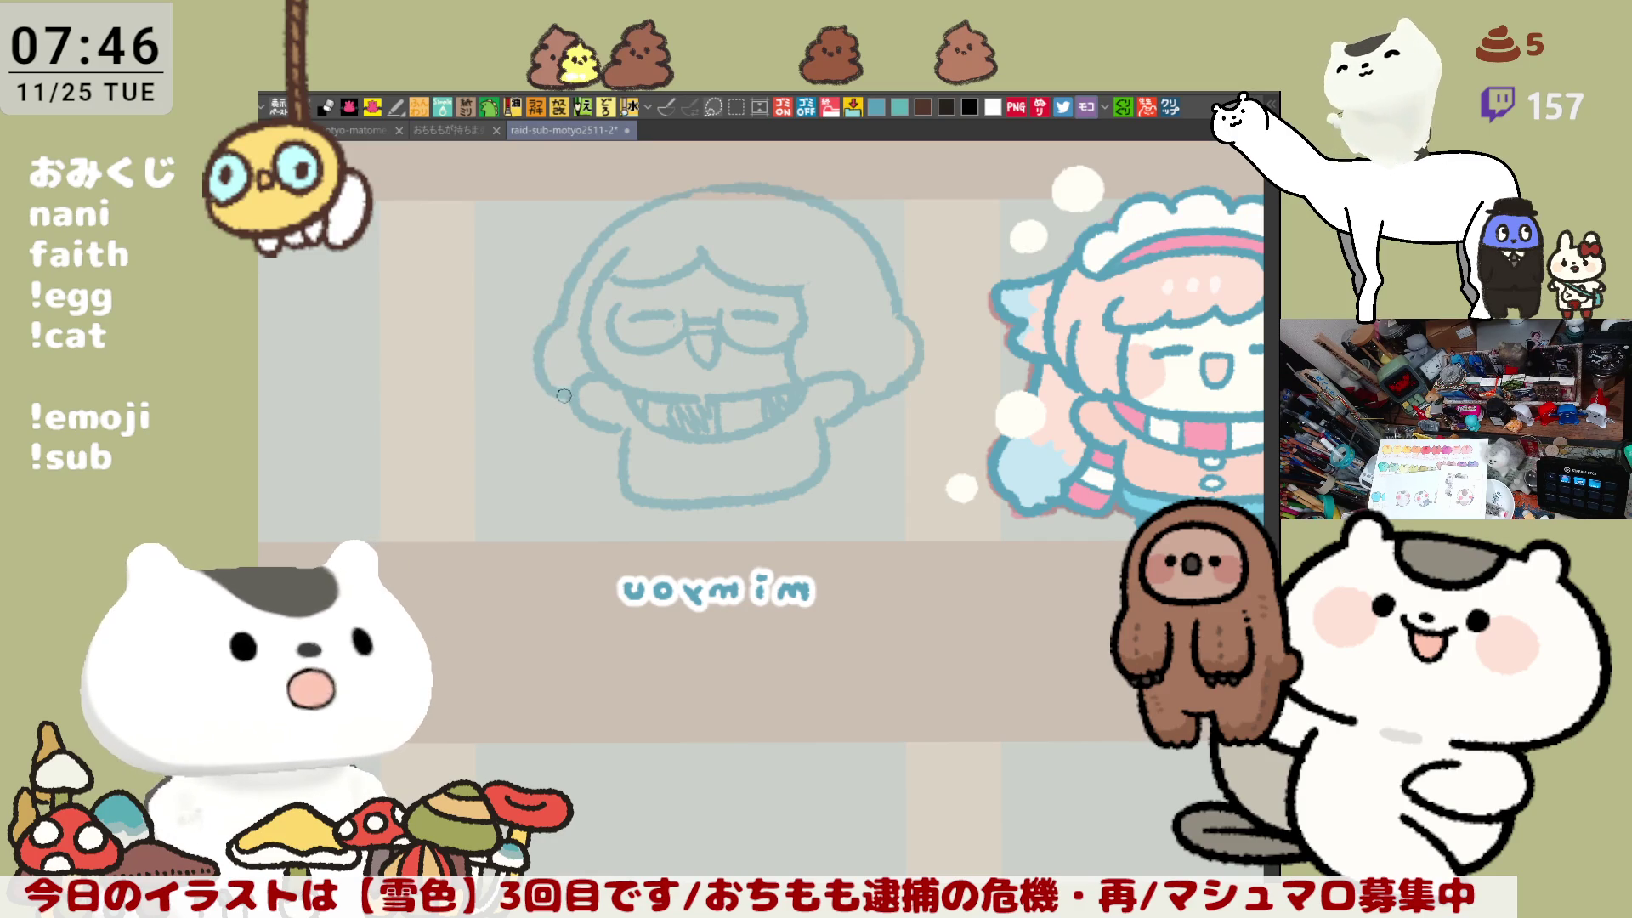
pyautogui.hotkey('ctrl', 'z')
pyautogui.moveTo(561, 323); pyautogui.dragTo(570, 396)
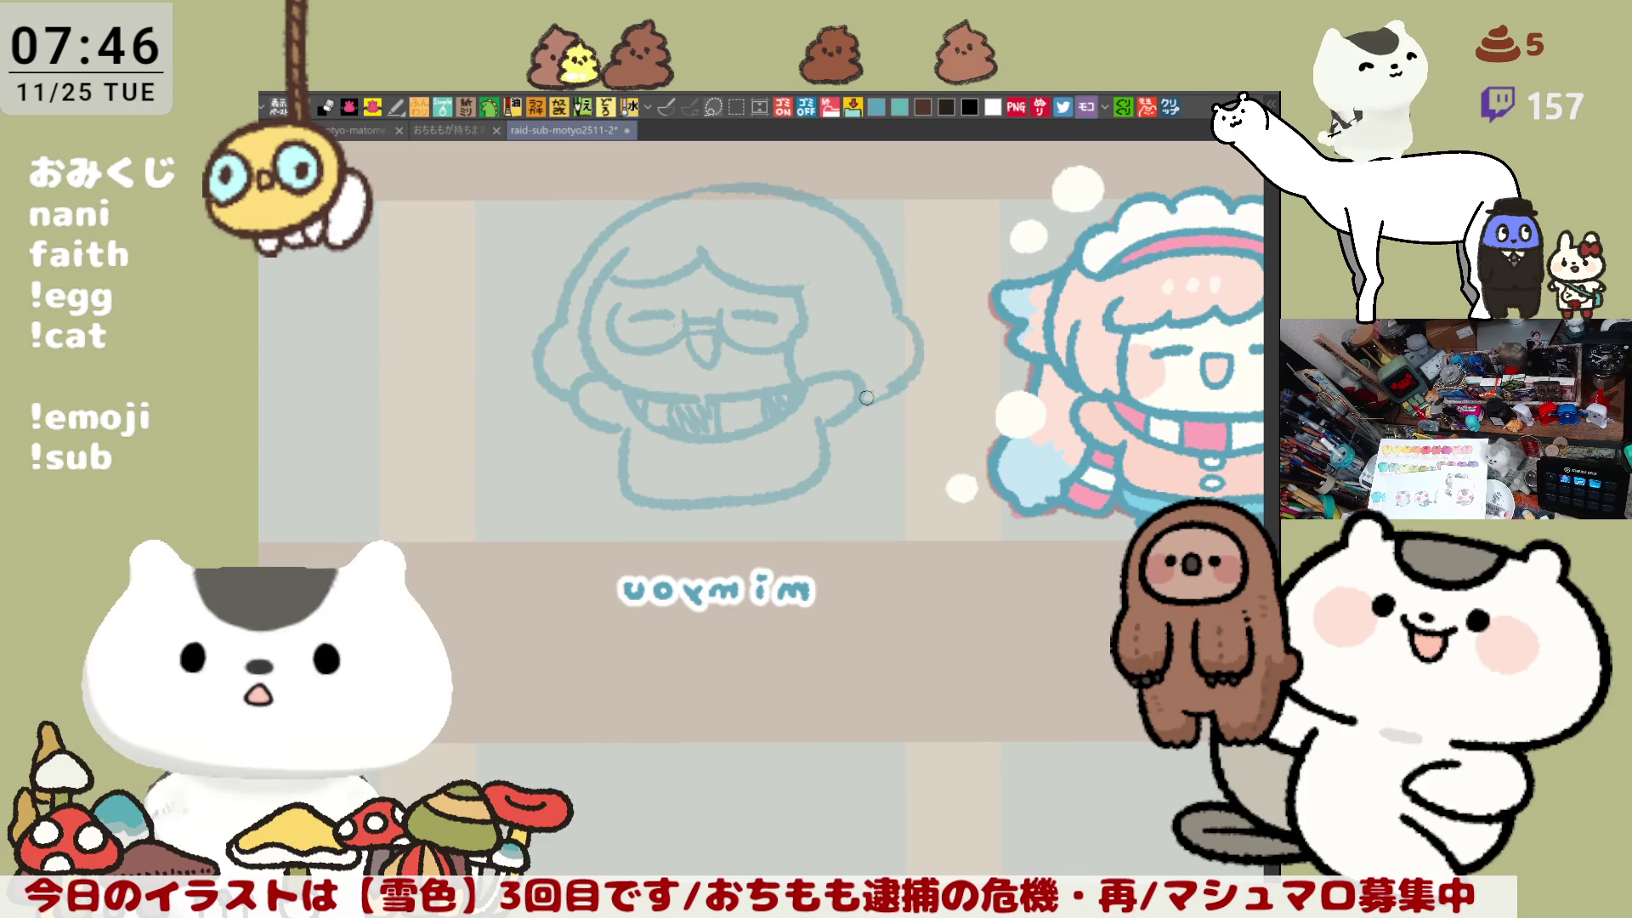
pyautogui.hscroll(2, 733, 402)
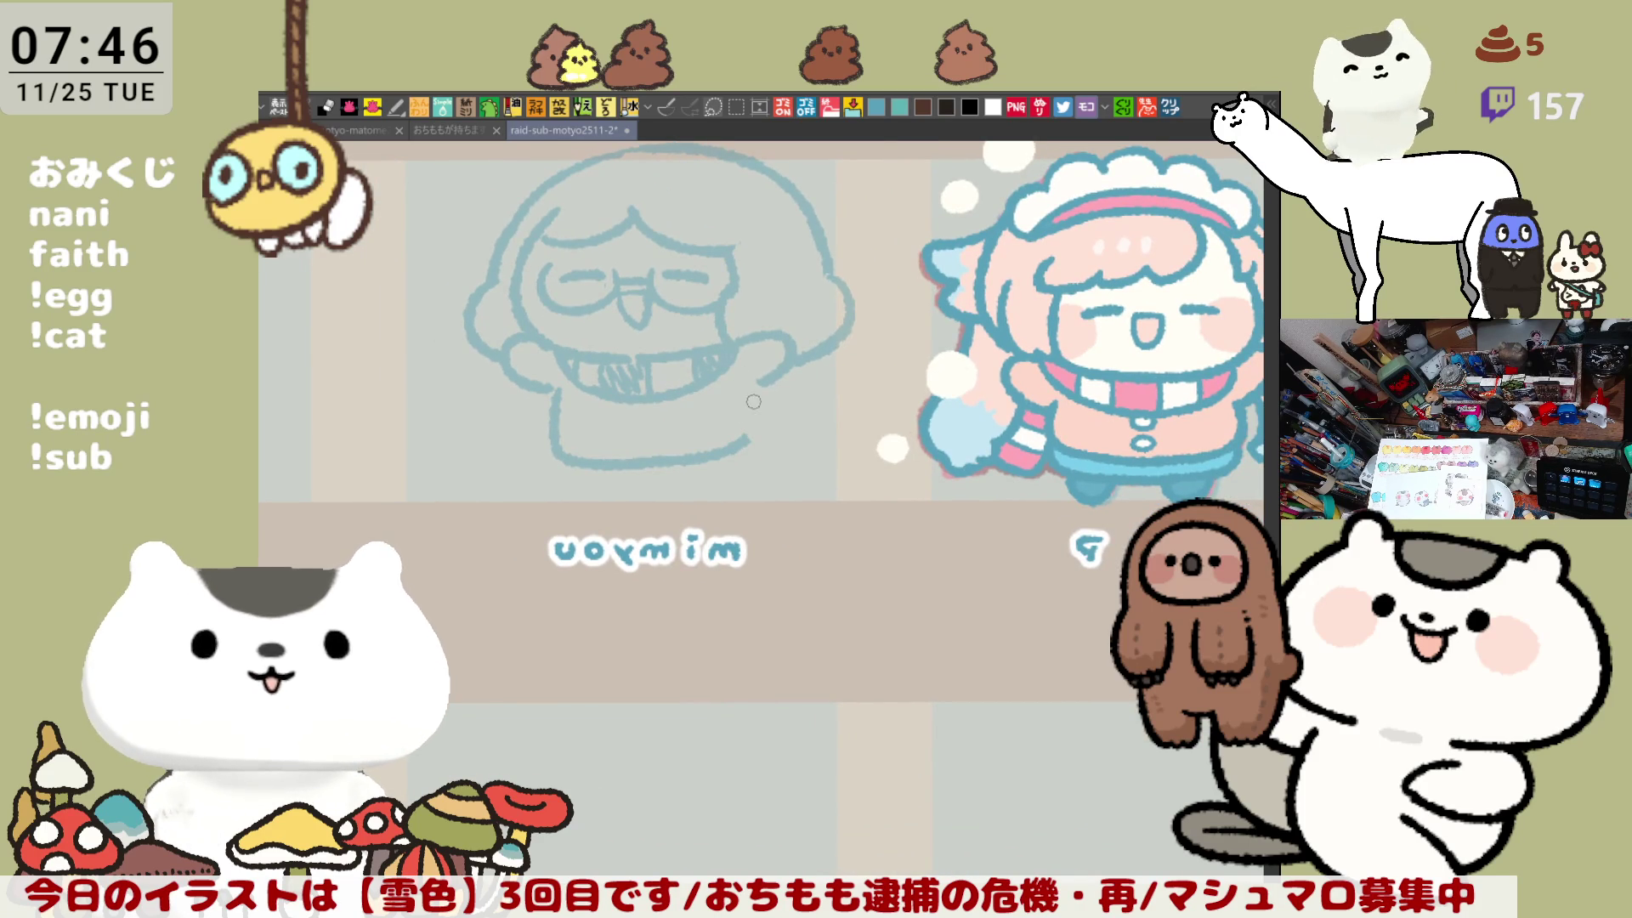
# Step: Close the torso's right side, reinforce its bottom-left corner, and sketch the feet curve beneath
pyautogui.moveTo(761, 383); pyautogui.dragTo(747, 444)
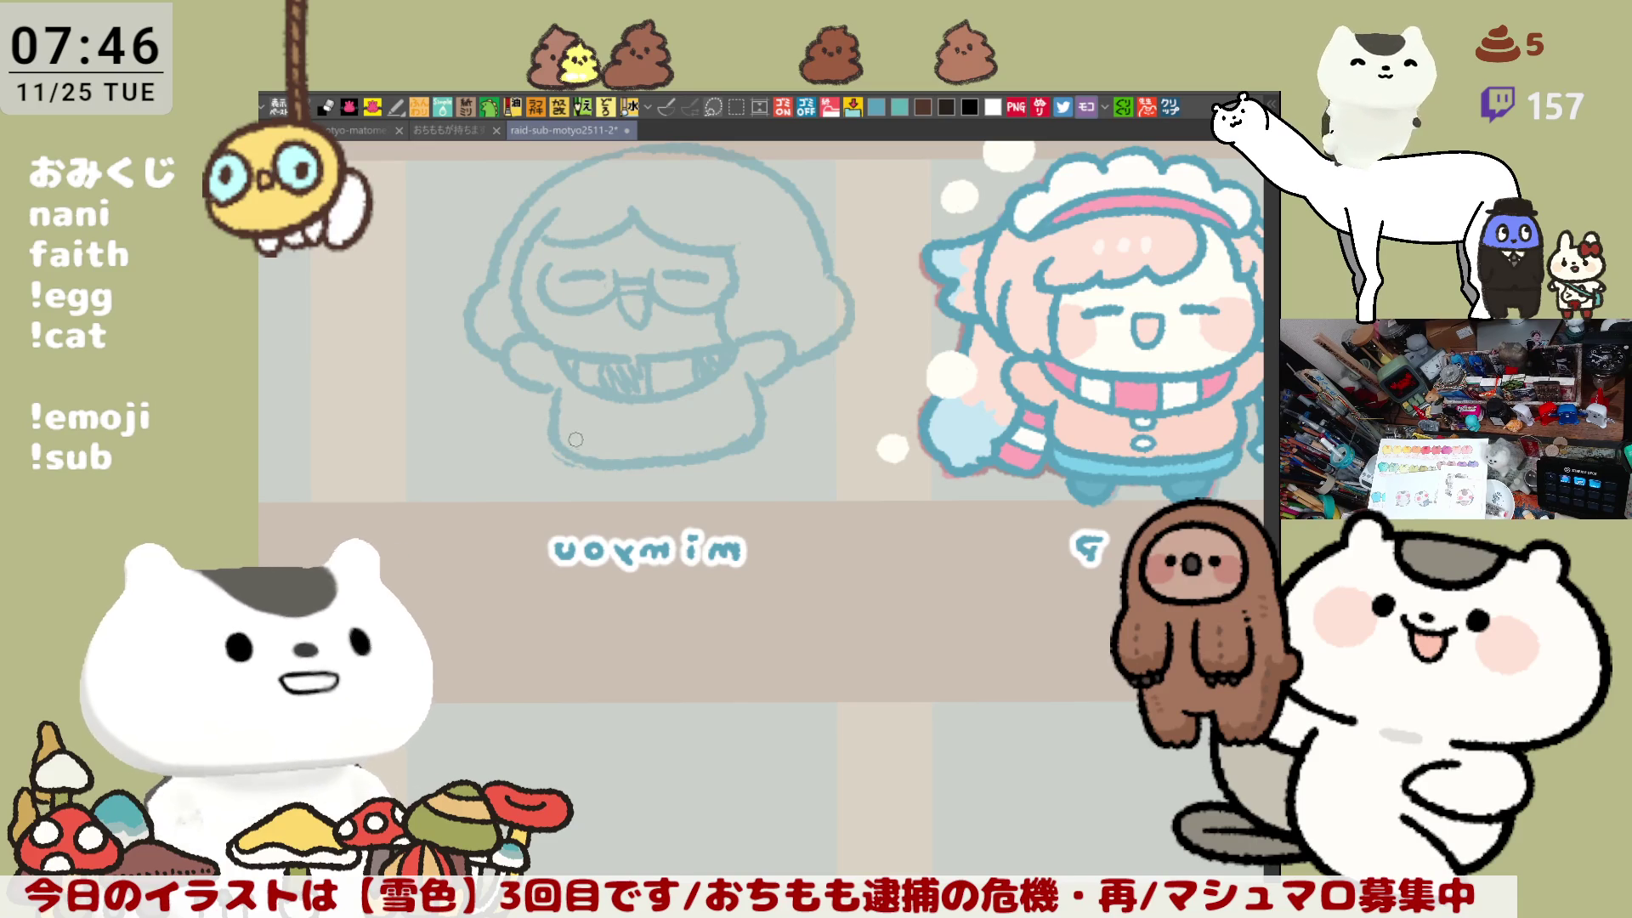
pyautogui.moveTo(553, 435); pyautogui.dragTo(599, 468)
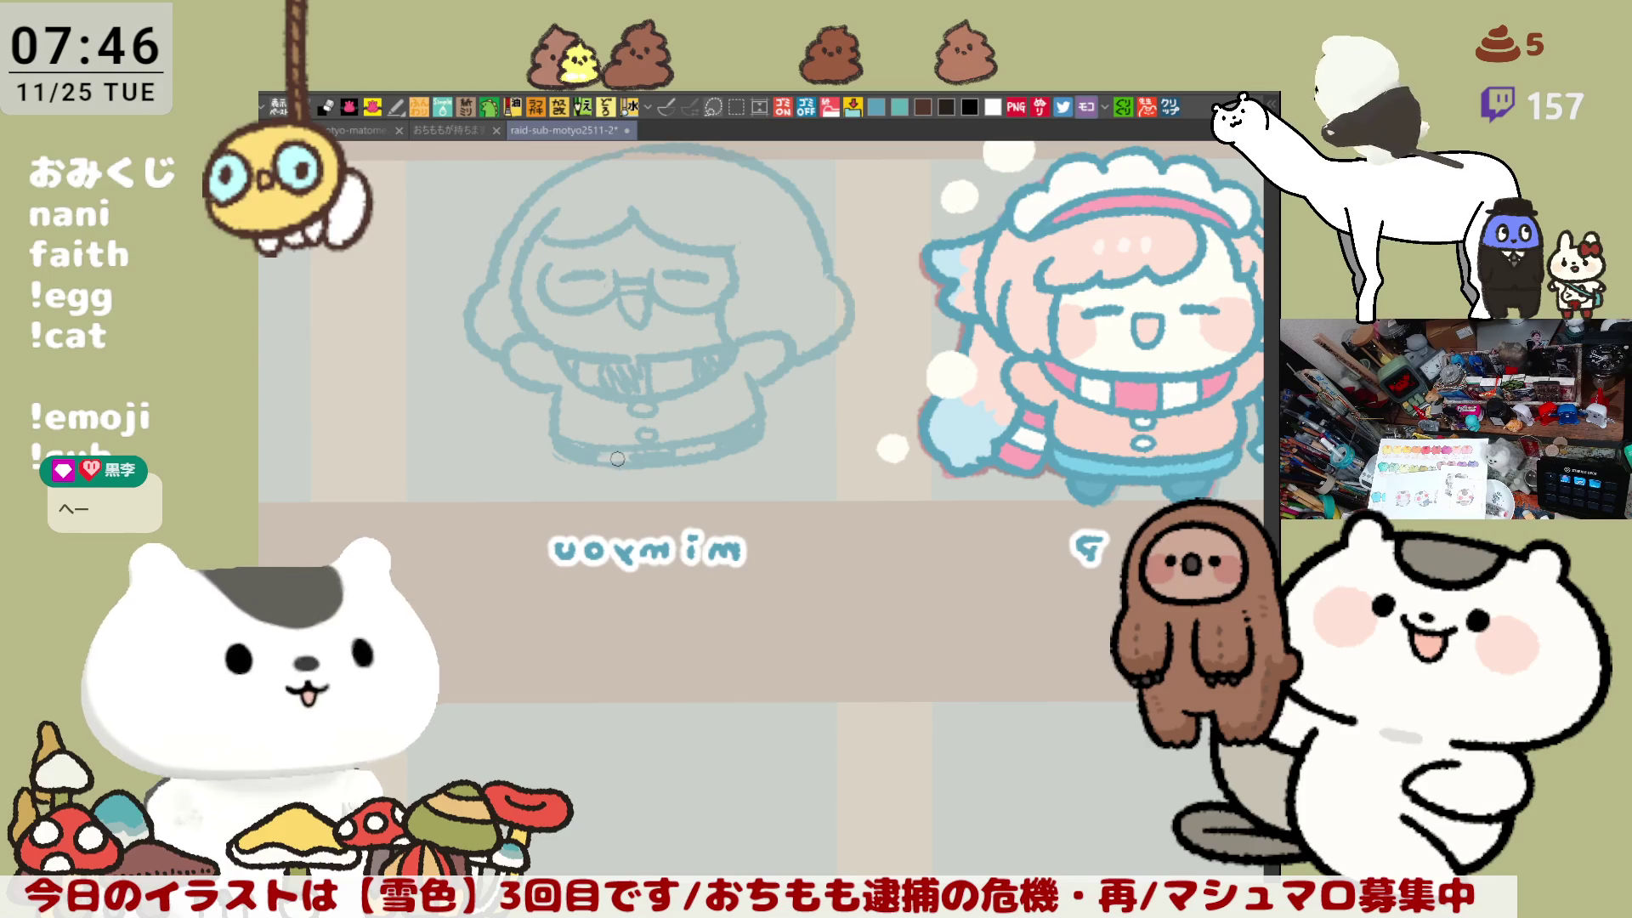
pyautogui.moveTo(601, 463); pyautogui.dragTo(728, 463)
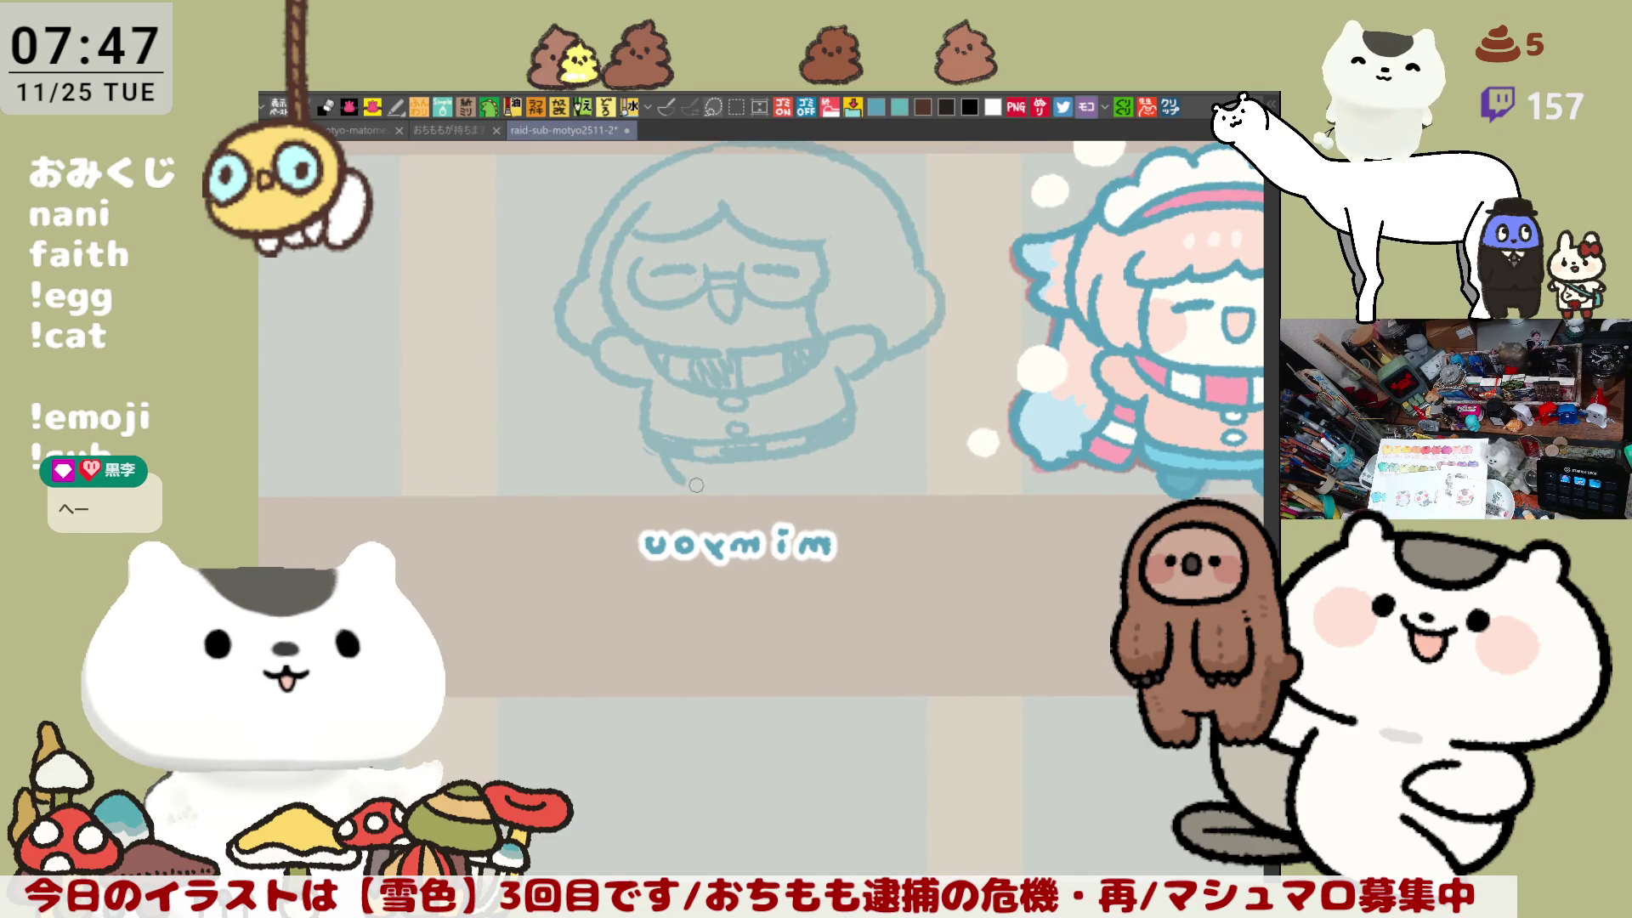
pyautogui.hotkey('ctrl', 'z')
pyautogui.moveTo(665, 463); pyautogui.dragTo(724, 460)
pyautogui.hotkey('ctrl', 'z')
pyautogui.hotkey('ctrl', 'z')
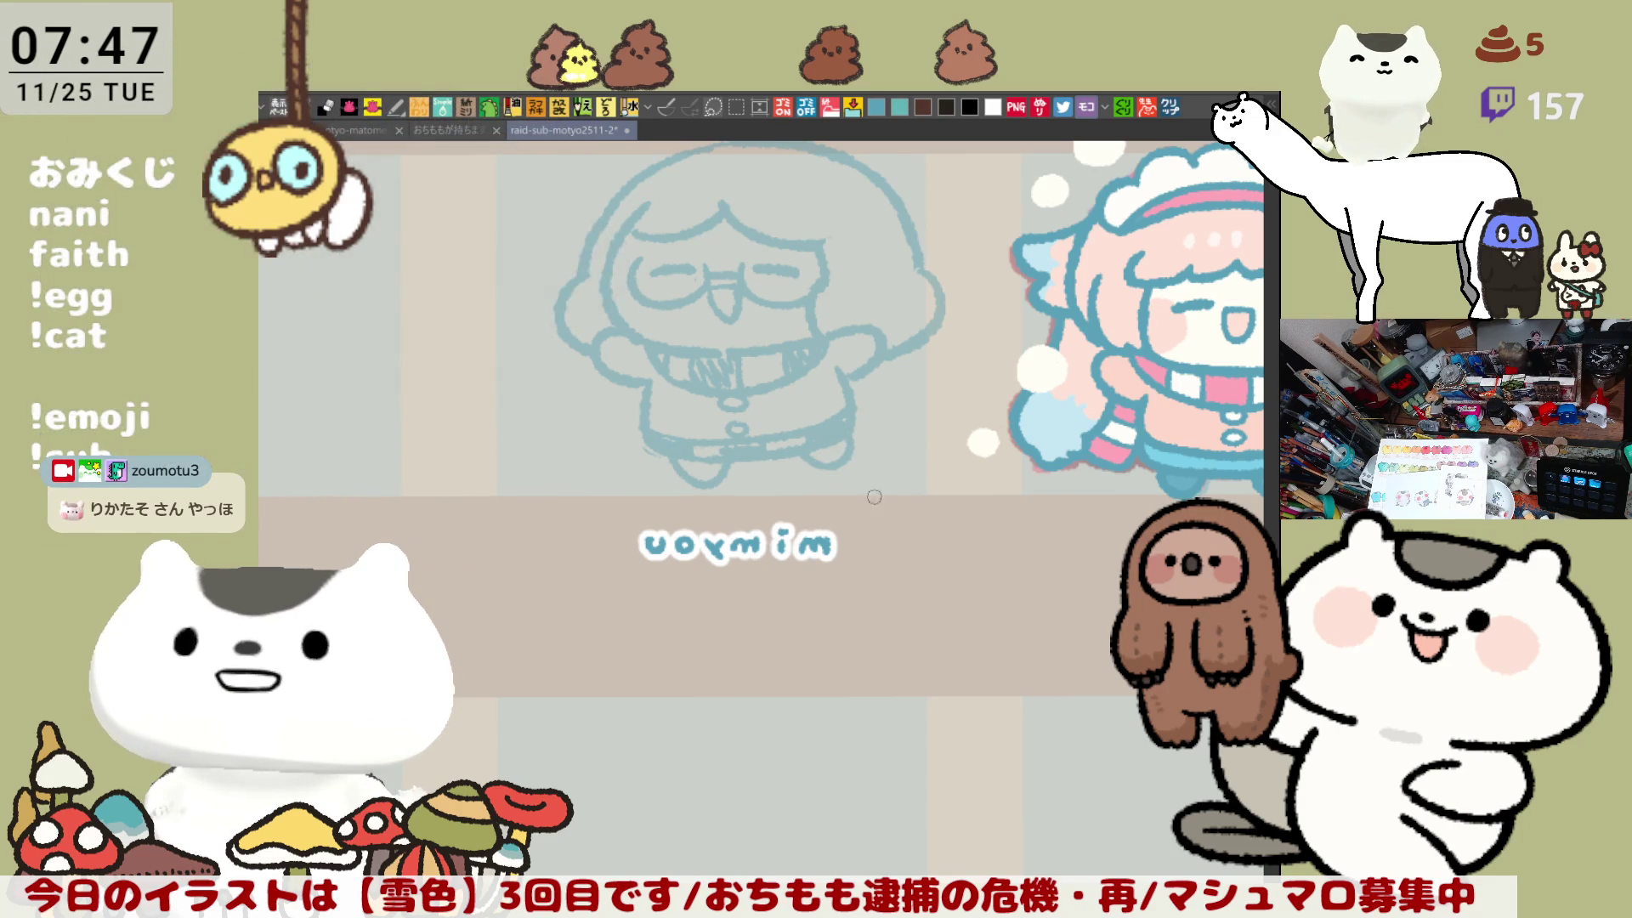
pyautogui.press('h')
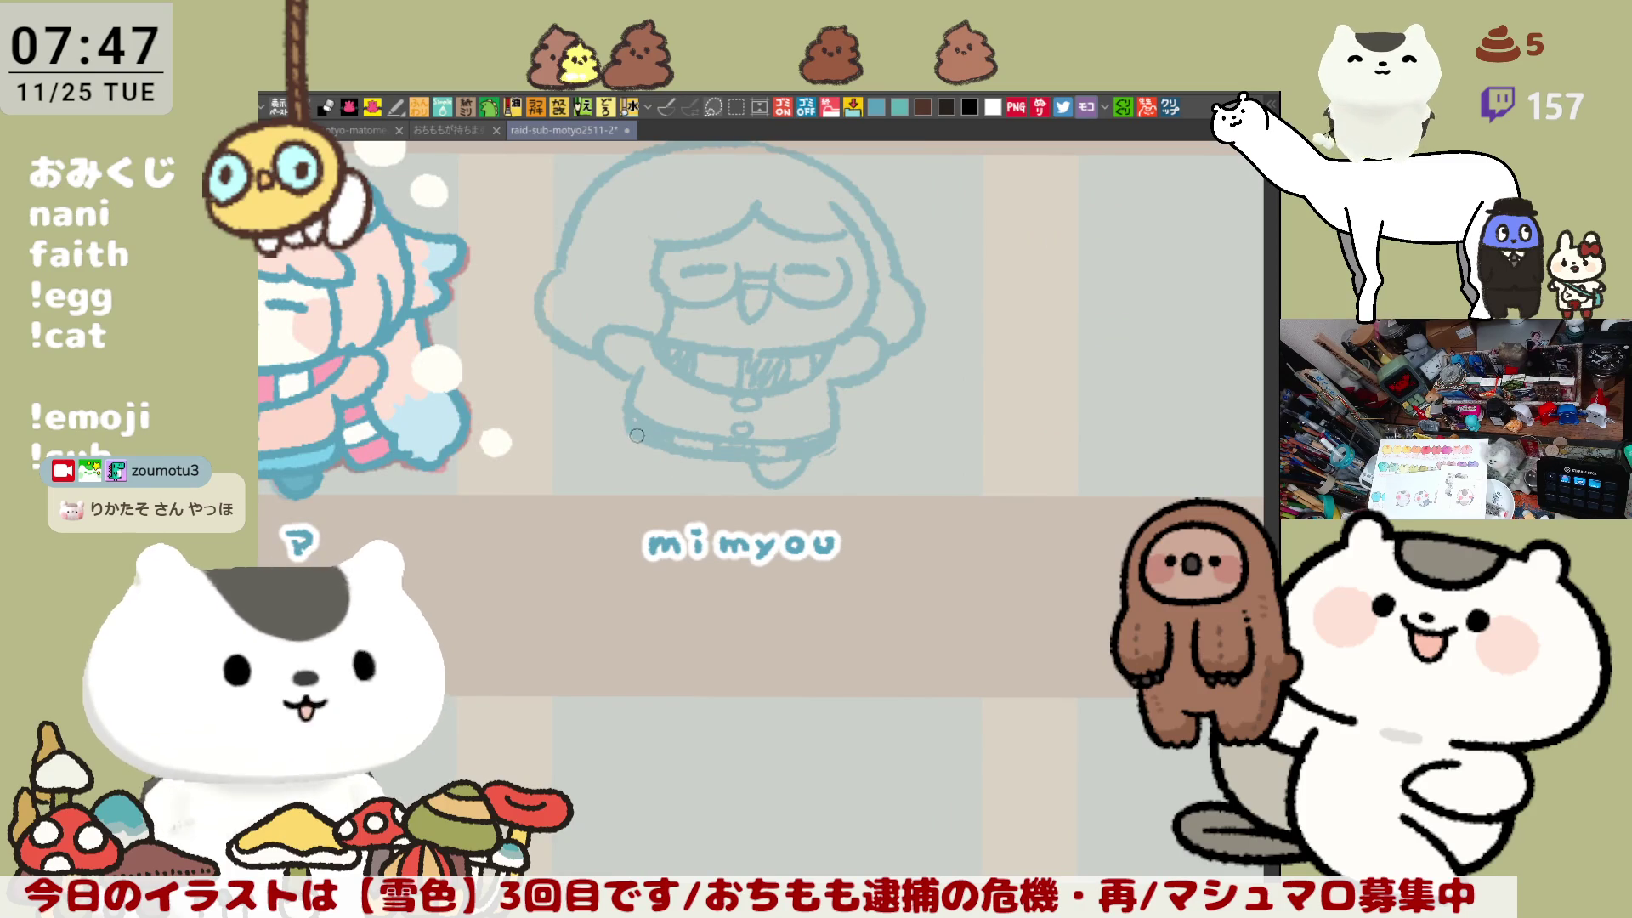
# Step: Draw the missing left outline of the head in normal view, retrying the stroke
pyautogui.press('h')
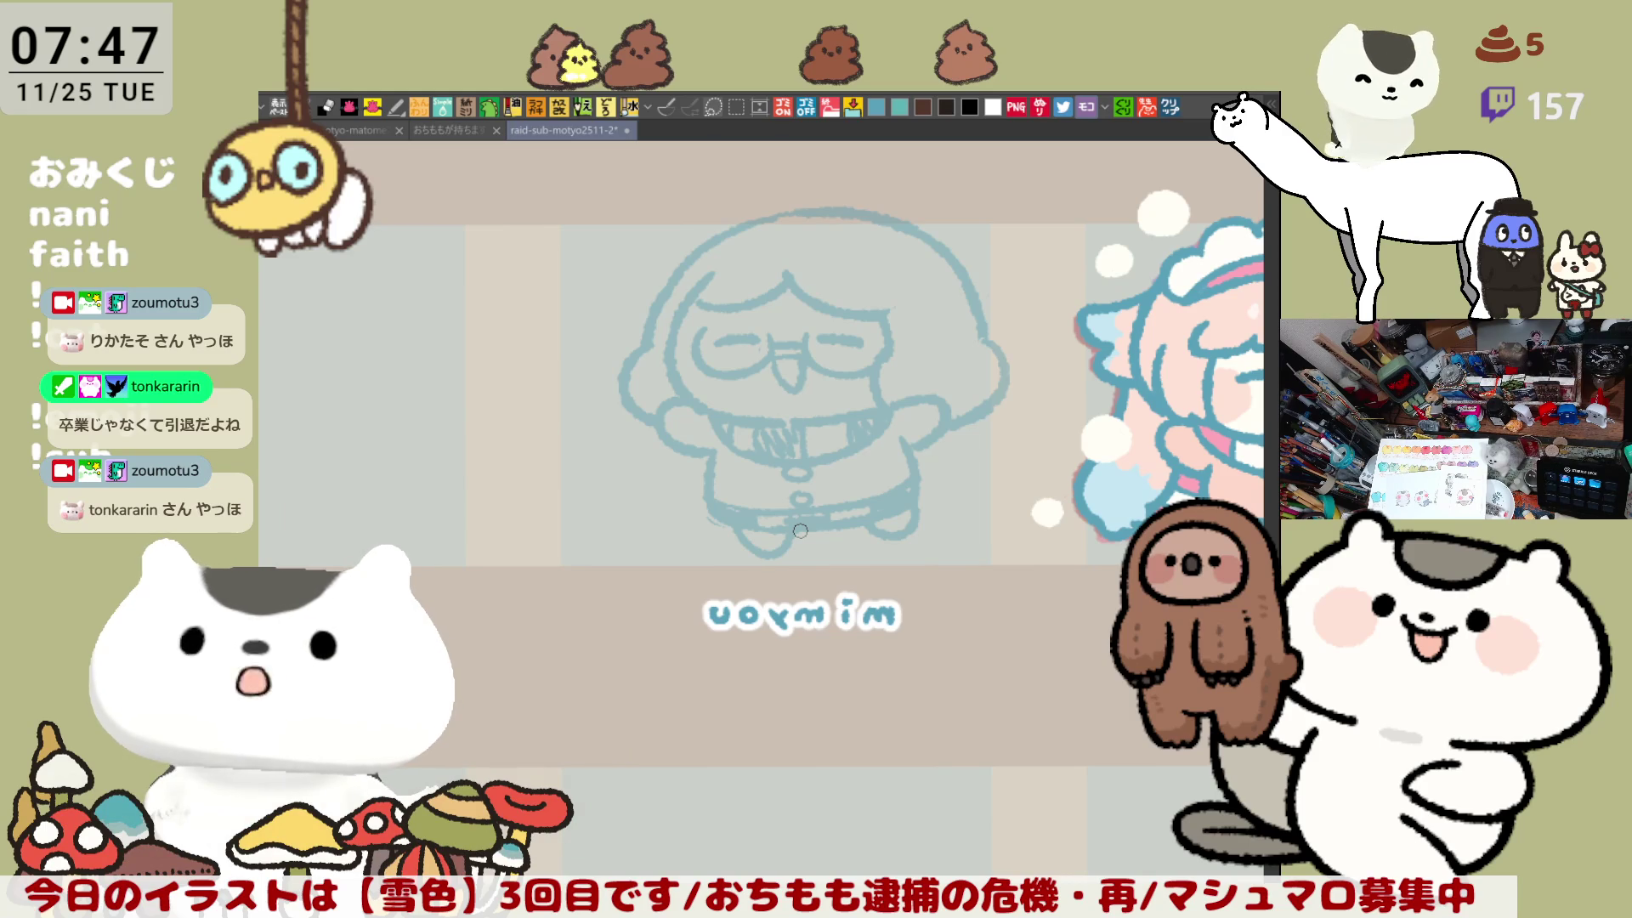
pyautogui.press('h')
pyautogui.scroll(2, 724, 363)
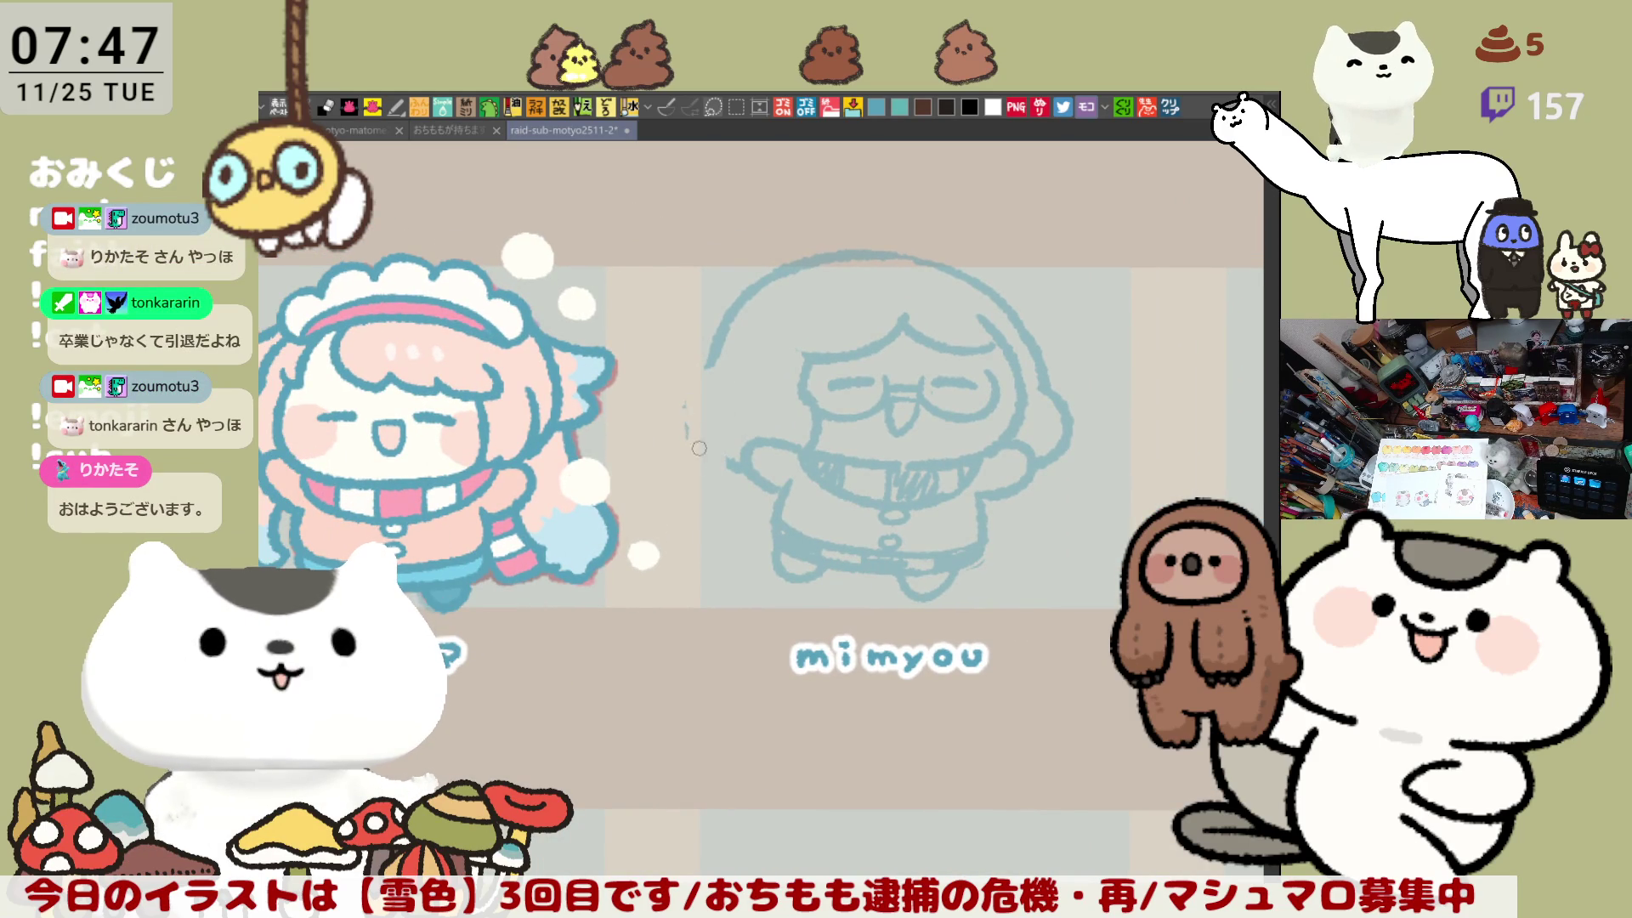
pyautogui.moveTo(711, 362); pyautogui.dragTo(728, 460)
pyautogui.hotkey('ctrl', 'z')
pyautogui.moveTo(715, 367); pyautogui.dragTo(731, 460)
pyautogui.hotkey('ctrl', 'z')
pyautogui.moveTo(715, 367); pyautogui.dragTo(747, 468)
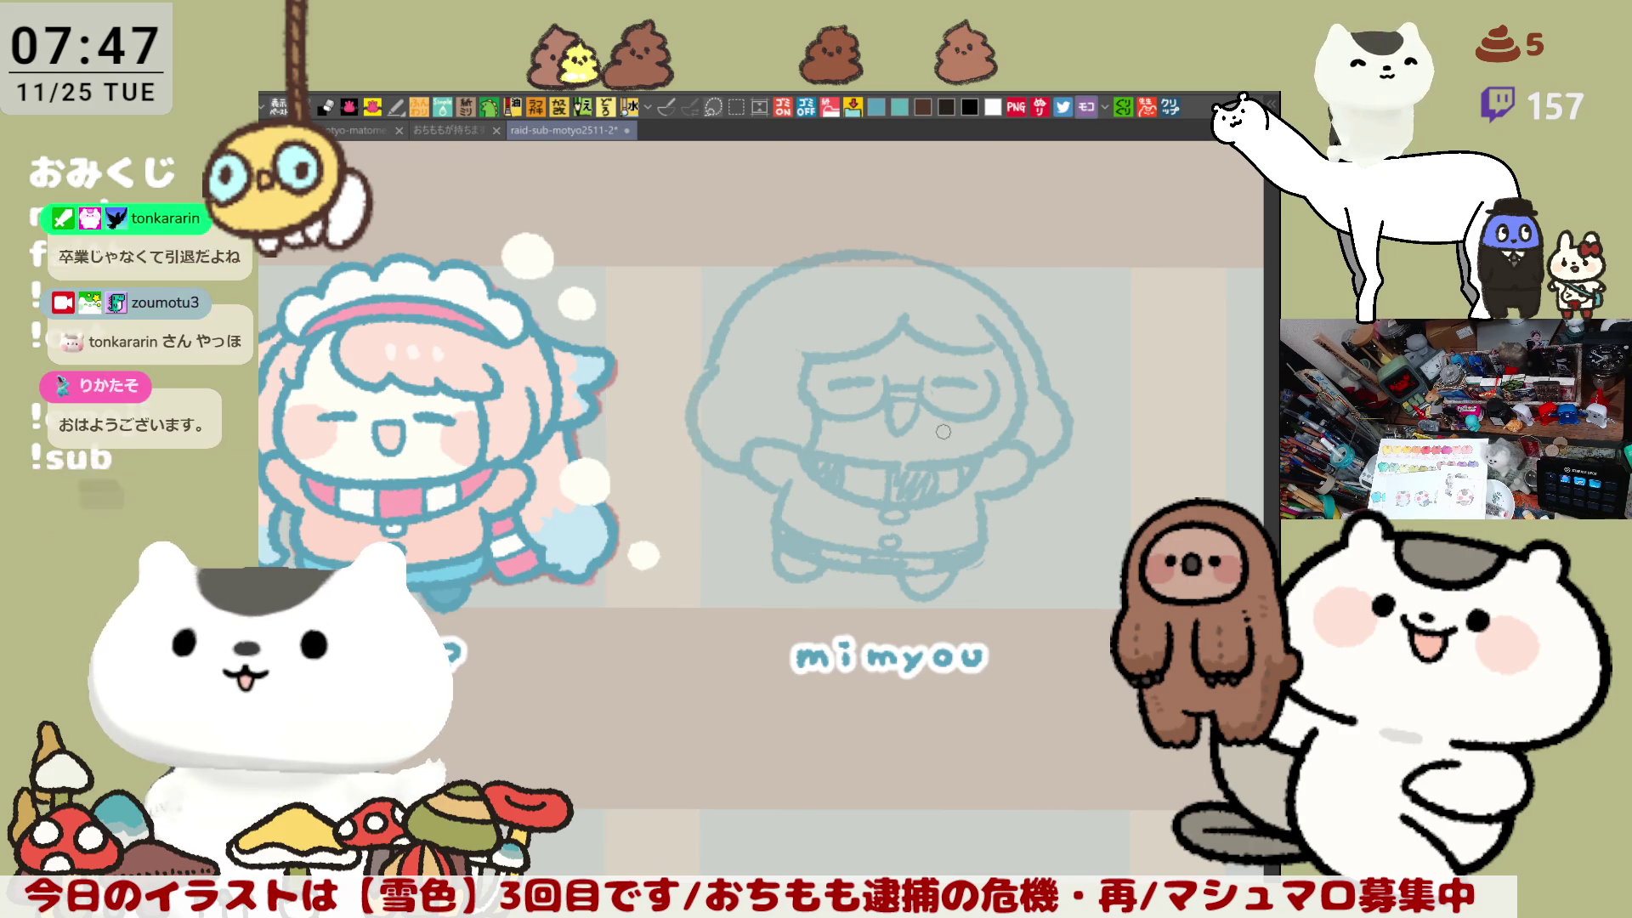
# Step: In mirrored view, add strand curves along the hair's right edge and trim its upper-right outline
pyautogui.press('h')
pyautogui.moveTo(937, 520)
pyautogui.mouseDown()
pyautogui.moveTo(973, 549)
pyautogui.moveTo(951, 535)
pyautogui.mouseUp()
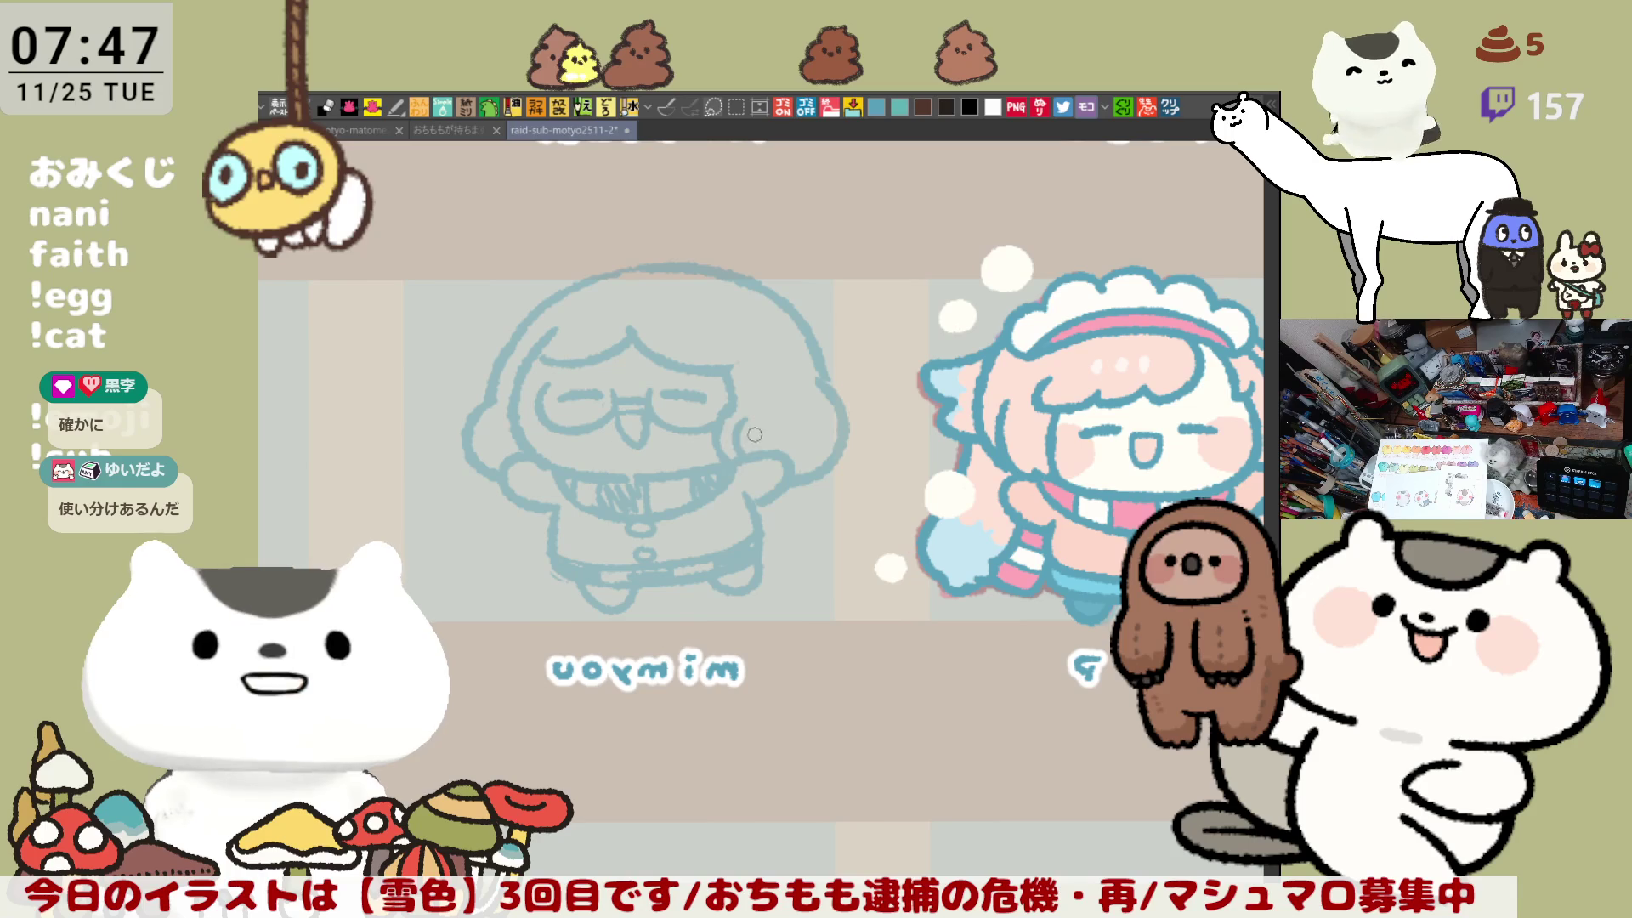
pyautogui.moveTo(747, 416)
pyautogui.mouseDown()
pyautogui.moveTo(748, 450)
pyautogui.moveTo(765, 450)
pyautogui.mouseUp()
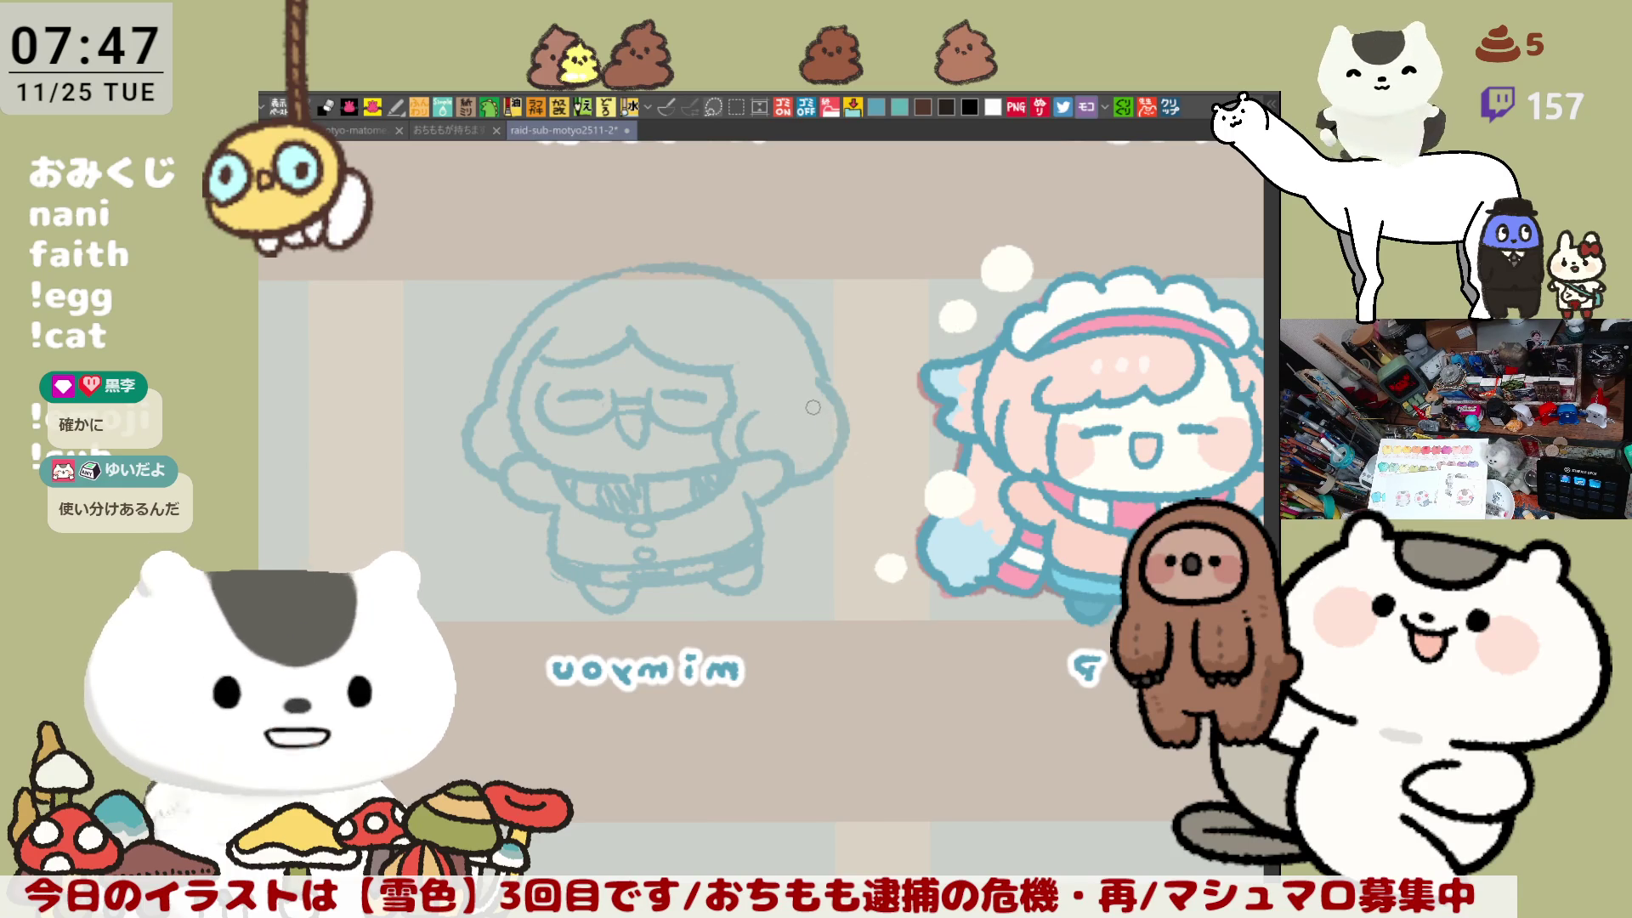
pyautogui.moveTo(743, 416); pyautogui.dragTo(749, 451)
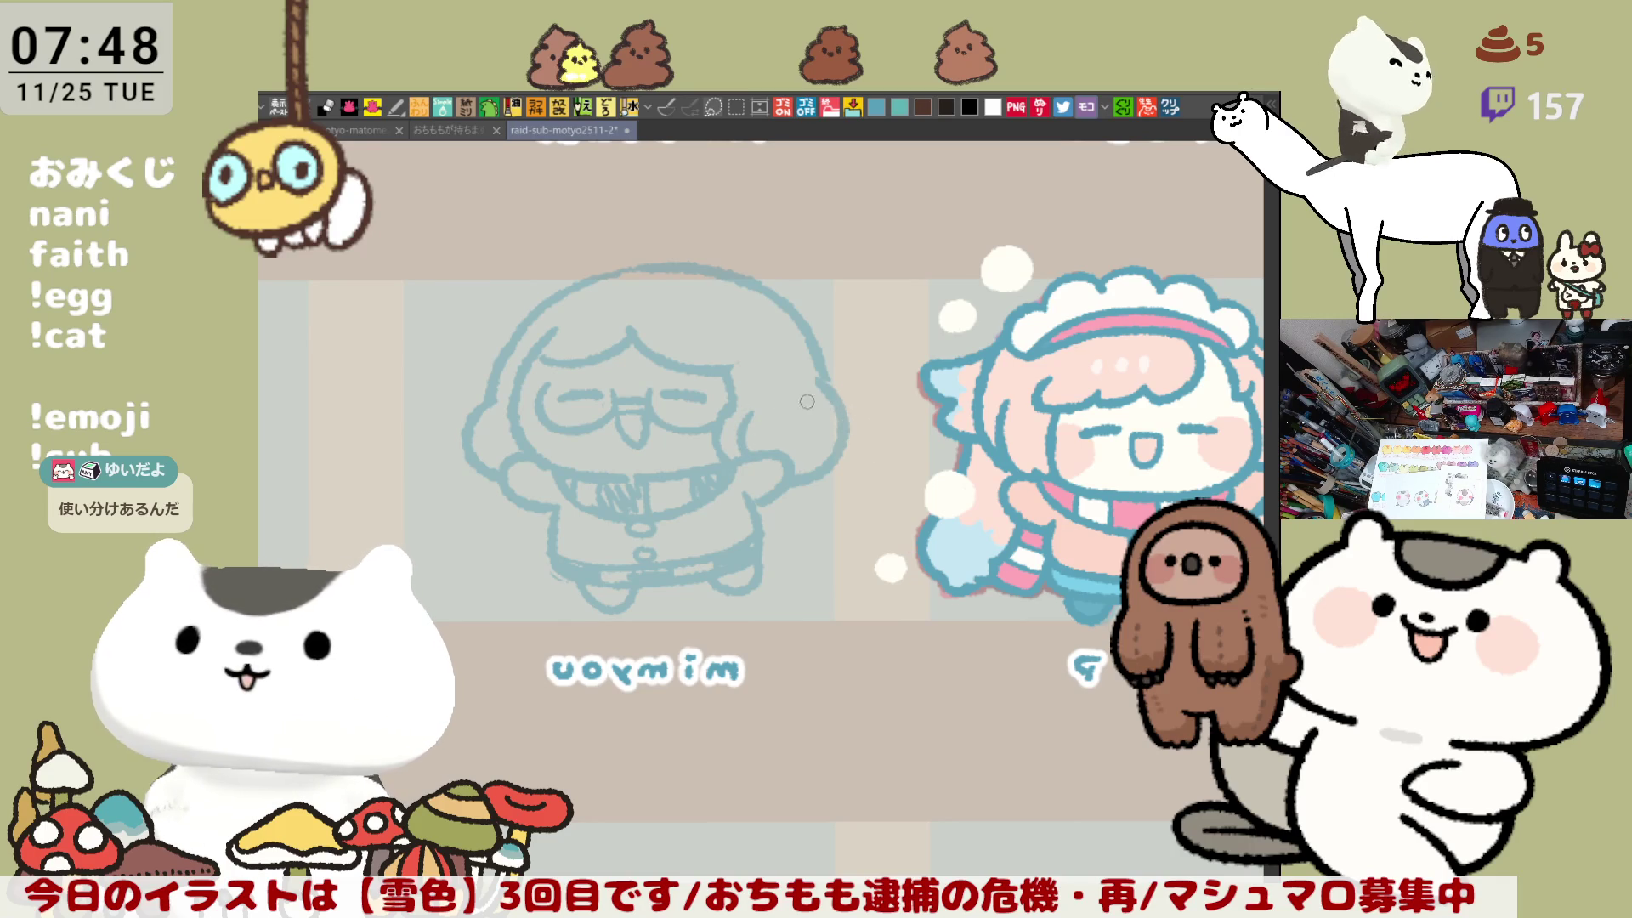
pyautogui.moveTo(811, 403); pyautogui.dragTo(816, 455)
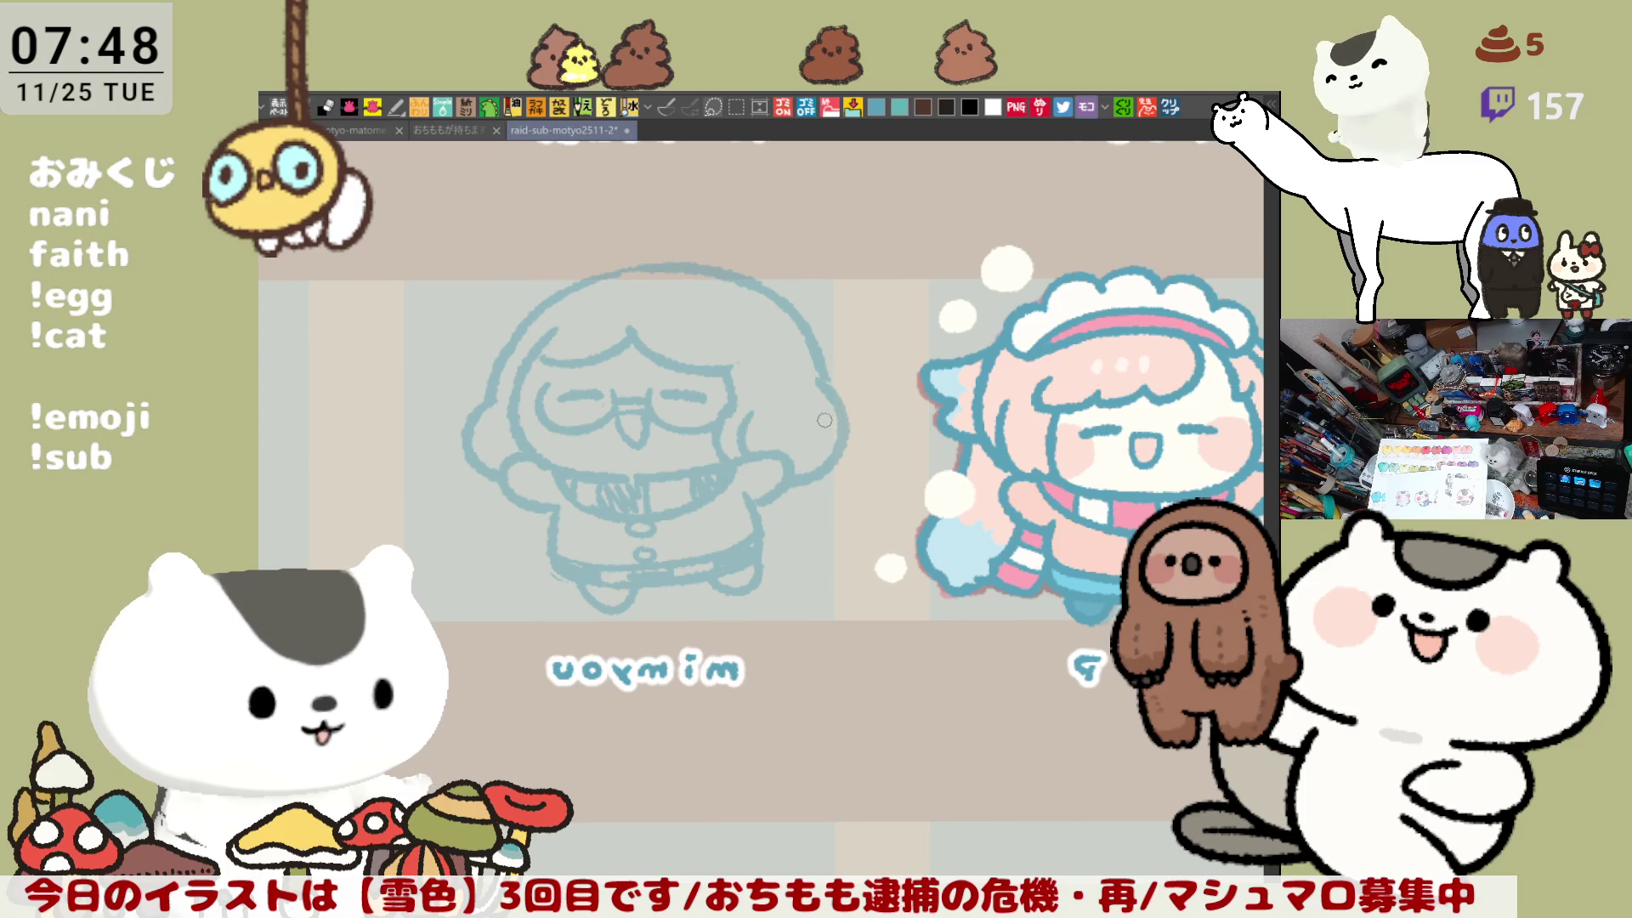
pyautogui.moveTo(812, 408); pyautogui.dragTo(792, 466)
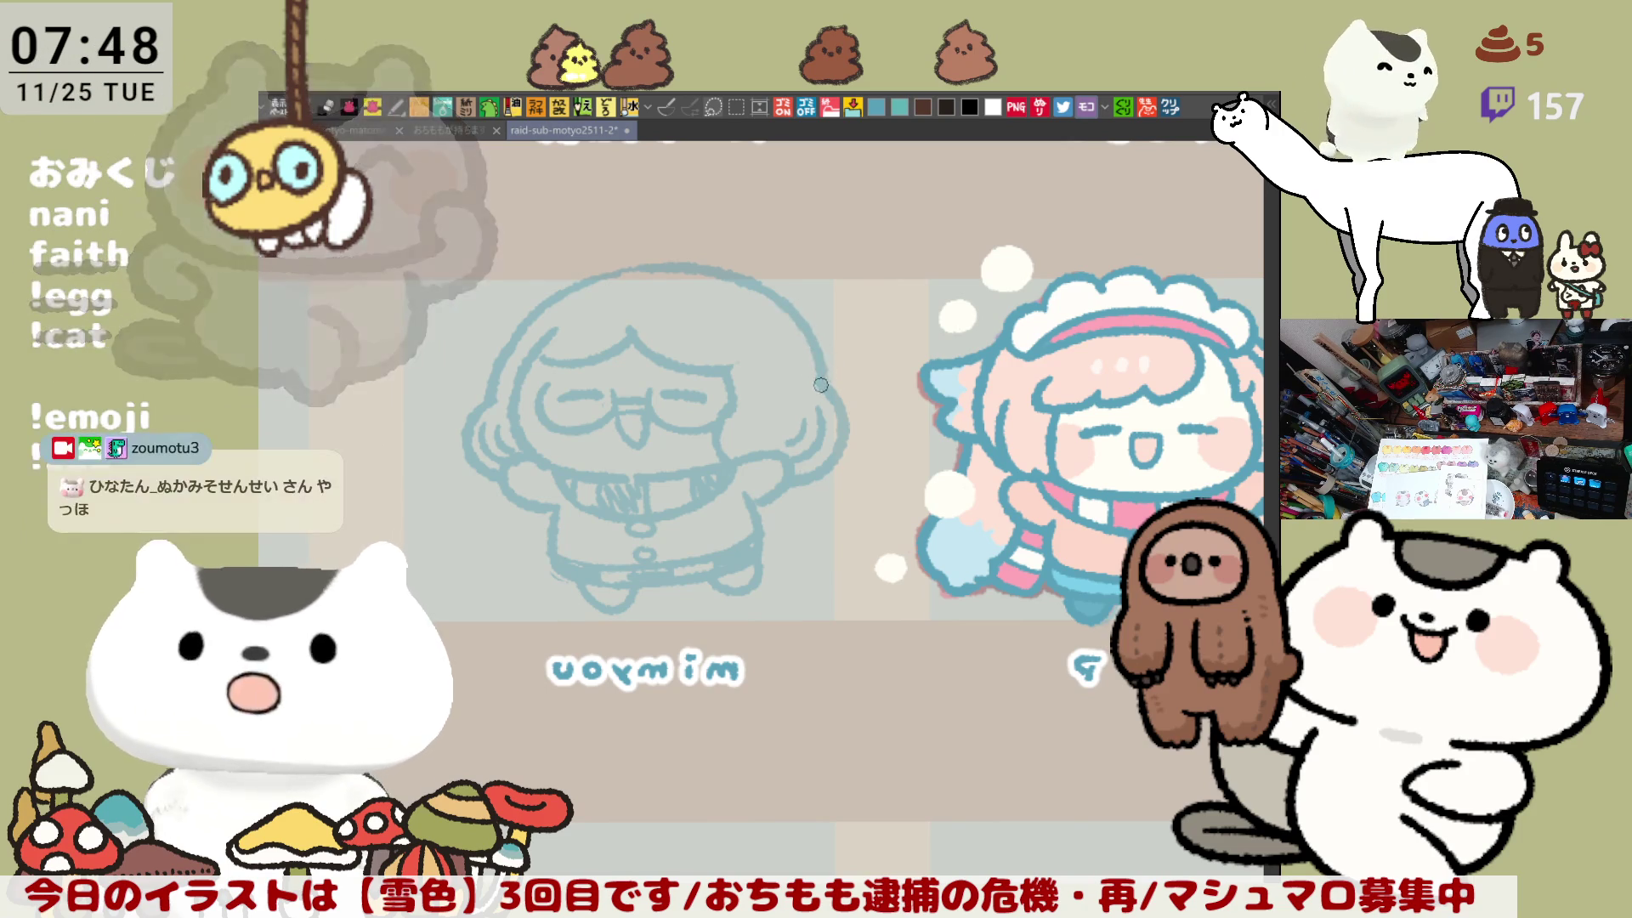
pyautogui.moveTo(820, 353)
pyautogui.mouseDown()
pyautogui.moveTo(758, 289)
pyautogui.moveTo(808, 366)
pyautogui.mouseUp()
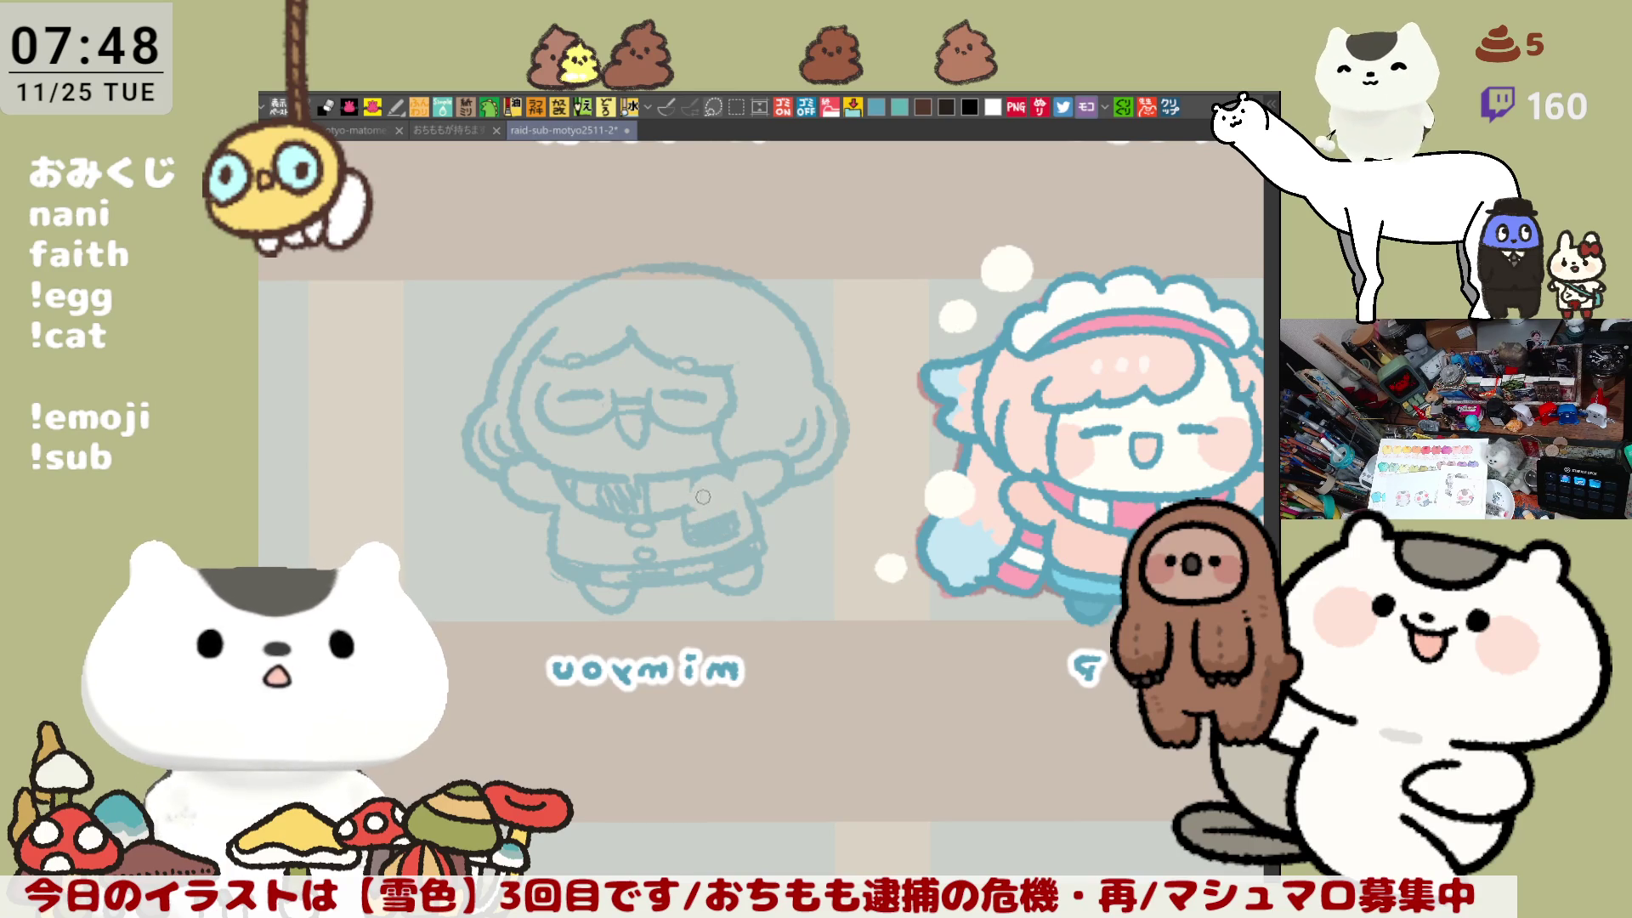
# Step: Zoom in on the chest and begin the snowball held in the chibi's hands
pyautogui.press('h')
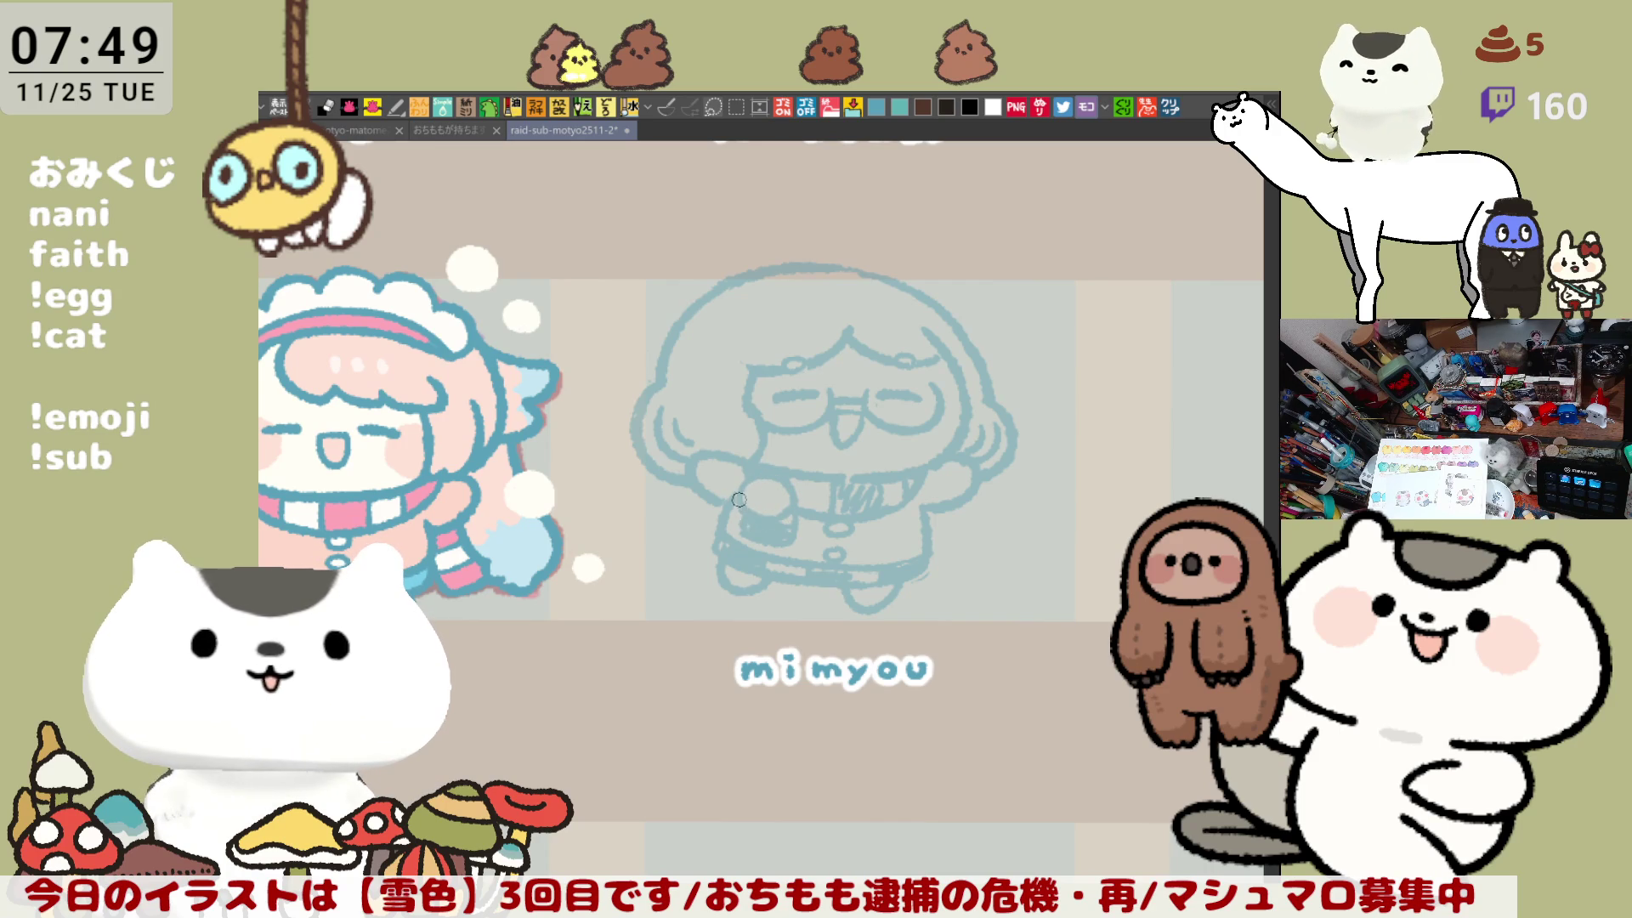
pyautogui.hotkey('ctrl', '+')
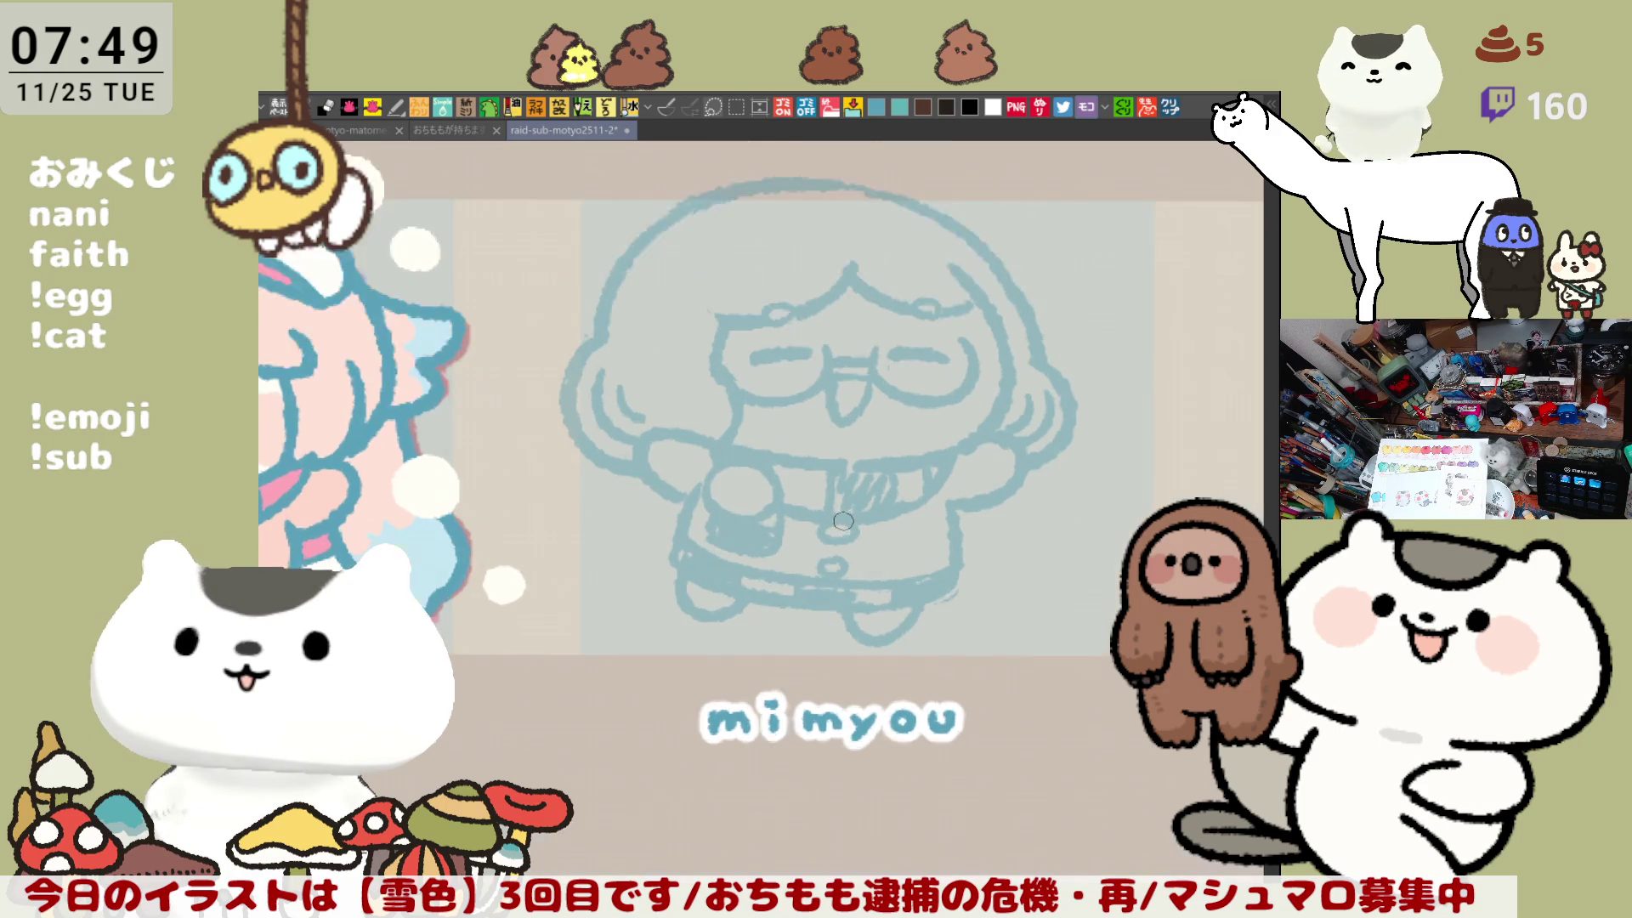
pyautogui.hotkey('ctrl', '+')
pyautogui.hotkey('ctrl', '+')
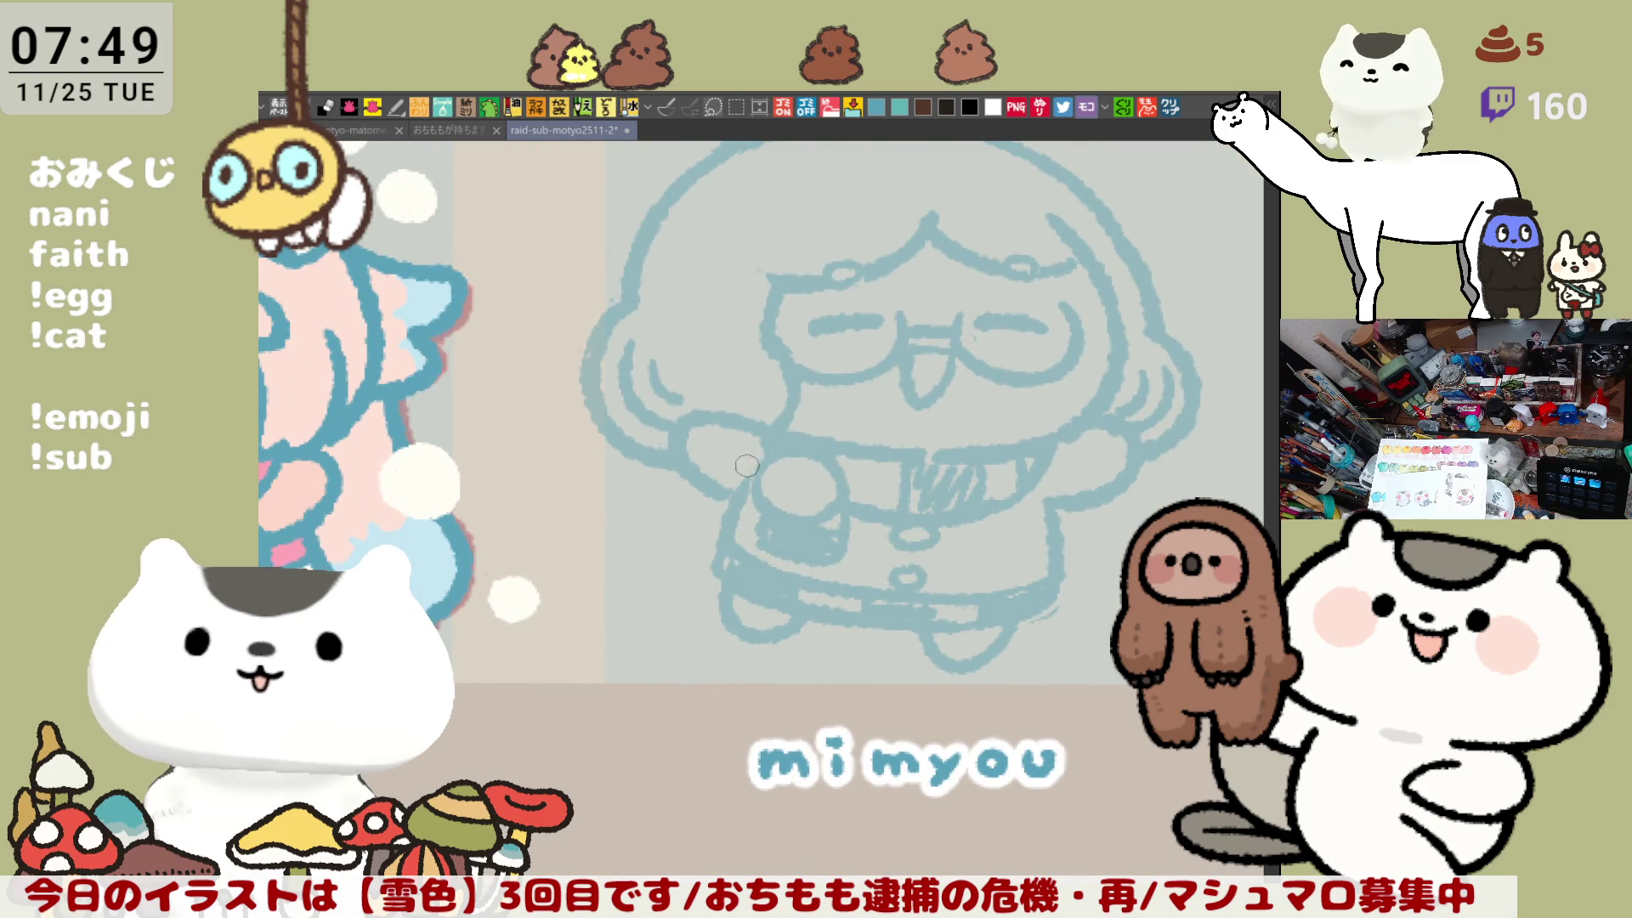
pyautogui.moveTo(785, 464); pyautogui.dragTo(787, 459)
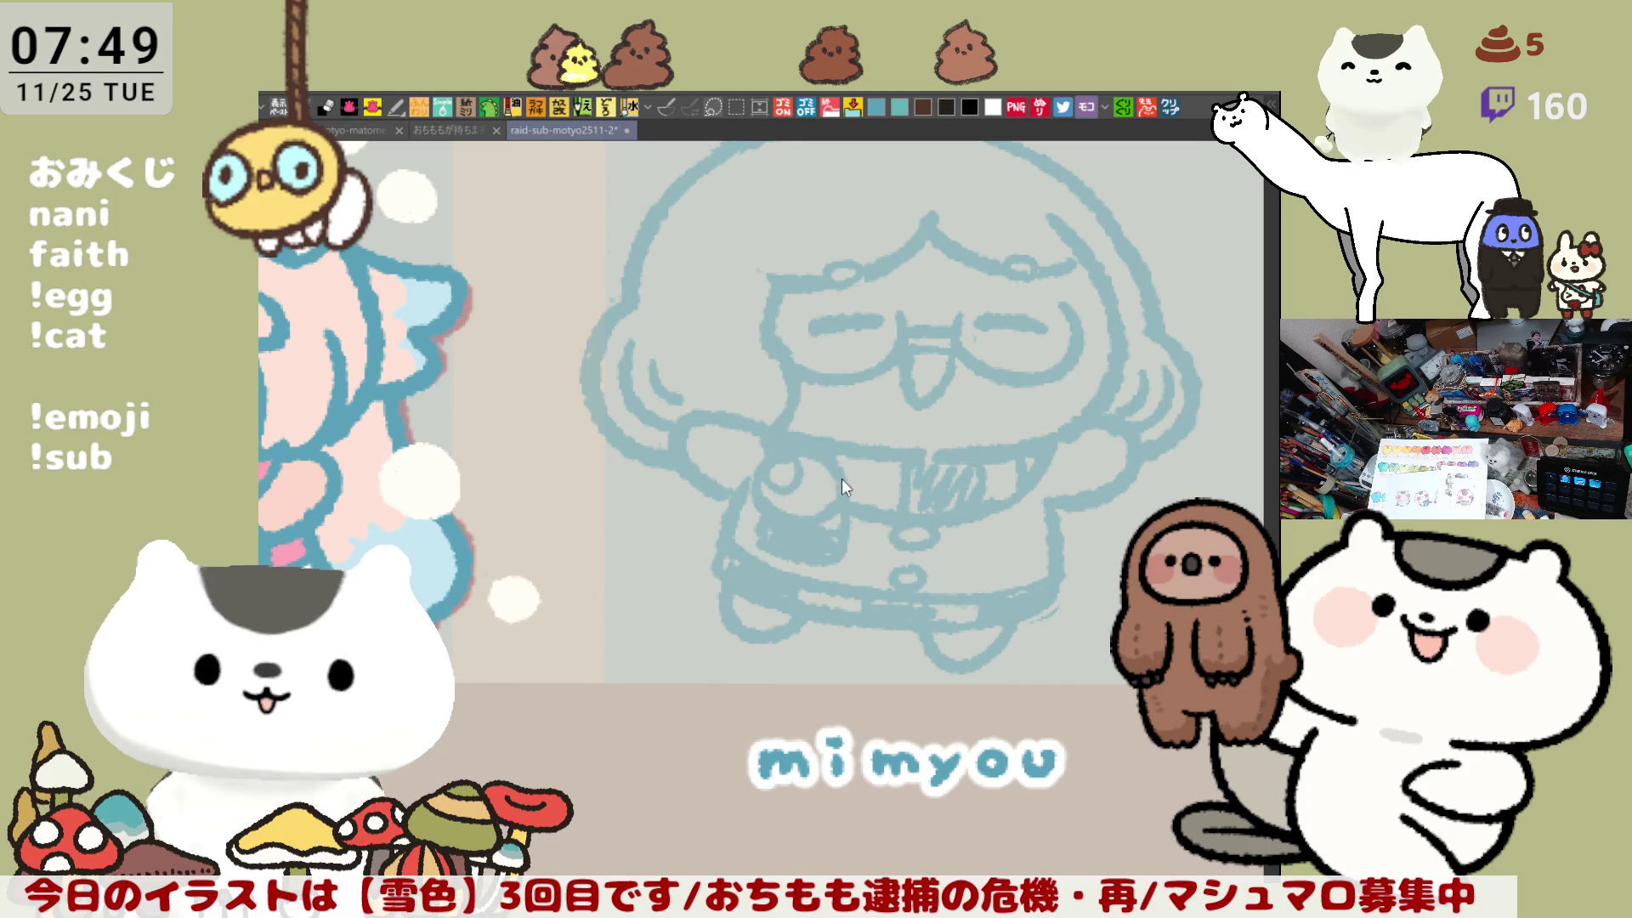
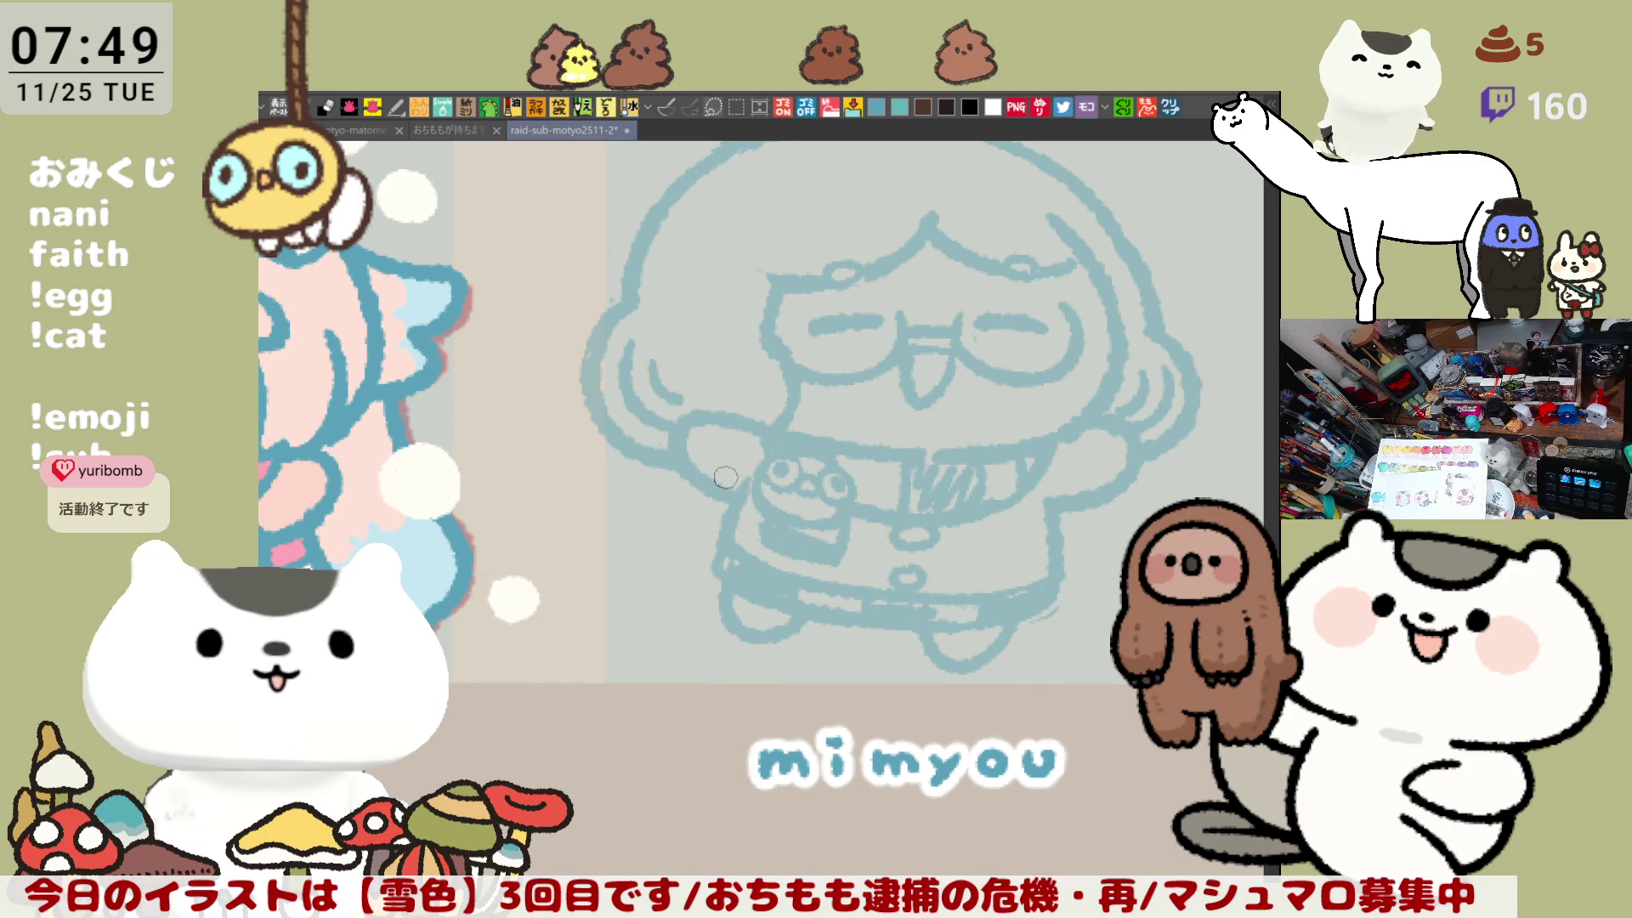
# Step: Sketch three strokes along the character's left arm, then mirror the view and pan to check it
pyautogui.moveTo(690, 491); pyautogui.dragTo(655, 538)
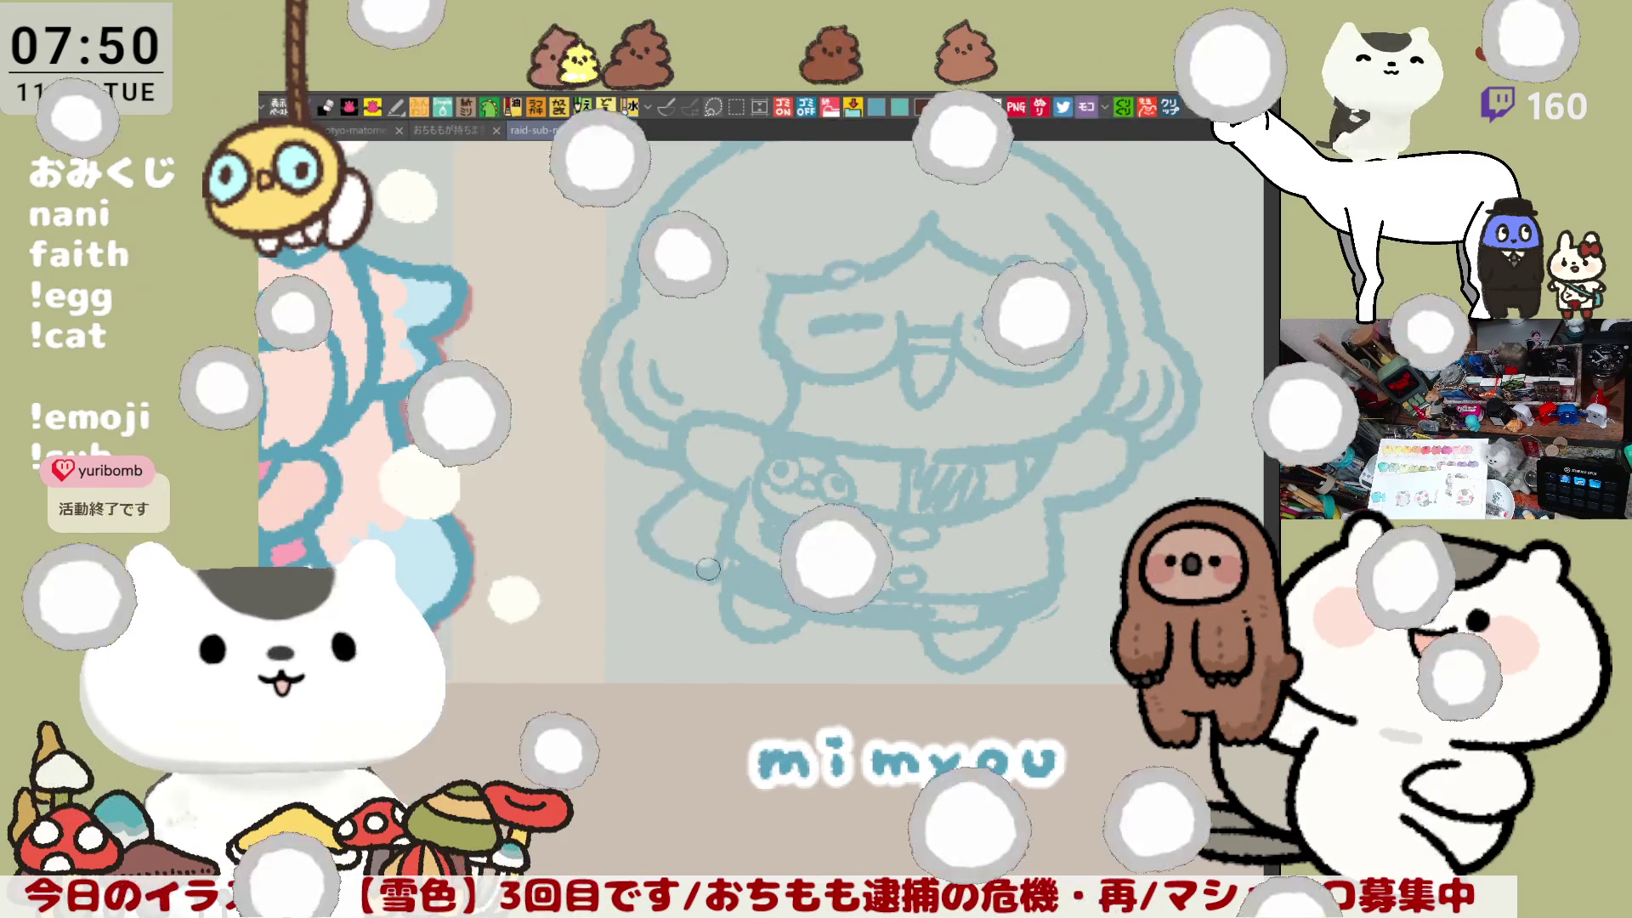
pyautogui.moveTo(649, 543); pyautogui.dragTo(694, 505)
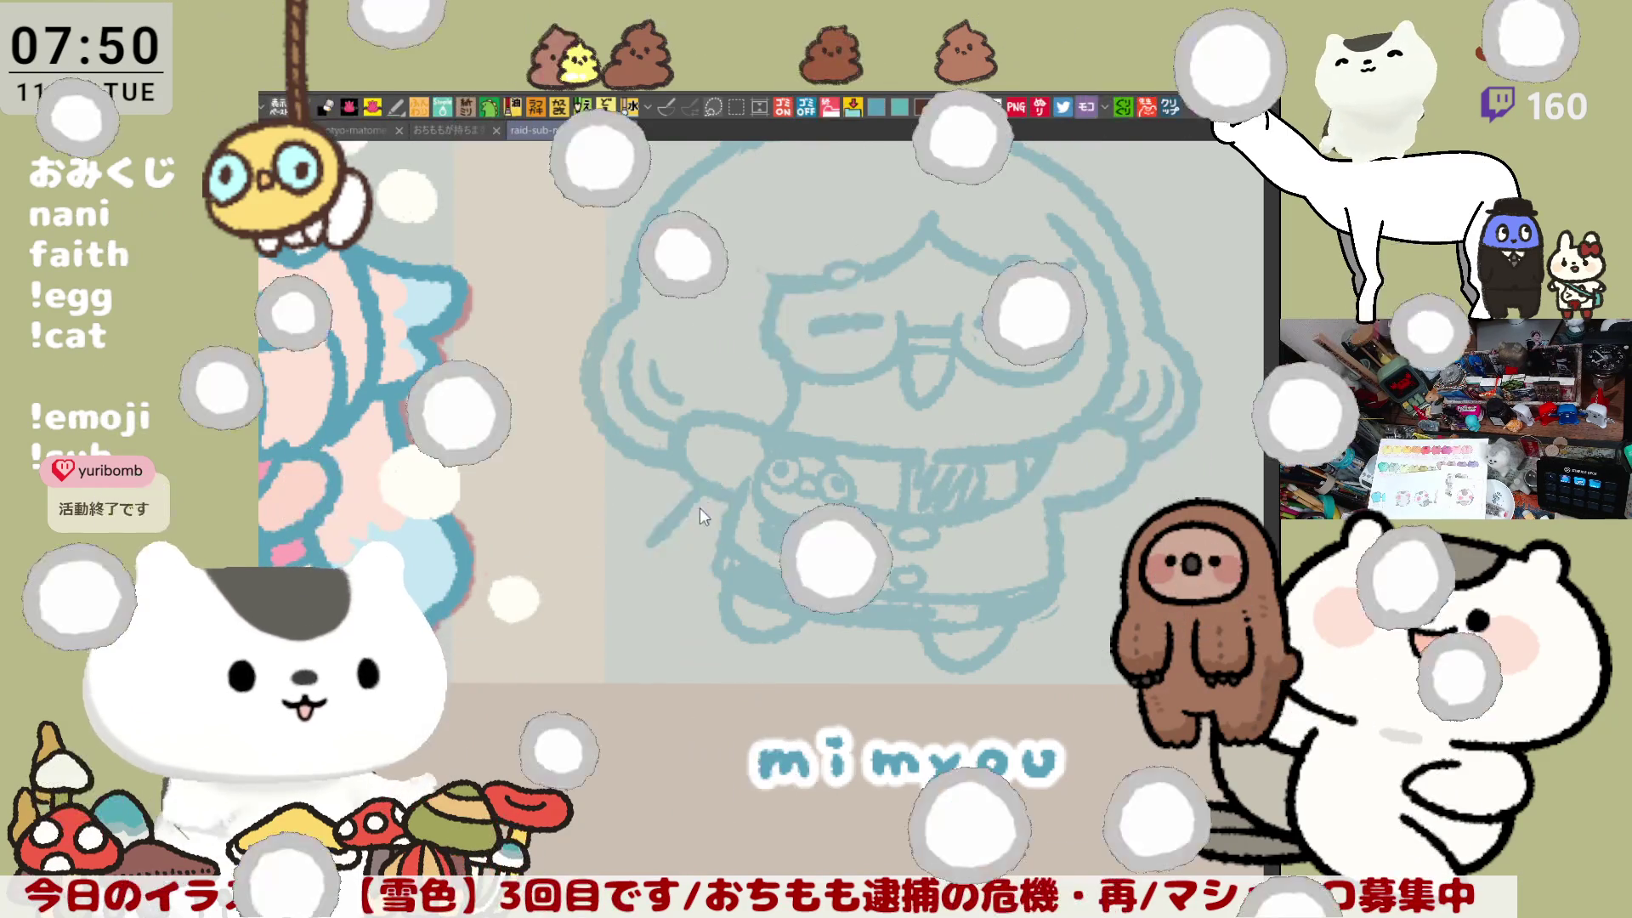
pyautogui.moveTo(702, 477); pyautogui.dragTo(717, 562)
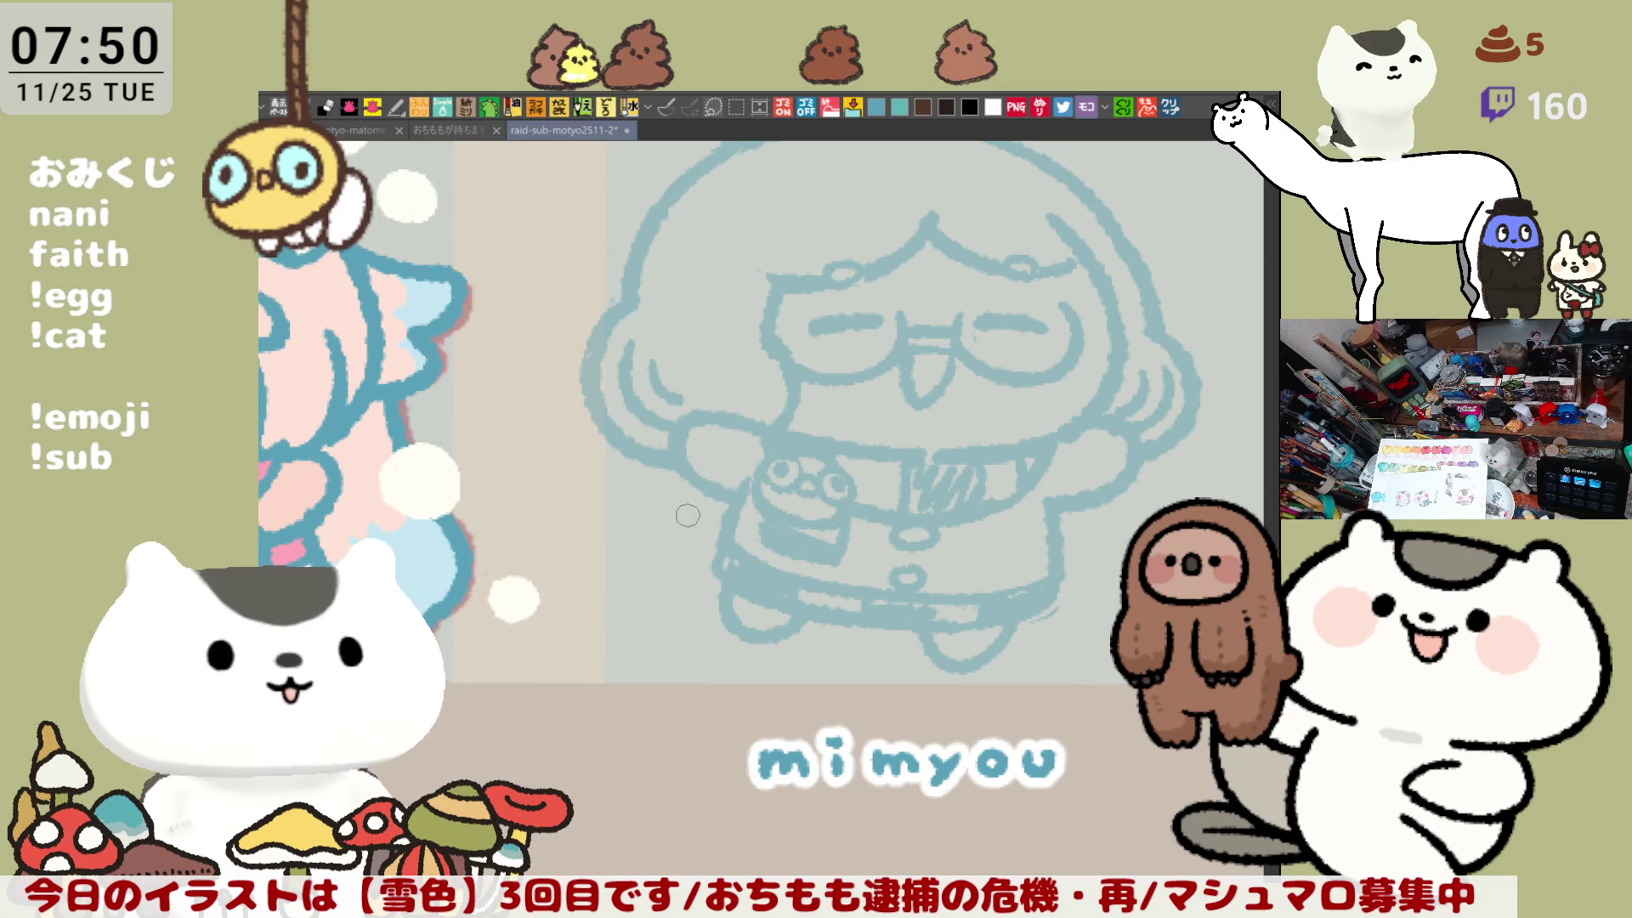
pyautogui.press('h')
pyautogui.moveTo(685, 546); pyautogui.dragTo(740, 593)
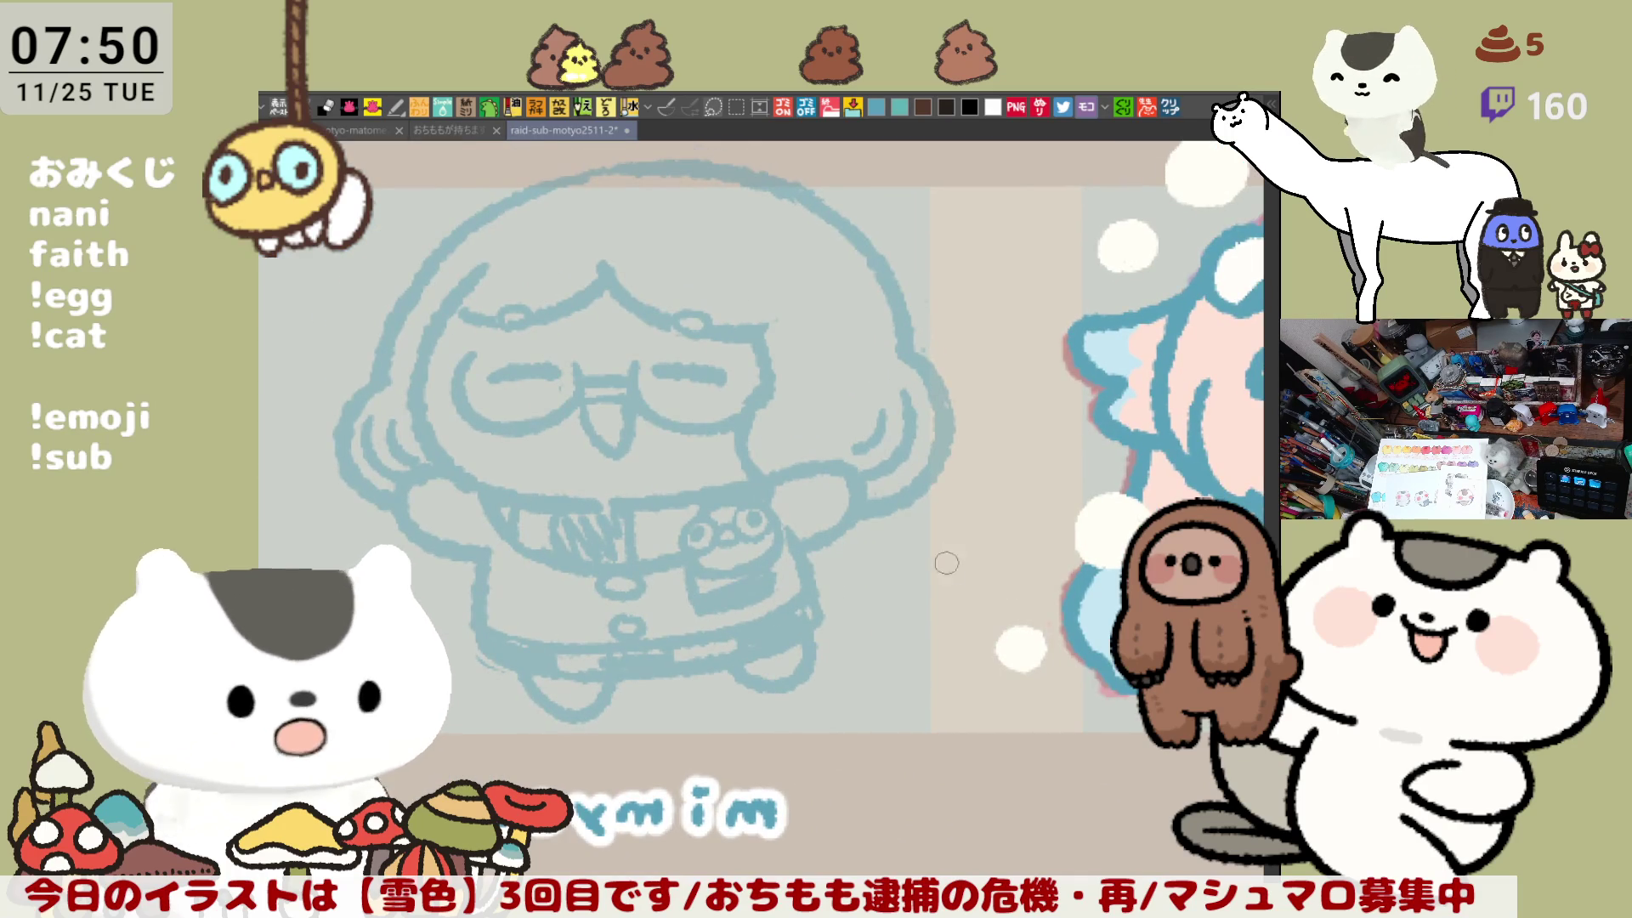
# Step: Sketch a flag hanging below the character's hand, with hatch stripes inside it
pyautogui.moveTo(912, 580); pyautogui.dragTo(916, 585)
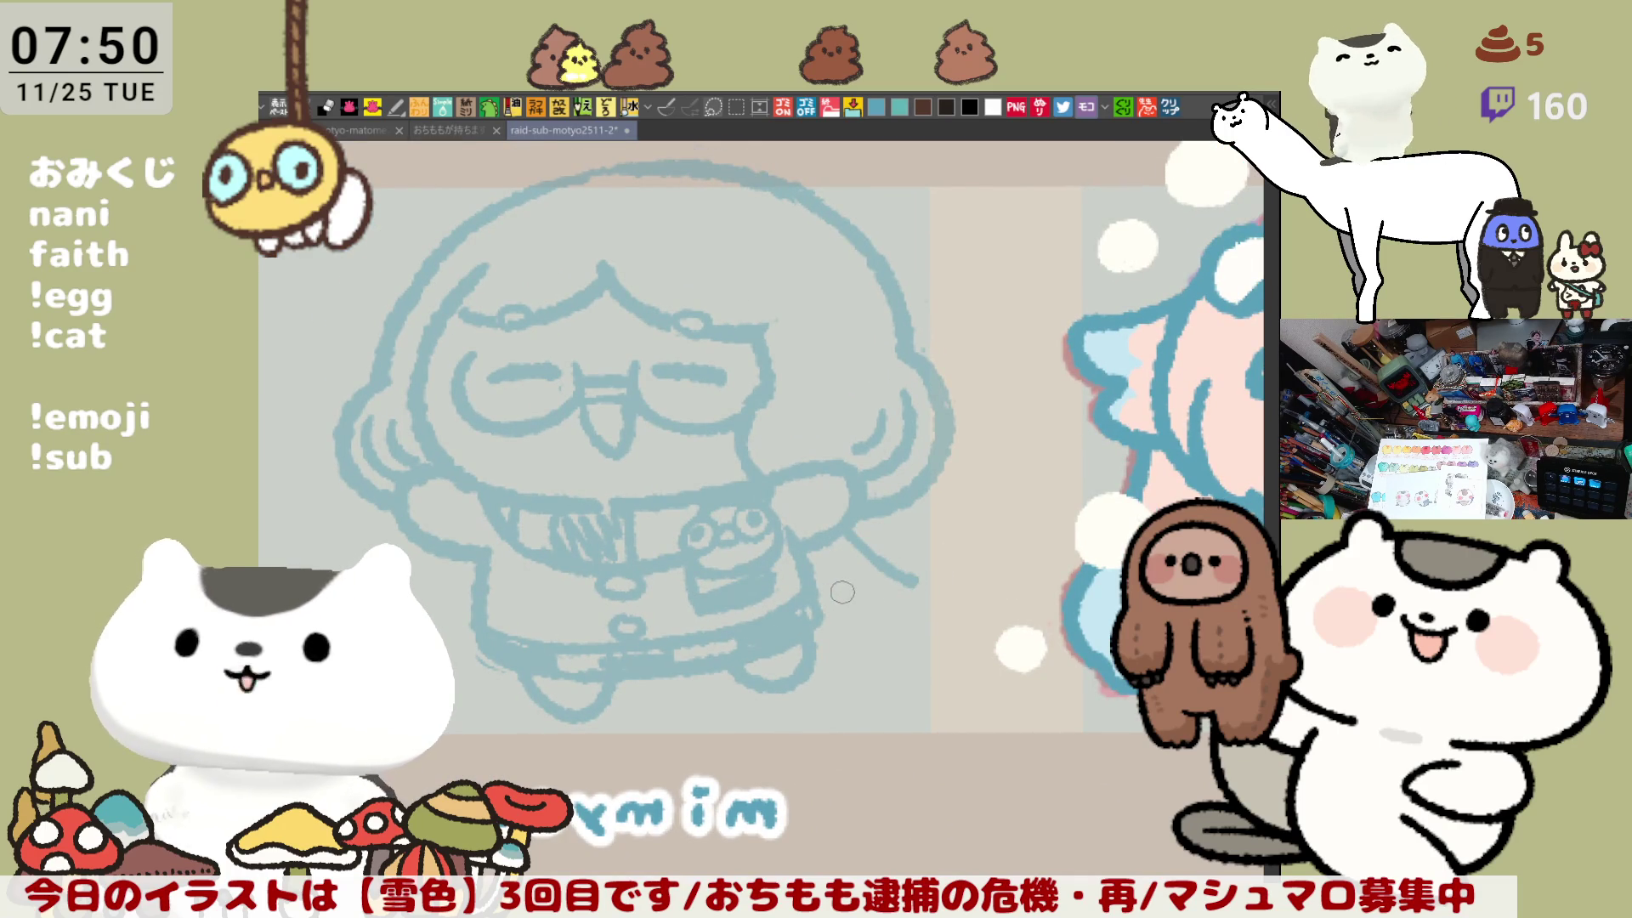
pyautogui.moveTo(803, 591); pyautogui.dragTo(880, 639)
pyautogui.moveTo(916, 583); pyautogui.dragTo(875, 637)
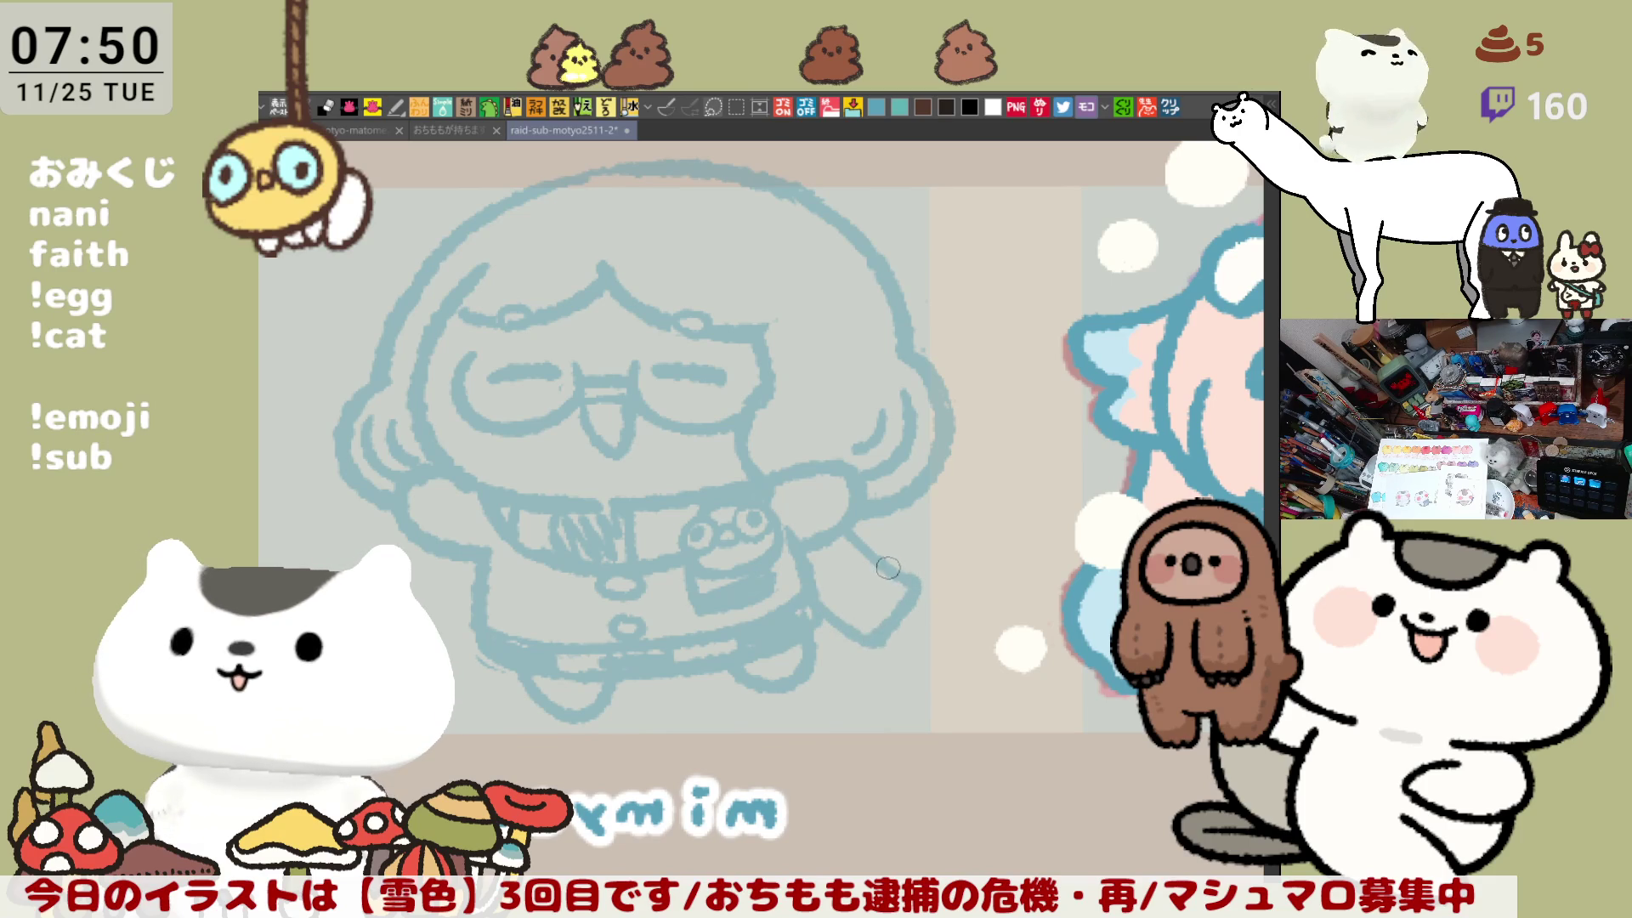
pyautogui.moveTo(855, 544)
pyautogui.mouseDown()
pyautogui.moveTo(824, 589)
pyautogui.moveTo(824, 544)
pyautogui.mouseUp()
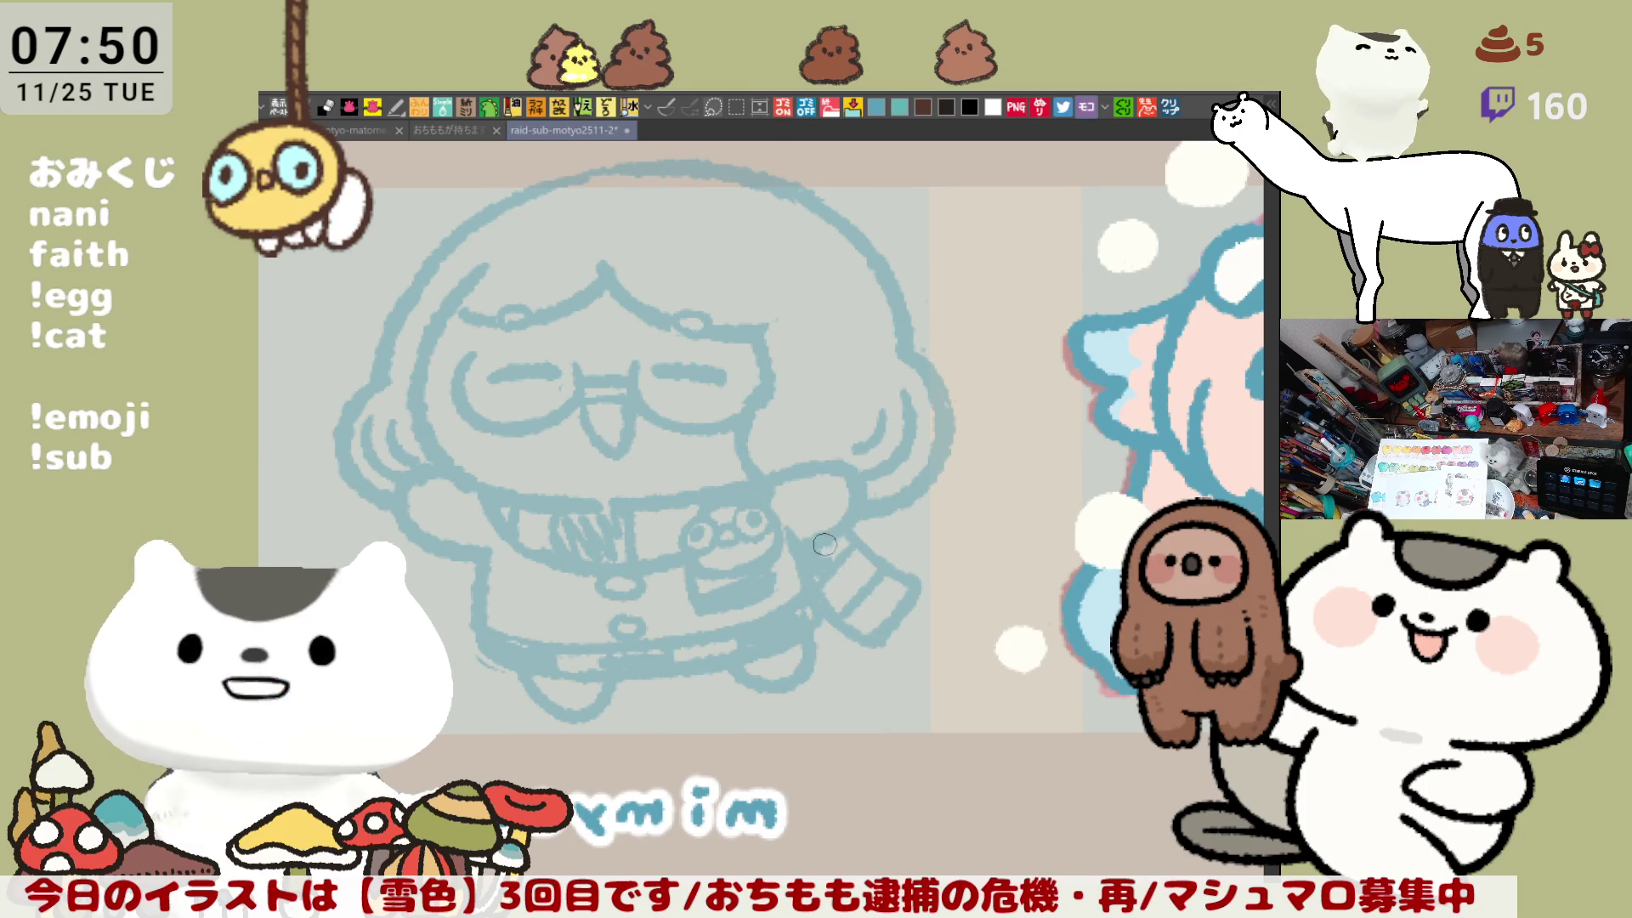
pyautogui.moveTo(833, 602); pyautogui.dragTo(875, 631)
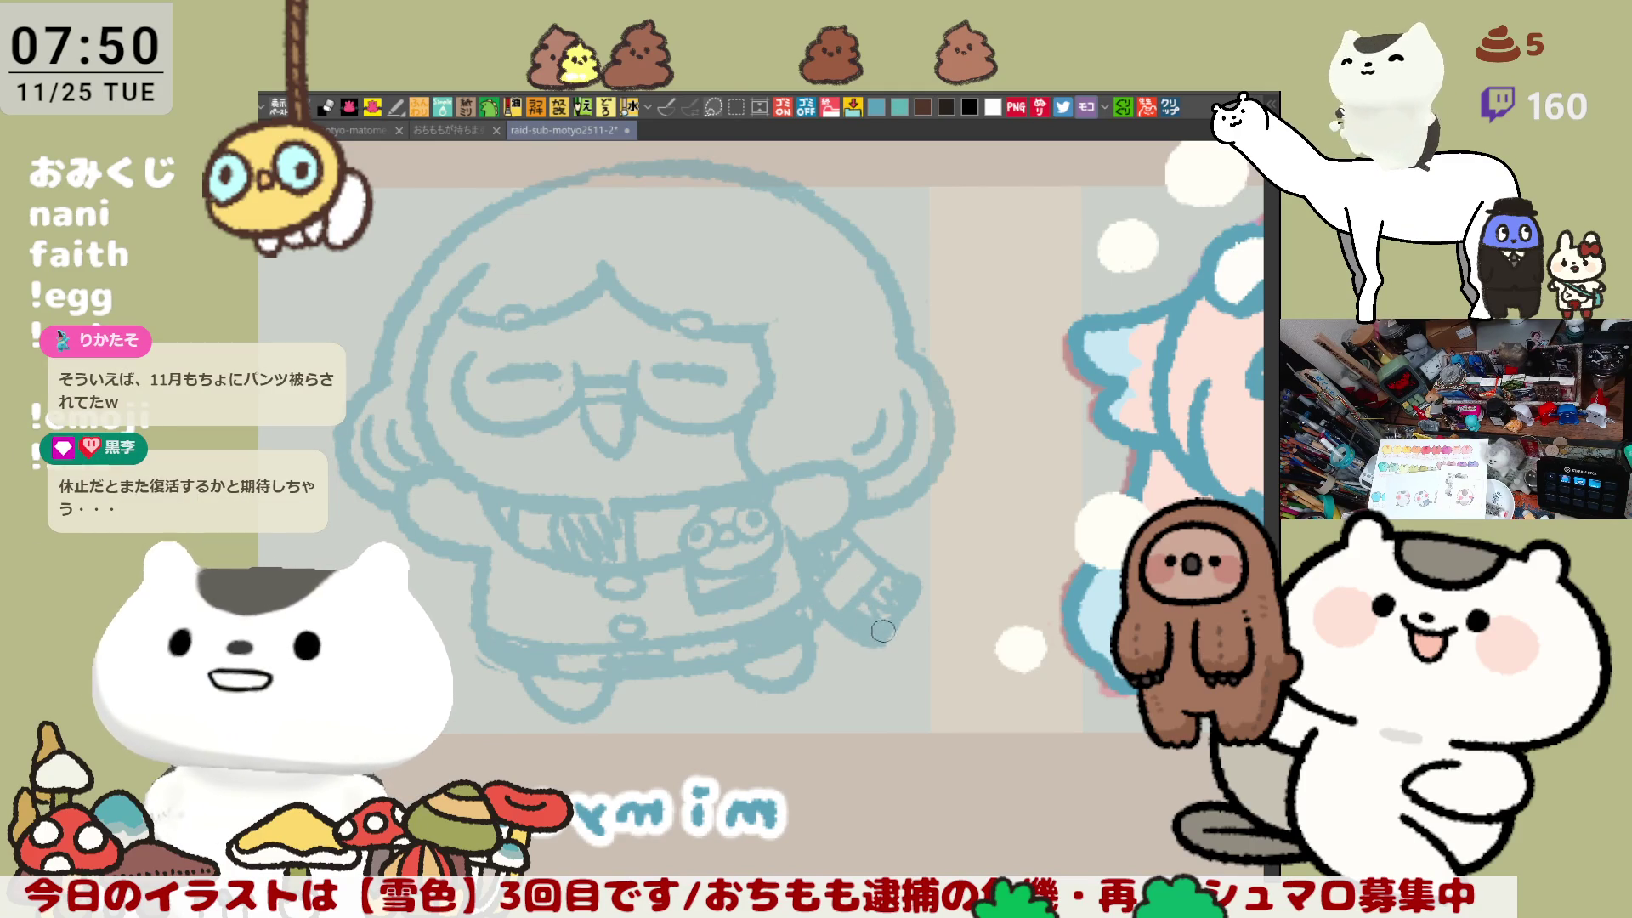
# Step: Erase the outer side hair line and redraw it curving outward, checking in the mirrored view
pyautogui.scroll(3, 850, 553)
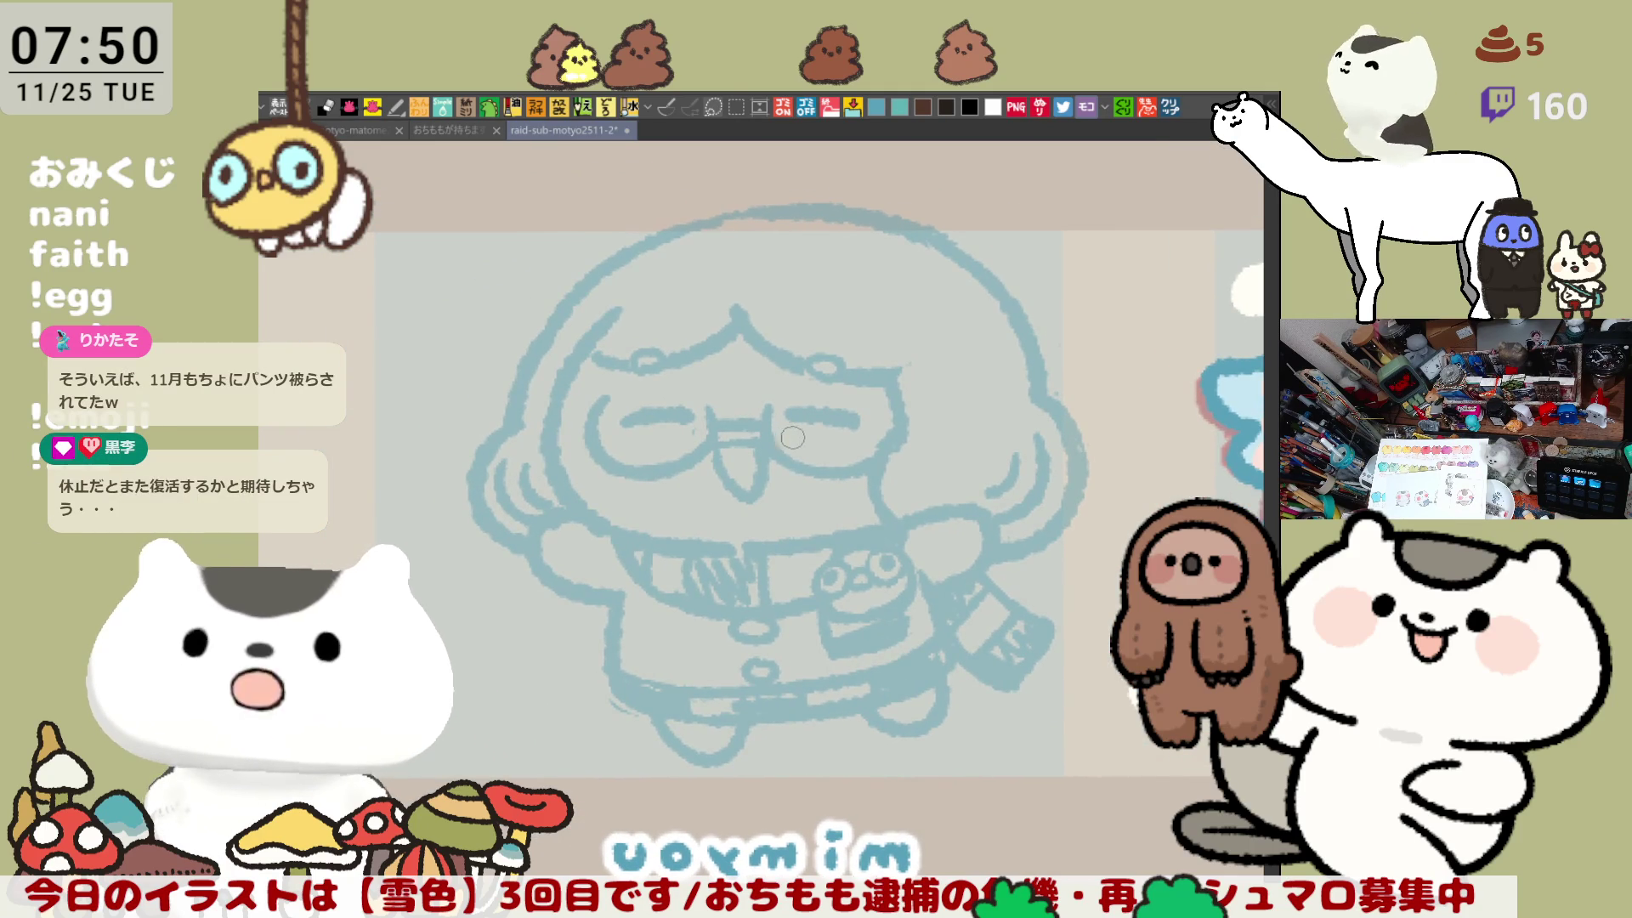
pyautogui.press('h')
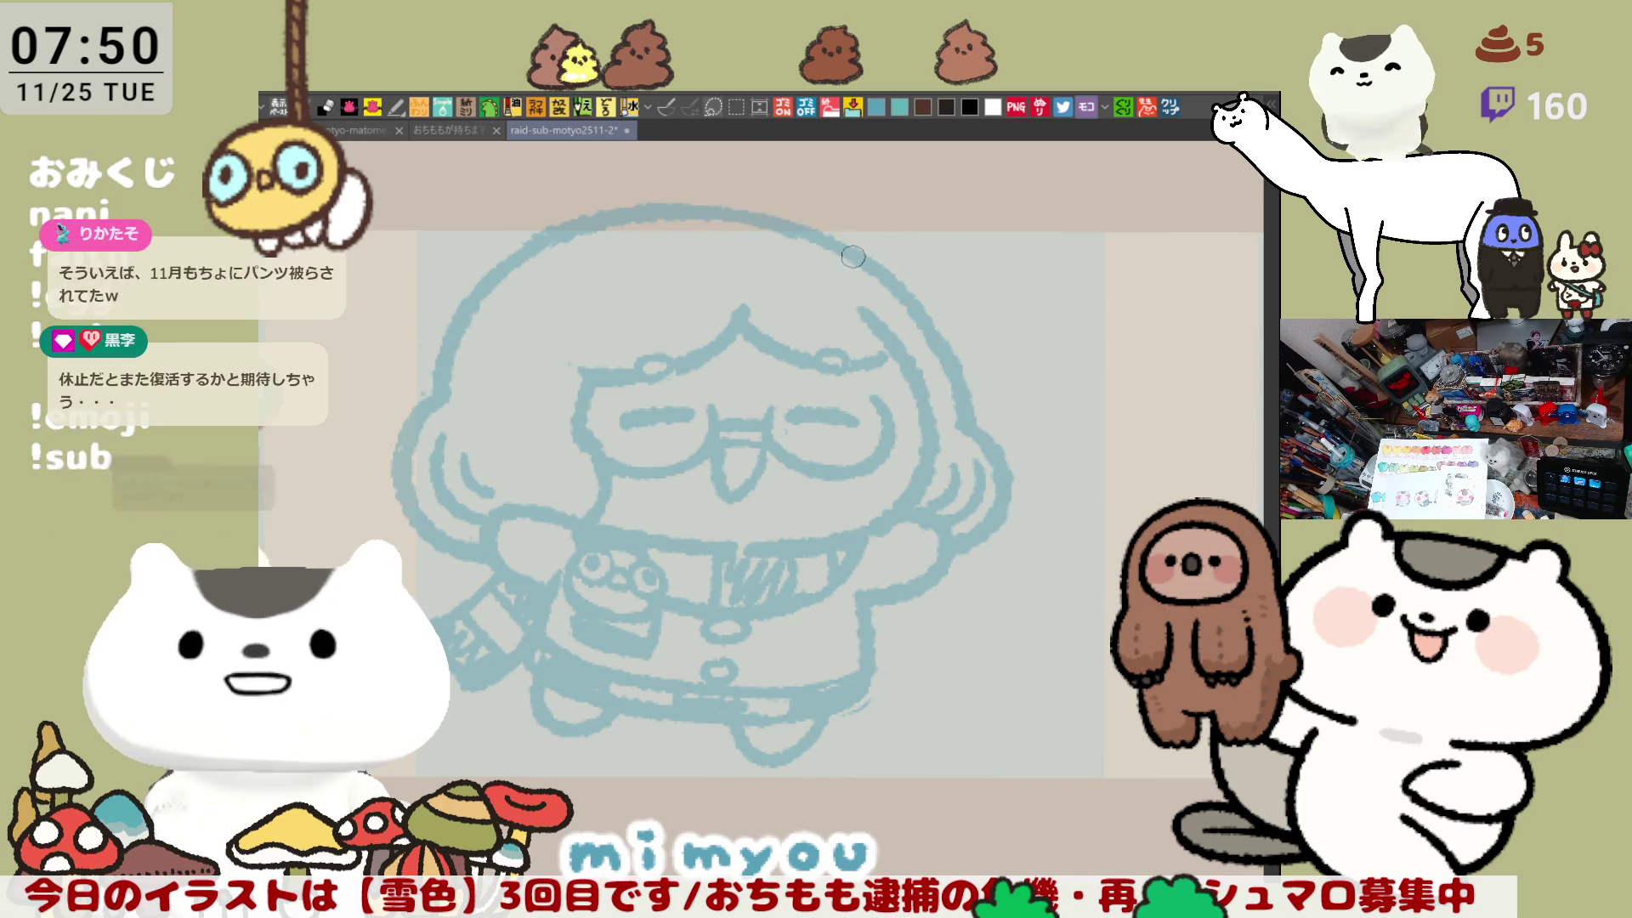
pyautogui.press('h')
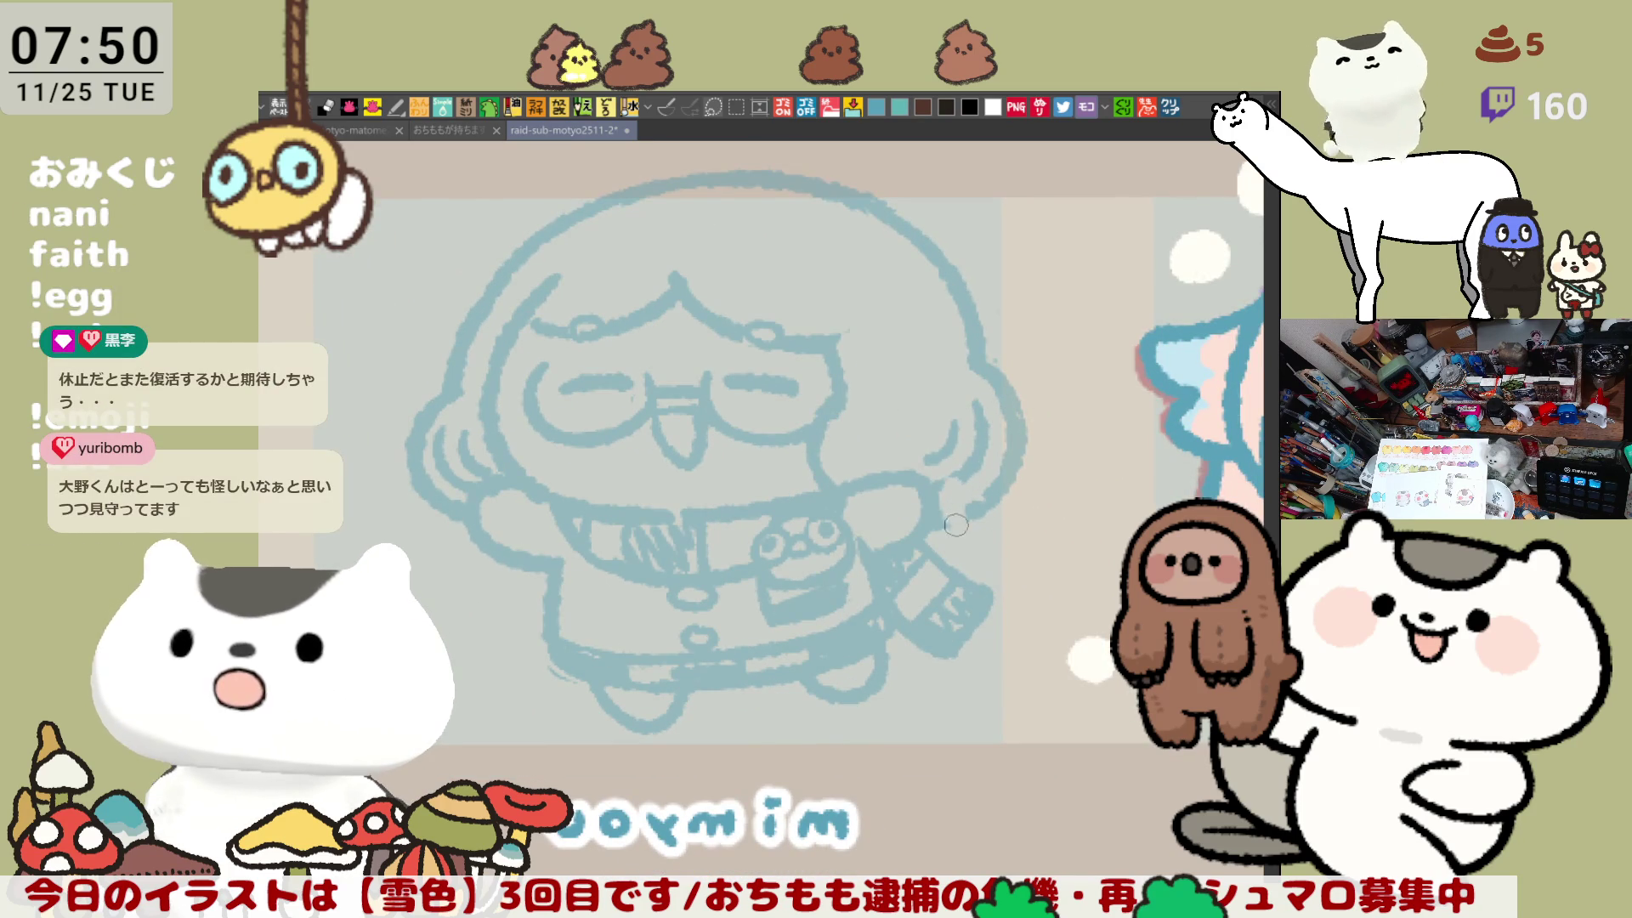
pyautogui.moveTo(949, 487)
pyautogui.mouseDown()
pyautogui.moveTo(999, 402)
pyautogui.moveTo(980, 381)
pyautogui.mouseUp()
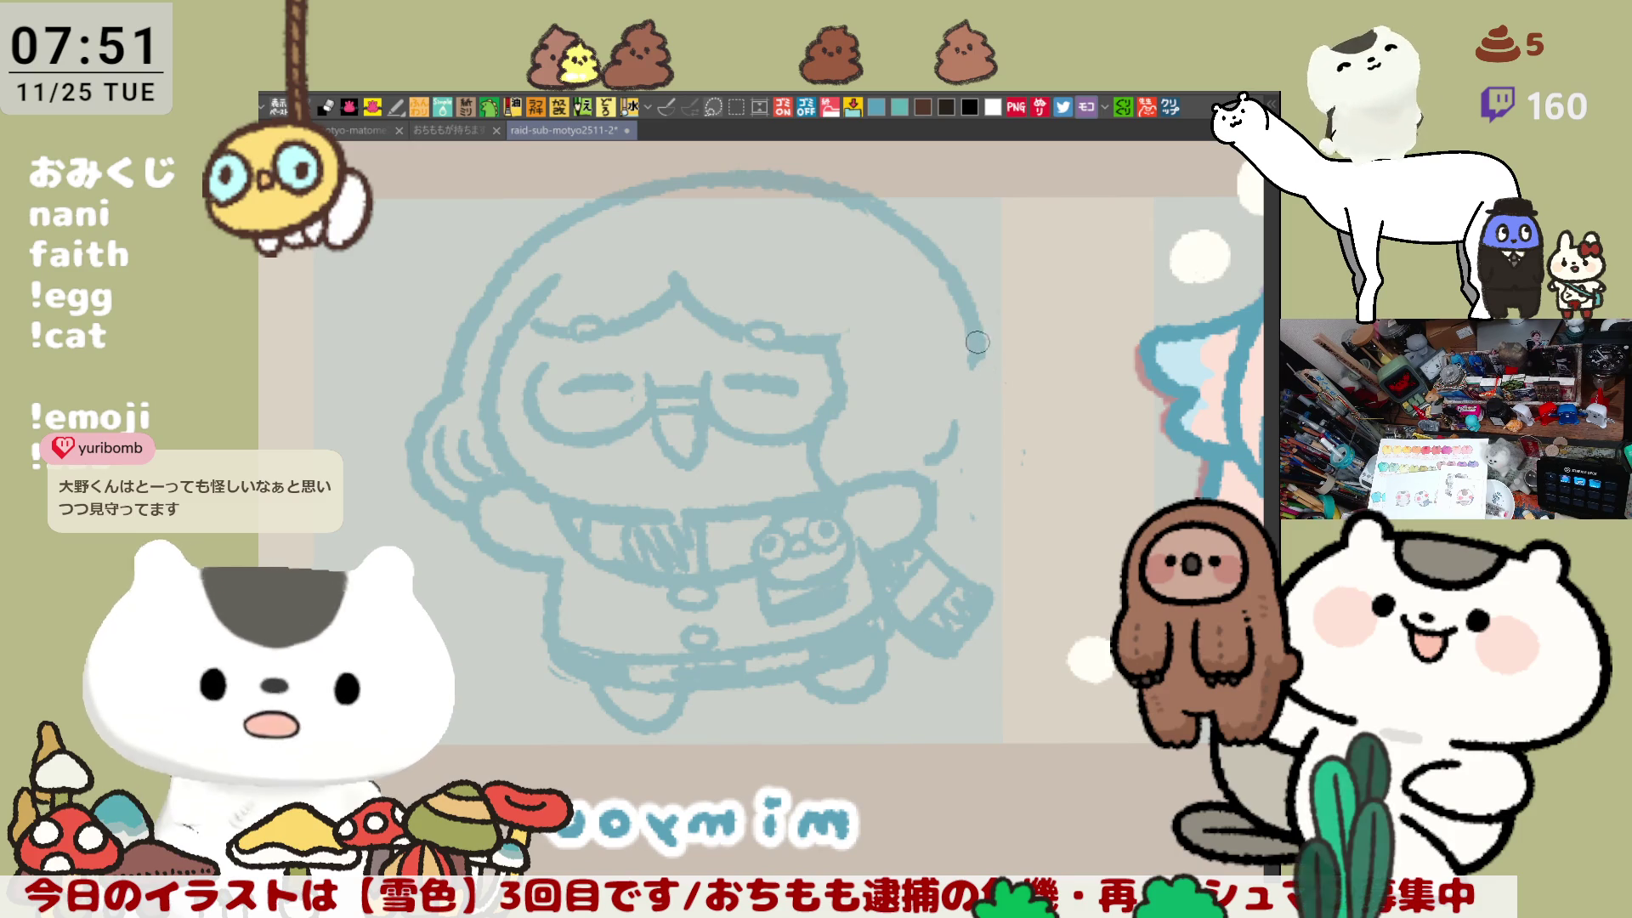
pyautogui.moveTo(980, 382)
pyautogui.mouseDown()
pyautogui.moveTo(966, 499)
pyautogui.moveTo(930, 446)
pyautogui.mouseUp()
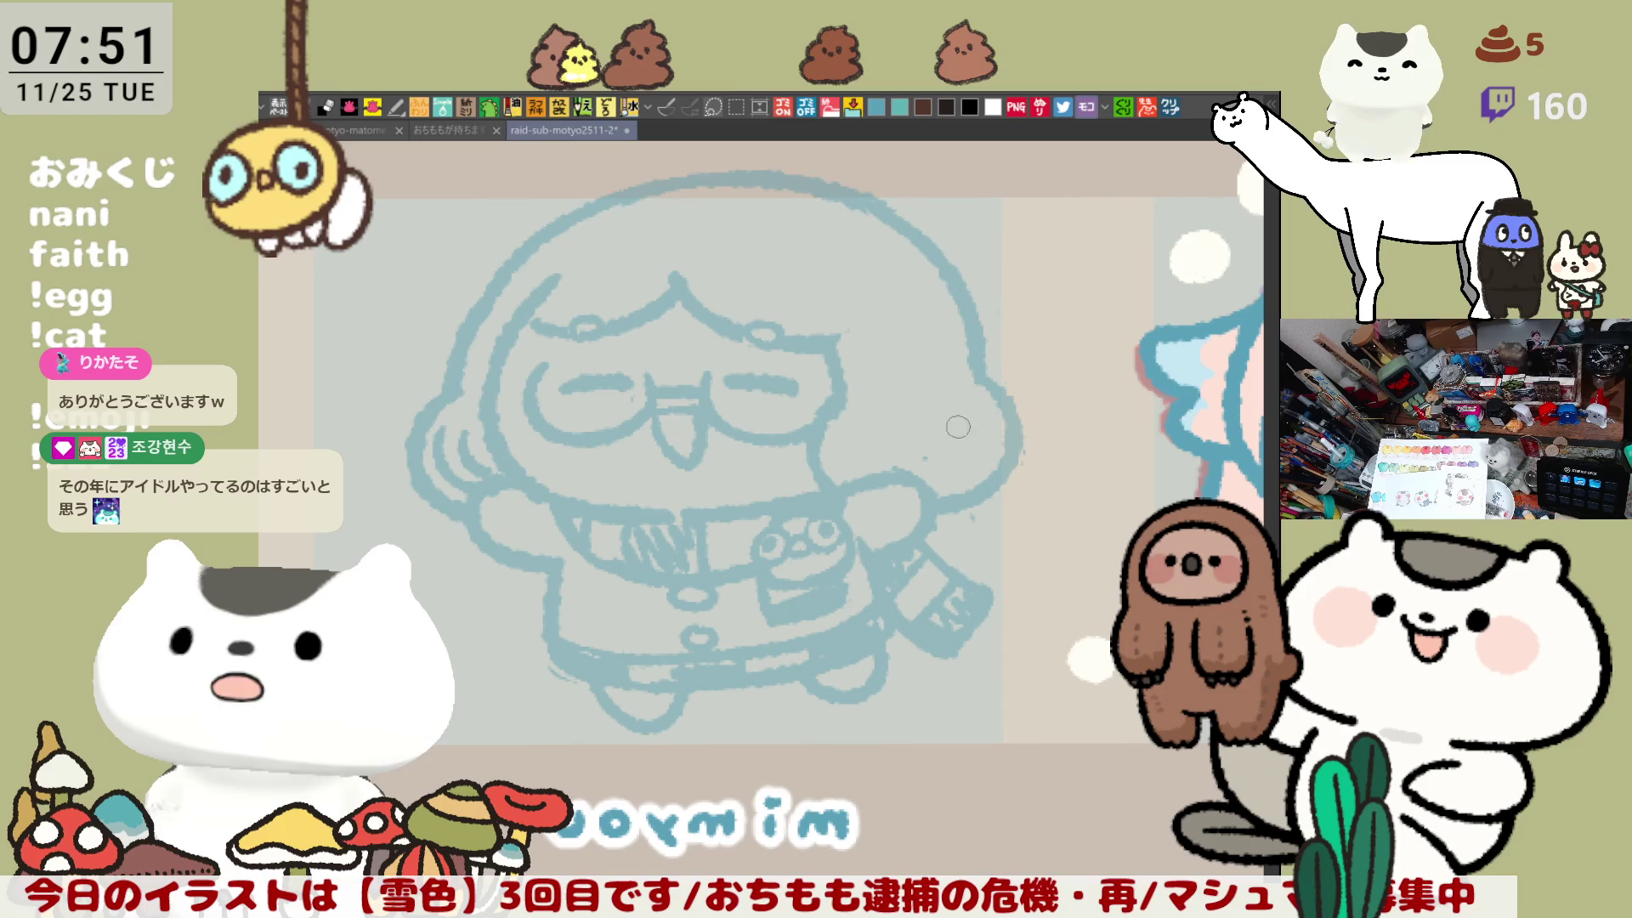
pyautogui.press('h')
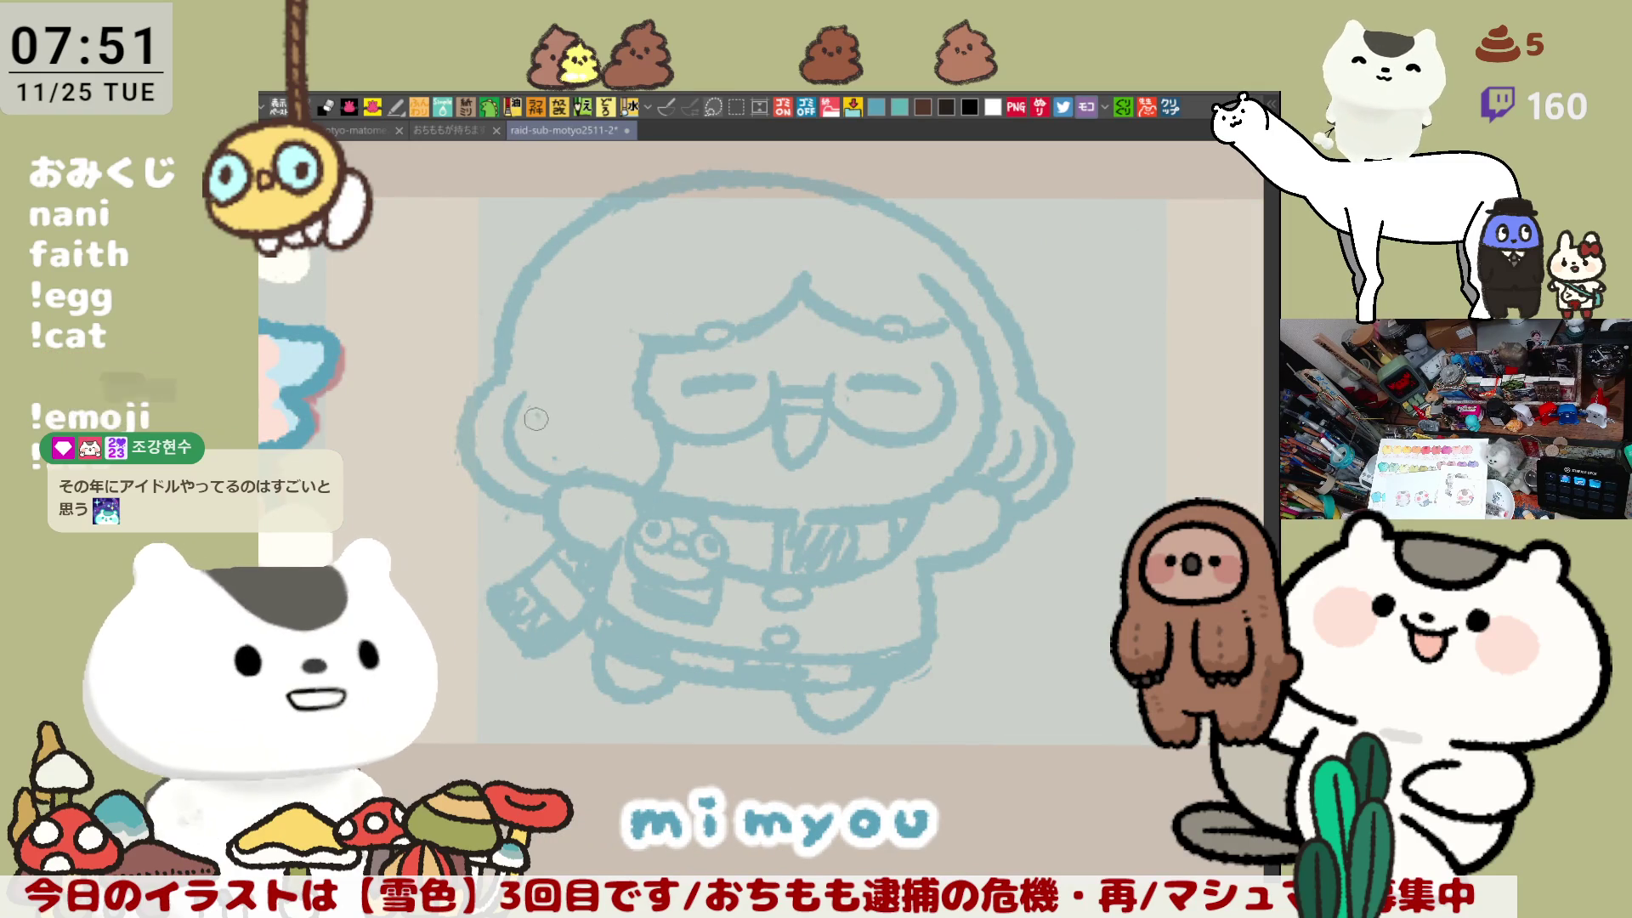
# Step: In the mirrored view, pan down to the head and lasso-select its top outline
pyautogui.press('h')
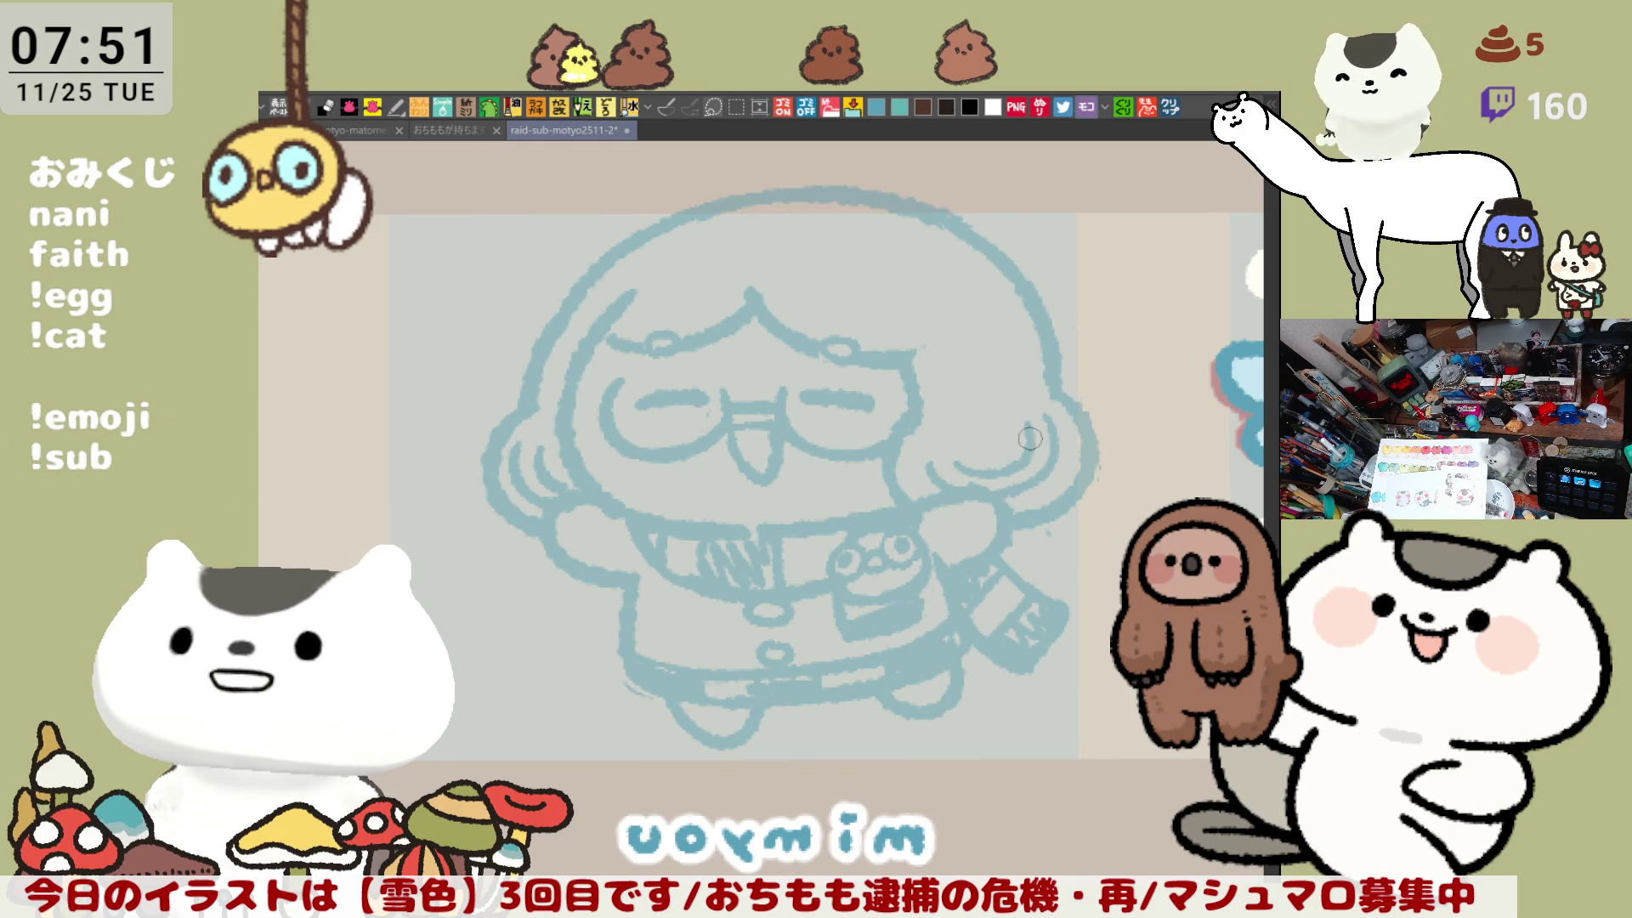
pyautogui.hscroll(3, 1033, 433)
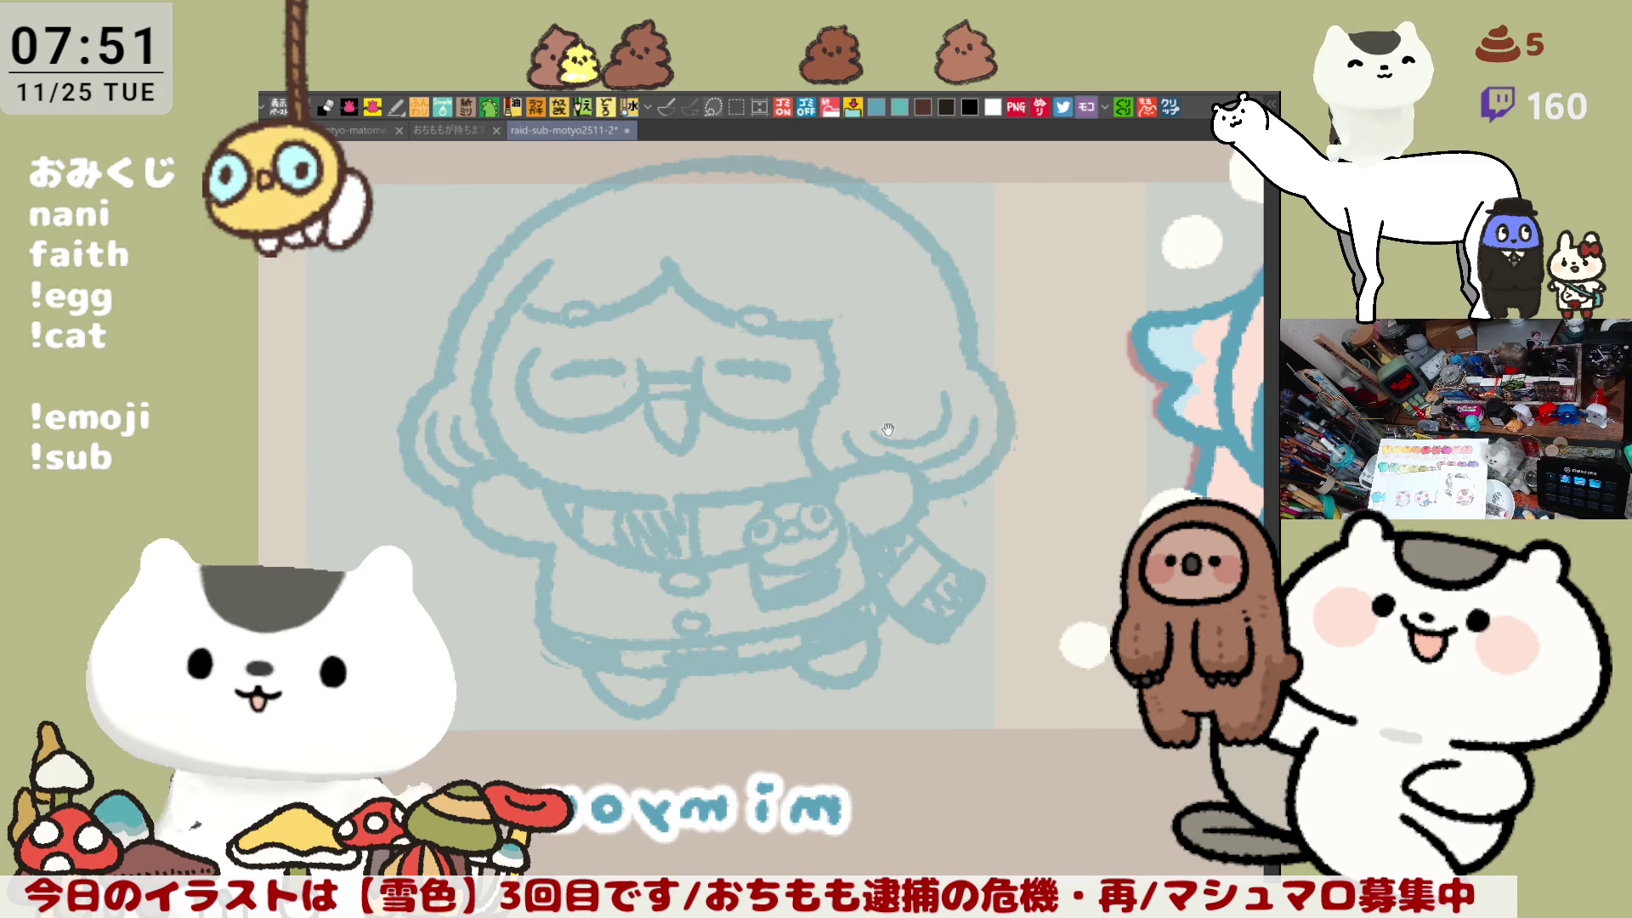
pyautogui.moveTo(675, 285); pyautogui.dragTo(758, 365)
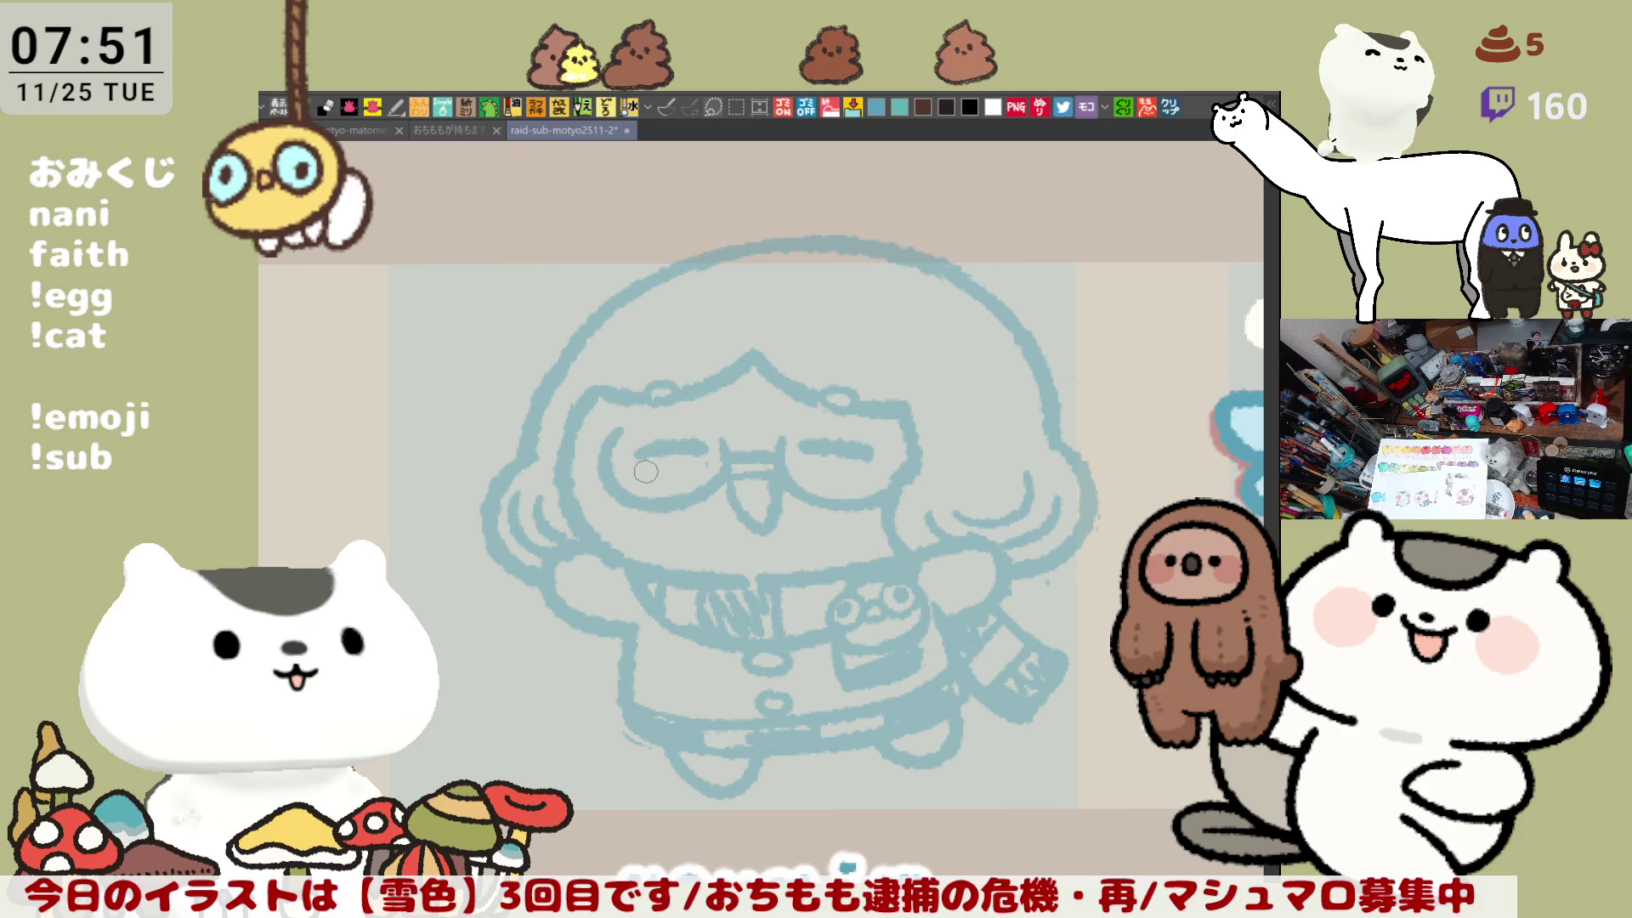
pyautogui.moveTo(771, 443); pyautogui.dragTo(748, 516)
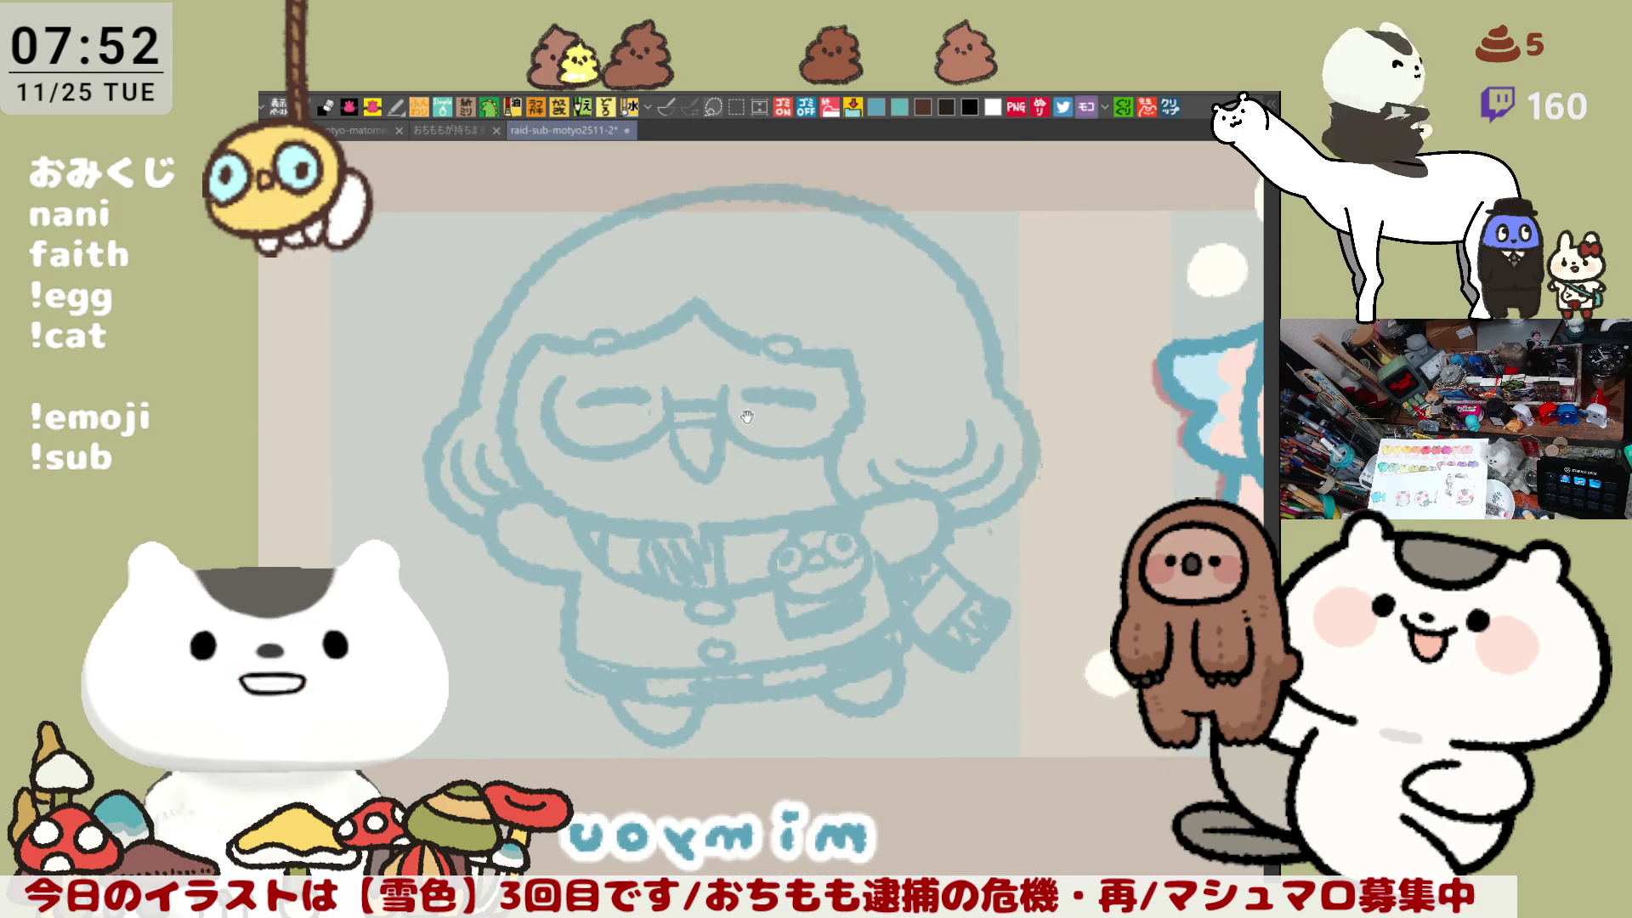
pyautogui.moveTo(575, 435)
pyautogui.mouseDown()
pyautogui.moveTo(1007, 391)
pyautogui.moveTo(623, 407)
pyautogui.mouseUp()
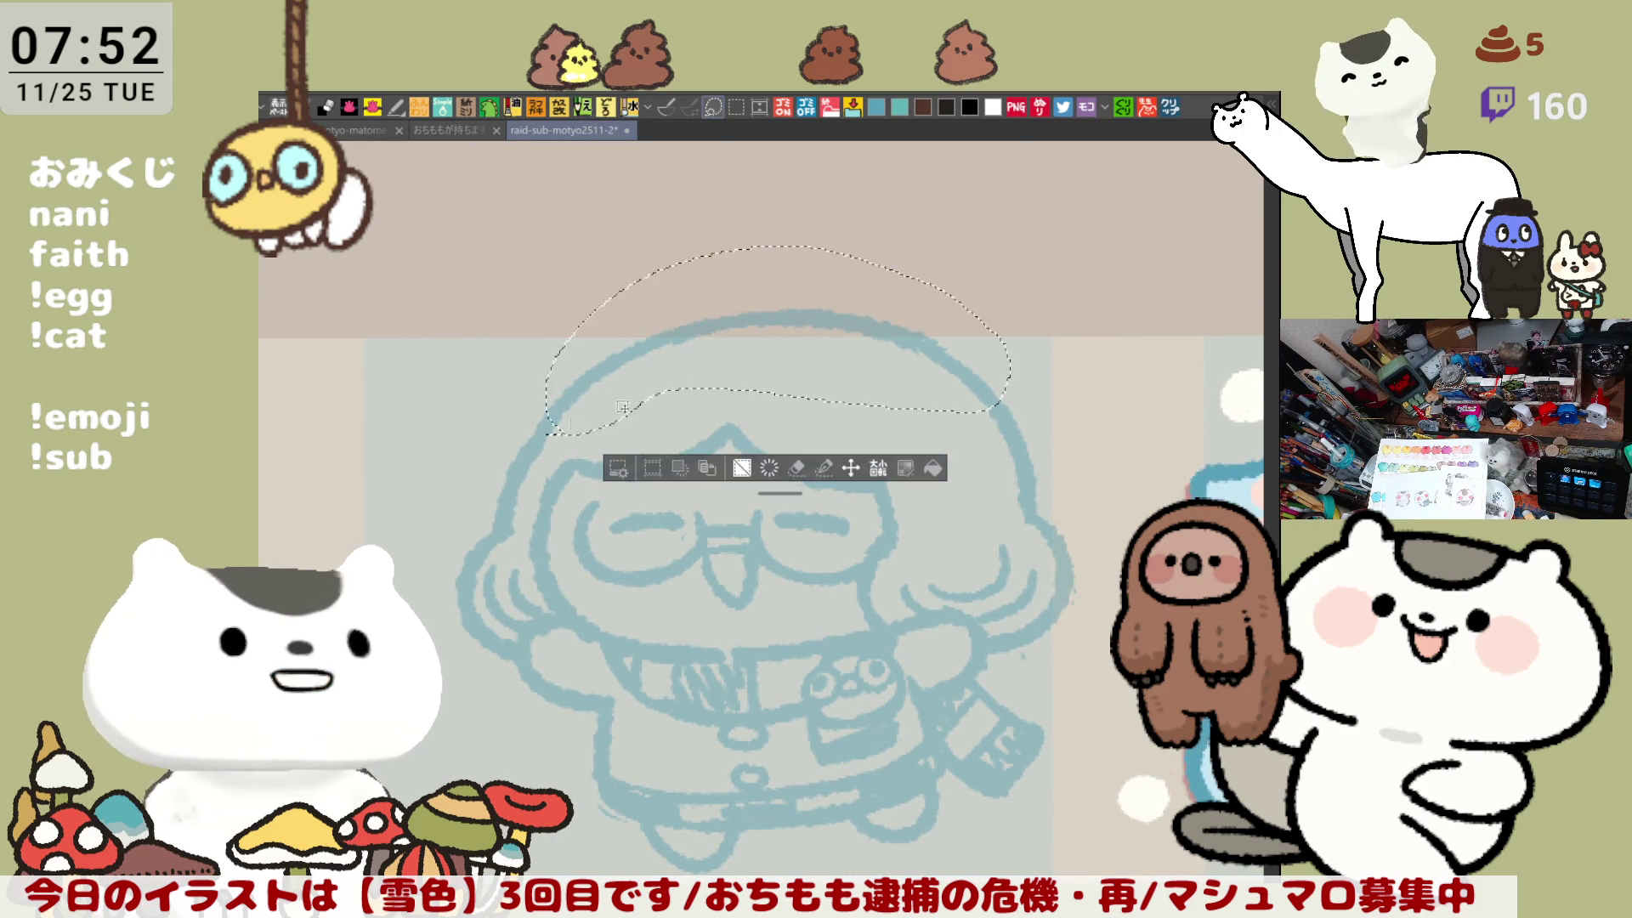
# Step: Move the selected head top up slightly, deselect, and redraw the upper-left head arc
pyautogui.click(851, 467)
pyautogui.moveTo(850, 388); pyautogui.dragTo(845, 371)
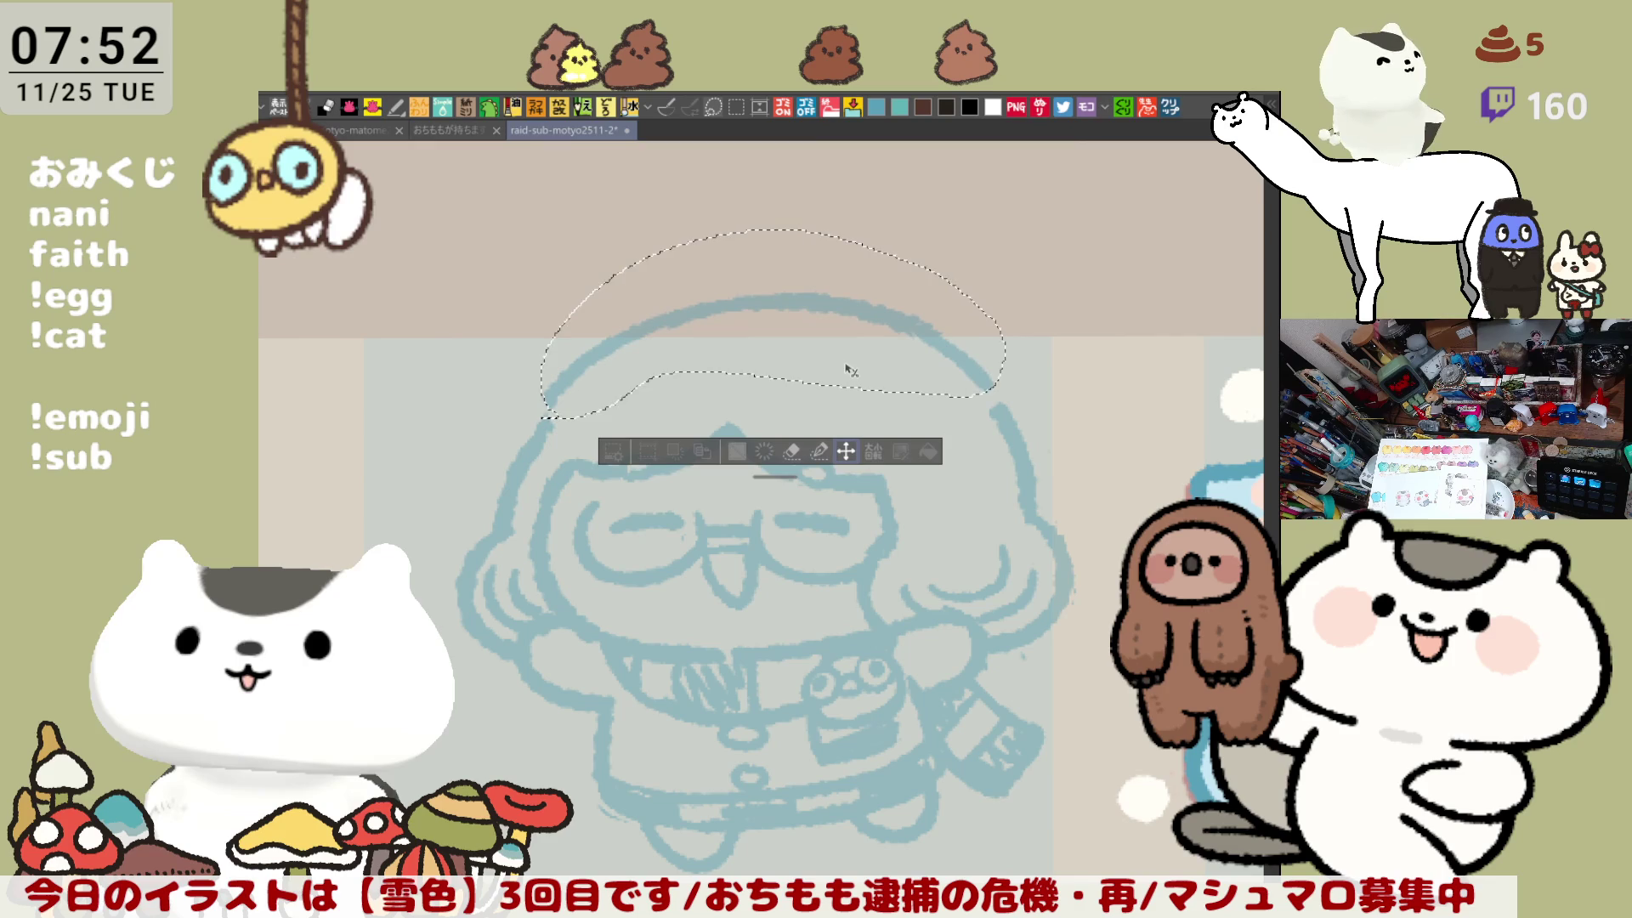
pyautogui.hotkey('ctrl', 'd')
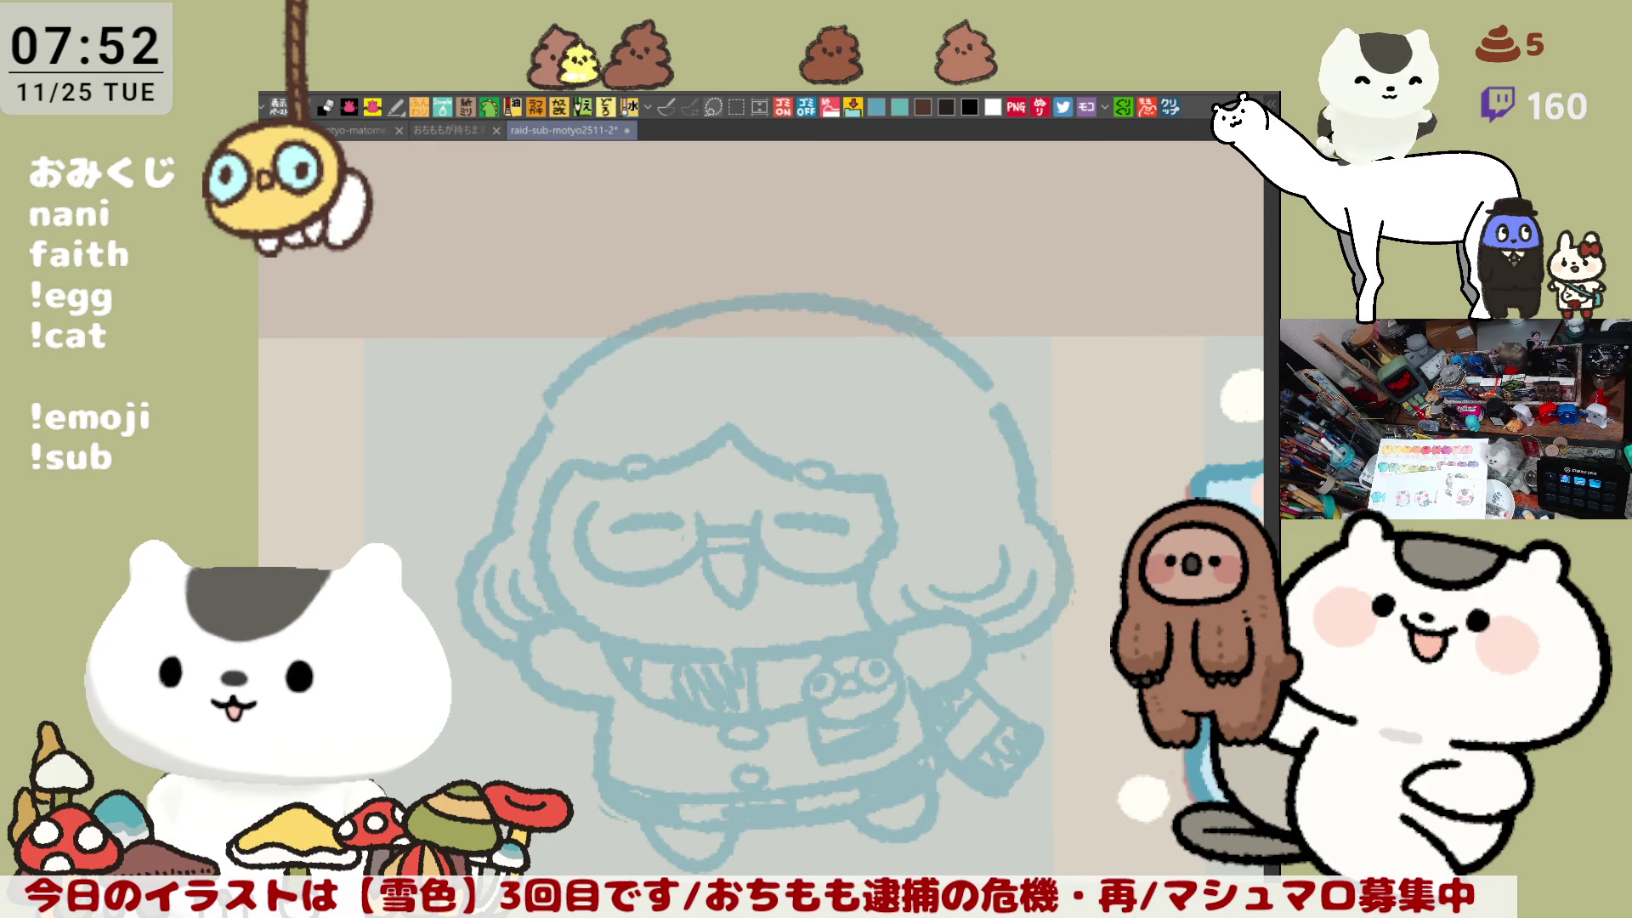
pyautogui.moveTo(605, 347); pyautogui.dragTo(536, 425)
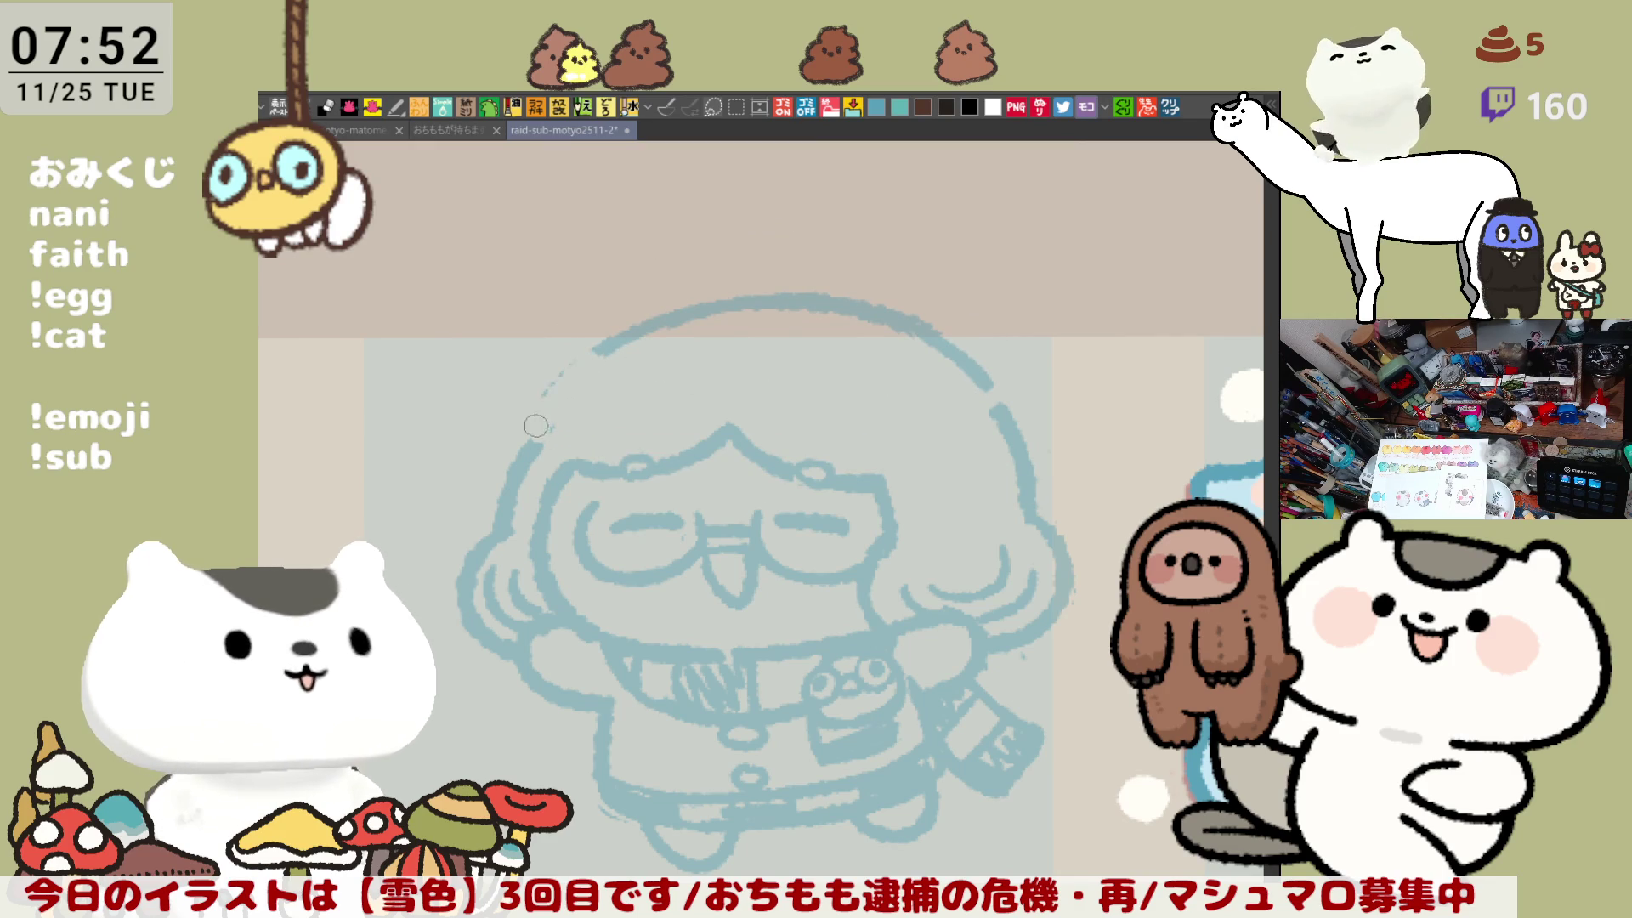
pyautogui.moveTo(612, 340); pyautogui.dragTo(527, 455)
# Step: Erase and redraw the rough upper-right arc of the head outline until it is smooth
pyautogui.press('h')
pyautogui.moveTo(945, 446)
pyautogui.mouseDown()
pyautogui.moveTo(828, 327)
pyautogui.moveTo(943, 444)
pyautogui.mouseUp()
pyautogui.hotkey('ctrl', 'z')
pyautogui.moveTo(823, 328); pyautogui.dragTo(943, 443)
pyautogui.hotkey('ctrl', 'z')
pyautogui.moveTo(843, 338); pyautogui.dragTo(952, 455)
pyautogui.press('h')
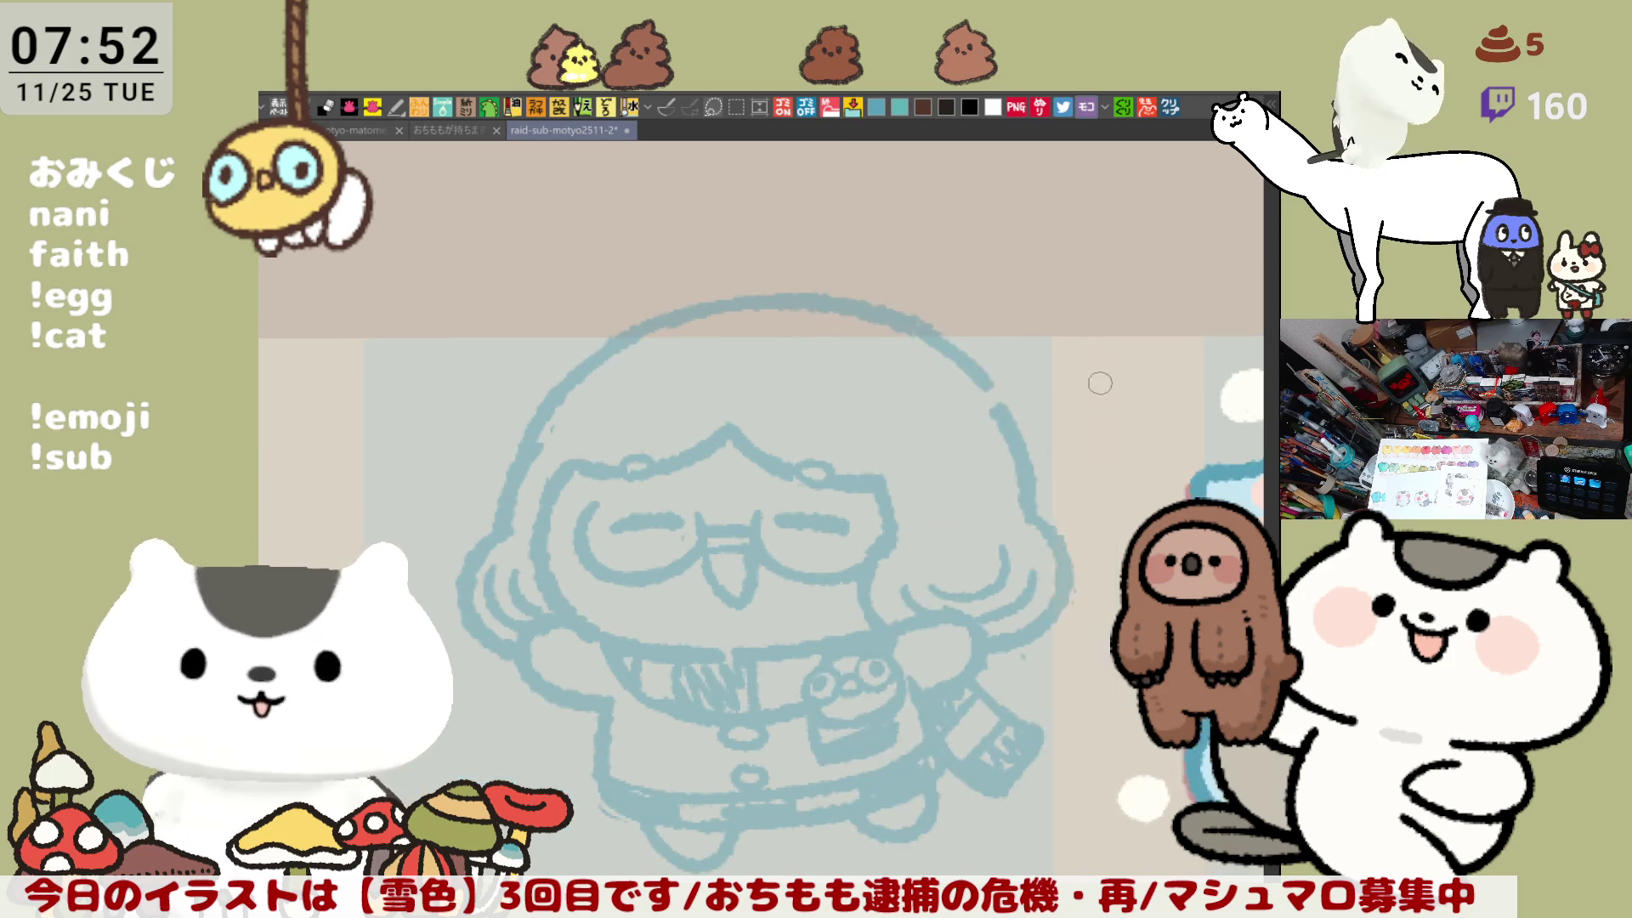
pyautogui.moveTo(1003, 399); pyautogui.dragTo(929, 331)
pyautogui.moveTo(836, 304); pyautogui.dragTo(990, 406)
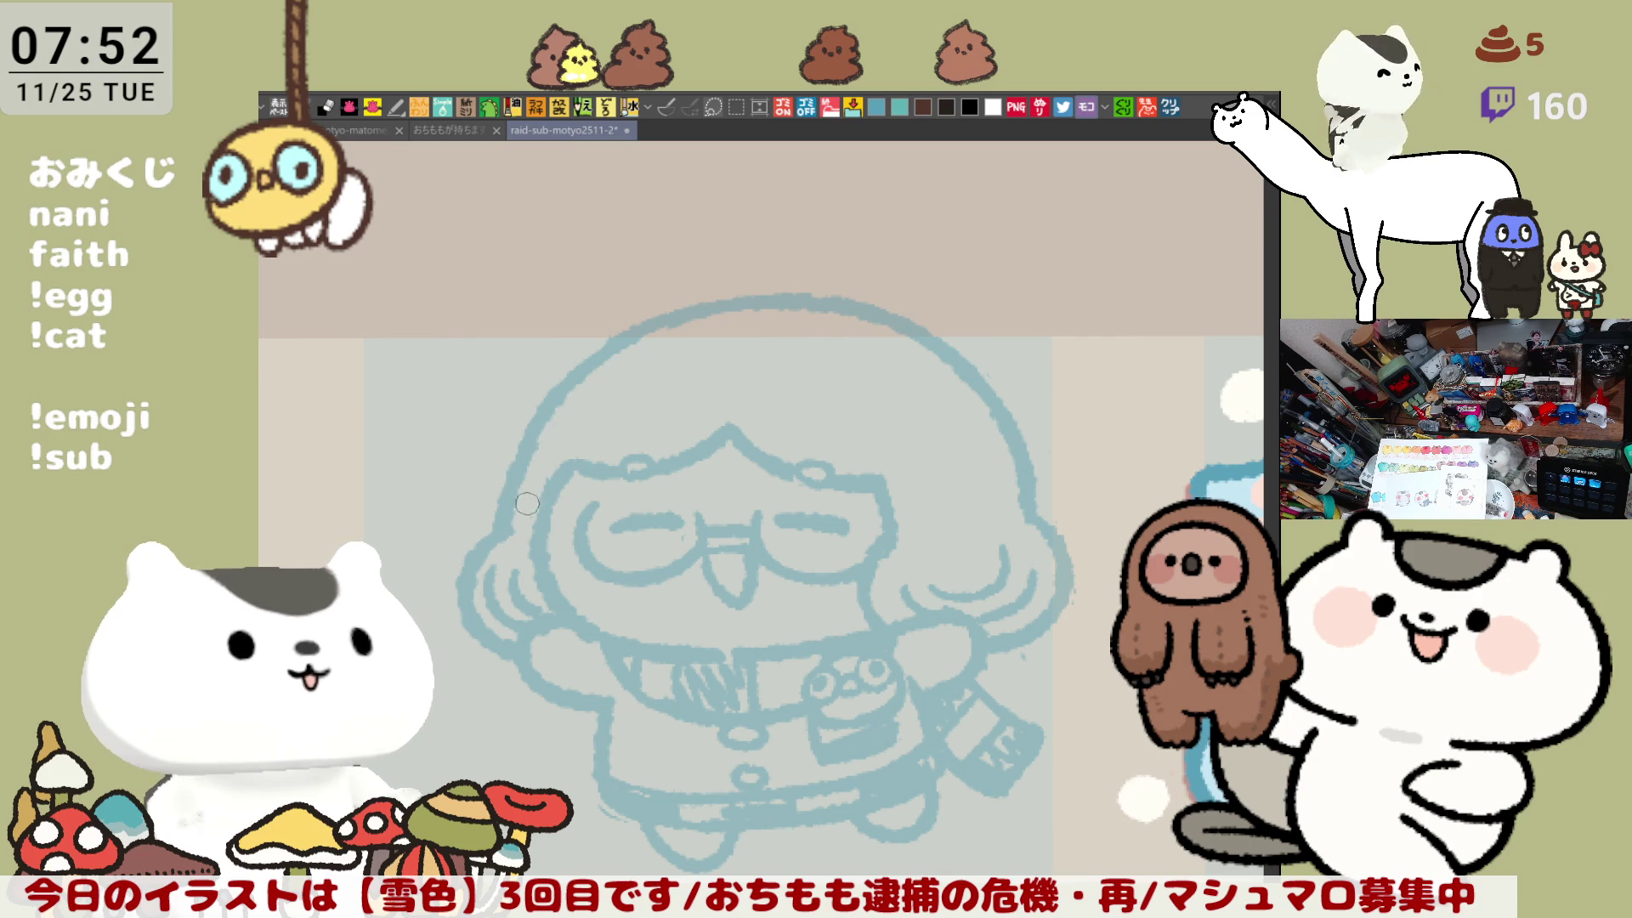
pyautogui.scroll(-3, 514, 455)
pyautogui.scroll(-1, 476, 421)
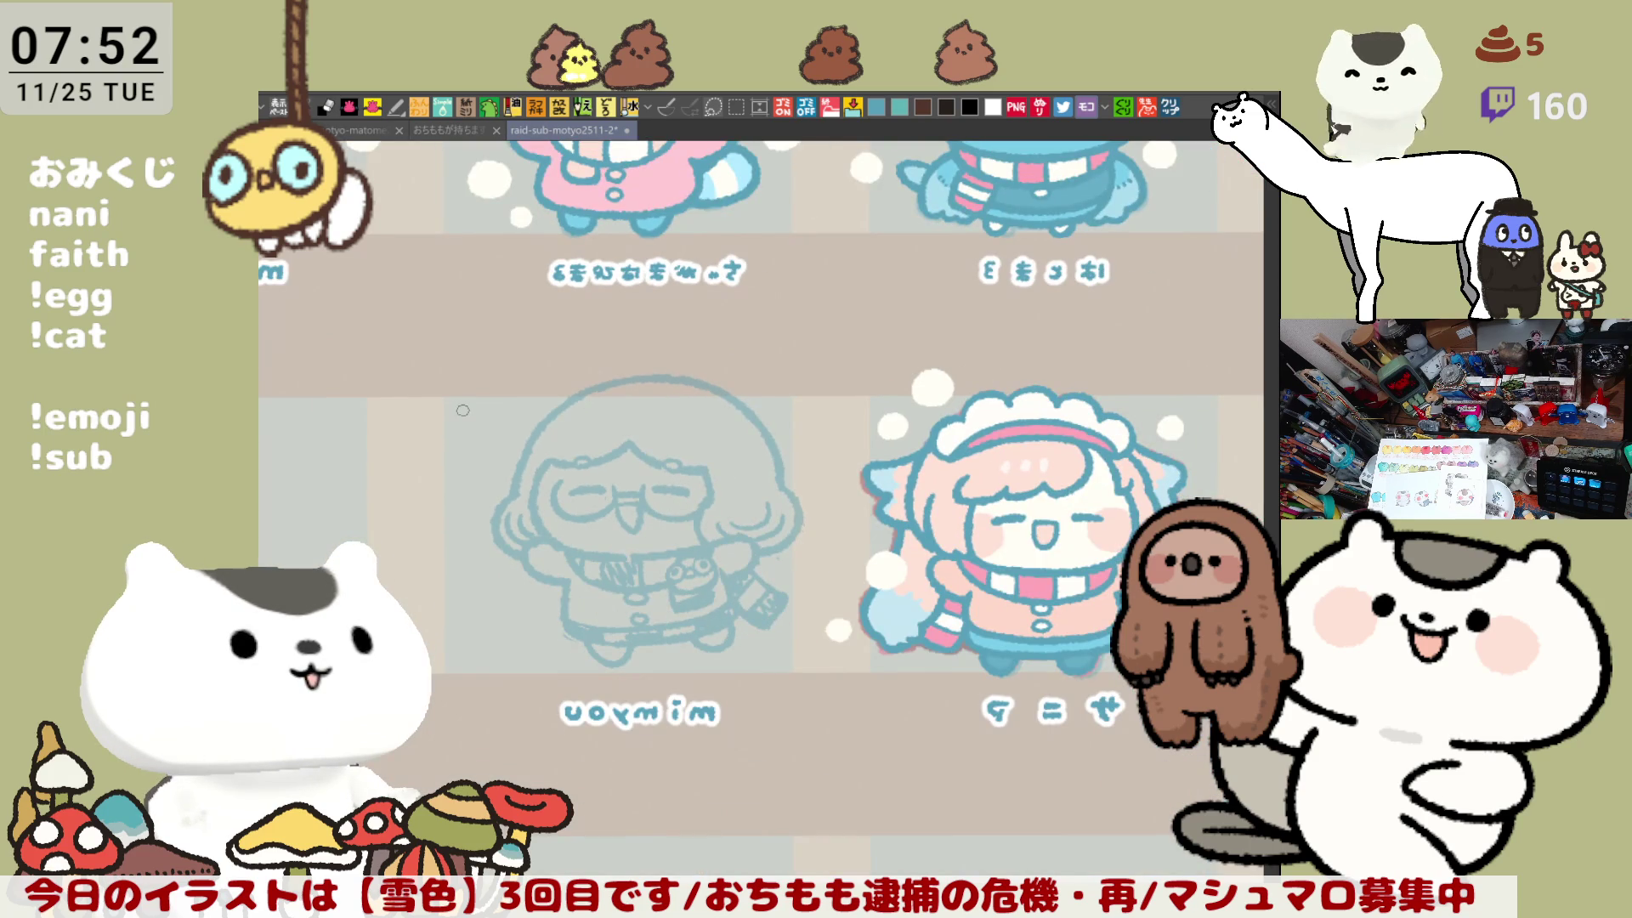
# Step: Select the mimyou sketch, shift it left, scale it down slightly, move it down, and confirm
pyautogui.moveTo(469, 409); pyautogui.dragTo(643, 351)
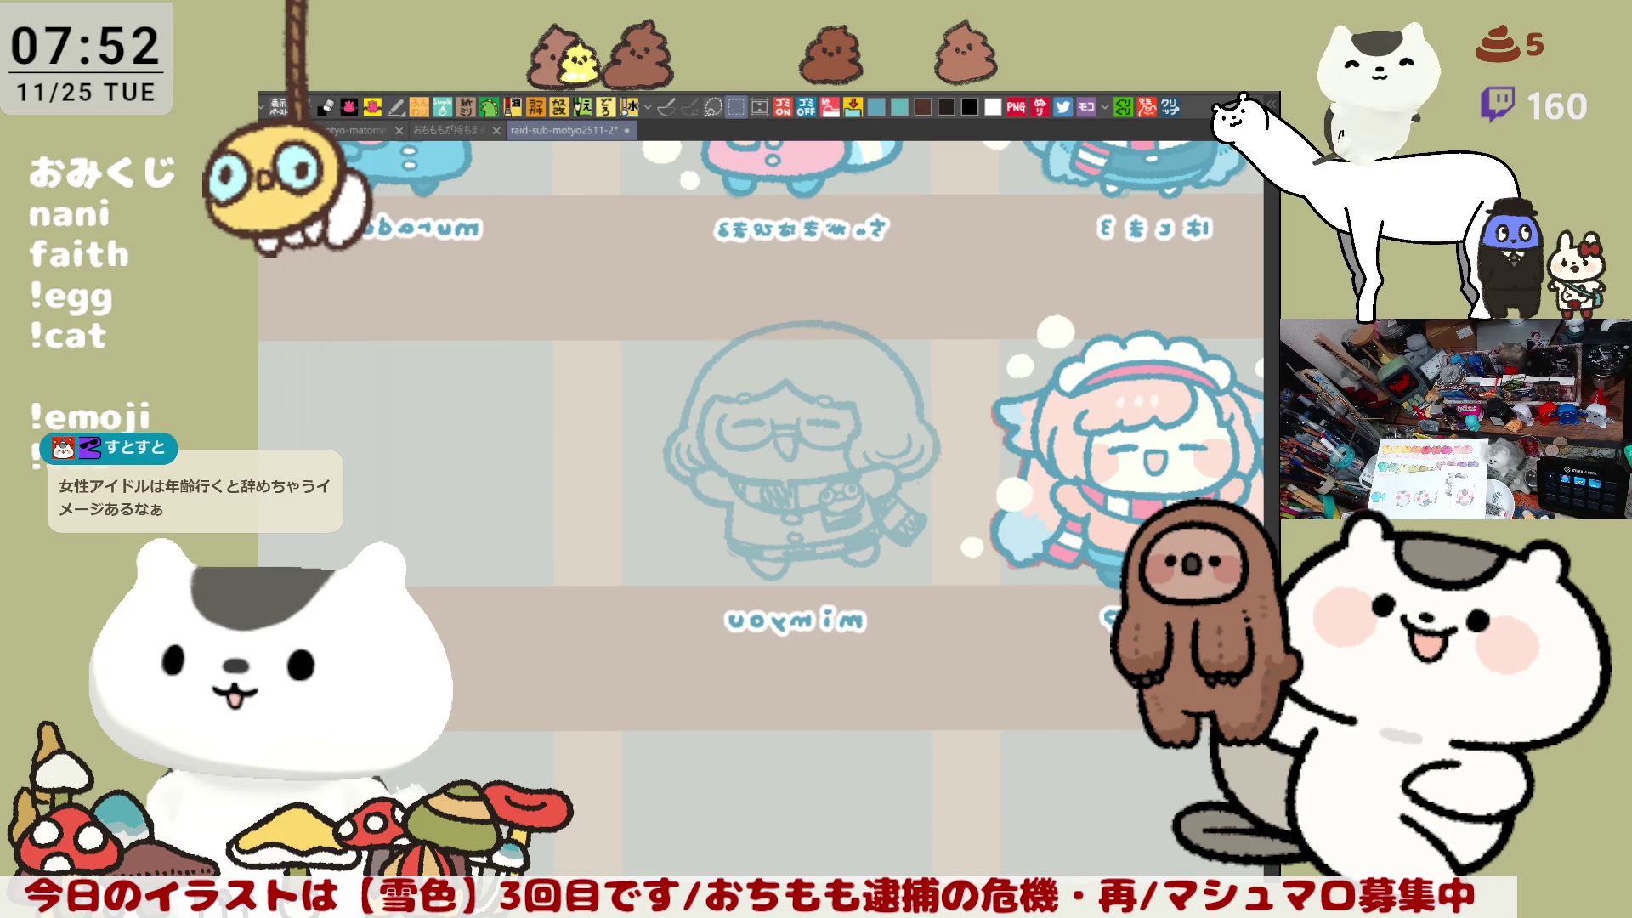
pyautogui.moveTo(638, 298); pyautogui.dragTo(956, 612)
pyautogui.click(870, 643)
pyautogui.moveTo(968, 419); pyautogui.dragTo(934, 423)
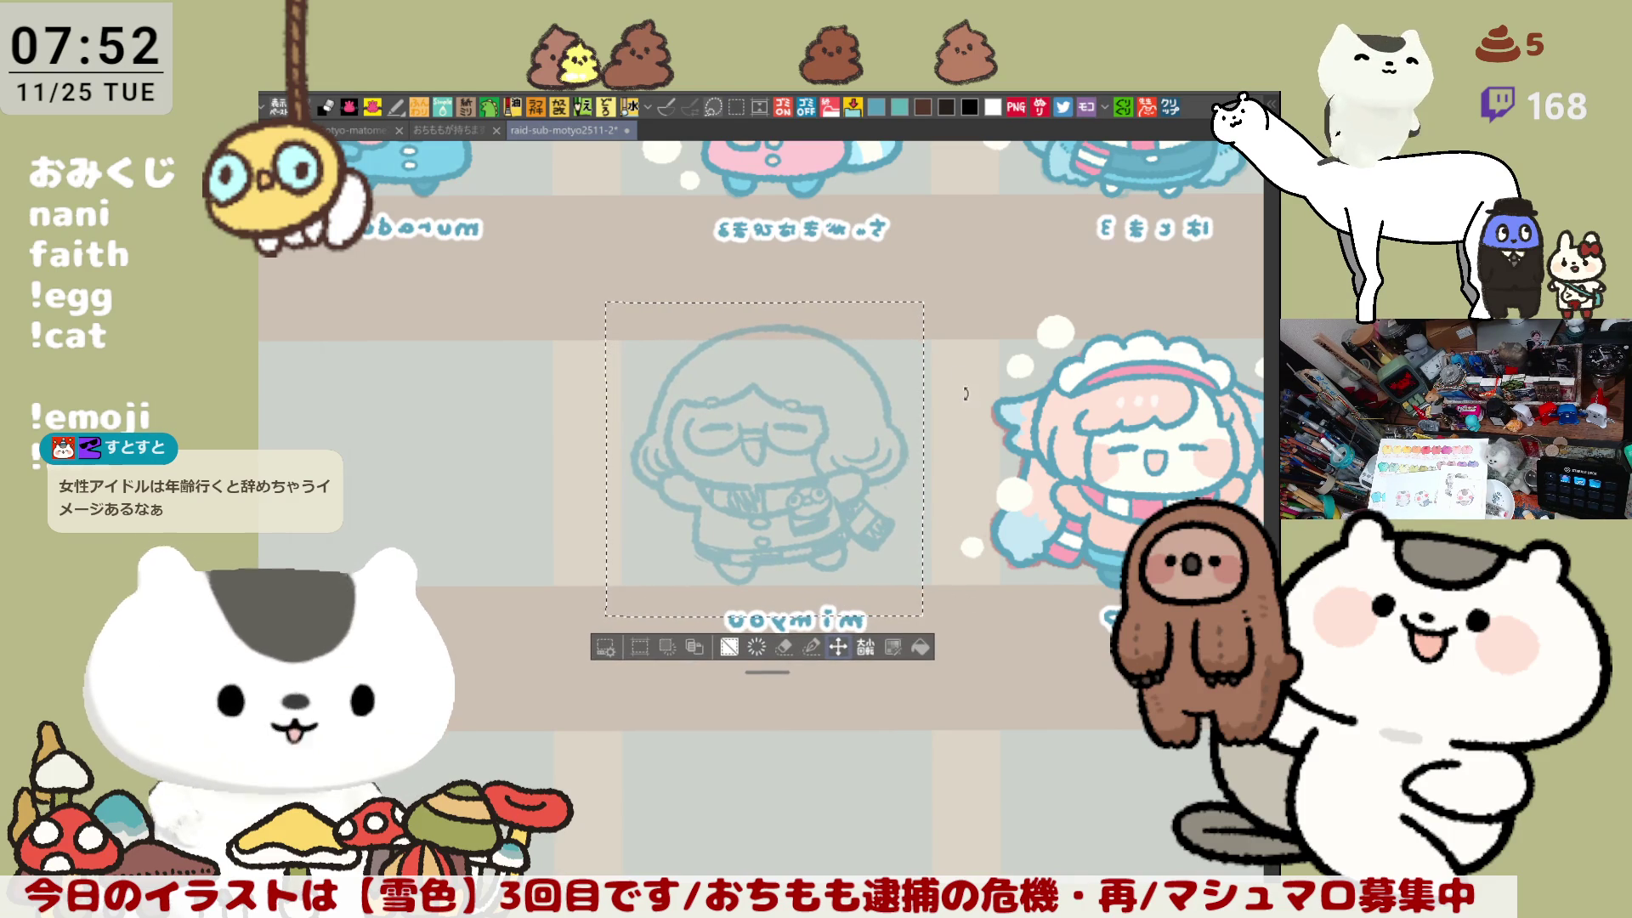
pyautogui.hotkey('ctrl', 't')
pyautogui.moveTo(927, 299); pyautogui.dragTo(915, 312)
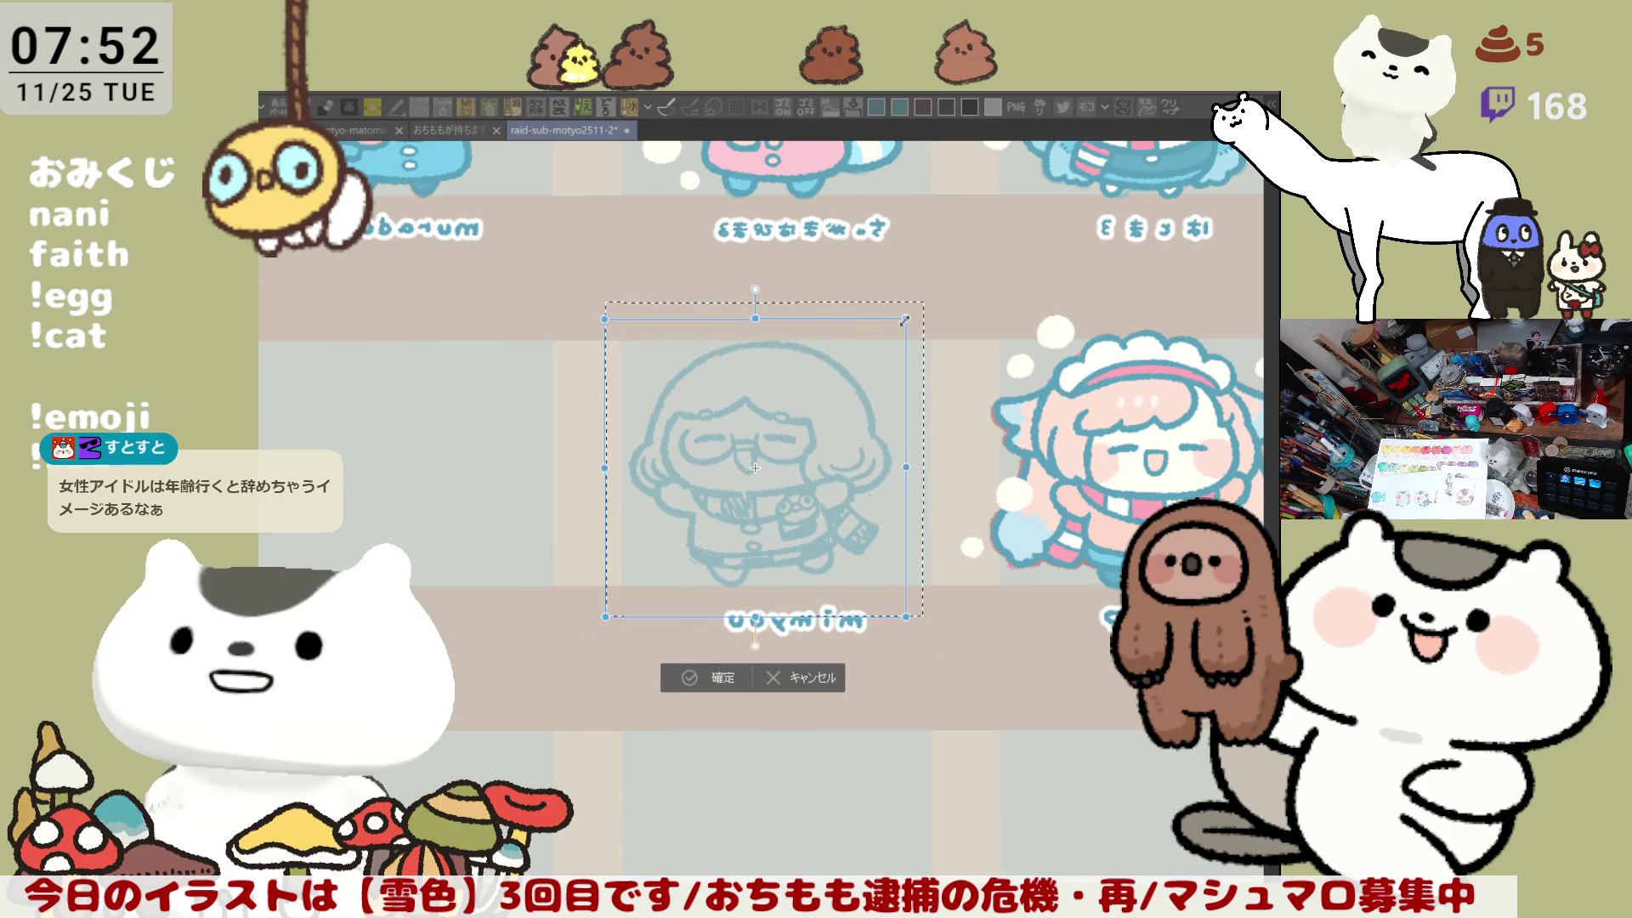
pyautogui.moveTo(835, 475); pyautogui.dragTo(832, 480)
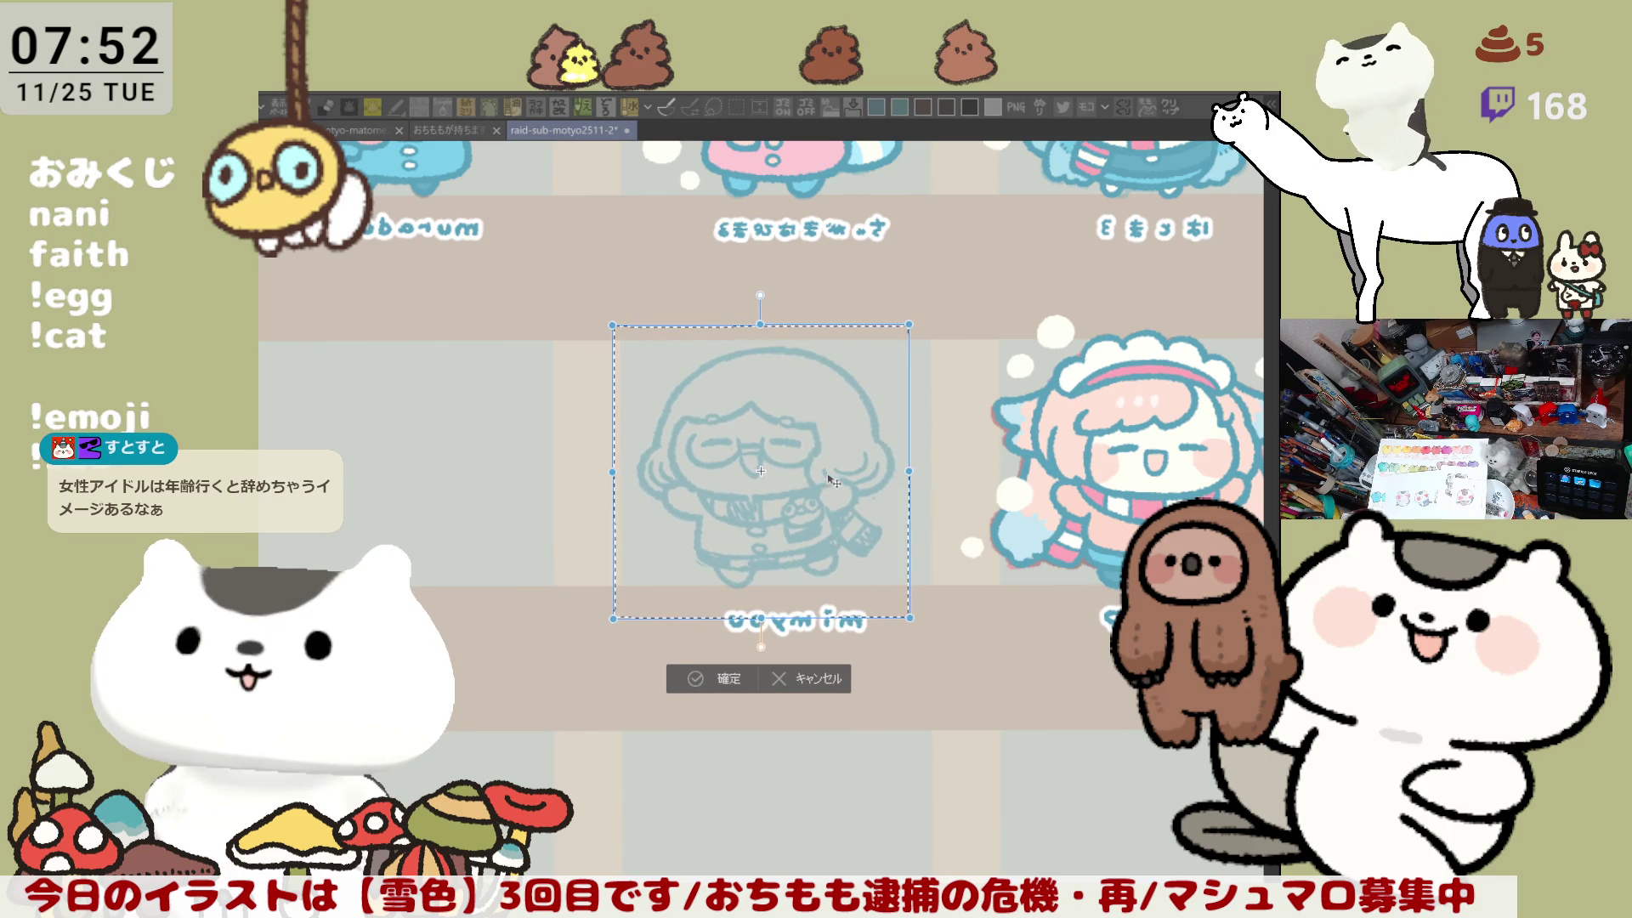
pyautogui.click(735, 677)
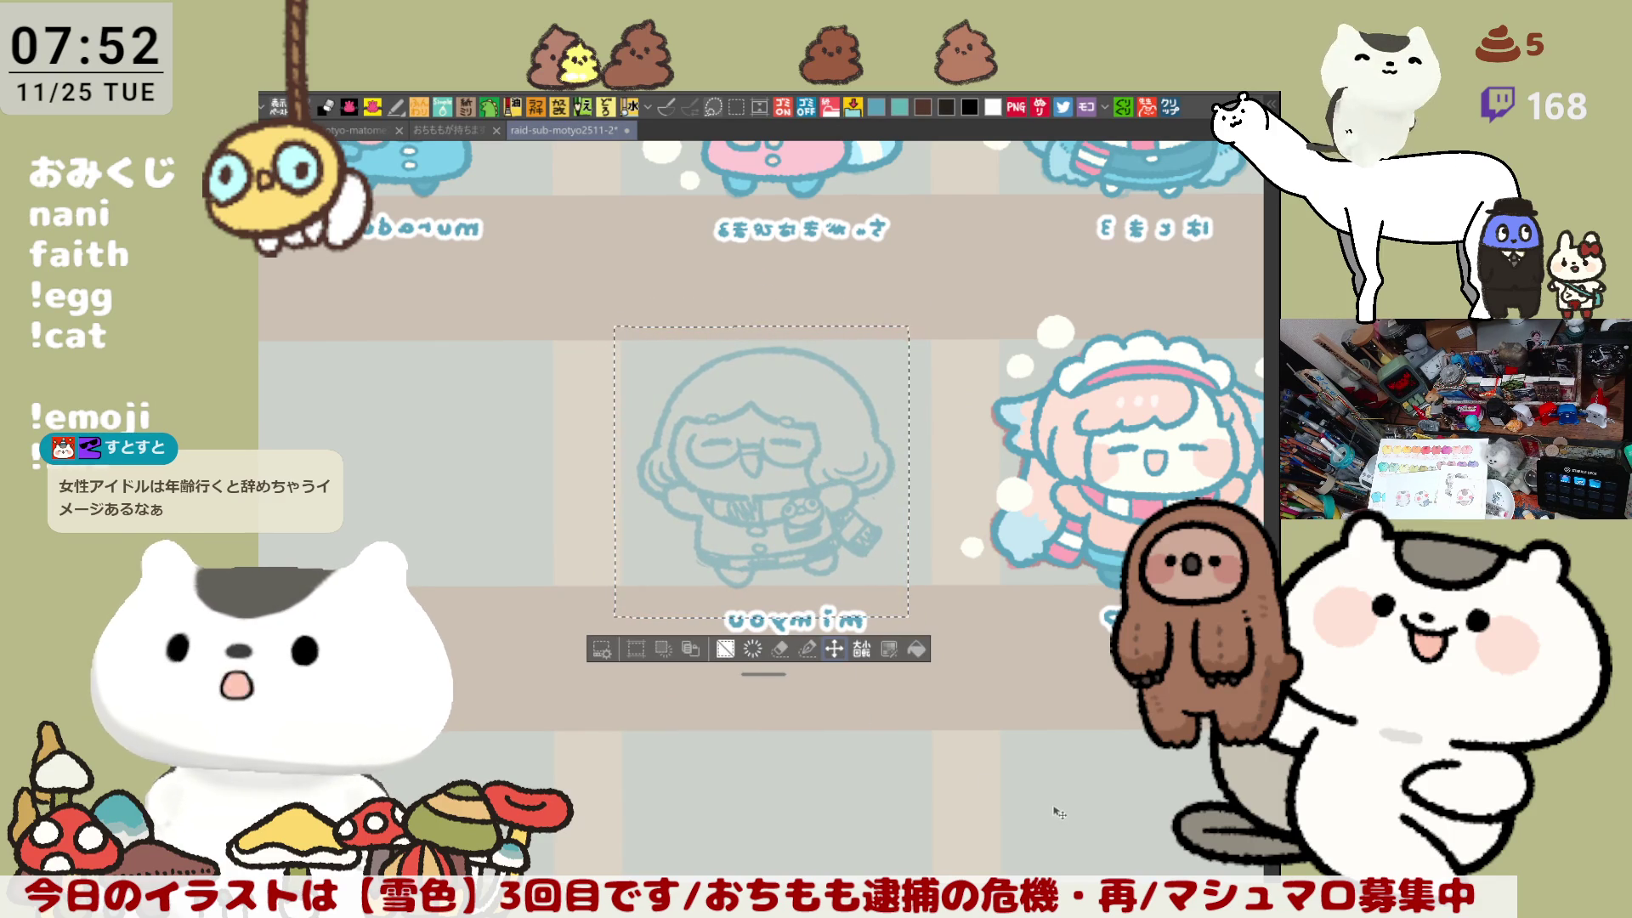
# Step: Deselect, then zoom in on mimyou centred in a mirrored view
pyautogui.press('h')
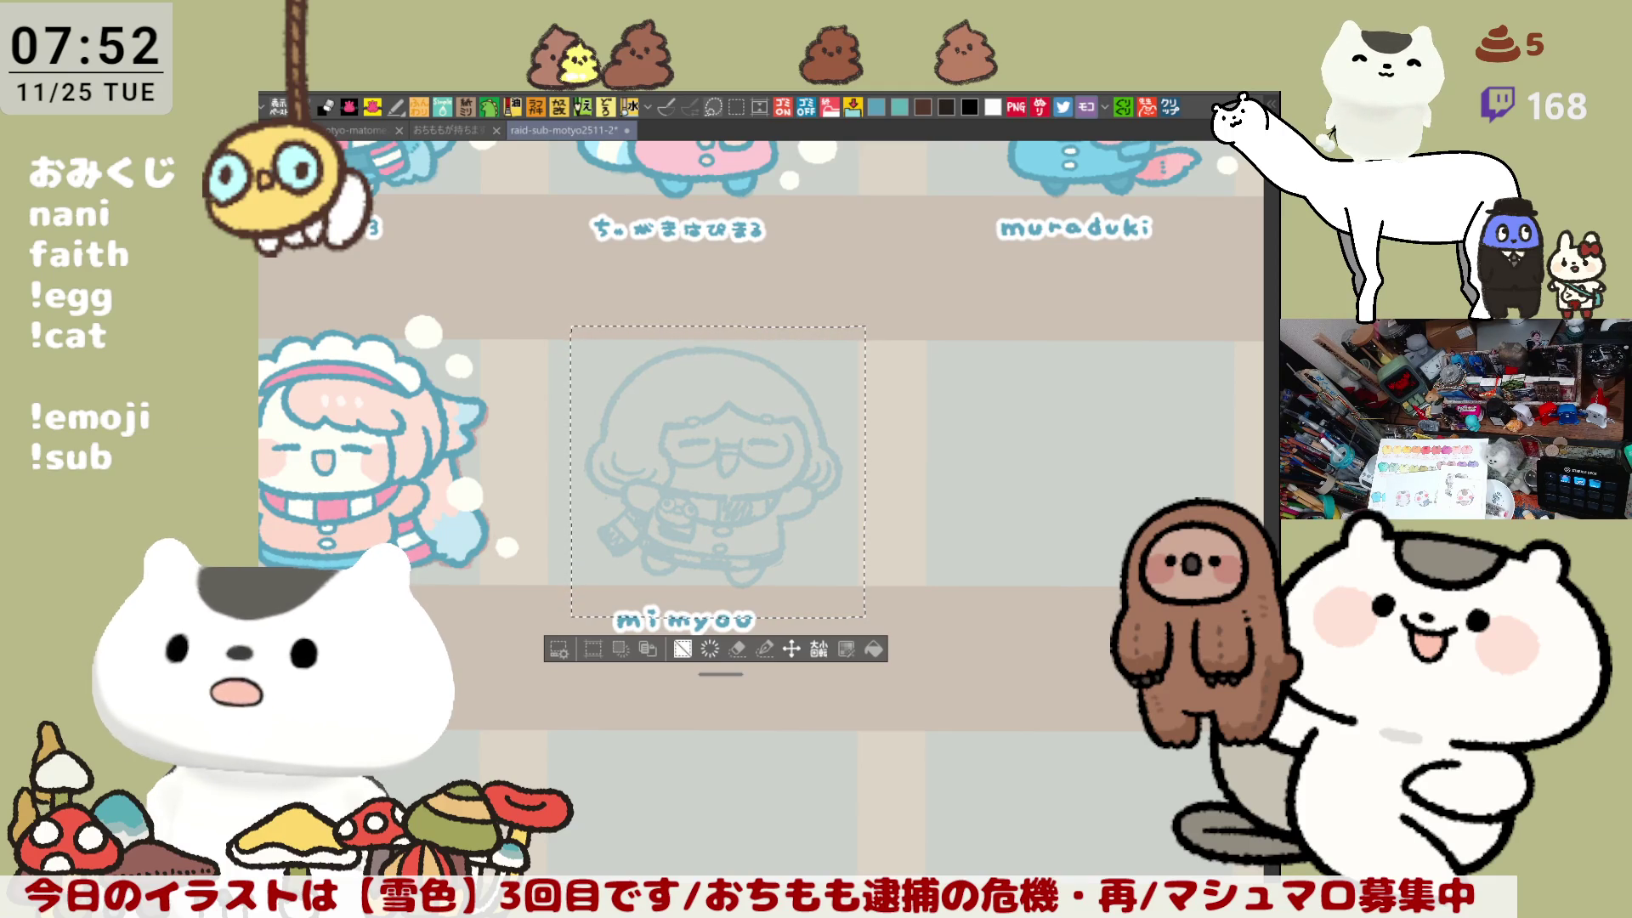
pyautogui.hotkey('ctrl', 'd')
pyautogui.moveTo(943, 636); pyautogui.dragTo(1051, 721)
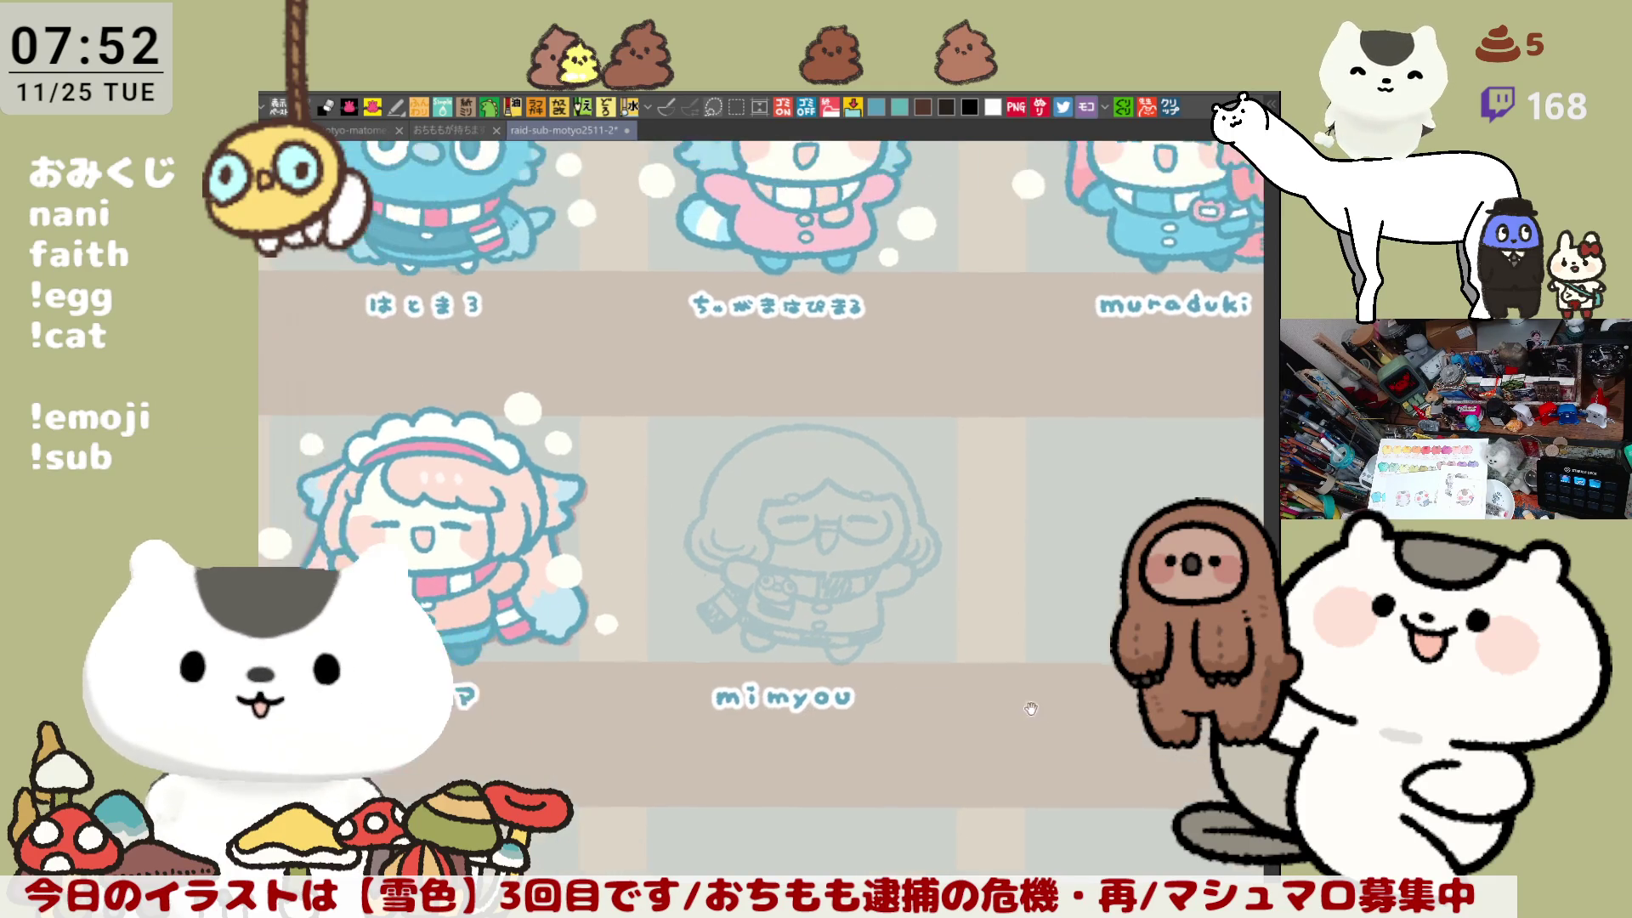
pyautogui.hotkey('ctrl', '+')
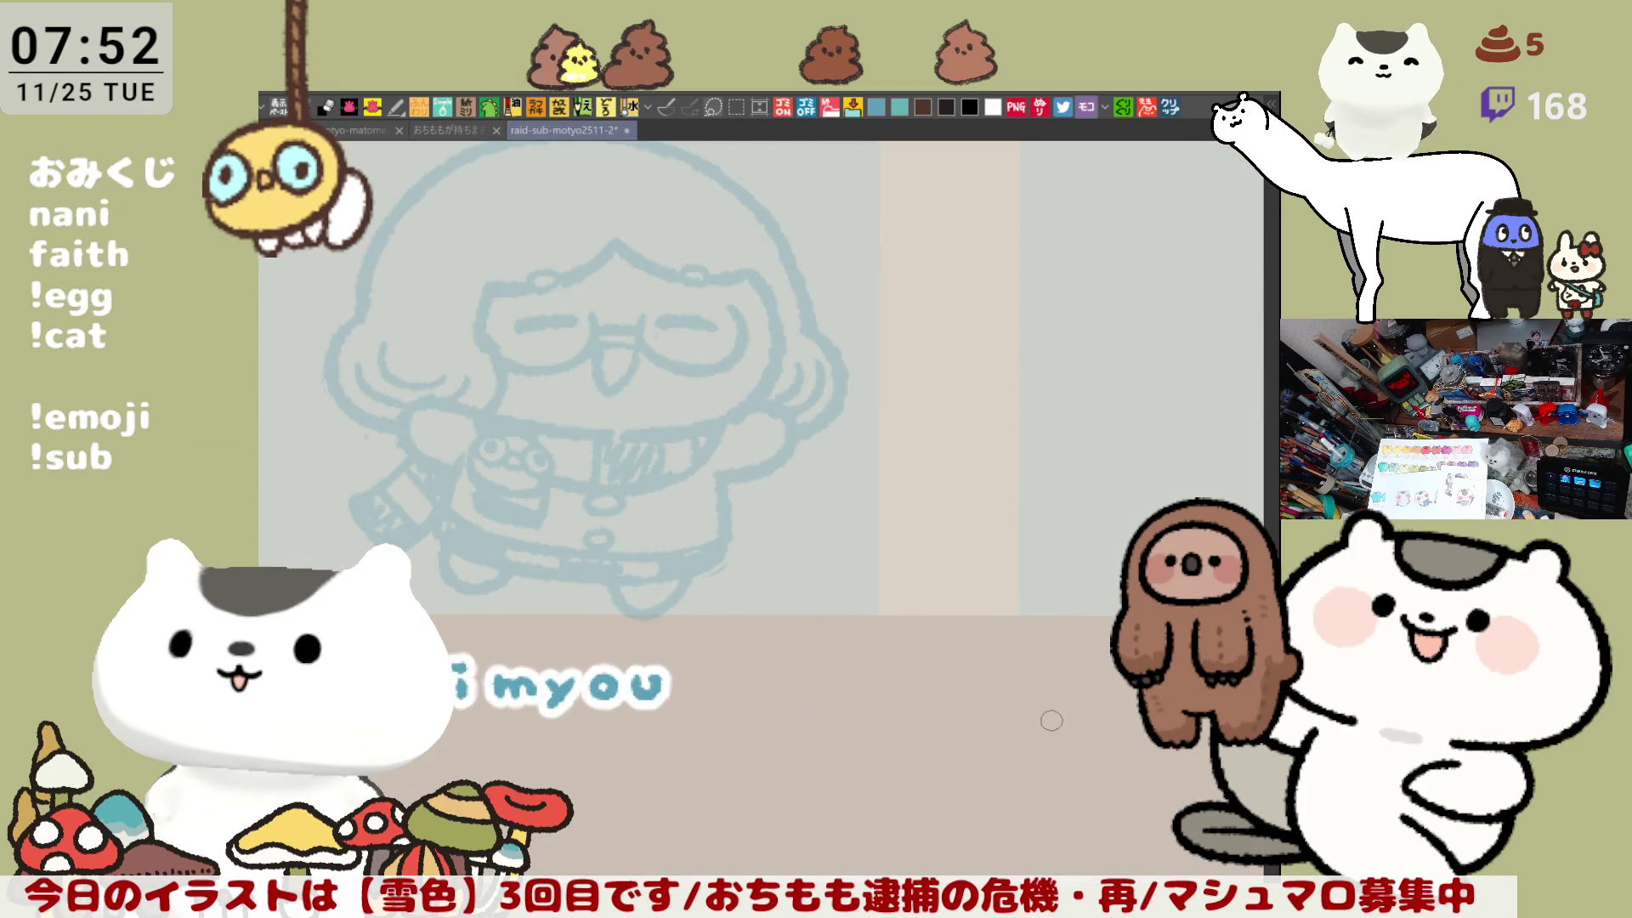
pyautogui.press('h')
pyautogui.moveTo(1052, 721); pyautogui.dragTo(945, 714)
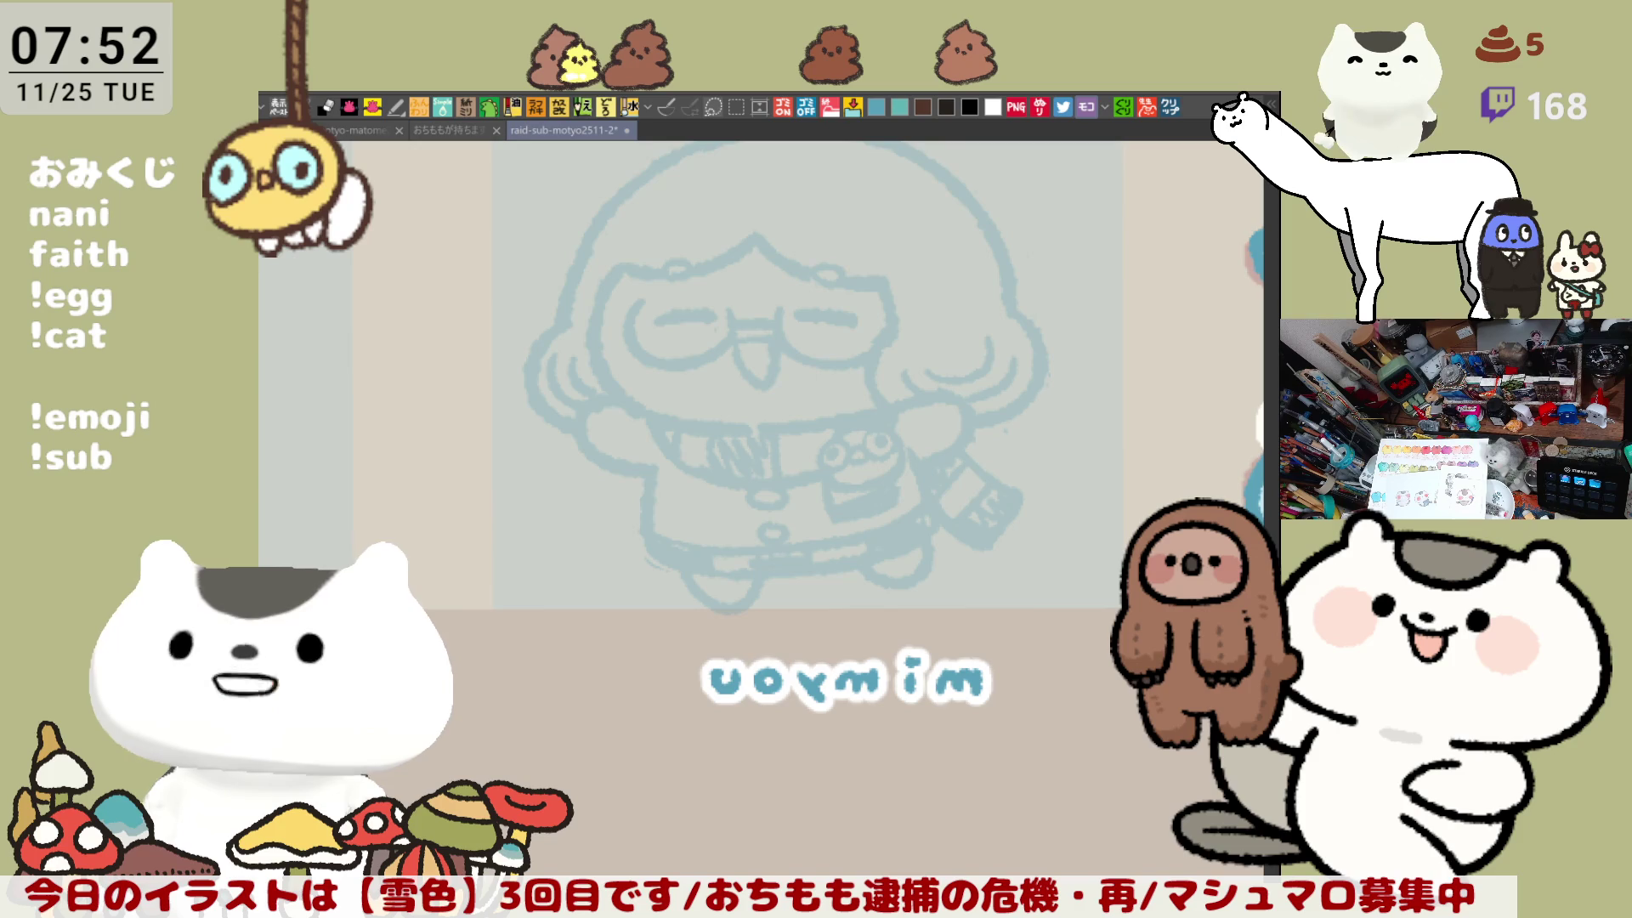
# Step: Zoom in on mimyou's face and save the file with Ctrl+S
pyautogui.hotkey('ctrl', '+')
pyautogui.scroll(1, 867, 459)
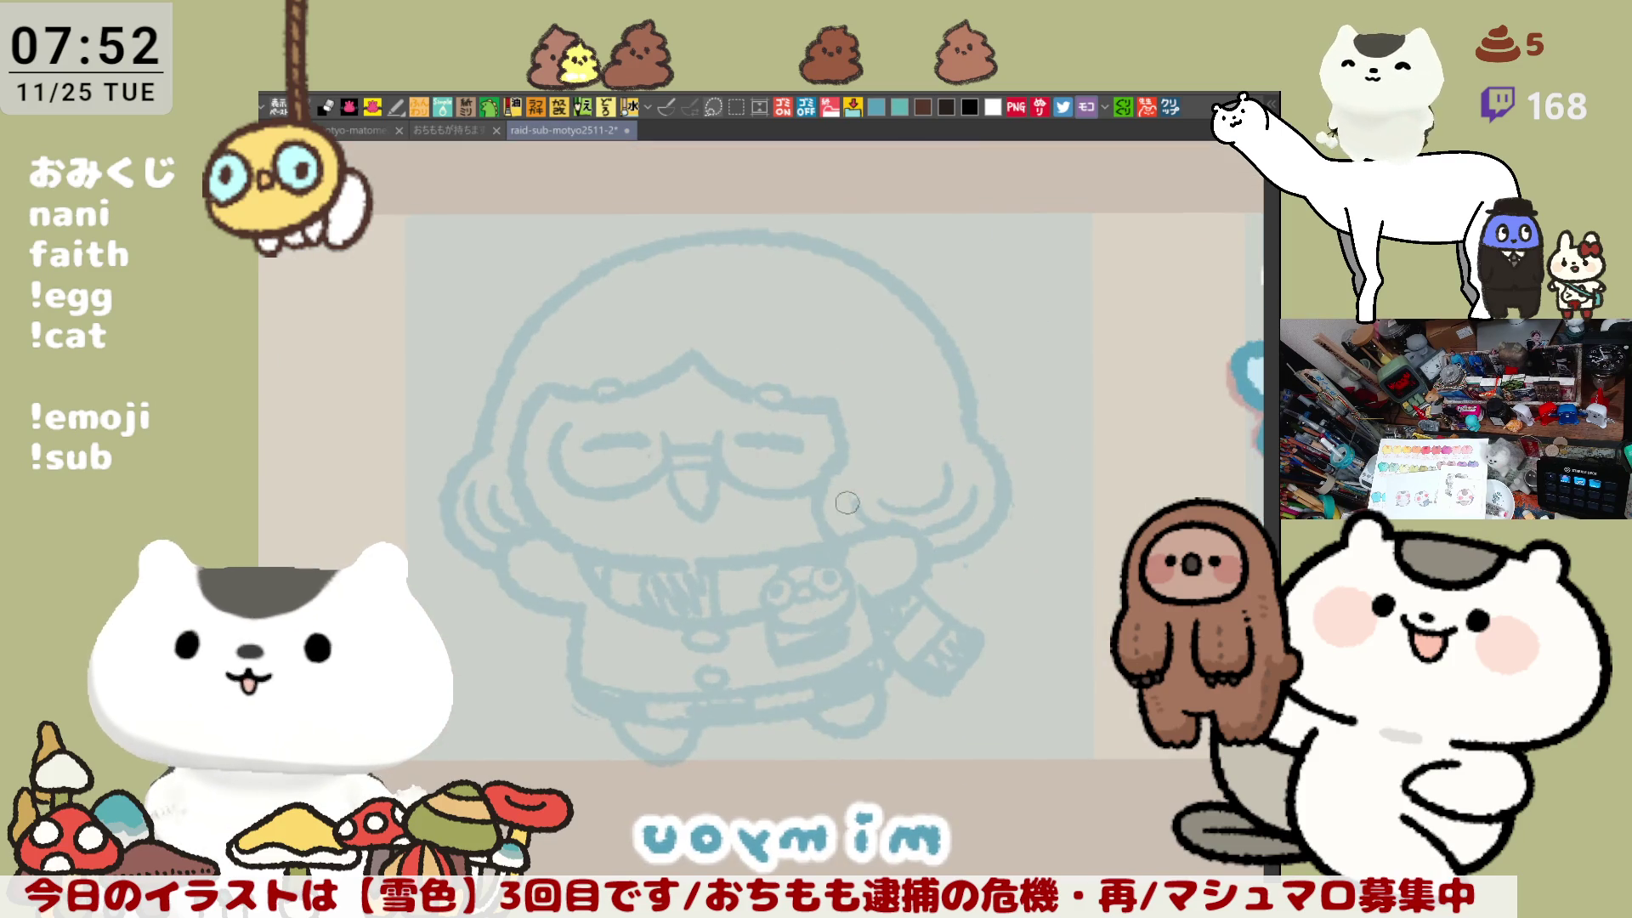
pyautogui.scroll(1, 867, 459)
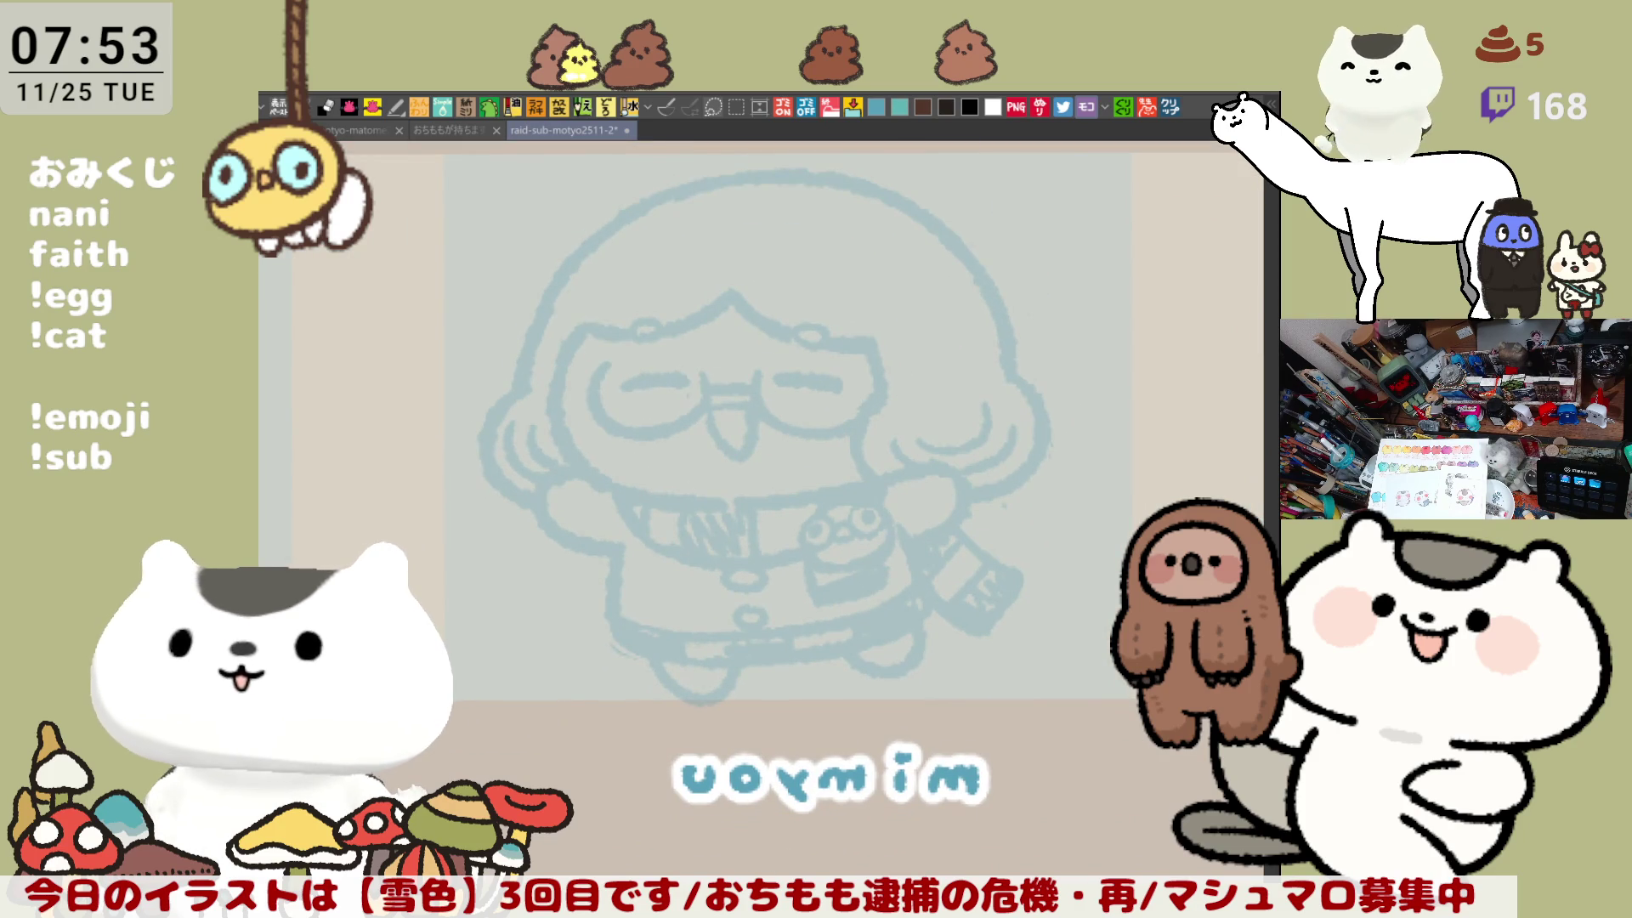
pyautogui.moveTo(581, 336); pyautogui.dragTo(587, 480)
pyautogui.hotkey('ctrl', 'z')
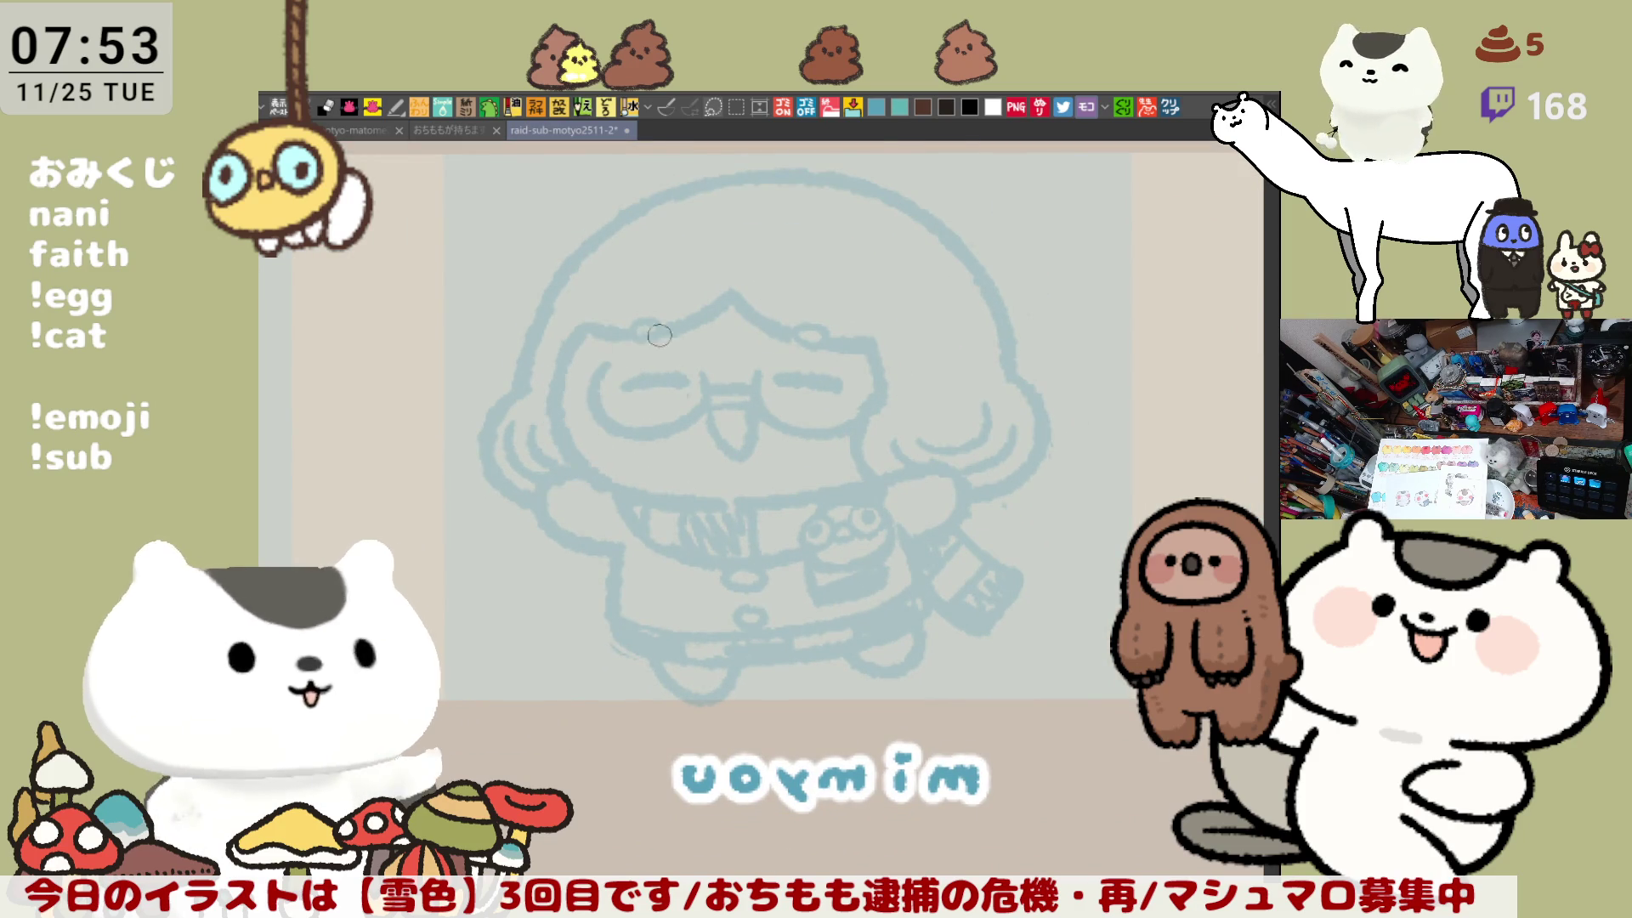
pyautogui.hotkey('ctrl', 's')
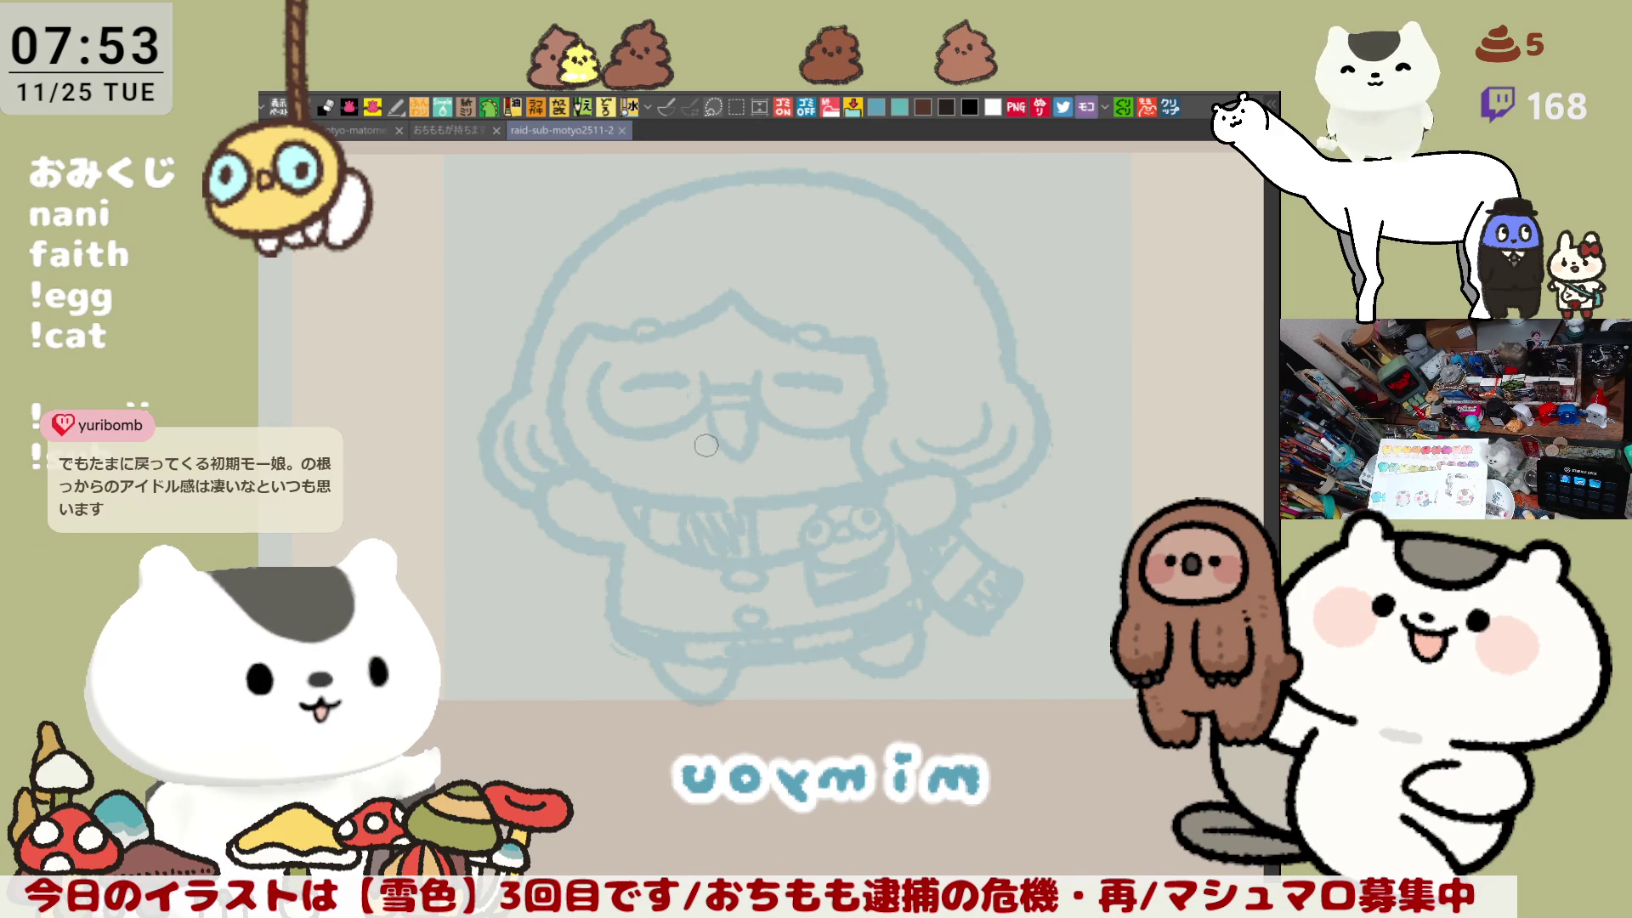
# Step: Try inking the left side of mimyou's face in darker blue, undoing each attempt
pyautogui.moveTo(581, 334); pyautogui.dragTo(606, 489)
pyautogui.hotkey('ctrl', 'z')
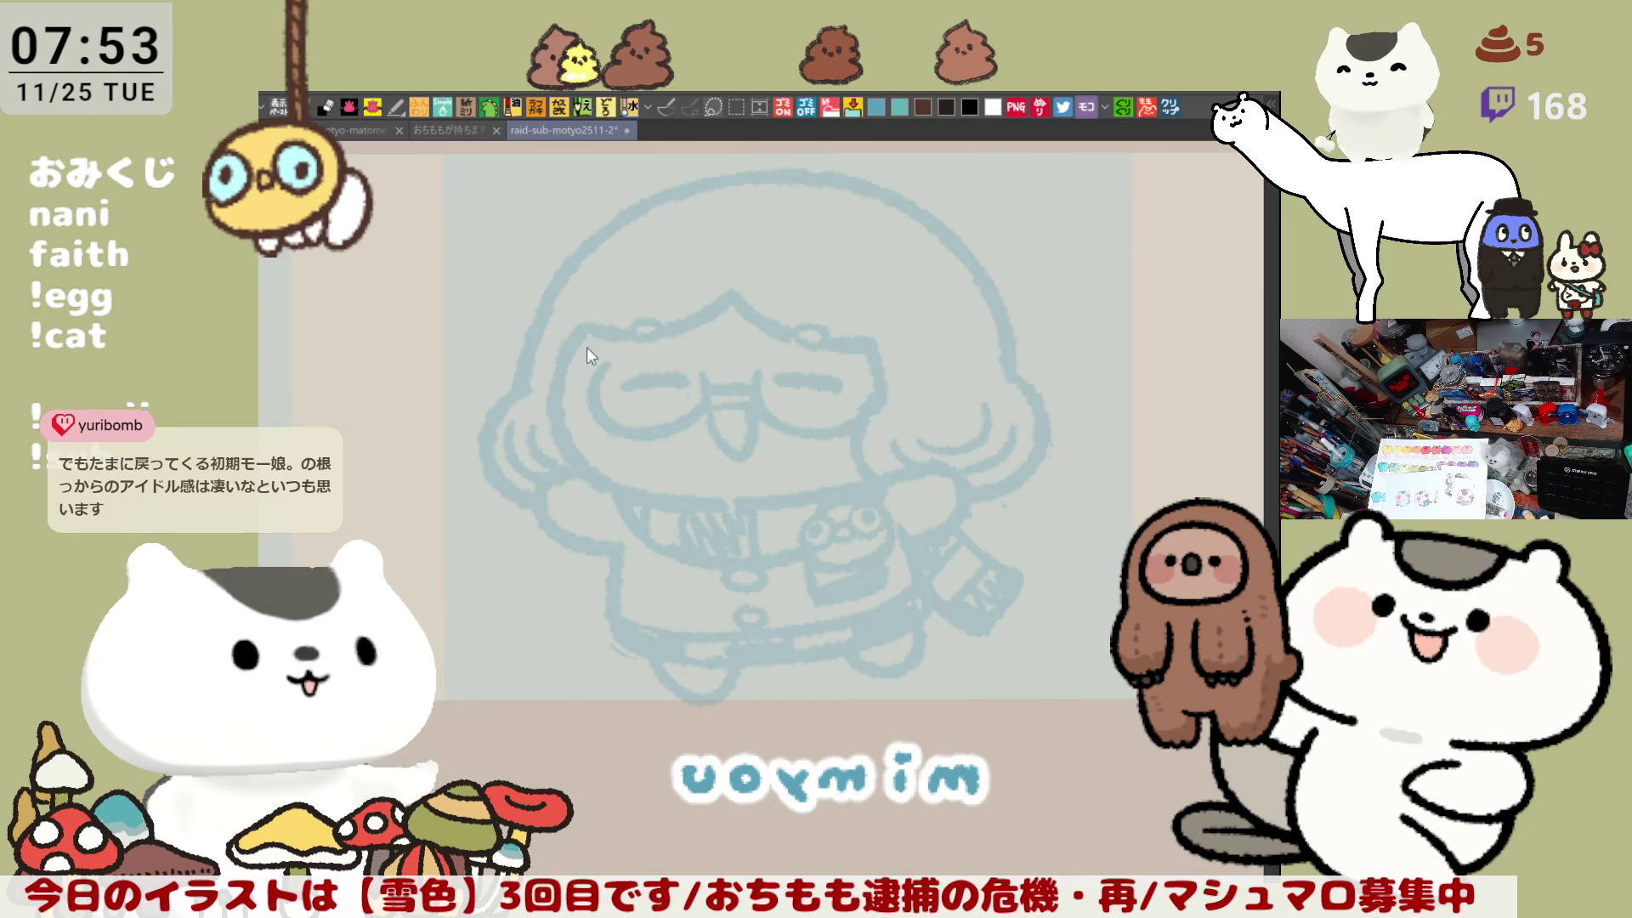
pyautogui.moveTo(583, 326); pyautogui.dragTo(623, 491)
pyautogui.hotkey('ctrl', 'z')
pyautogui.moveTo(587, 322); pyautogui.dragTo(624, 503)
pyautogui.hotkey('ctrl', 'z')
pyautogui.moveTo(595, 327); pyautogui.dragTo(620, 493)
pyautogui.hotkey('ctrl', 'z')
pyautogui.moveTo(593, 324); pyautogui.dragTo(620, 492)
pyautogui.hotkey('ctrl', 'z')
pyautogui.moveTo(590, 321); pyautogui.dragTo(621, 495)
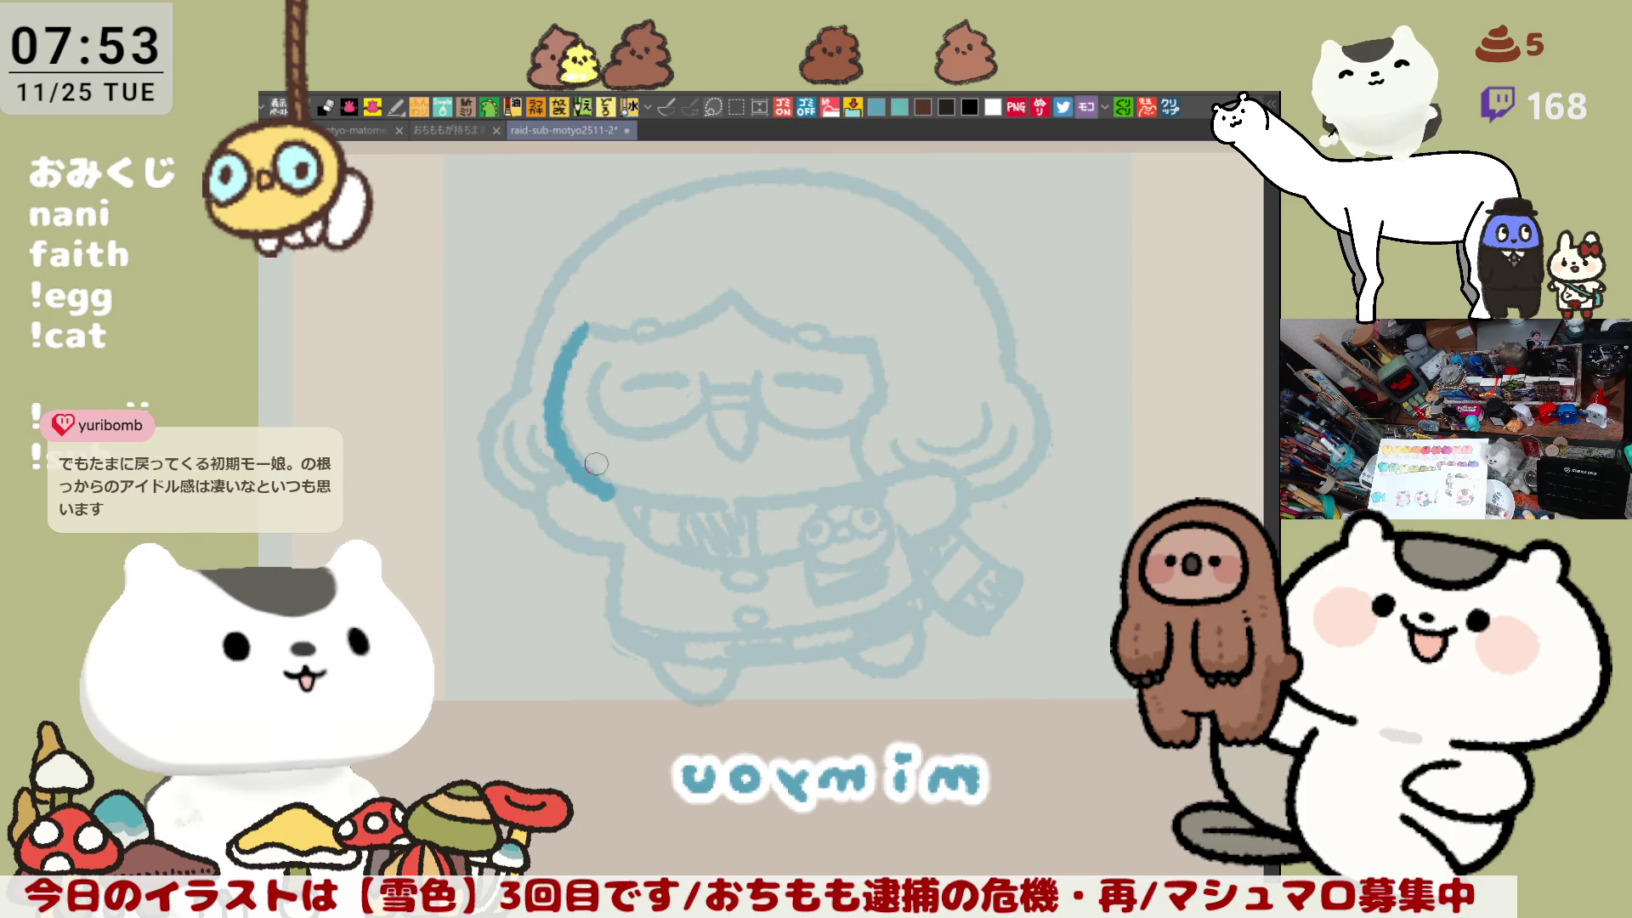
pyautogui.hotkey('ctrl', 'z')
pyautogui.moveTo(592, 323); pyautogui.dragTo(617, 480)
pyautogui.hotkey('ctrl', 'z')
pyautogui.moveTo(591, 325); pyautogui.dragTo(621, 495)
pyautogui.hotkey('ctrl', 'z')
# Step: Ink the face's left side and chin curve across to the right, retrying until it fits
pyautogui.moveTo(589, 328)
pyautogui.mouseDown()
pyautogui.moveTo(613, 500)
pyautogui.moveTo(692, 506)
pyautogui.mouseUp()
pyautogui.hotkey('ctrl', 'z')
pyautogui.moveTo(580, 448); pyautogui.dragTo(717, 510)
pyautogui.hotkey('ctrl', 'z')
pyautogui.moveTo(584, 459); pyautogui.dragTo(769, 510)
pyautogui.hotkey('ctrl', 'z')
pyautogui.moveTo(578, 450); pyautogui.dragTo(712, 498)
pyautogui.hotkey('ctrl', 'z')
pyautogui.moveTo(578, 451); pyautogui.dragTo(740, 503)
pyautogui.hotkey('ctrl', 'z')
pyautogui.moveTo(578, 451); pyautogui.dragTo(710, 499)
pyautogui.hotkey('ctrl', 'z')
pyautogui.moveTo(578, 455); pyautogui.dragTo(711, 510)
pyautogui.hotkey('ctrl', 'z')
pyautogui.moveTo(582, 459); pyautogui.dragTo(699, 503)
pyautogui.hotkey('ctrl', 'z')
pyautogui.moveTo(595, 472)
pyautogui.mouseDown()
pyautogui.moveTo(682, 500)
pyautogui.moveTo(837, 491)
pyautogui.mouseUp()
pyautogui.hotkey('ctrl', 'z')
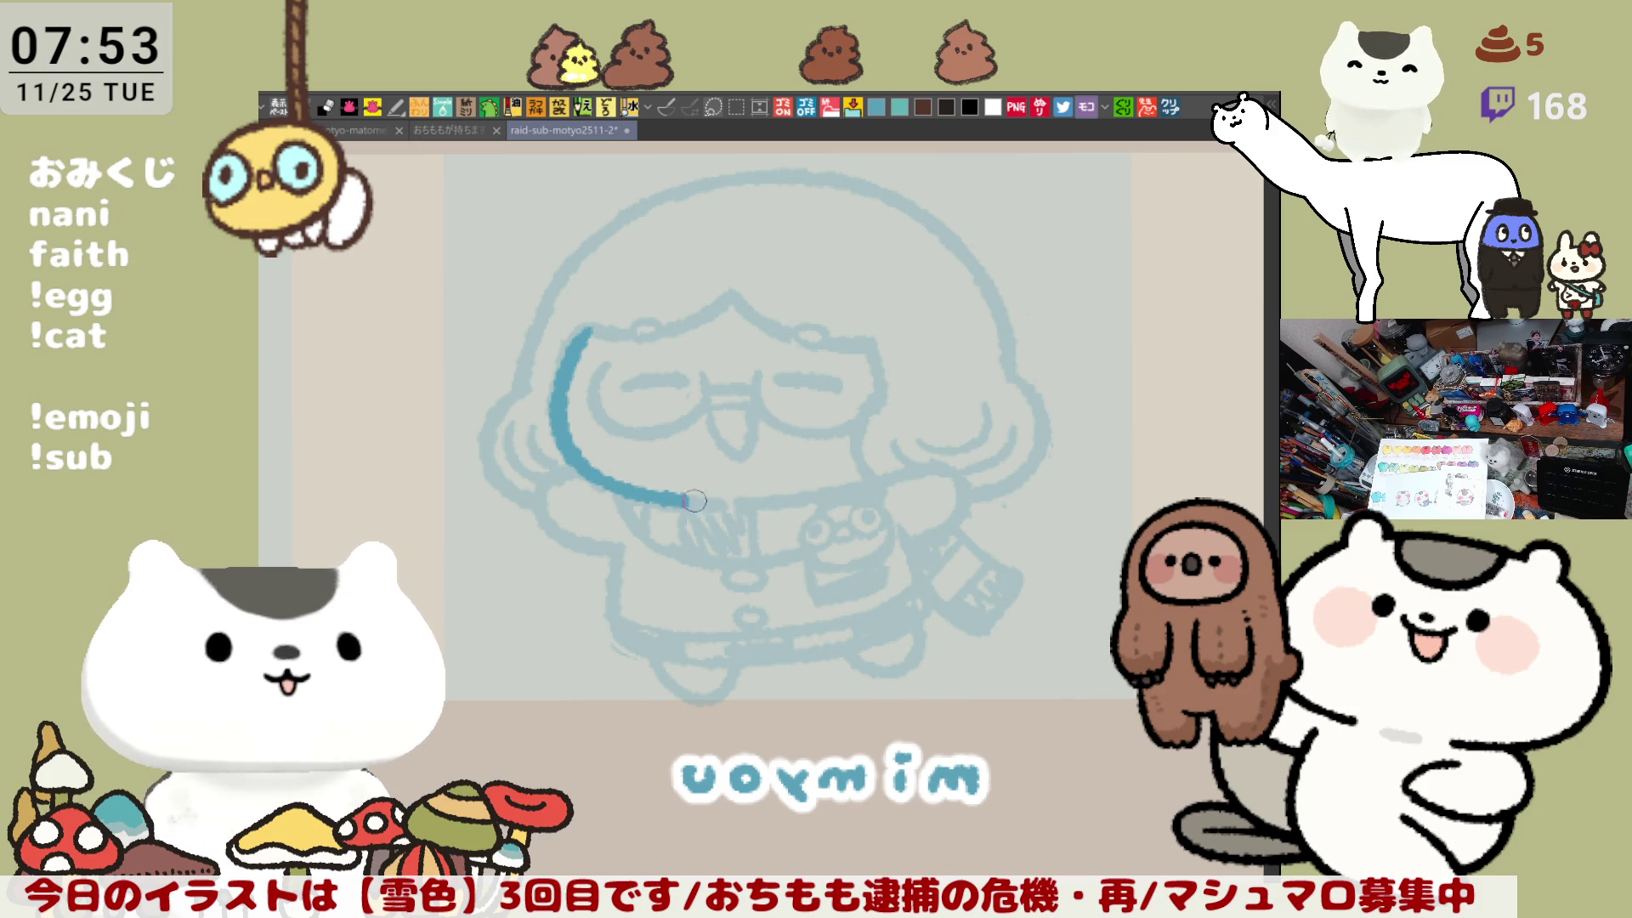
pyautogui.moveTo(684, 503); pyautogui.dragTo(878, 471)
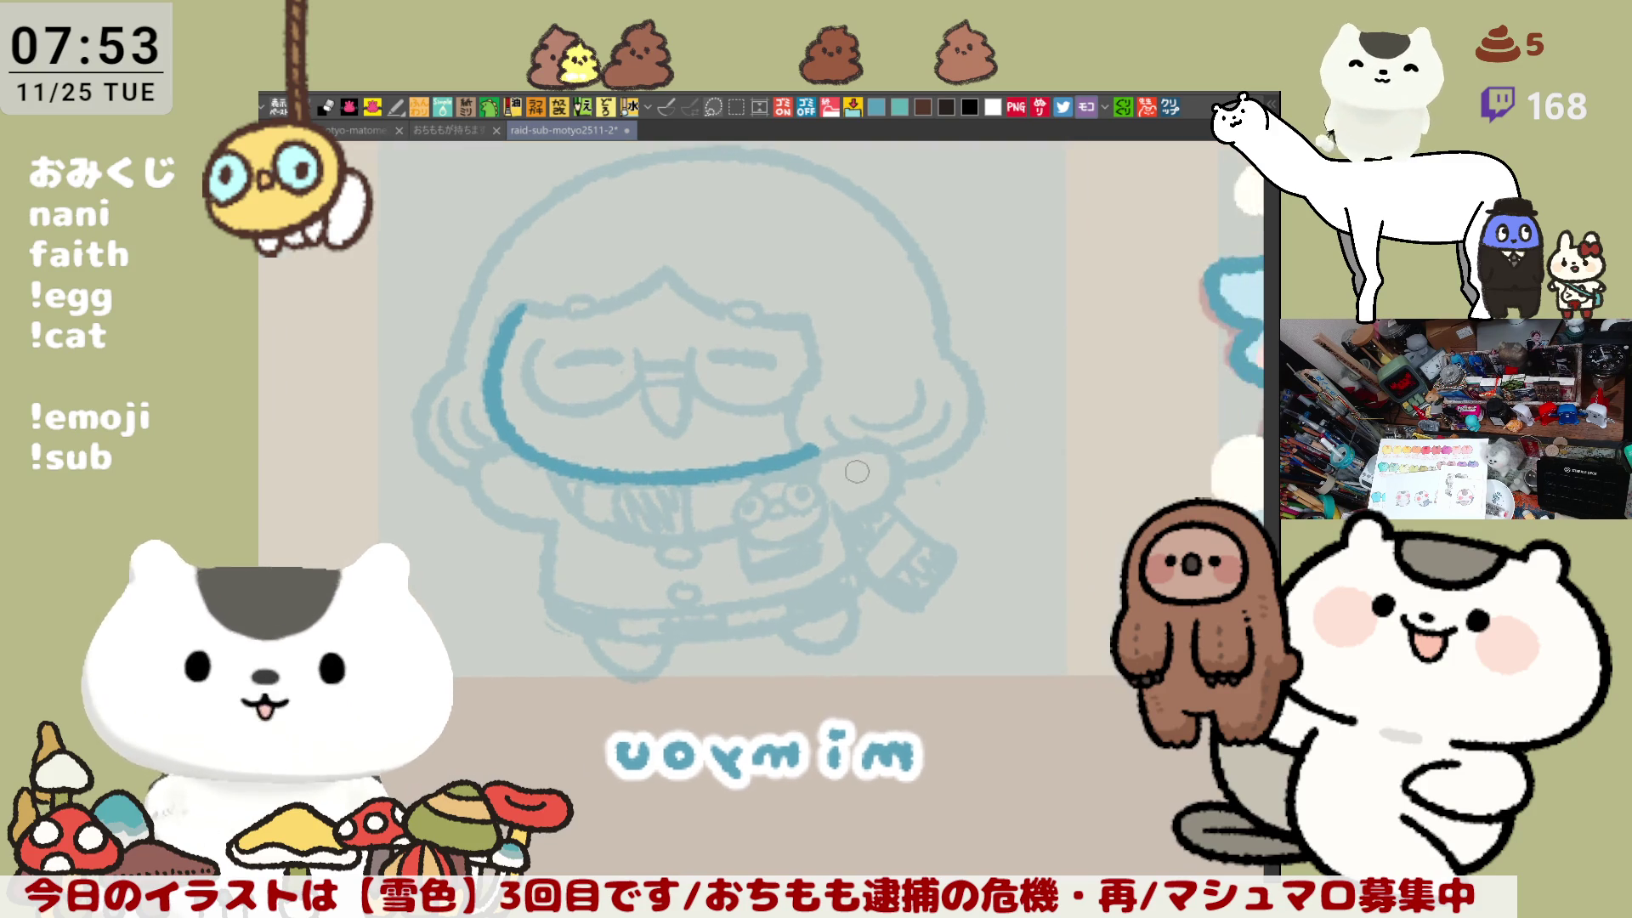
# Step: Ink the fringe hairline across the forehead
pyautogui.moveTo(737, 299); pyautogui.dragTo(884, 345)
pyautogui.hotkey('ctrl', 'z')
pyautogui.moveTo(736, 296)
pyautogui.mouseDown()
pyautogui.moveTo(884, 345)
pyautogui.moveTo(888, 400)
pyautogui.mouseUp()
pyautogui.hotkey('ctrl', 'z')
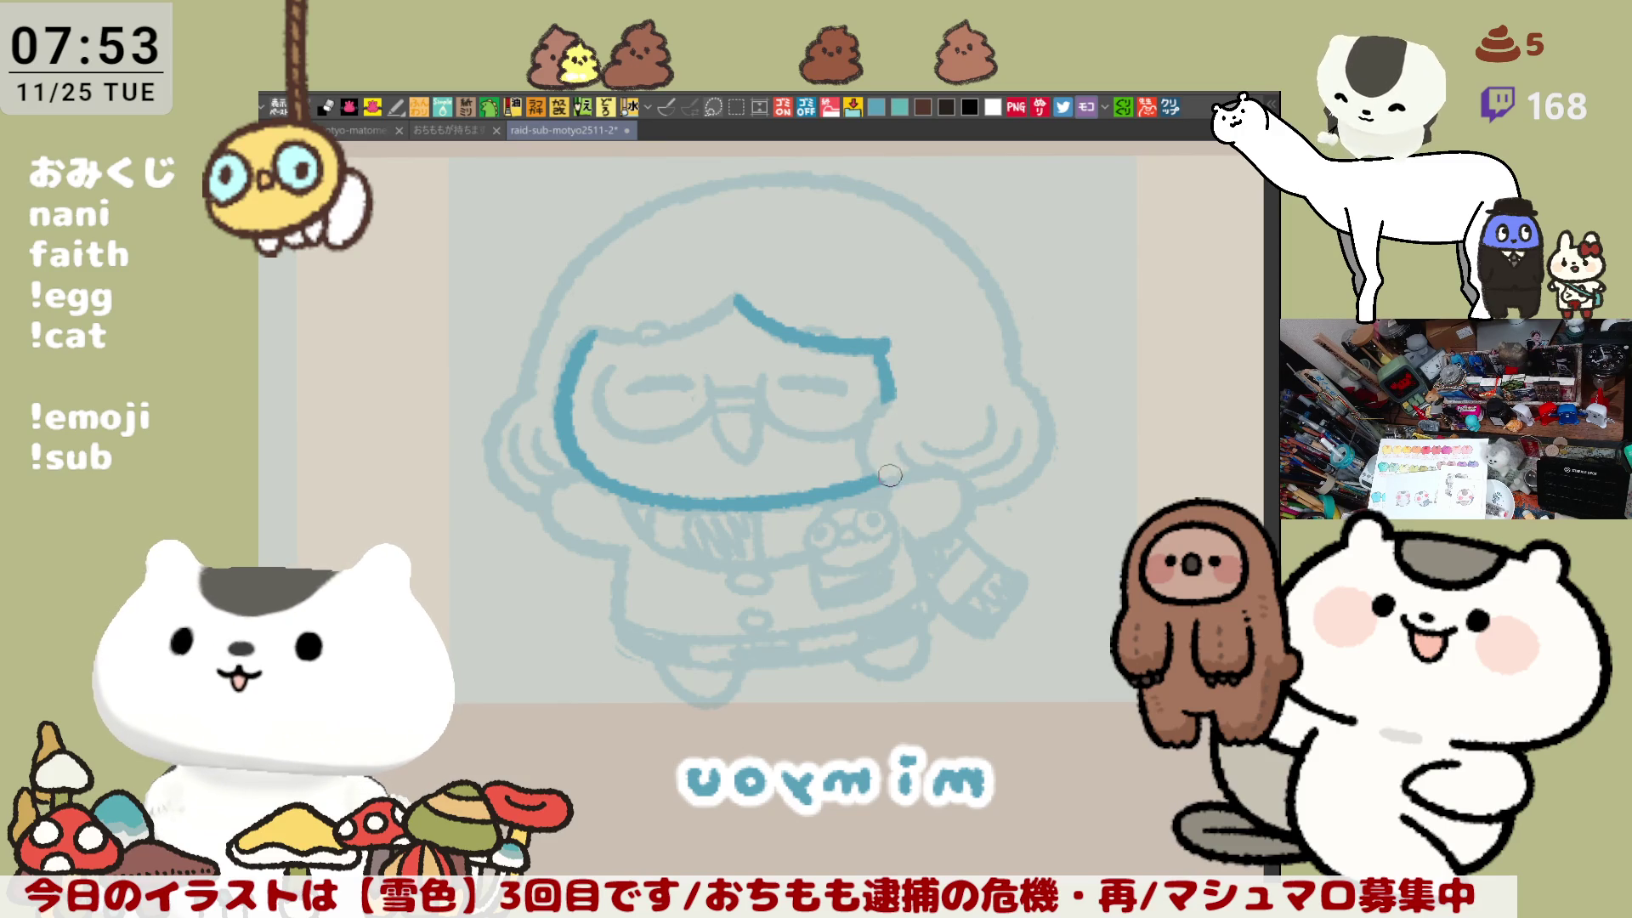
# Step: Ink the right side of the face down to the chin, retrying the stroke repeatedly
pyautogui.moveTo(892, 393); pyautogui.dragTo(888, 492)
pyautogui.hotkey('ctrl', 'z')
pyautogui.moveTo(892, 387); pyautogui.dragTo(891, 491)
pyautogui.hotkey('ctrl', 'z')
pyautogui.moveTo(891, 387); pyautogui.dragTo(888, 492)
pyautogui.hotkey('ctrl', 'z')
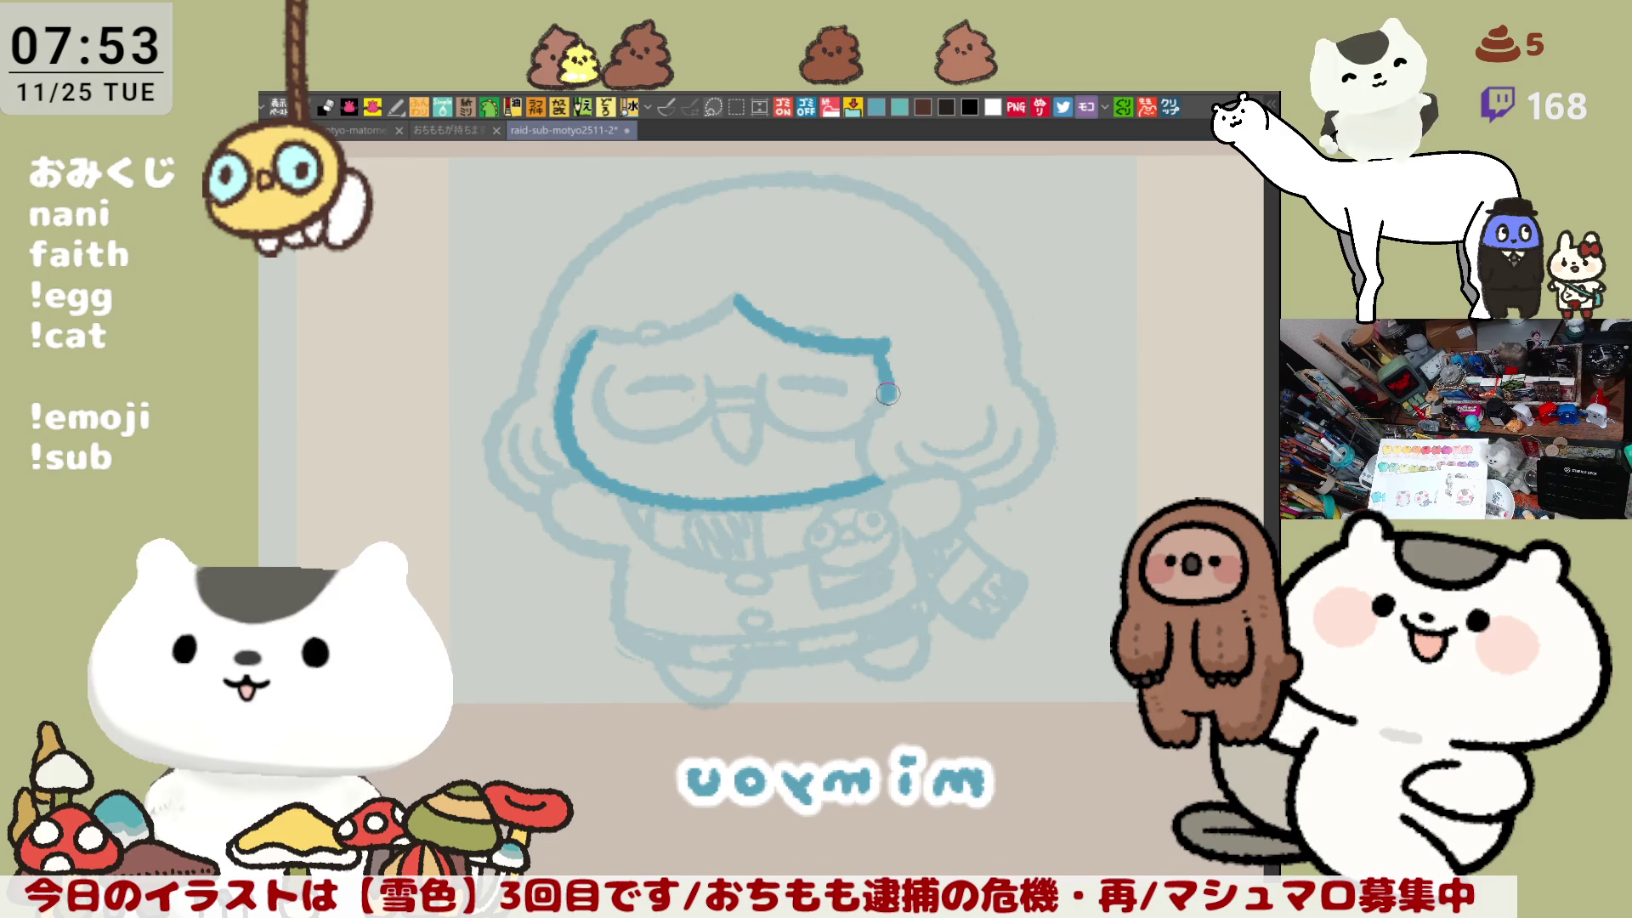
pyautogui.moveTo(887, 392); pyautogui.dragTo(888, 493)
pyautogui.hotkey('ctrl', 'z')
pyautogui.moveTo(891, 387); pyautogui.dragTo(891, 502)
pyautogui.hotkey('ctrl', 'z')
pyautogui.moveTo(892, 393); pyautogui.dragTo(871, 470)
pyautogui.hotkey('ctrl', 'z')
pyautogui.moveTo(891, 389); pyautogui.dragTo(888, 491)
pyautogui.hotkey('ctrl', 'z')
pyautogui.moveTo(893, 391); pyautogui.dragTo(889, 484)
pyautogui.hotkey('ctrl', 'z')
pyautogui.moveTo(892, 391)
pyautogui.mouseDown()
pyautogui.moveTo(888, 491)
pyautogui.moveTo(873, 412)
pyautogui.moveTo(888, 489)
pyautogui.mouseUp()
pyautogui.hotkey('ctrl', 'z')
pyautogui.moveTo(686, 524)
pyautogui.mouseDown()
pyautogui.moveTo(912, 536)
pyautogui.moveTo(707, 394)
pyautogui.mouseUp()
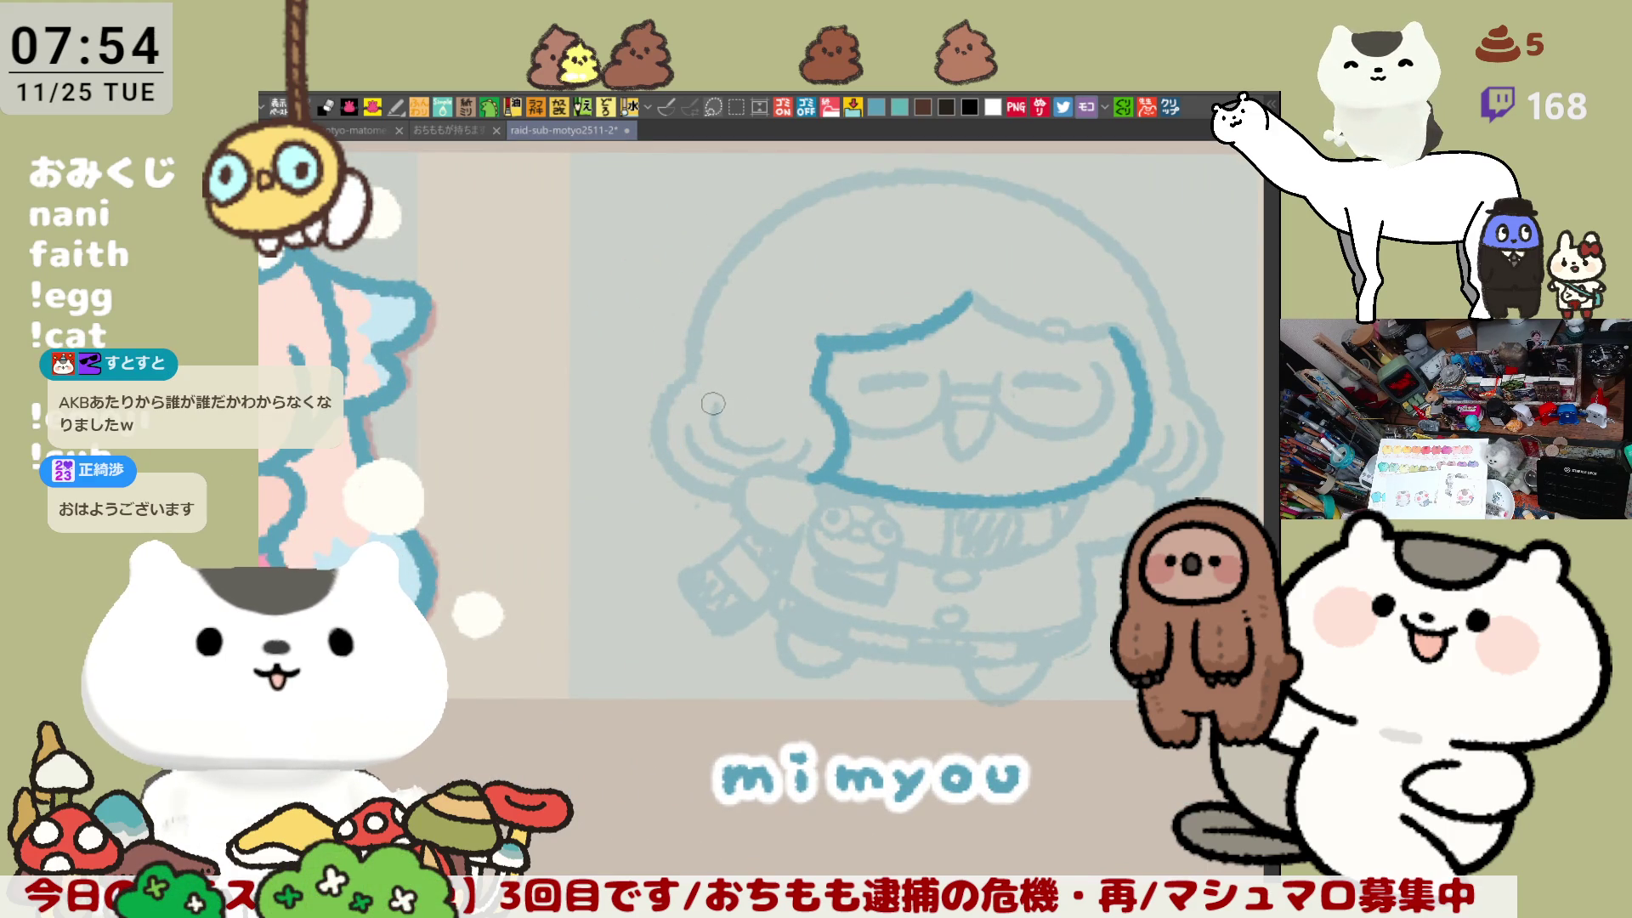
# Step: Extend the darker blue hair outline beside the face, then mirror and pan the view to check it
pyautogui.moveTo(718, 415)
pyautogui.mouseDown()
pyautogui.moveTo(682, 381)
pyautogui.moveTo(645, 428)
pyautogui.mouseUp()
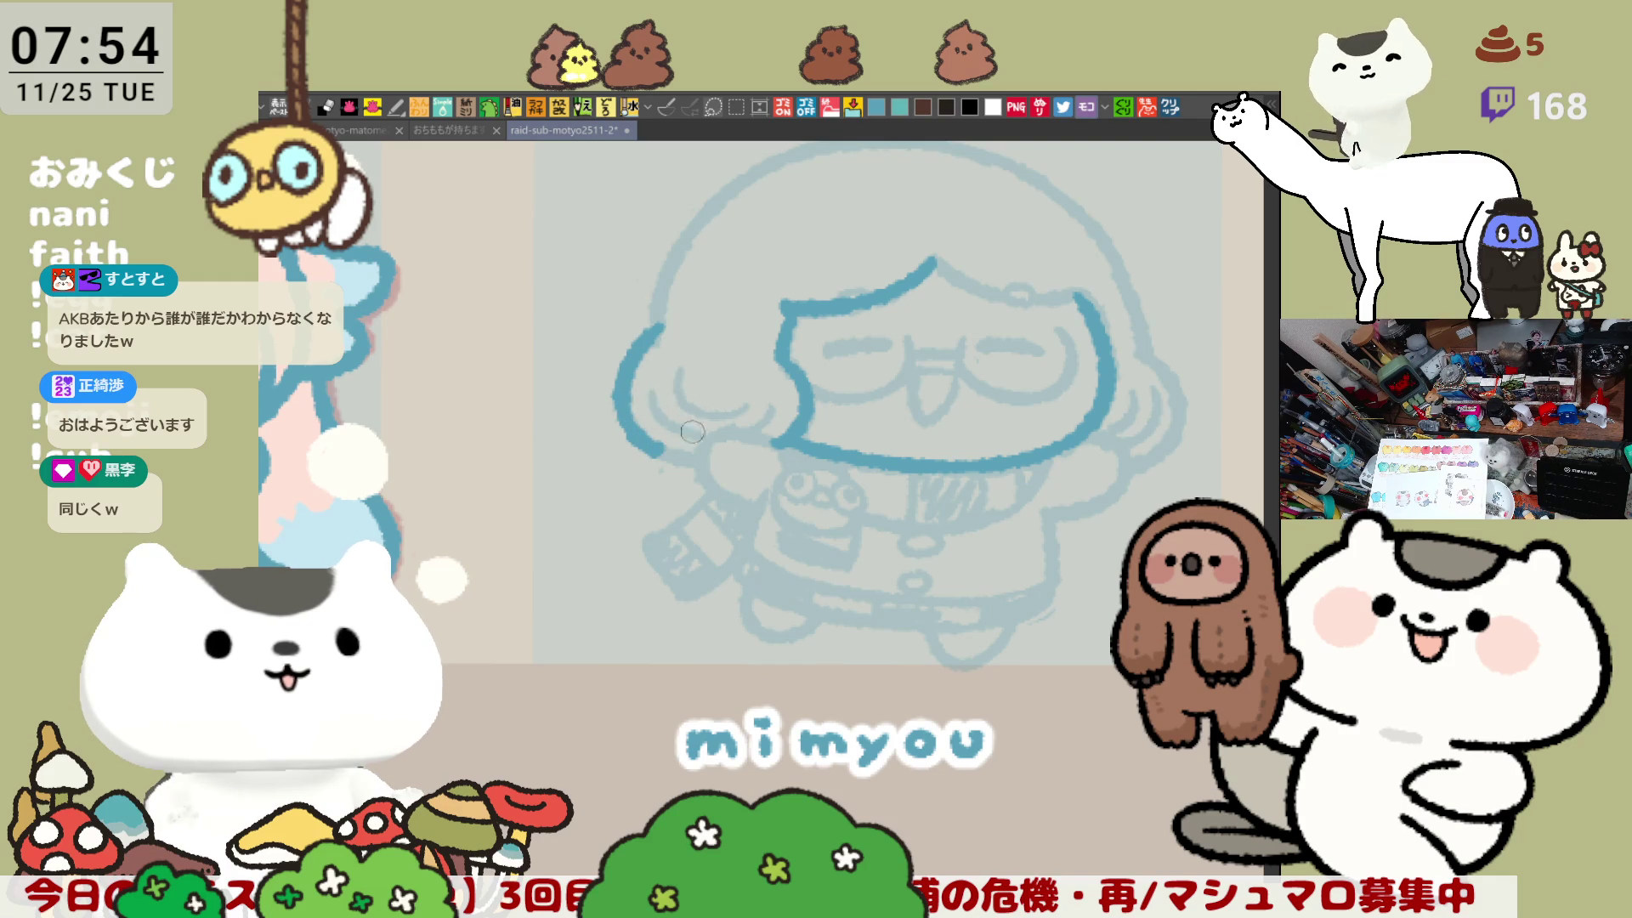
pyautogui.moveTo(646, 438); pyautogui.dragTo(710, 461)
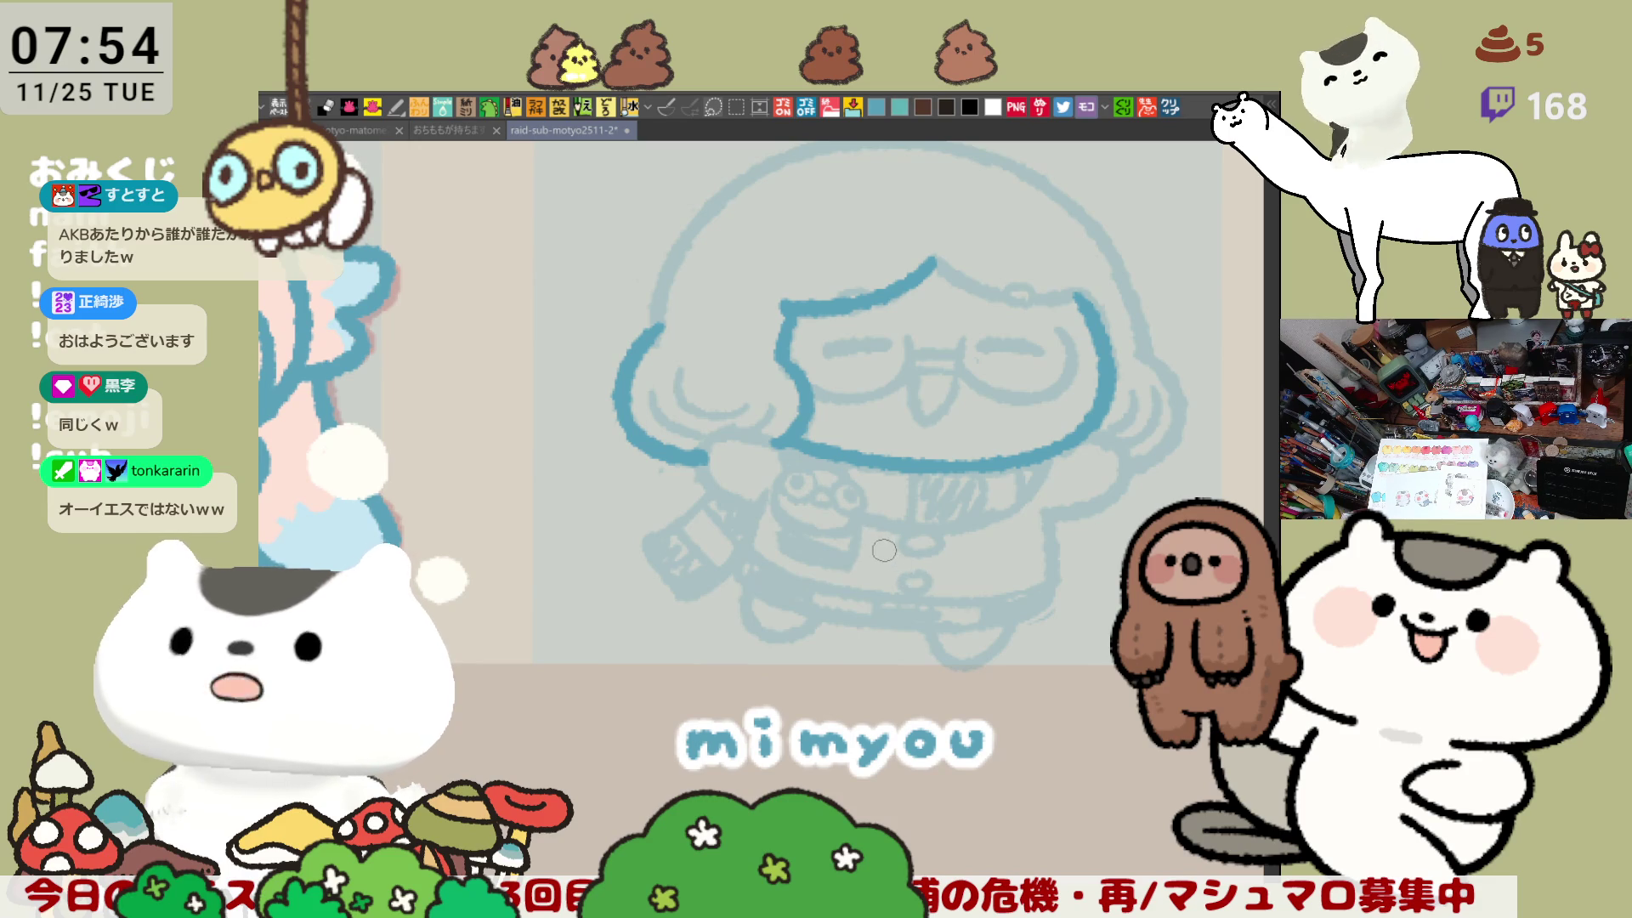
pyautogui.press('h')
pyautogui.moveTo(714, 541); pyautogui.dragTo(799, 551)
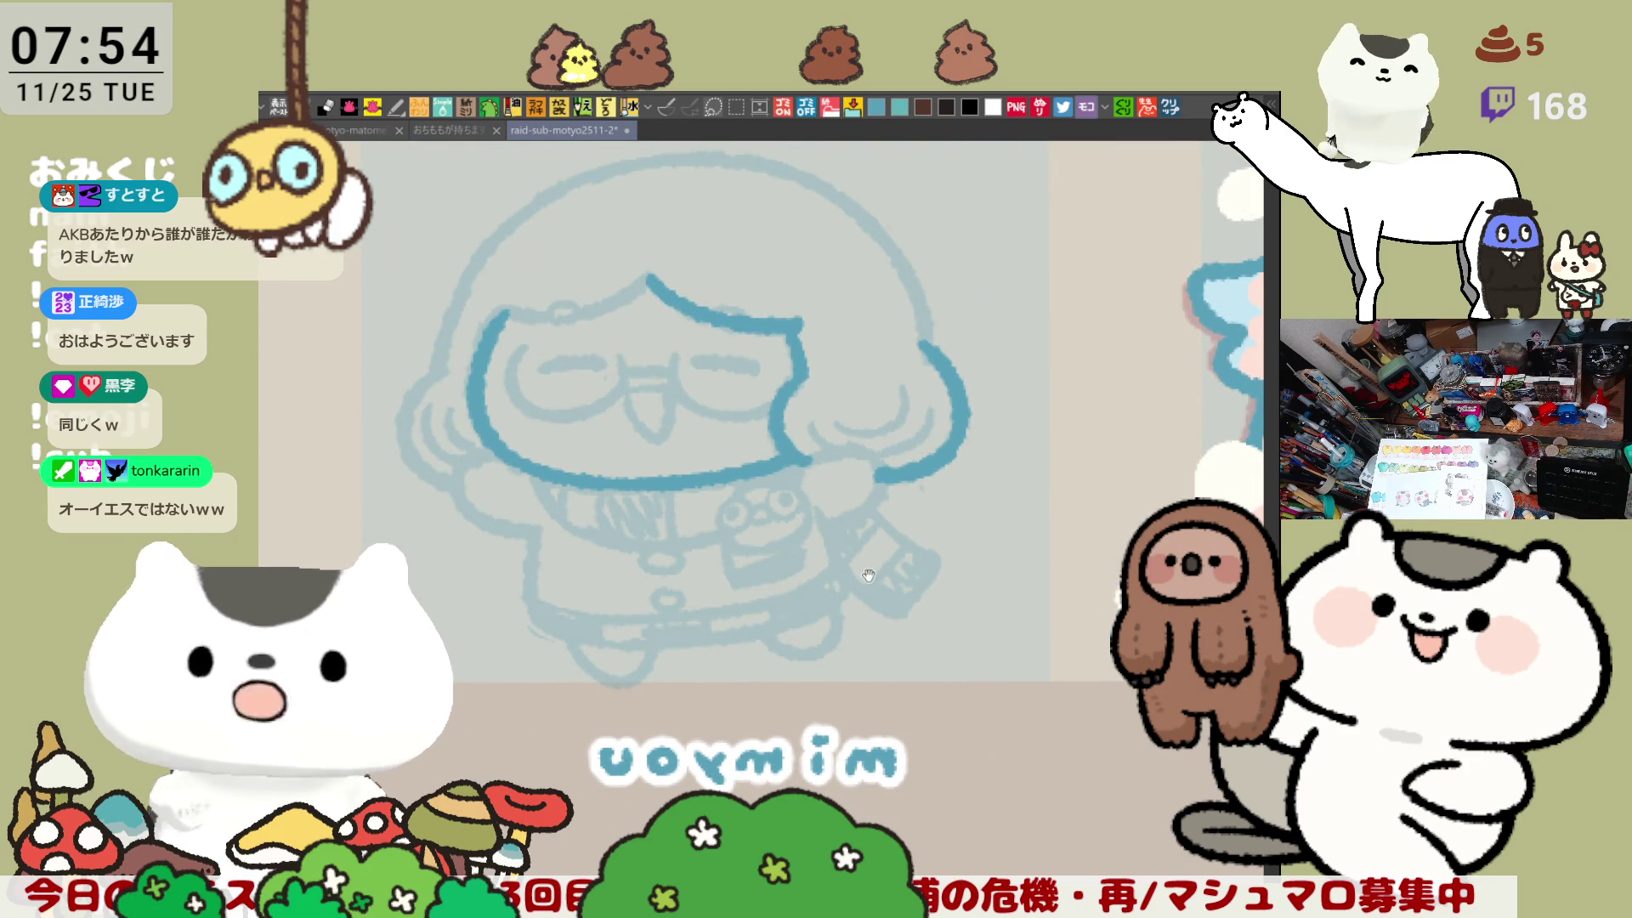
pyautogui.moveTo(868, 575); pyautogui.dragTo(810, 504)
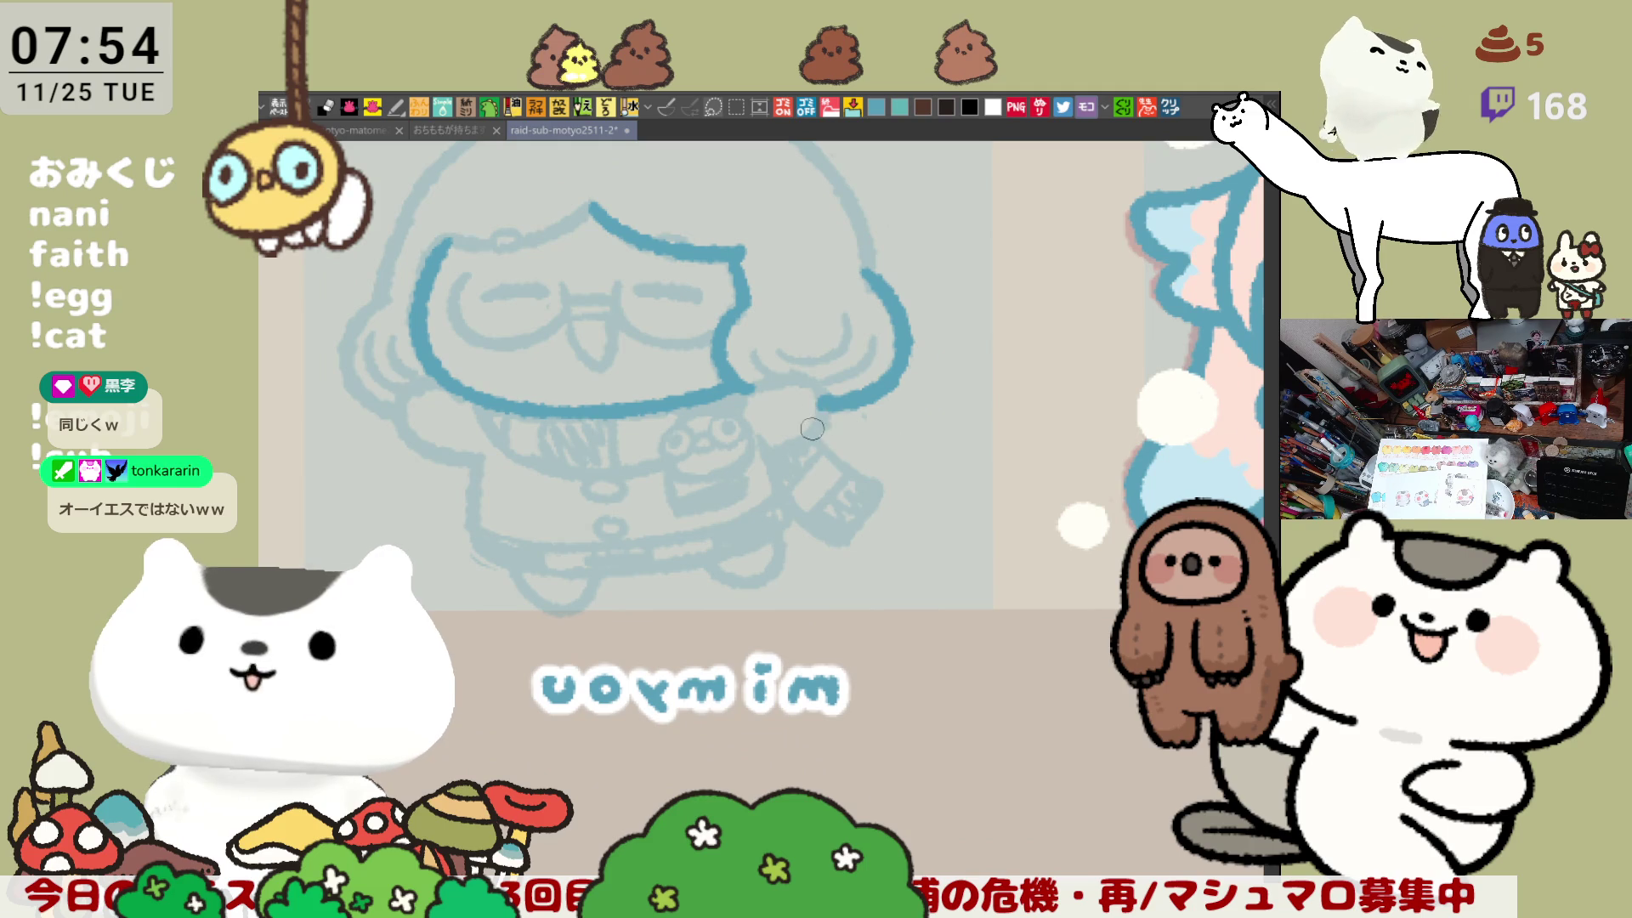
pyautogui.moveTo(707, 471); pyautogui.dragTo(740, 471)
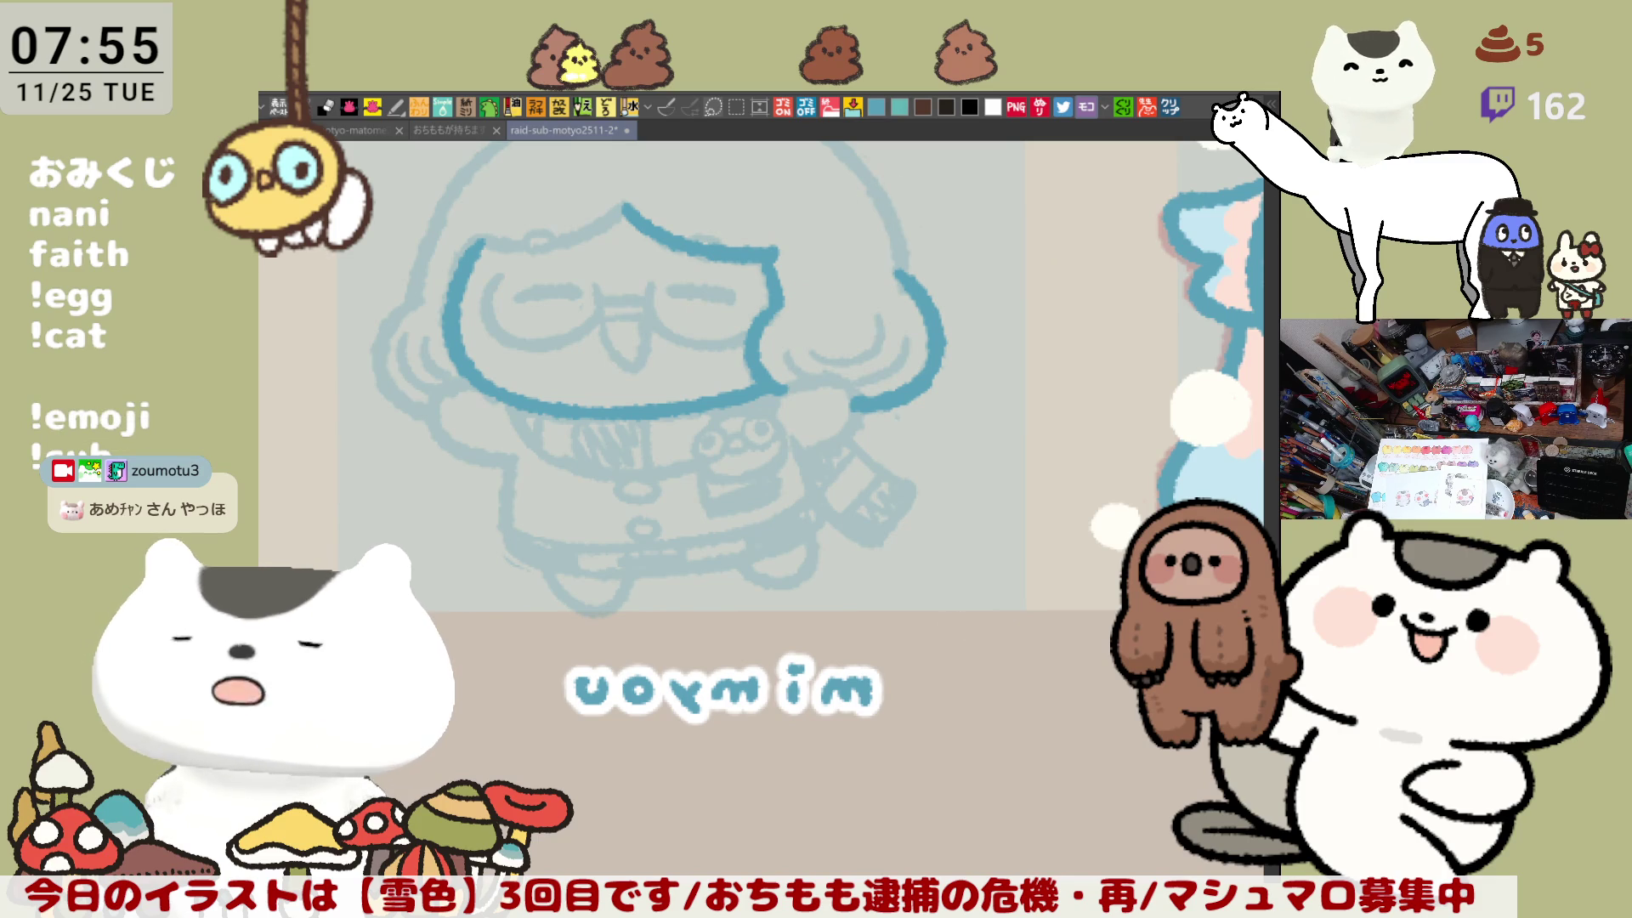
pyautogui.click(1170, 107)
# Step: Look over the pasted DragonScimmy badge post, then return to the mimyou sketch tab
pyautogui.scroll(3, 608, 672)
pyautogui.scroll(2, 820, 763)
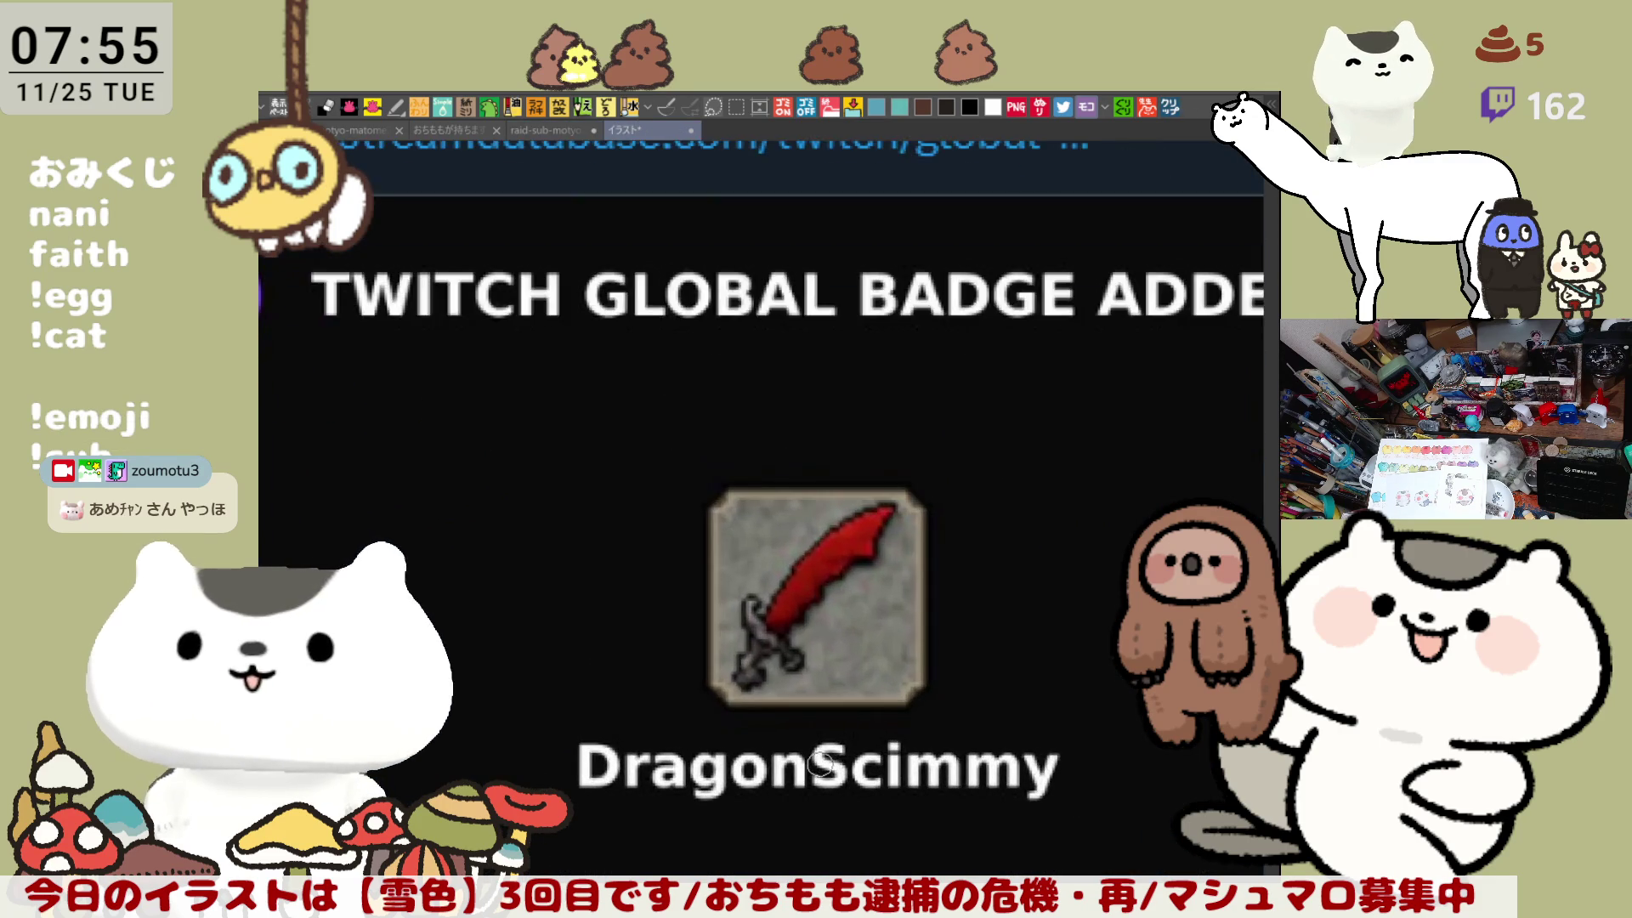
pyautogui.scroll(-1, 820, 762)
pyautogui.scroll(-1, 820, 762)
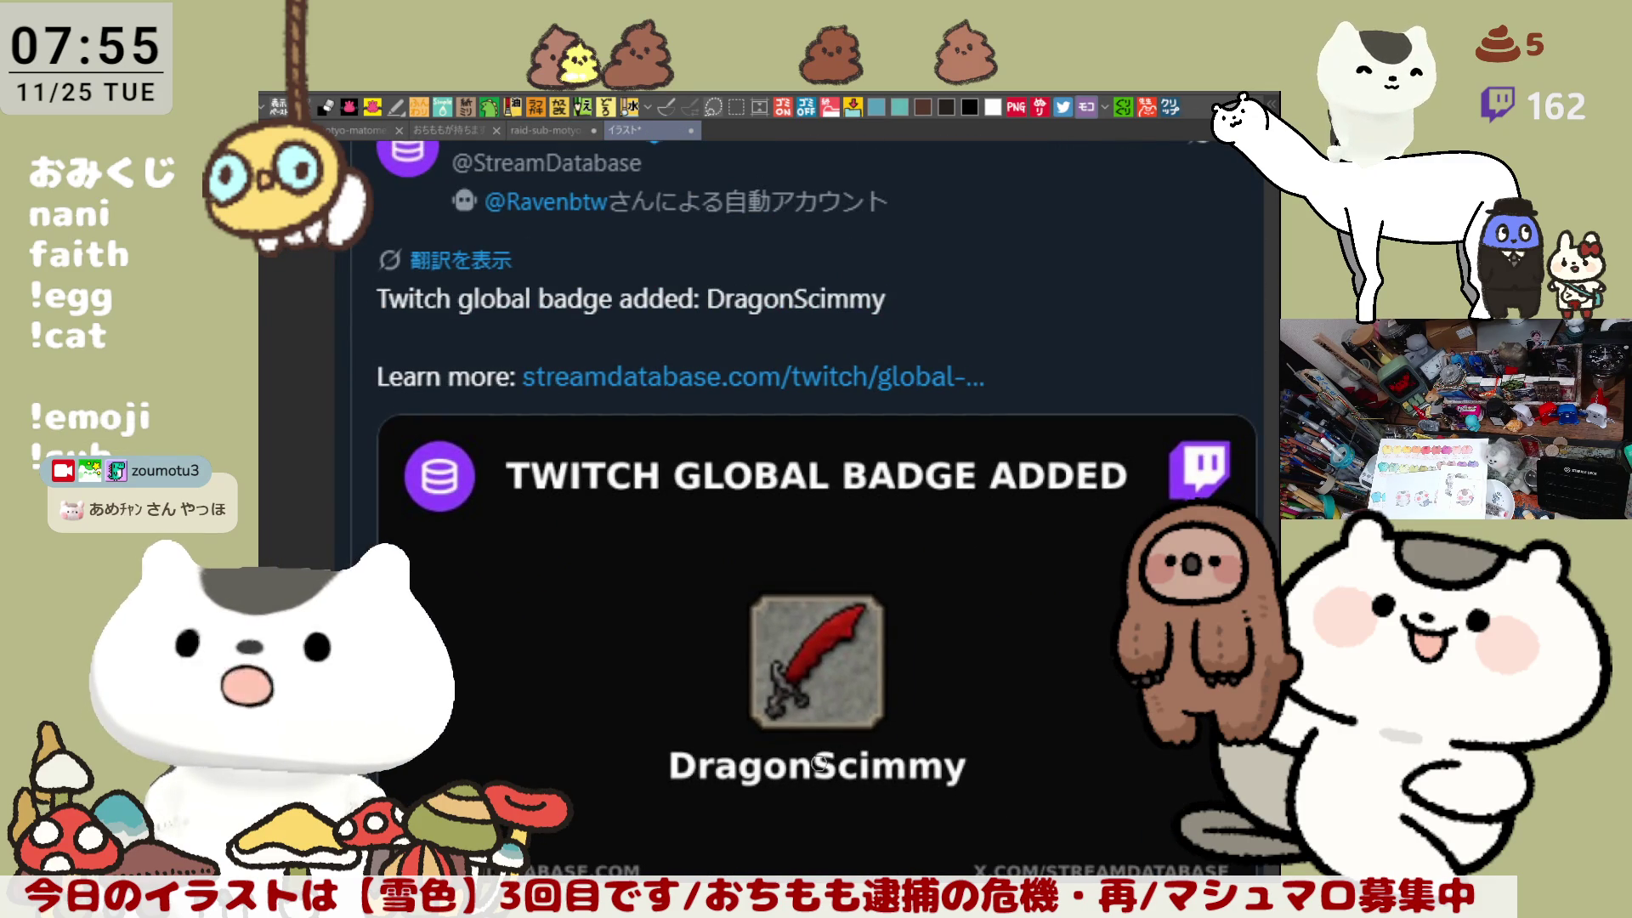
pyautogui.scroll(-1, 820, 762)
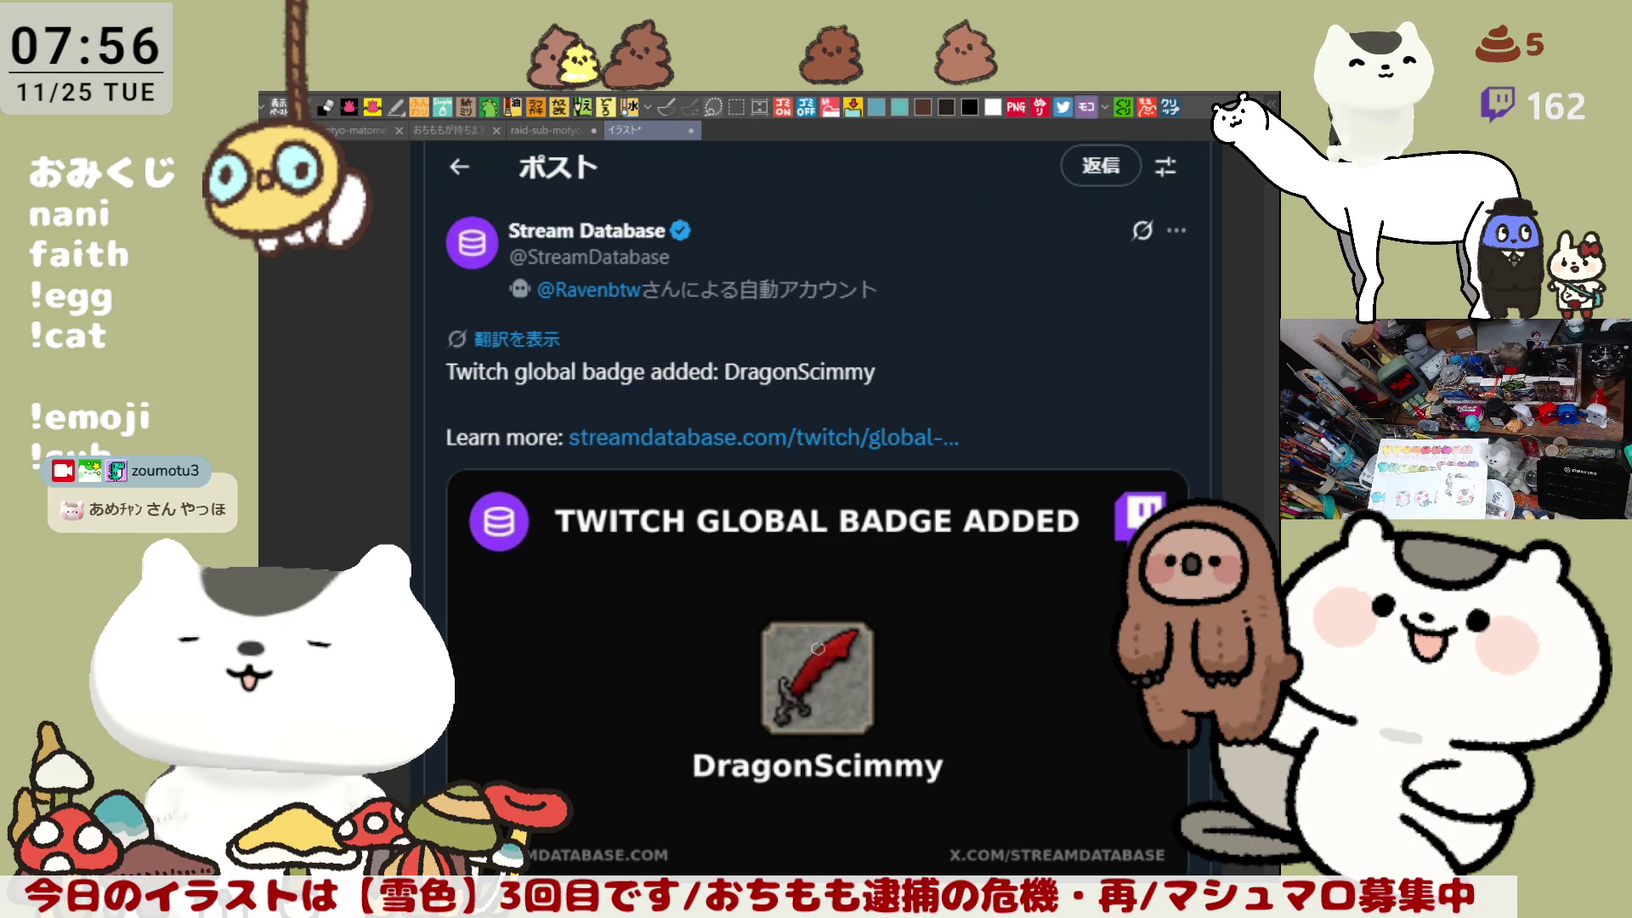
pyautogui.scroll(1, 819, 628)
pyautogui.scroll(1, 818, 627)
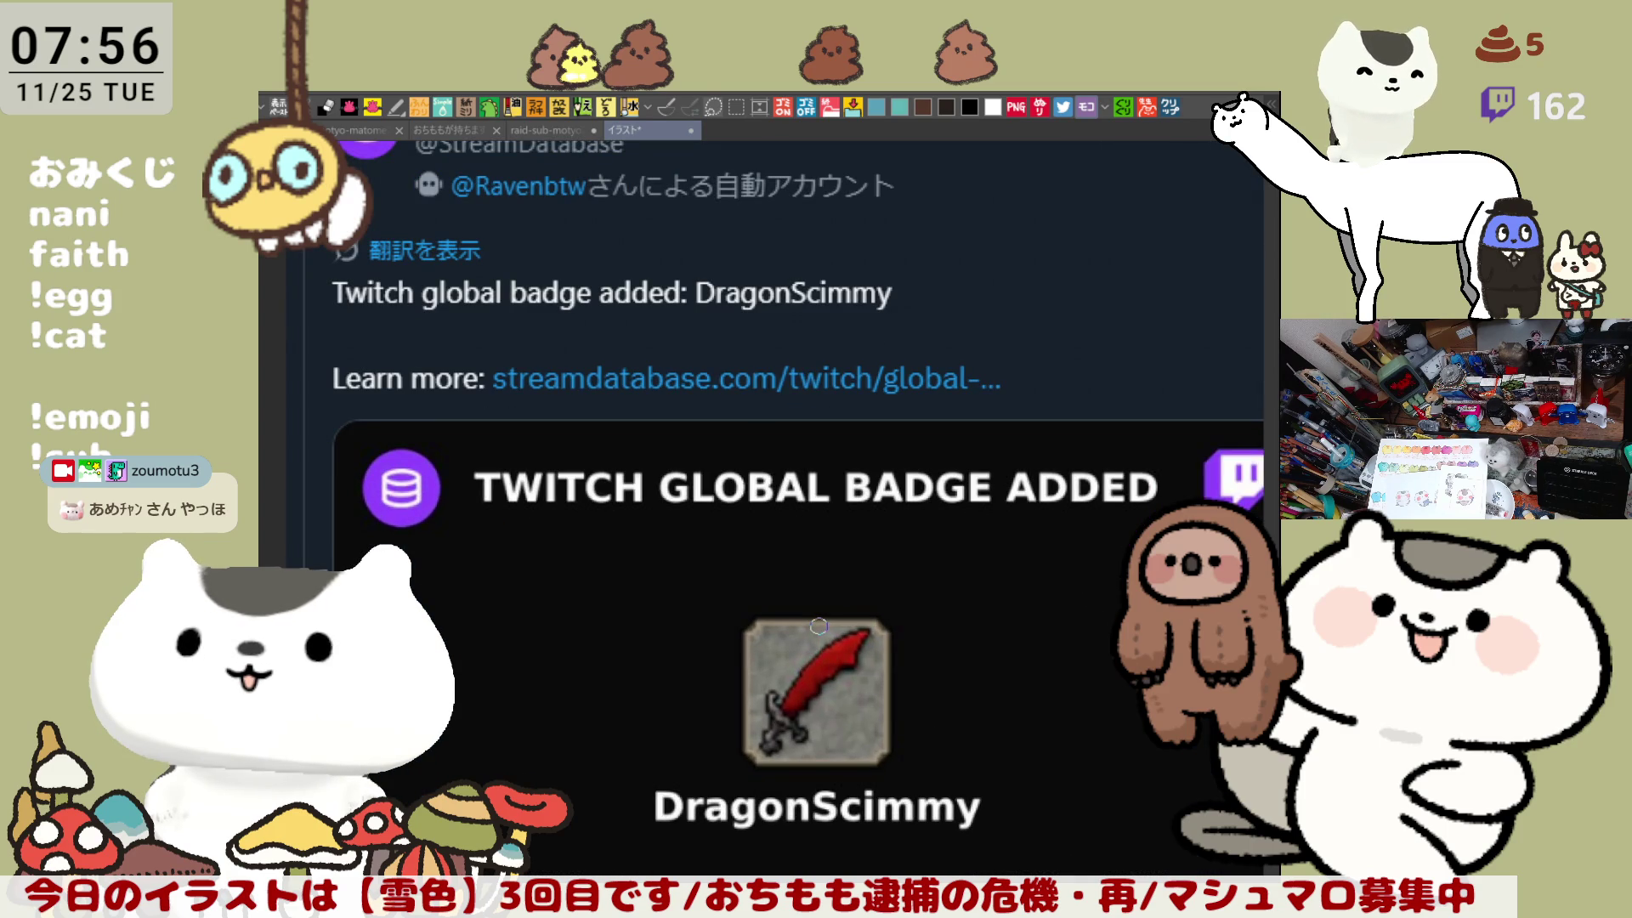
pyautogui.moveTo(824, 703); pyautogui.dragTo(861, 527)
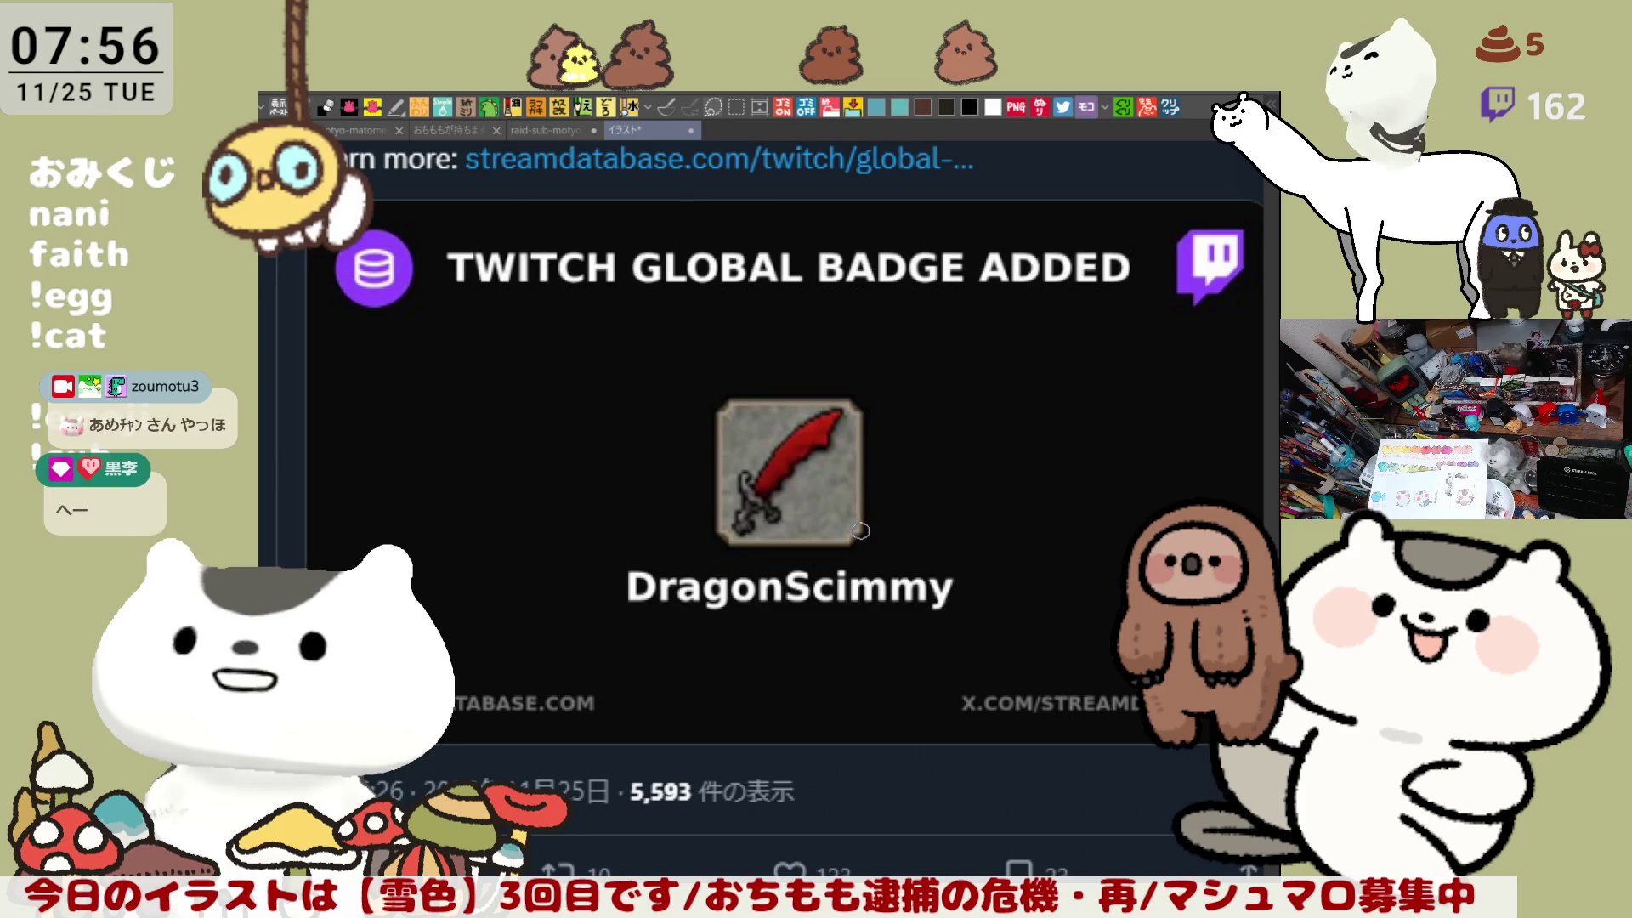
pyautogui.scroll(-1, 861, 531)
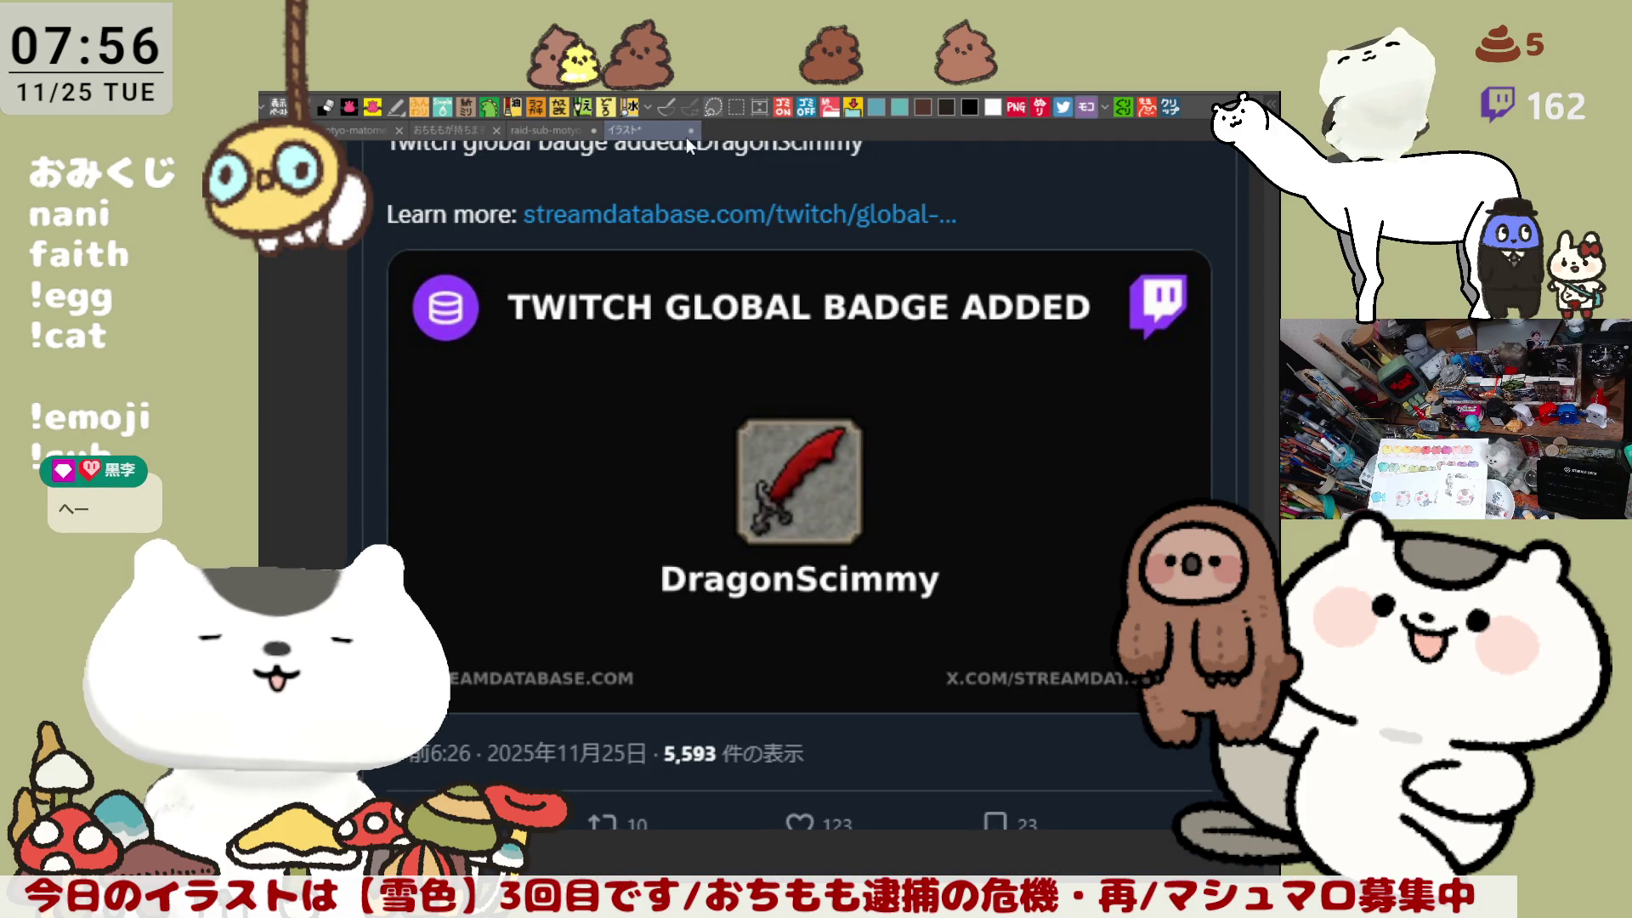
pyautogui.hotkey('ctrl', 'shift', 'Tab')
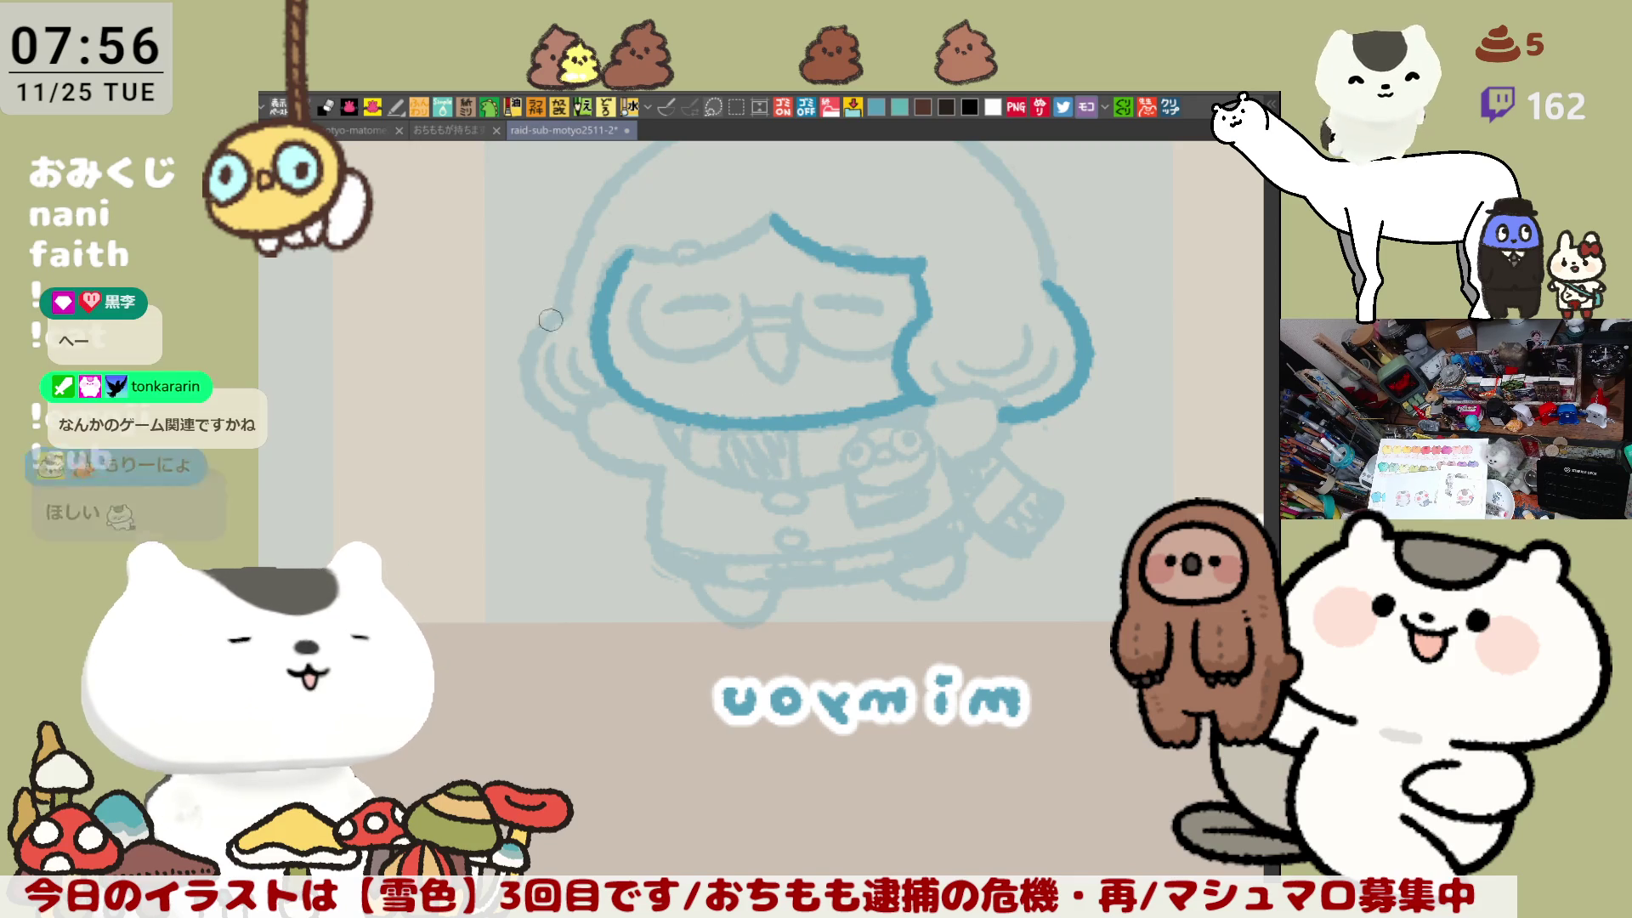
# Step: Ink a blue arc down the left side of the head, redrawing it twice
pyautogui.moveTo(566, 289); pyautogui.dragTo(553, 437)
pyautogui.hotkey('ctrl', 'z')
pyautogui.moveTo(566, 291); pyautogui.dragTo(593, 425)
pyautogui.hotkey('ctrl', 'z')
pyautogui.moveTo(578, 293); pyautogui.dragTo(594, 415)
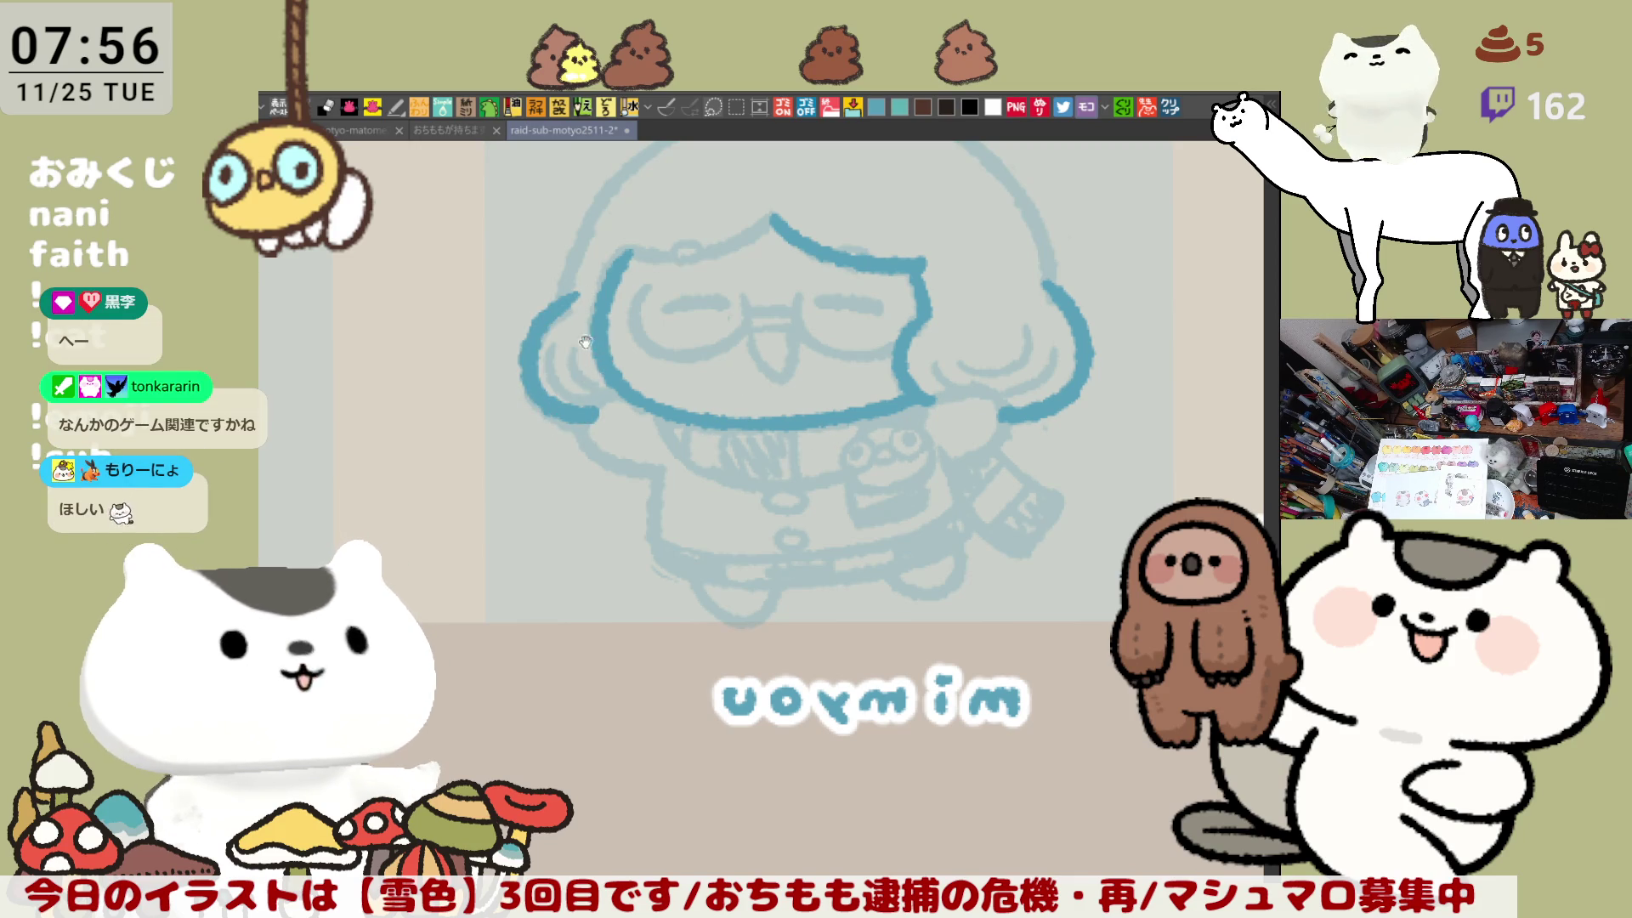
# Step: With the view enlarged and rotated, redraw the left head outline until it looks right
pyautogui.scroll(2, 585, 342)
pyautogui.moveTo(585, 341); pyautogui.dragTo(632, 475)
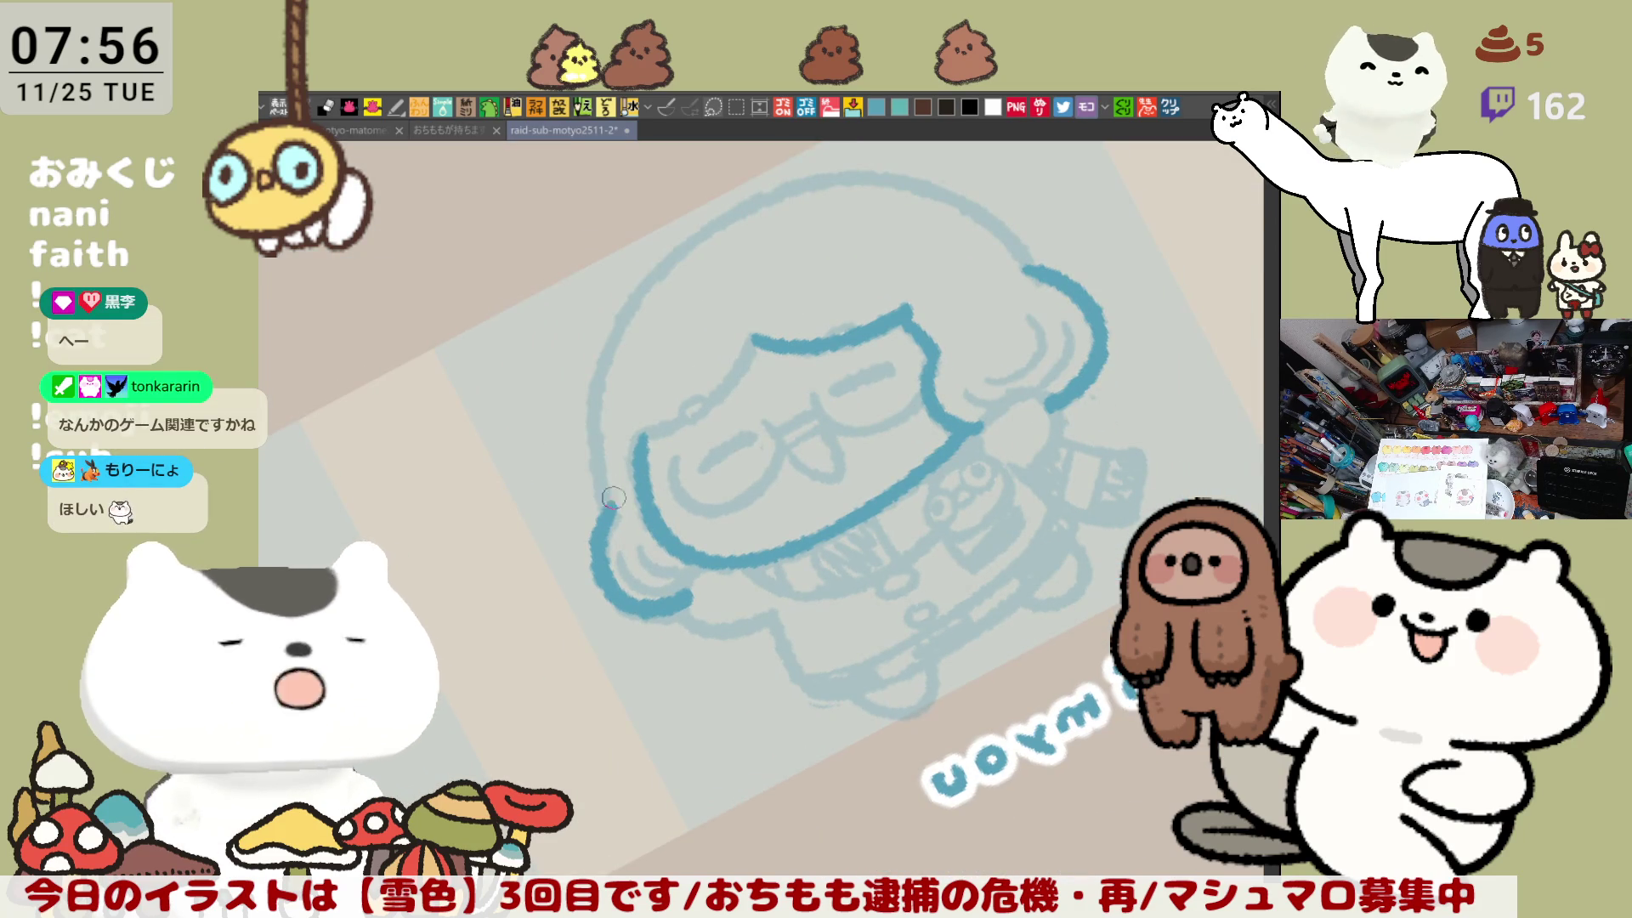
pyautogui.moveTo(650, 276); pyautogui.dragTo(595, 510)
pyautogui.hotkey('ctrl', 'z')
pyautogui.moveTo(653, 276); pyautogui.dragTo(612, 507)
pyautogui.hotkey('ctrl', 'z')
pyautogui.moveTo(653, 274); pyautogui.dragTo(618, 504)
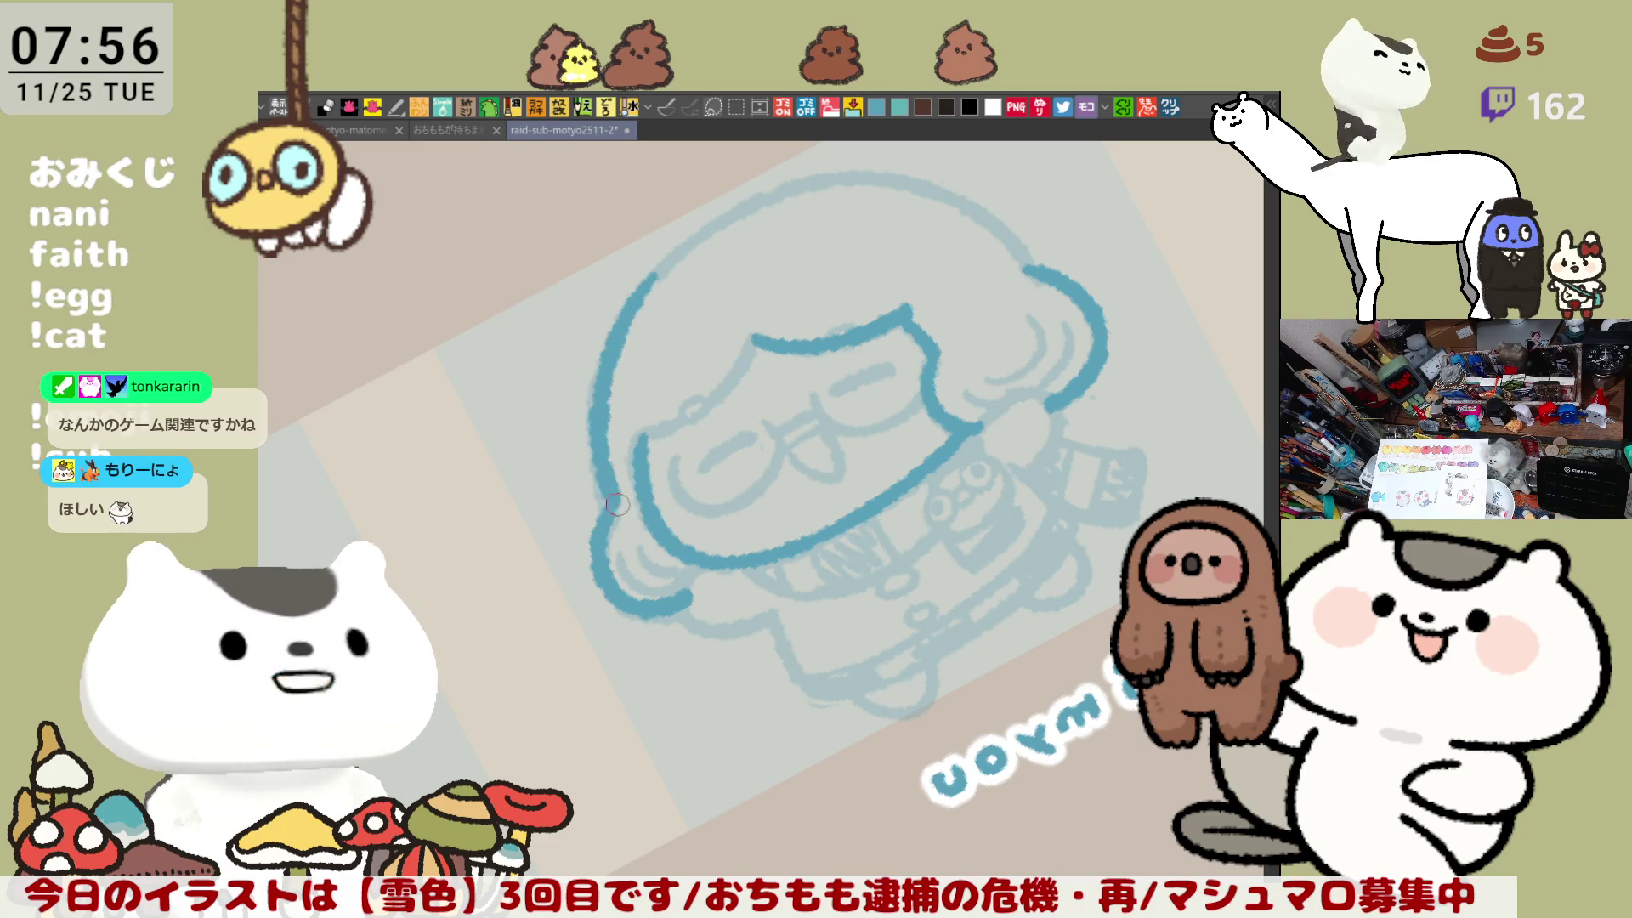
pyautogui.hotkey('ctrl', 'z')
pyautogui.moveTo(652, 270); pyautogui.dragTo(605, 514)
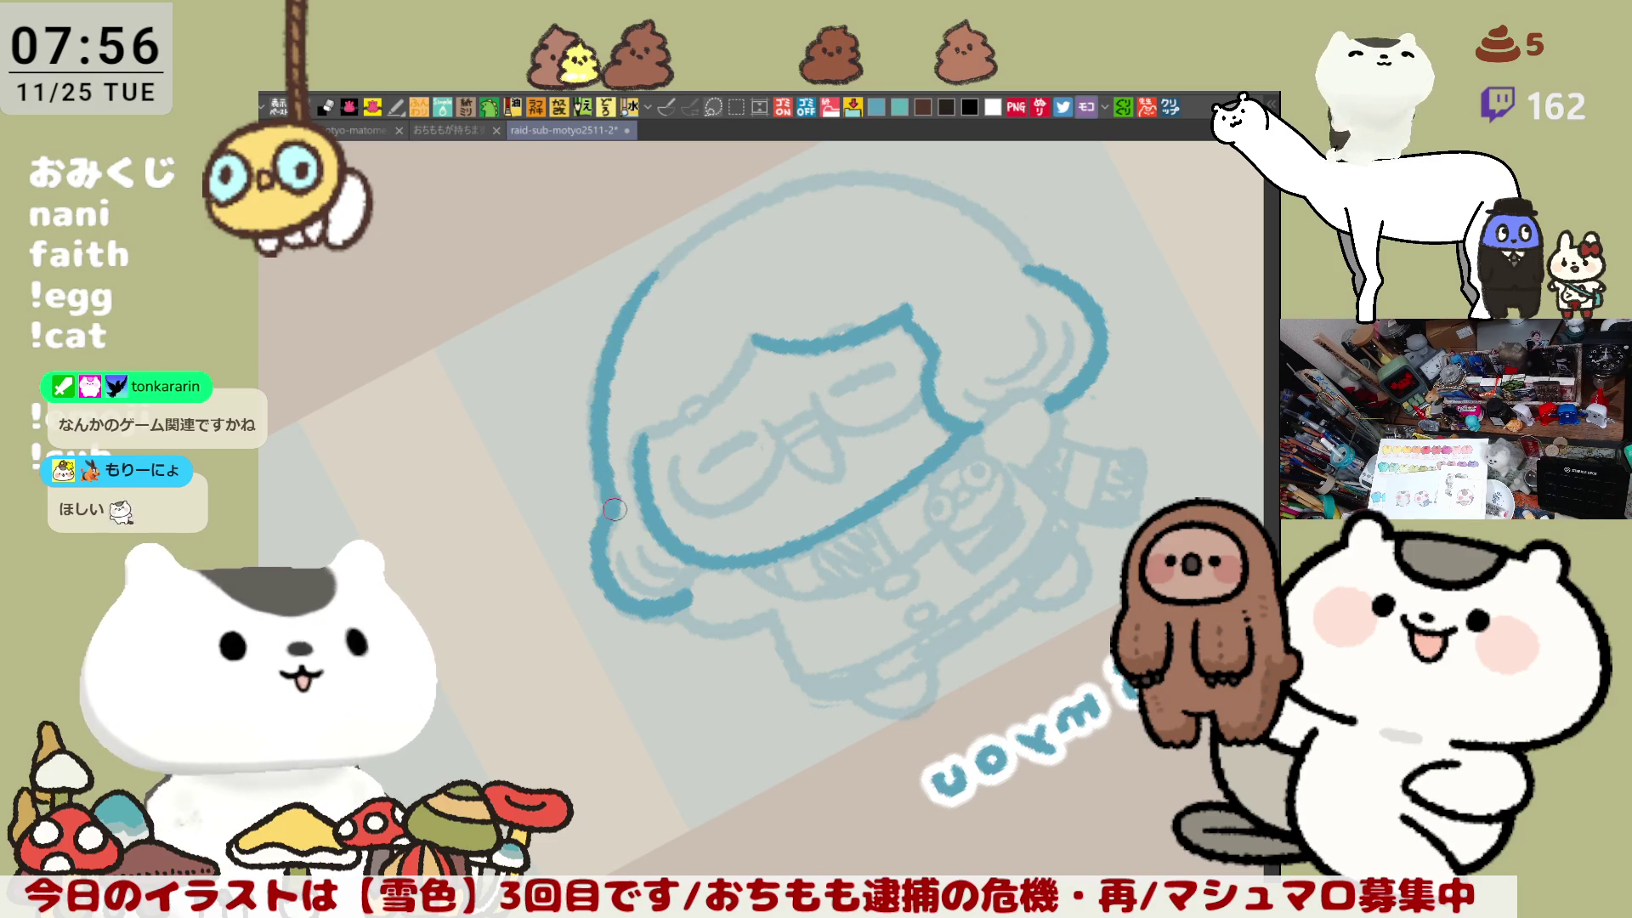
pyautogui.hotkey('ctrl', 'z')
pyautogui.moveTo(656, 274); pyautogui.dragTo(614, 502)
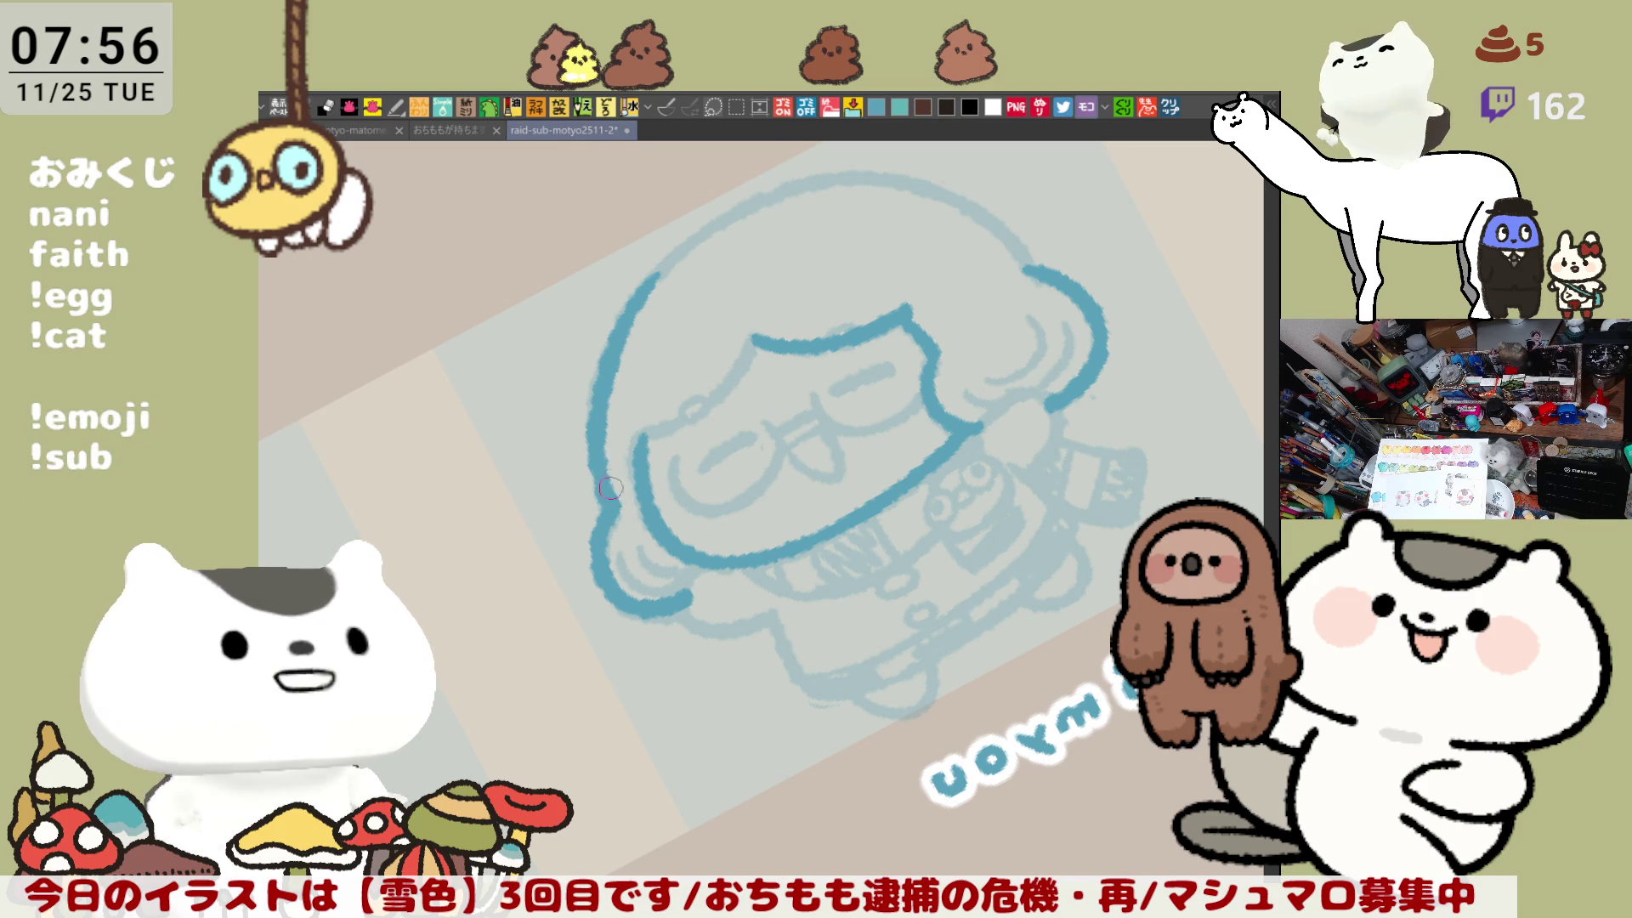
# Step: With the view nearly upright again, ink the bangs line across the forehead
pyautogui.moveTo(609, 487)
pyautogui.mouseDown()
pyautogui.moveTo(777, 391)
pyautogui.moveTo(846, 393)
pyautogui.mouseUp()
pyautogui.hotkey('ctrl', 'z')
pyautogui.moveTo(729, 408); pyautogui.dragTo(883, 385)
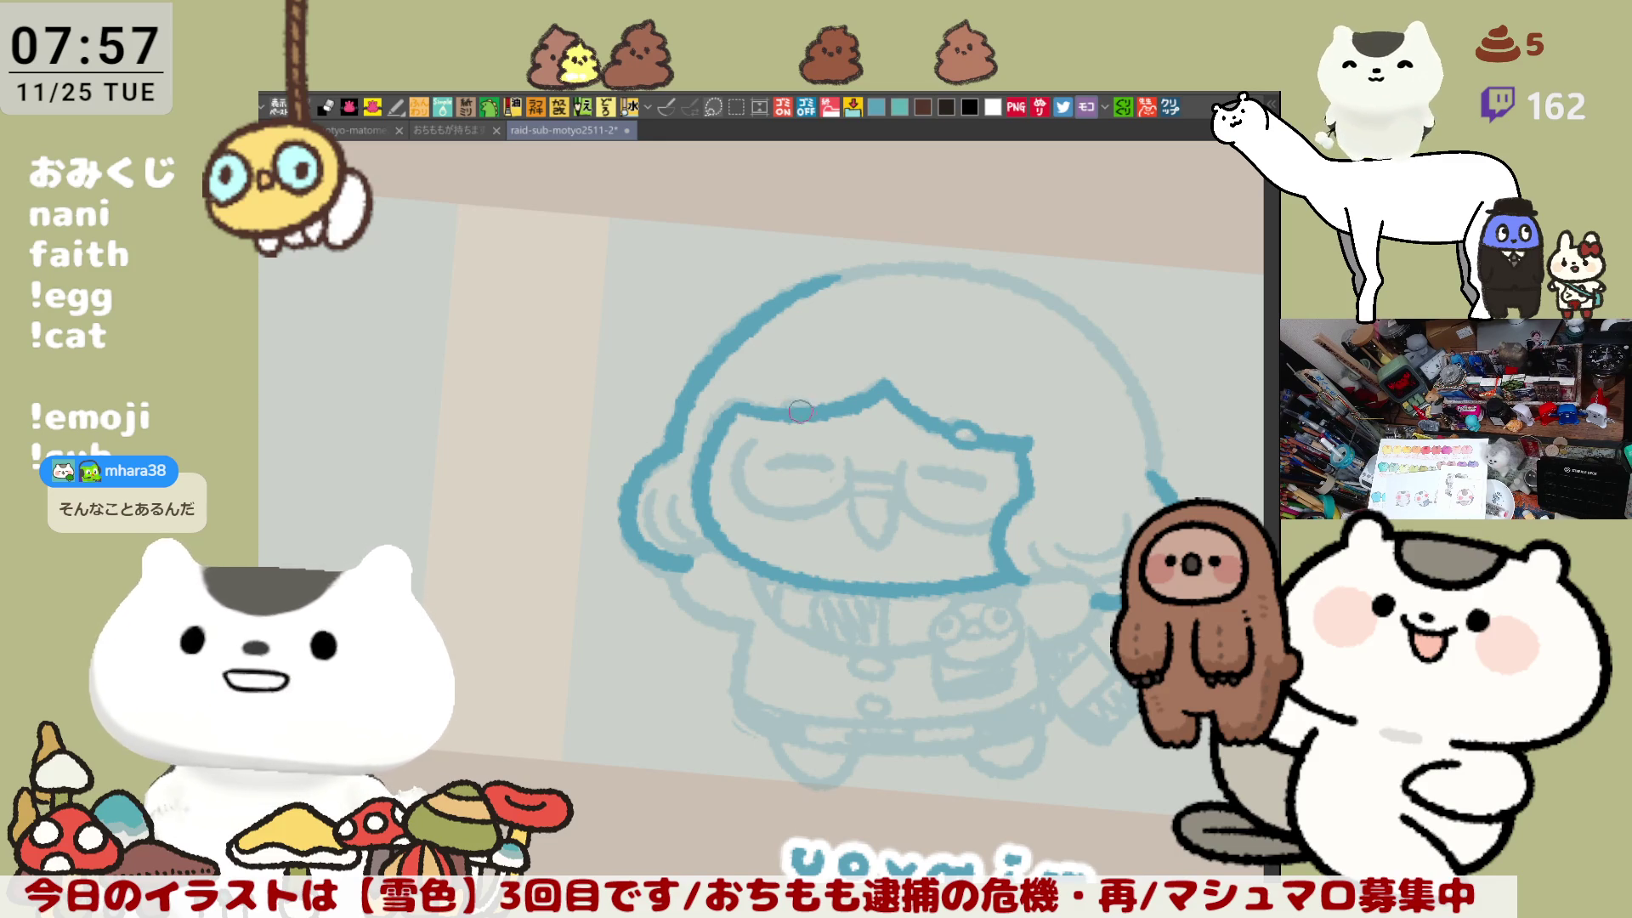
# Step: Ink the left closed eye as a short horizontal dark-blue line
pyautogui.moveTo(800, 402)
pyautogui.mouseDown()
pyautogui.moveTo(786, 418)
pyautogui.moveTo(823, 464)
pyautogui.mouseUp()
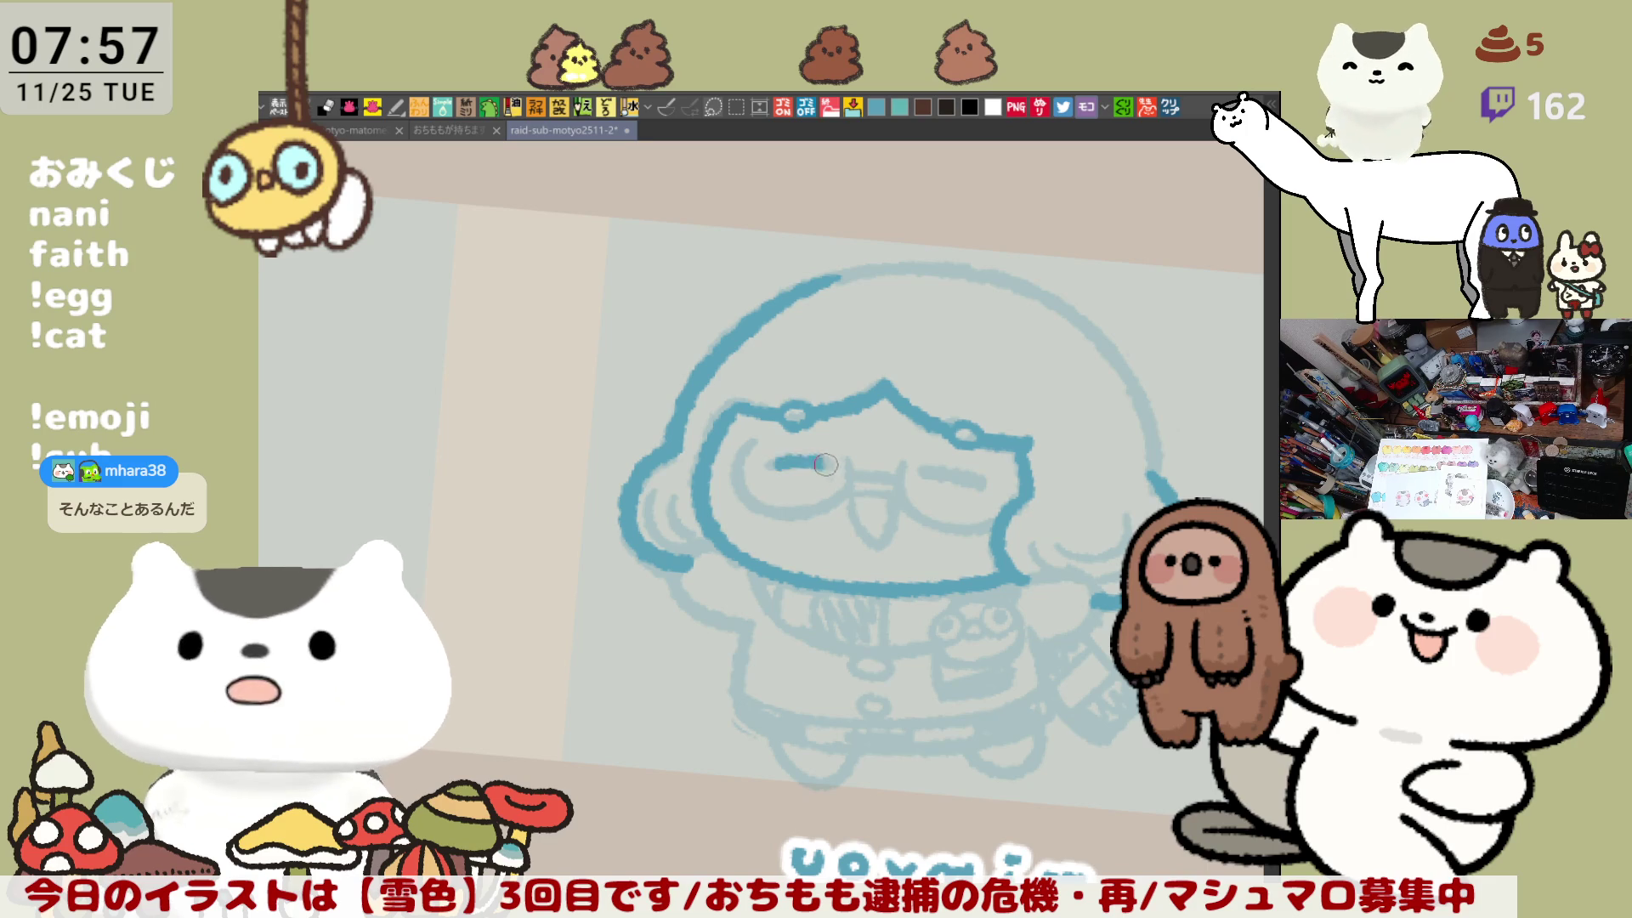
pyautogui.hotkey('ctrl', 'z')
pyautogui.moveTo(825, 464)
pyautogui.mouseDown()
pyautogui.moveTo(761, 464)
pyautogui.moveTo(818, 463)
pyautogui.mouseUp()
pyautogui.hotkey('ctrl', 'z')
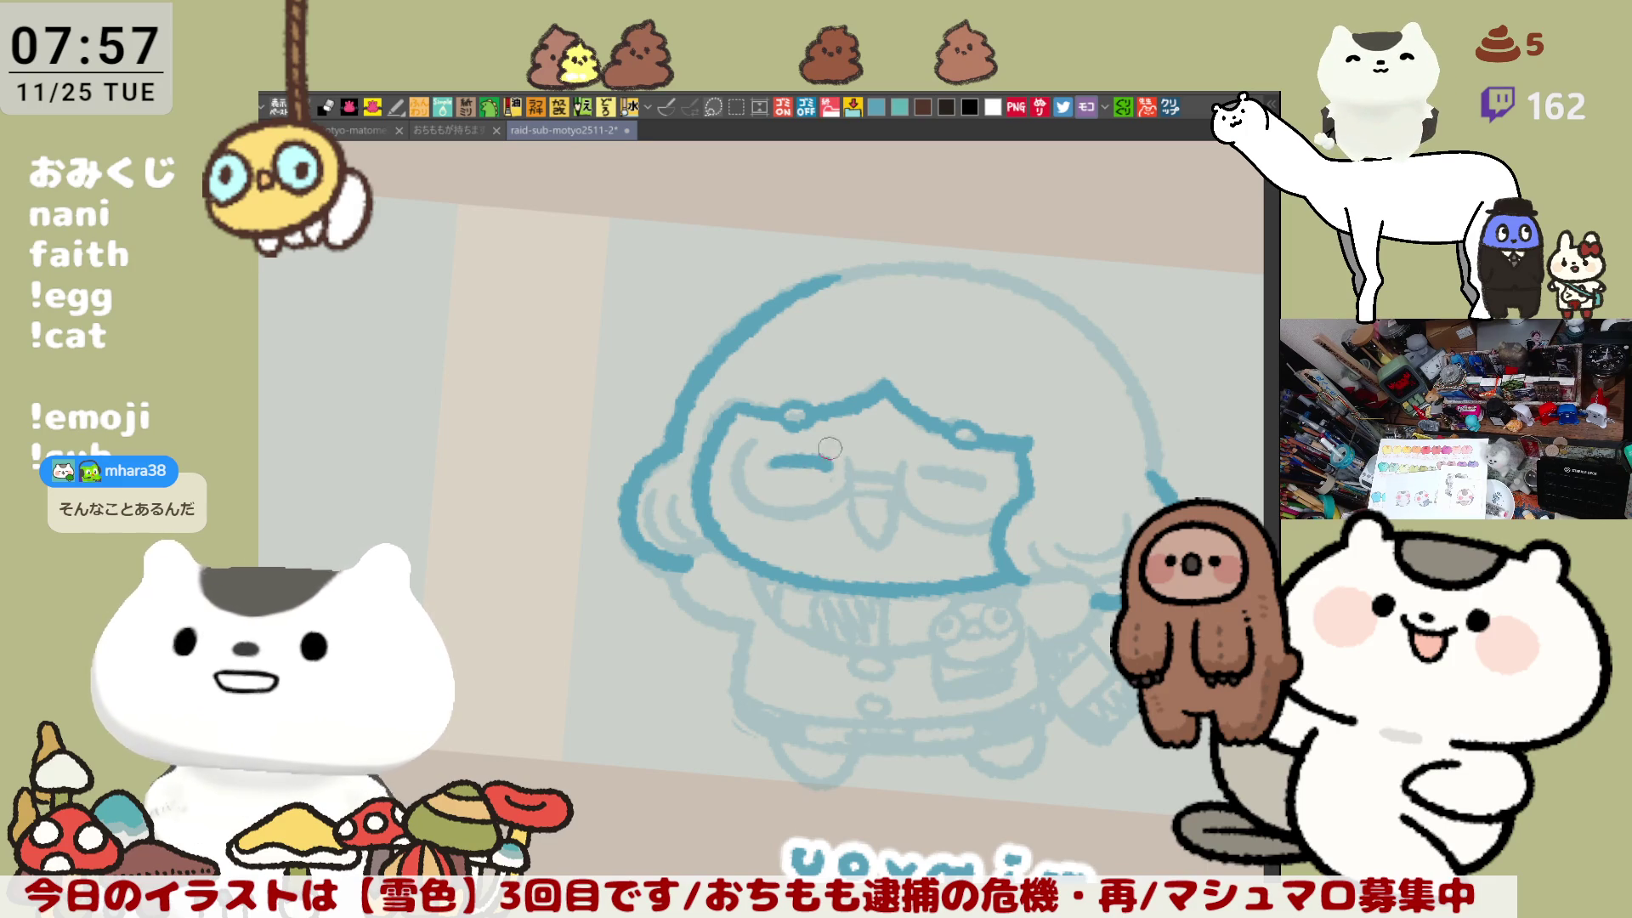
pyautogui.hotkey('ctrl', 'z')
pyautogui.moveTo(770, 463); pyautogui.dragTo(833, 464)
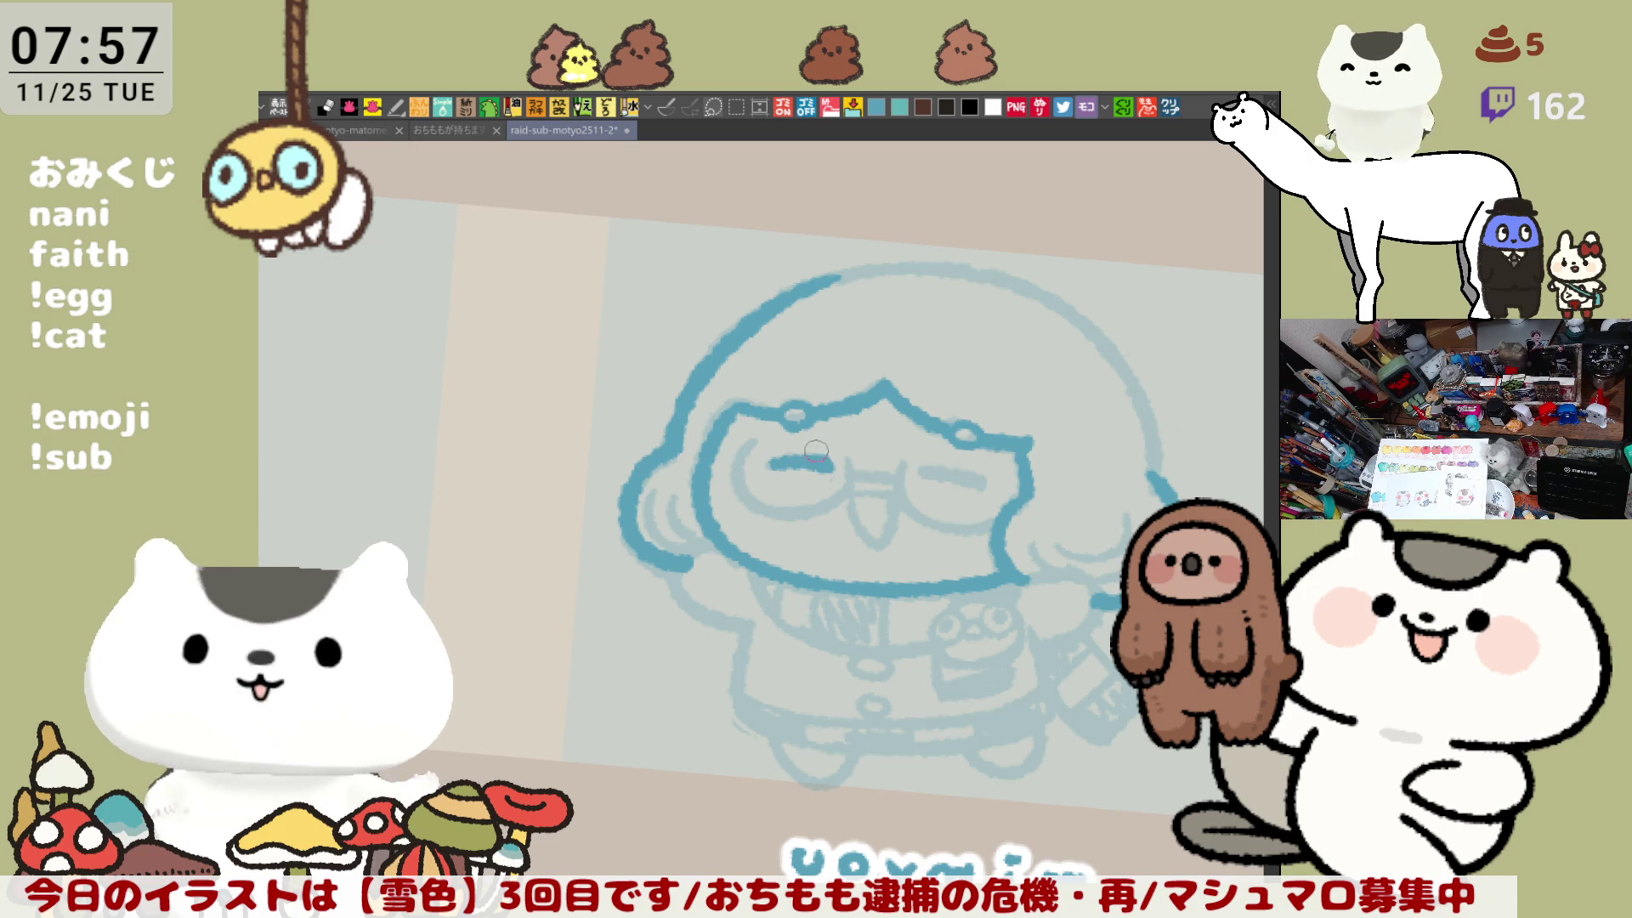